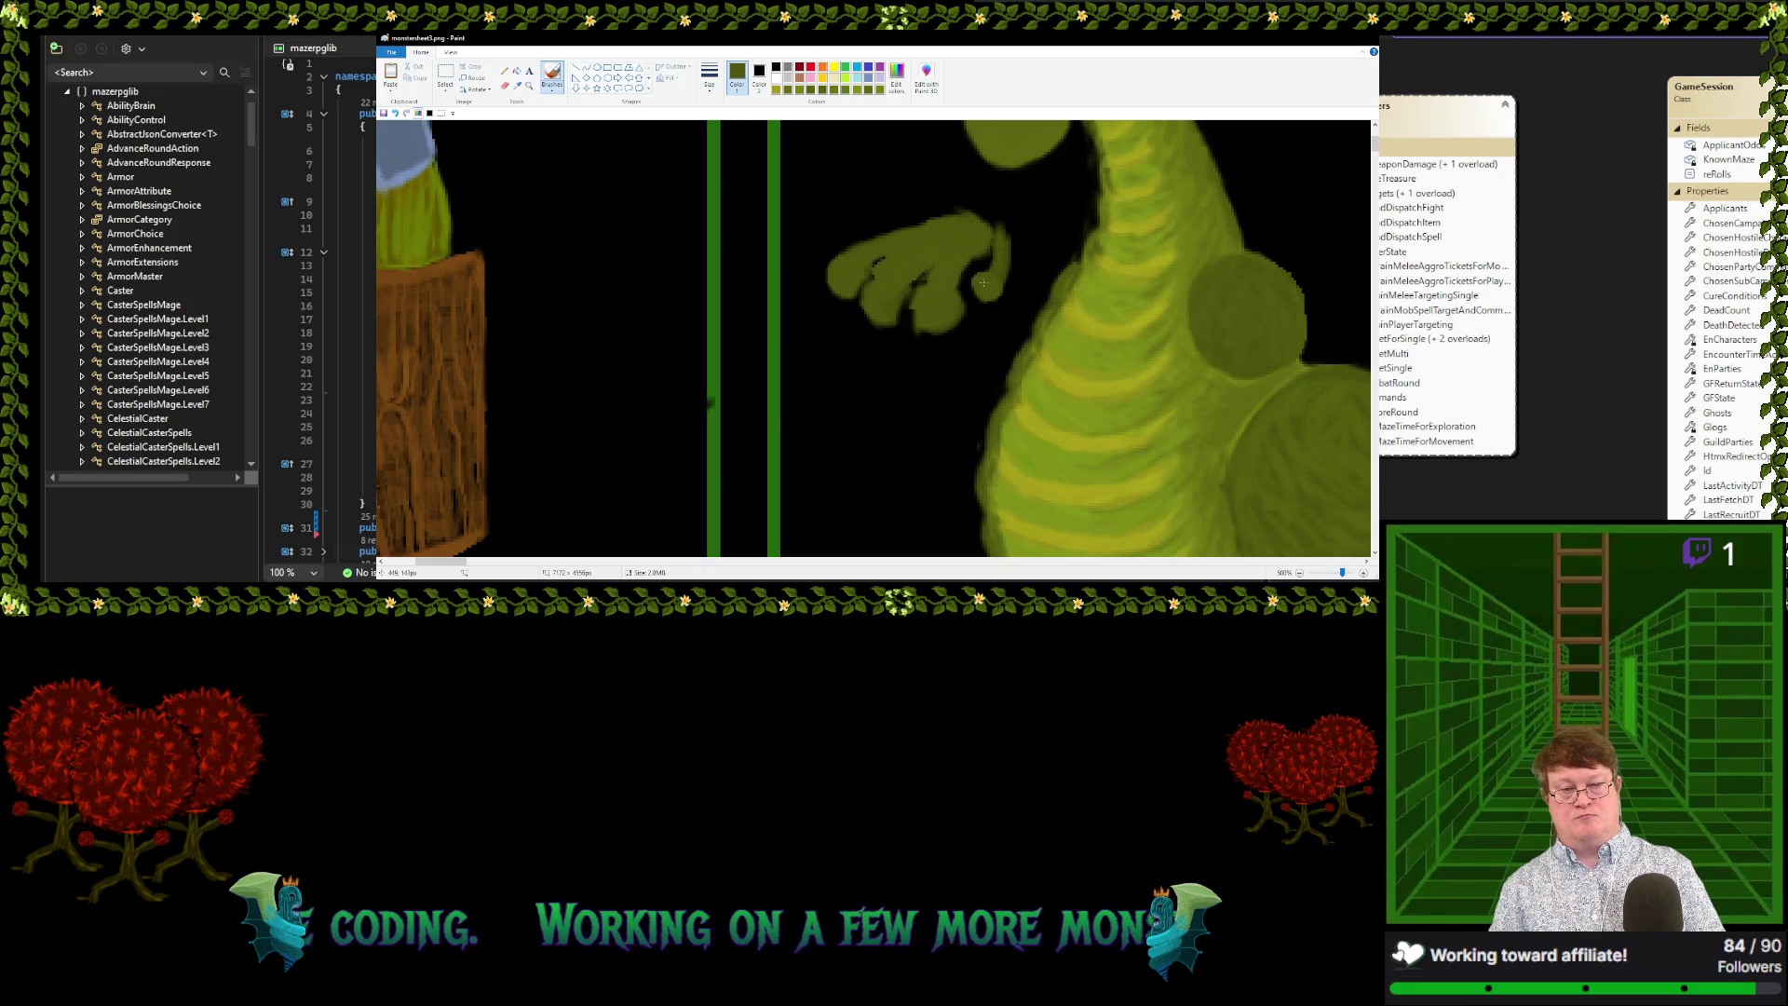
Widen and fill out the olive hand's top finger, including its right edge
left_click_drag(997, 236, 988, 307)
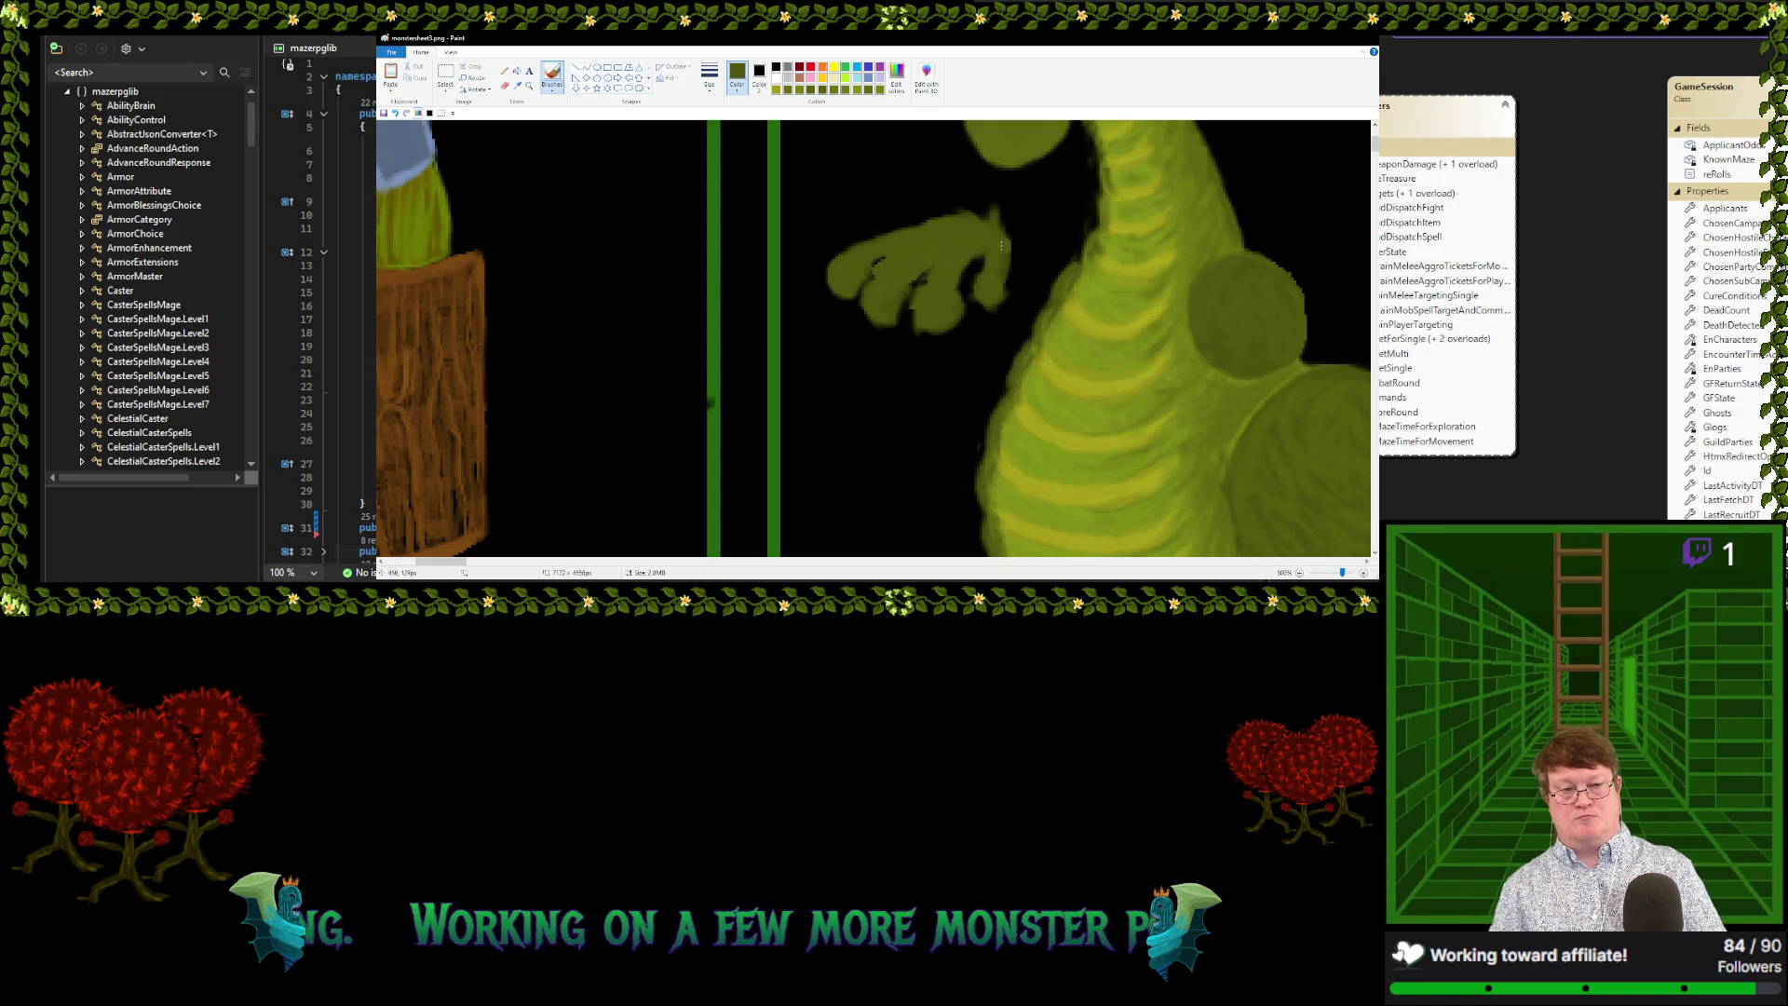
left_click_drag(1002, 244, 995, 225)
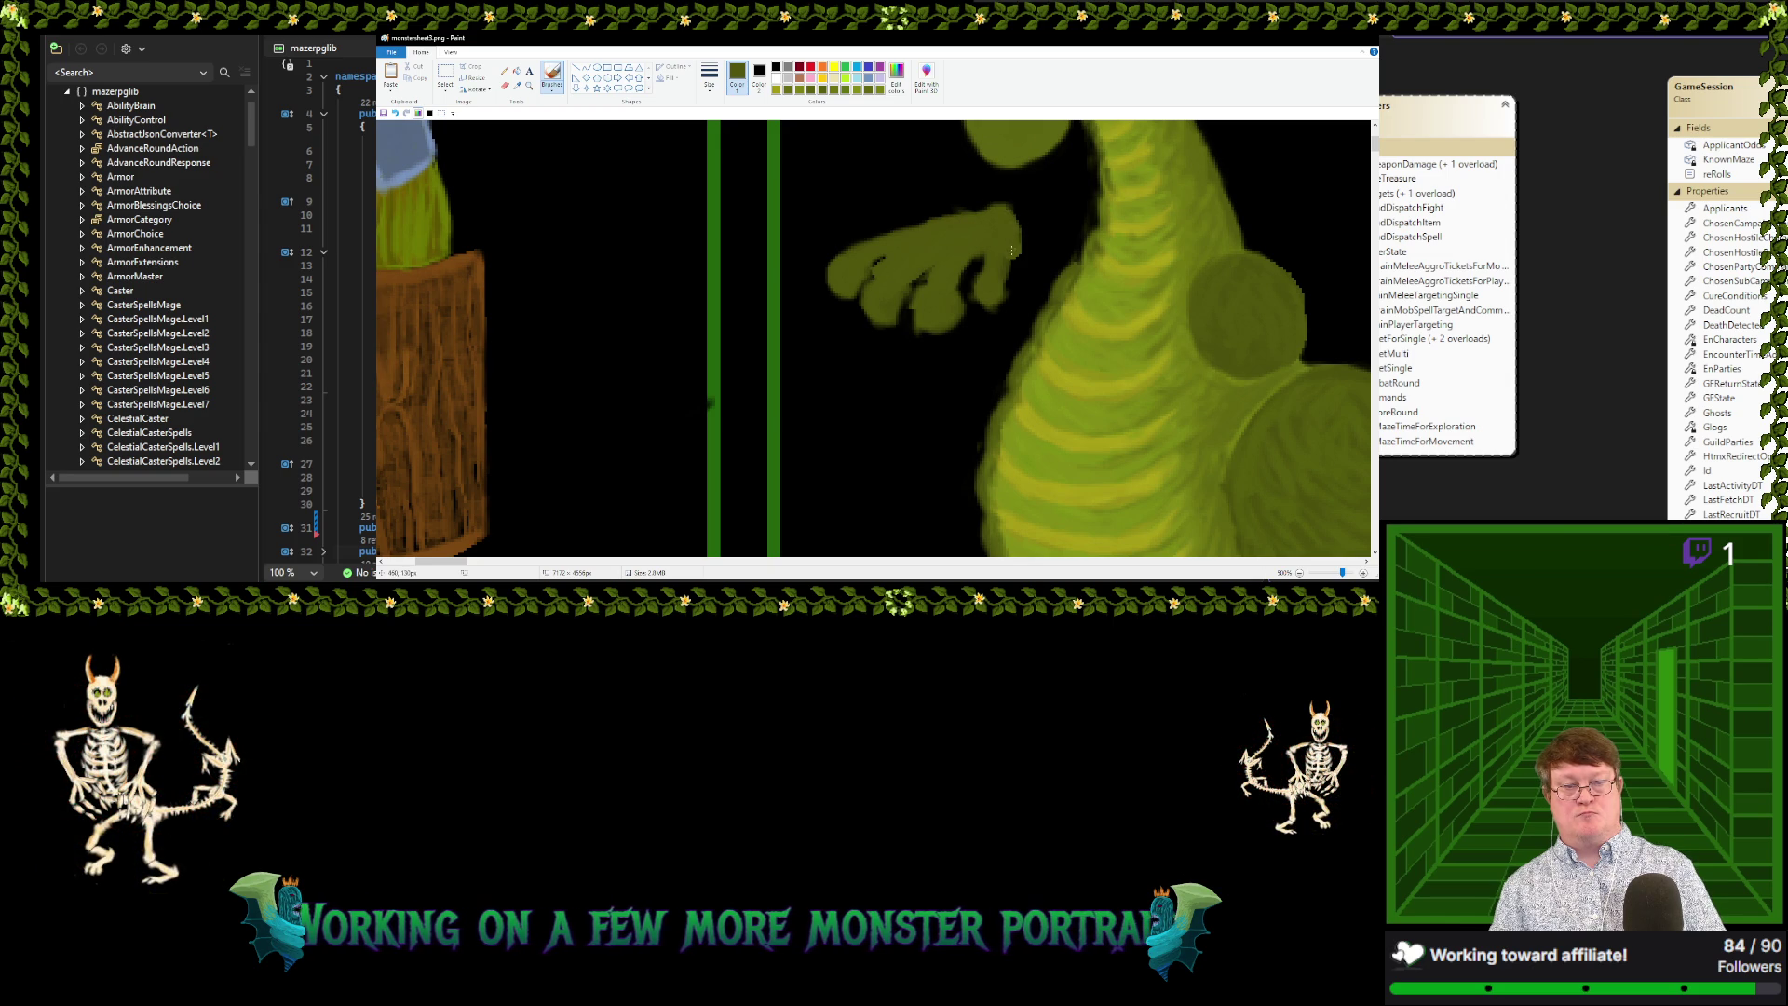
left_click_drag(1010, 245, 981, 214)
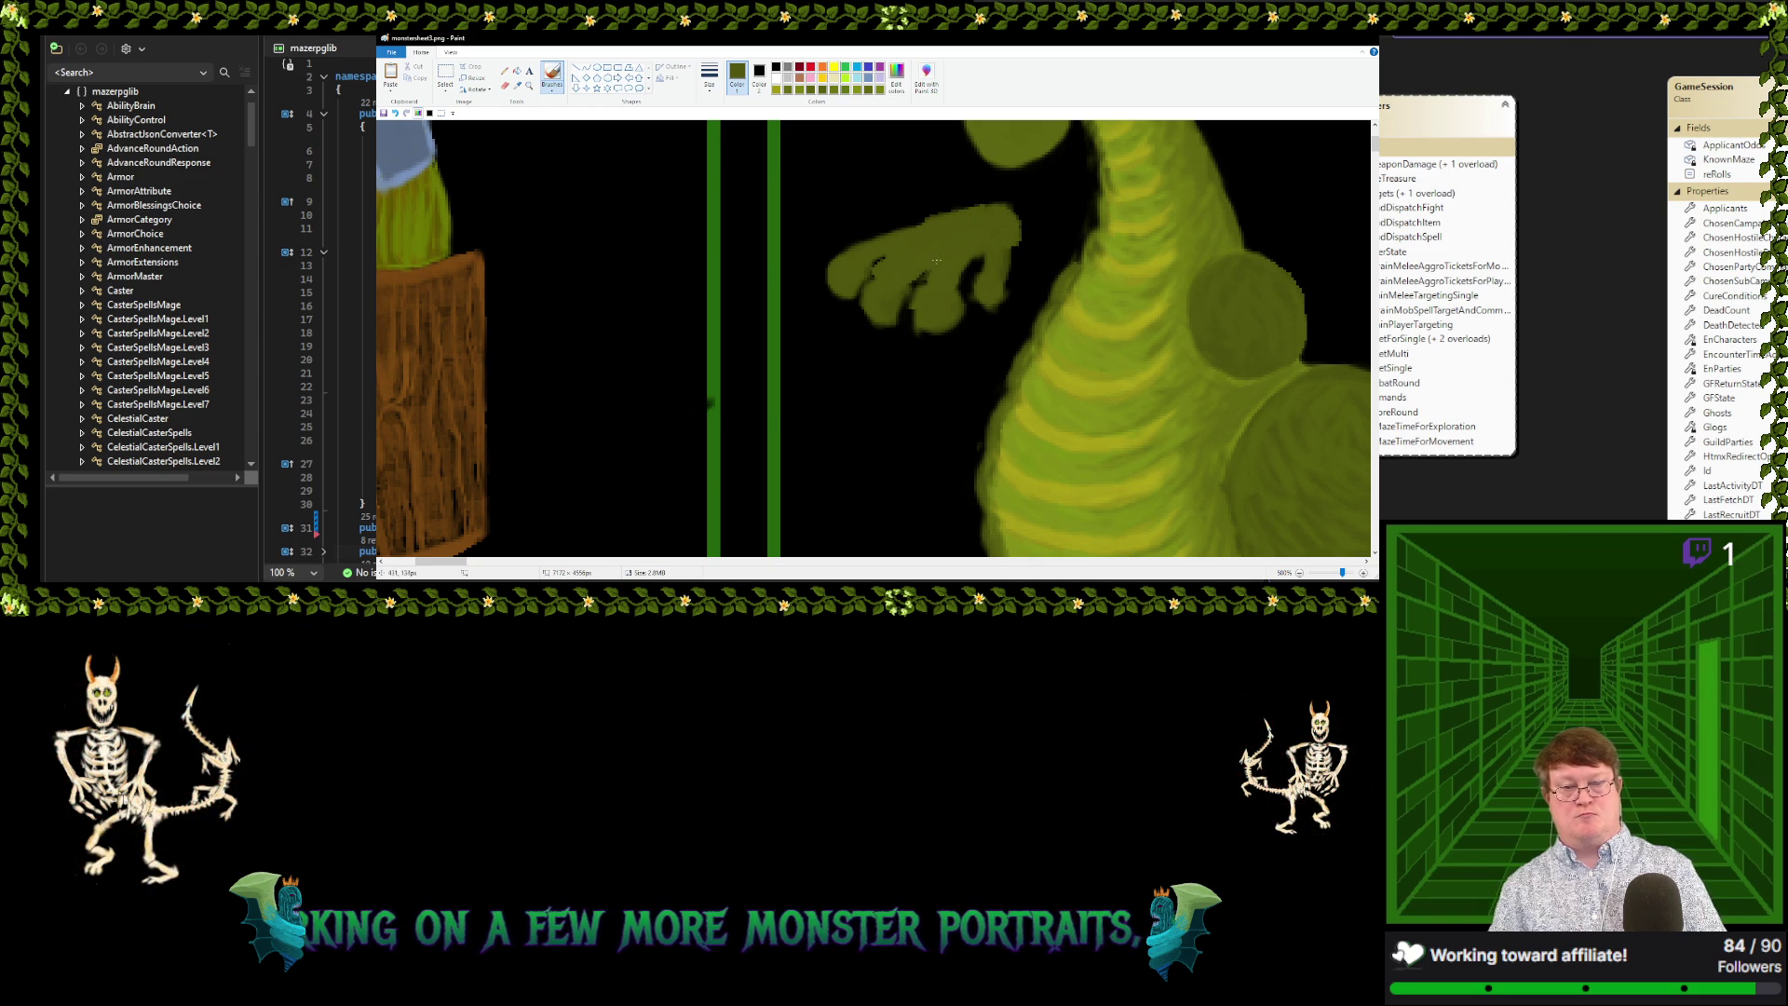
Paint black gaps between the fingers with black sampled from the background, then resample olive
left_click(519, 88)
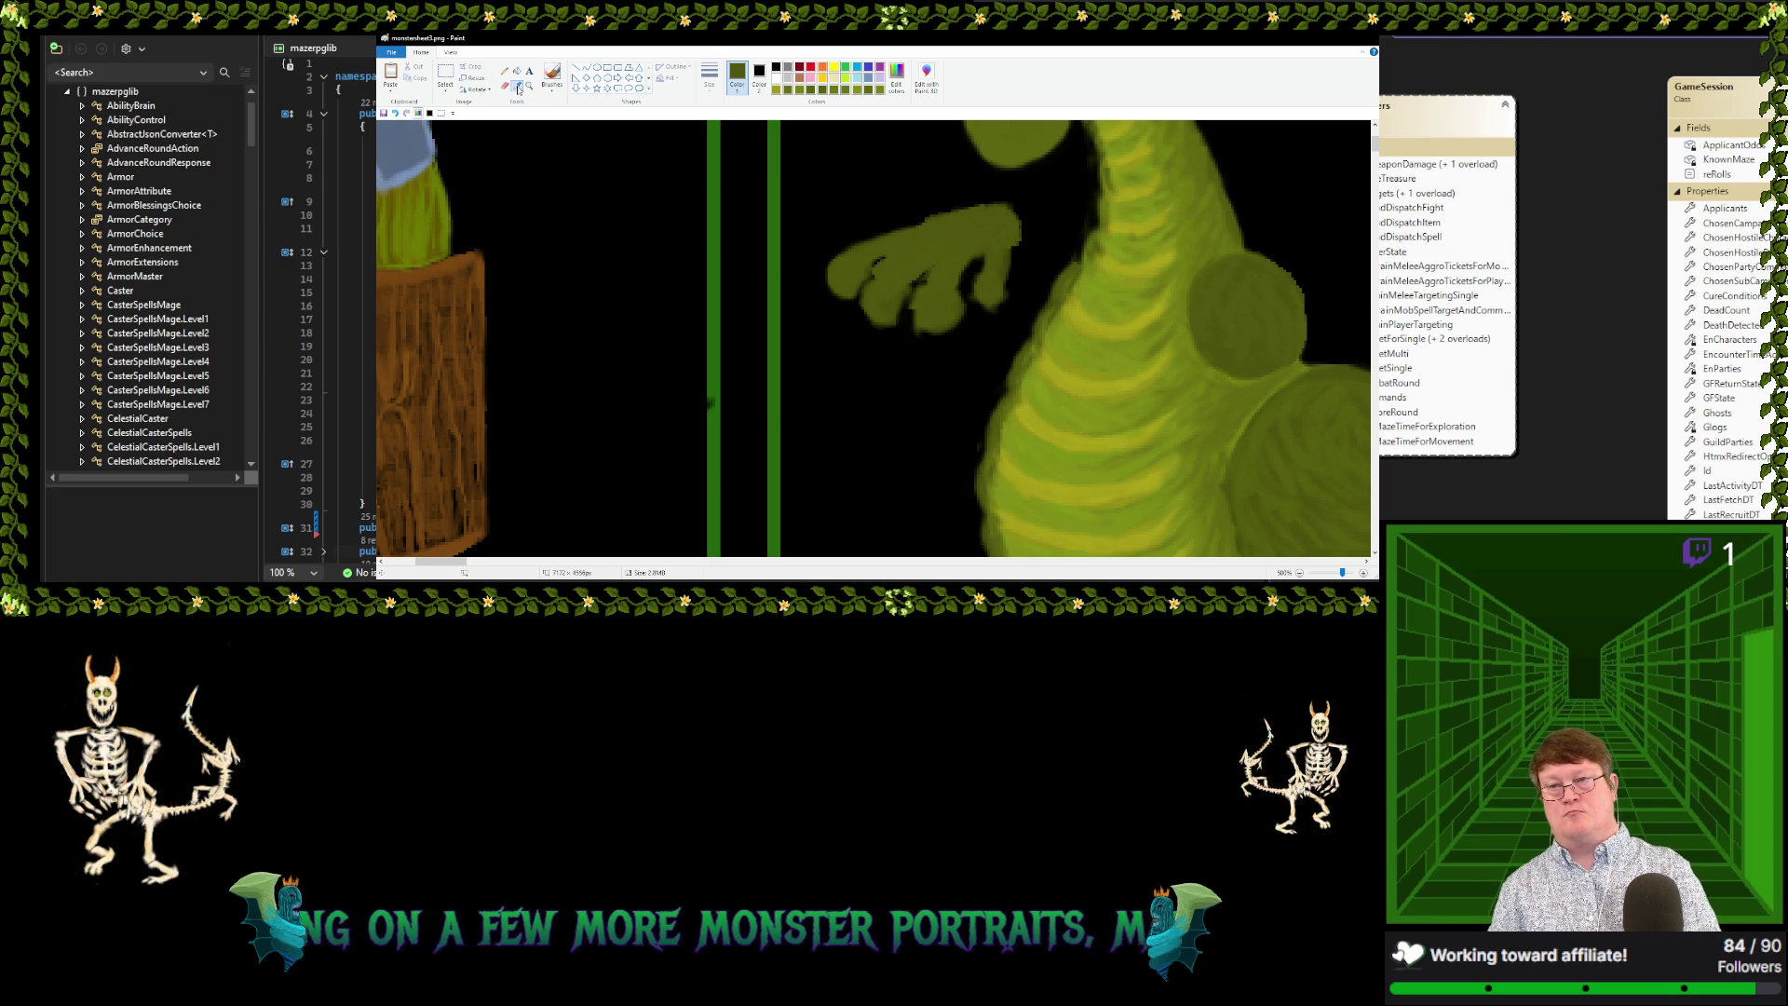
left_click(787, 254)
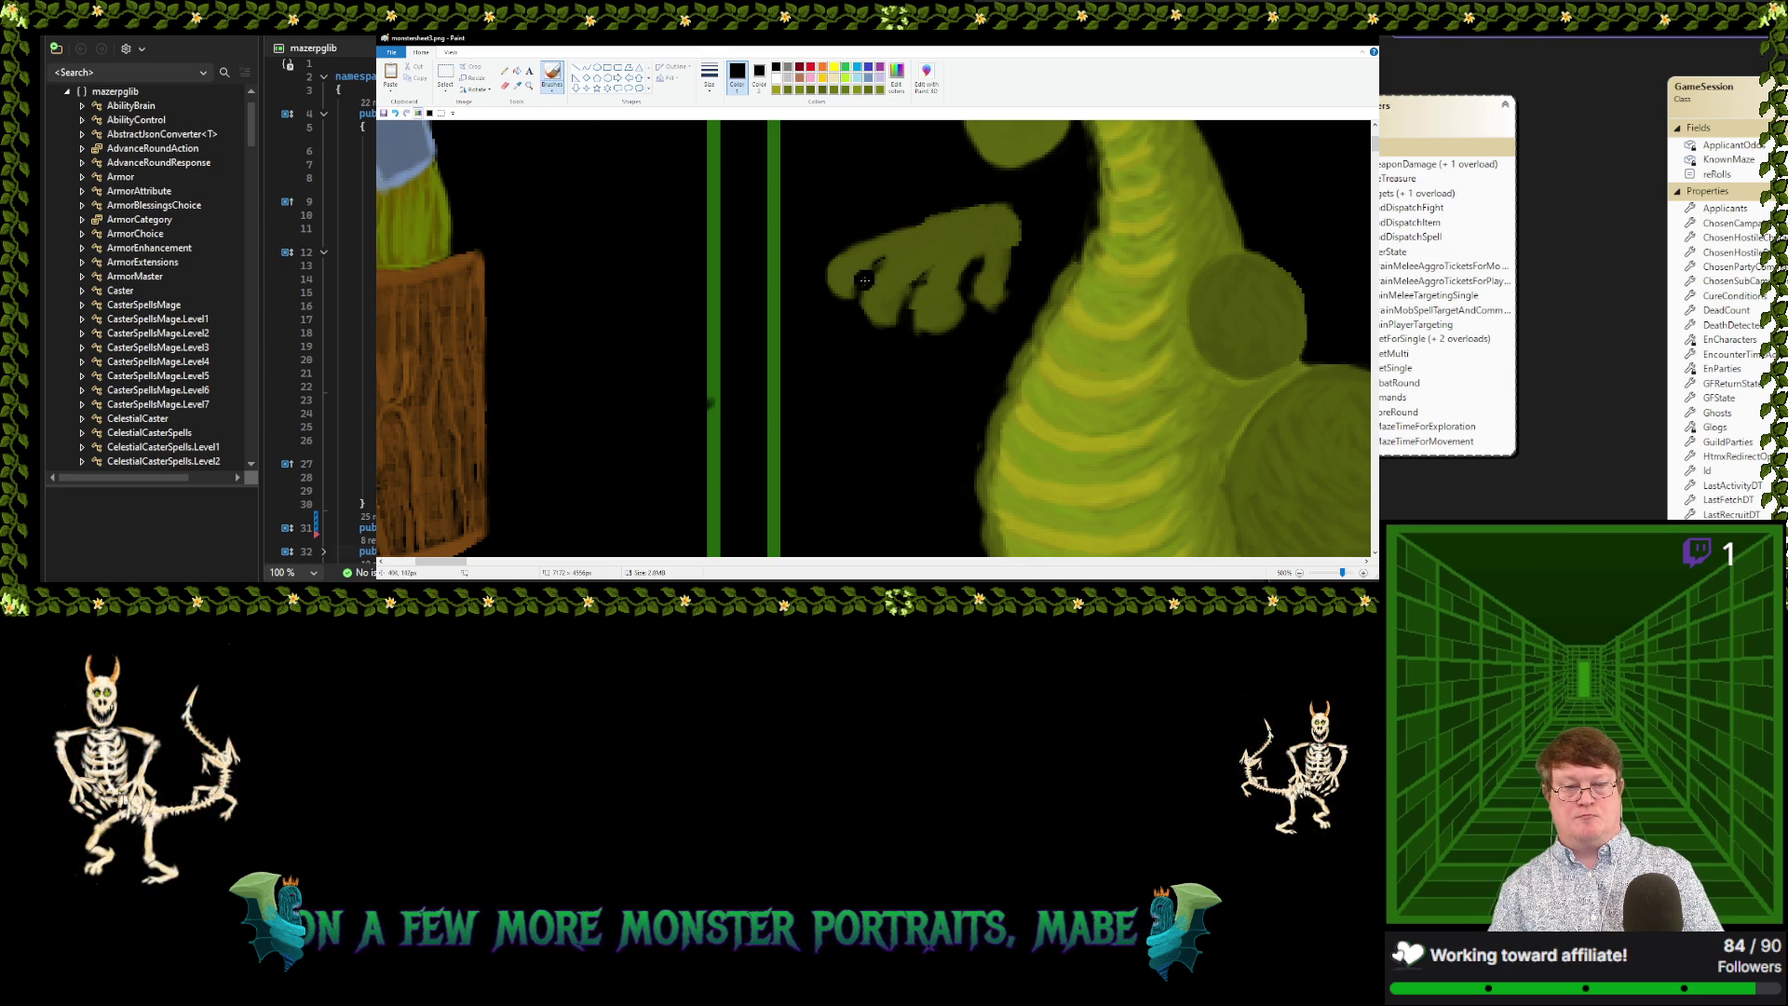
left_click_drag(864, 279, 937, 309)
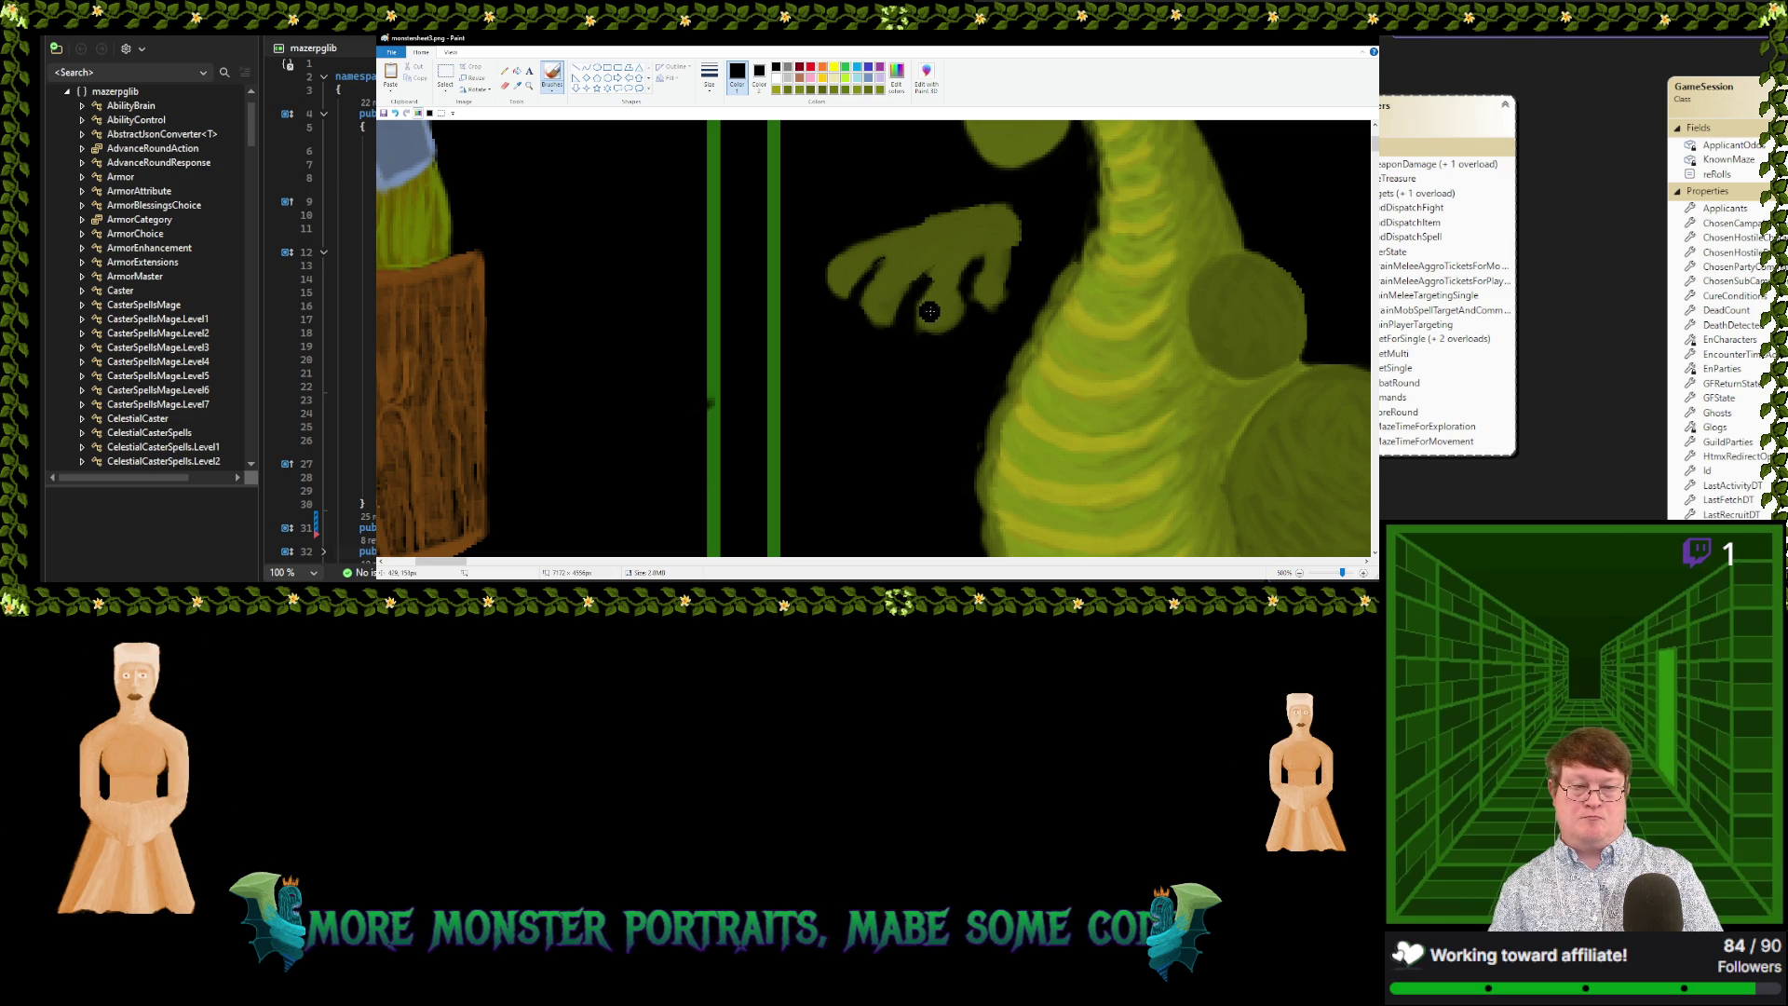
left_click(516, 85)
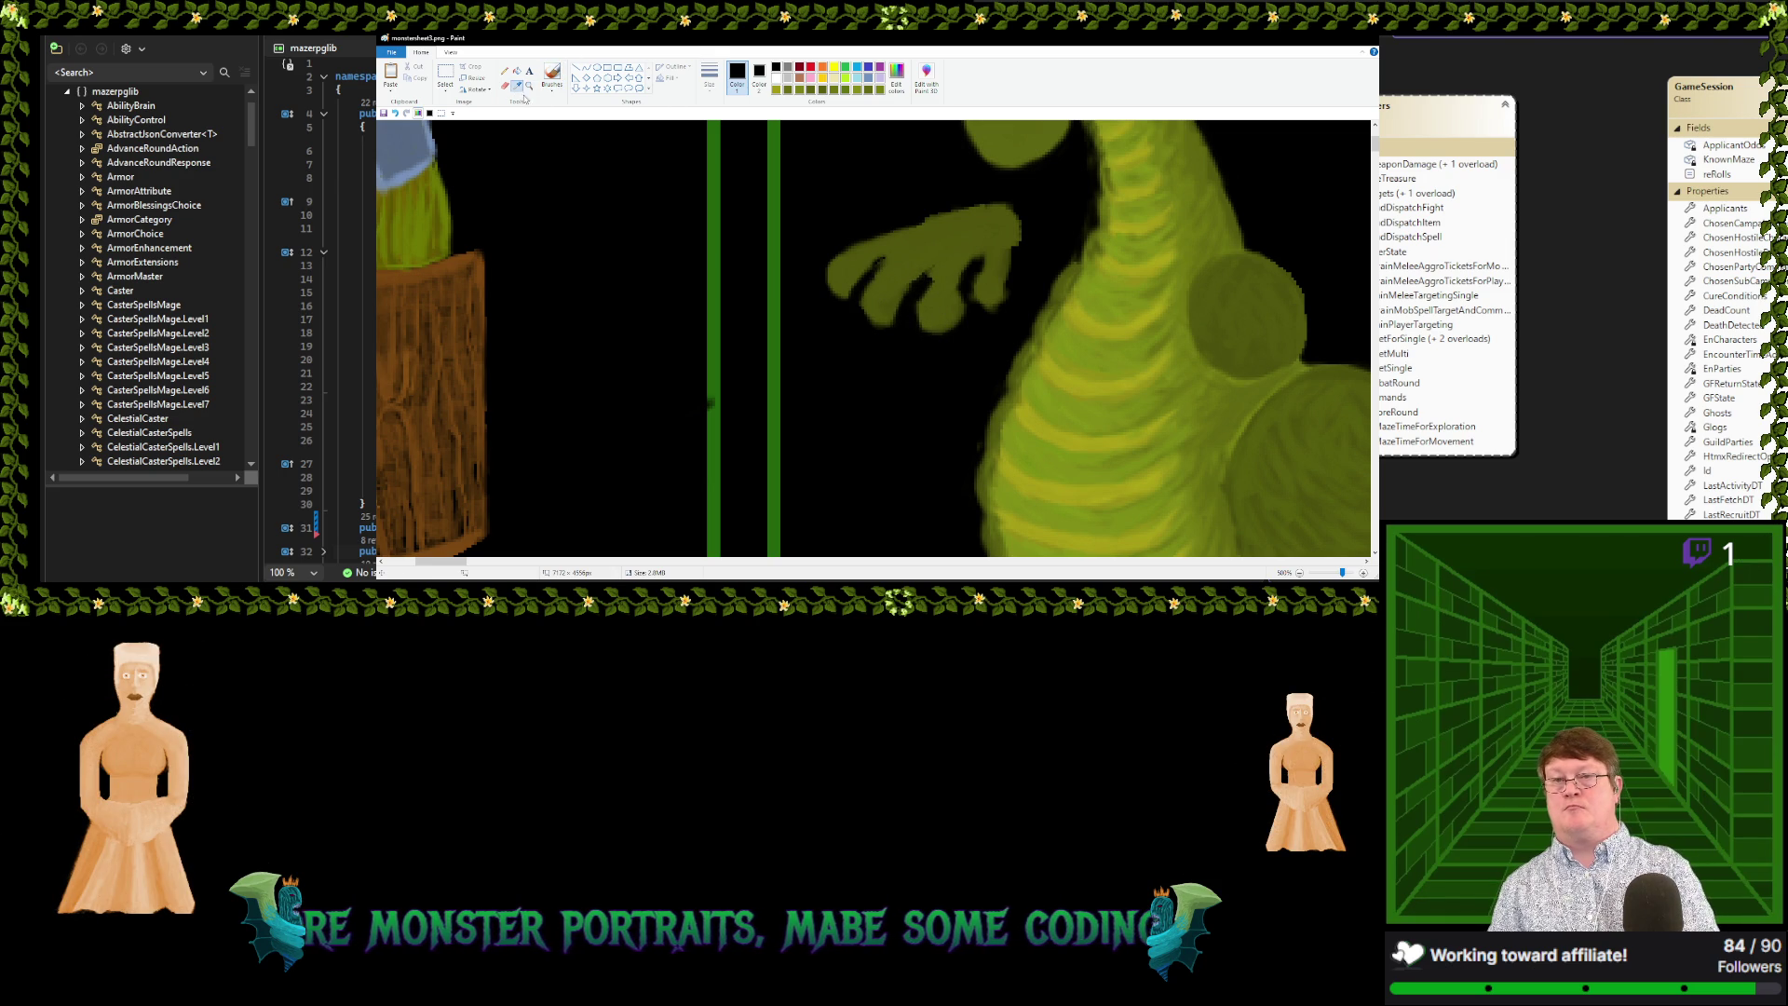
left_click(829, 285)
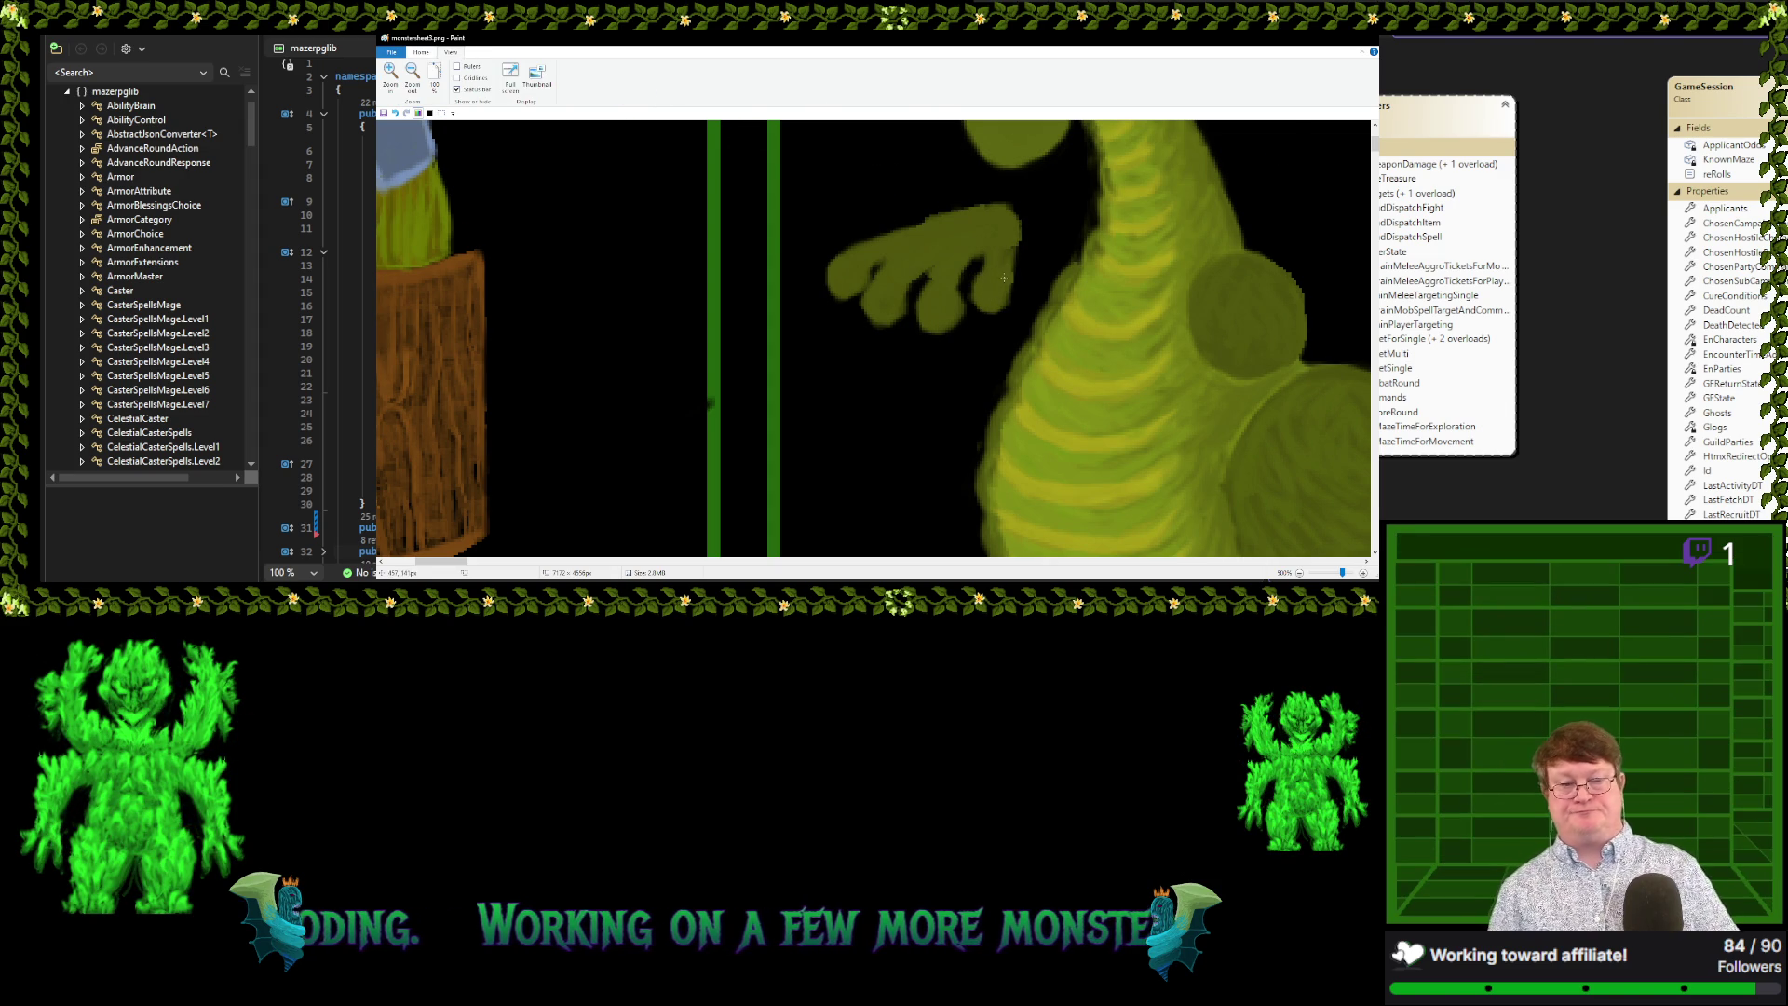
Zoom out to 300% and sample the pale claw colour from the feet
scroll(1006, 278, "down", 1)
scroll(980, 277, "down", 1)
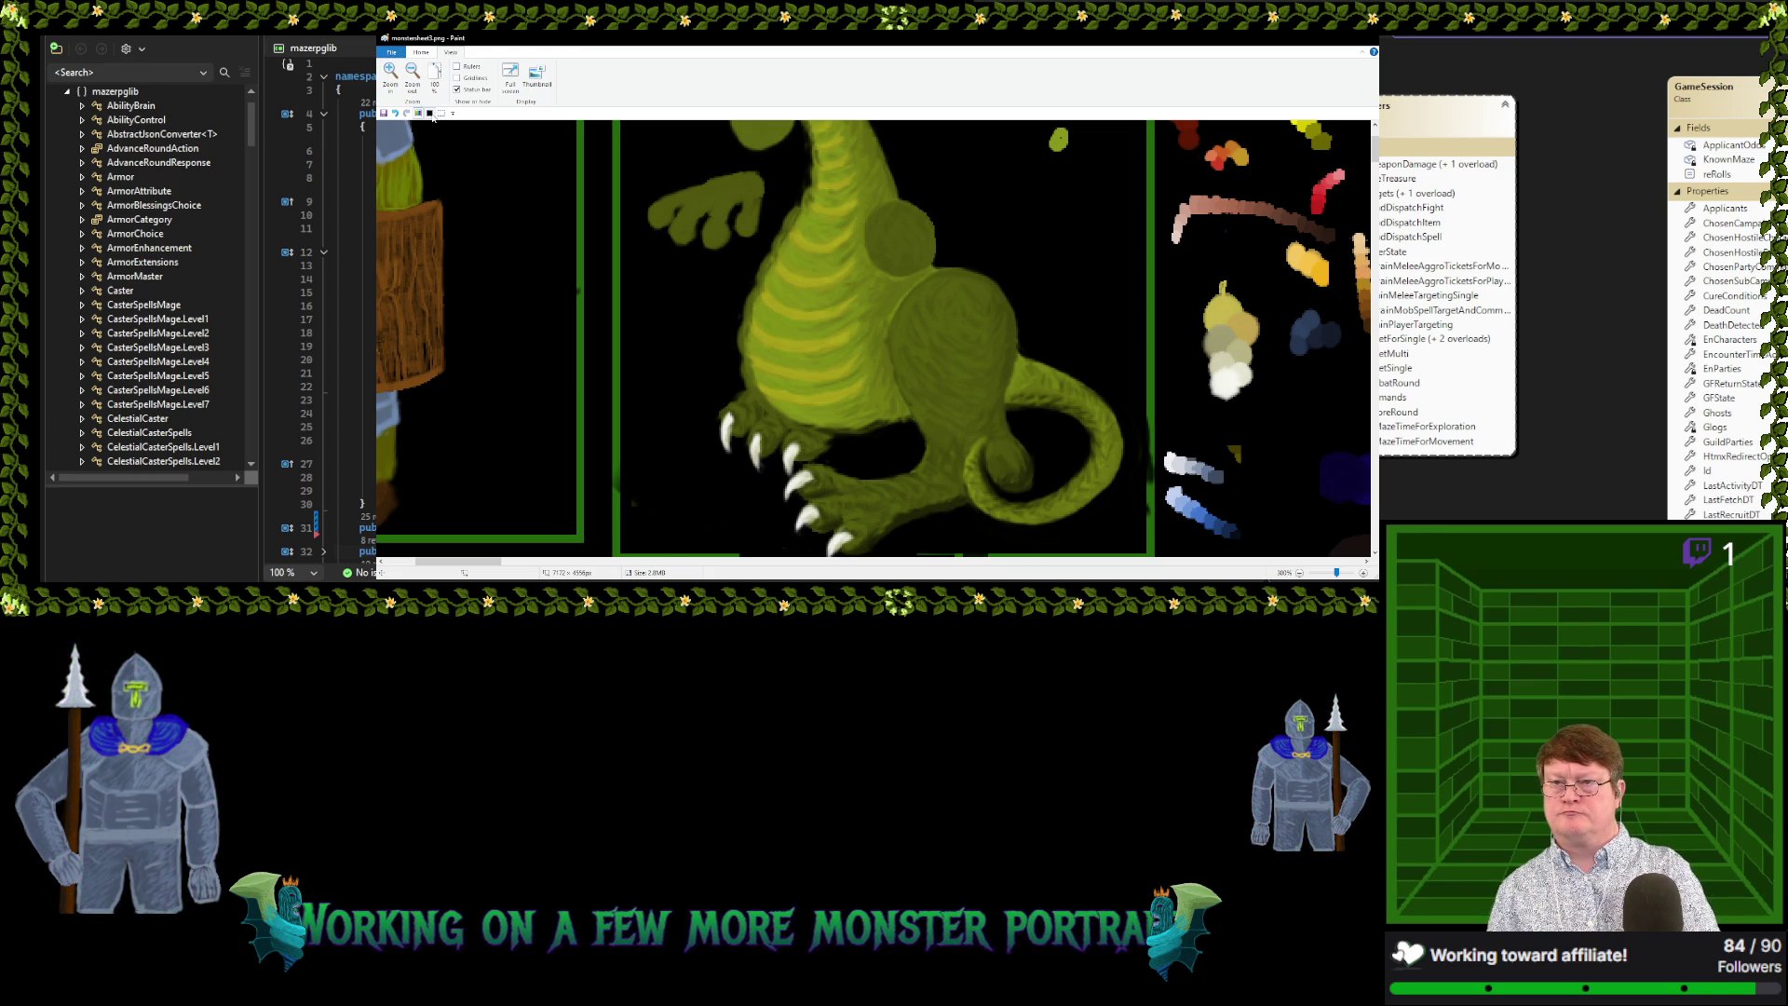
left_click(422, 52)
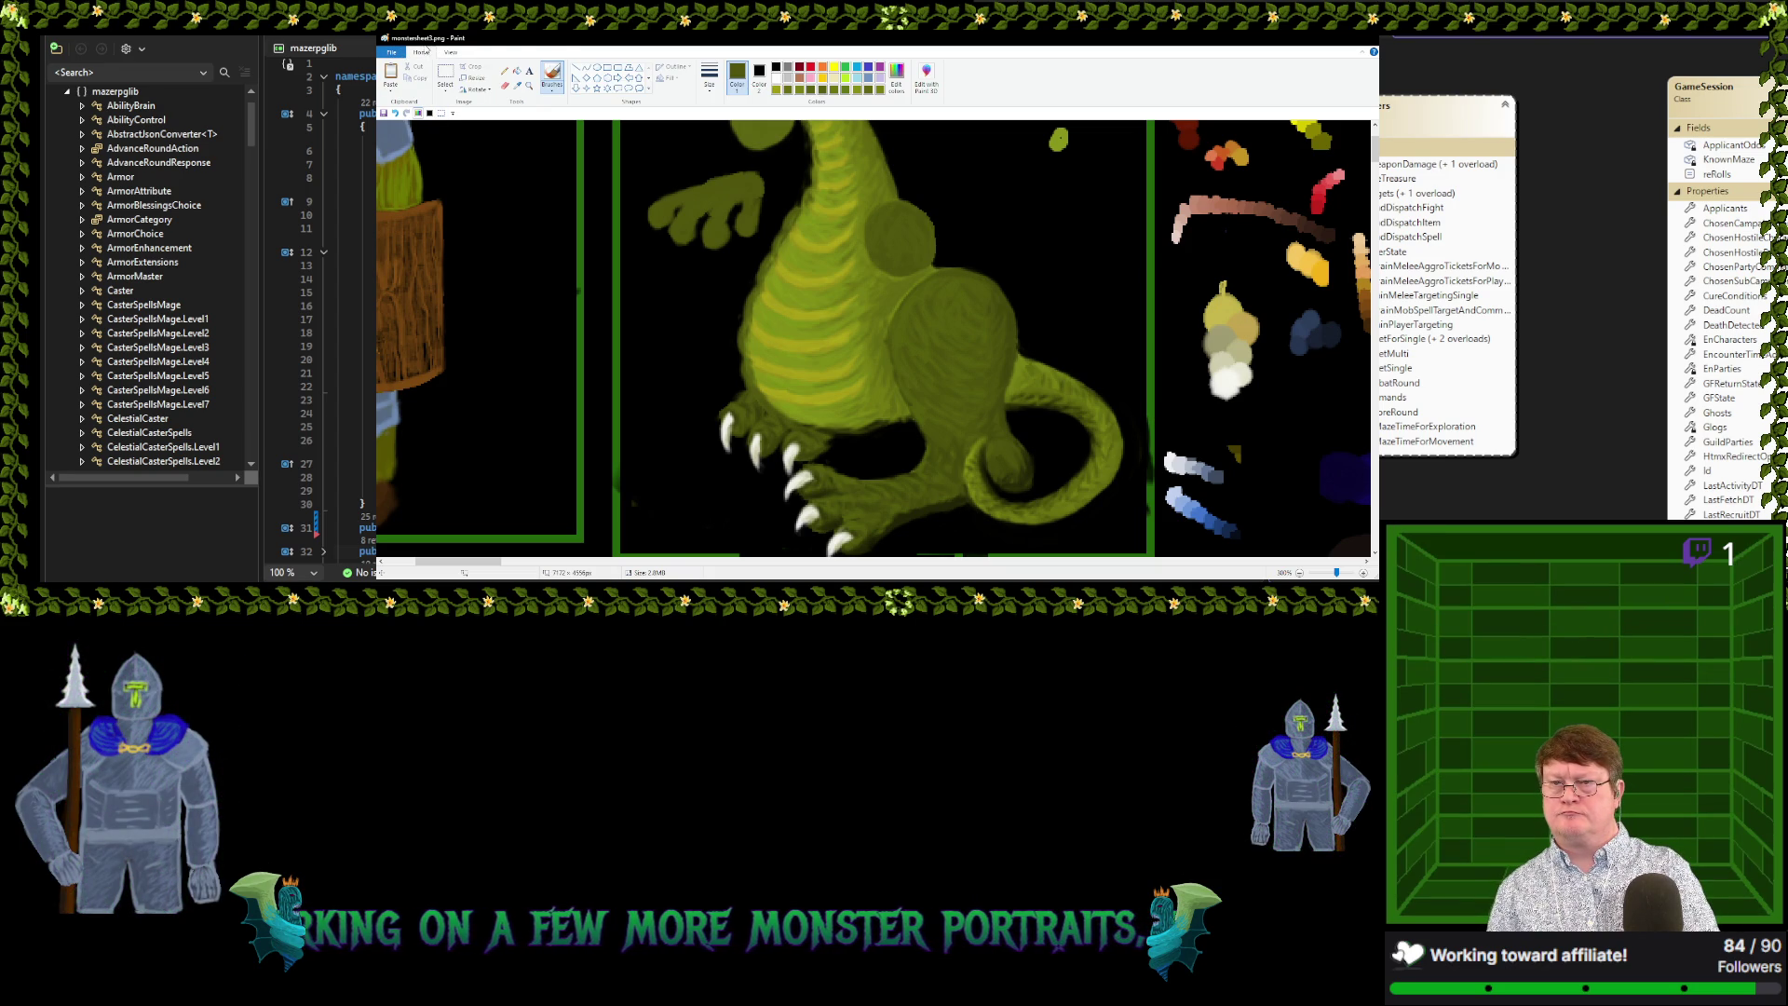
left_click(518, 86)
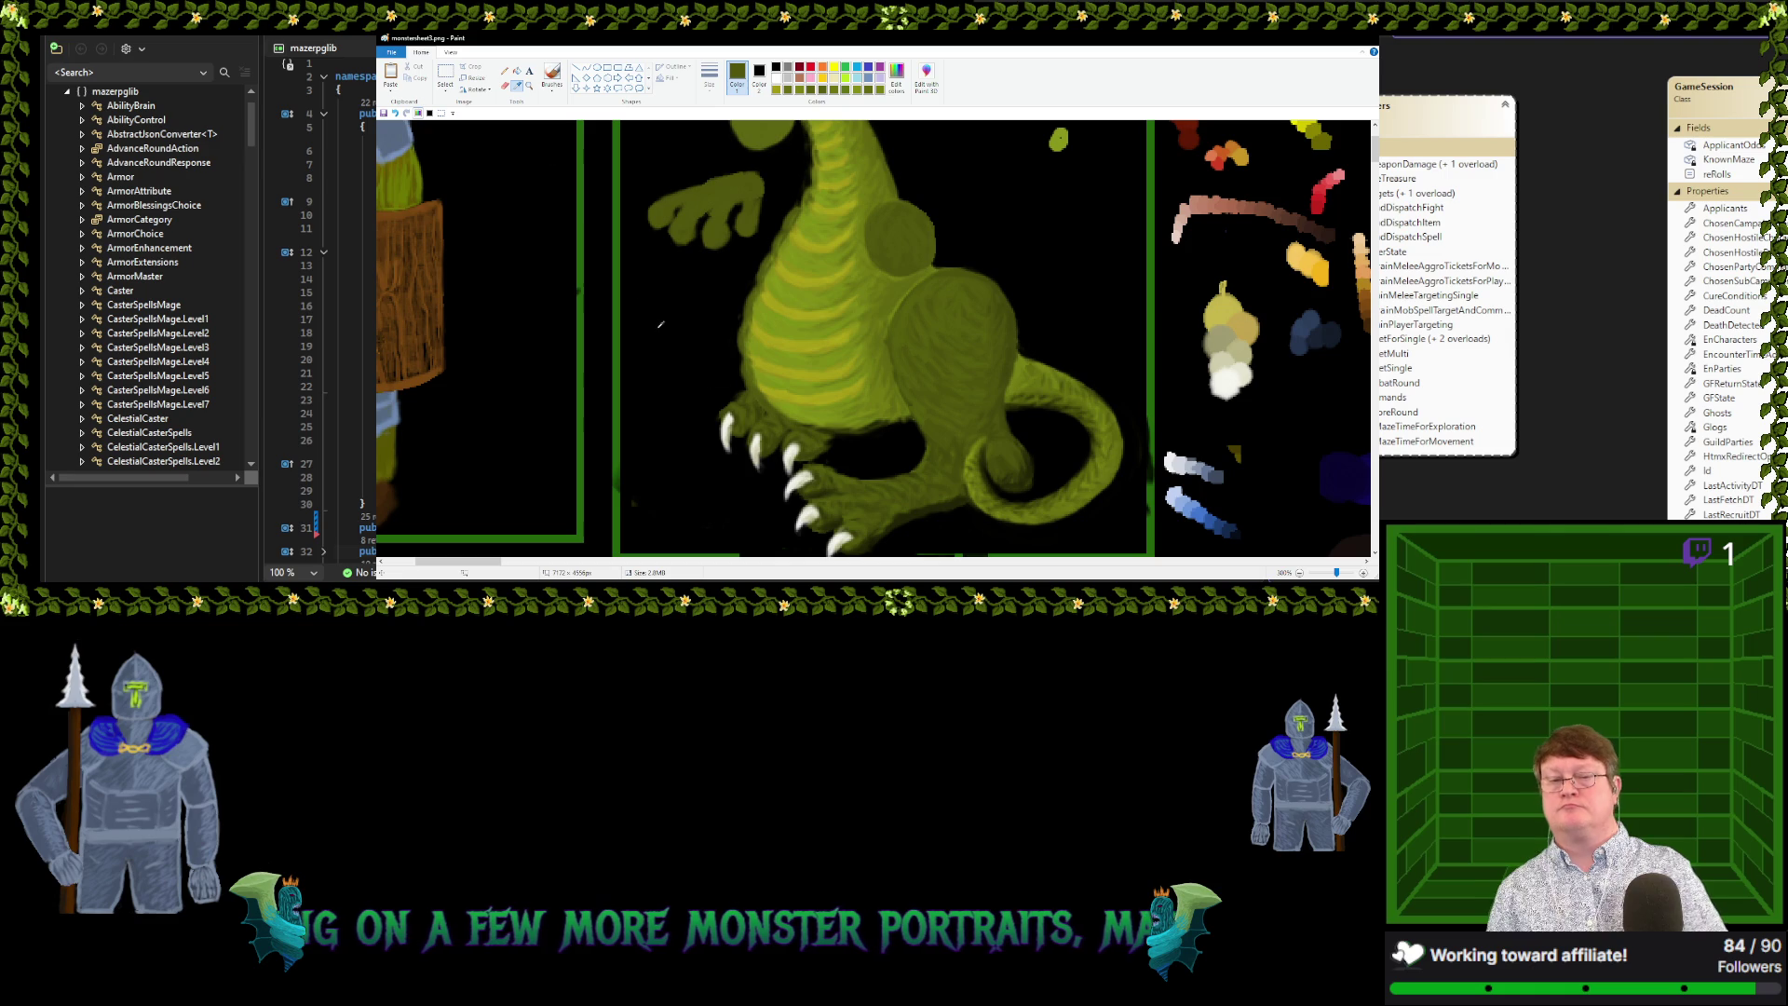
left_click(724, 408)
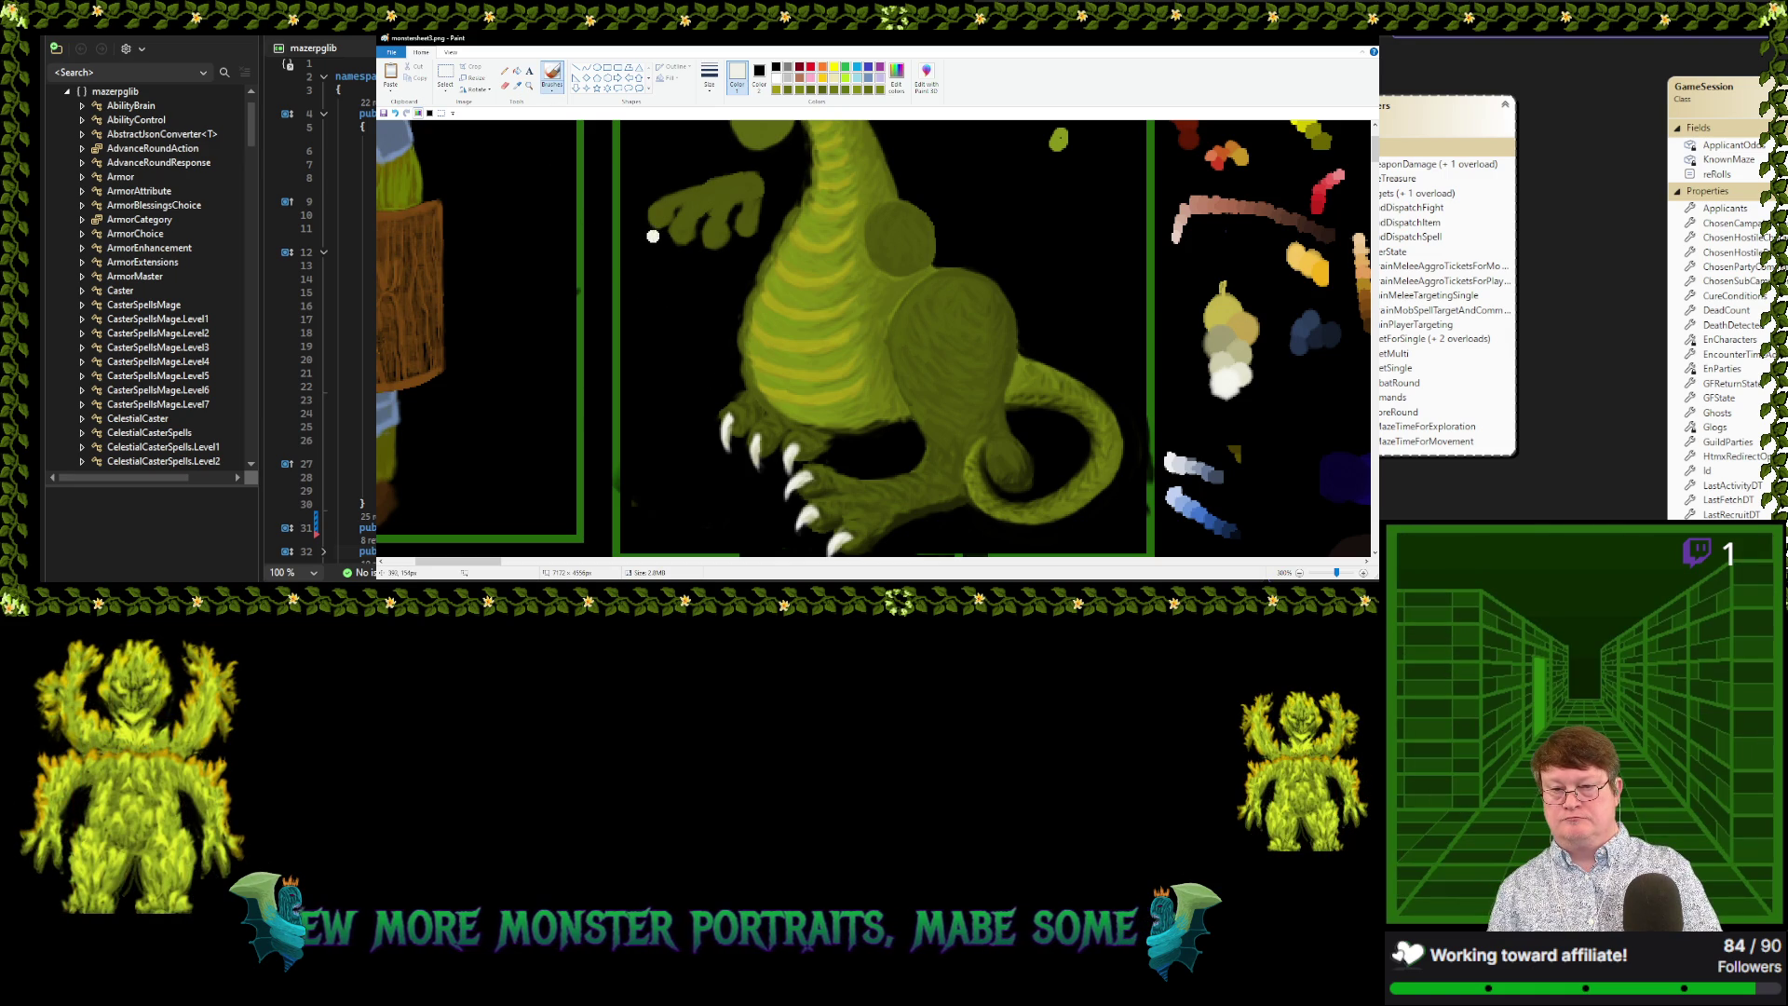
Brush pale claws on the first, third and fourth fingers, redoing one undone stroke
left_click_drag(649, 231, 681, 244)
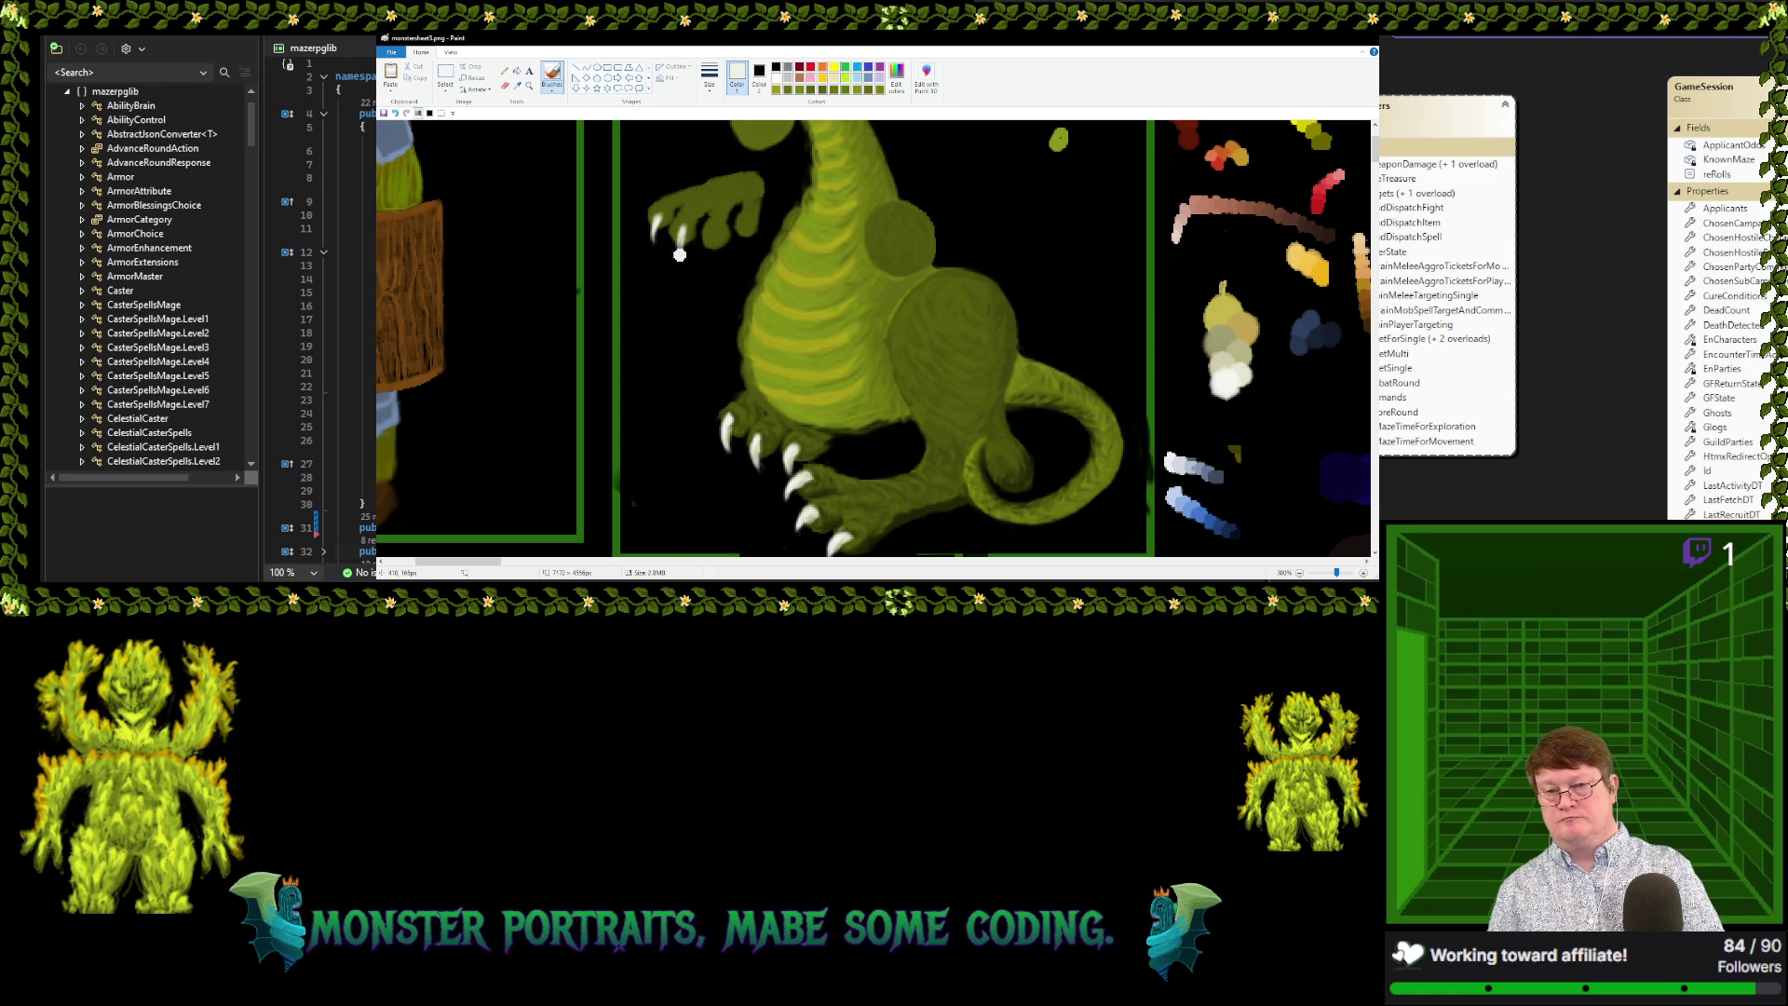
left_click_drag(719, 230, 715, 257)
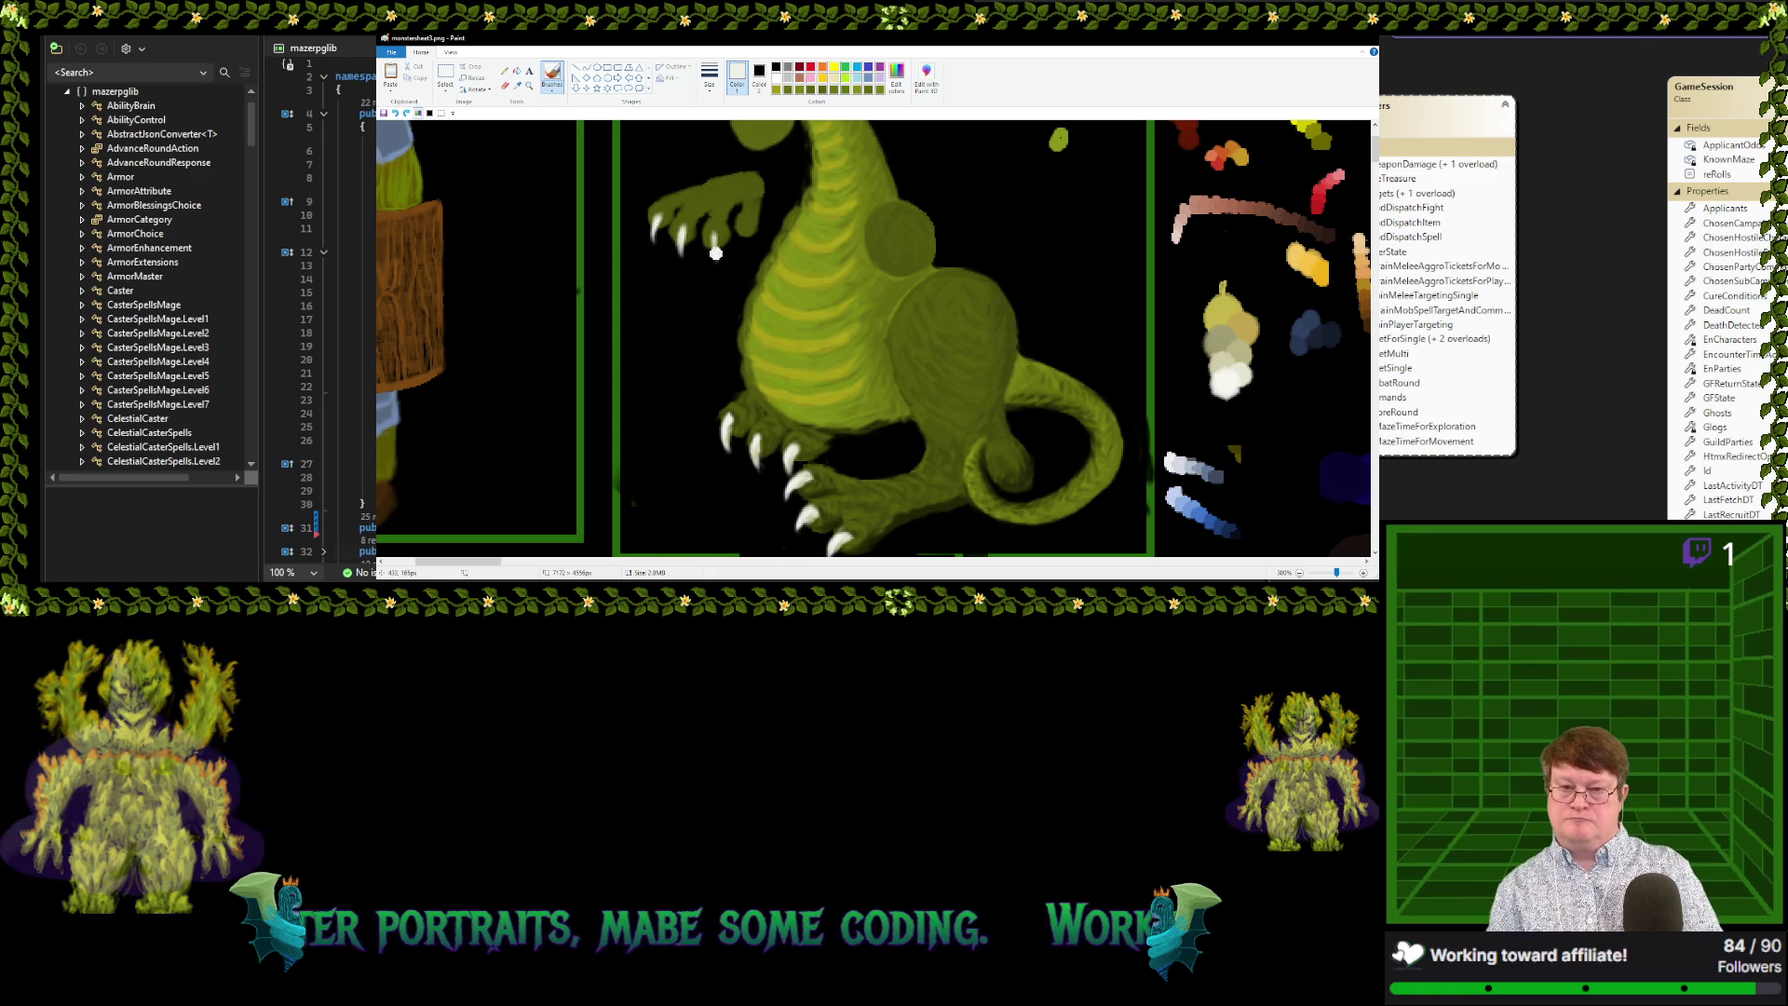
key("ctrl+z")
key("ctrl+z")
key("ctrl+z")
key("ctrl+z")
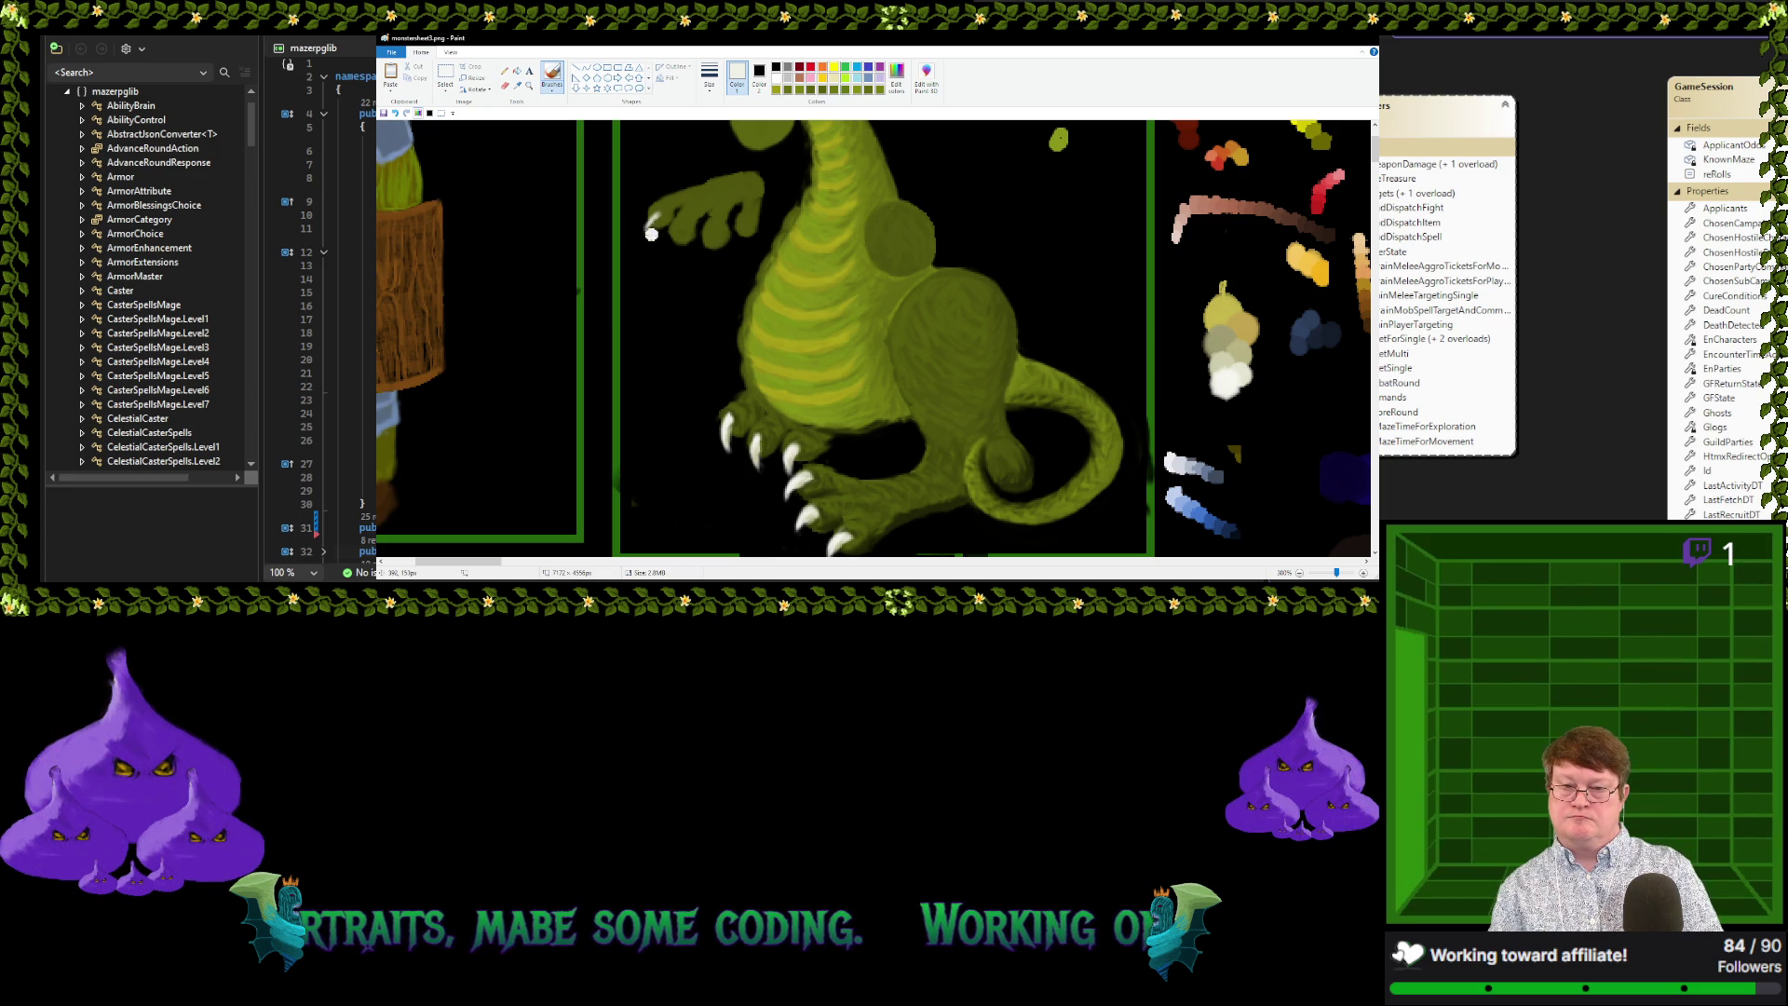
mouse_move(656, 216)
left_mouse_down()
mouse_move(645, 234)
mouse_move(670, 241)
left_mouse_up()
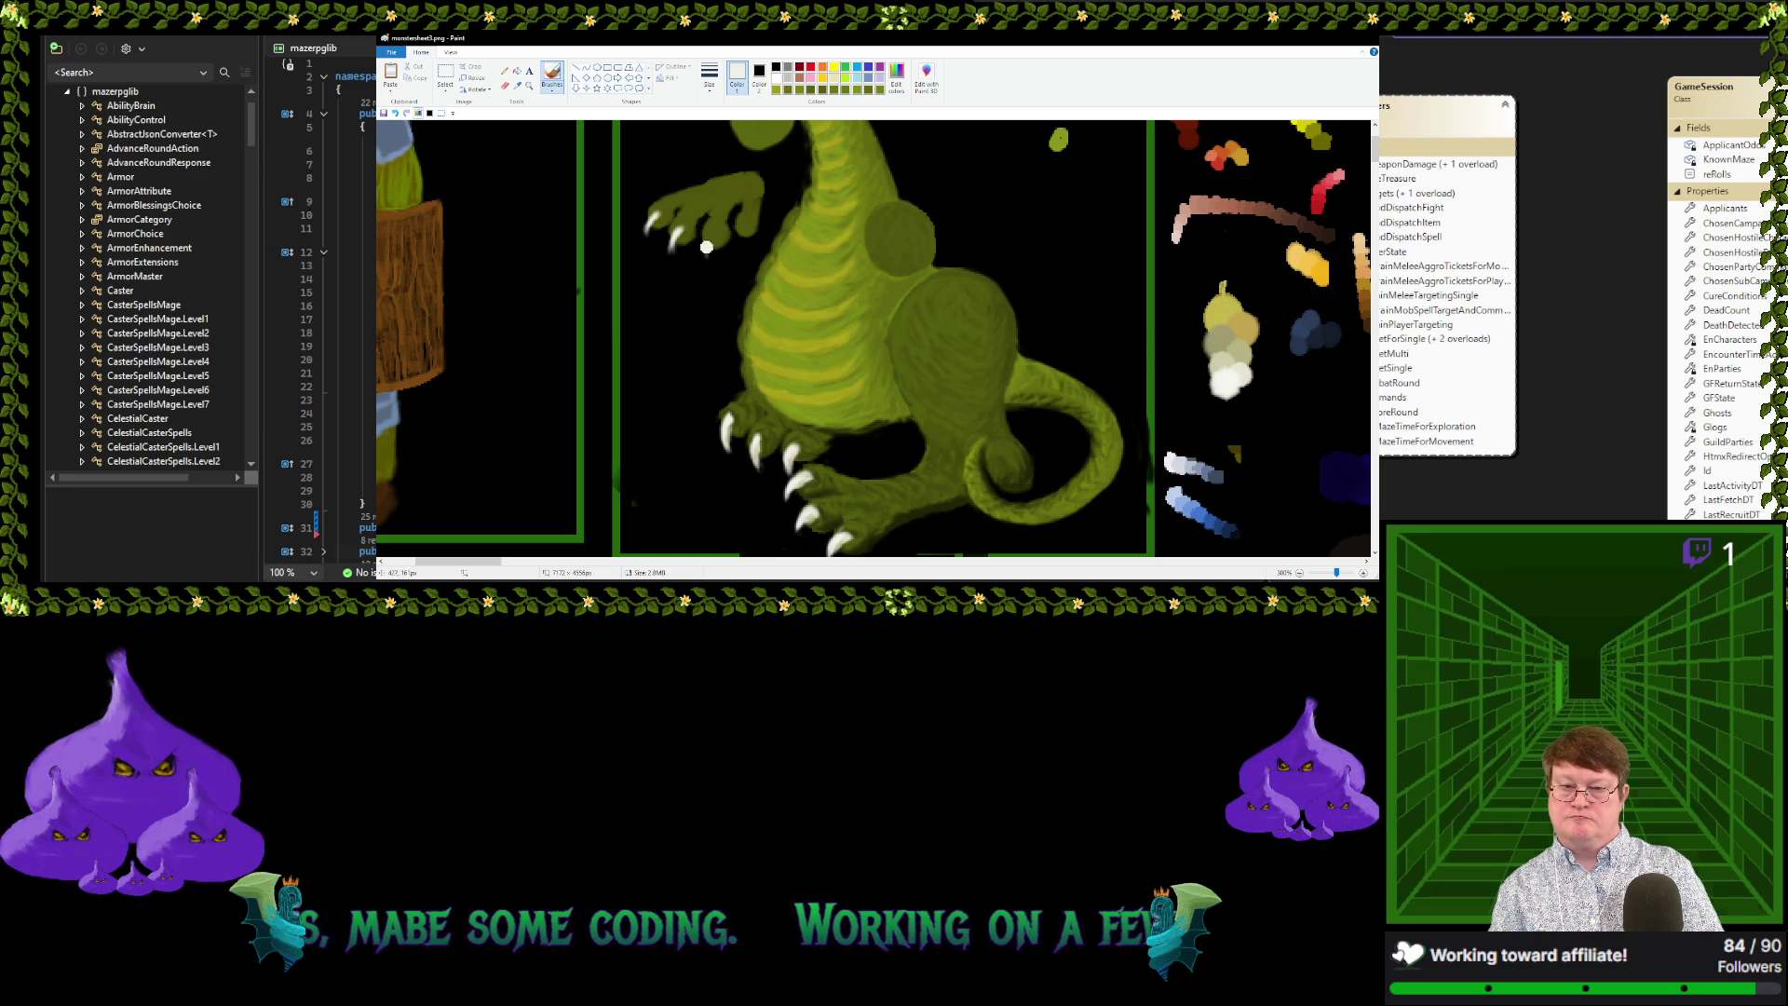
left_click_drag(722, 236, 715, 251)
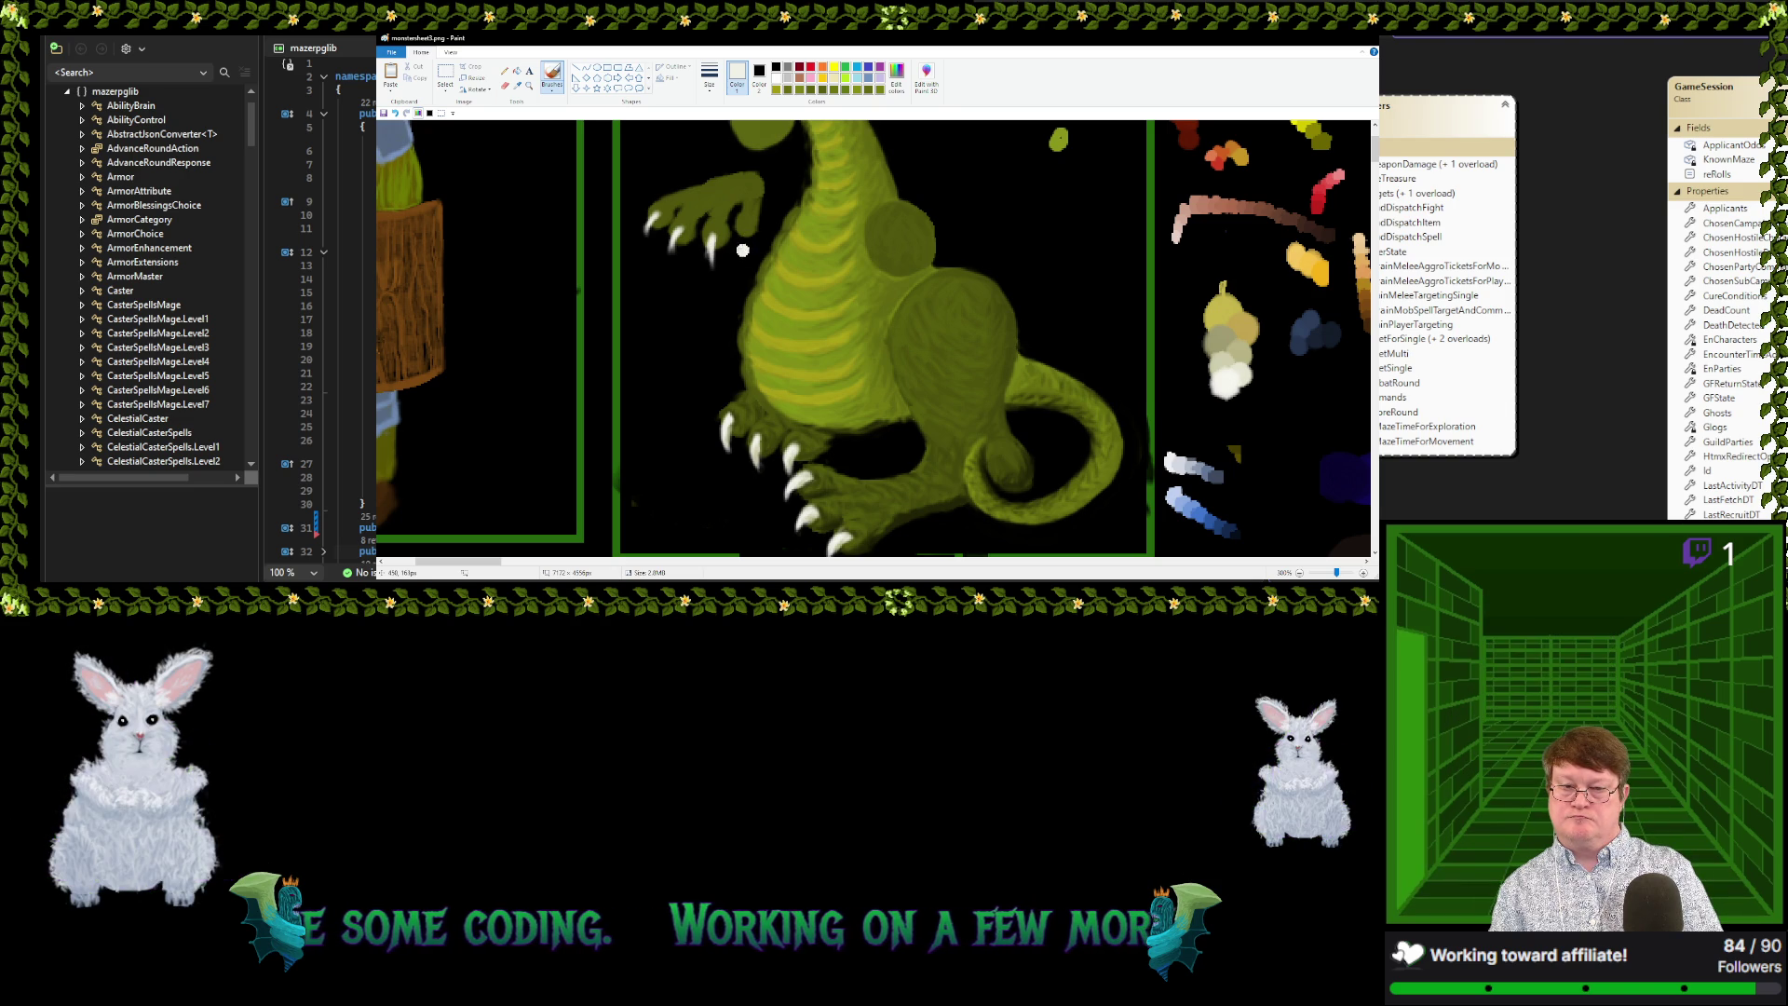
left_click_drag(749, 224, 736, 251)
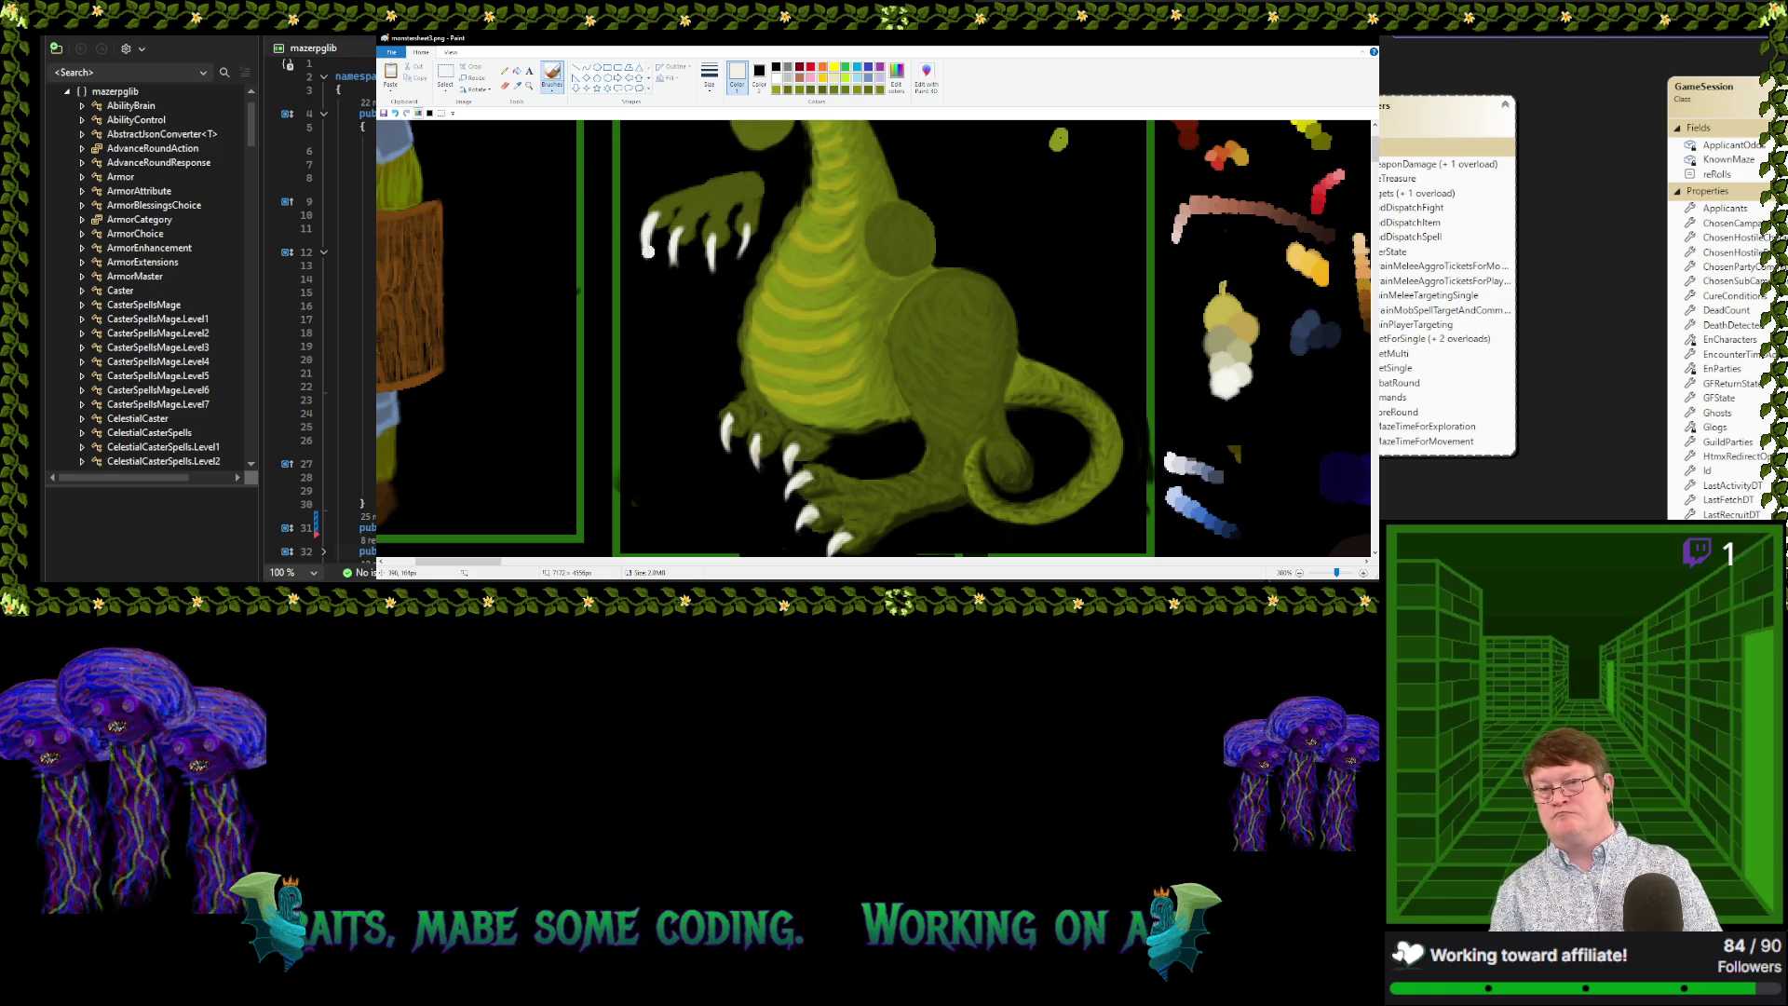
Touch up the claws with sampled dark green, black and pale claw colours in turn
left_click(517, 85)
left_click(616, 165)
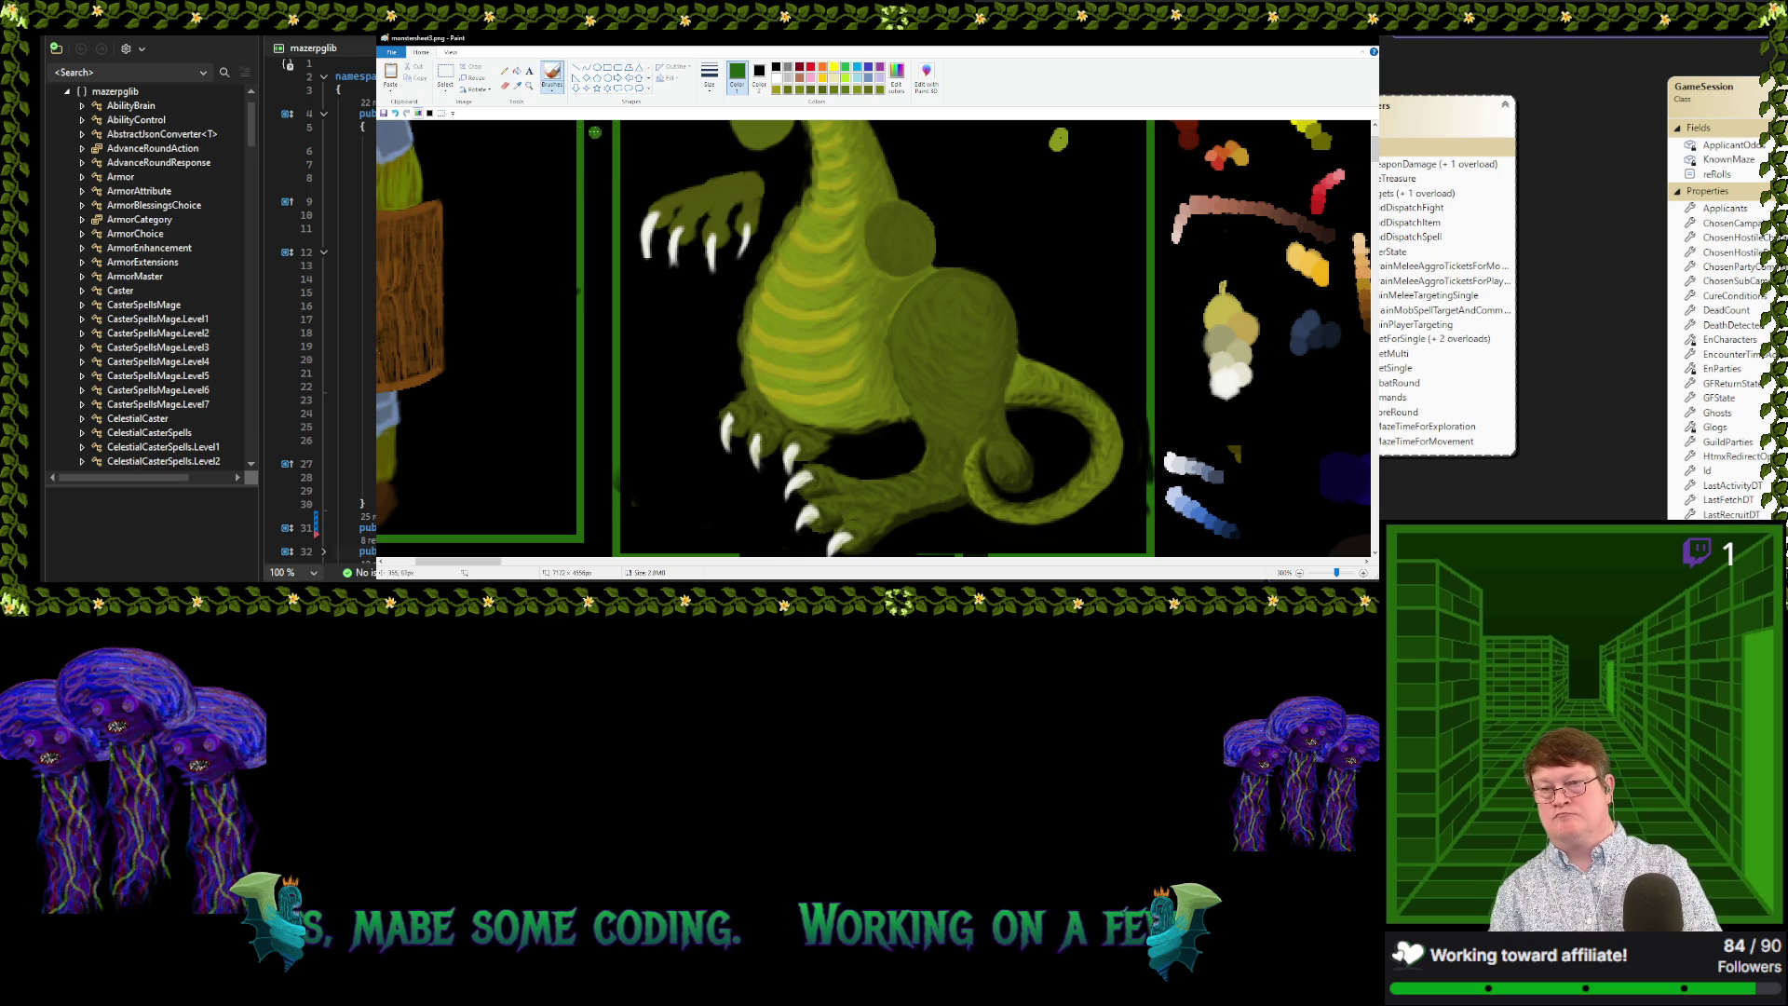
left_click(517, 85)
left_click(634, 221)
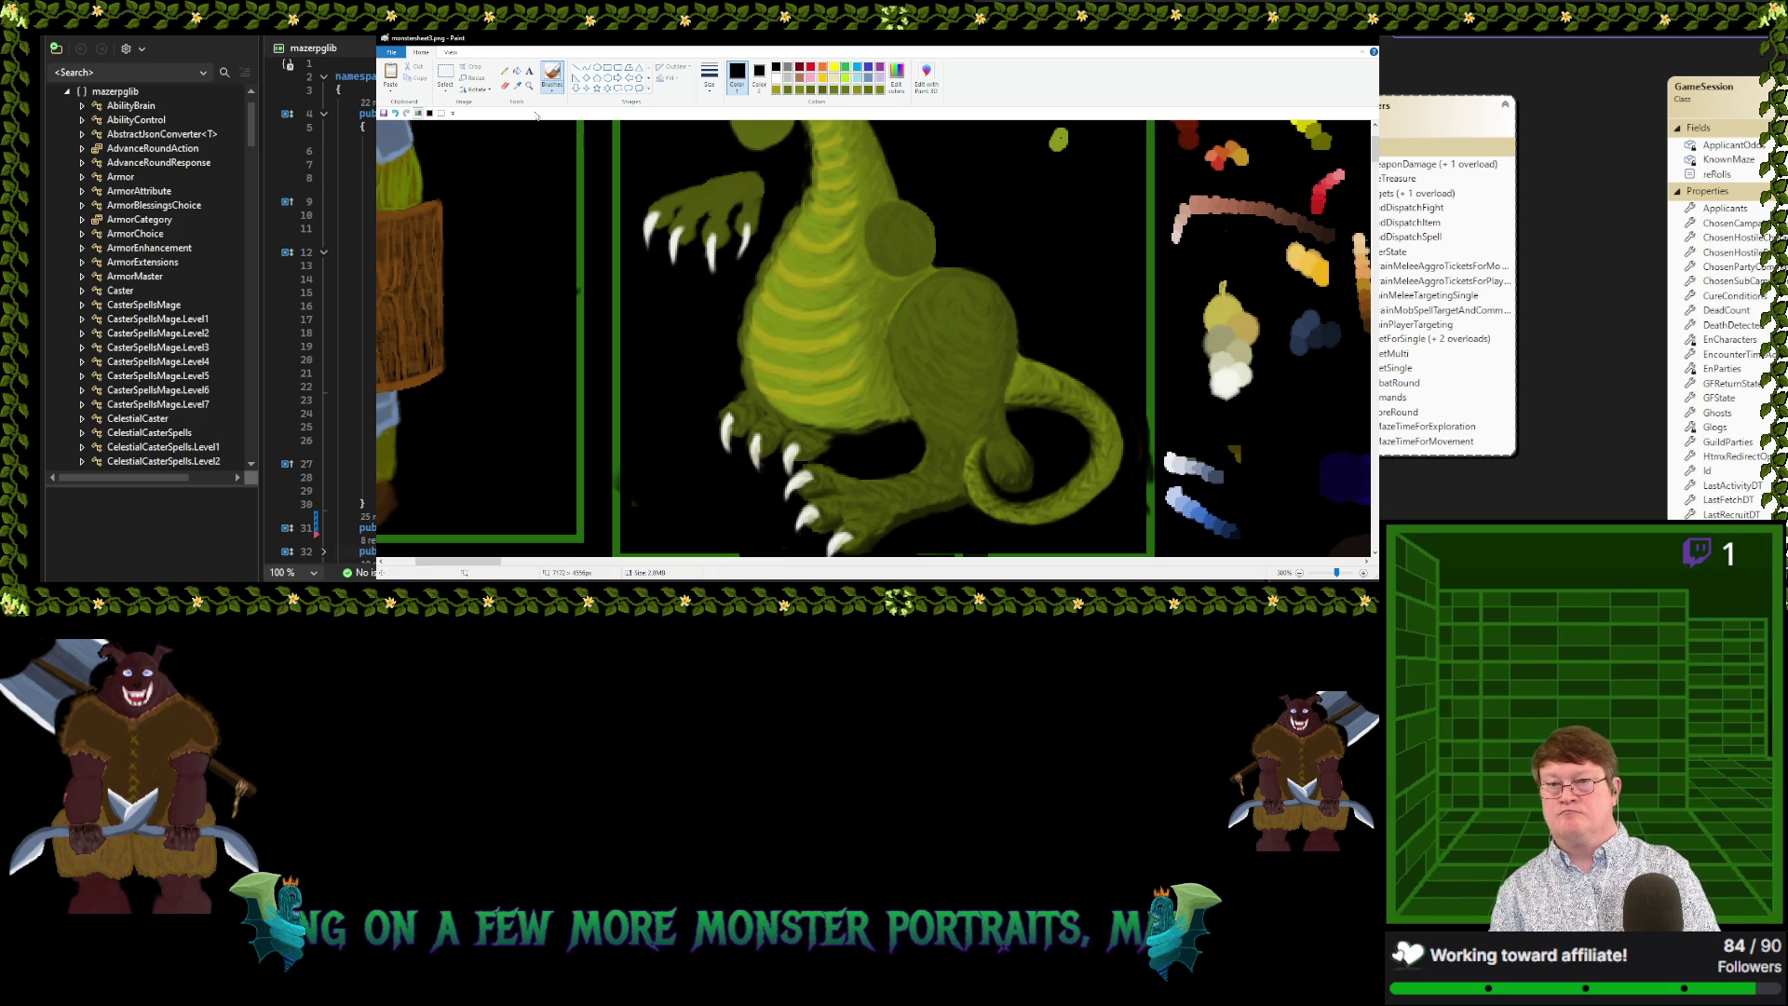
left_click(518, 85)
left_click(674, 238)
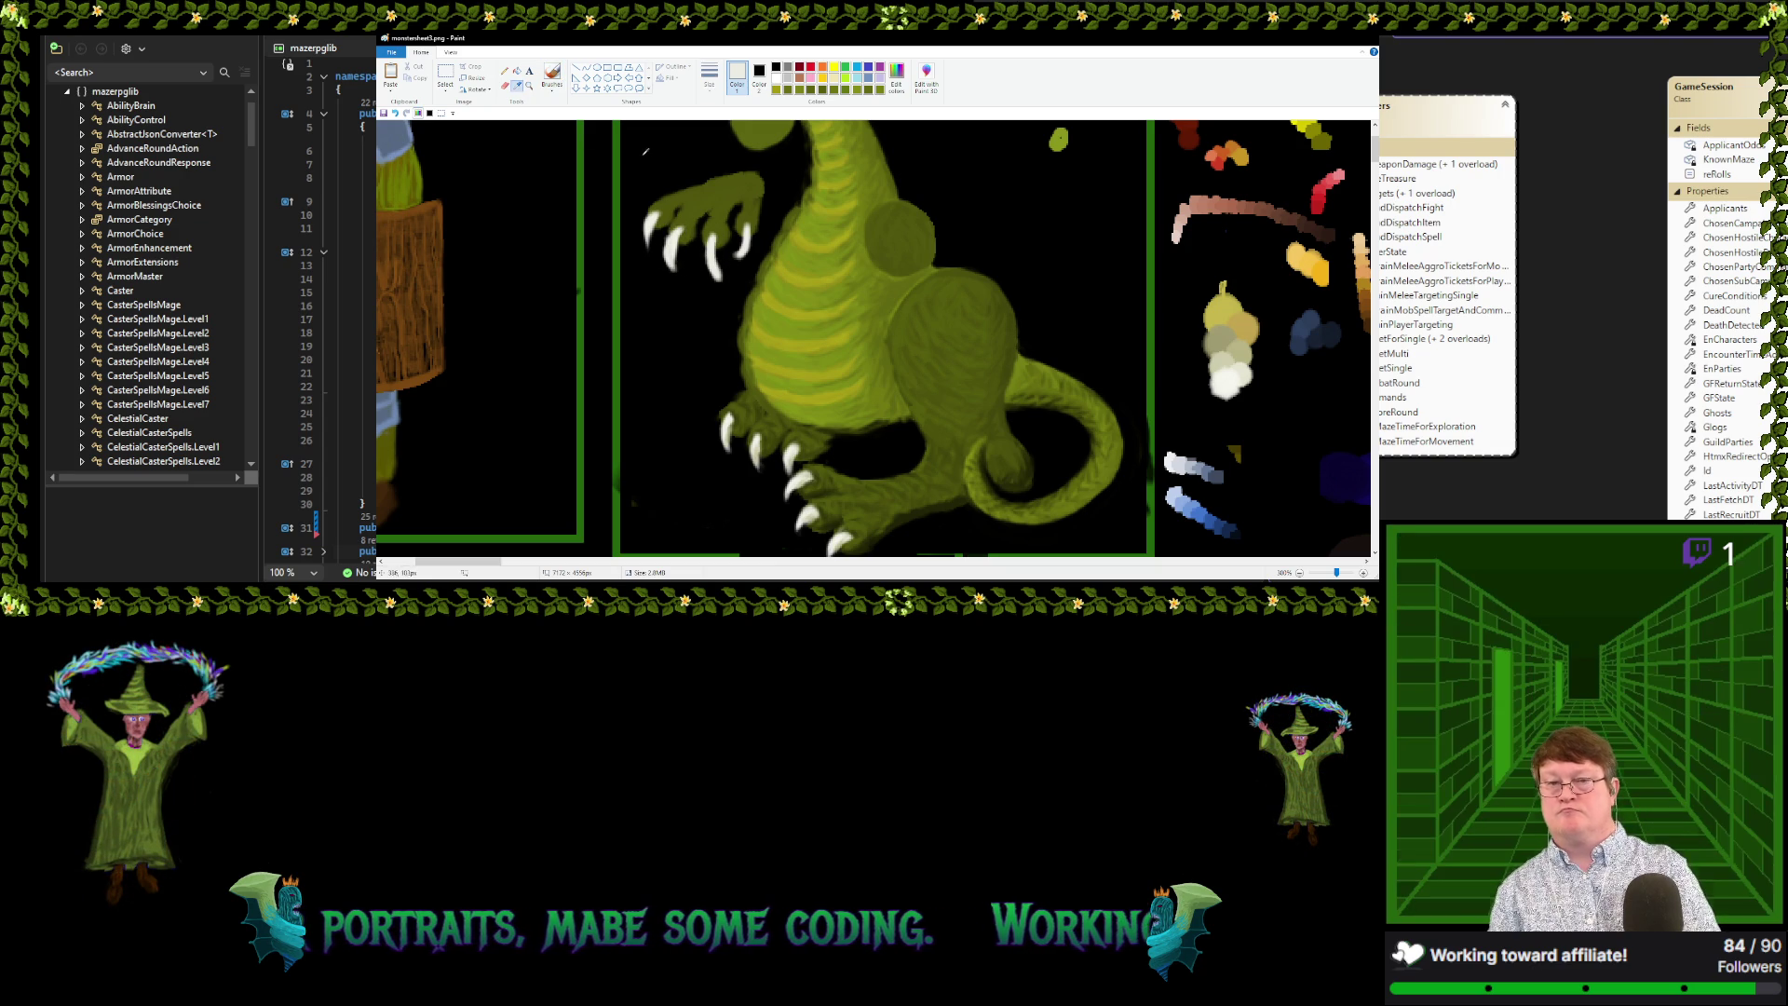
left_click(652, 254)
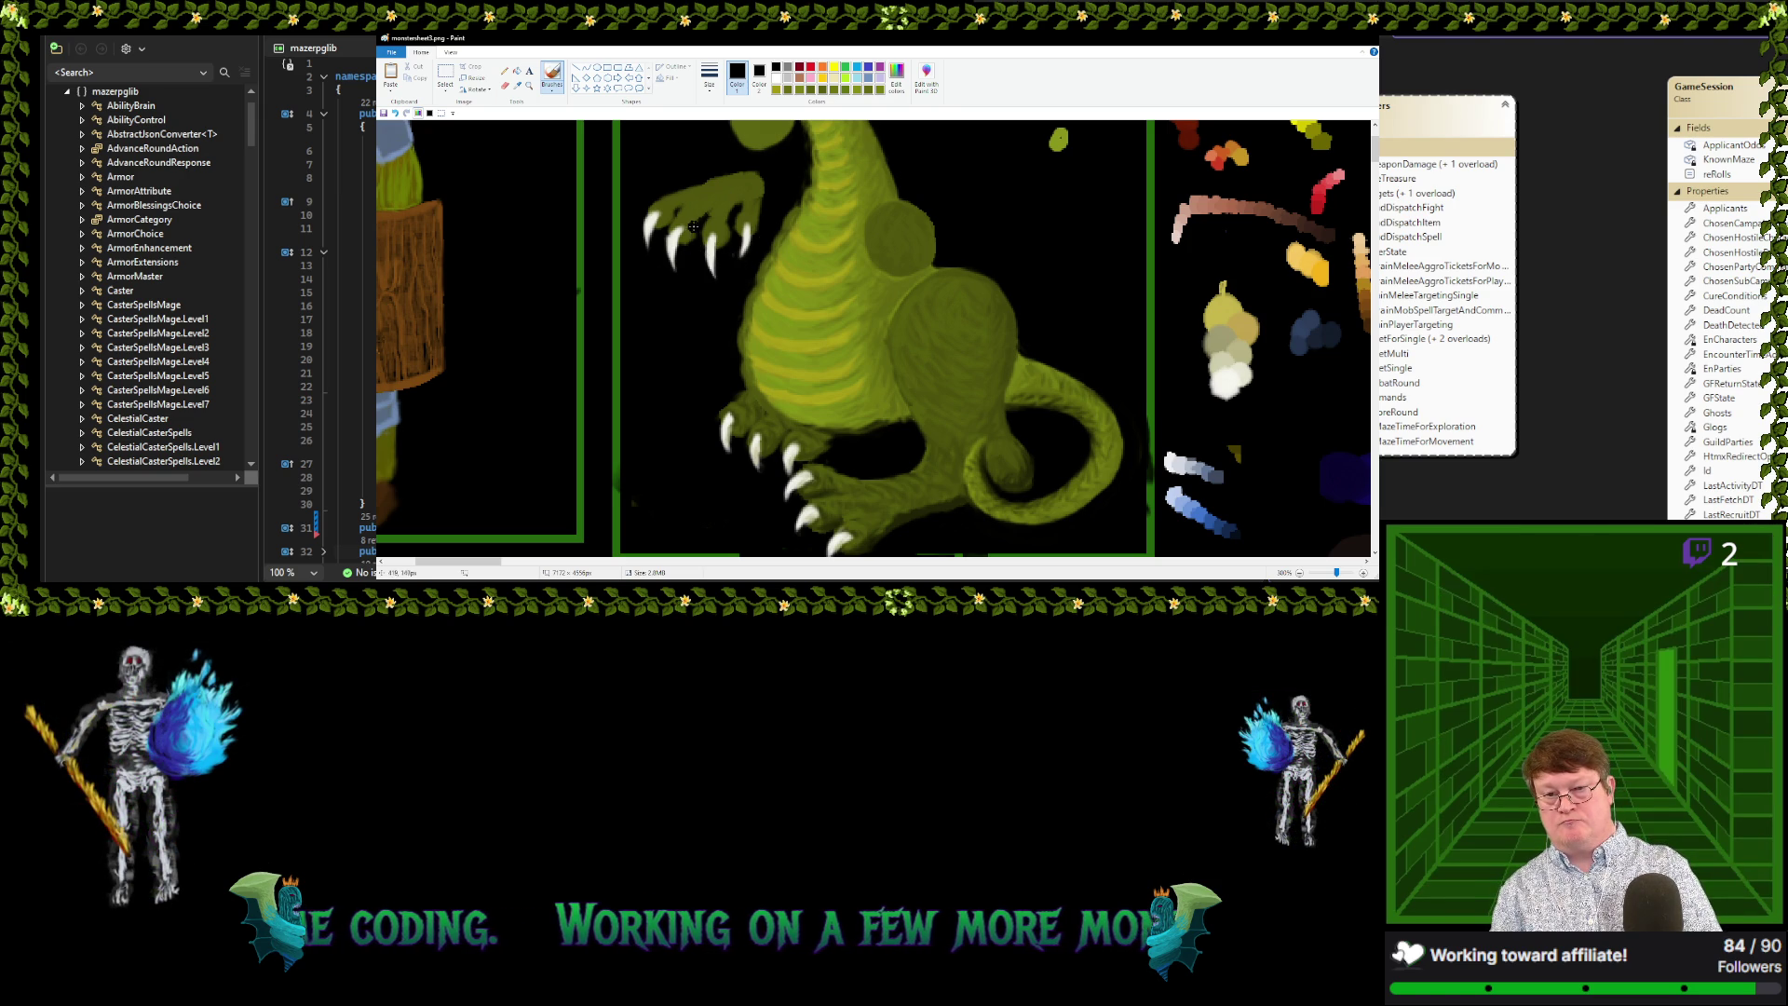
Paint dark olive sampled from the dragon over the hand and wrist edges
left_click(517, 85)
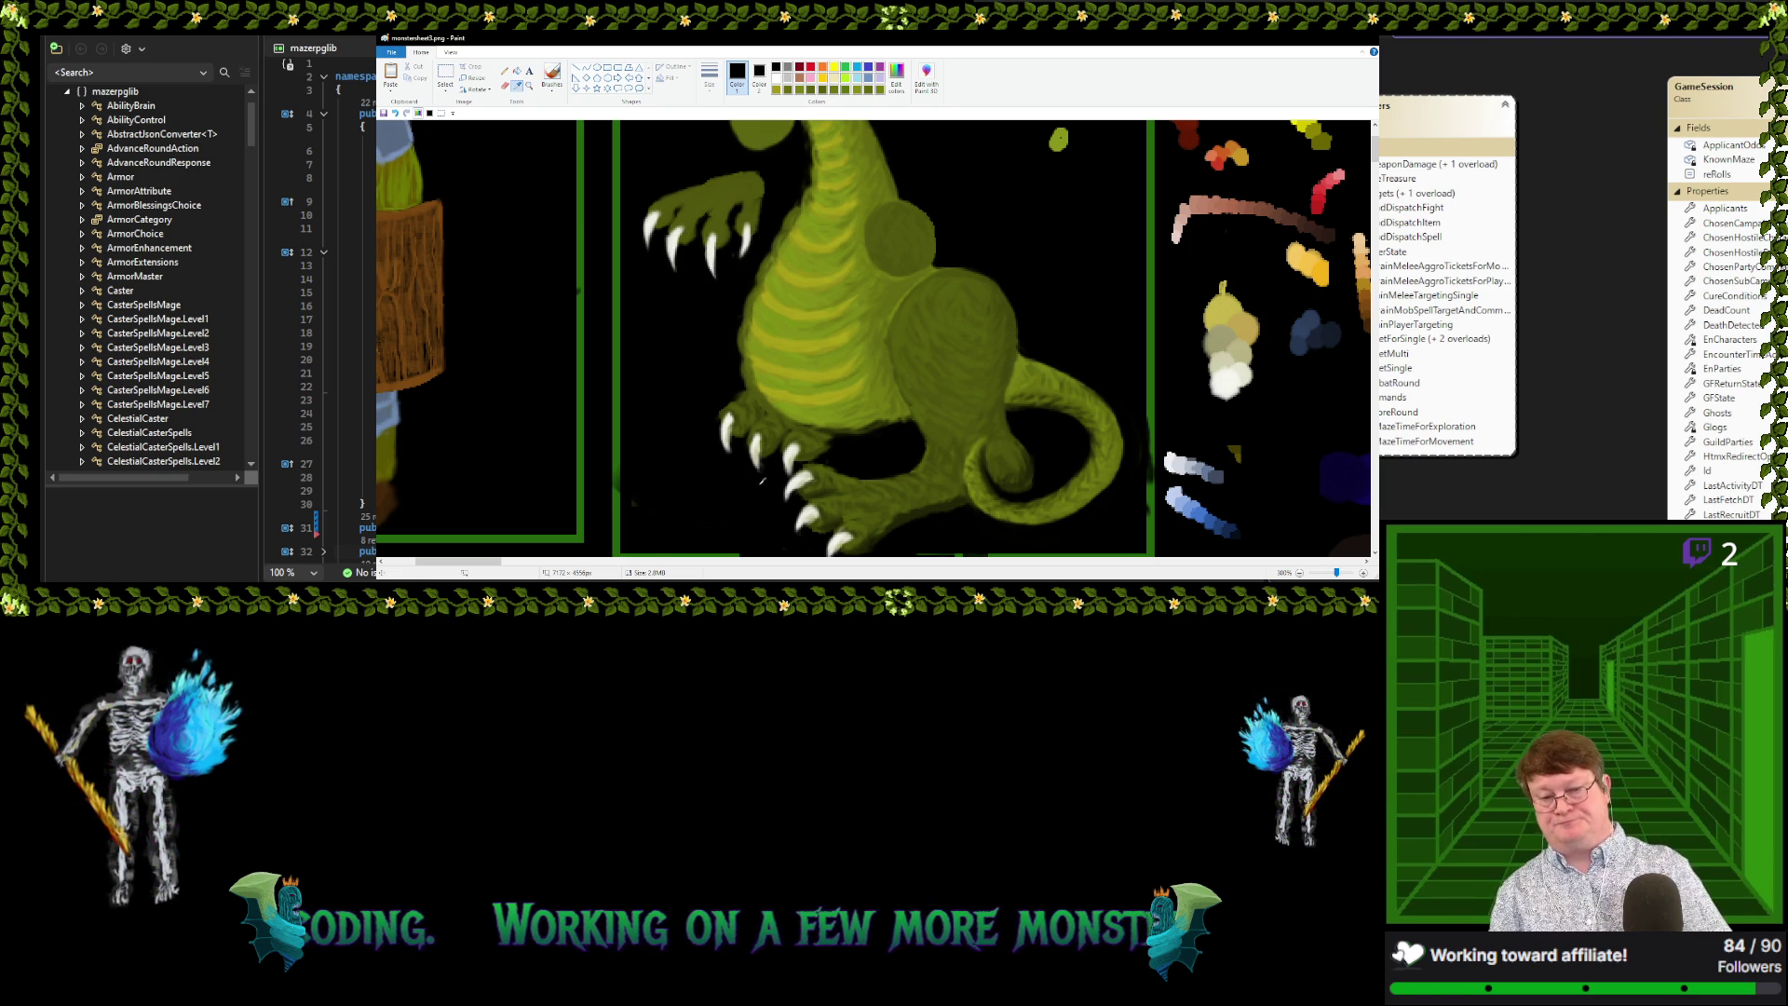
left_click(735, 419)
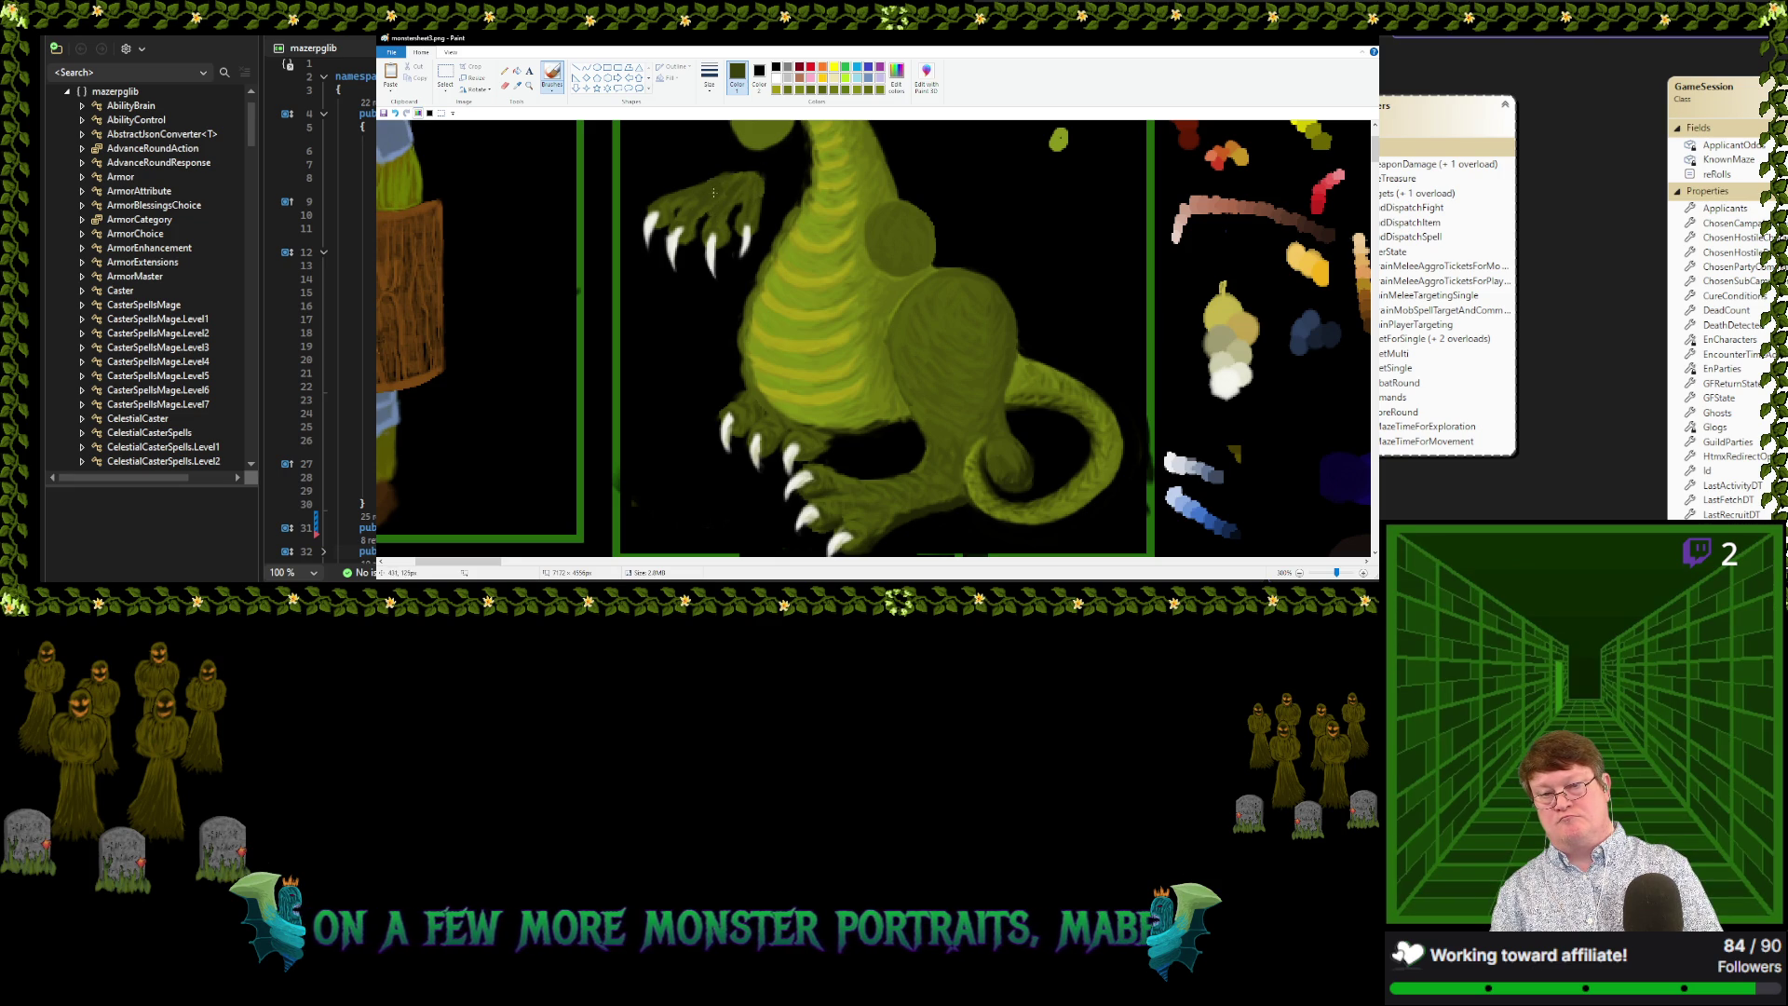
left_click(517, 85)
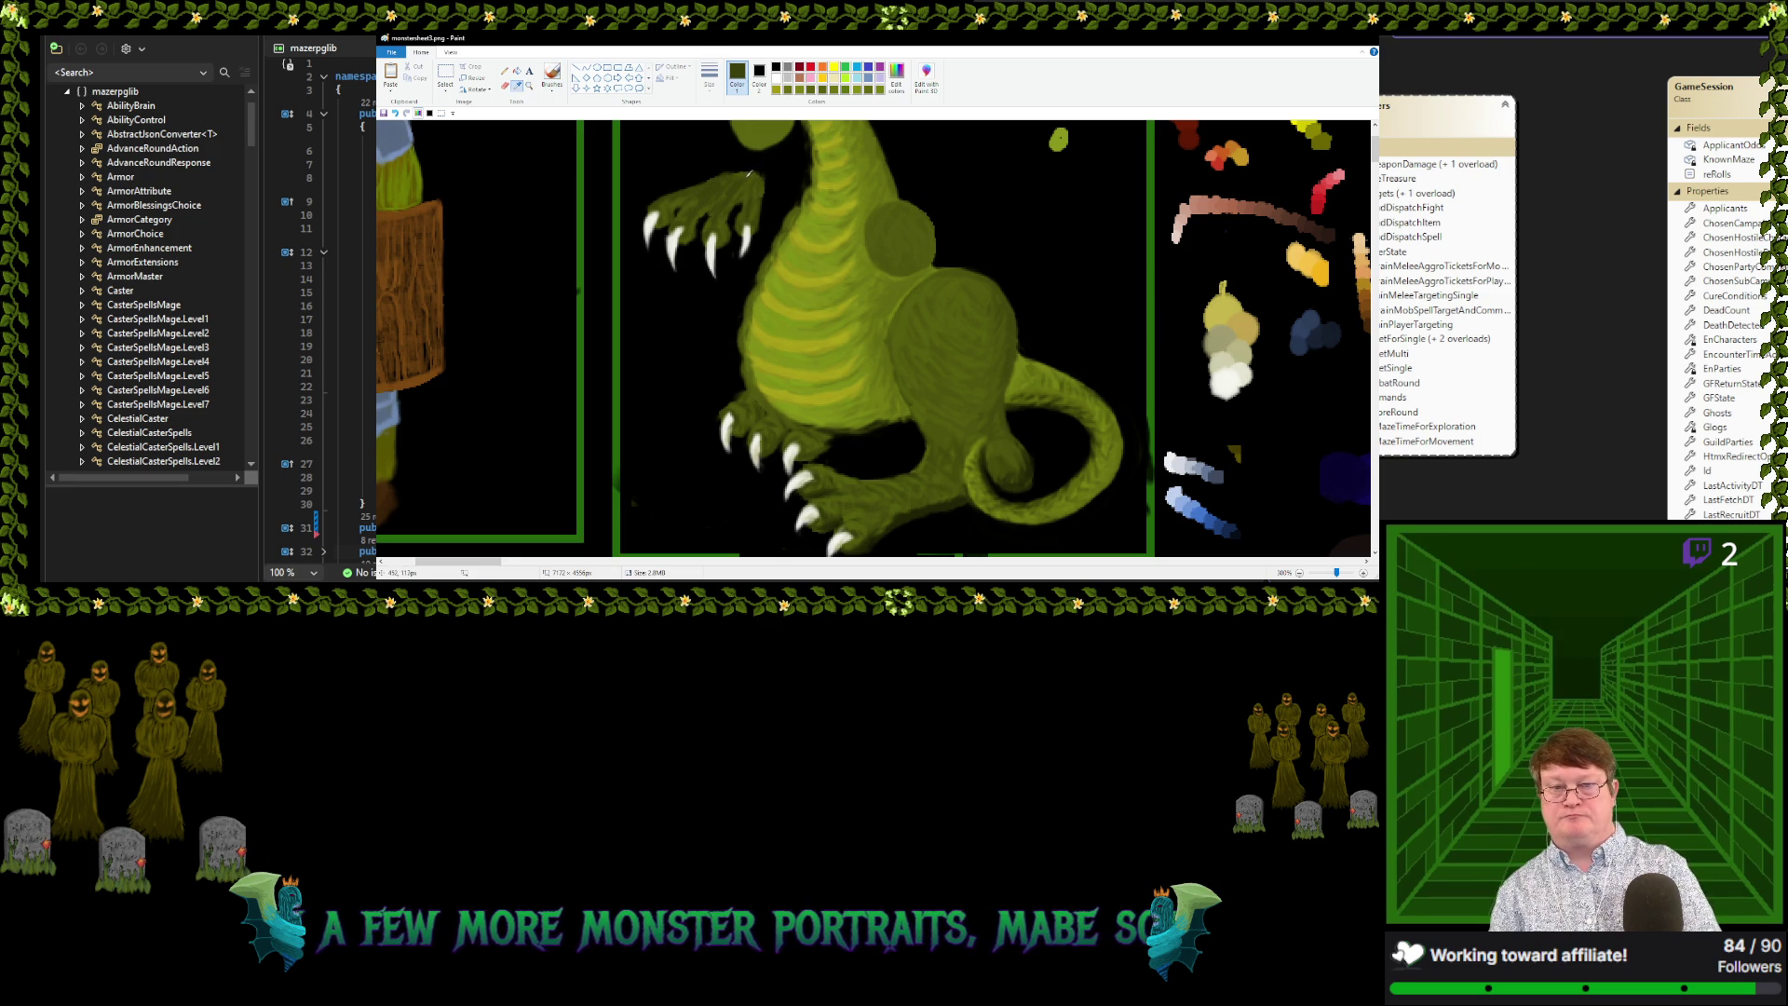
left_click(725, 178)
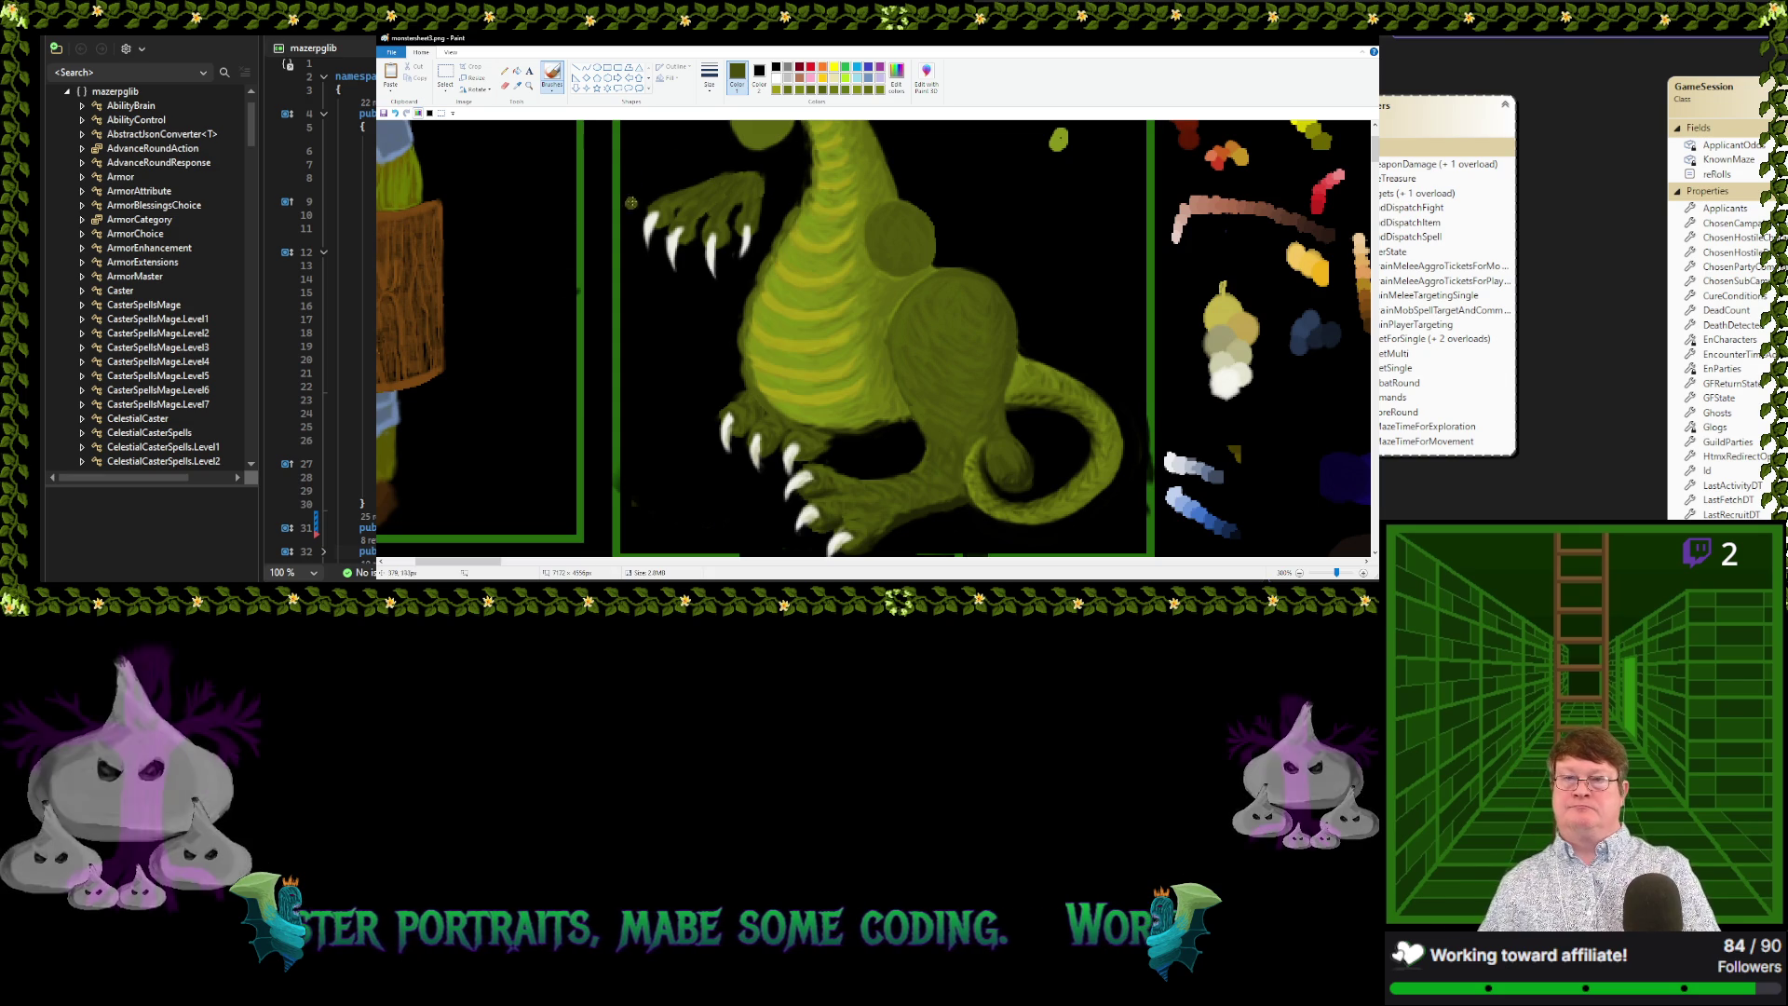
left_click(518, 86)
left_click(874, 256)
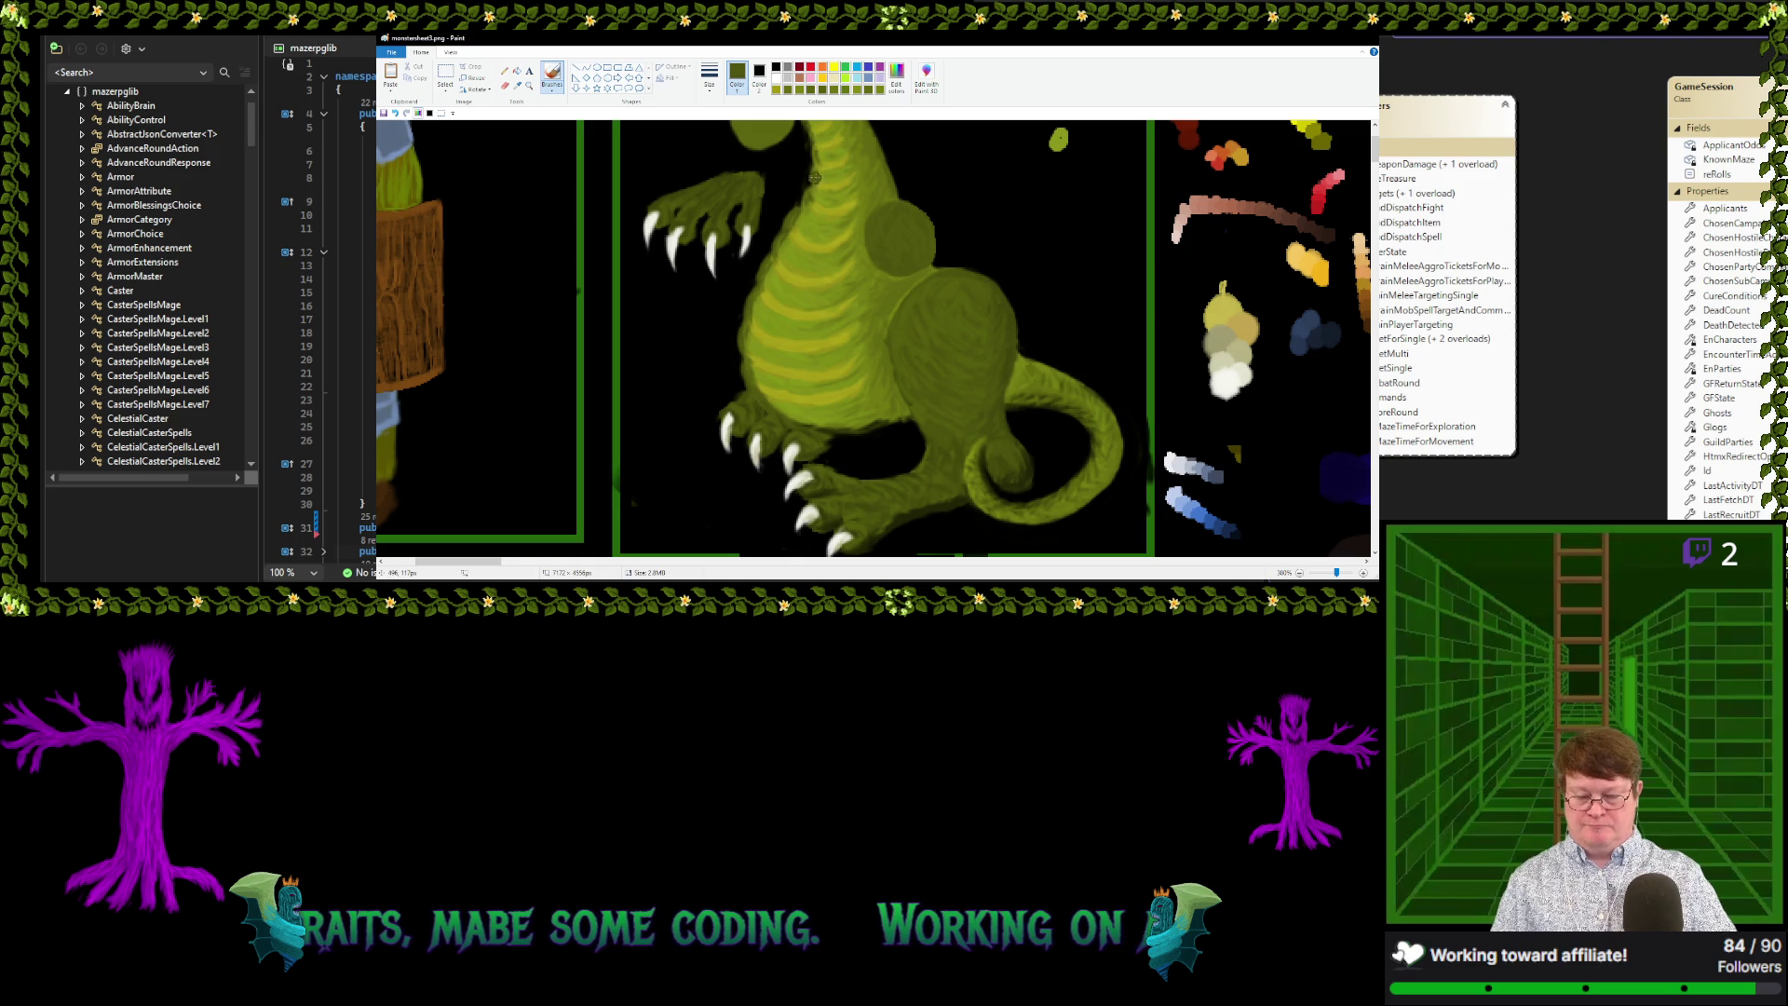
Trace a free-form selection around the dragon's raised clawed hand
scroll(810, 177, "down", 2, "ctrl")
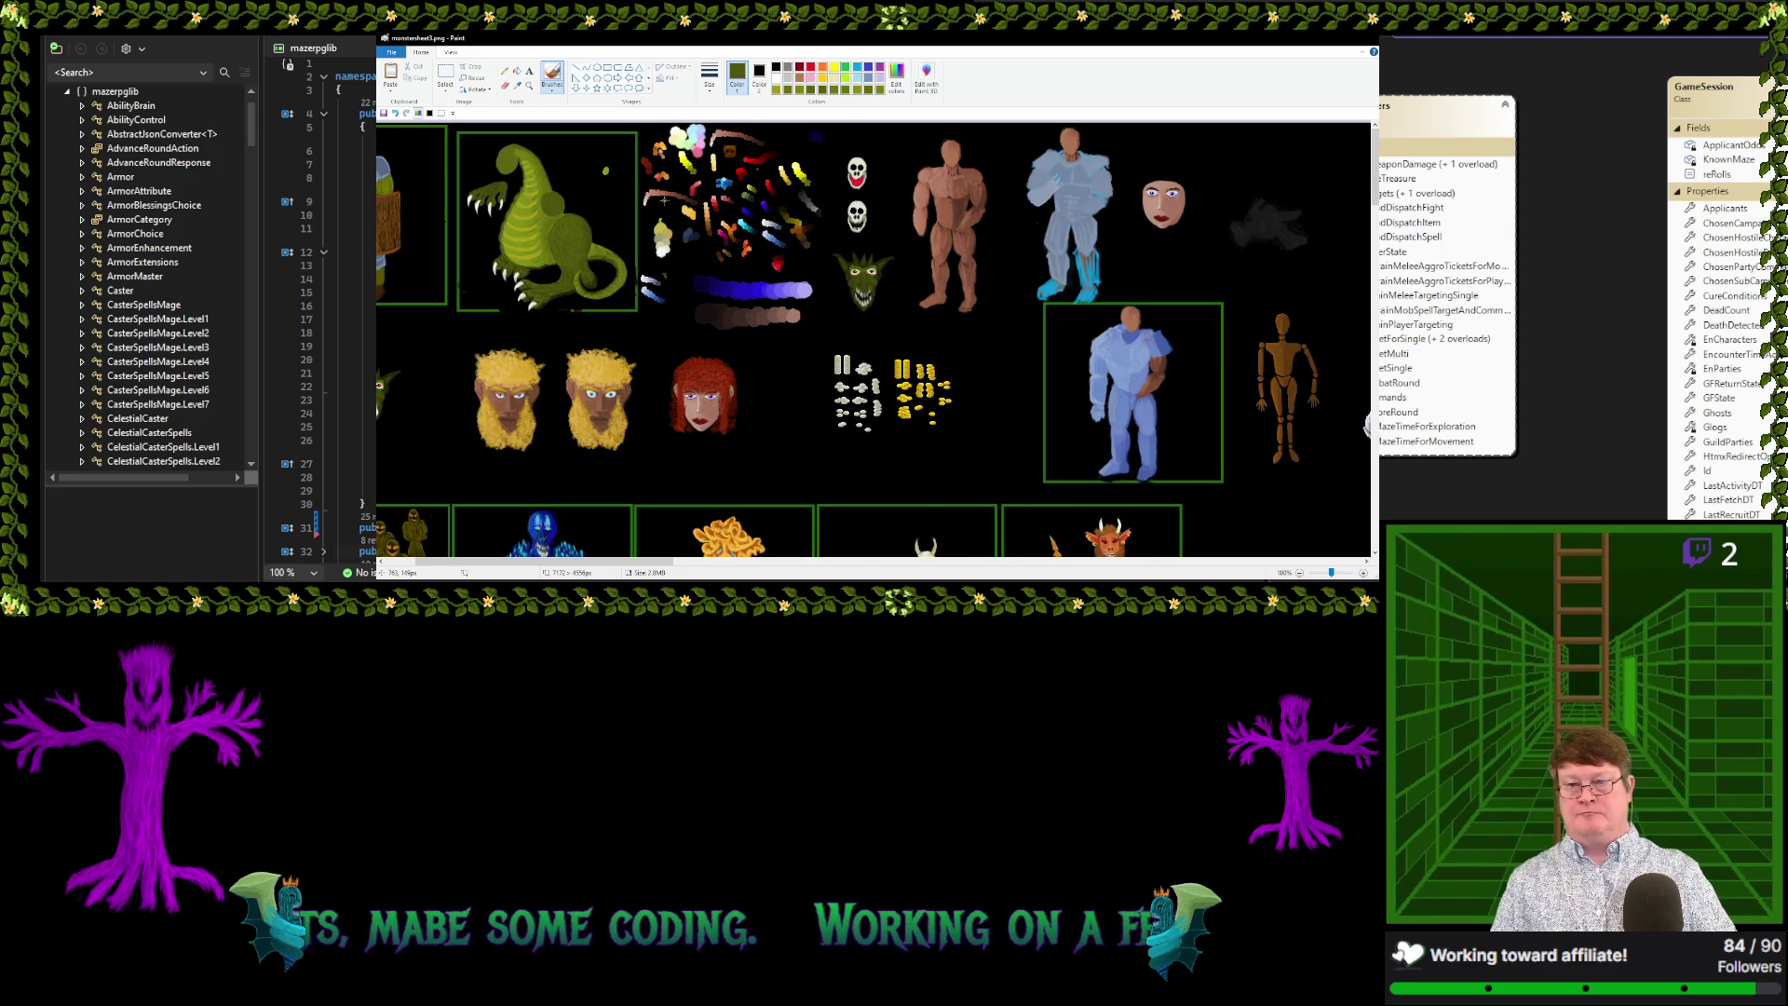
scroll(574, 186, "up", 1, "ctrl")
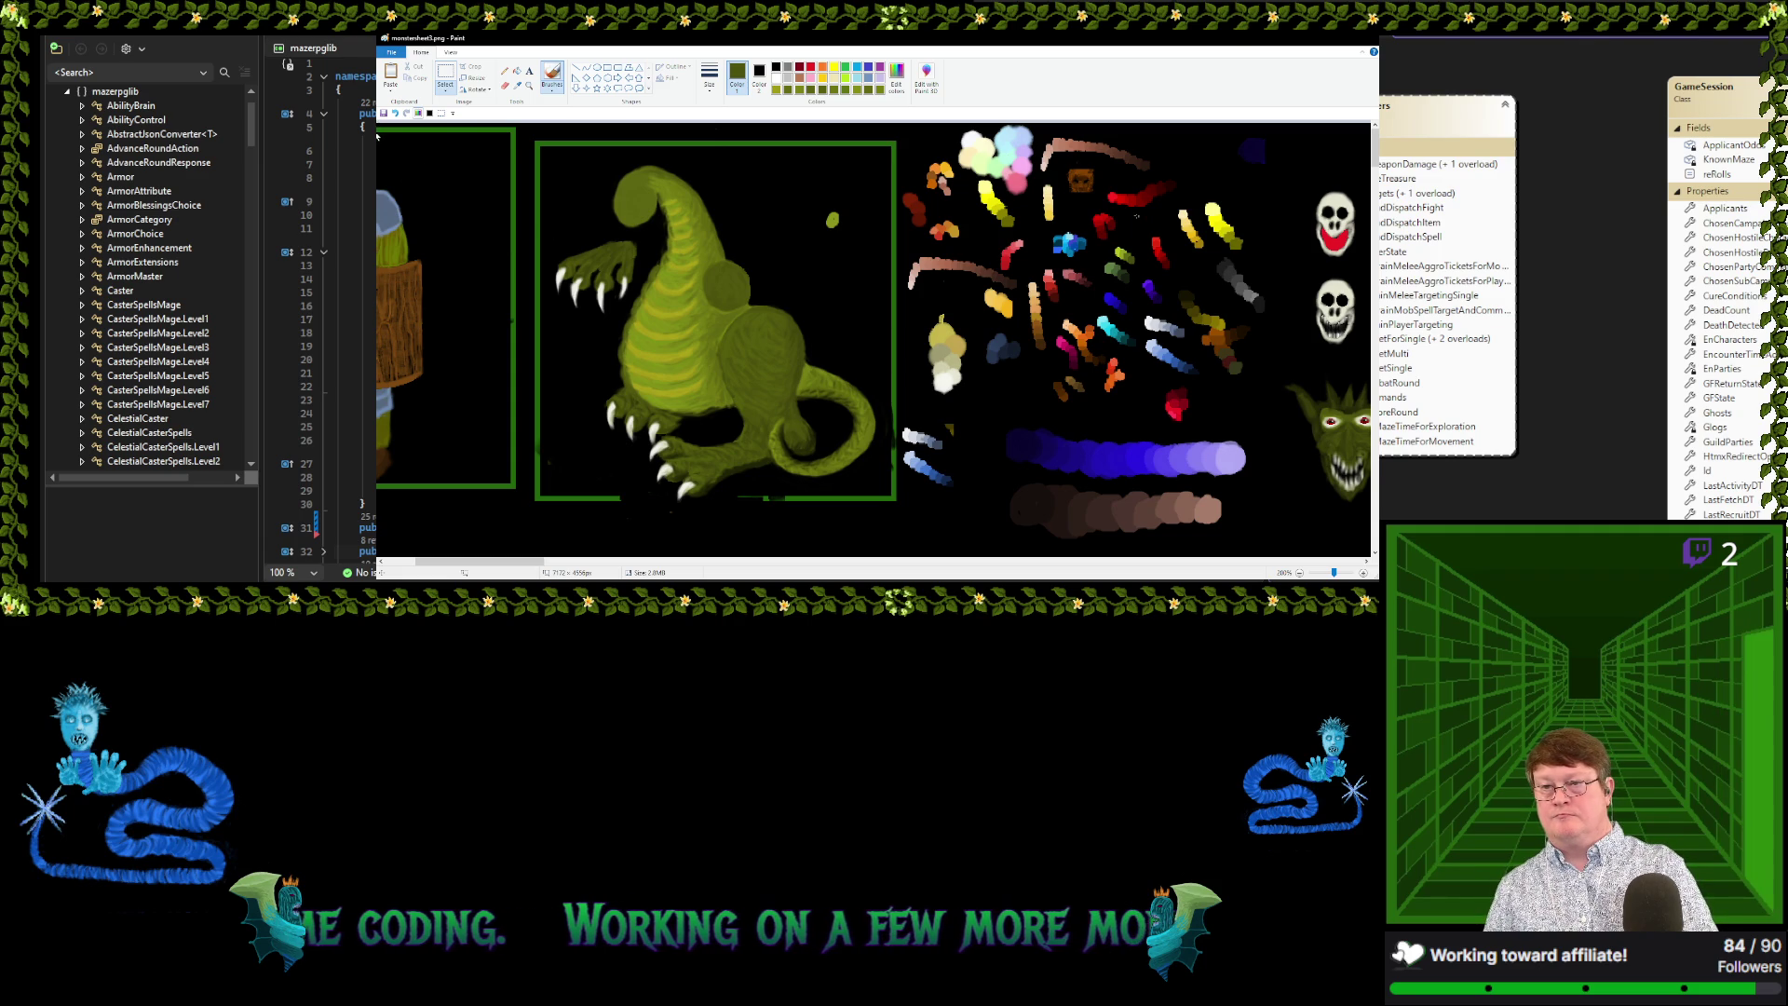
left_click(442, 113)
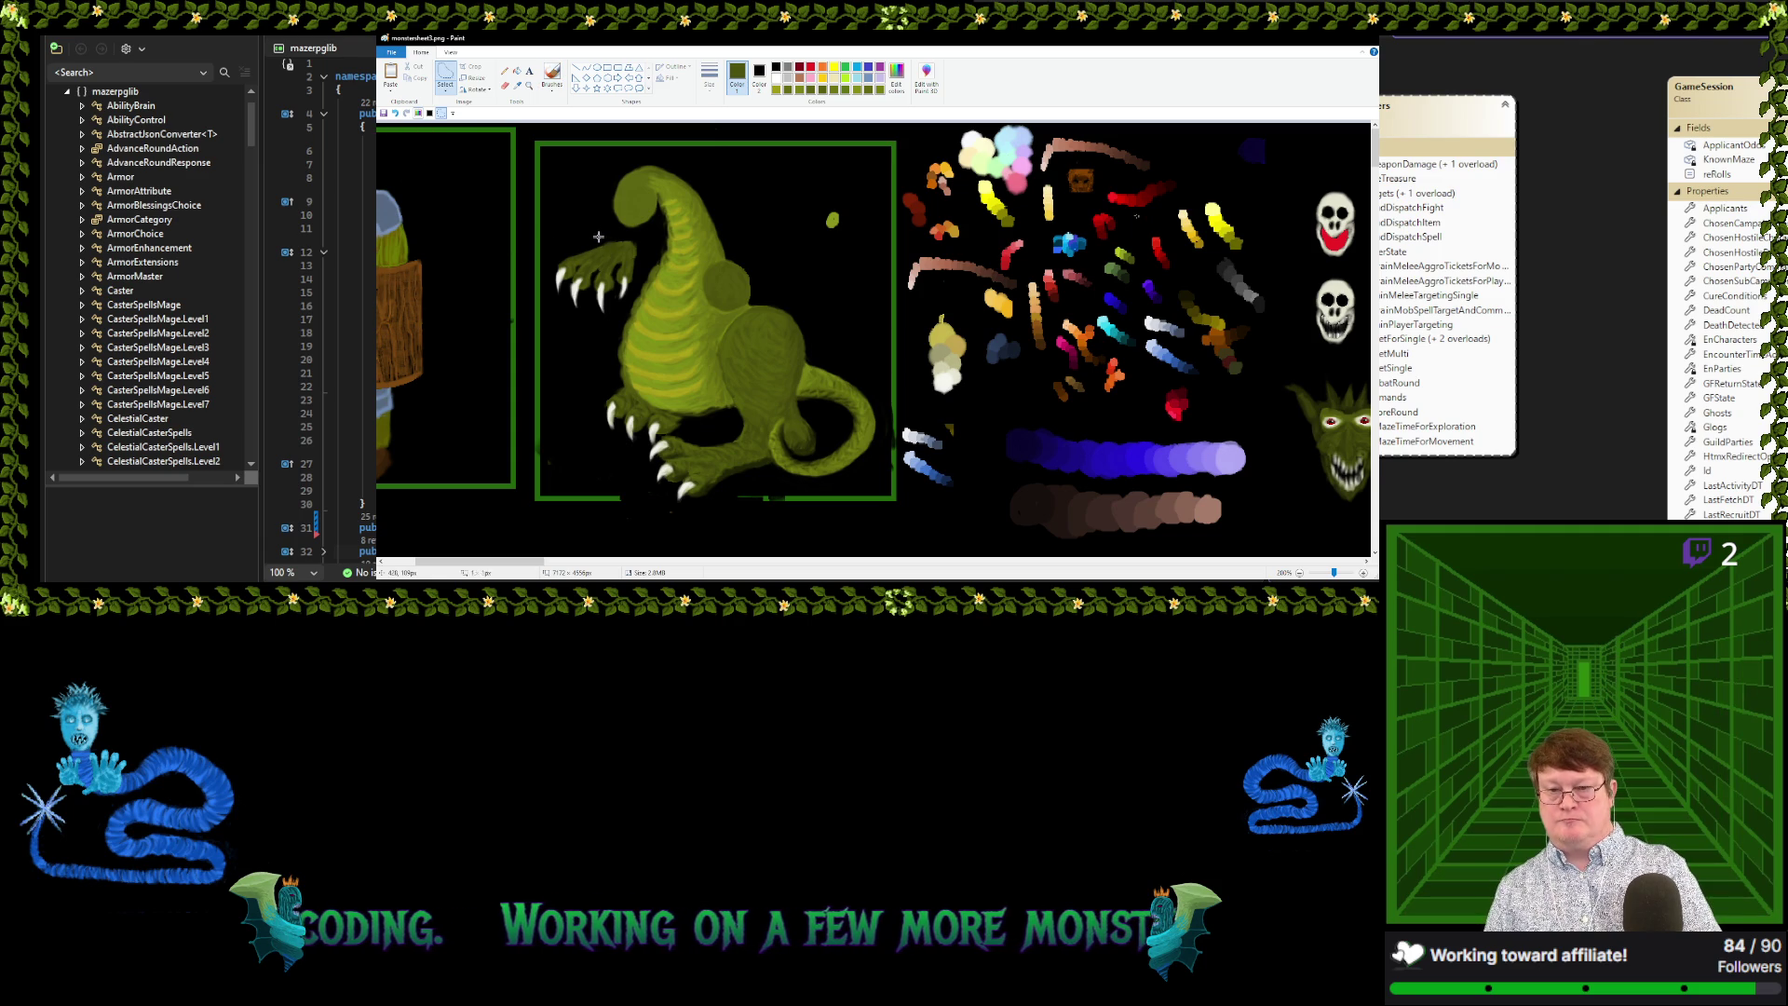
mouse_move(599, 236)
left_mouse_down()
mouse_move(596, 318)
mouse_move(618, 238)
left_mouse_up()
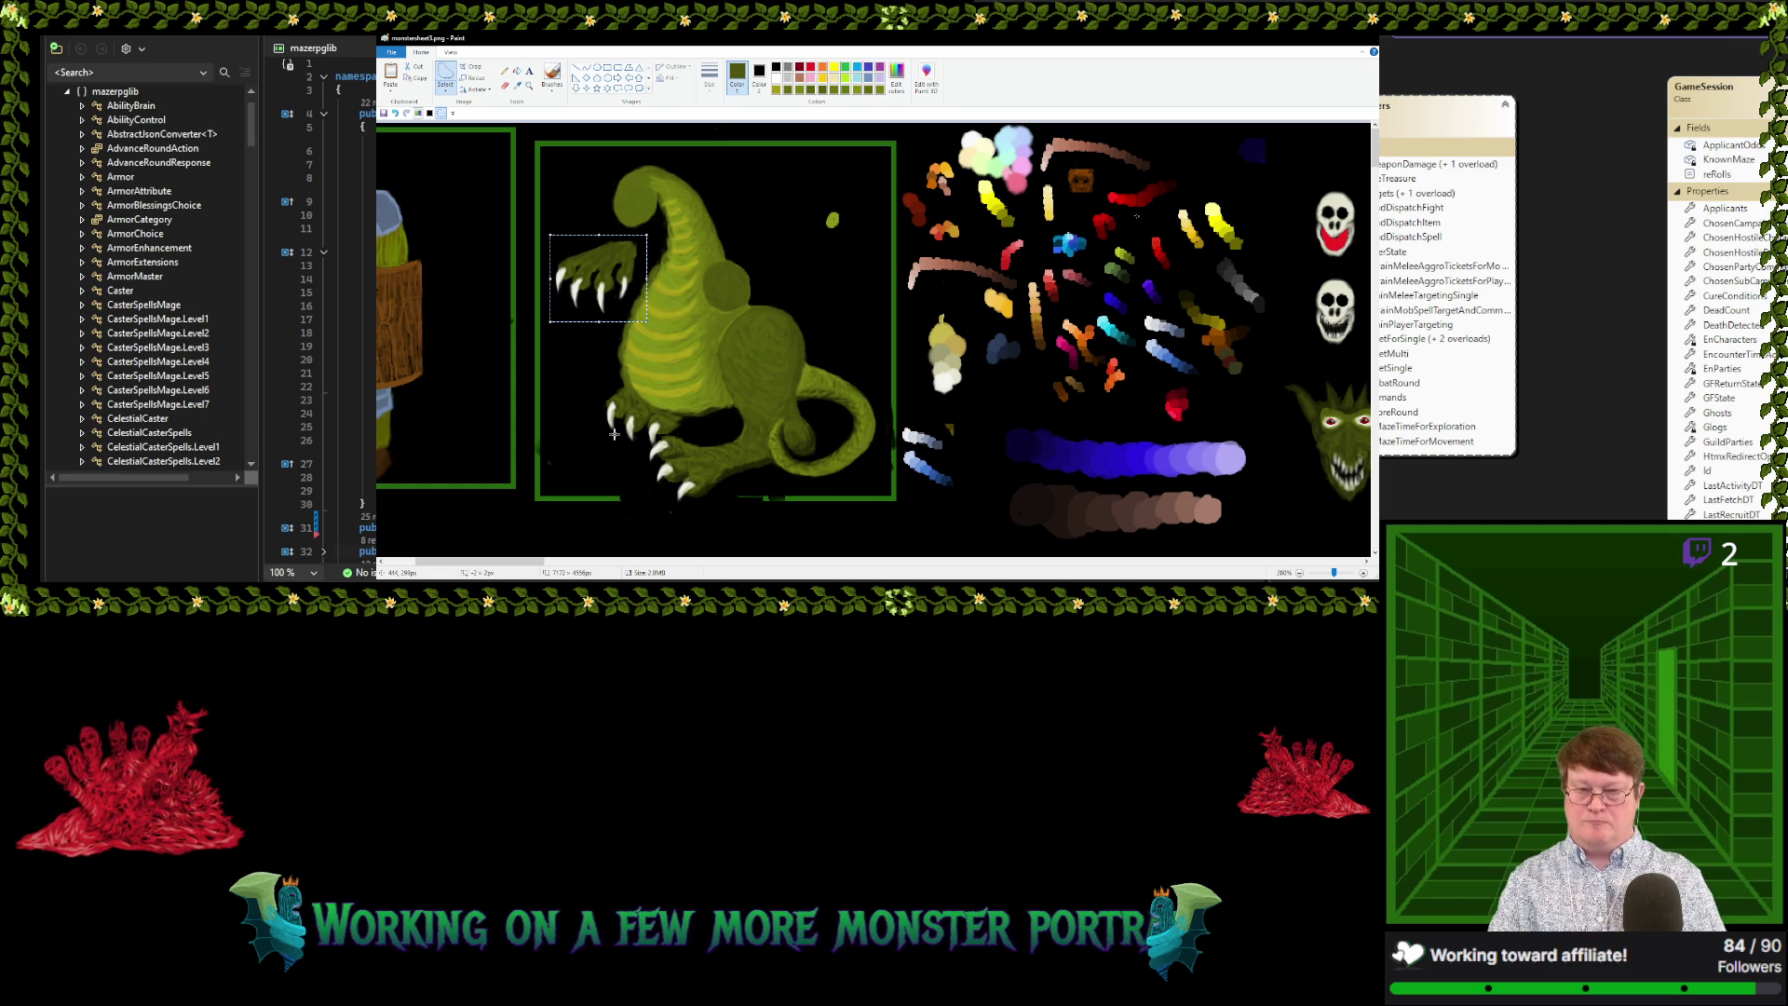
Remove the claw from the dragon and paste it in the area below
key("Delete")
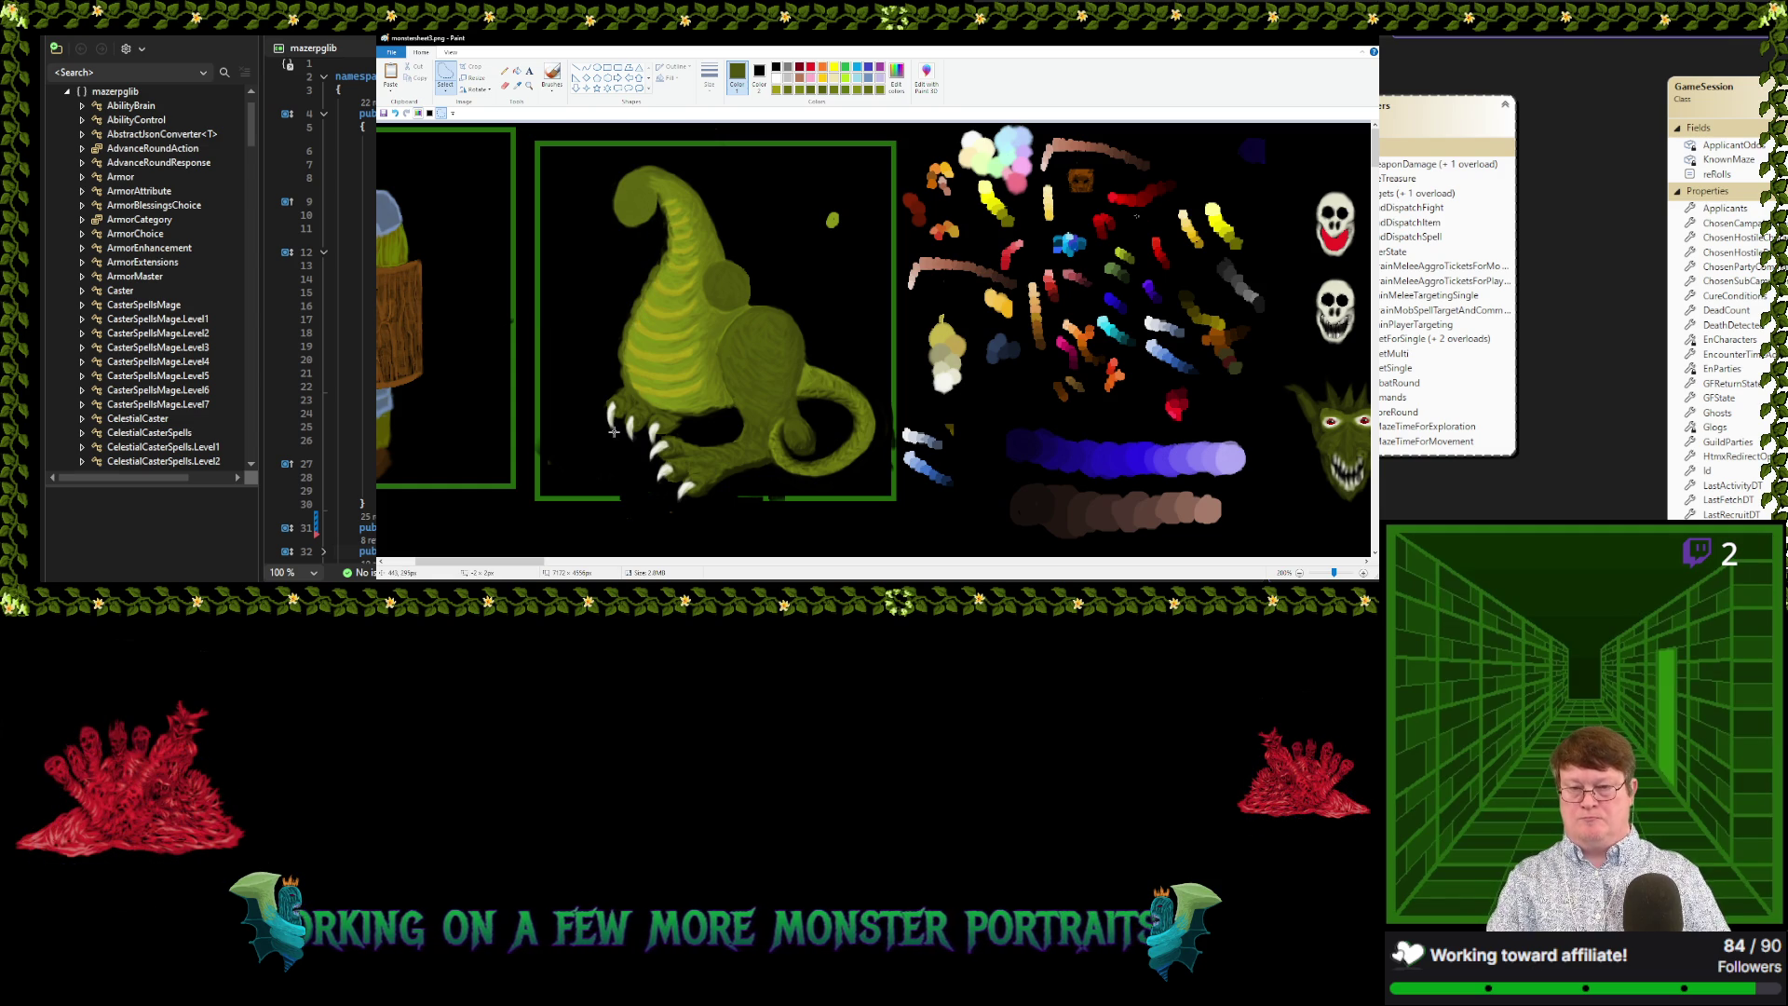
scroll(614, 432, "down", 2)
scroll(614, 431, "down", 2)
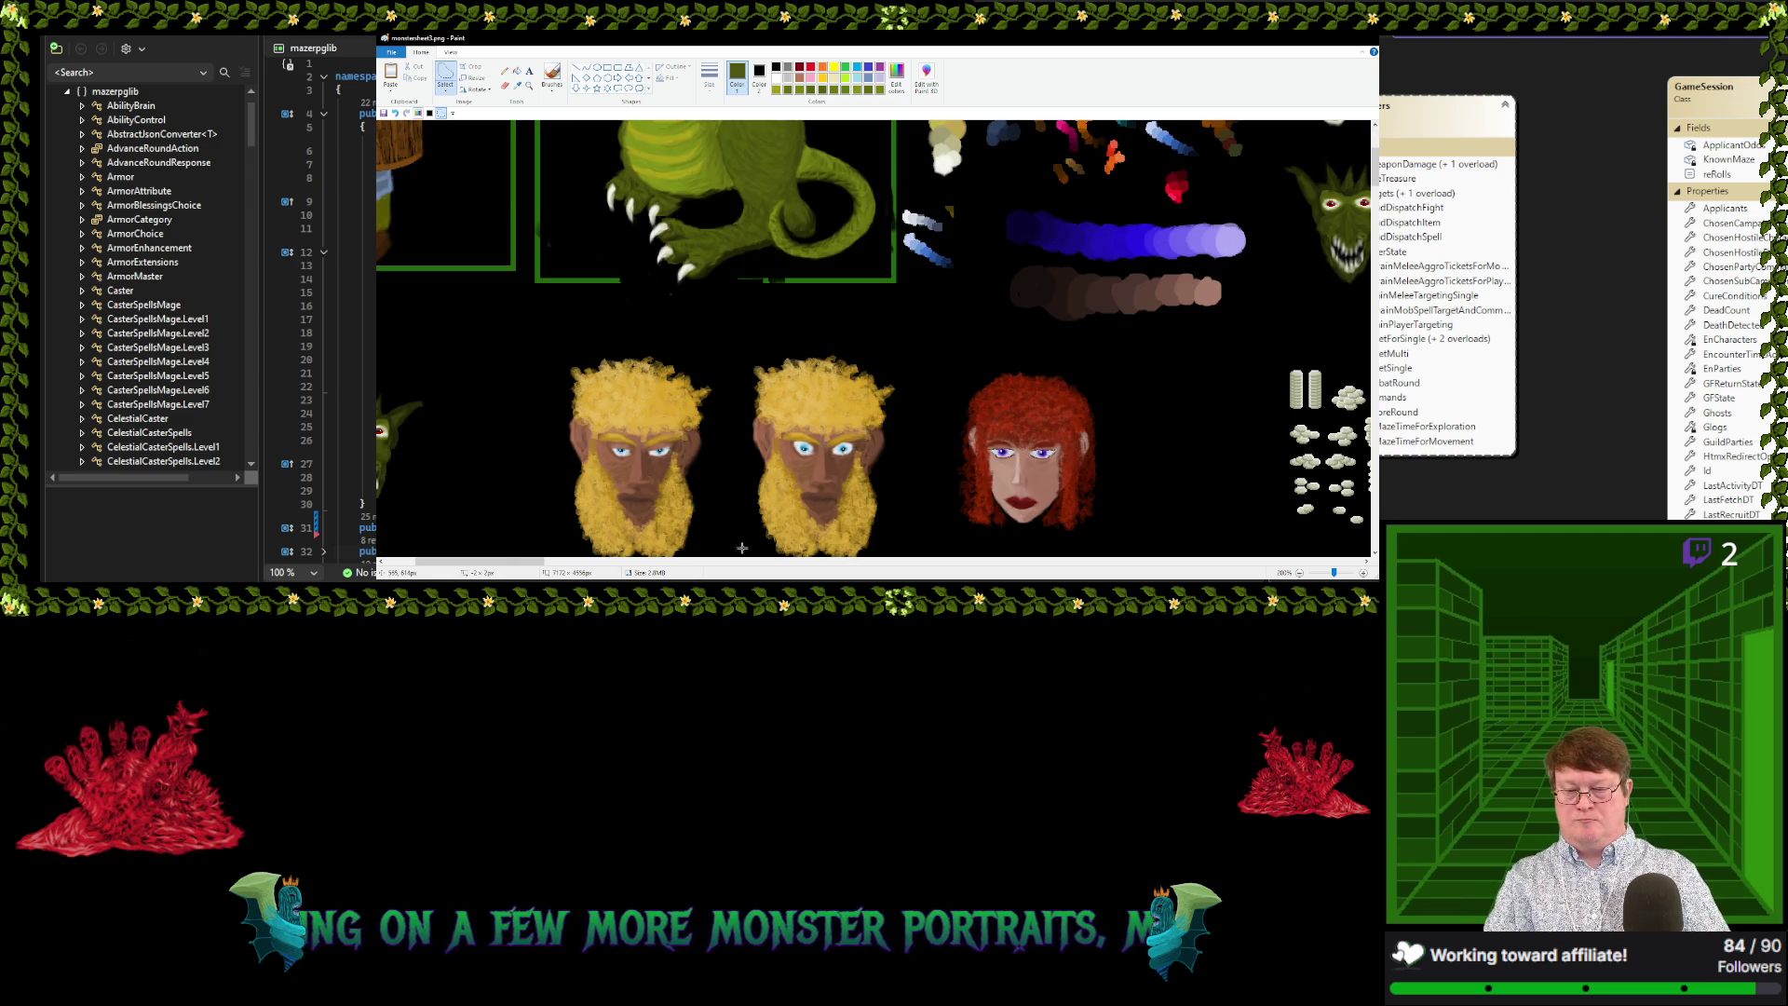
left_click_drag(507, 562, 473, 562)
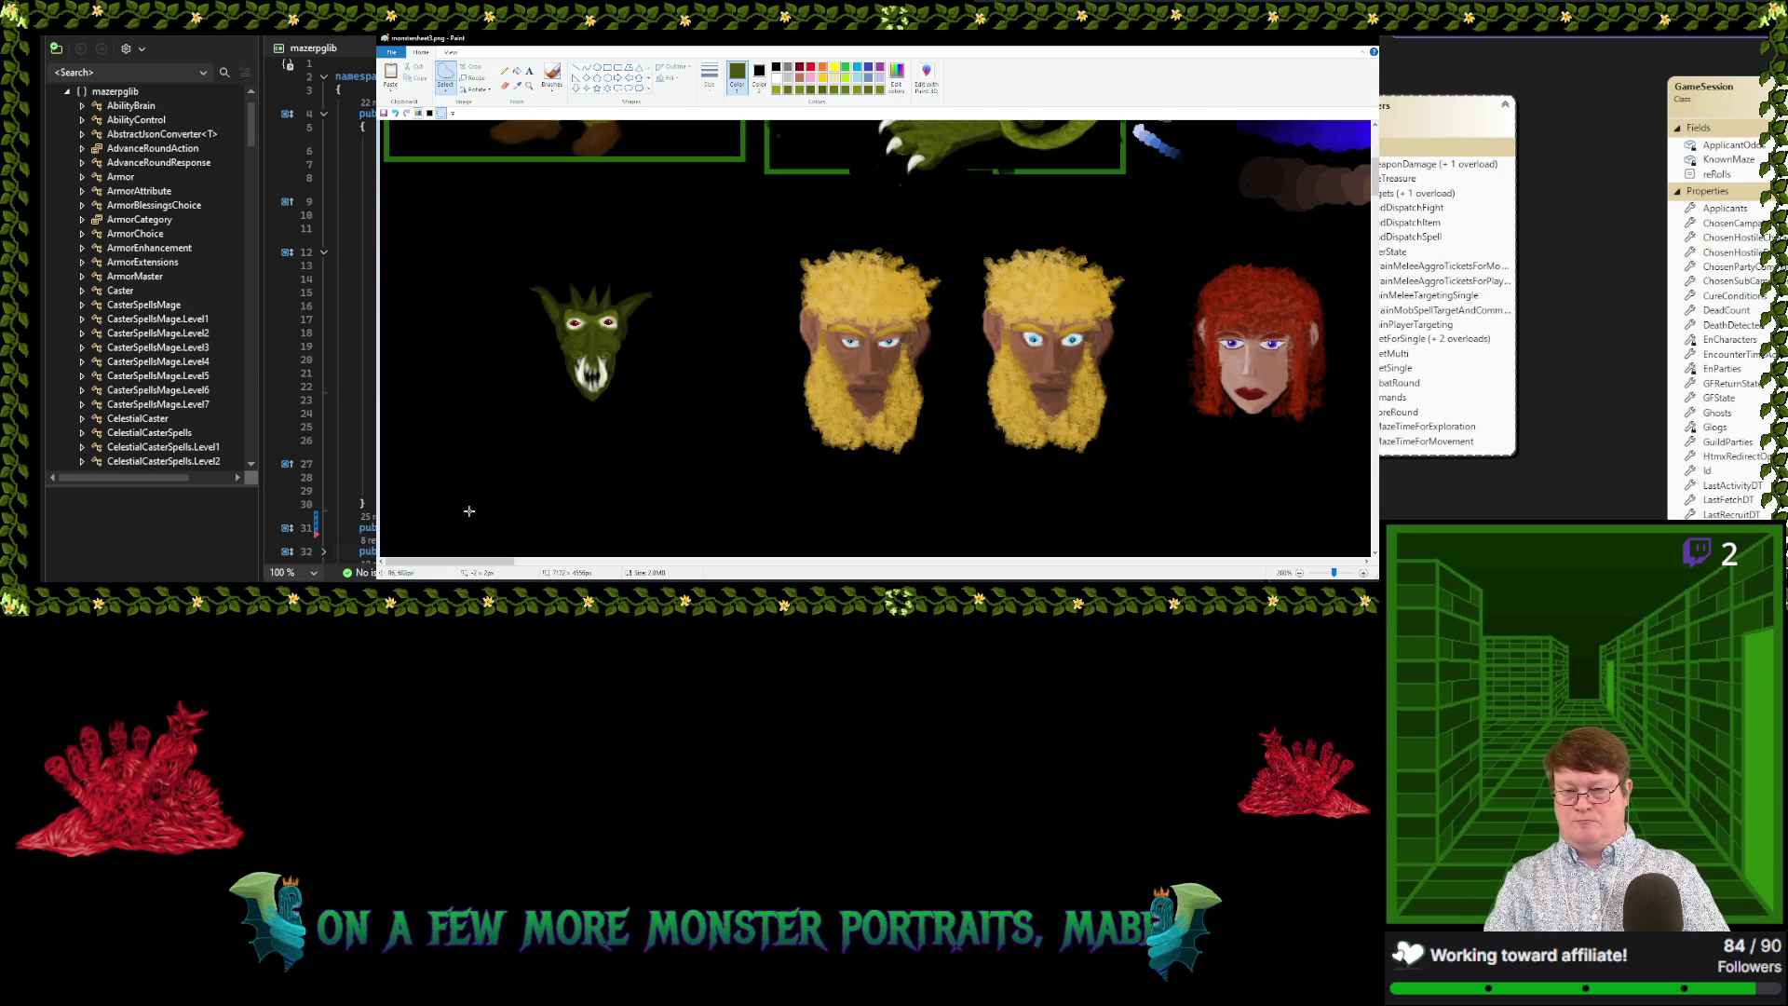
scroll(467, 506, "down", 2)
key("ctrl+v")
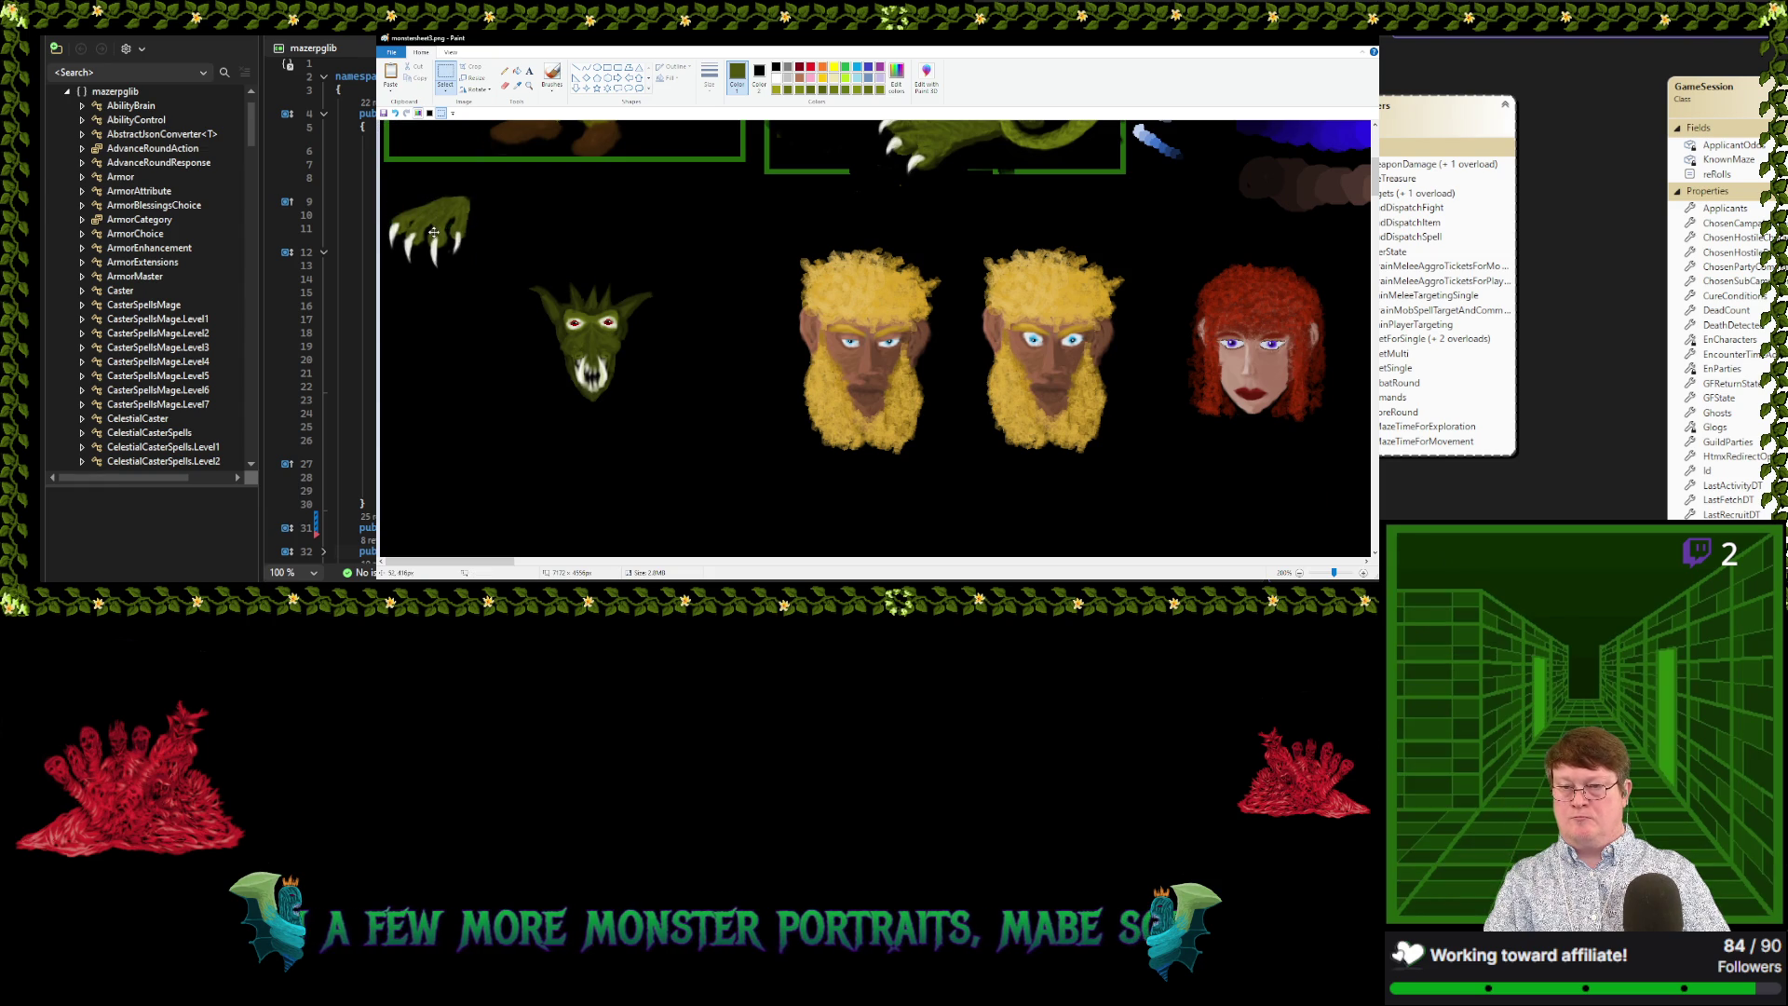
Arrange the pasted claw and goblin head so the claw sits beside the head
left_click_drag(419, 117, 441, 319)
left_click_drag(522, 265, 666, 406)
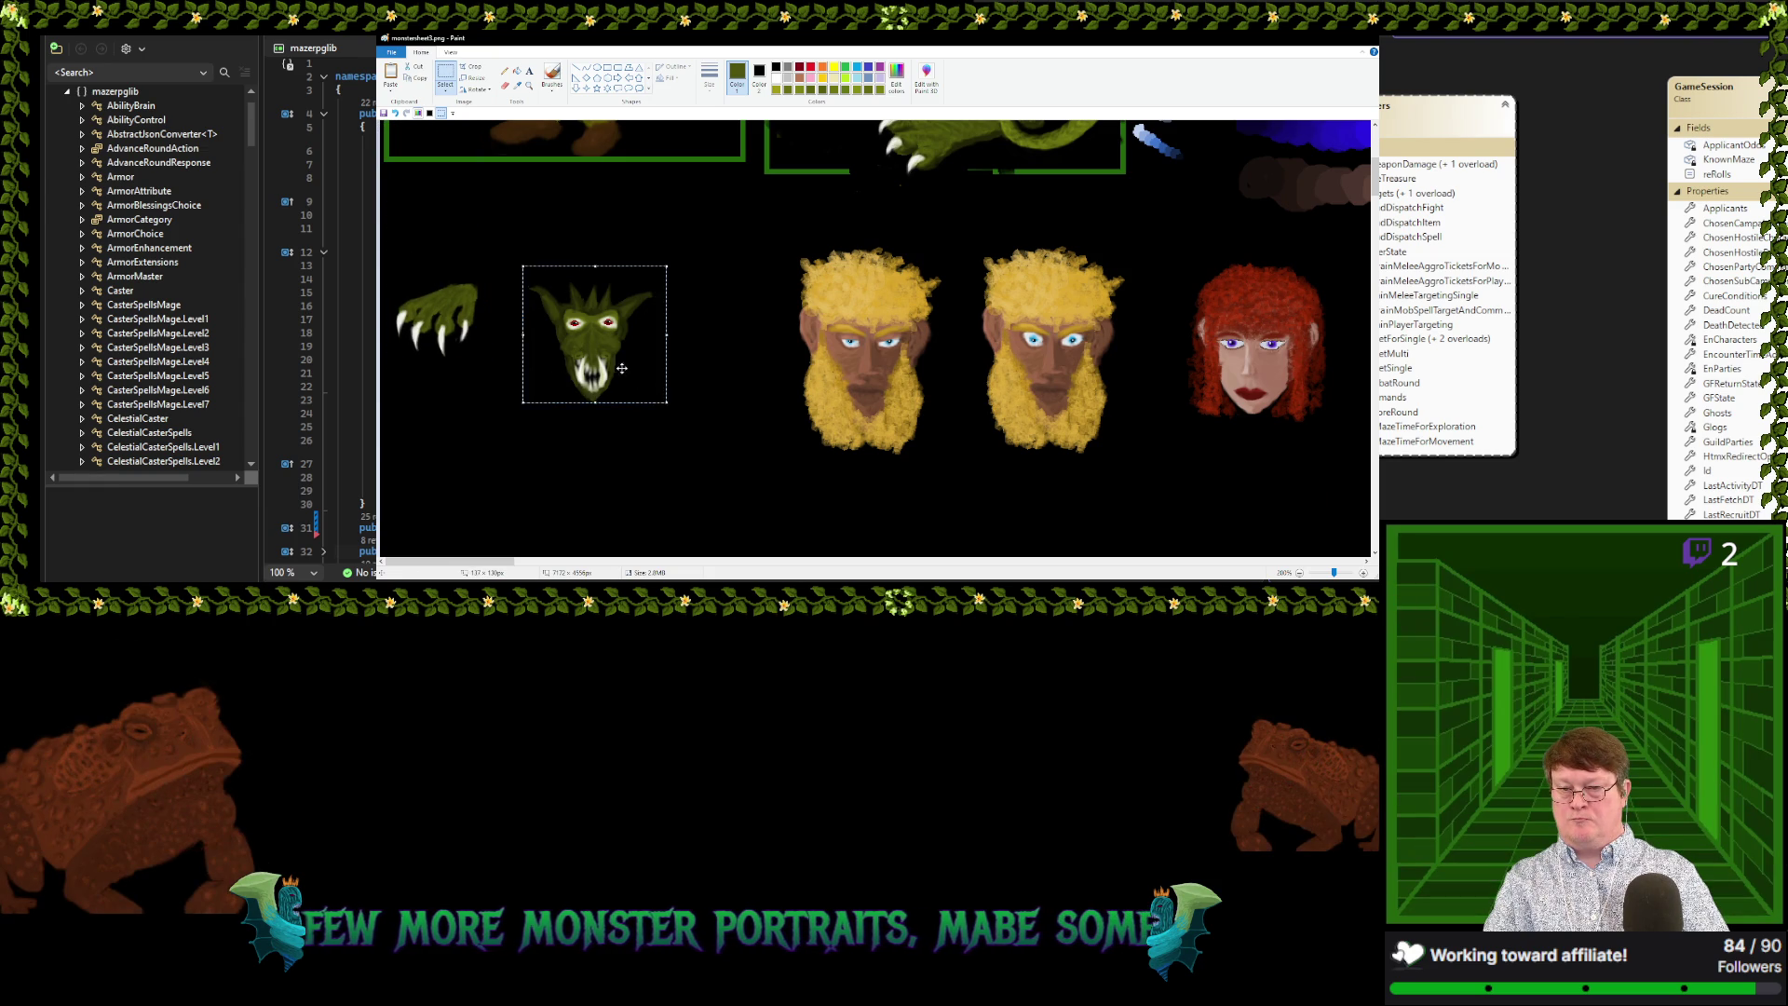
left_click_drag(607, 353, 726, 391)
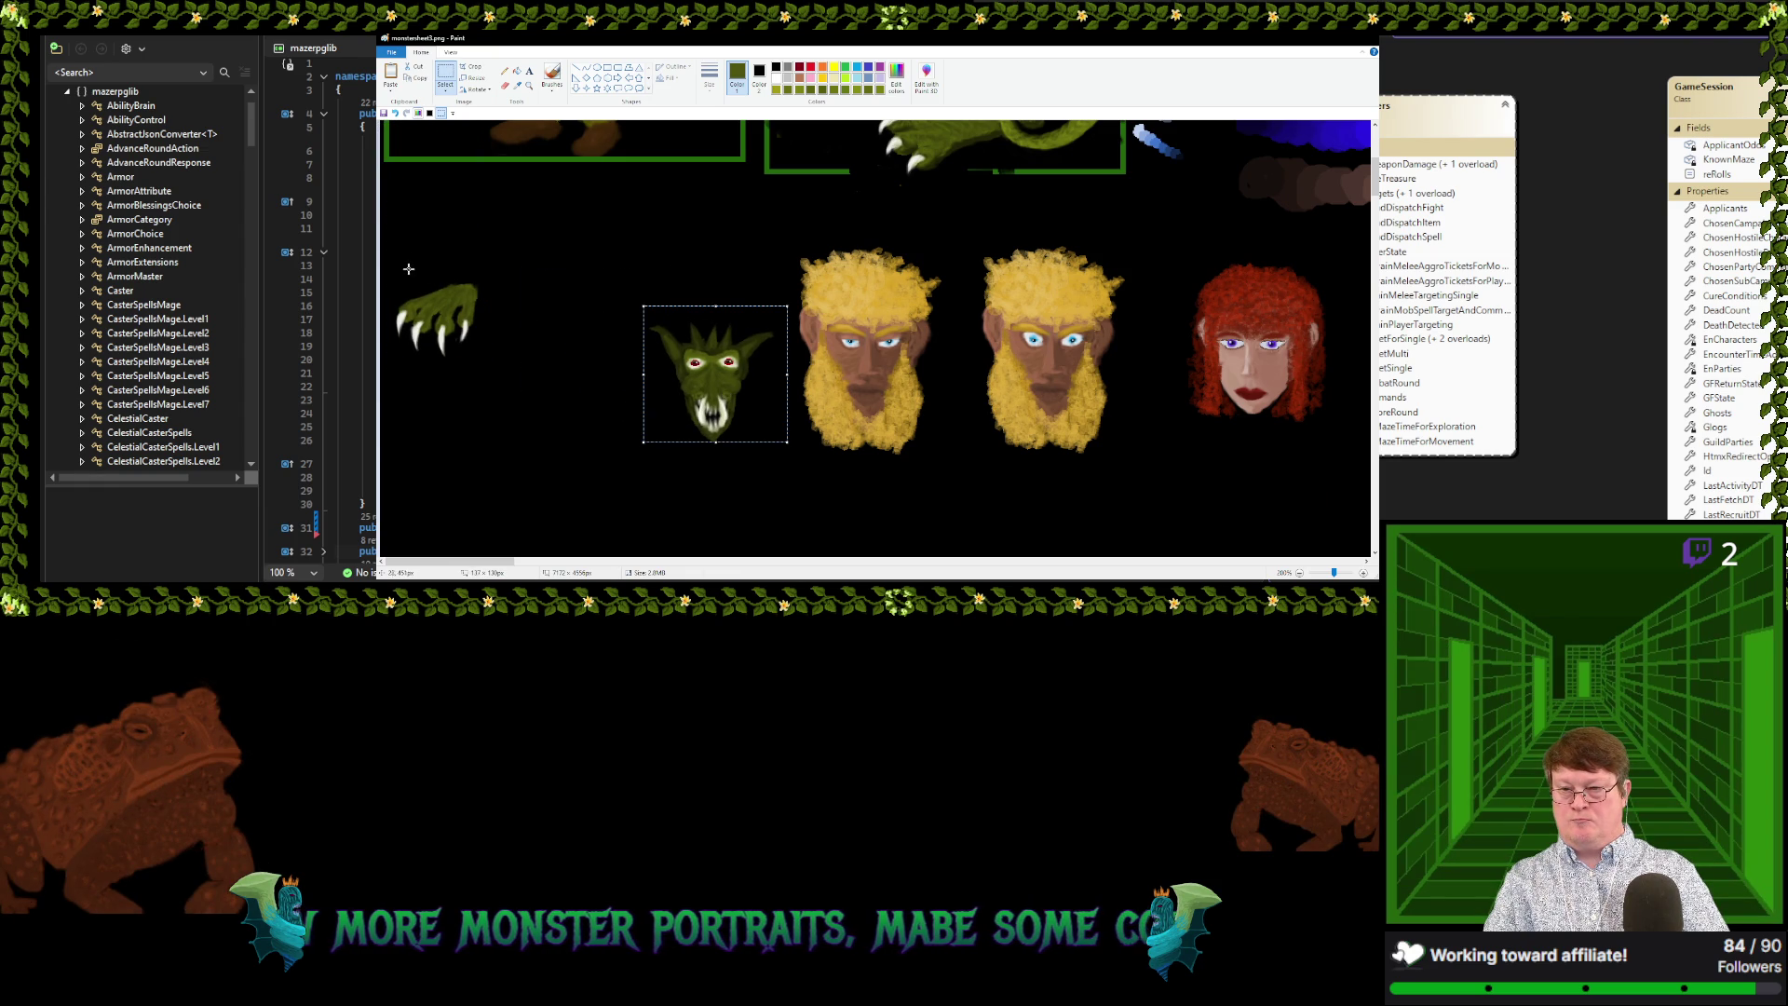
mouse_move(391, 255)
left_mouse_down()
mouse_move(391, 303)
mouse_move(511, 389)
left_mouse_up()
left_click_drag(438, 321, 571, 342)
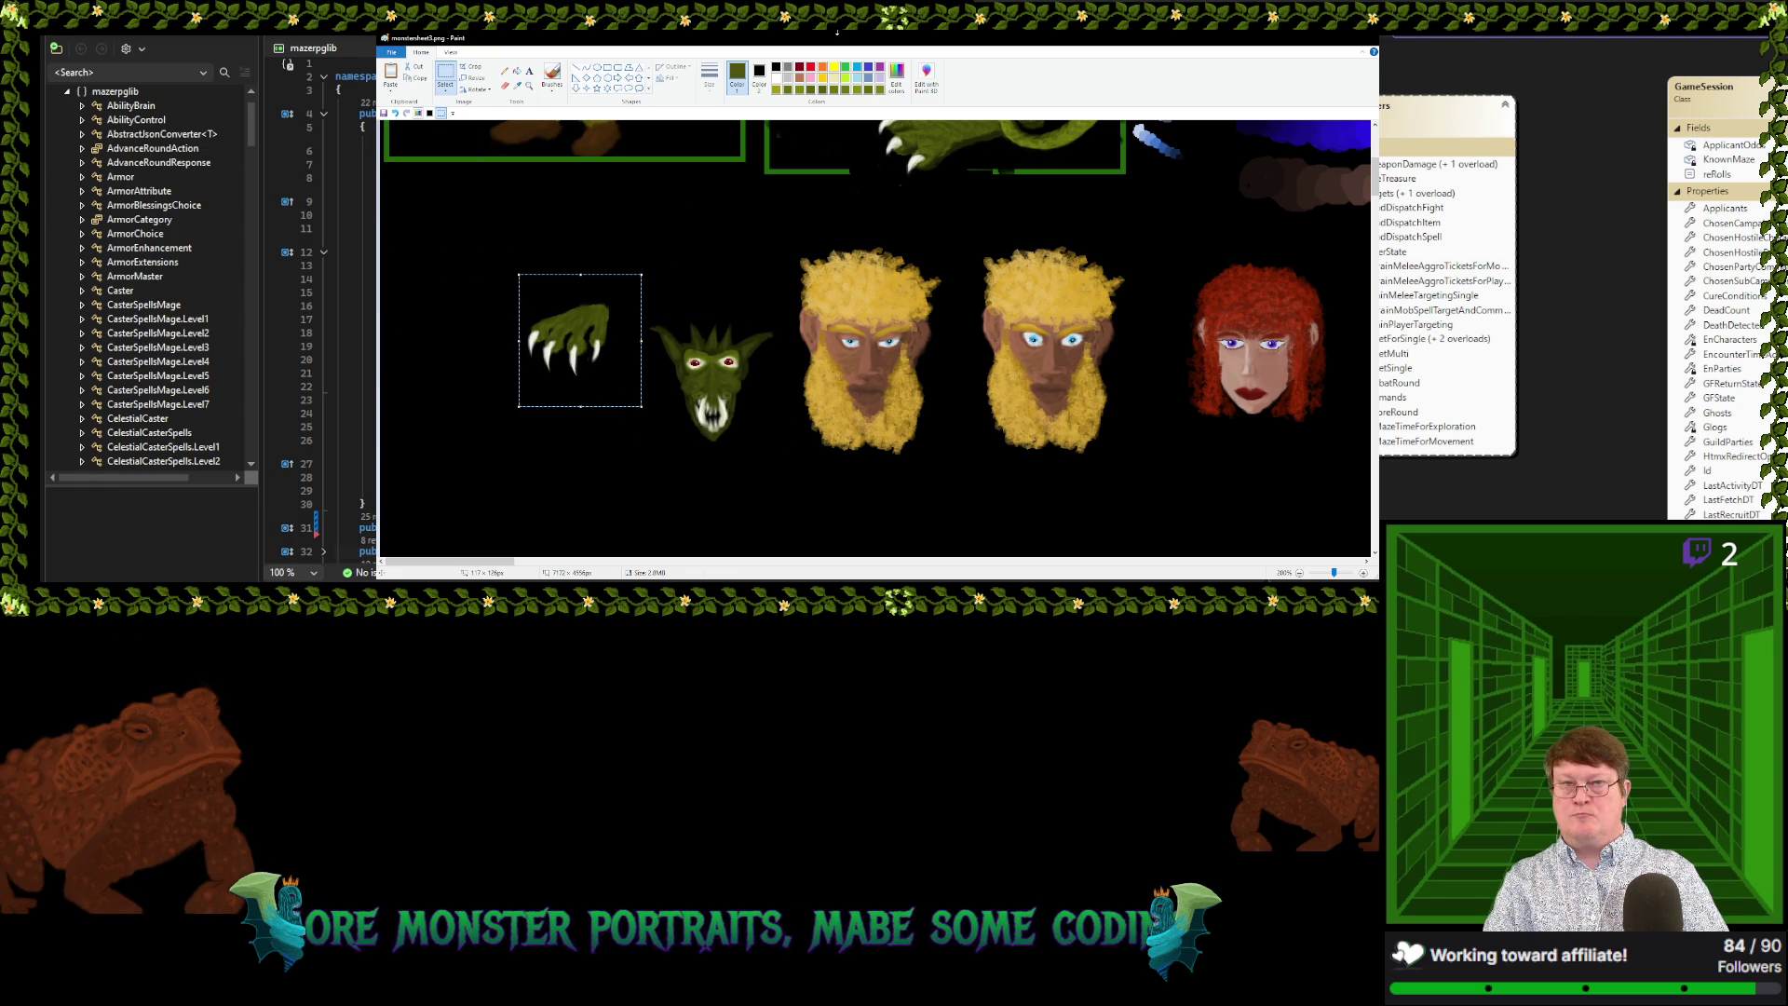
Draw a red rectangle around the claw and fill its interior red
left_click(759, 79)
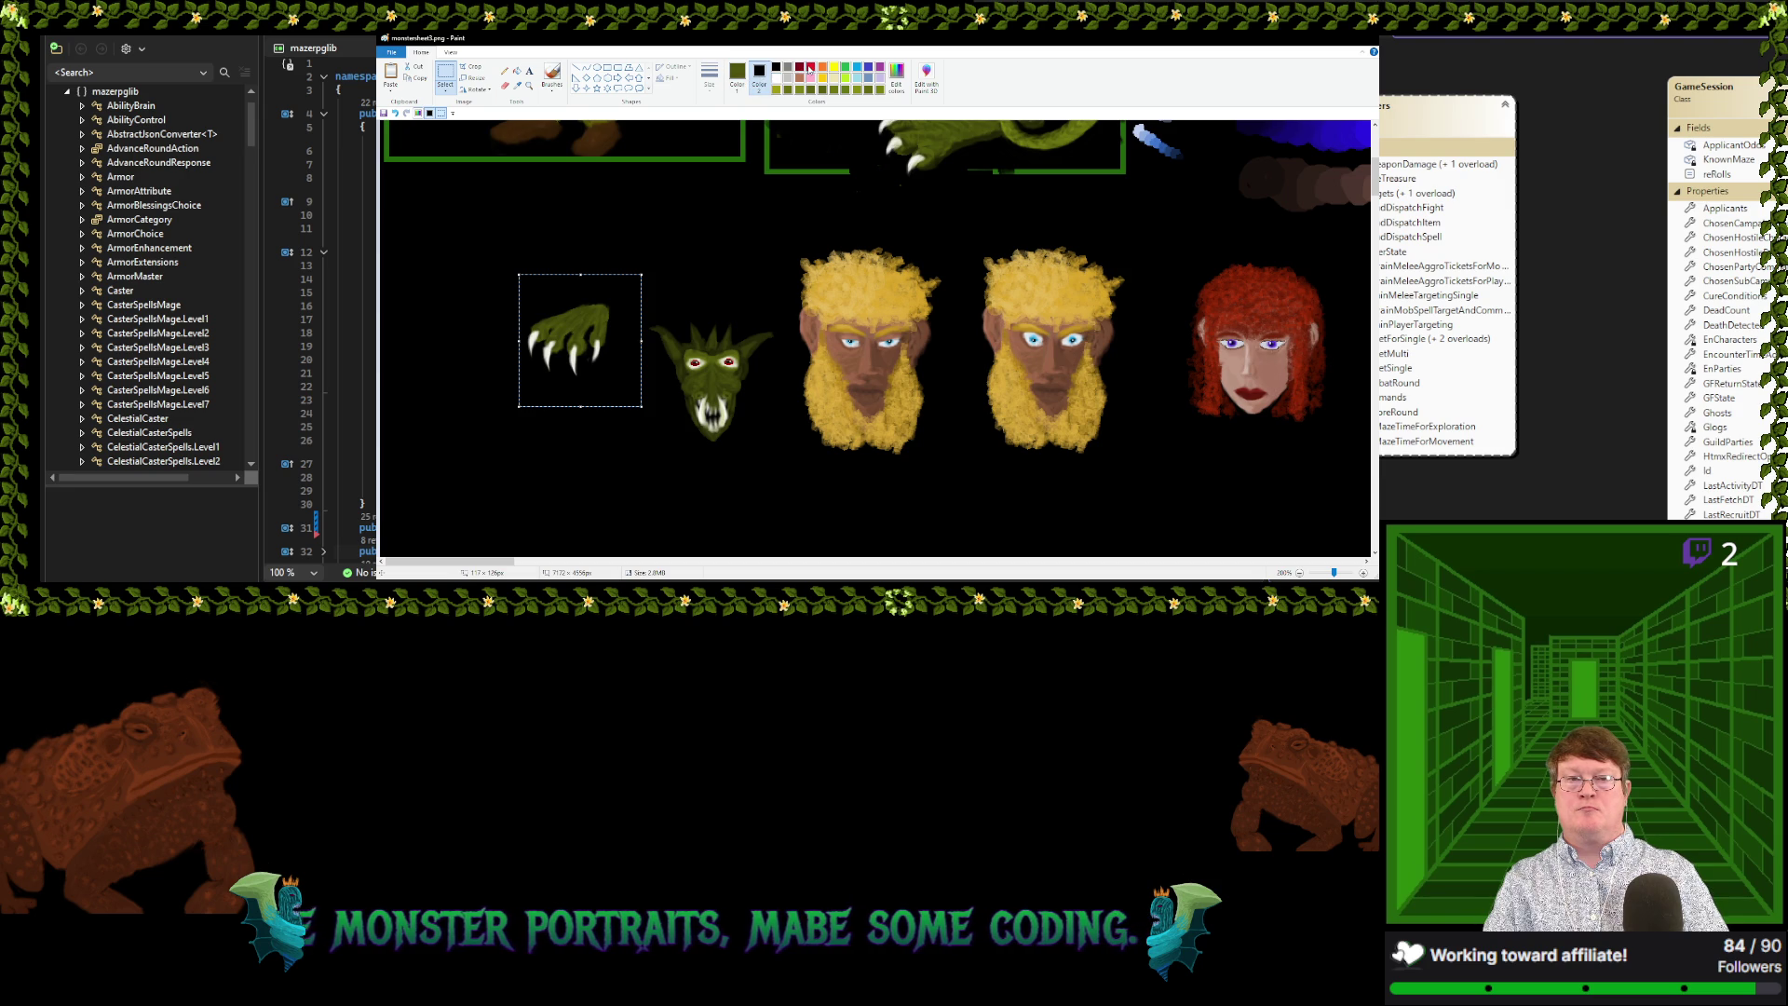
left_click(736, 80)
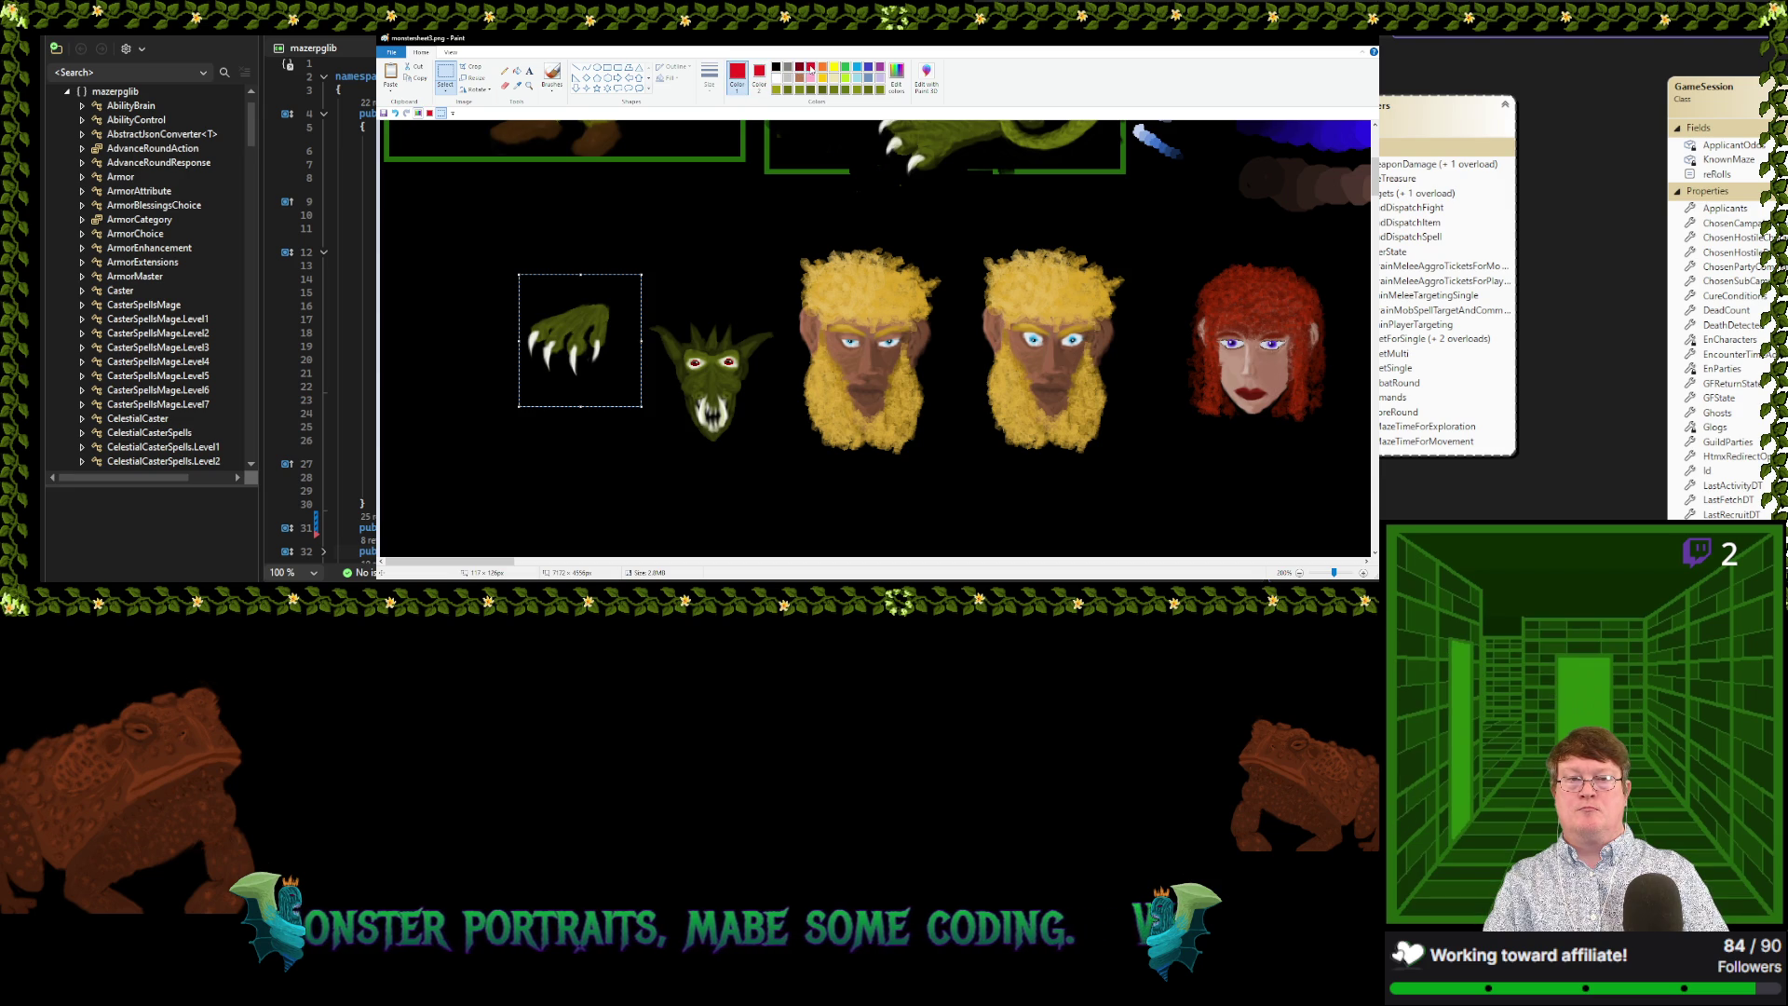
left_click(607, 67)
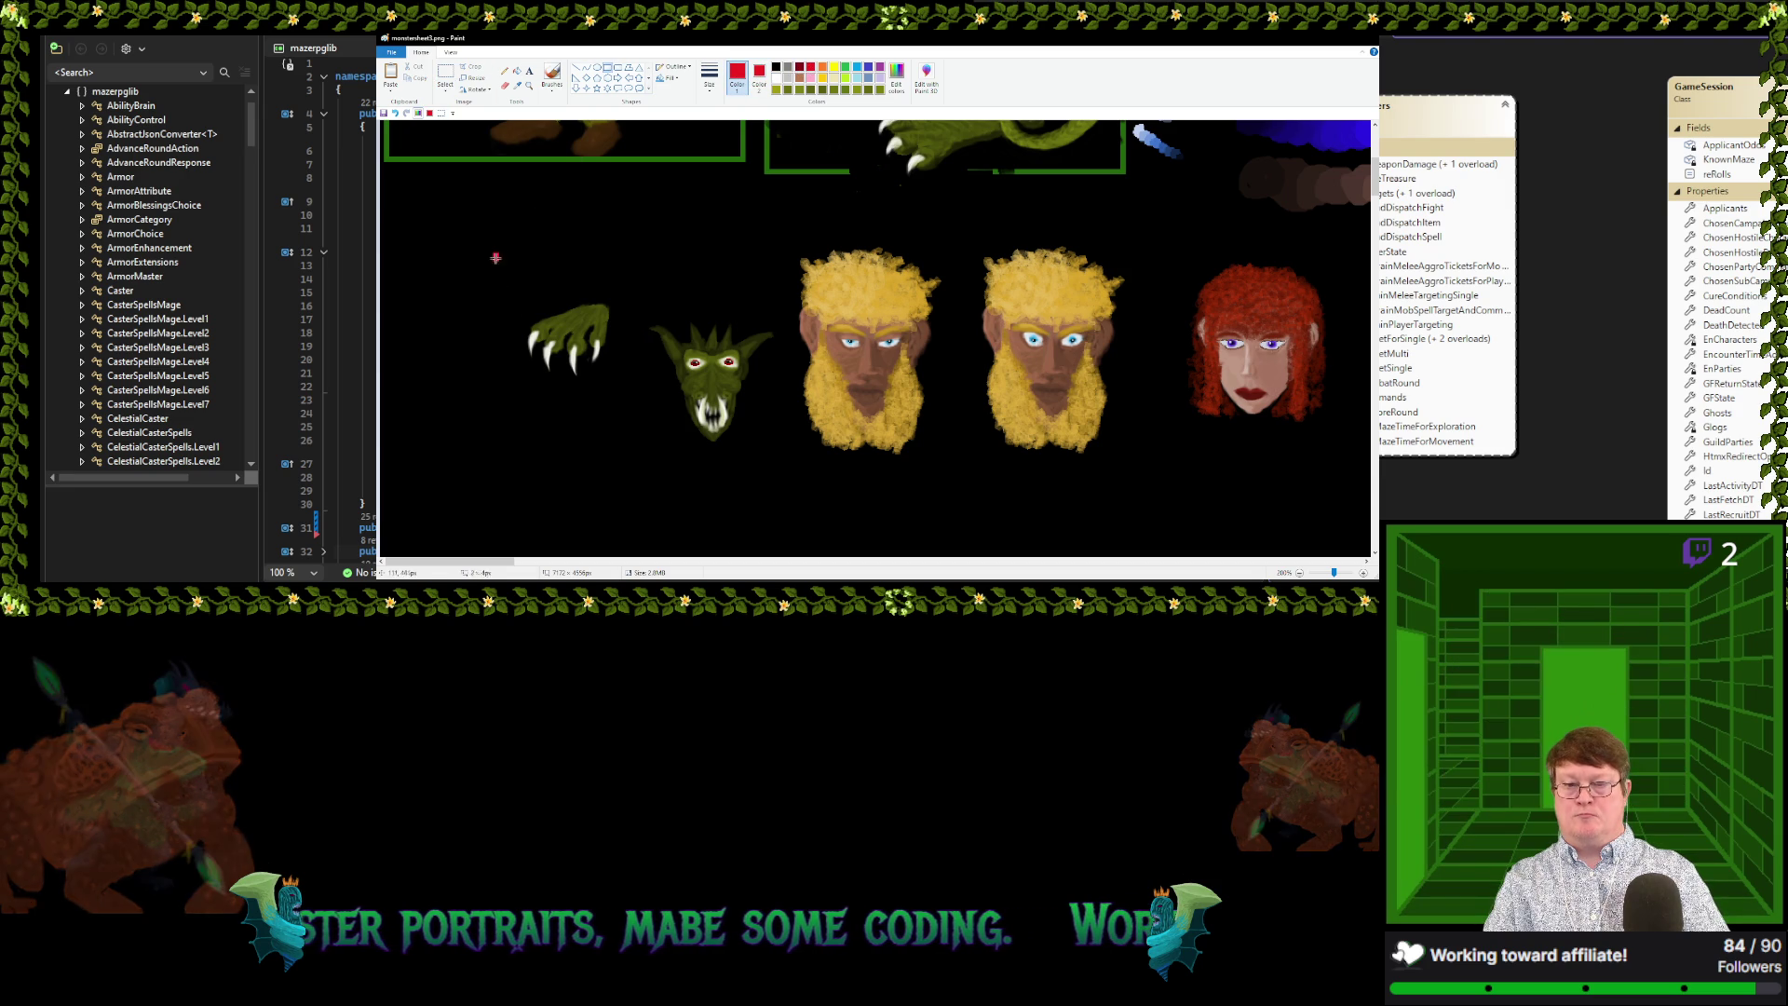
mouse_move(494, 255)
left_mouse_down()
mouse_move(631, 463)
mouse_move(630, 430)
left_mouse_up()
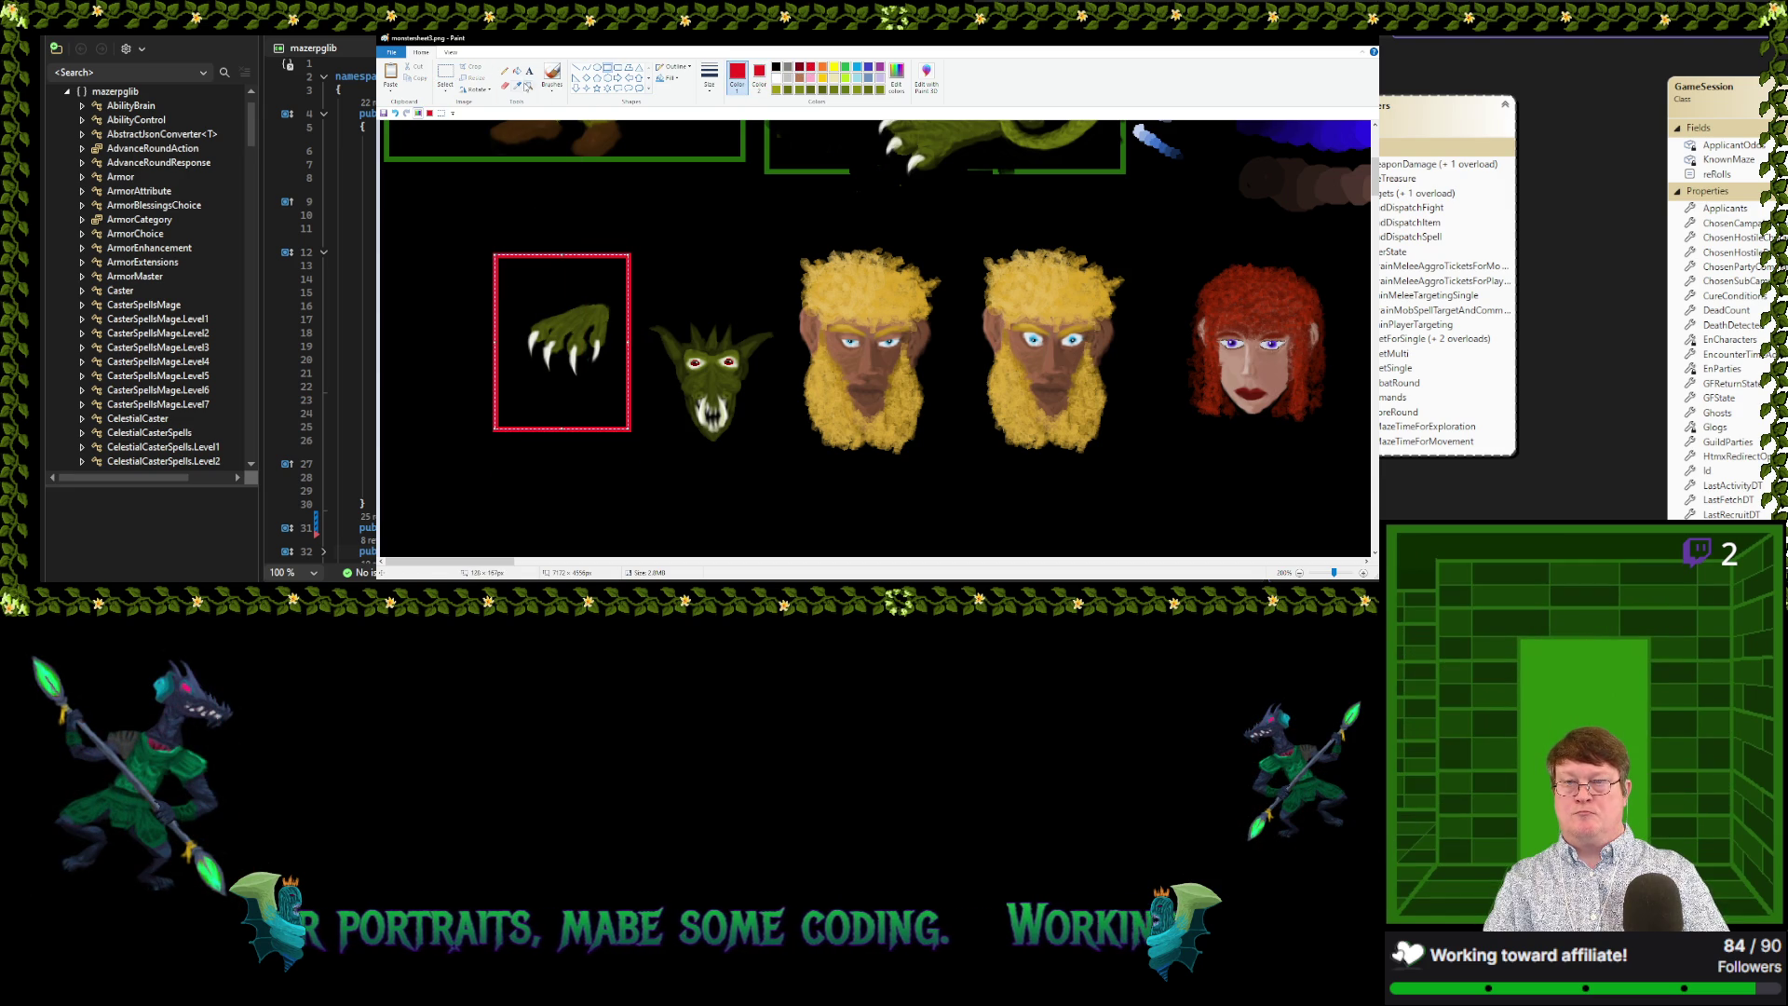
left_click(517, 71)
left_click(573, 284)
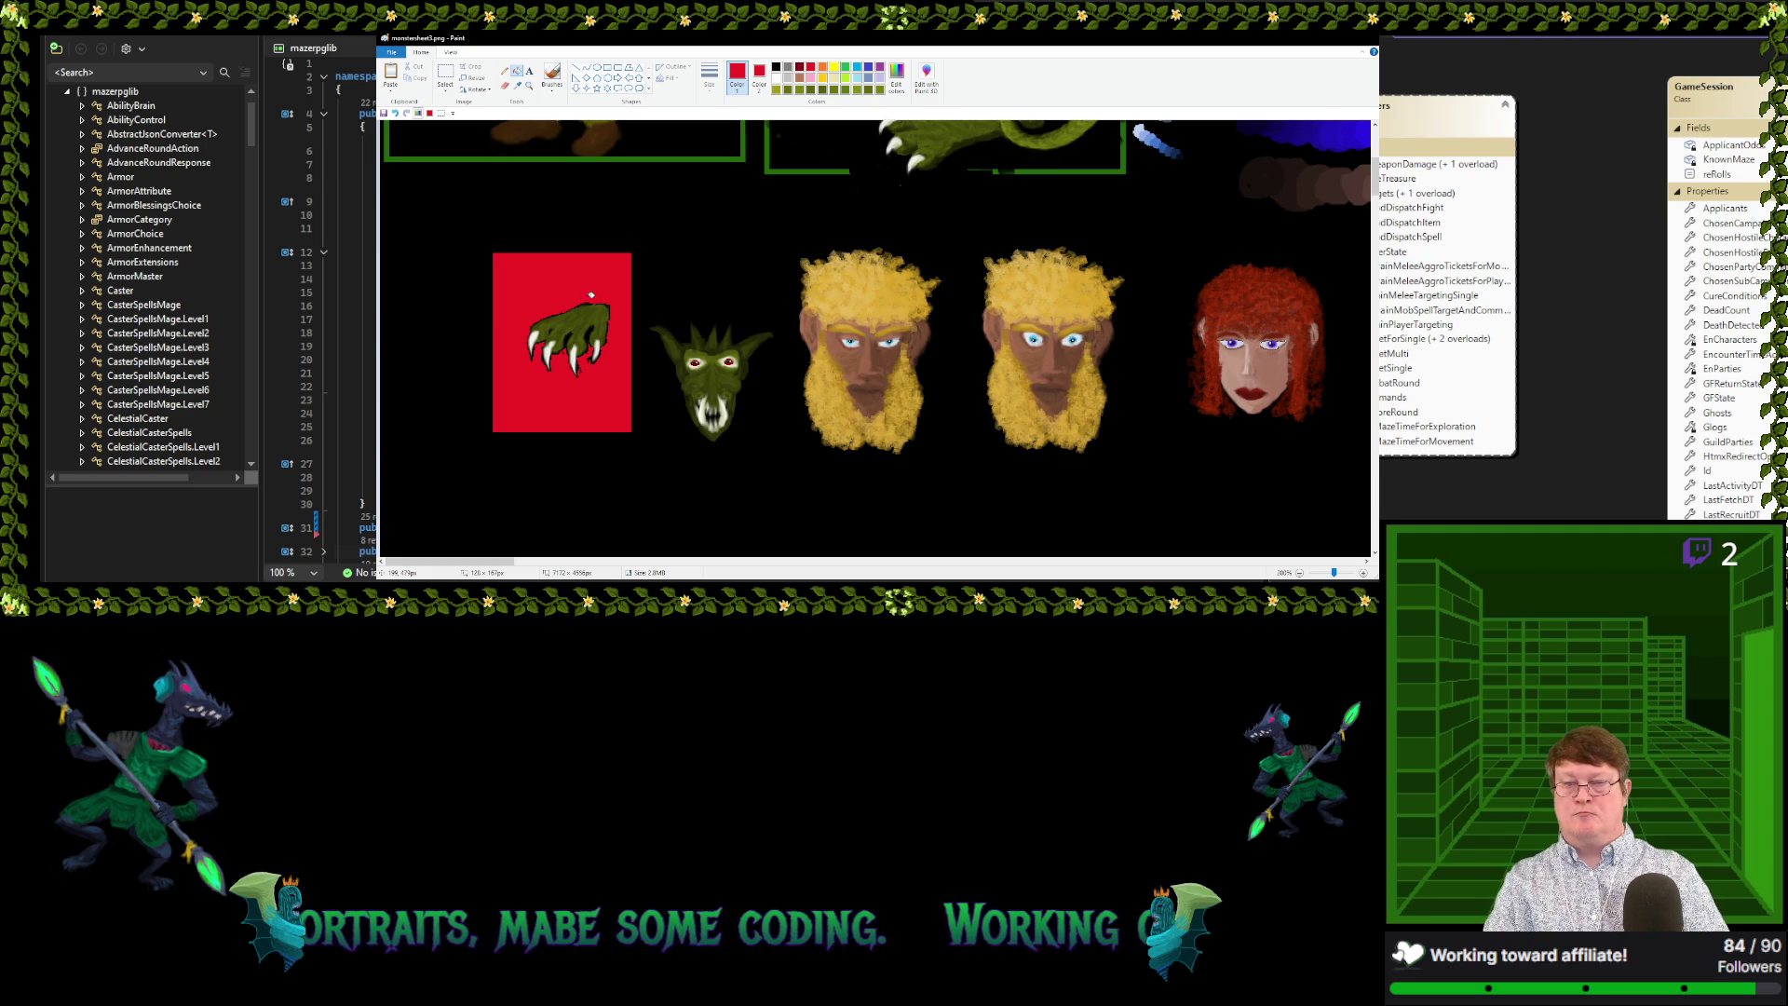
scroll(590, 295, "up", 1)
scroll(686, 279, "up", 1)
scroll(758, 299, "up", 1)
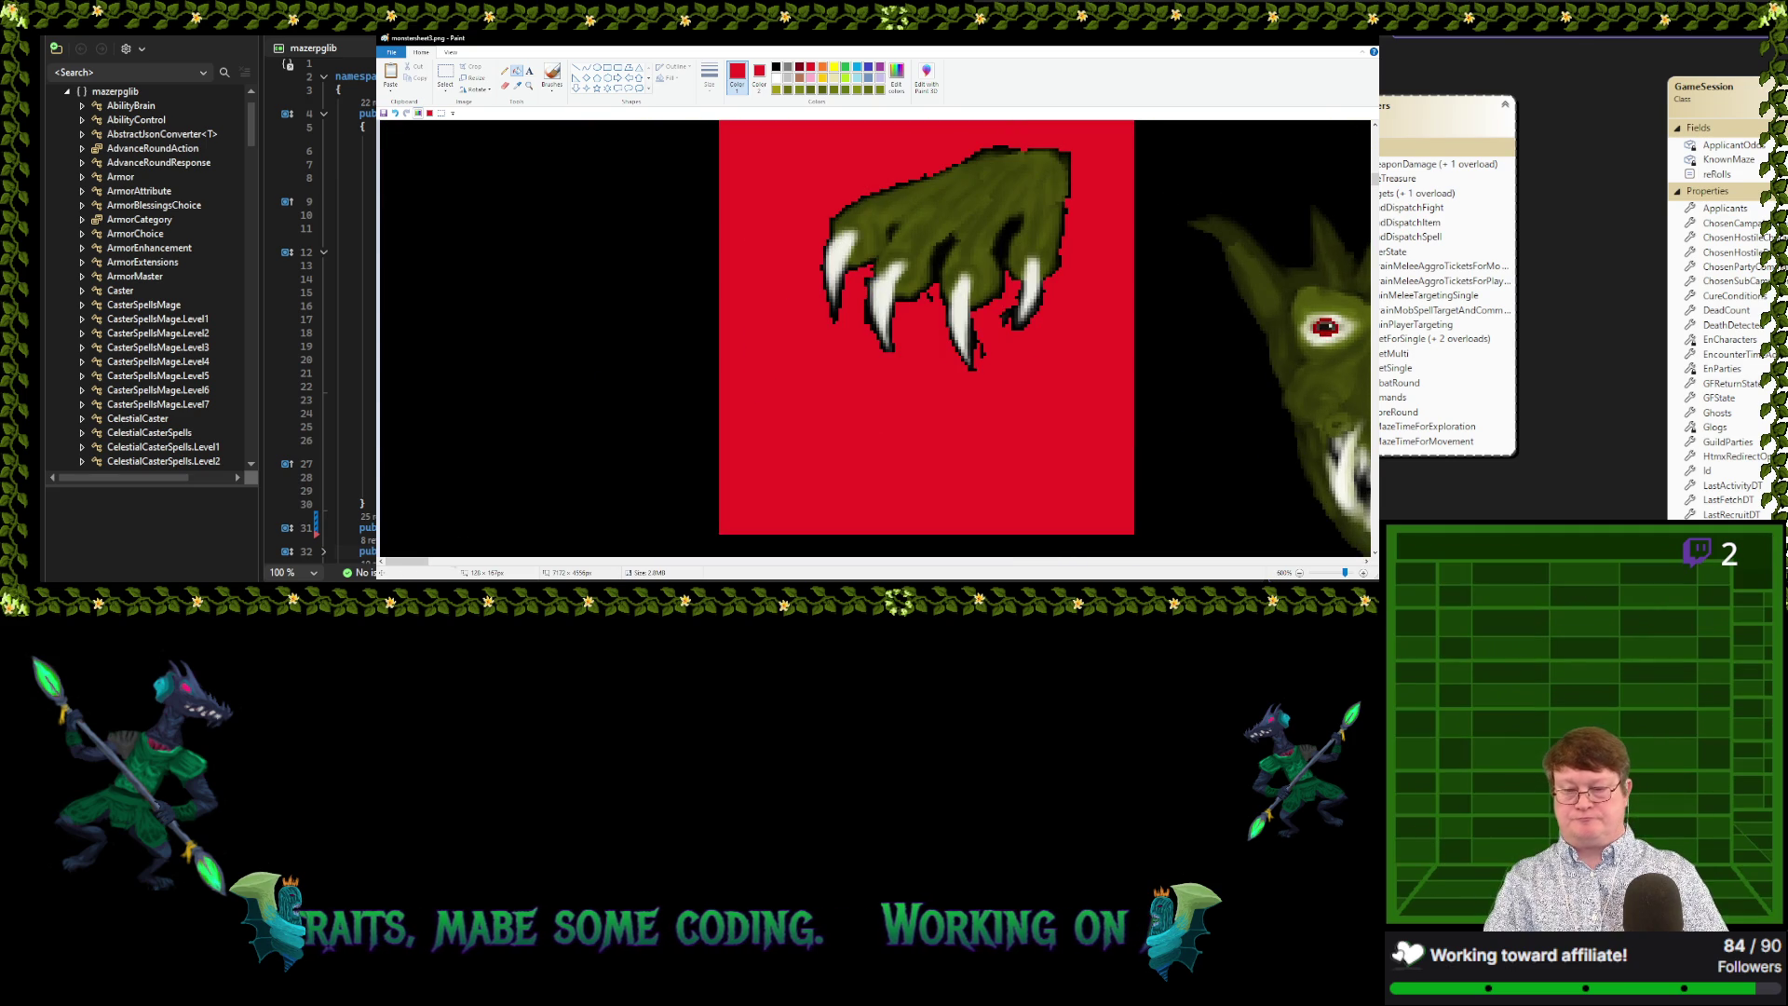
Erase the claw's dark top-right outline and stray pixels below its tip to red
left_click_drag(410, 561, 432, 572)
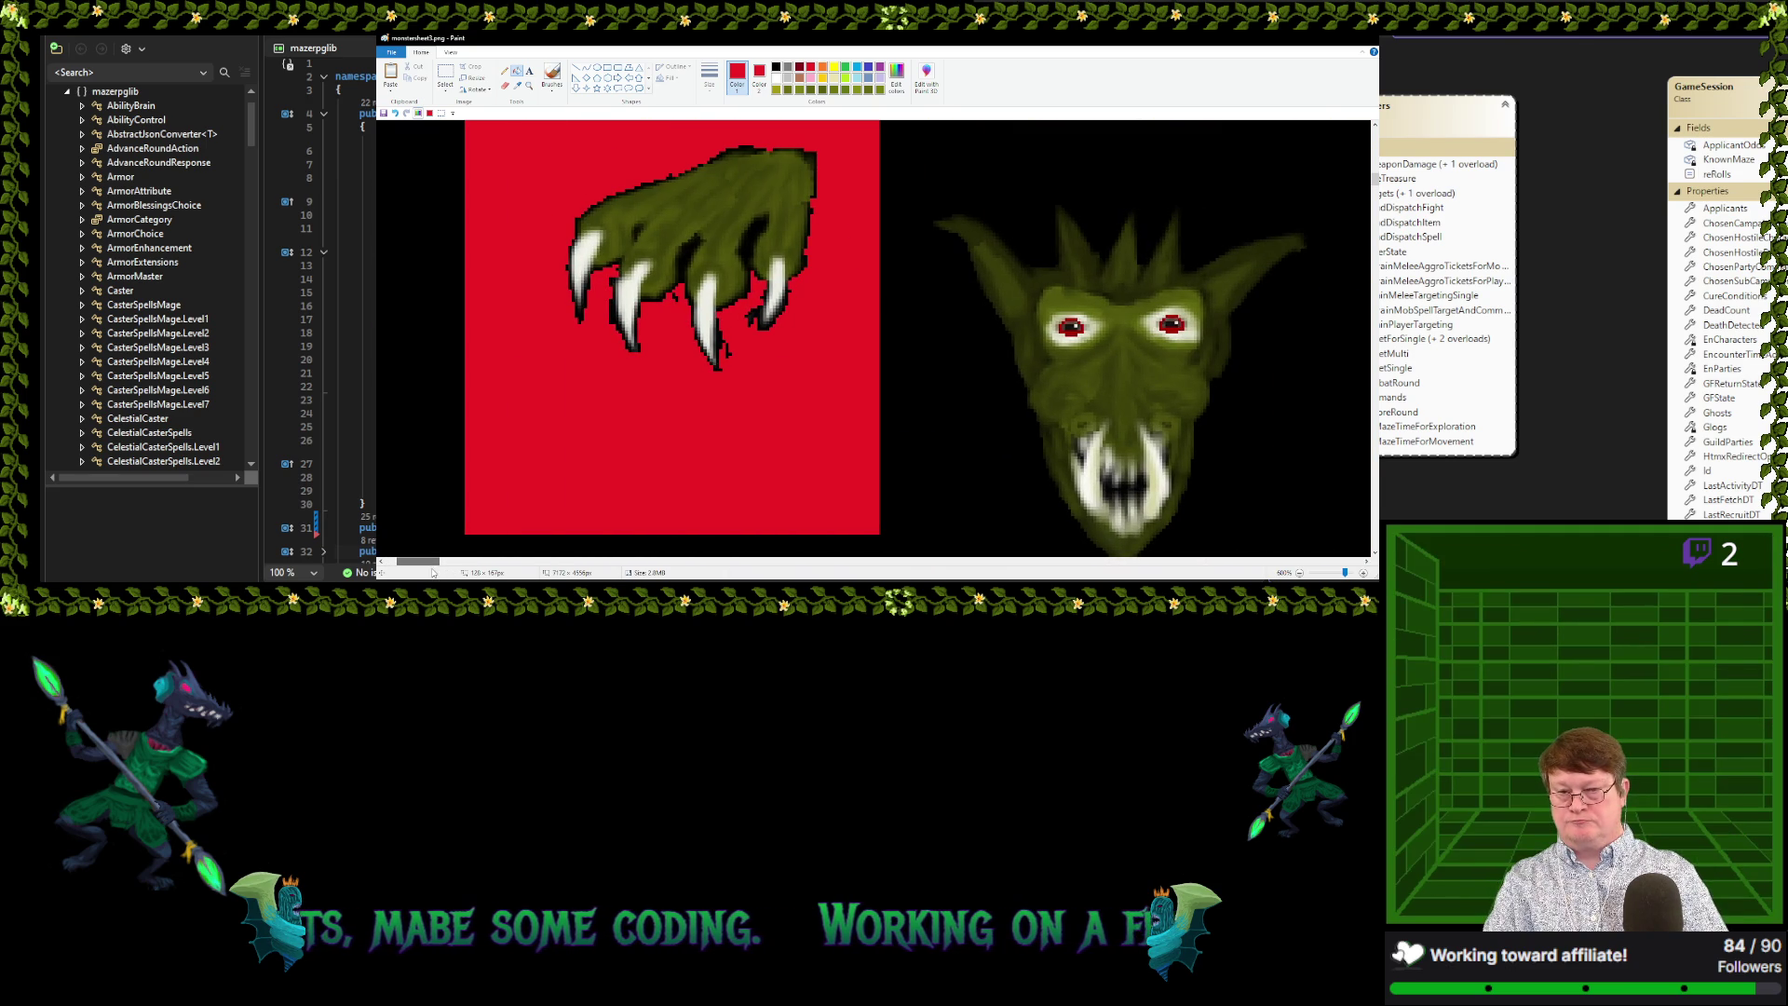
left_click(504, 87)
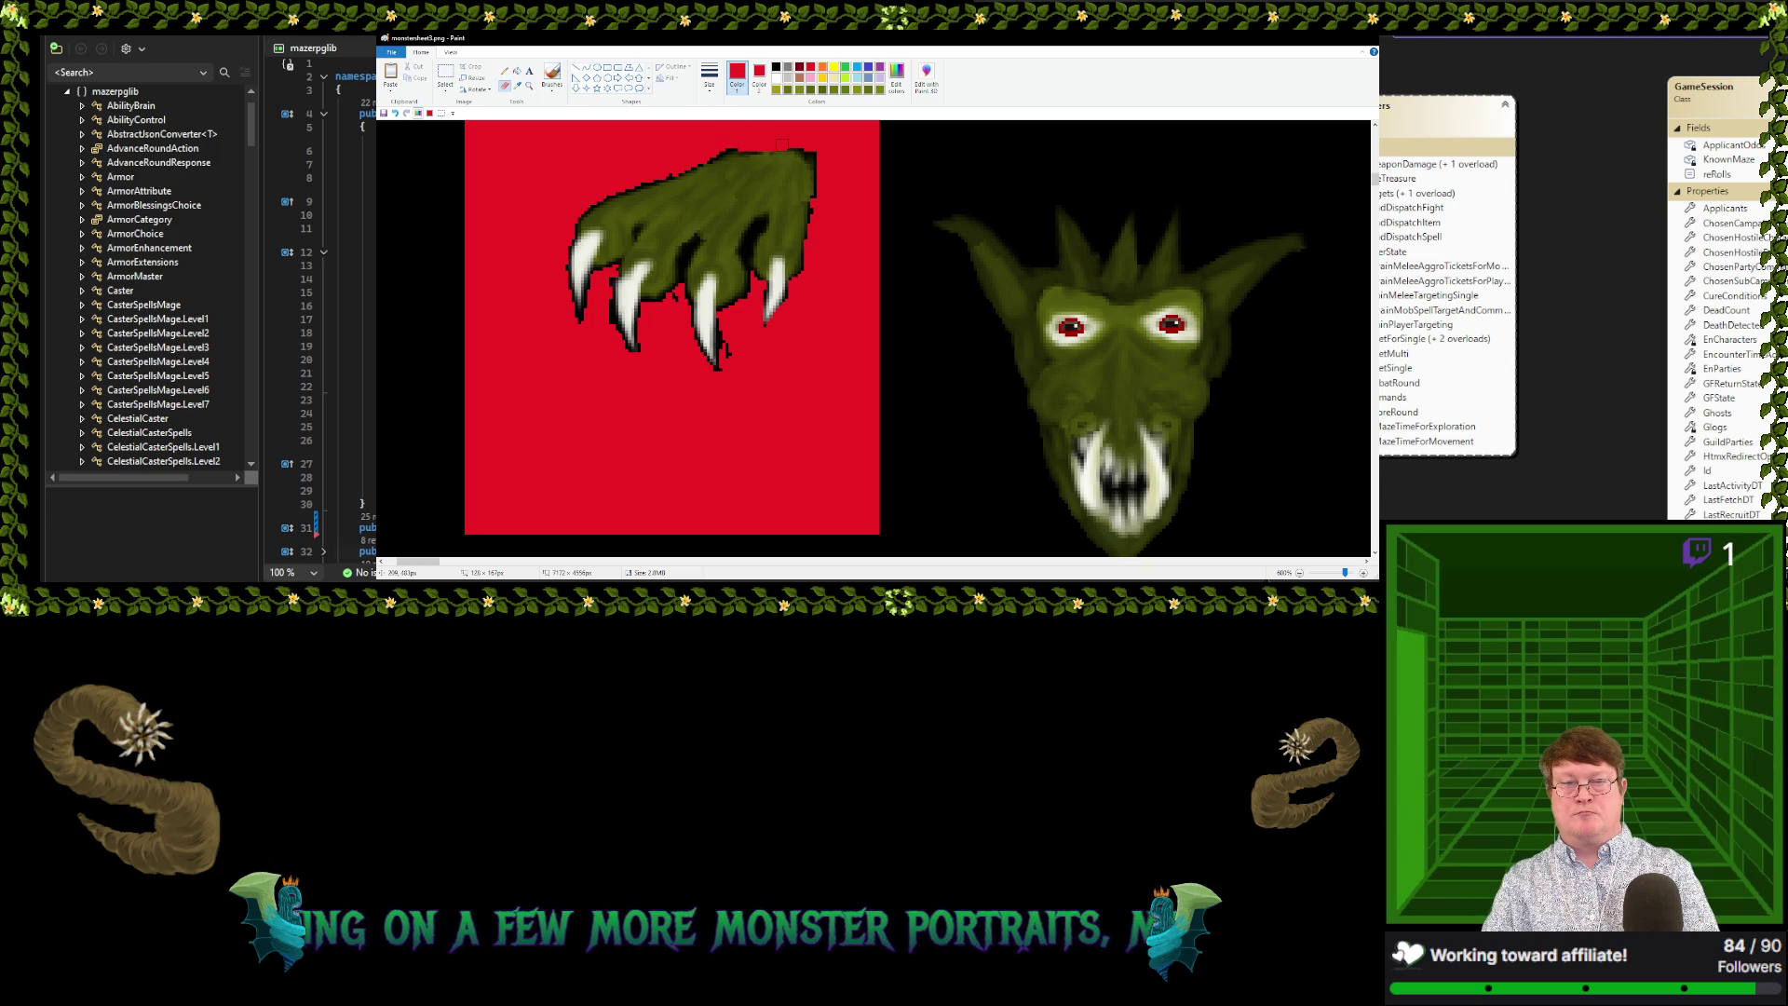
left_click_drag(803, 144, 817, 191)
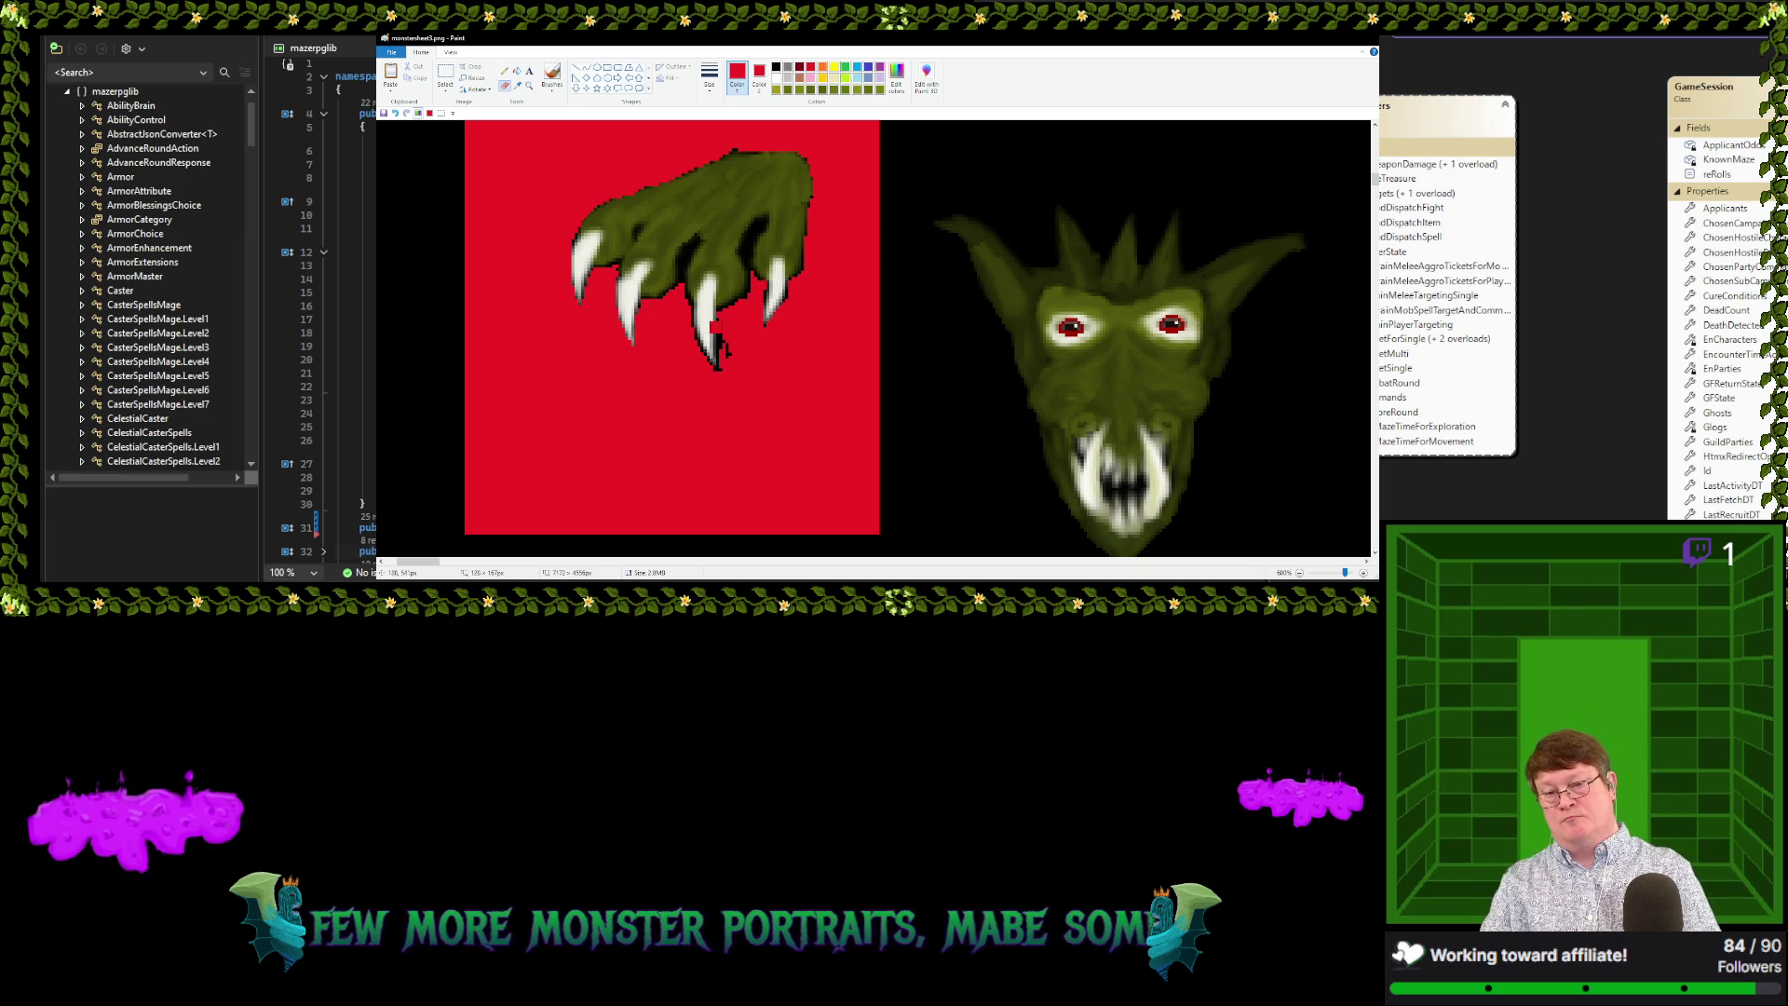
left_click_drag(726, 322, 732, 368)
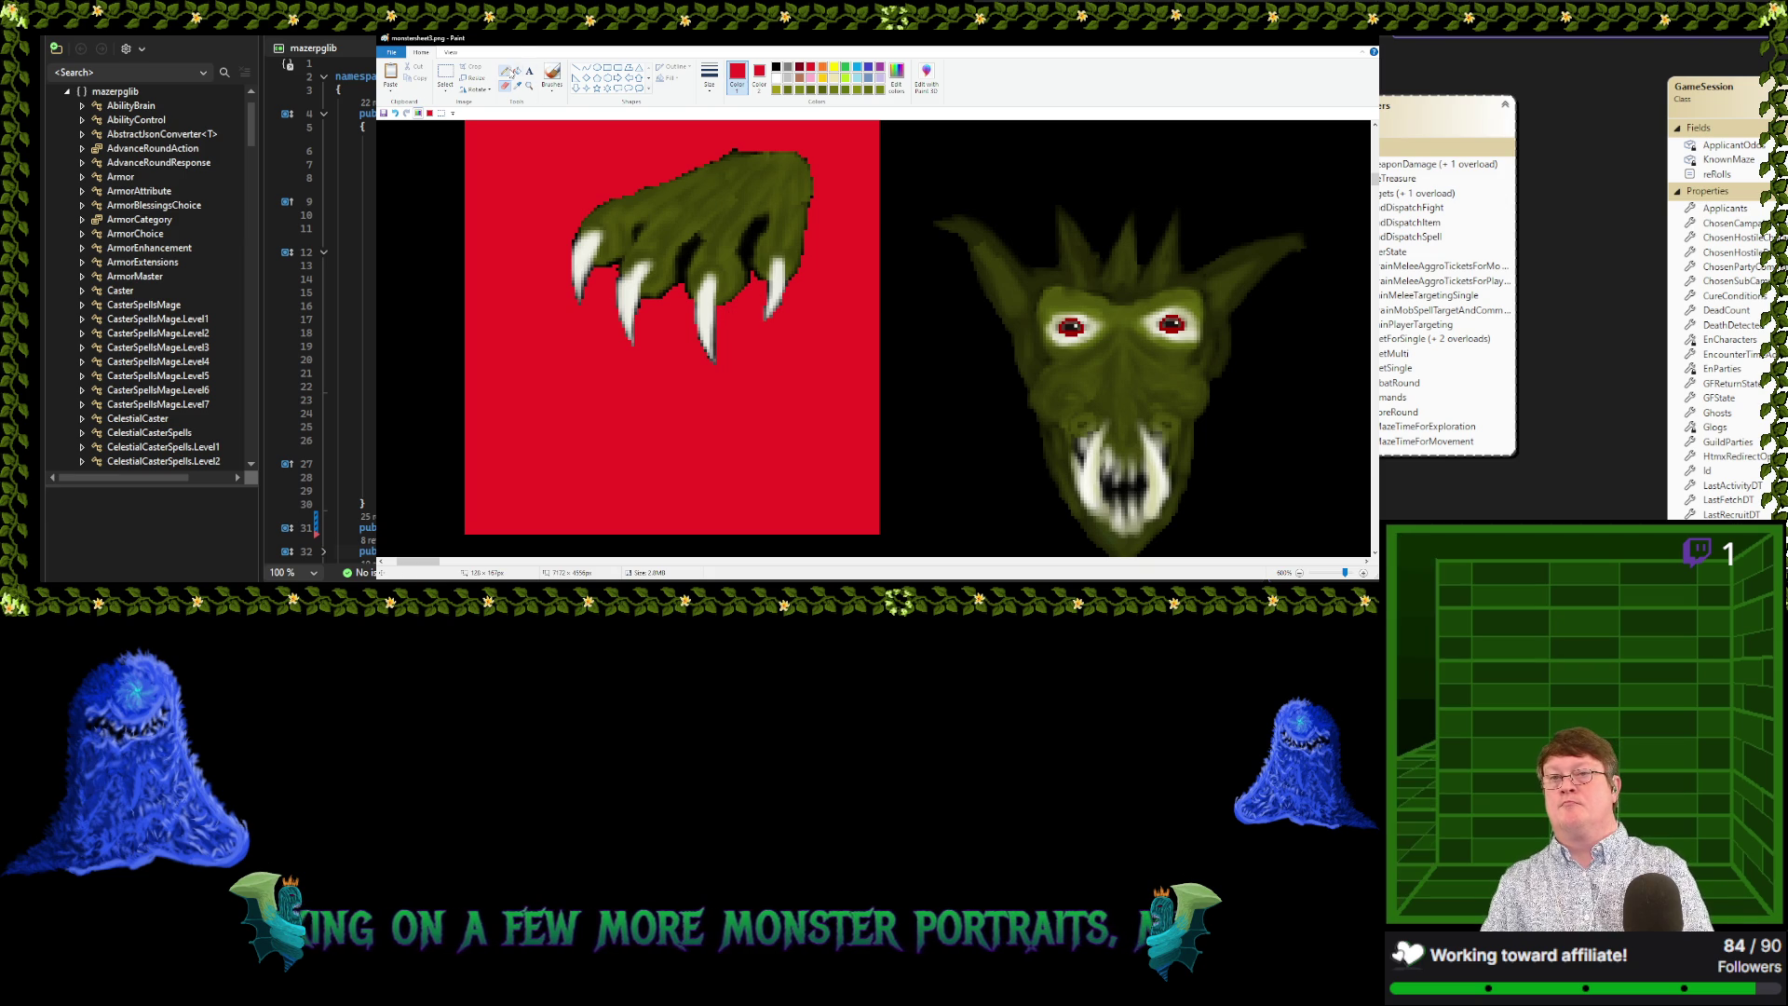
key("p")
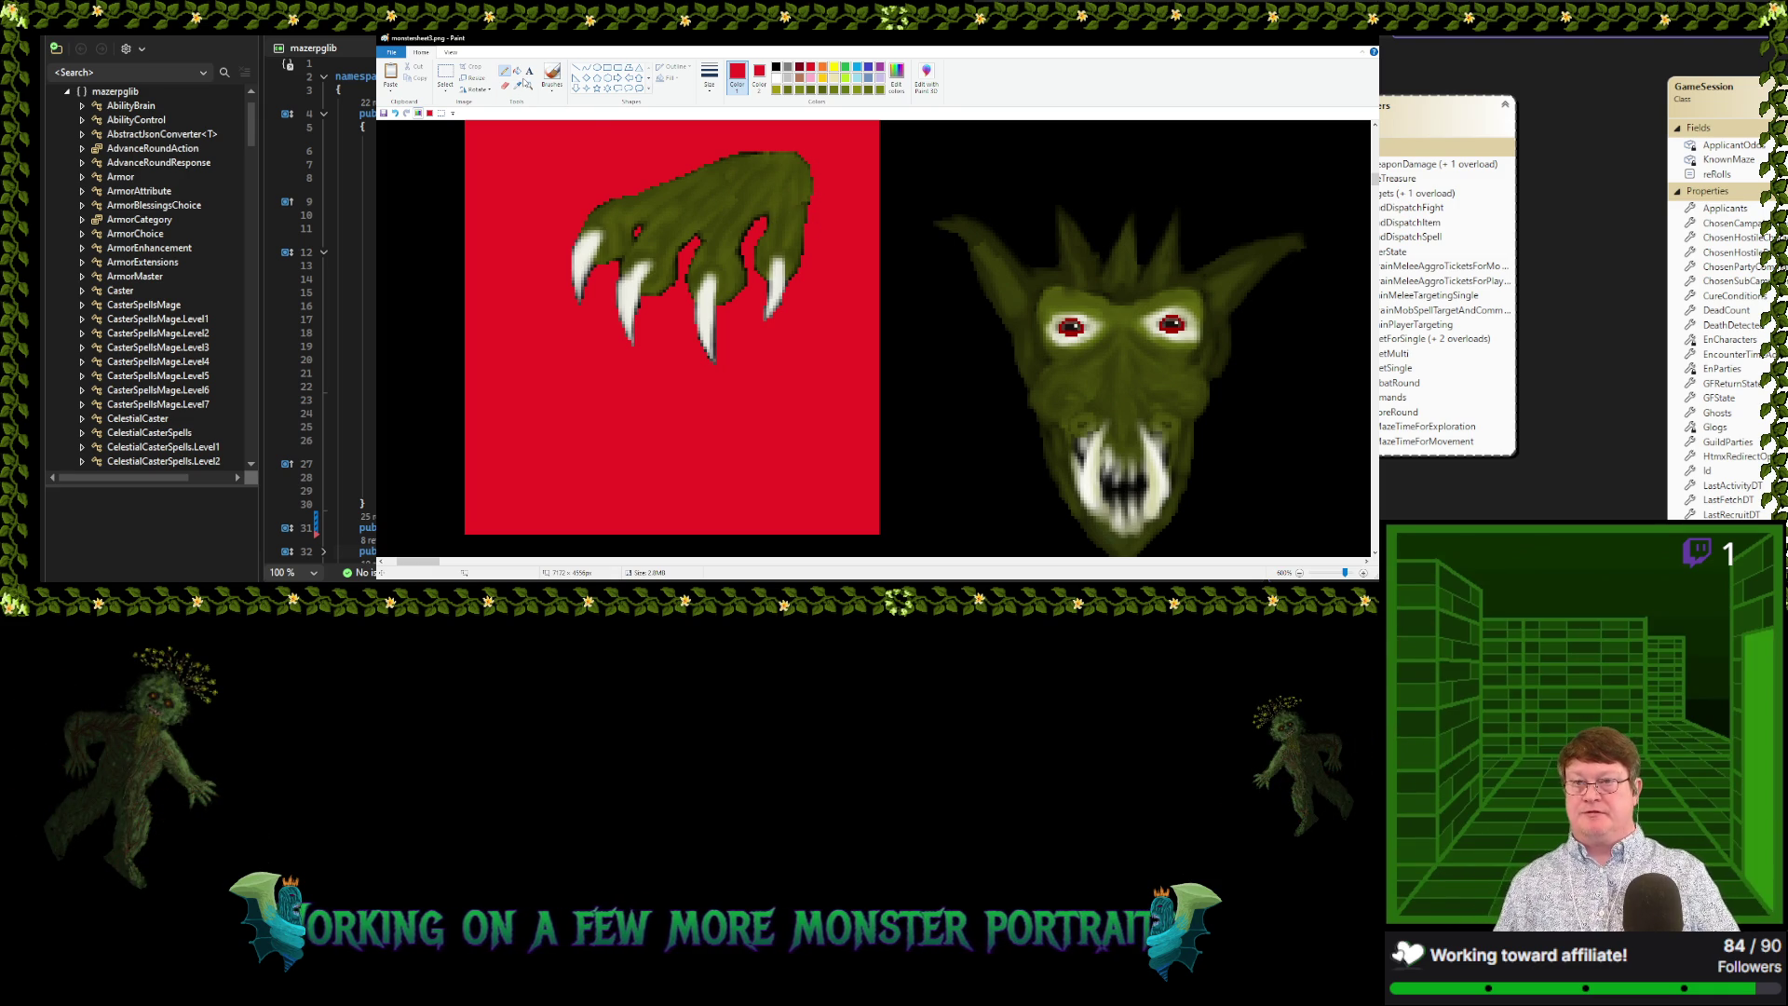
Flood-fill the red square and leftover red patch behind the claw with black
left_click(516, 71)
left_click(776, 68)
left_click(652, 147)
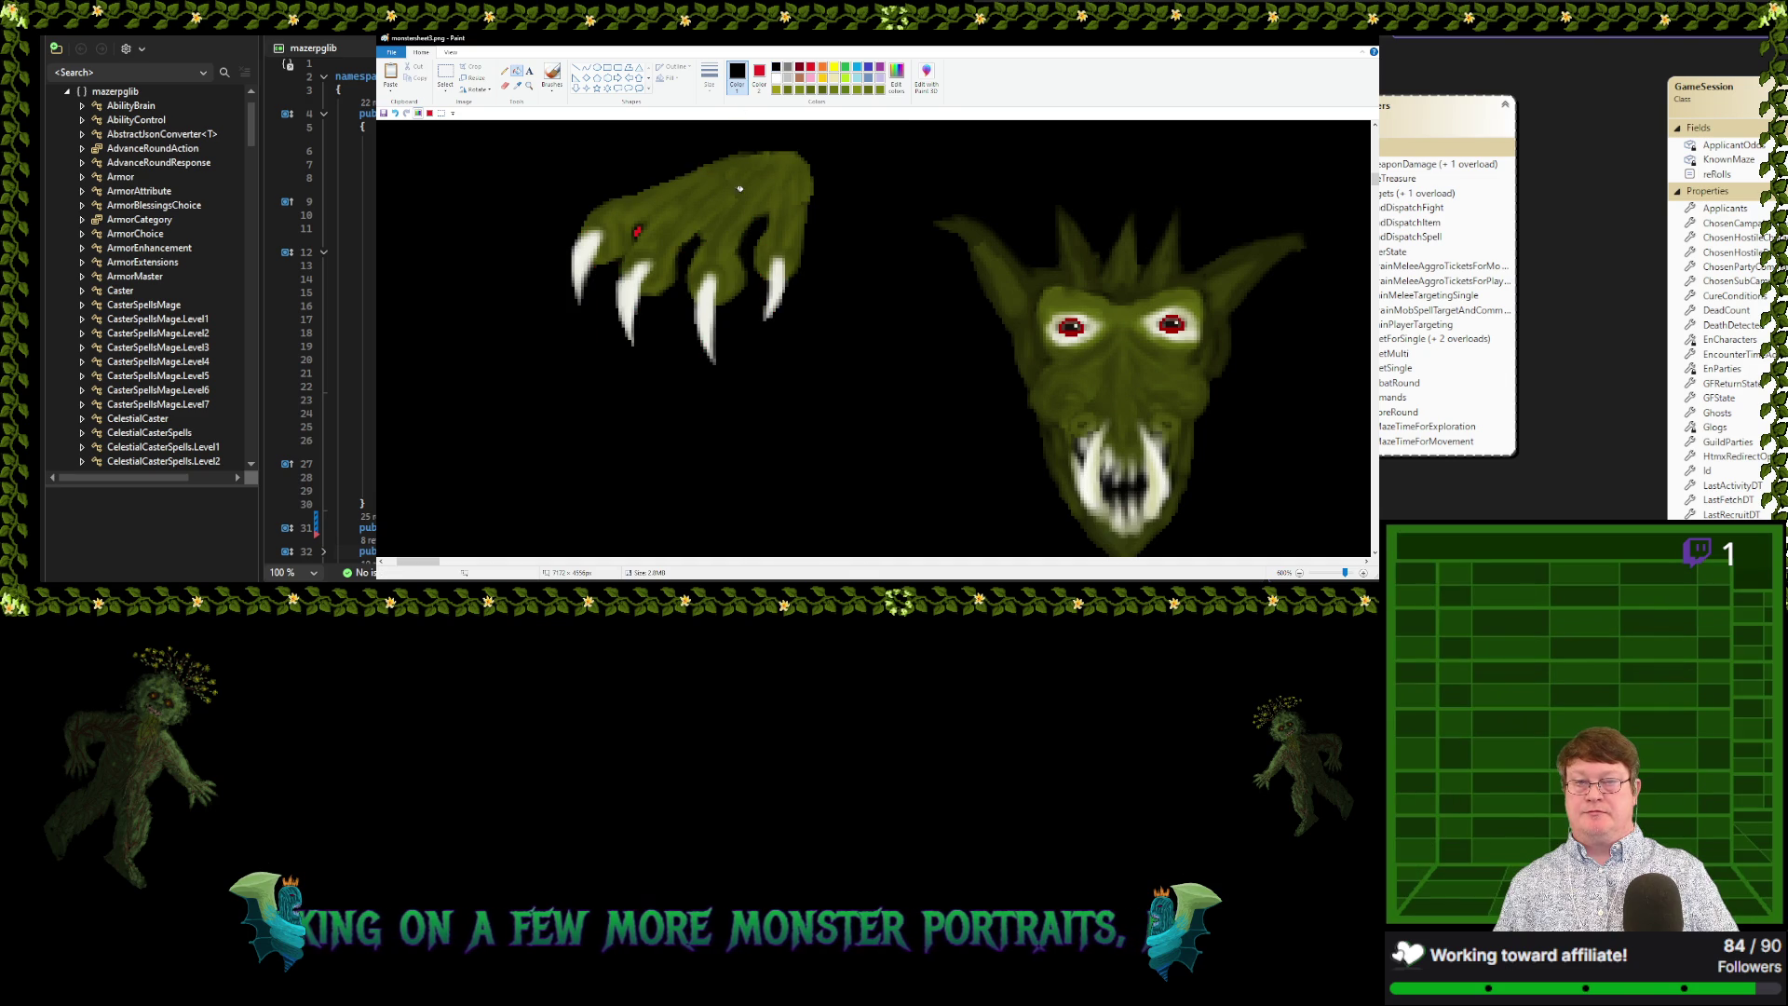
left_click(639, 230)
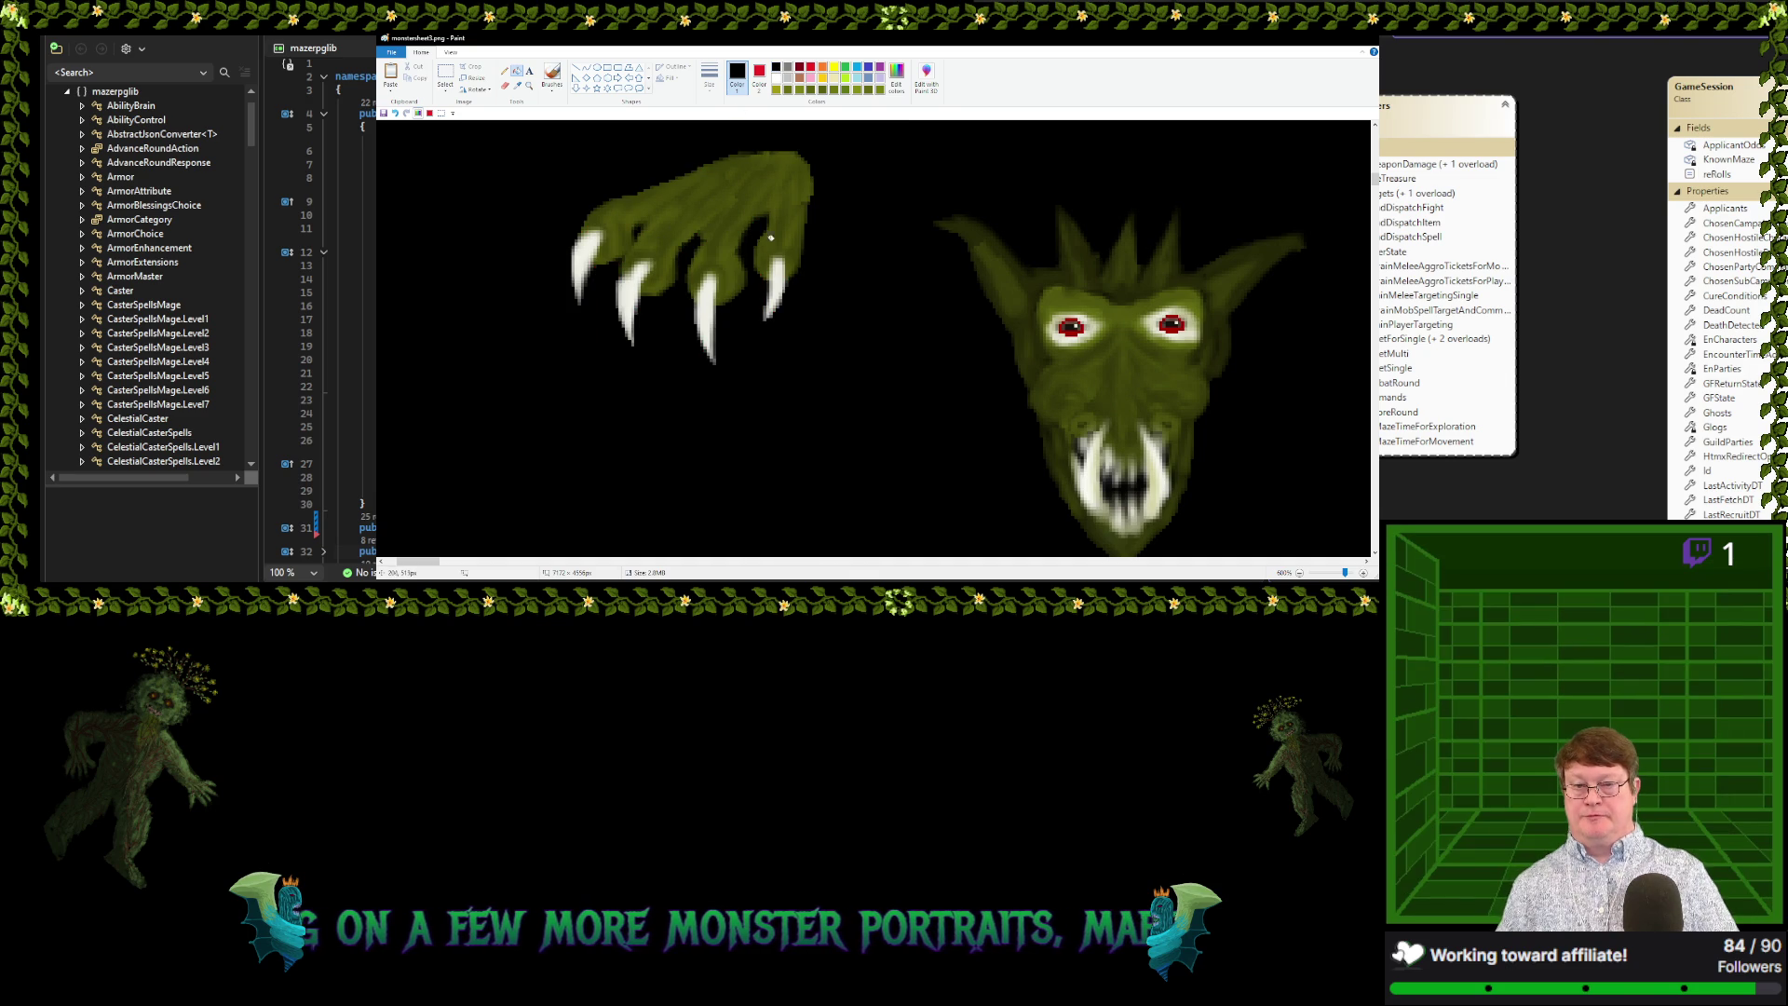
Scroll down and try selecting the green claw sprite, undoing a stray claw copy
scroll(911, 280, "down", 1)
scroll(788, 268, "down", 1)
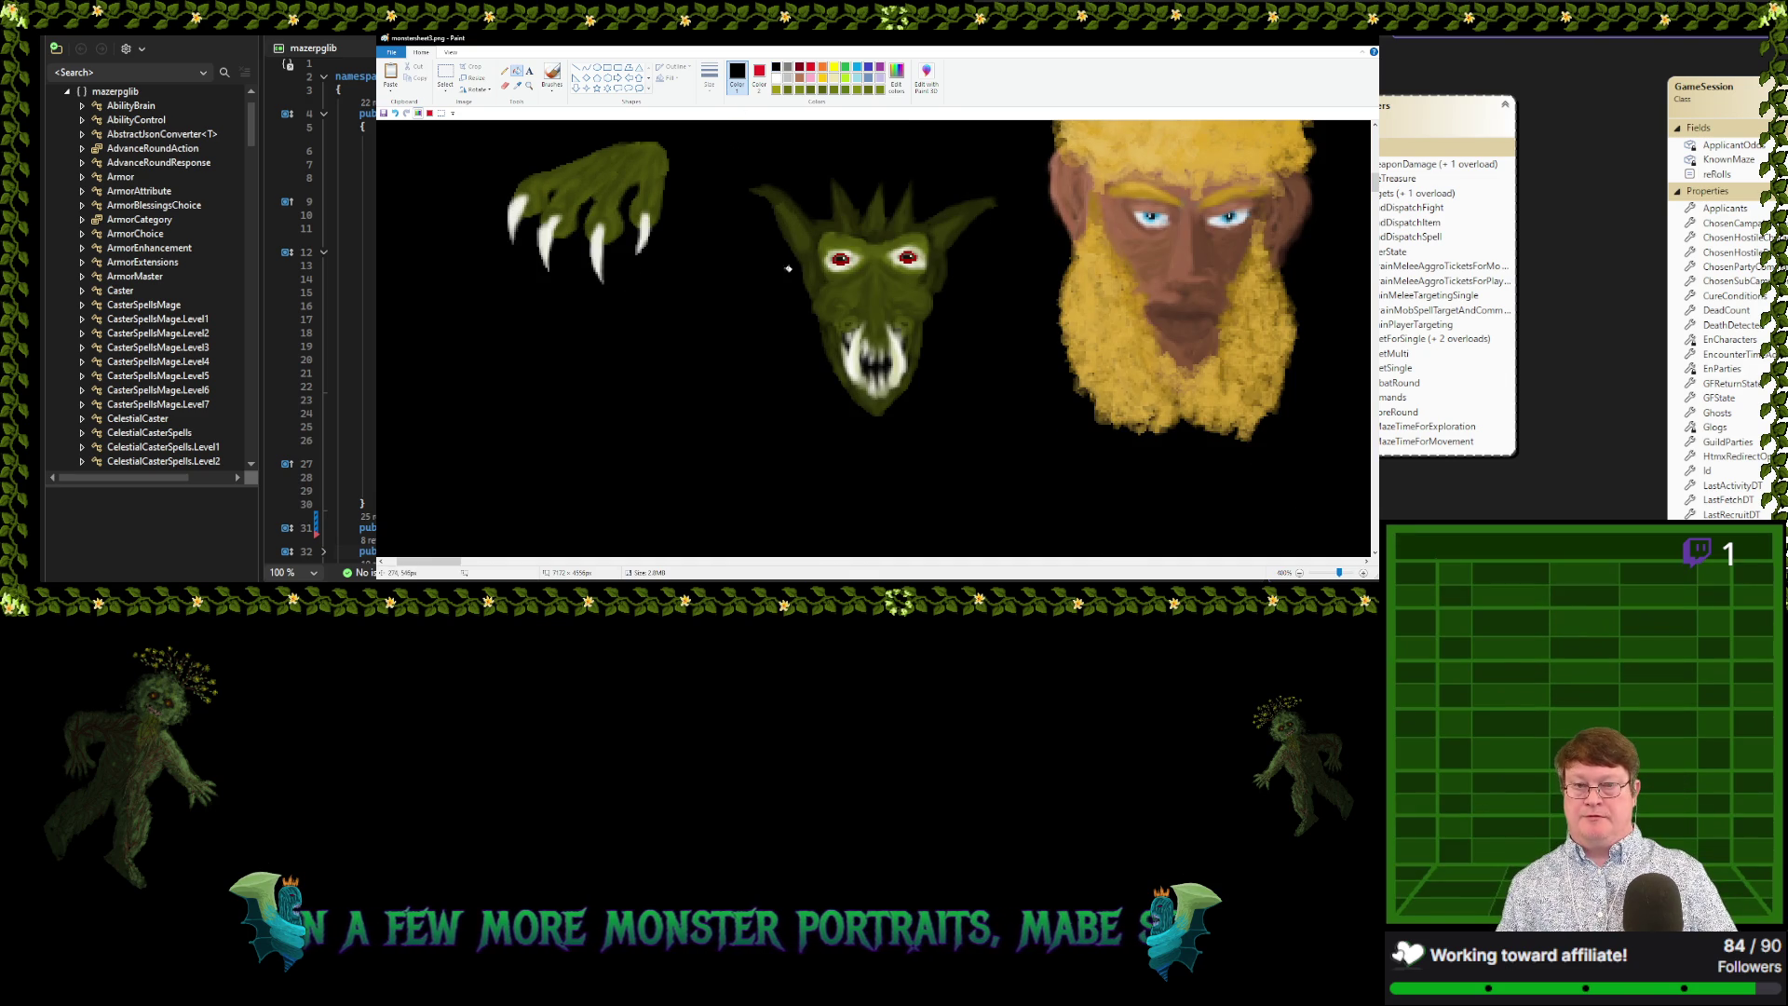
scroll(787, 268, "down", 1)
scroll(682, 264, "down", 1)
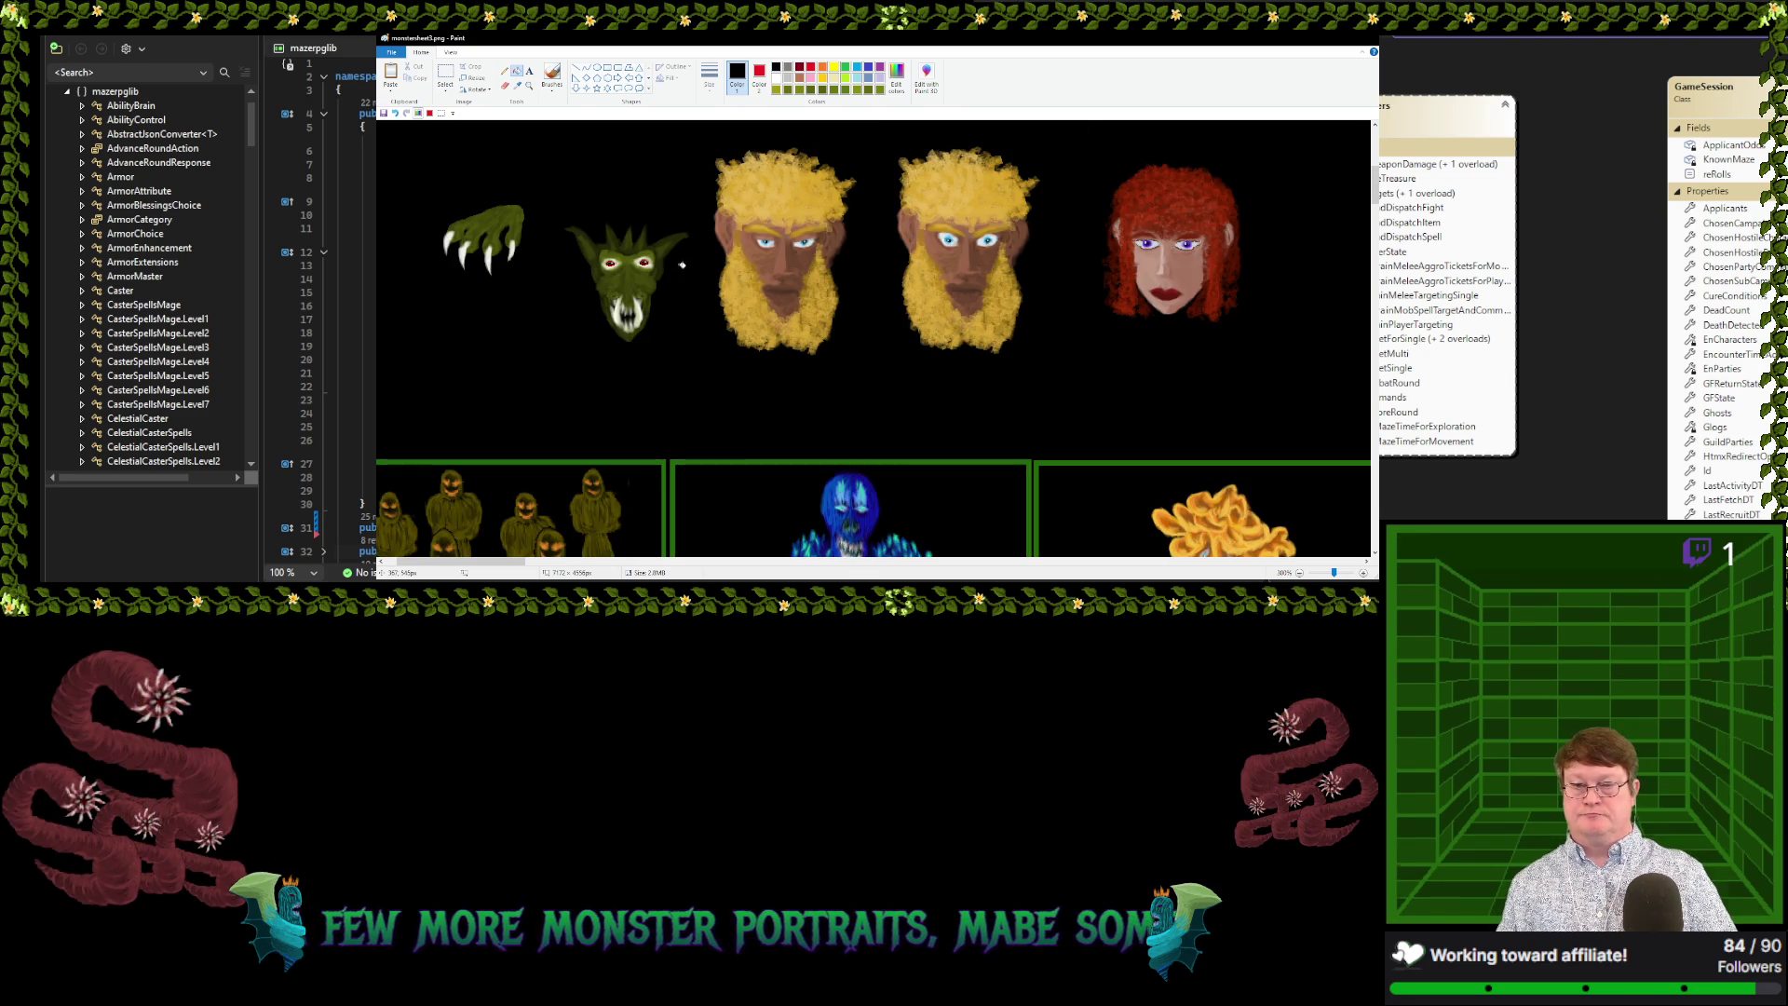
scroll(681, 264, "down", 1)
scroll(556, 255, "down", 1)
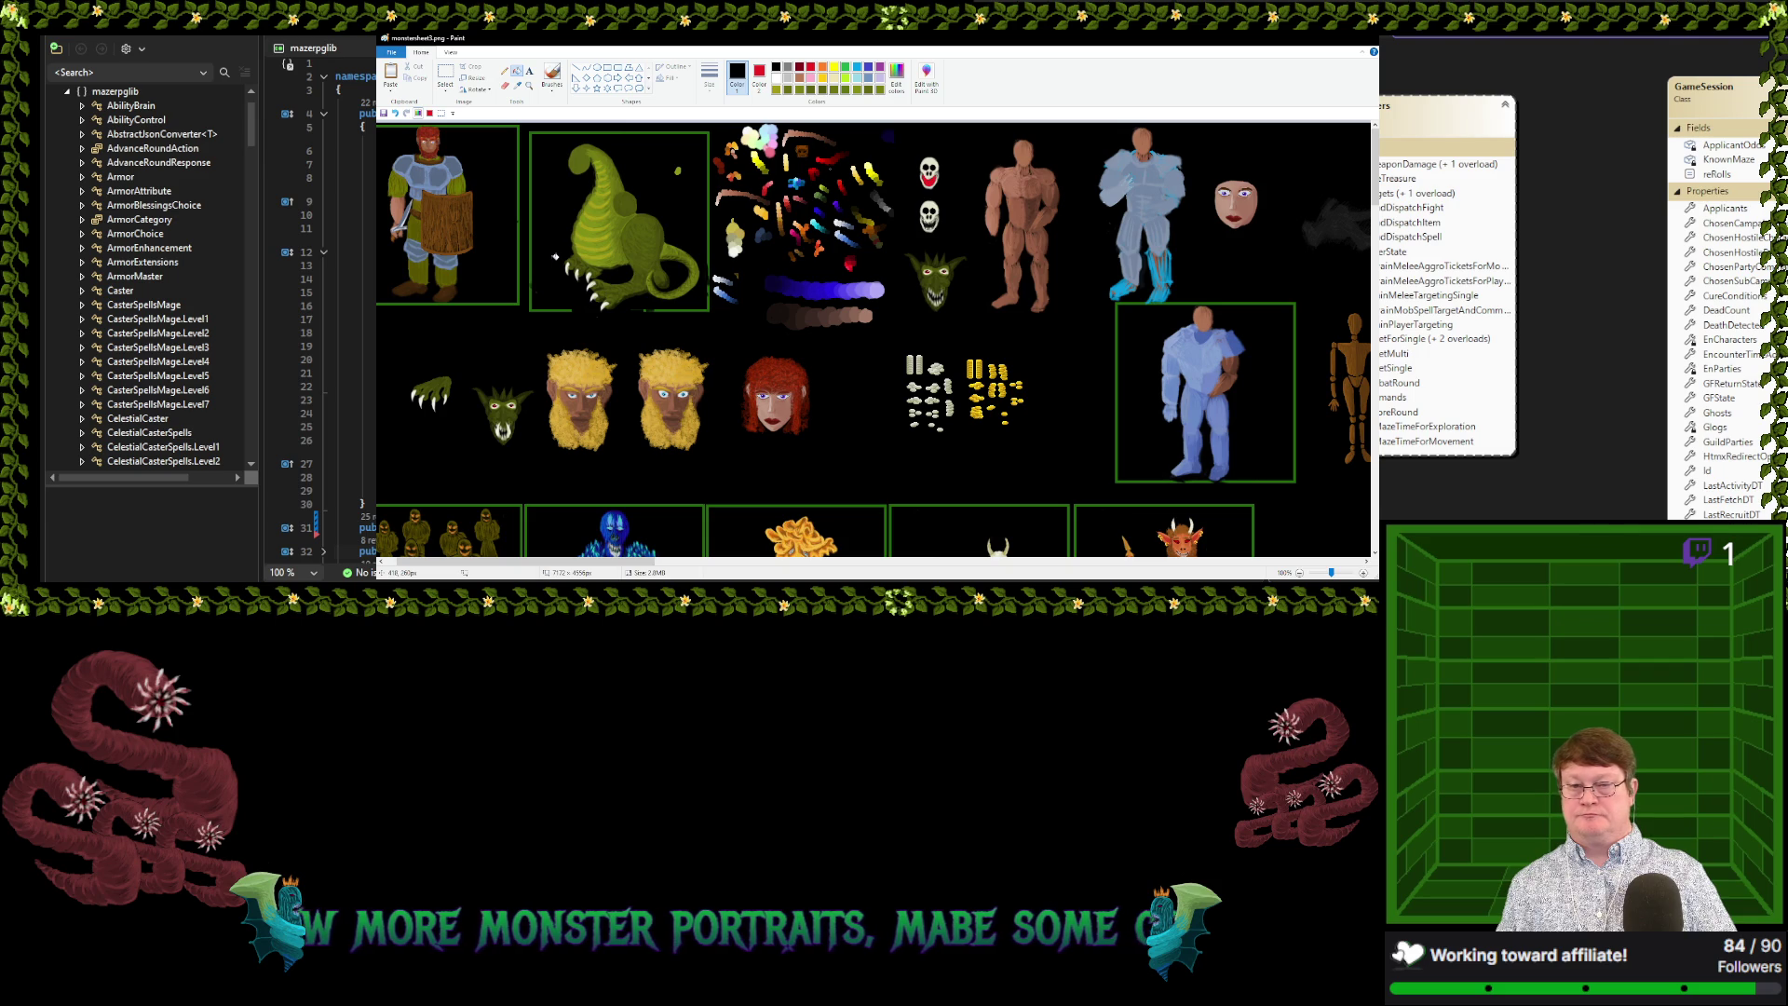
left_click(445, 76)
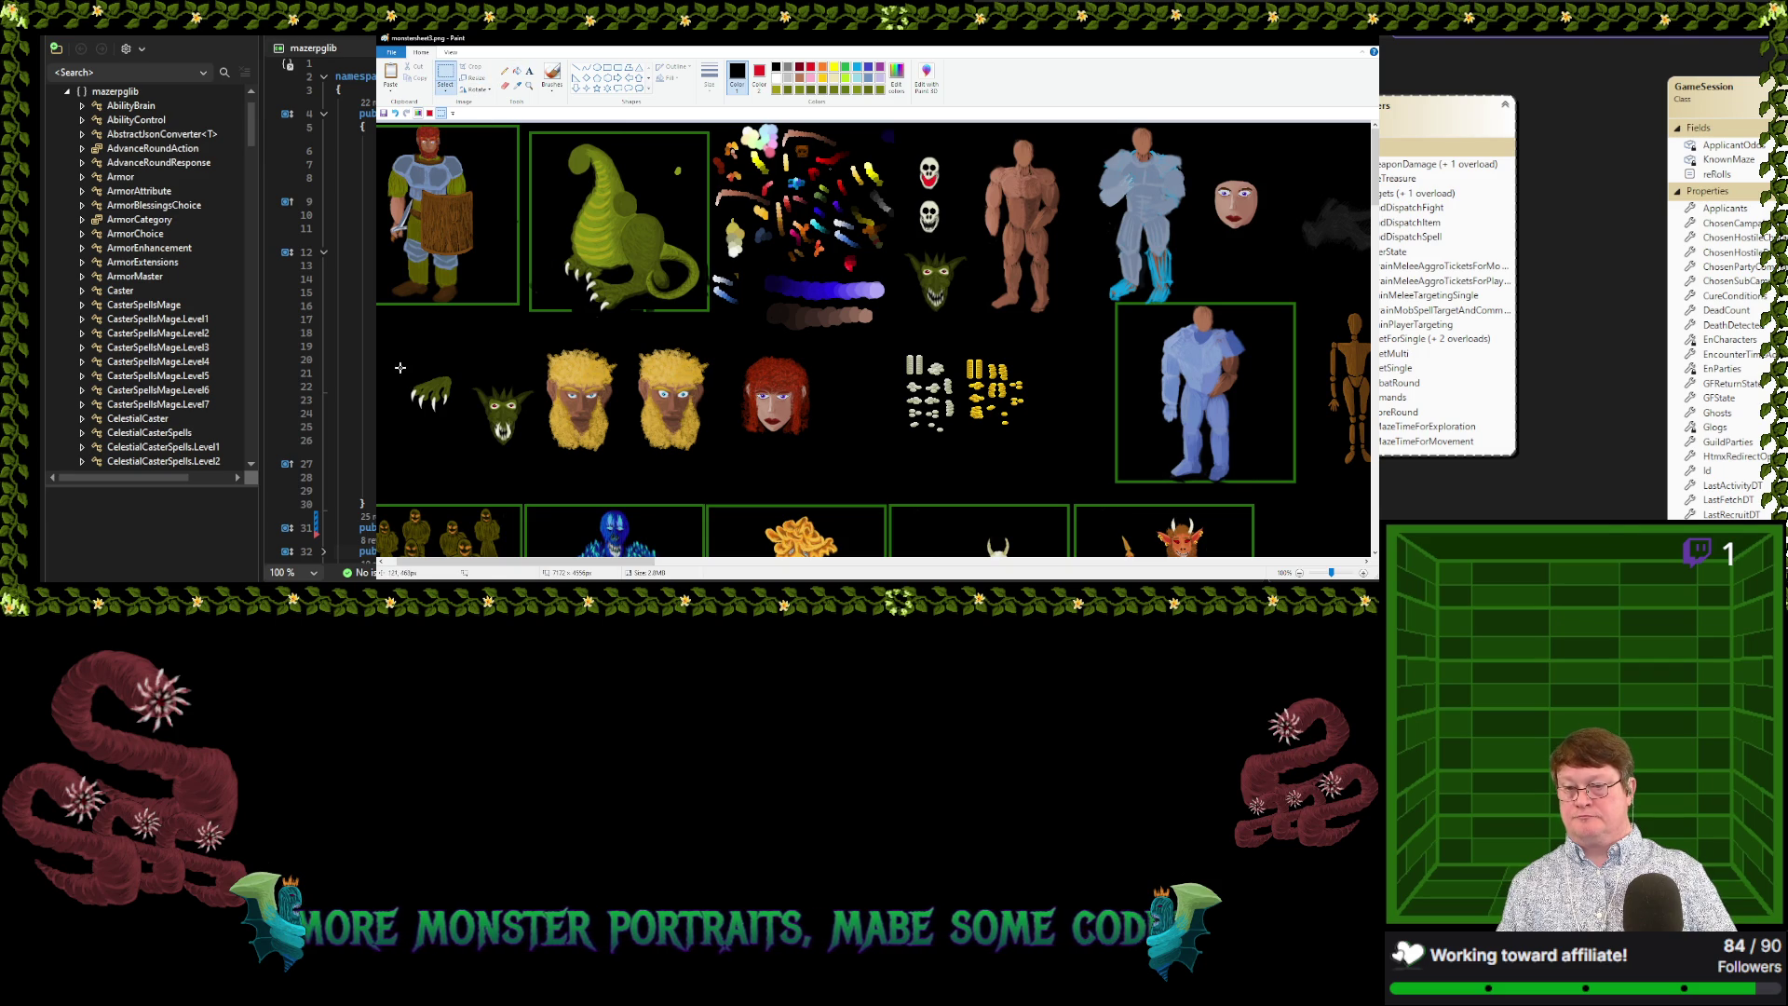
mouse_move(400, 368)
left_mouse_down()
mouse_move(459, 424)
mouse_move(615, 238)
mouse_move(432, 349)
left_mouse_up()
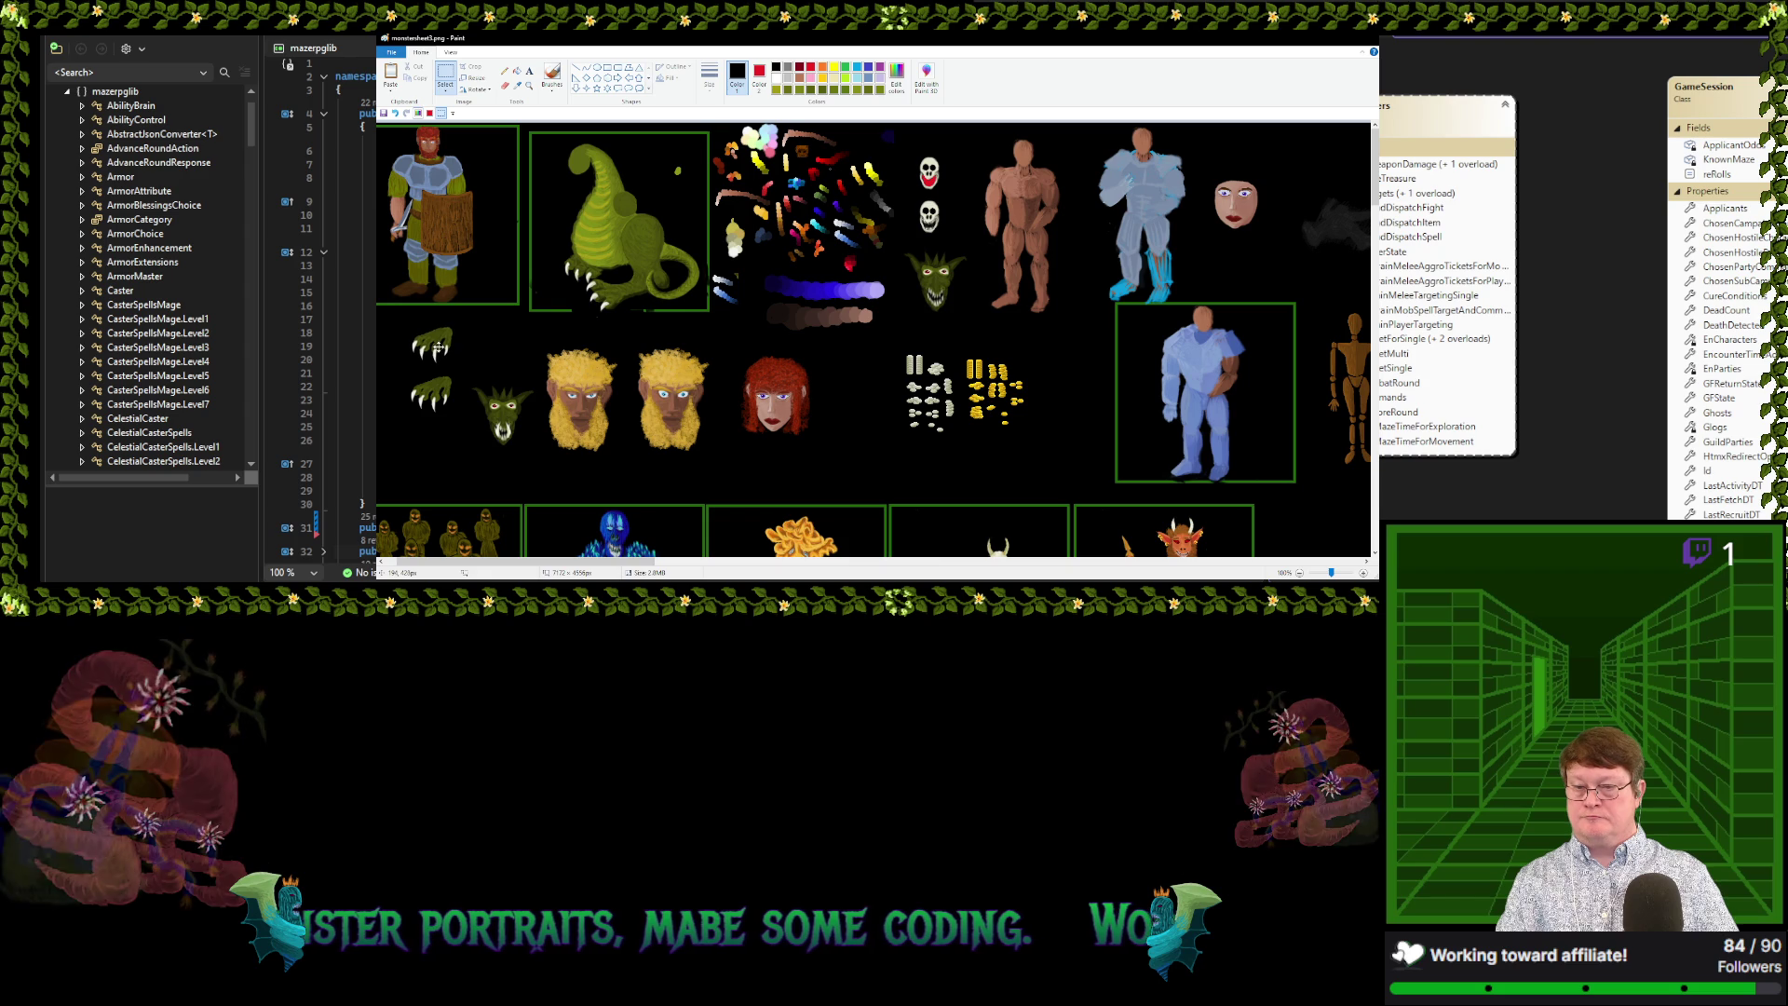
left_click(395, 112)
Set the secondary colour to black and rectangle-select the small green claw sprite
left_click(759, 74)
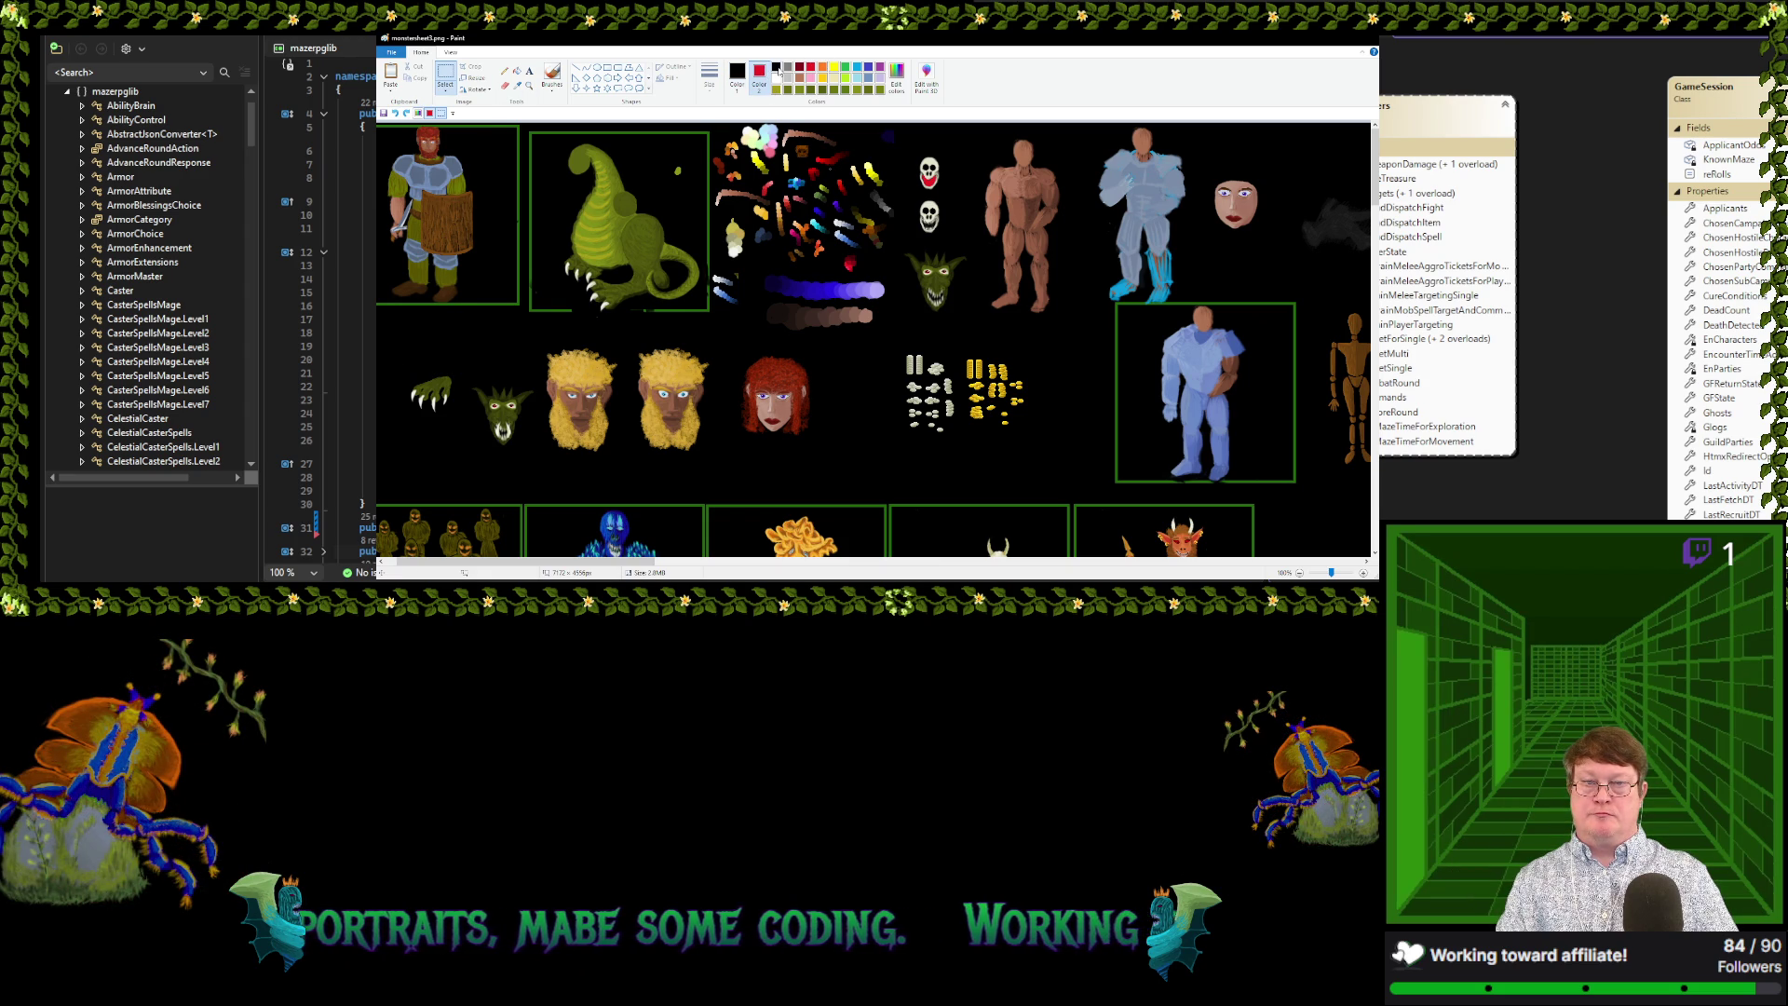
left_click(778, 72)
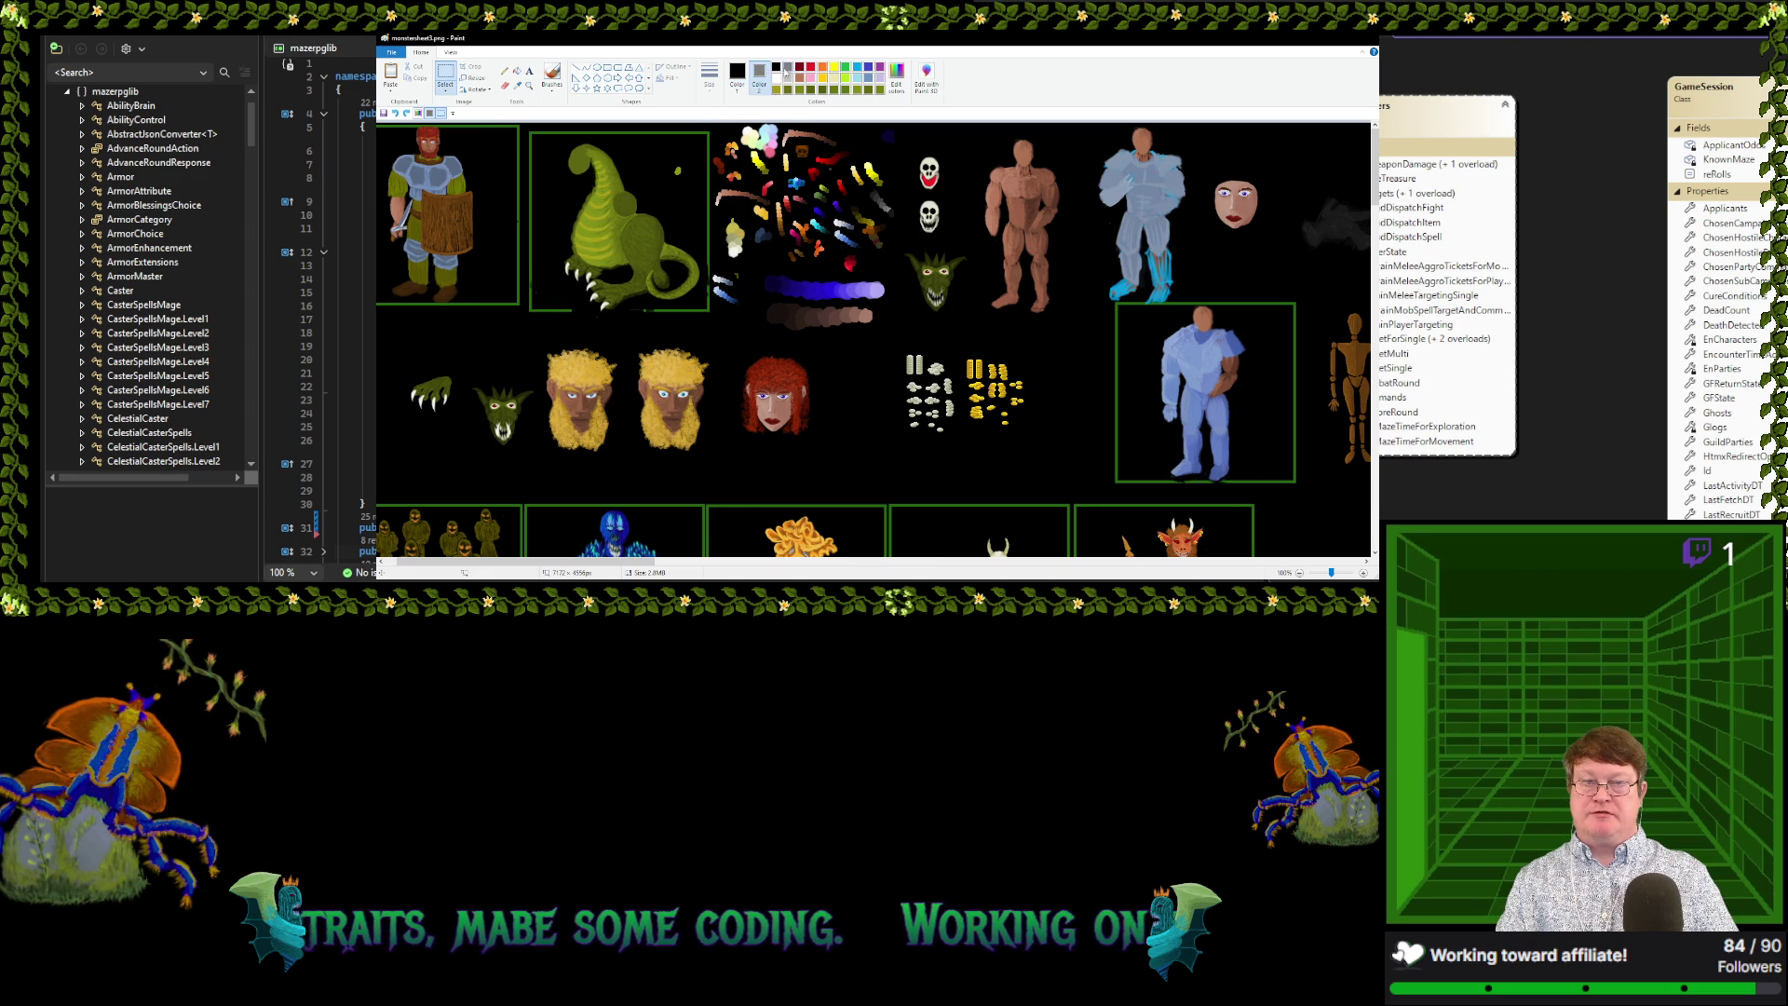
left_click(777, 69)
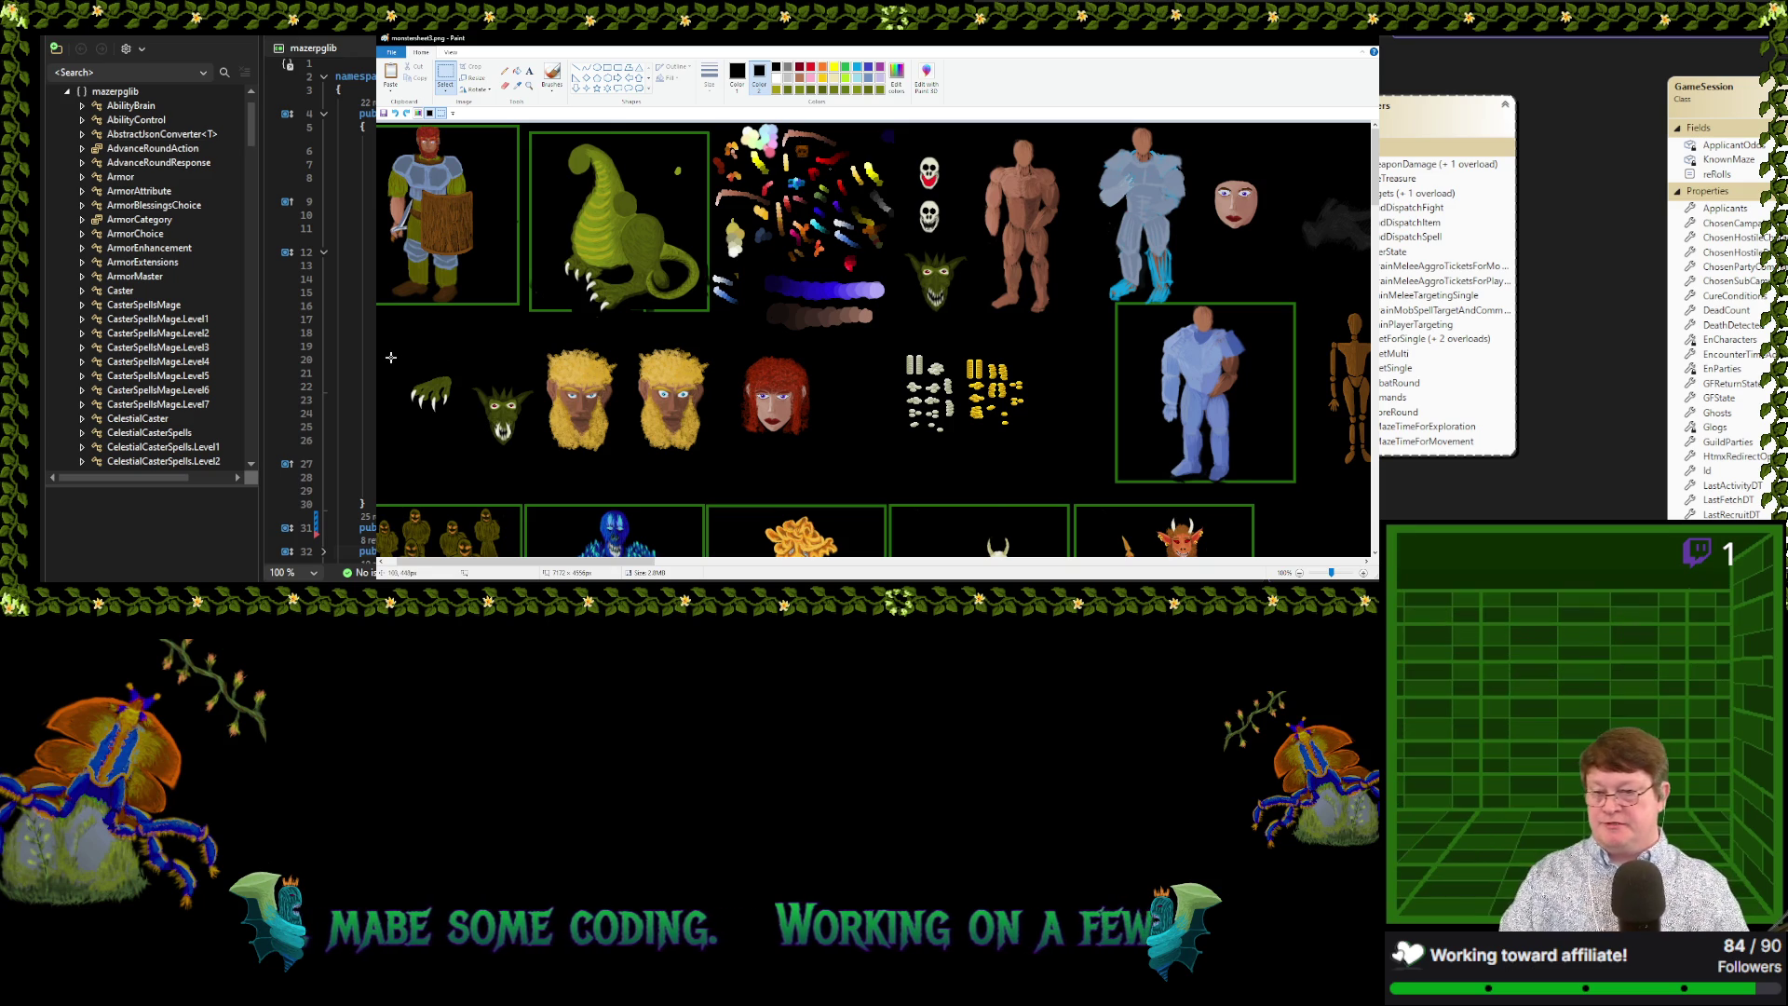
left_click_drag(391, 356, 426, 391)
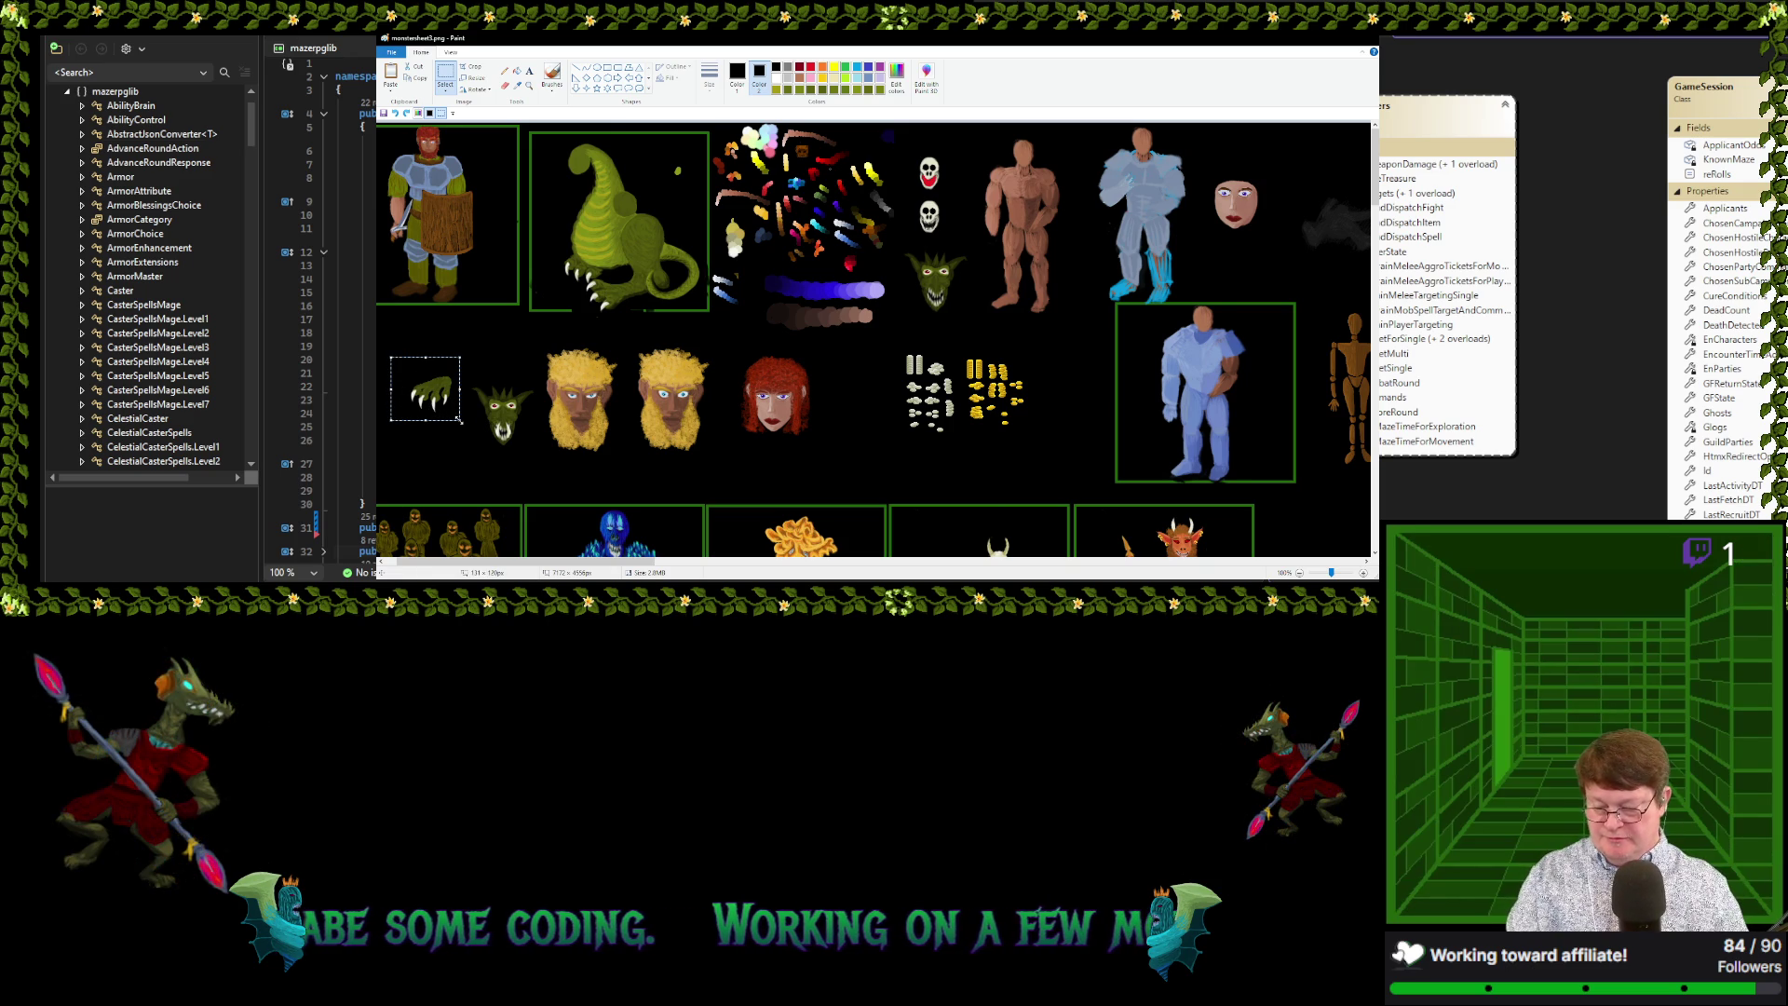
key("ctrl+c")
key("ctrl+v")
mouse_move(419, 157)
left_mouse_down()
mouse_move(610, 231)
mouse_move(570, 231)
mouse_move(620, 232)
mouse_move(470, 347)
mouse_move(418, 345)
left_mouse_up()
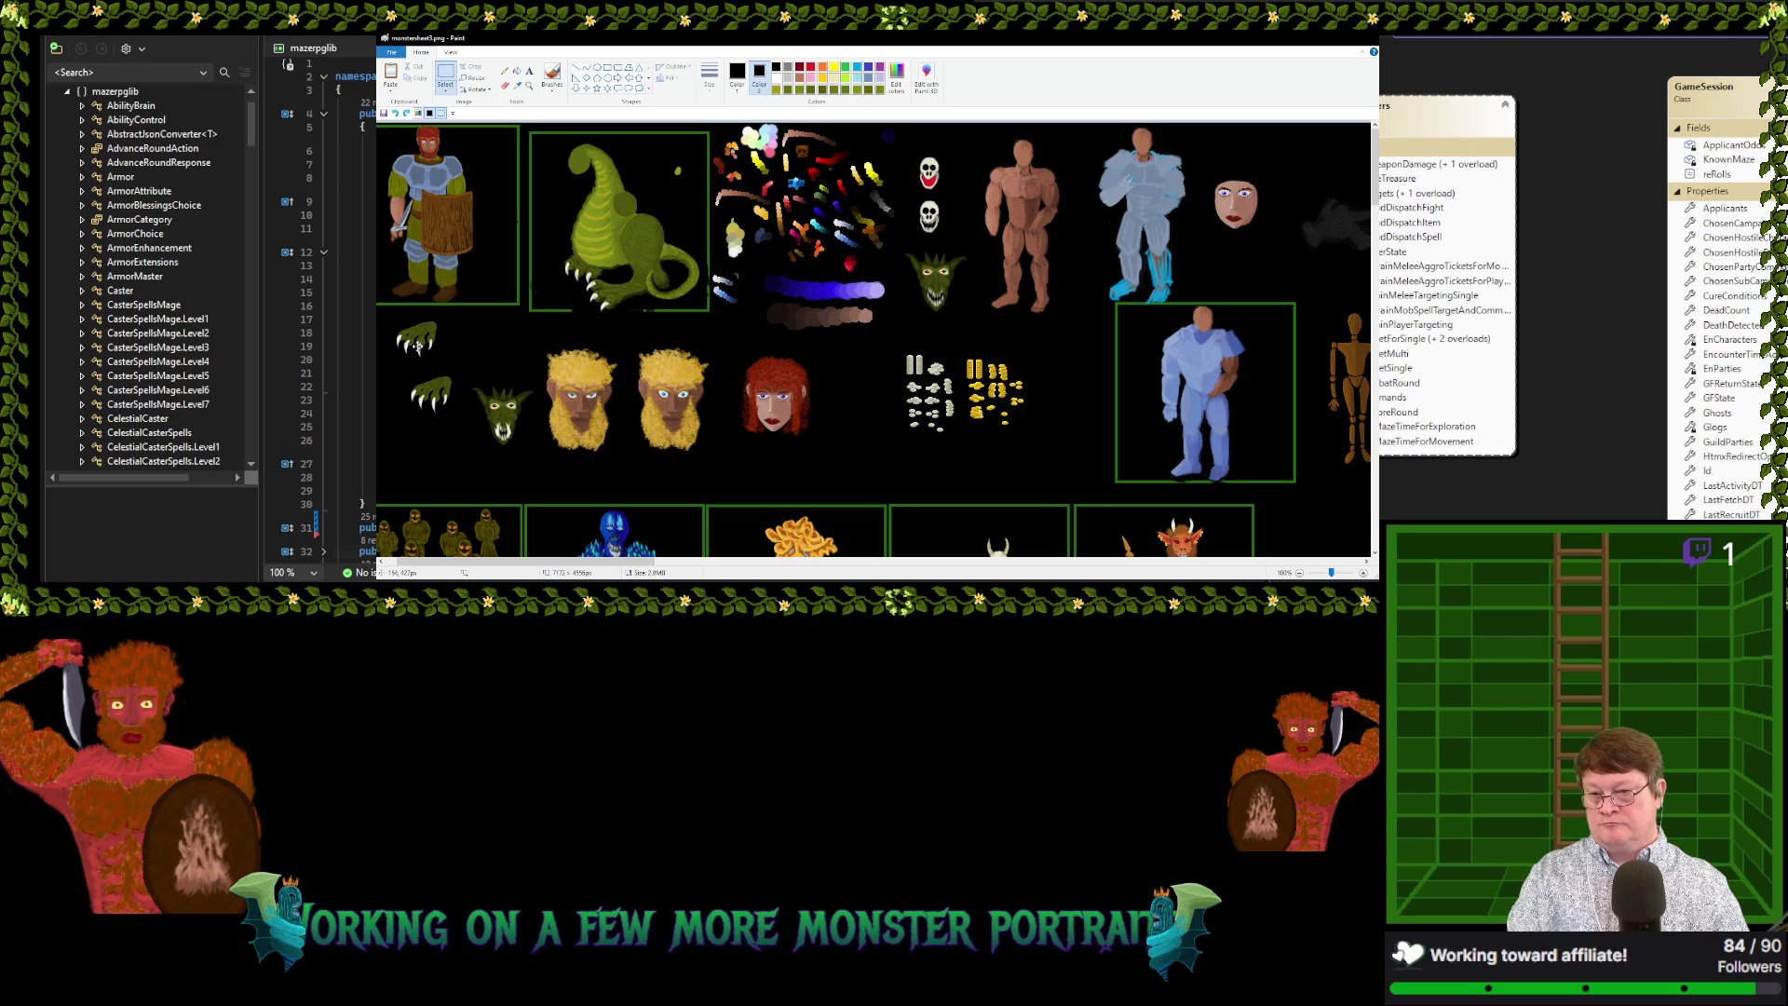
left_click_drag(417, 344, 436, 347)
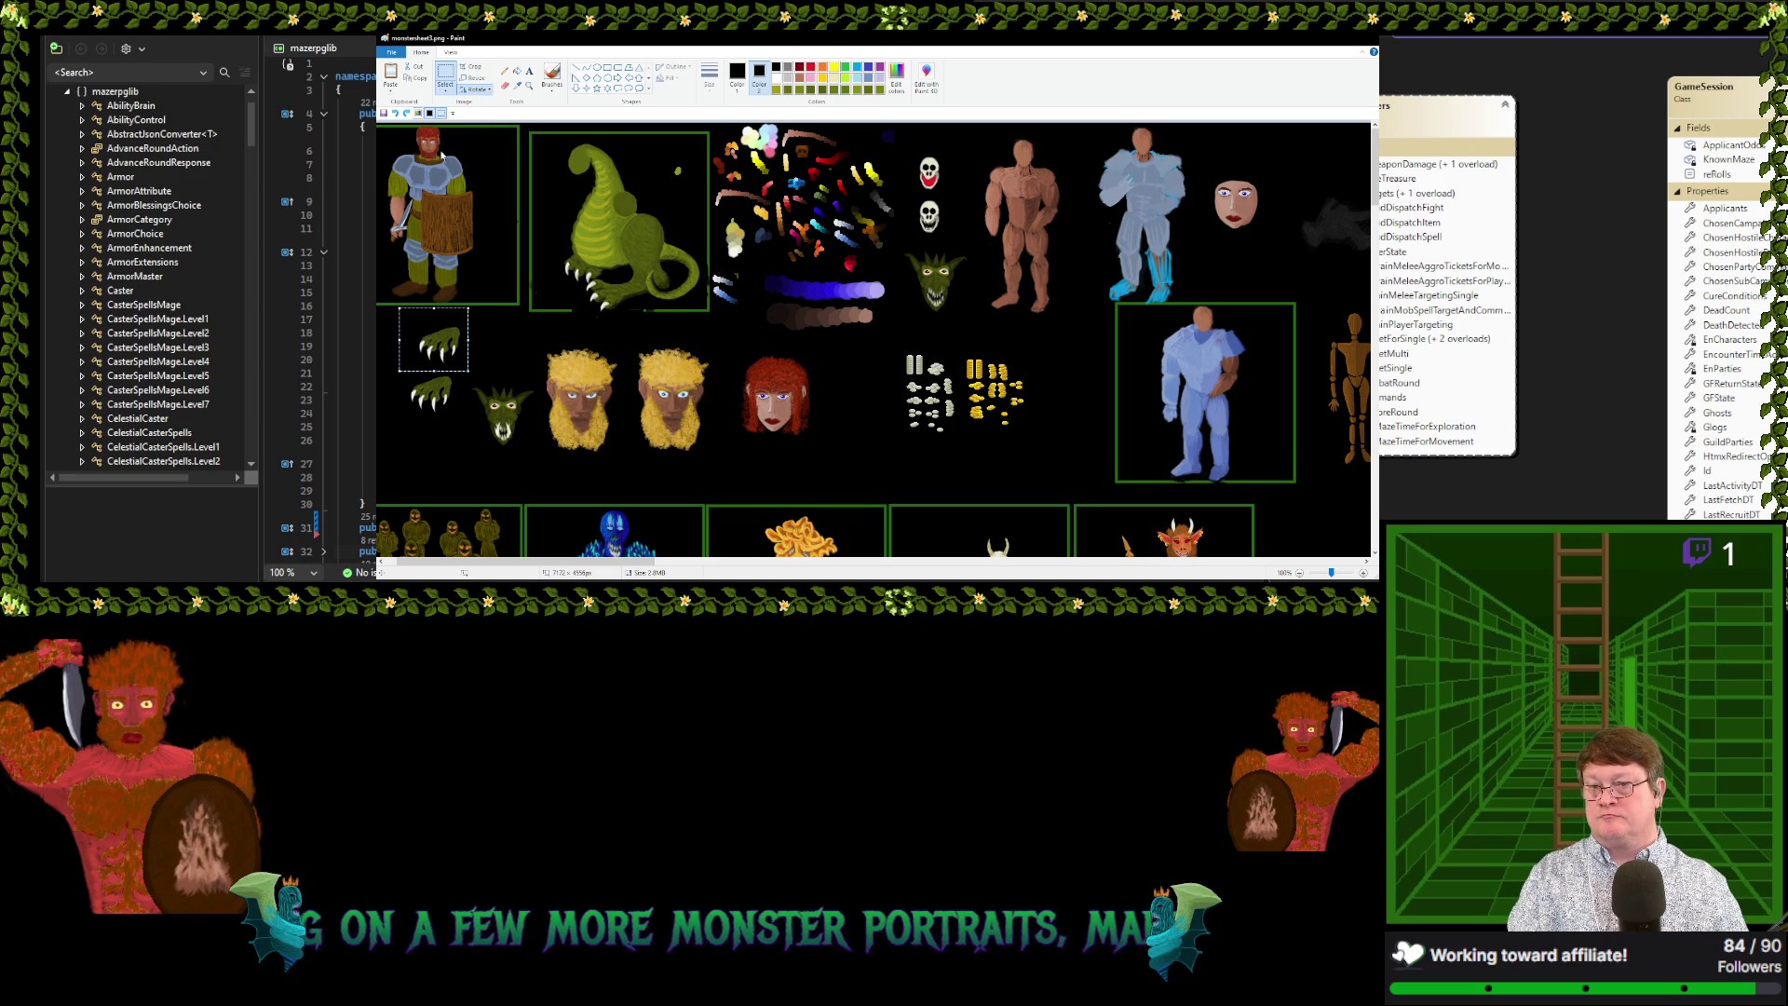
mouse_move(433, 340)
left_mouse_down()
mouse_move(641, 218)
mouse_move(510, 337)
left_mouse_up()
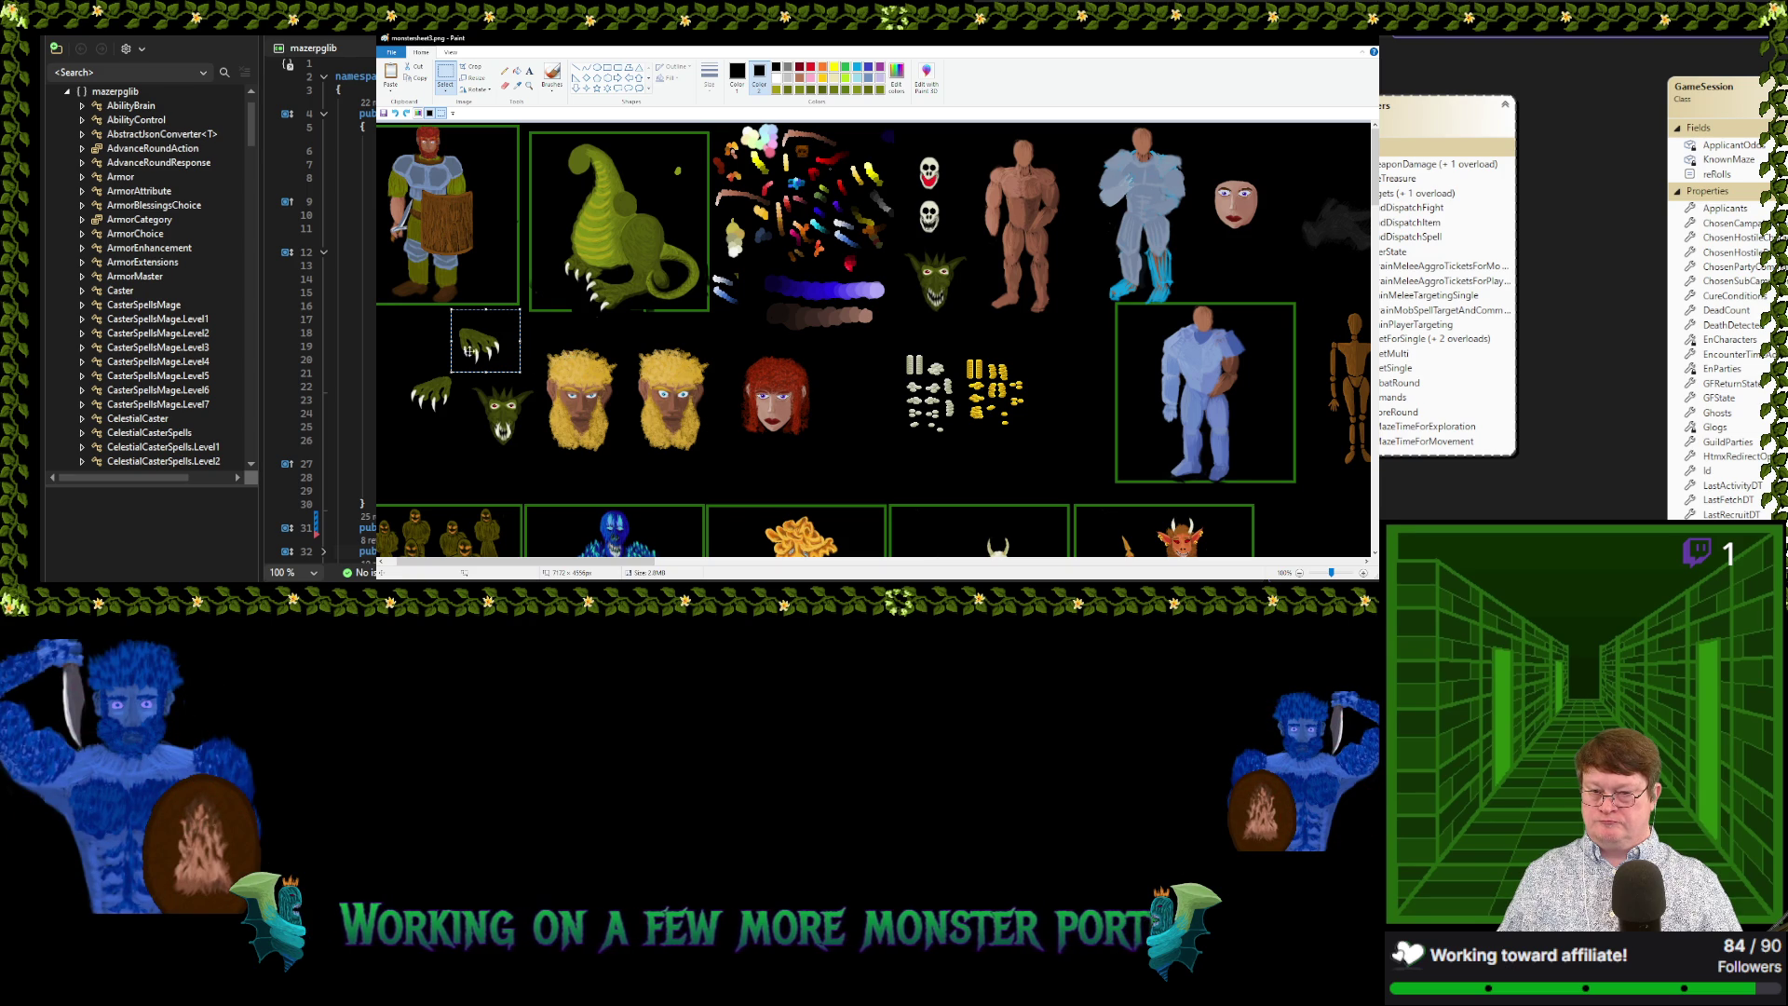
mouse_move(518, 341)
left_mouse_down()
mouse_move(482, 320)
mouse_move(485, 346)
mouse_move(442, 345)
mouse_move(460, 408)
left_mouse_up()
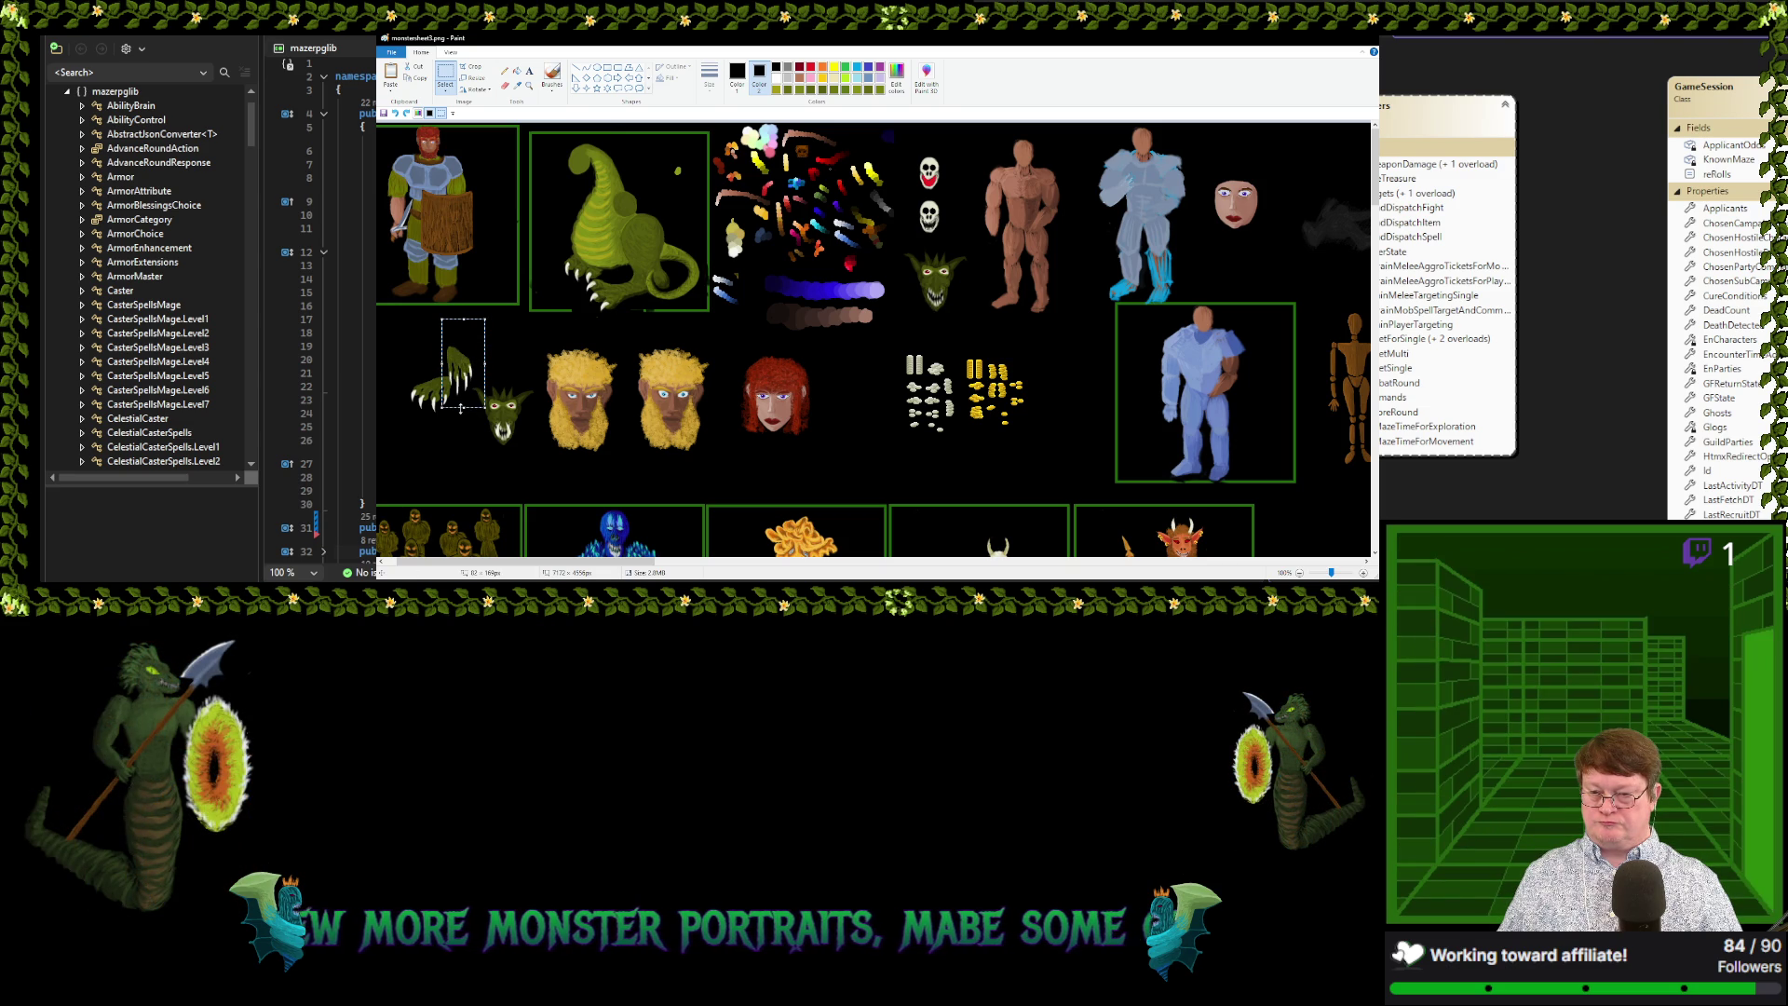
left_click(395, 114)
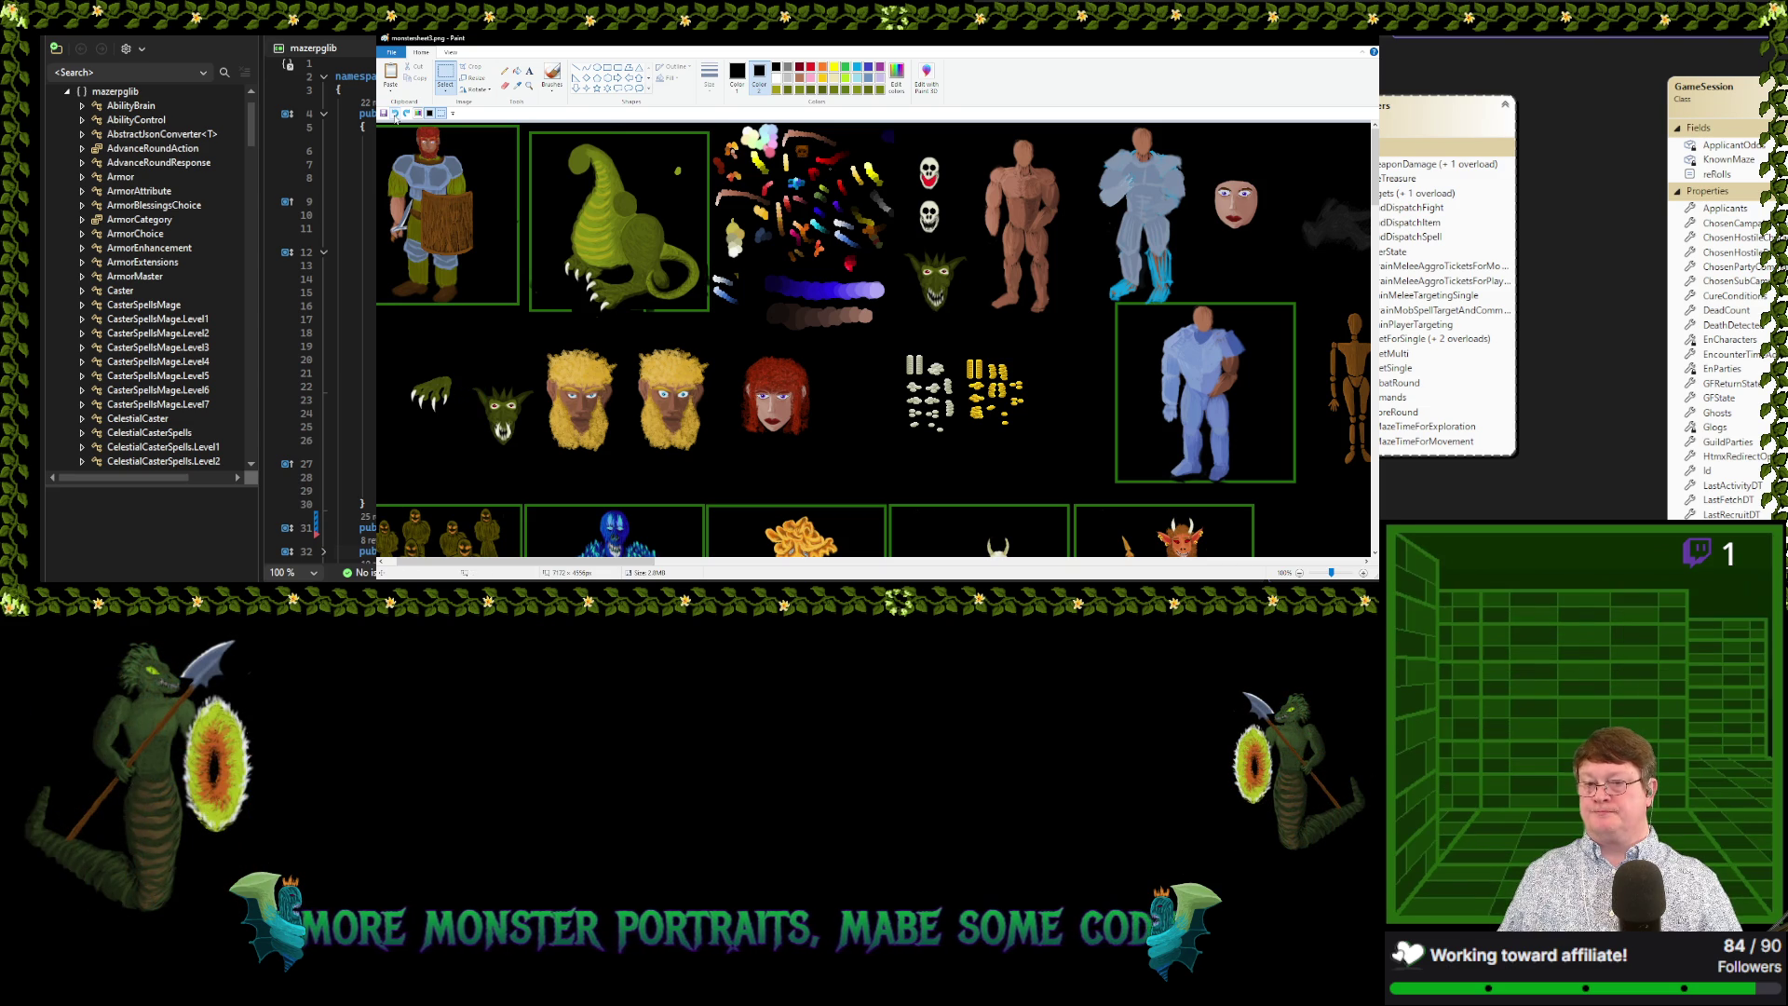
left_click_drag(379, 126, 448, 185)
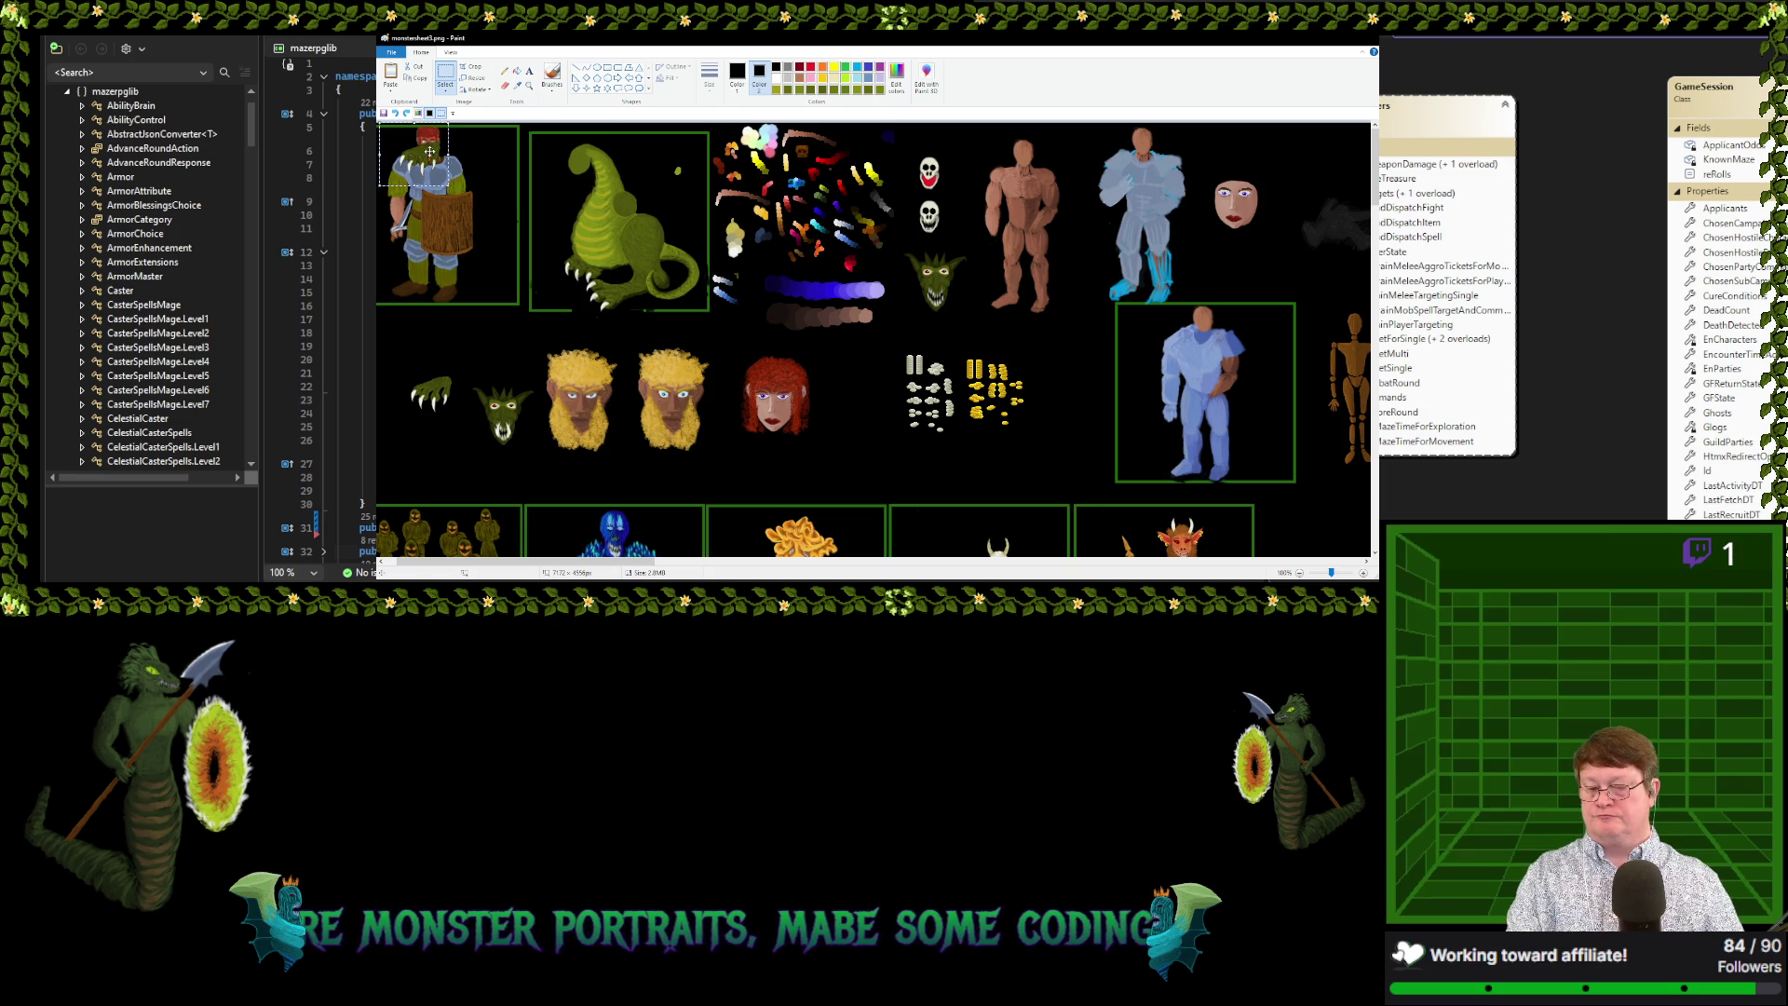
key("Escape")
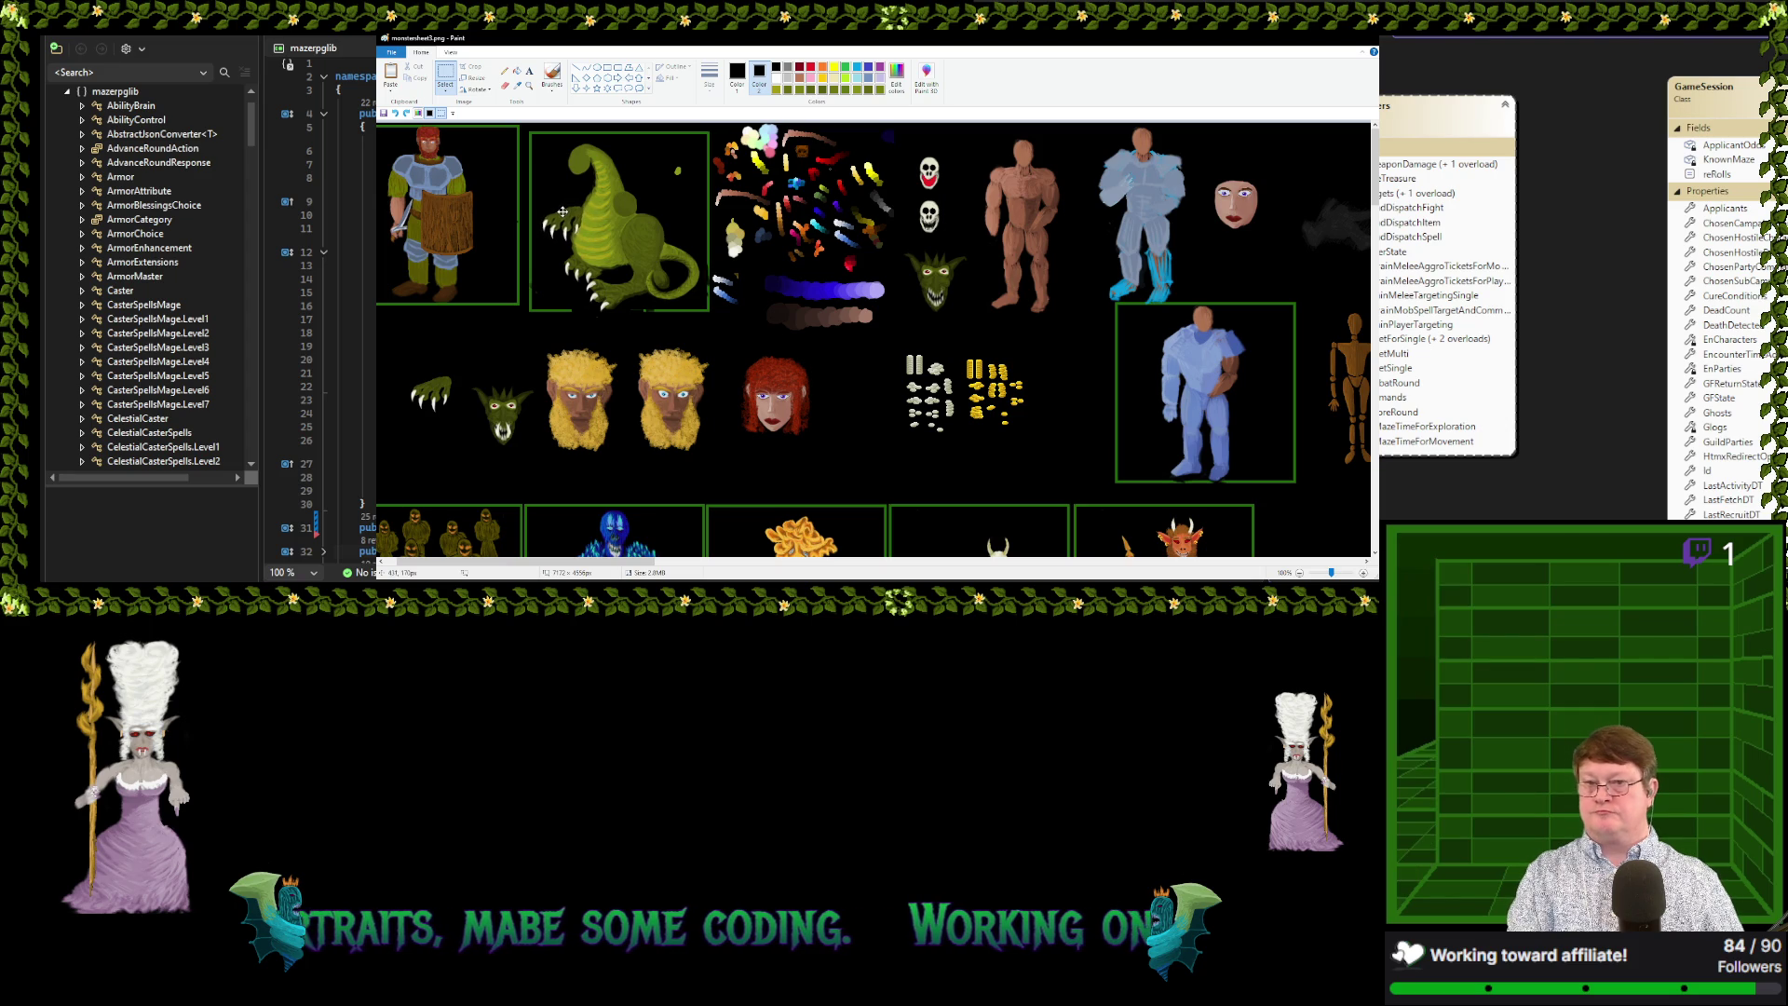
mouse_move(391, 362)
left_mouse_down()
mouse_move(461, 426)
mouse_move(429, 342)
left_mouse_up()
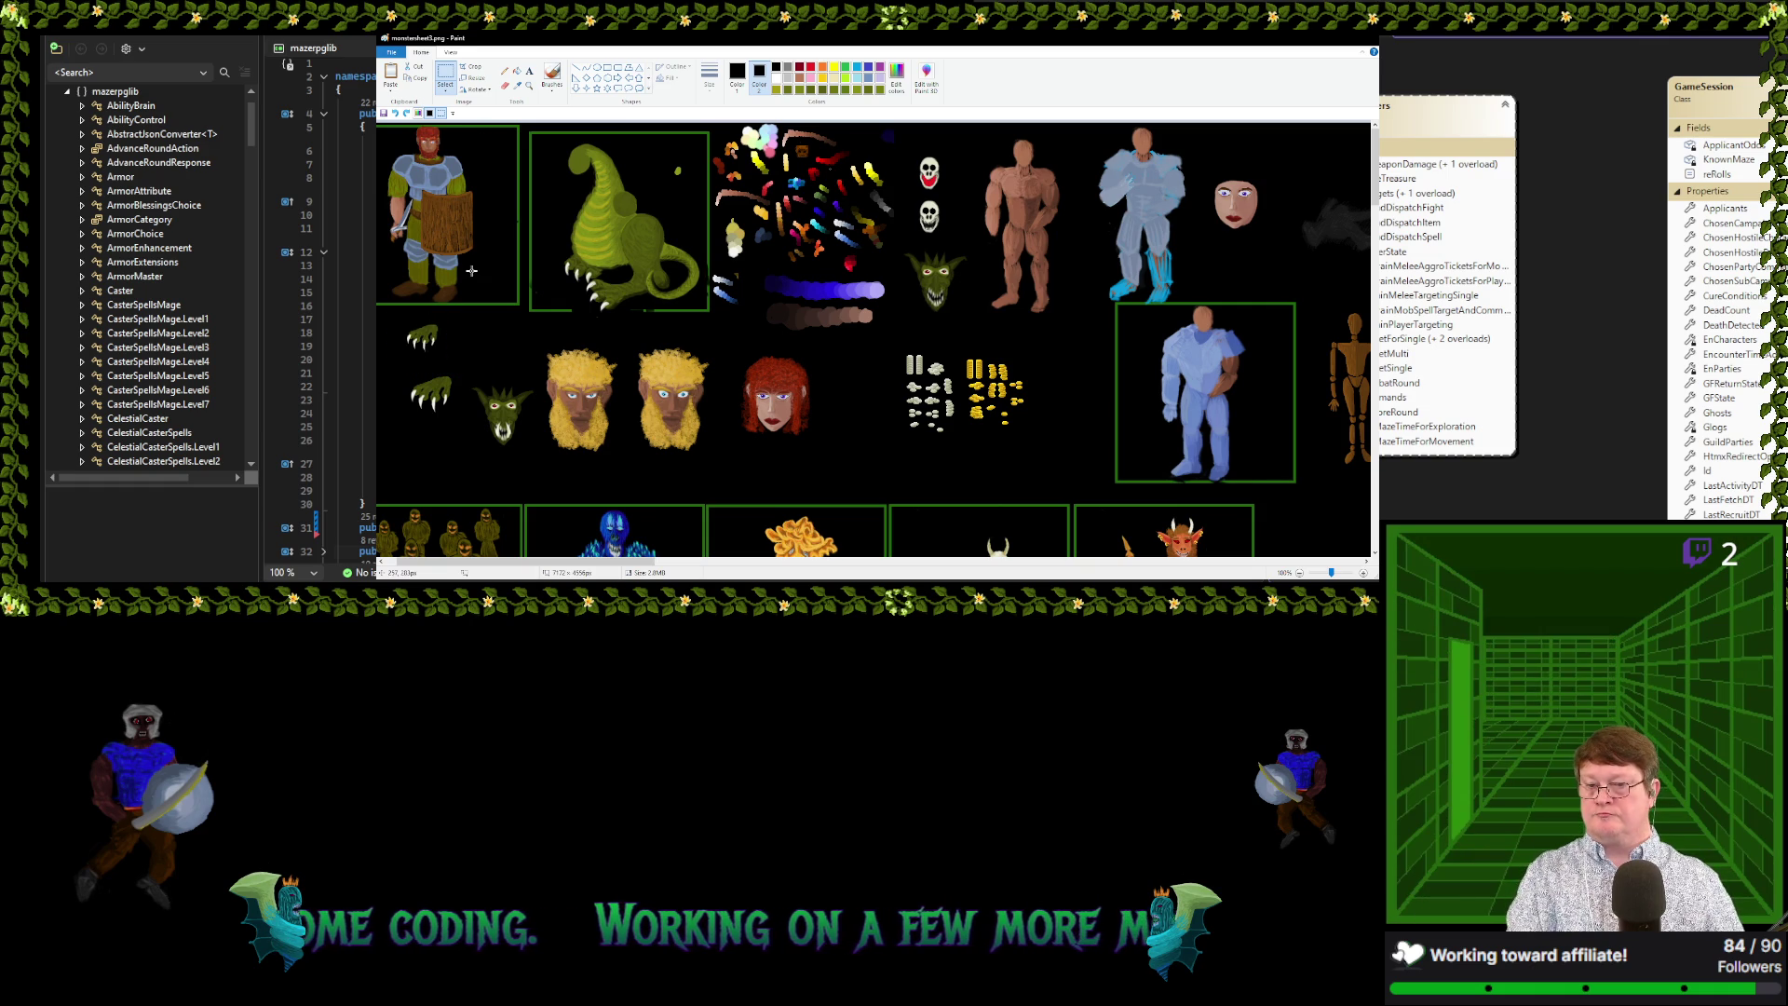
left_click_drag(434, 340, 567, 219)
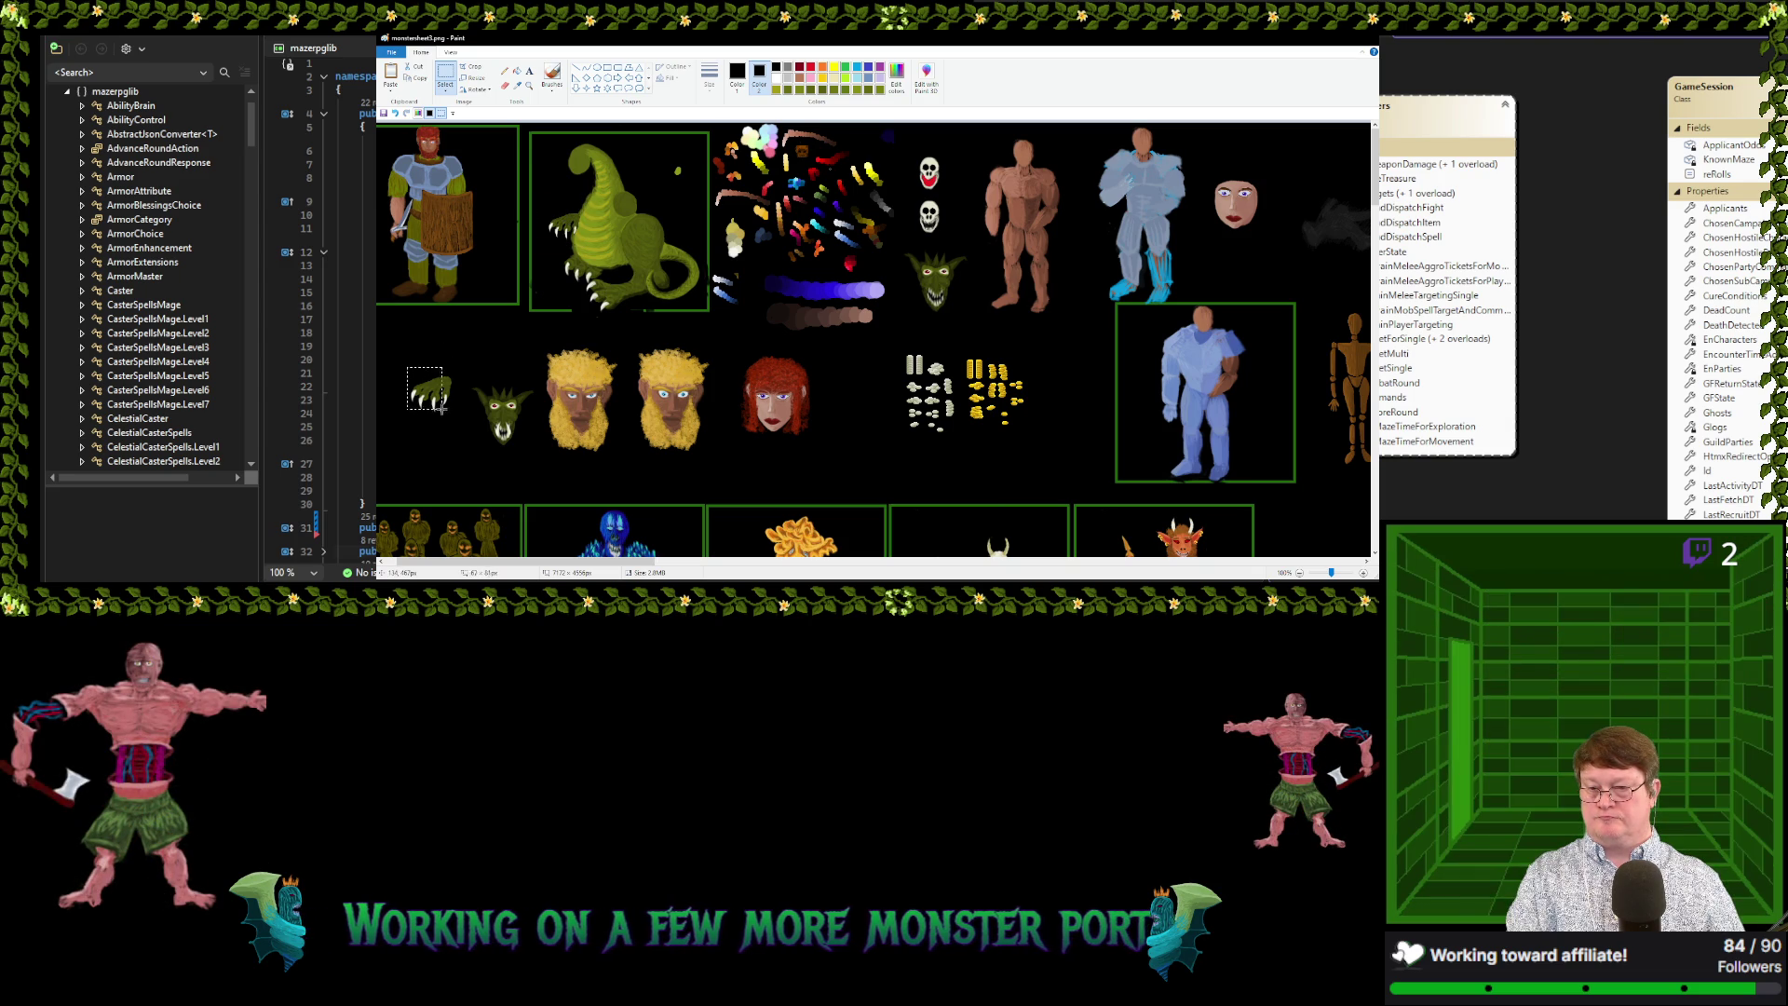
mouse_move(410, 368)
left_mouse_down()
mouse_move(459, 418)
mouse_move(615, 226)
mouse_move(609, 243)
left_mouse_up()
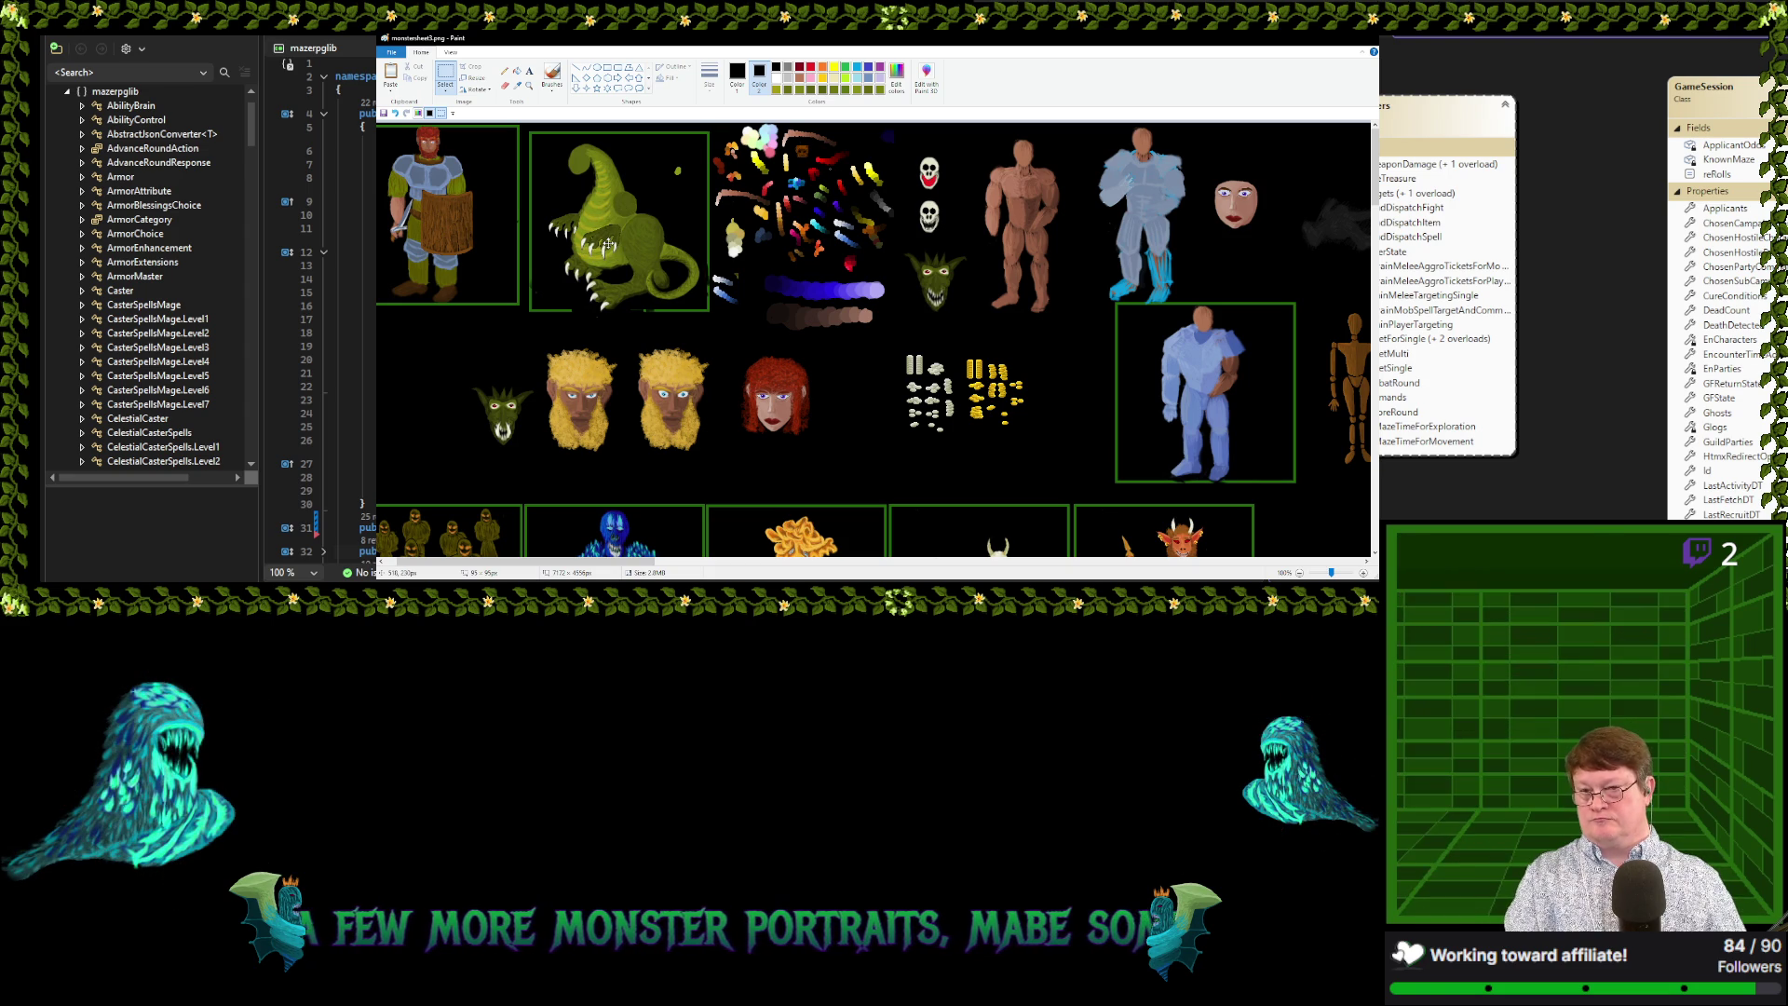
left_click_drag(607, 244, 617, 239)
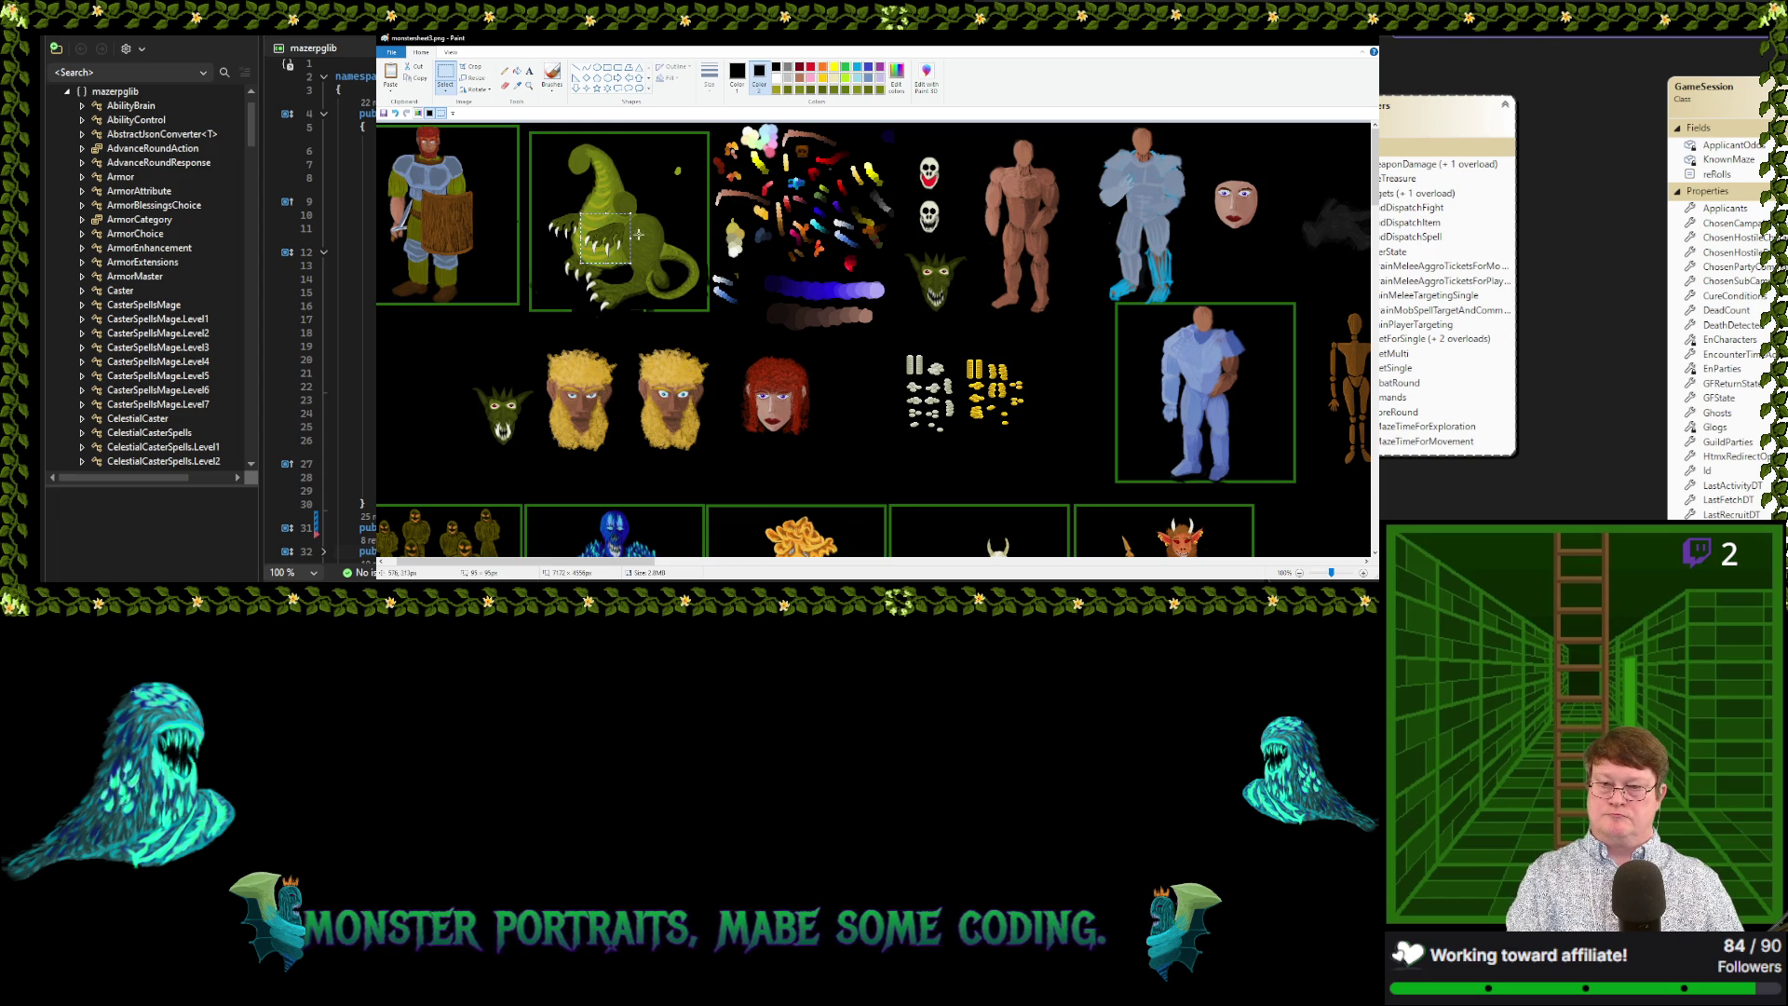
left_click_drag(619, 237, 453, 348)
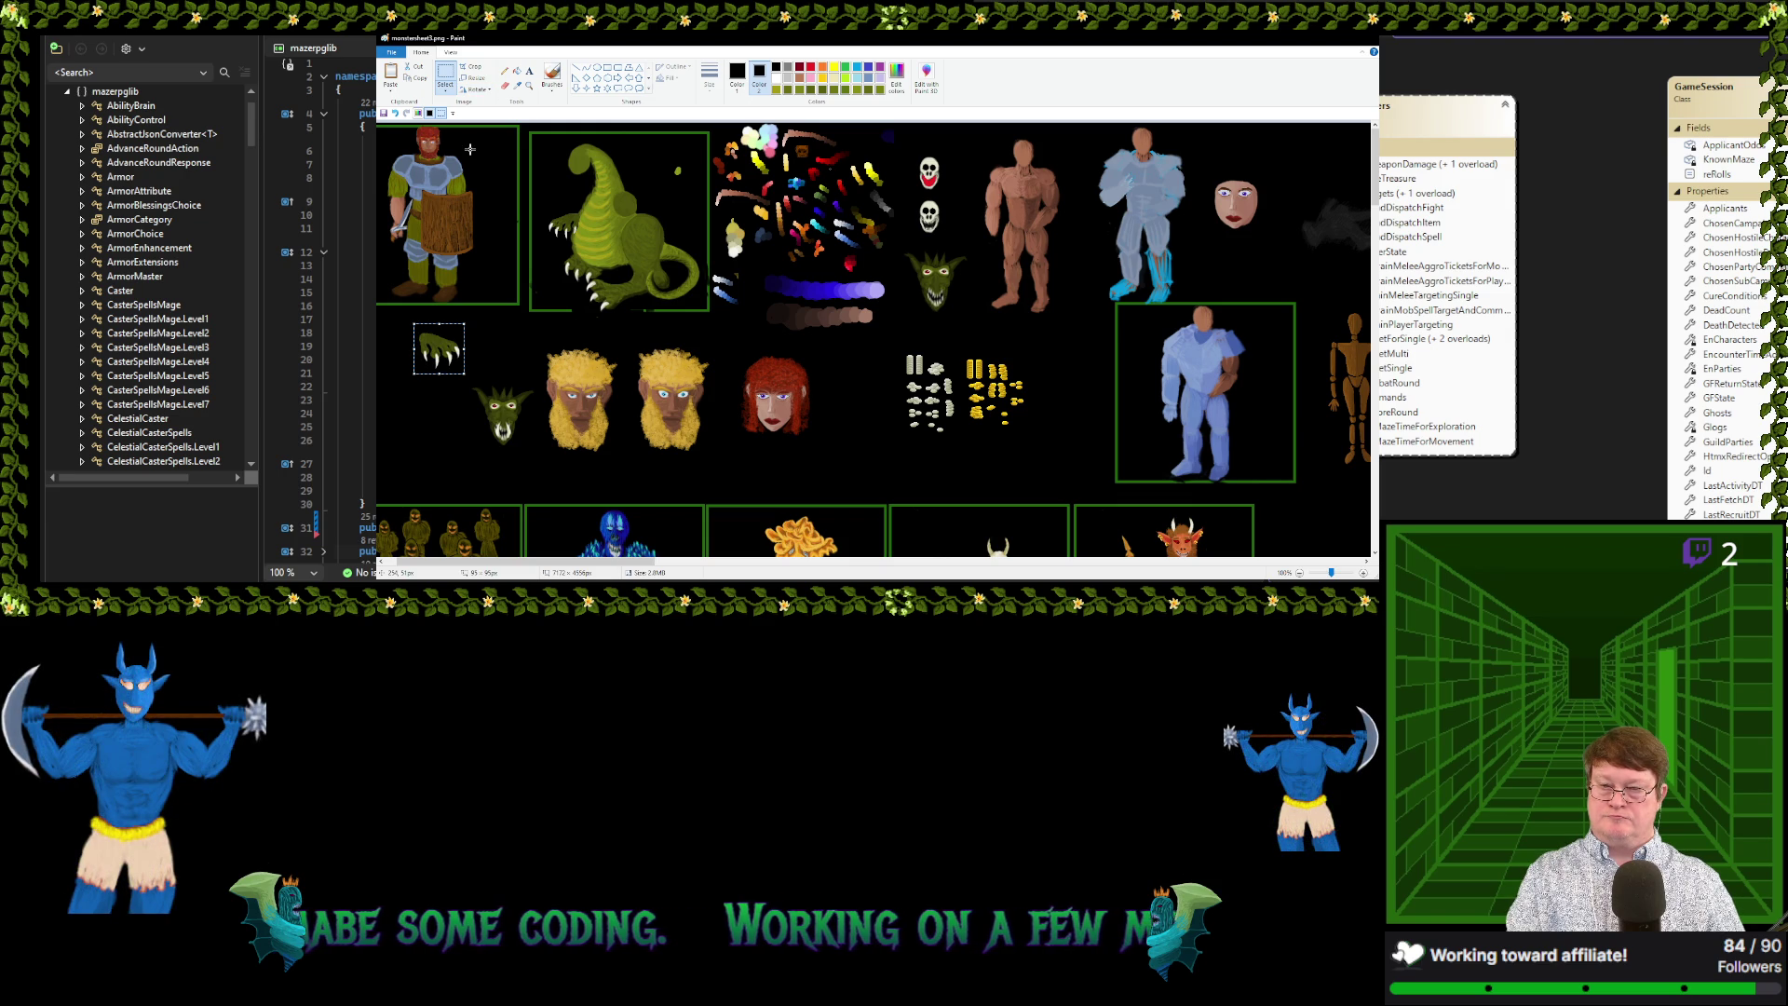
mouse_move(448, 350)
left_mouse_down()
mouse_move(638, 226)
mouse_move(503, 342)
left_mouse_up()
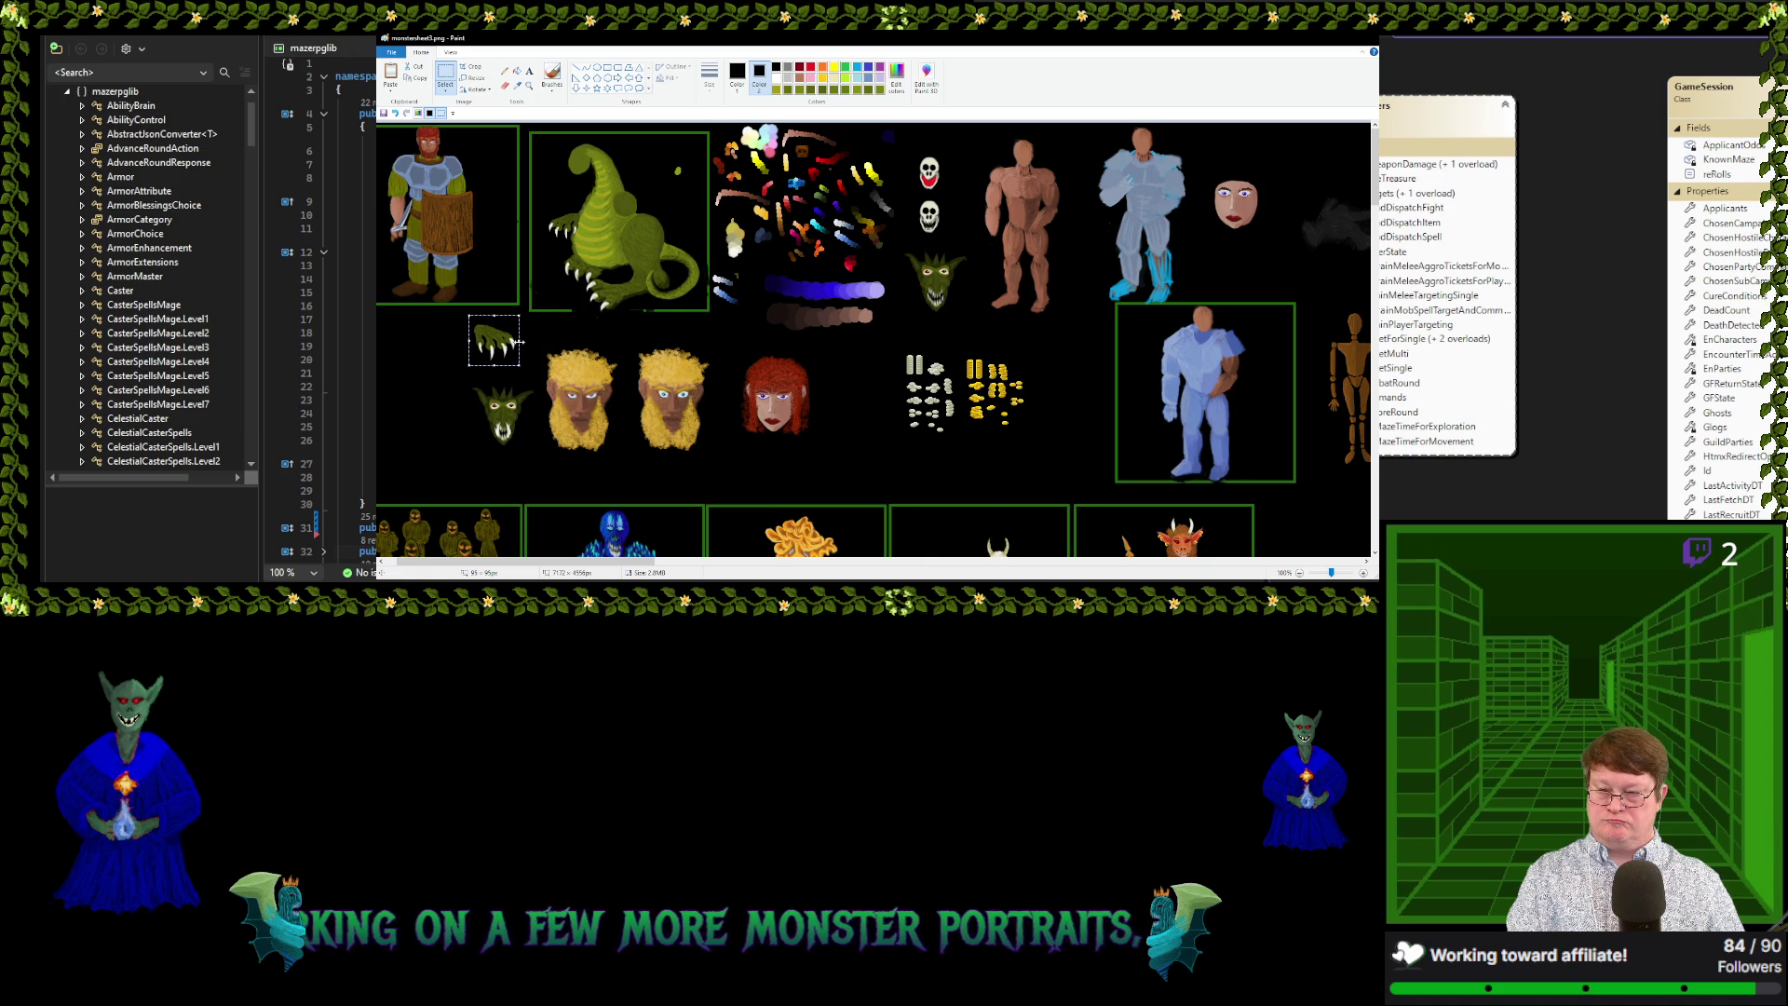
left_click_drag(519, 342, 527, 320)
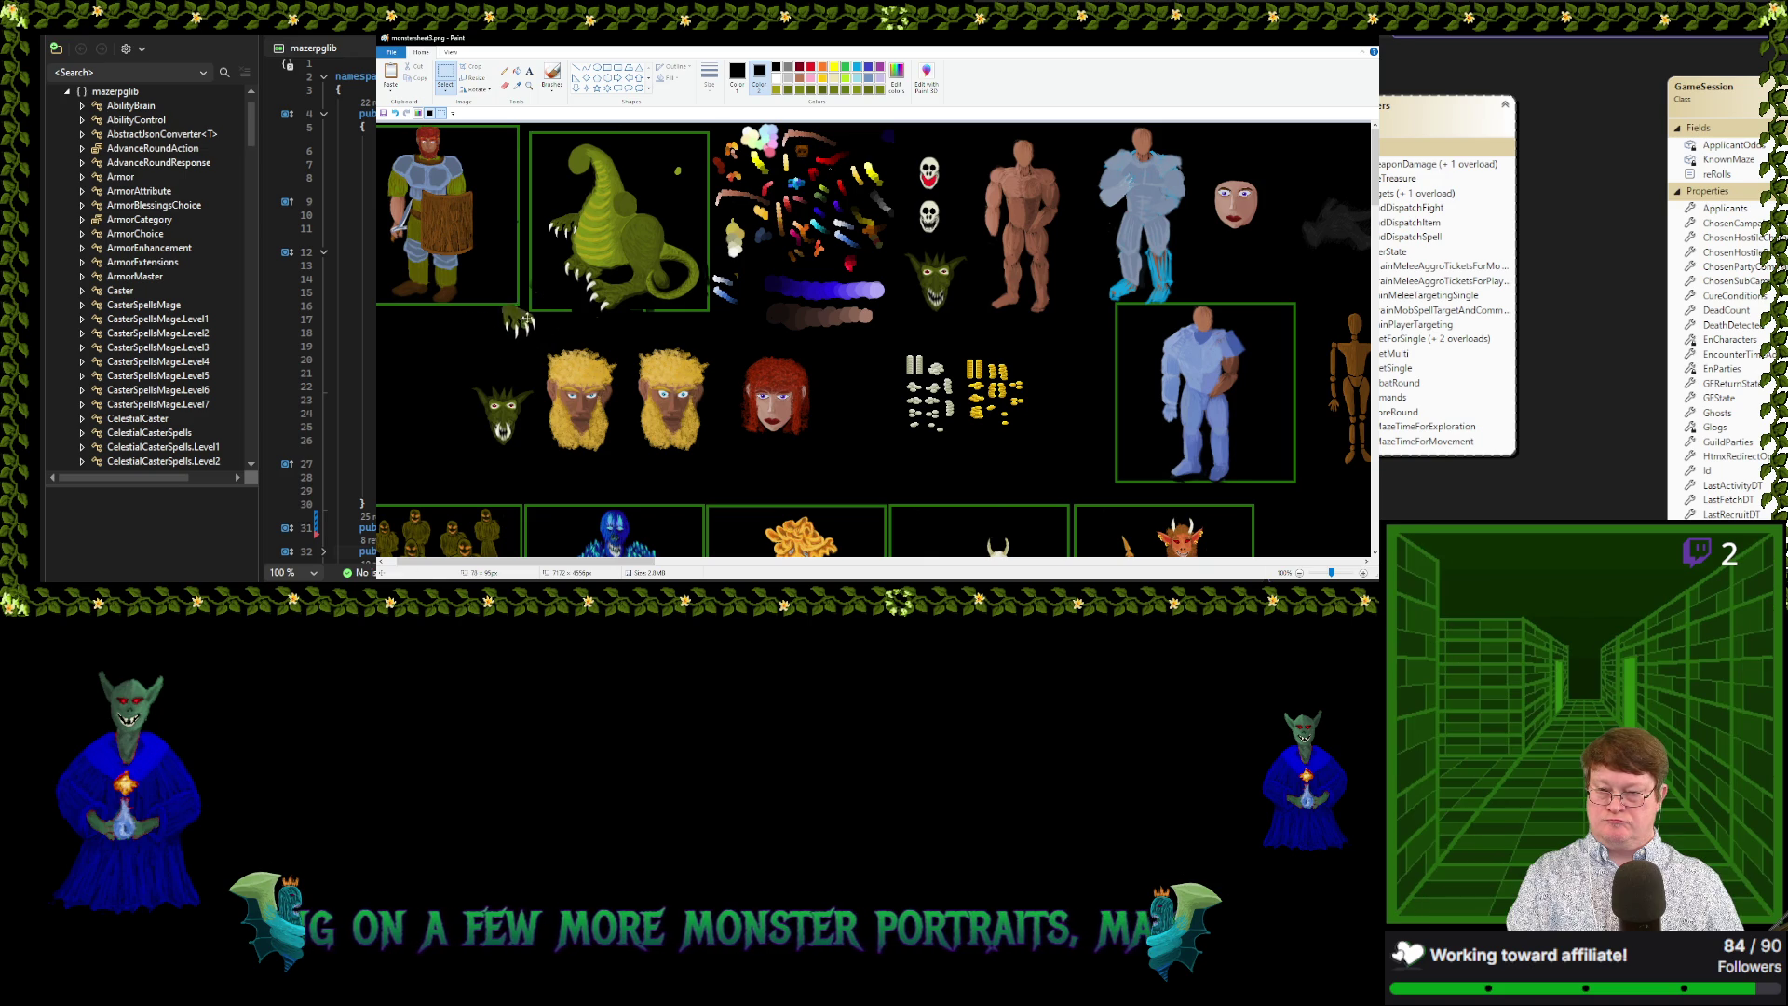
left_click_drag(527, 320, 633, 222)
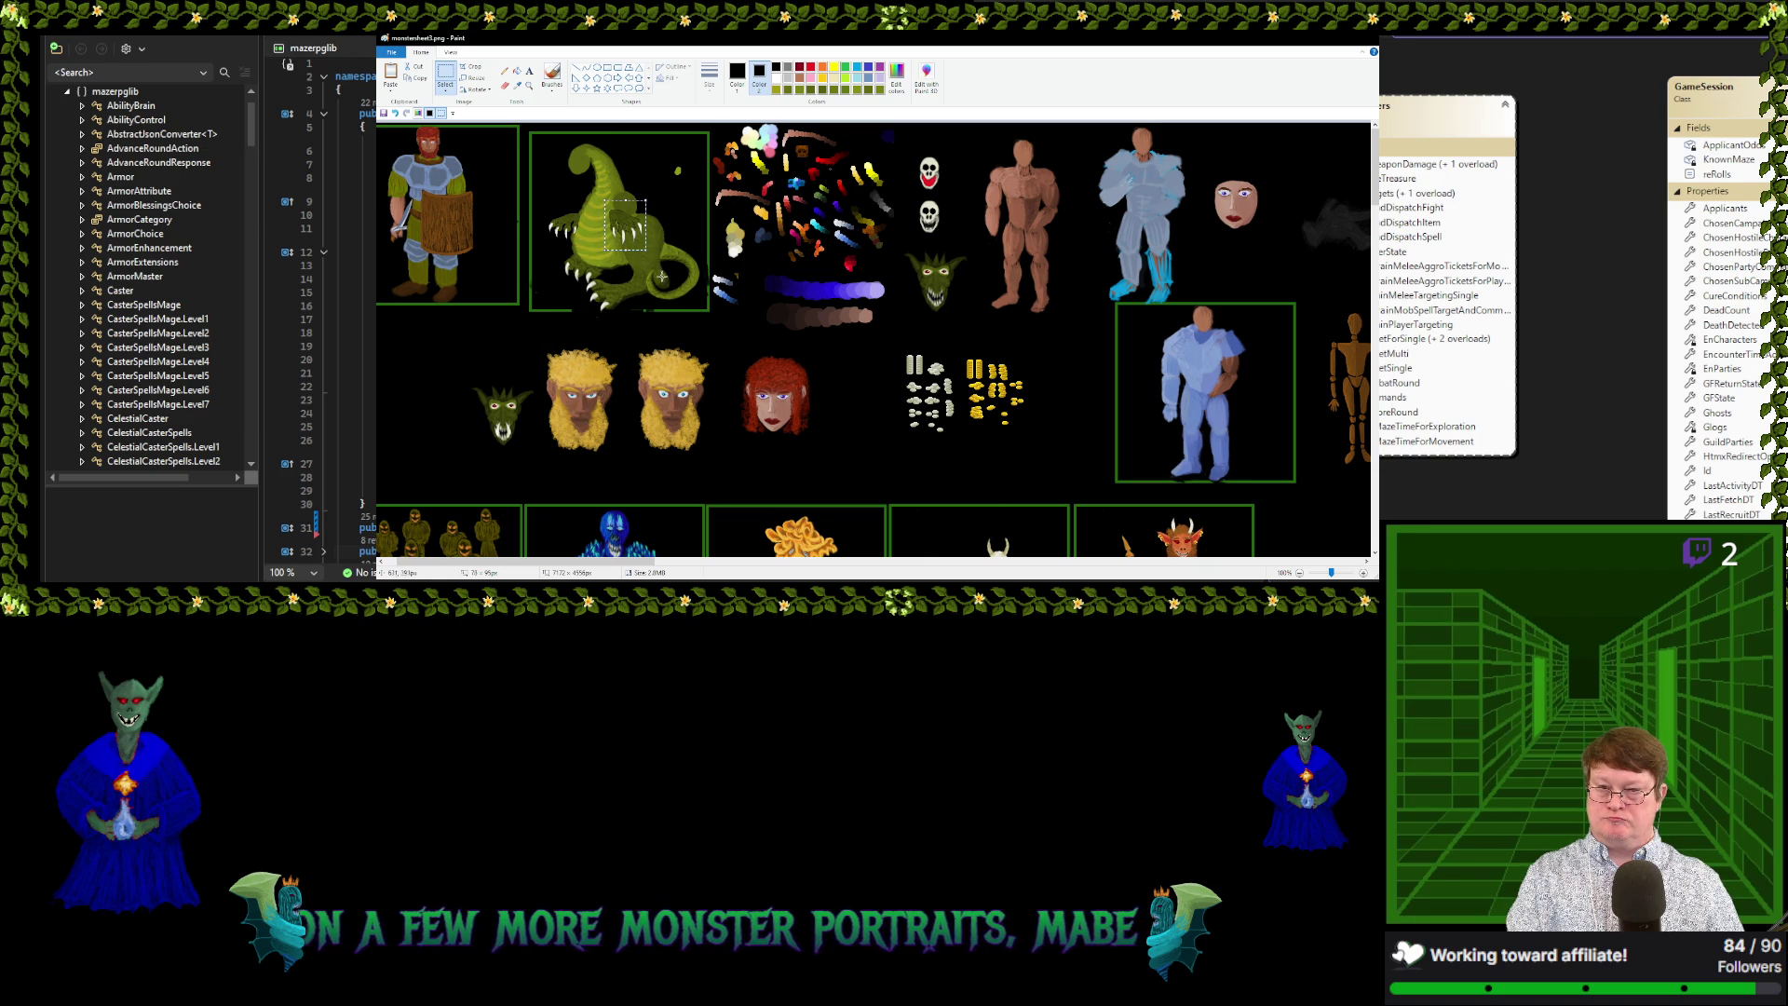
left_click(657, 274)
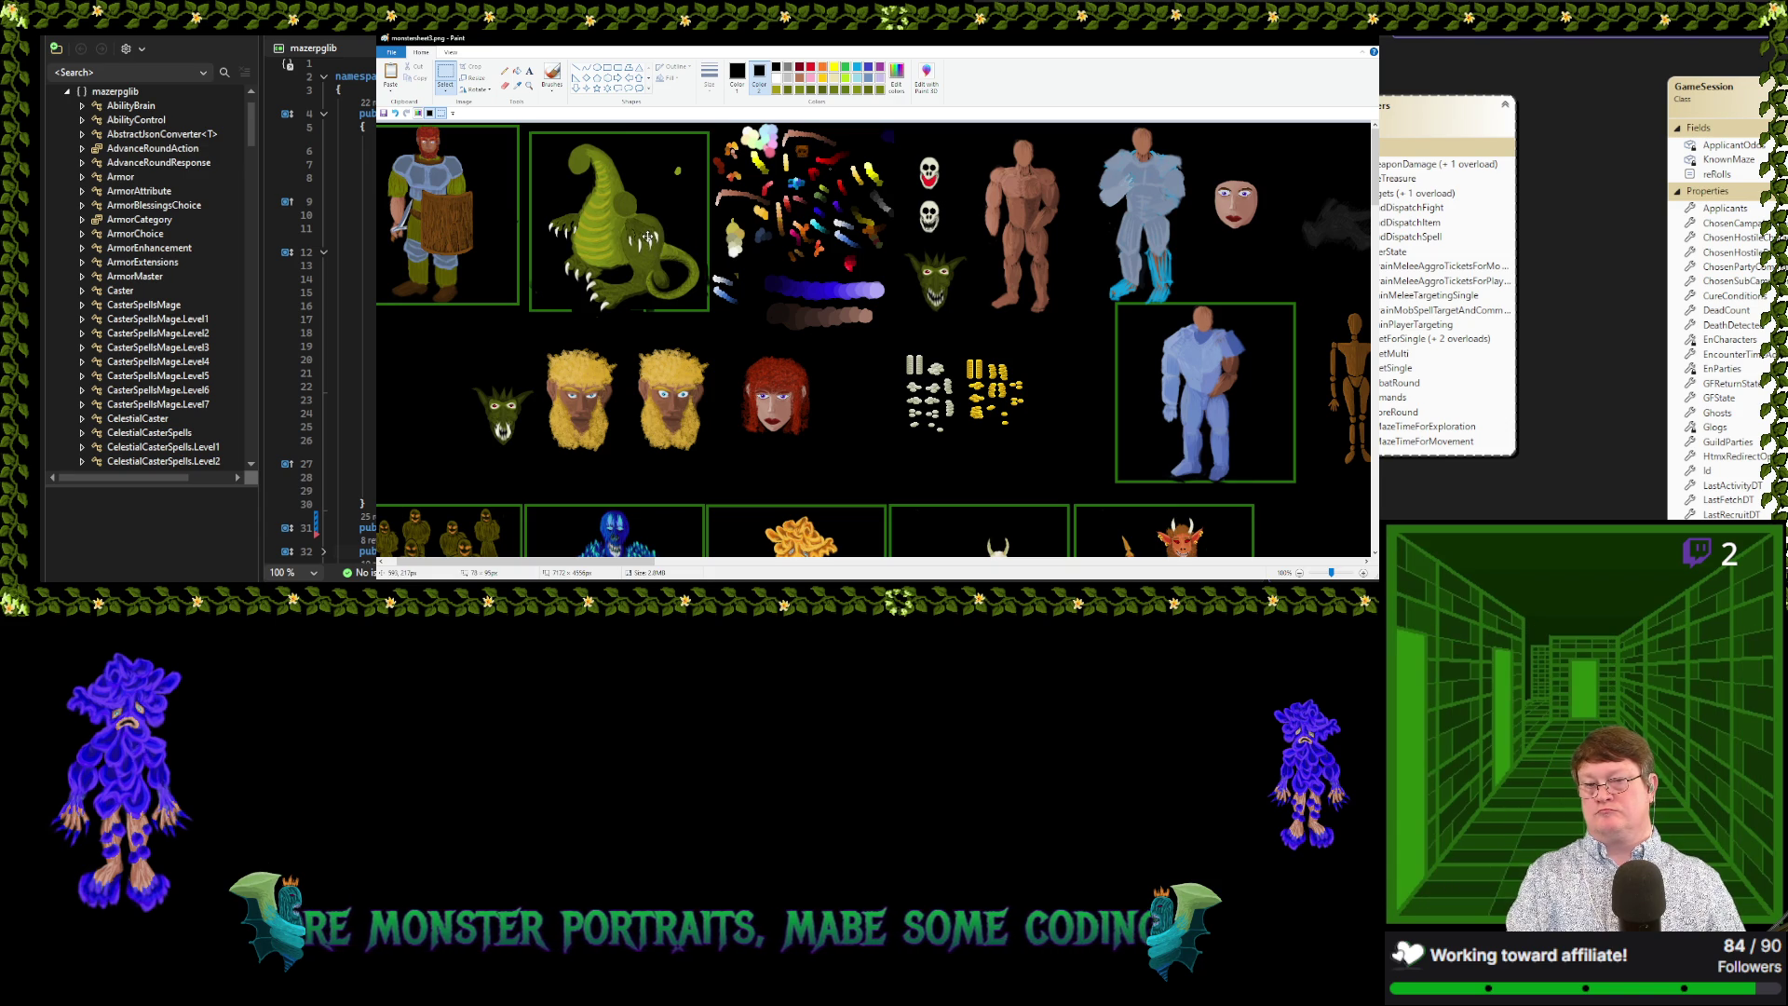
left_click_drag(618, 210, 659, 259)
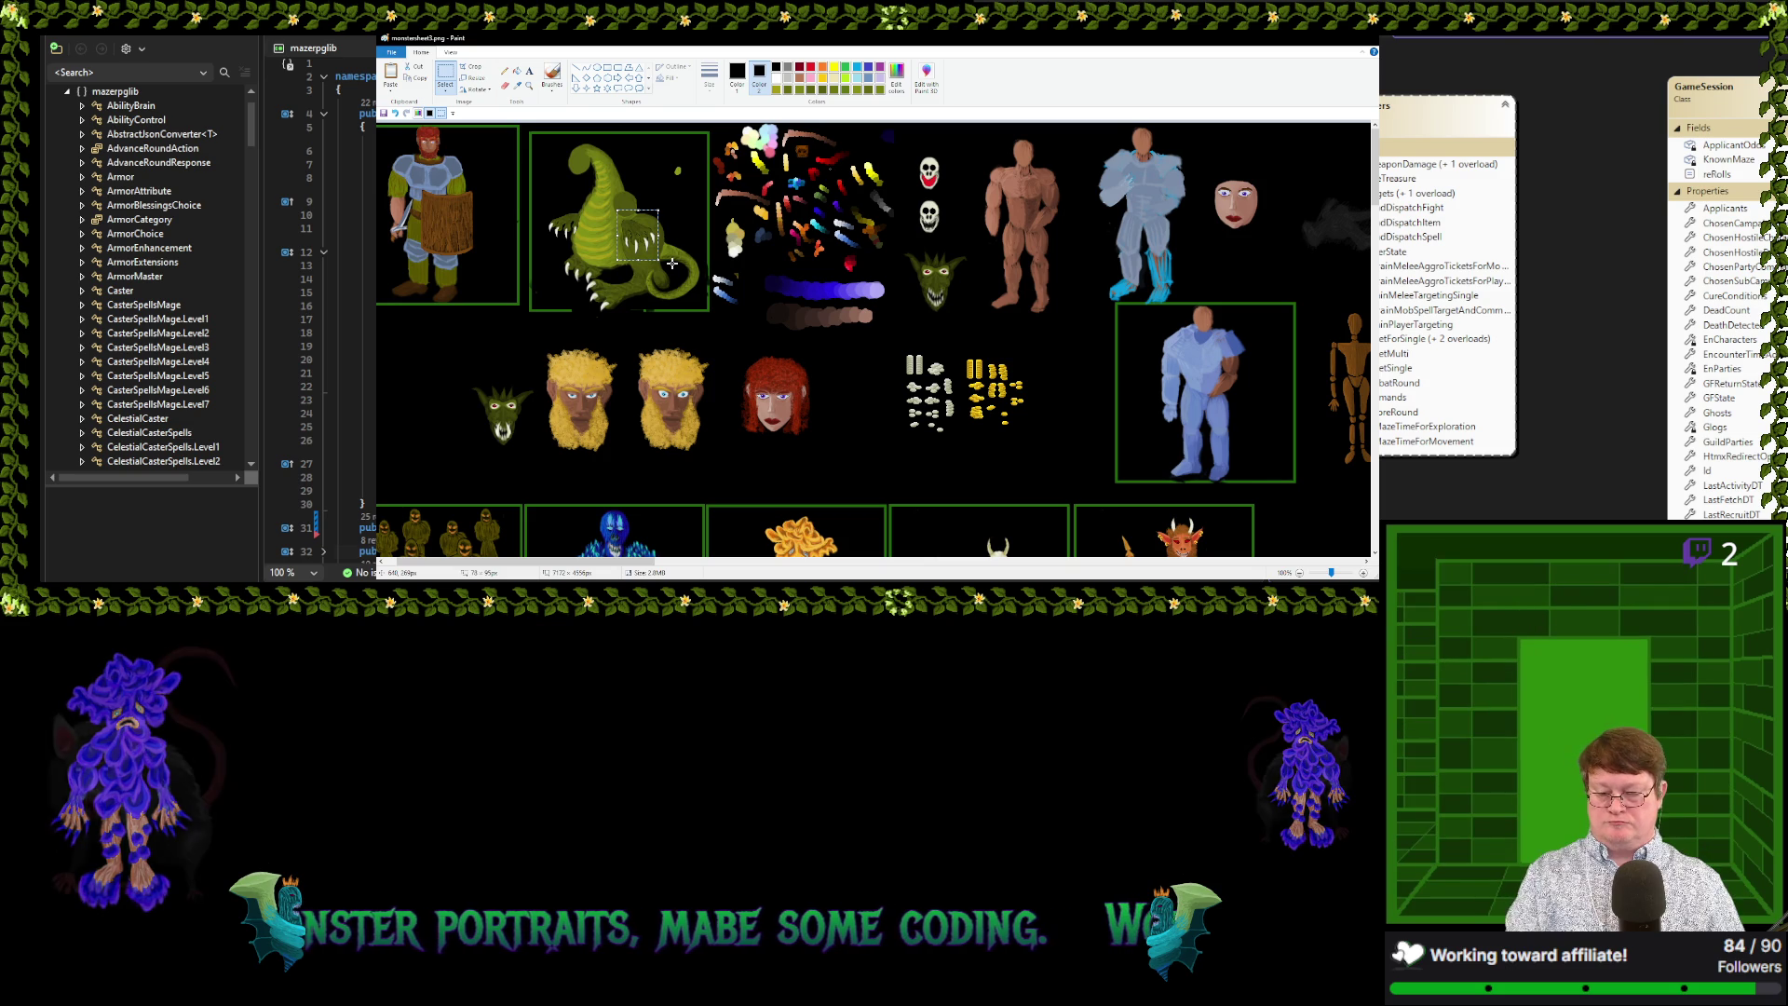
left_click(497, 328)
mouse_move(642, 238)
left_mouse_down()
mouse_move(436, 402)
mouse_move(457, 420)
left_mouse_up()
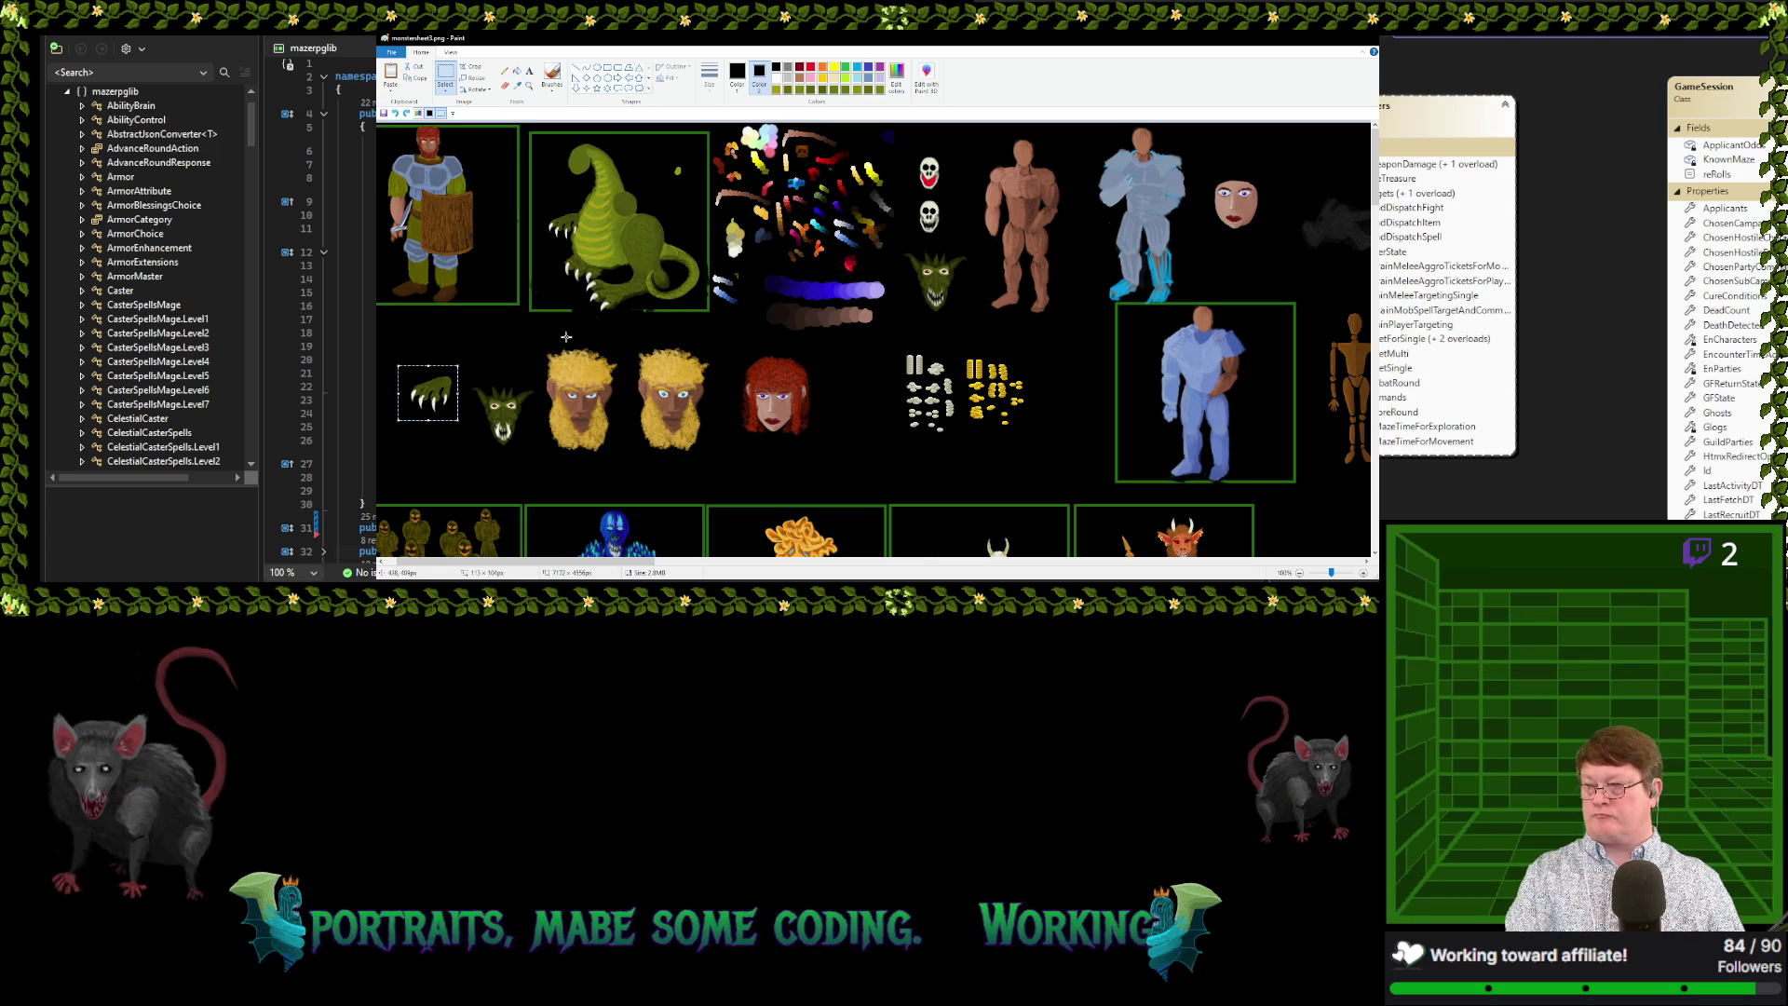
Copy the claw, rotate the pasted copy twice and drag it onto the dragon's chest
key("ctrl+c")
key("ctrl+v")
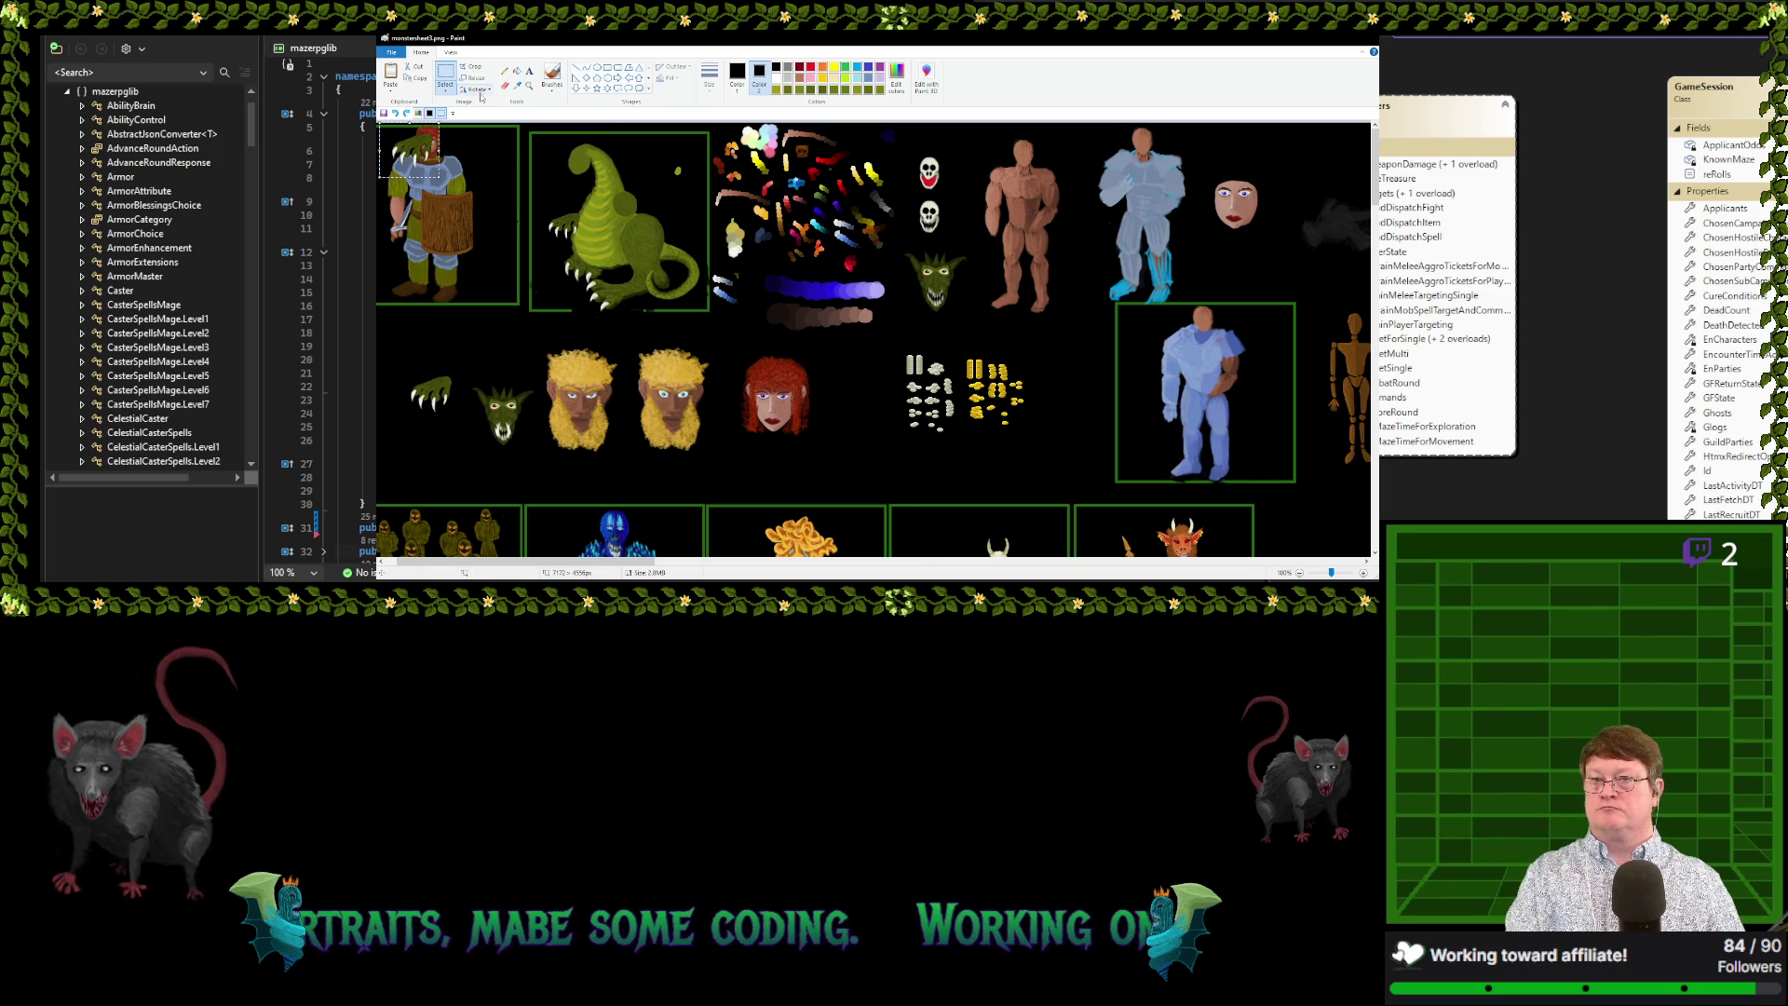
left_click(472, 150)
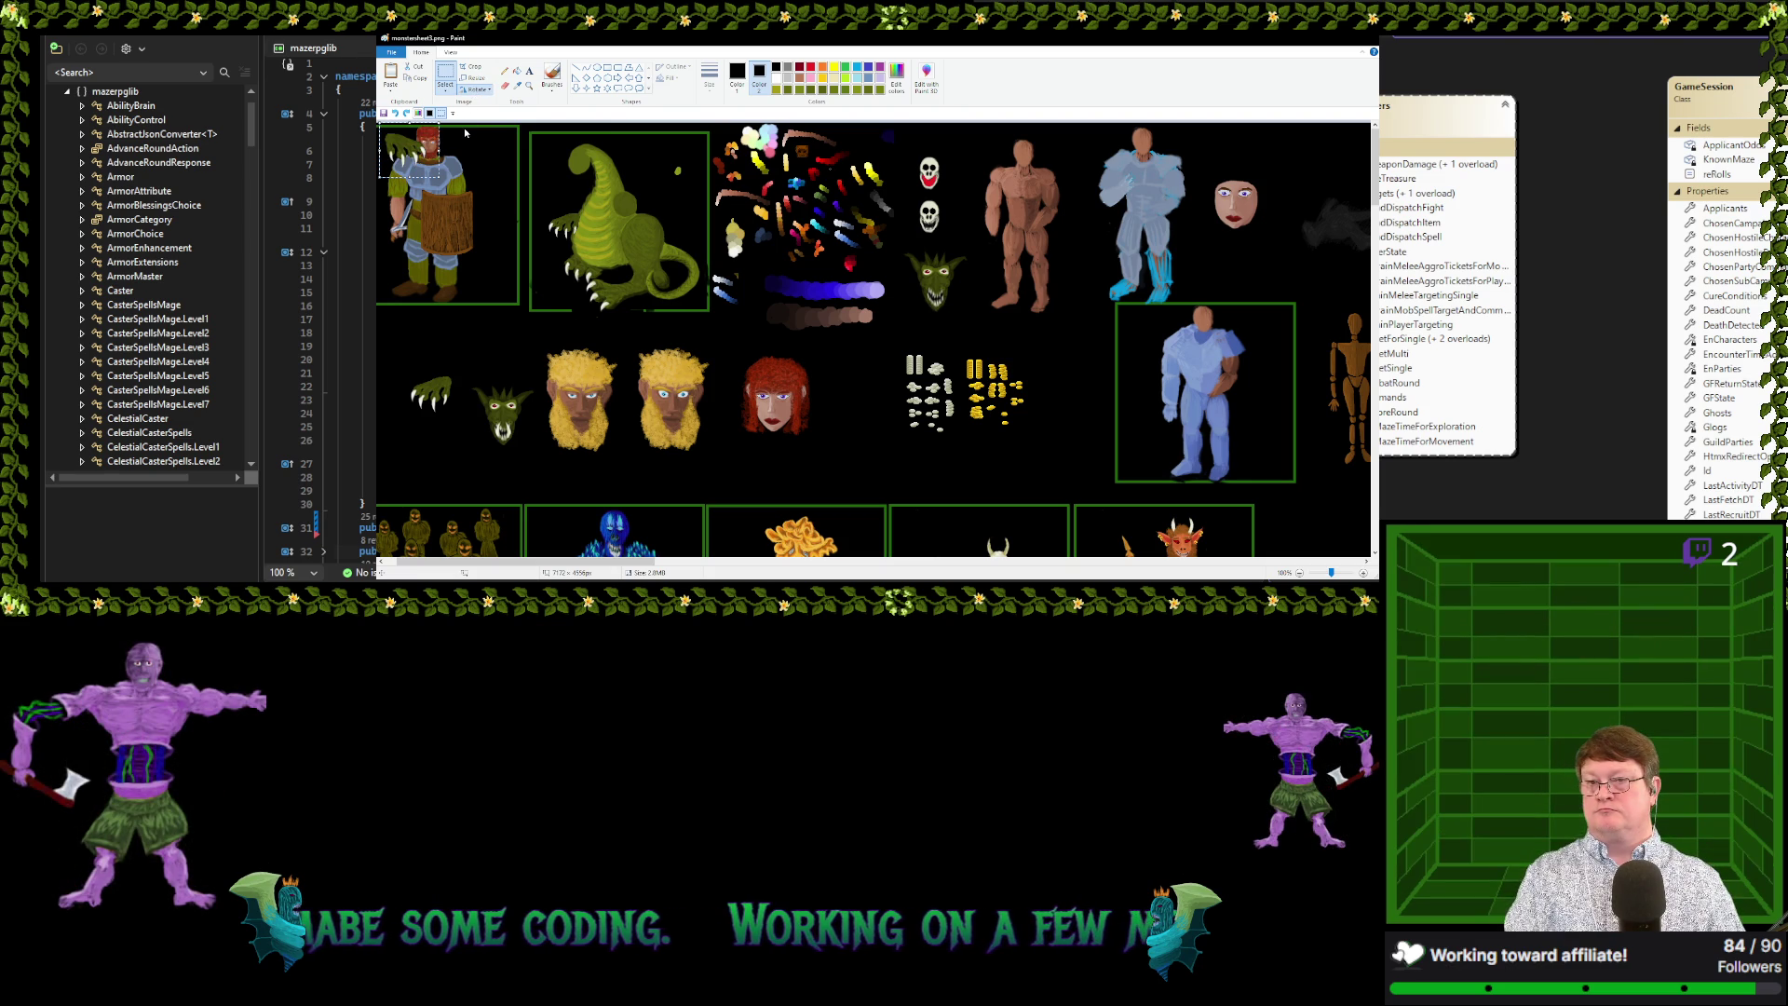
left_click(463, 130)
left_click_drag(416, 158, 601, 228)
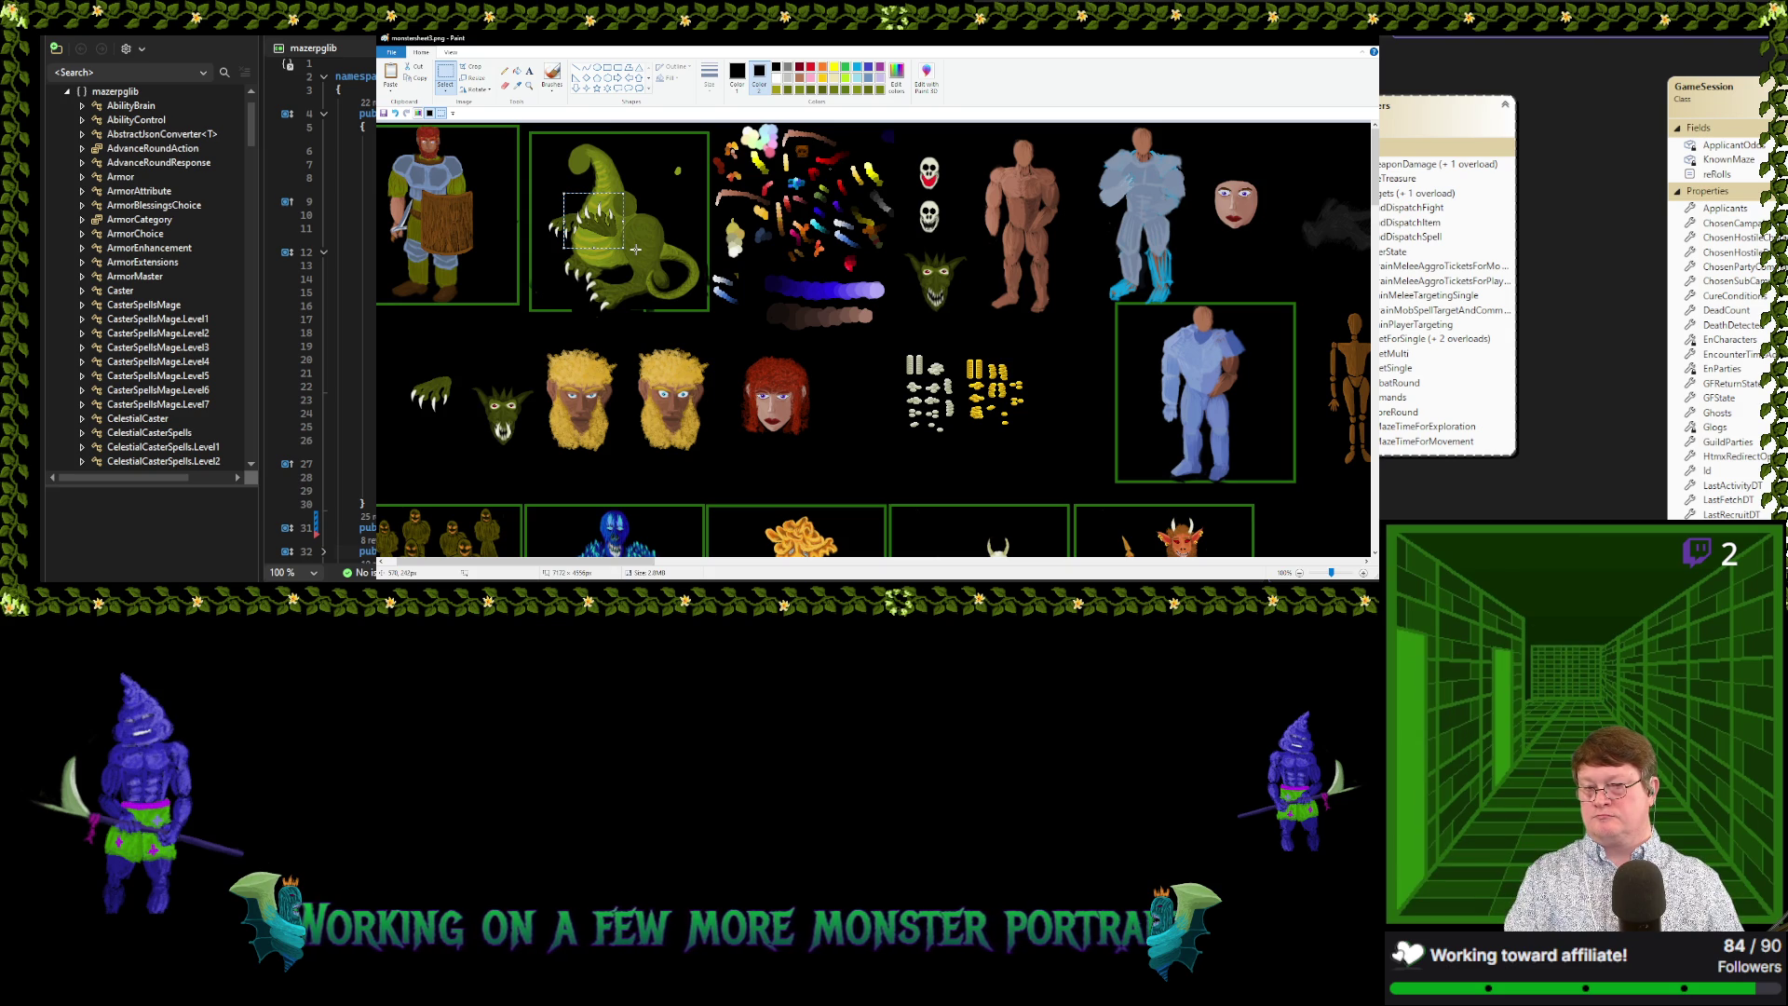
Reselect the claw copy on the dragon's chest and drop it above the original claw sprite
left_click(605, 227)
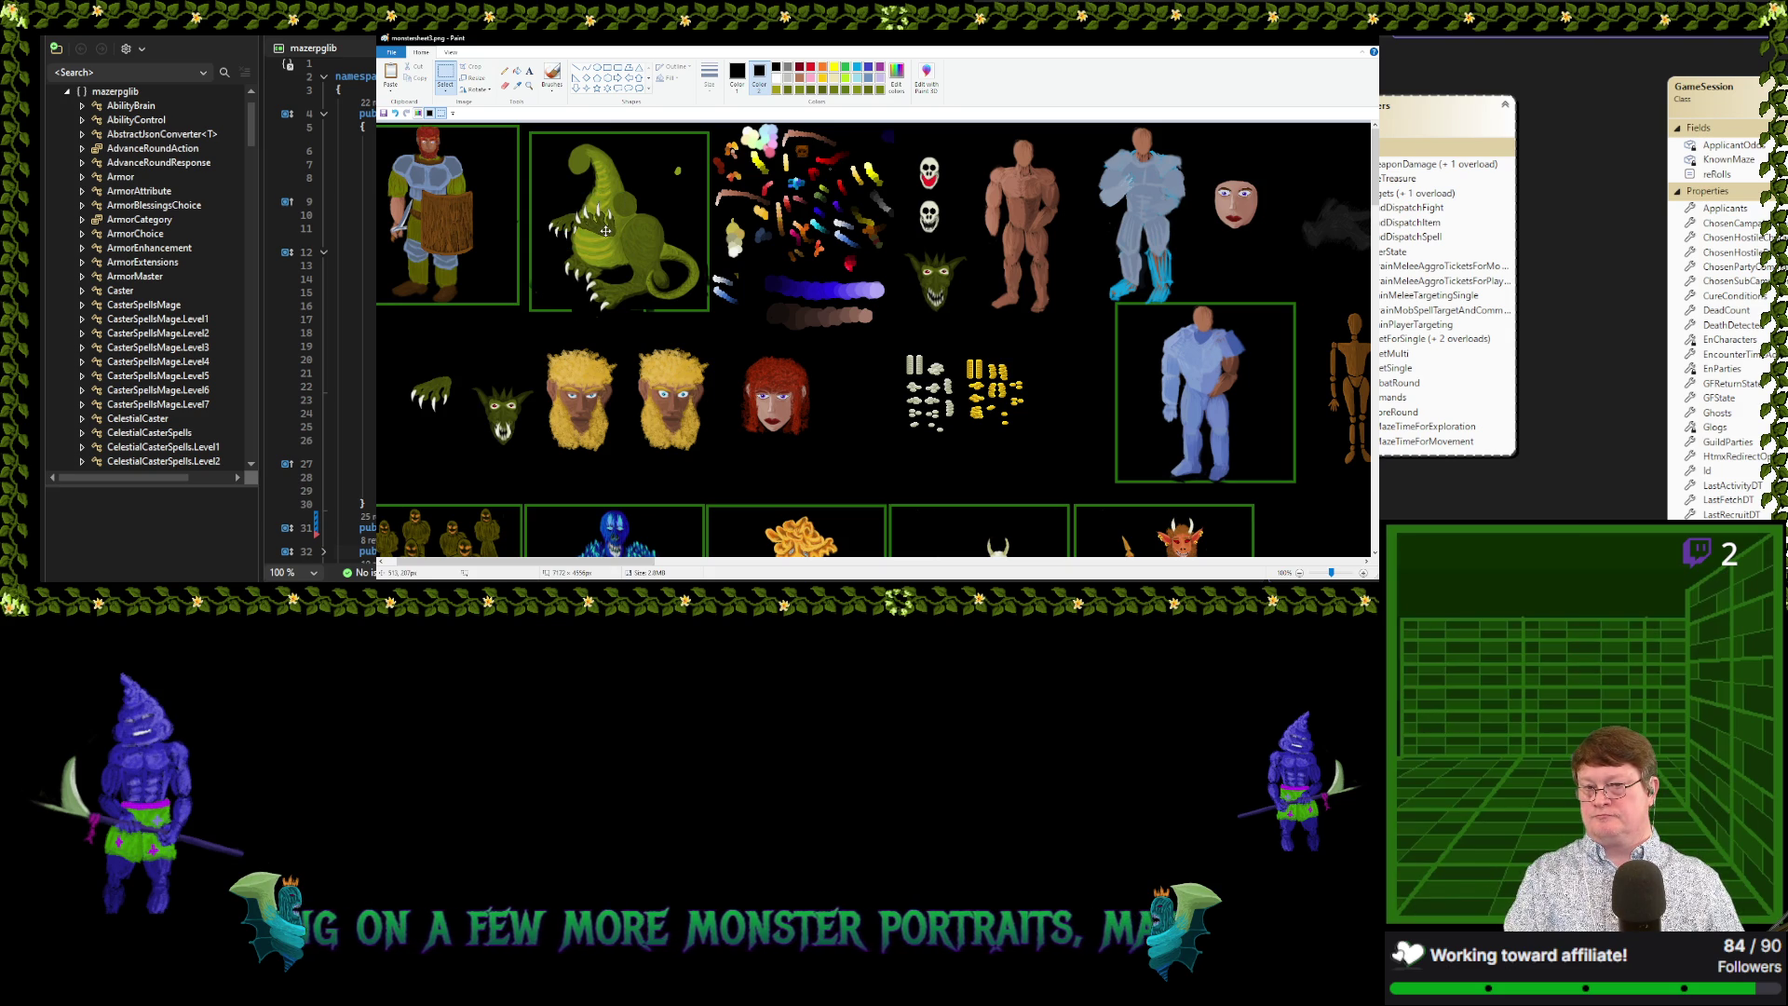
left_click_drag(560, 191, 622, 245)
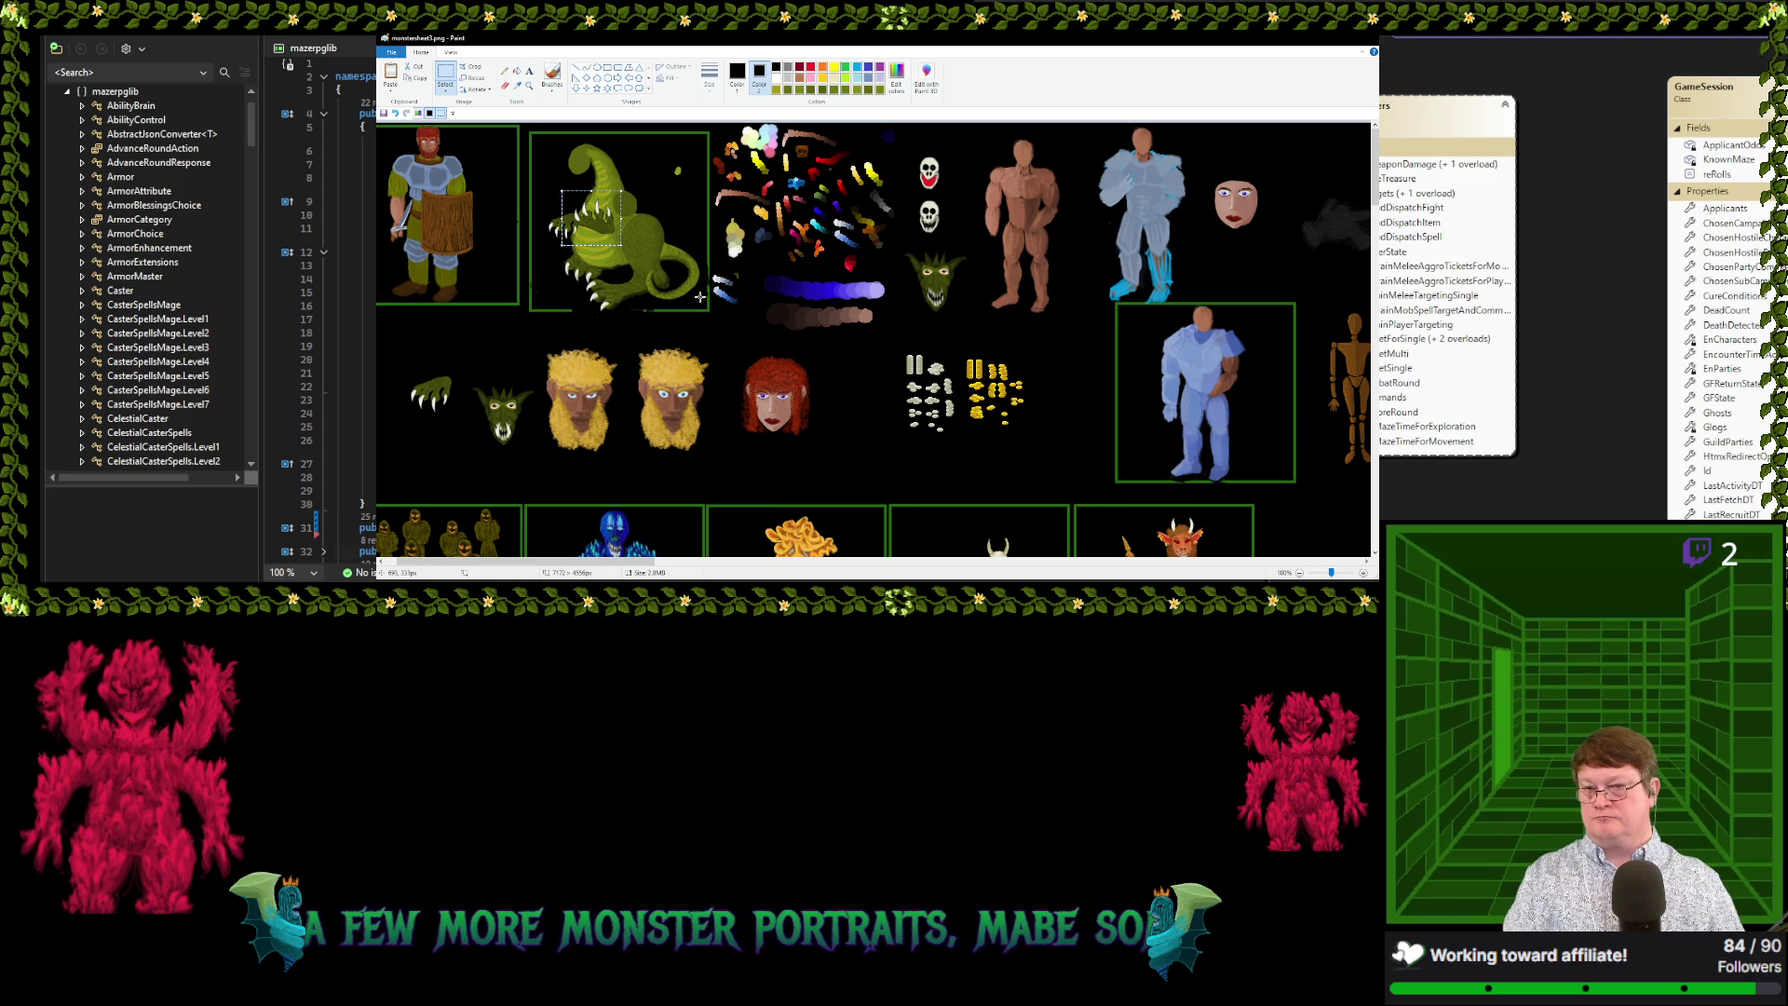
left_click(607, 231)
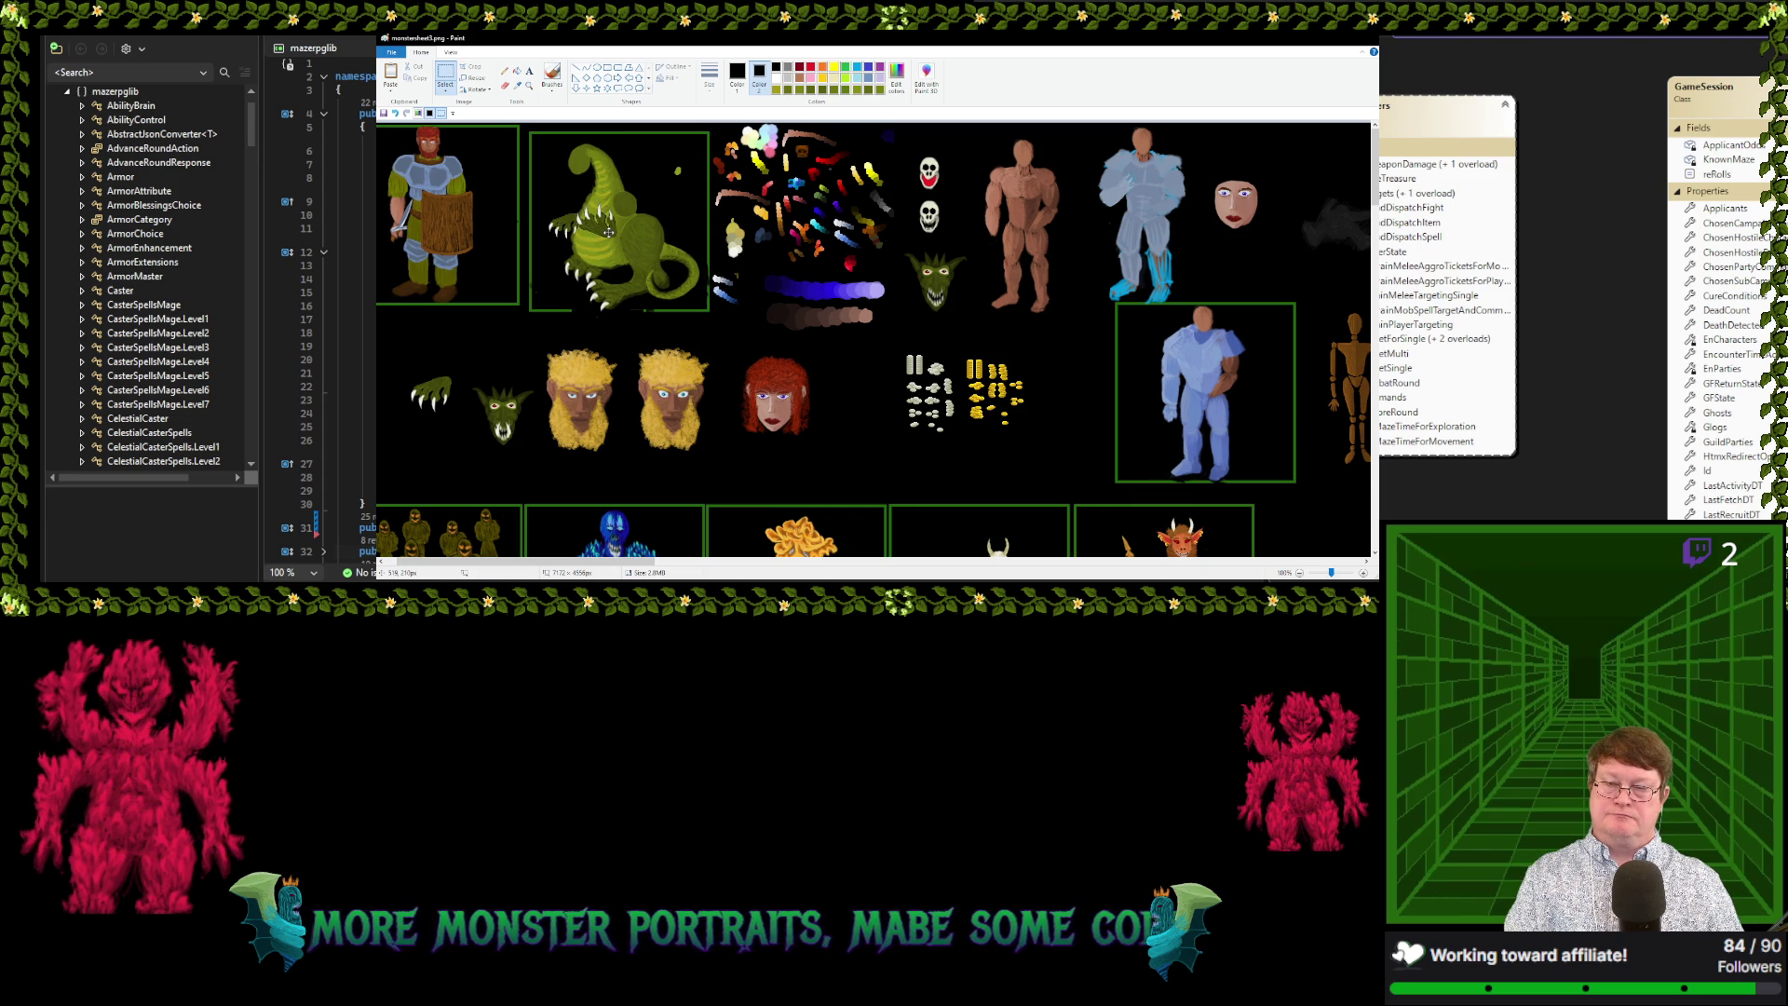
mouse_move(562, 191)
left_mouse_down()
mouse_move(622, 247)
mouse_move(434, 344)
left_mouse_up()
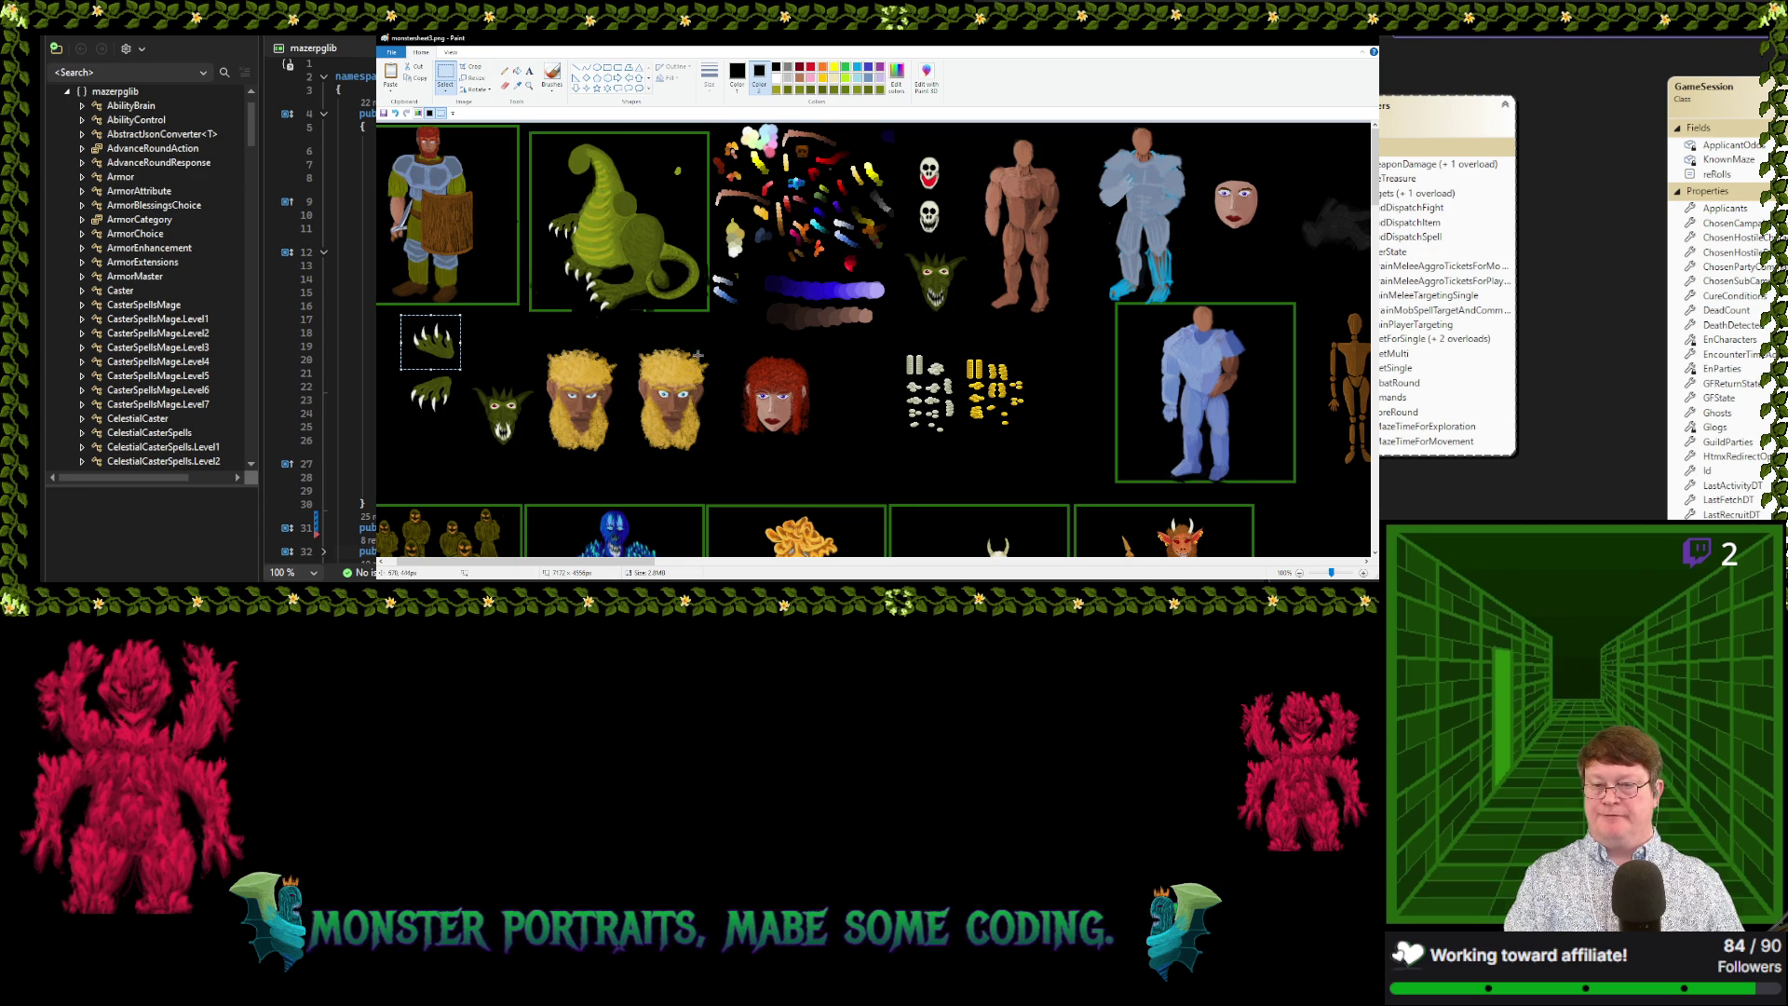
left_click(848, 349)
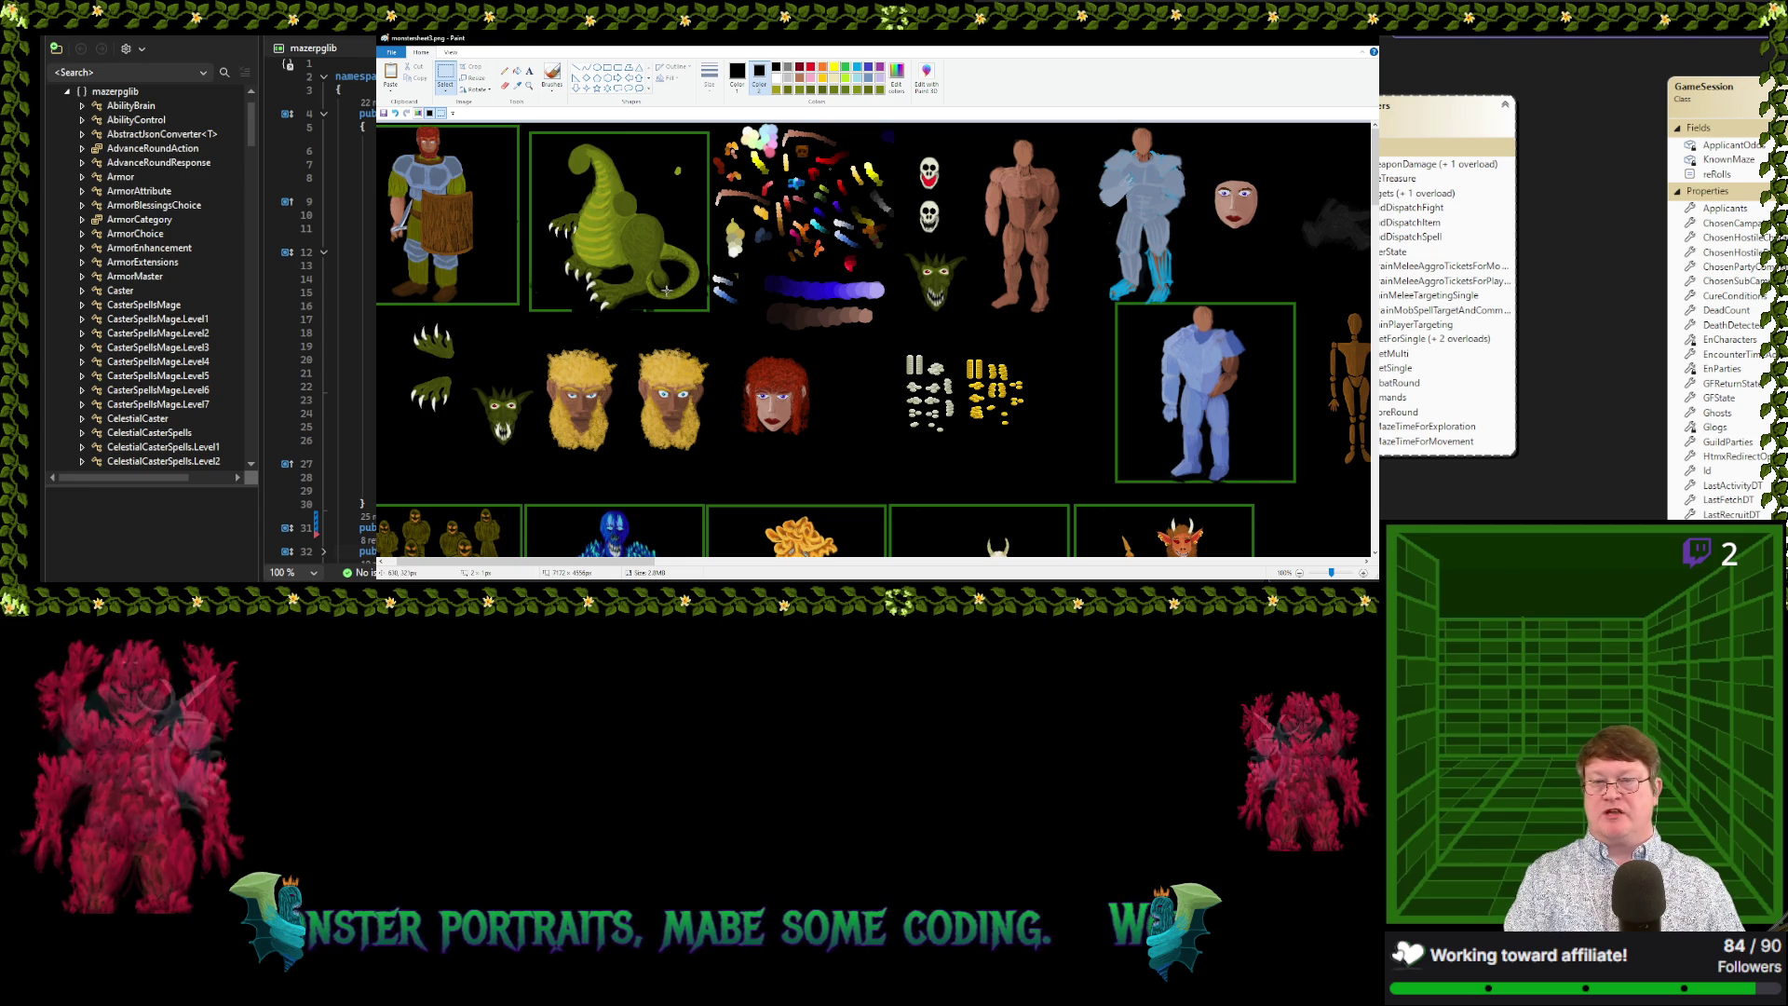
Sample the dragon's olive green, dab it on the belly, and paint a small oval beside the head
scroll(988, 379, "up", 1, "ctrl")
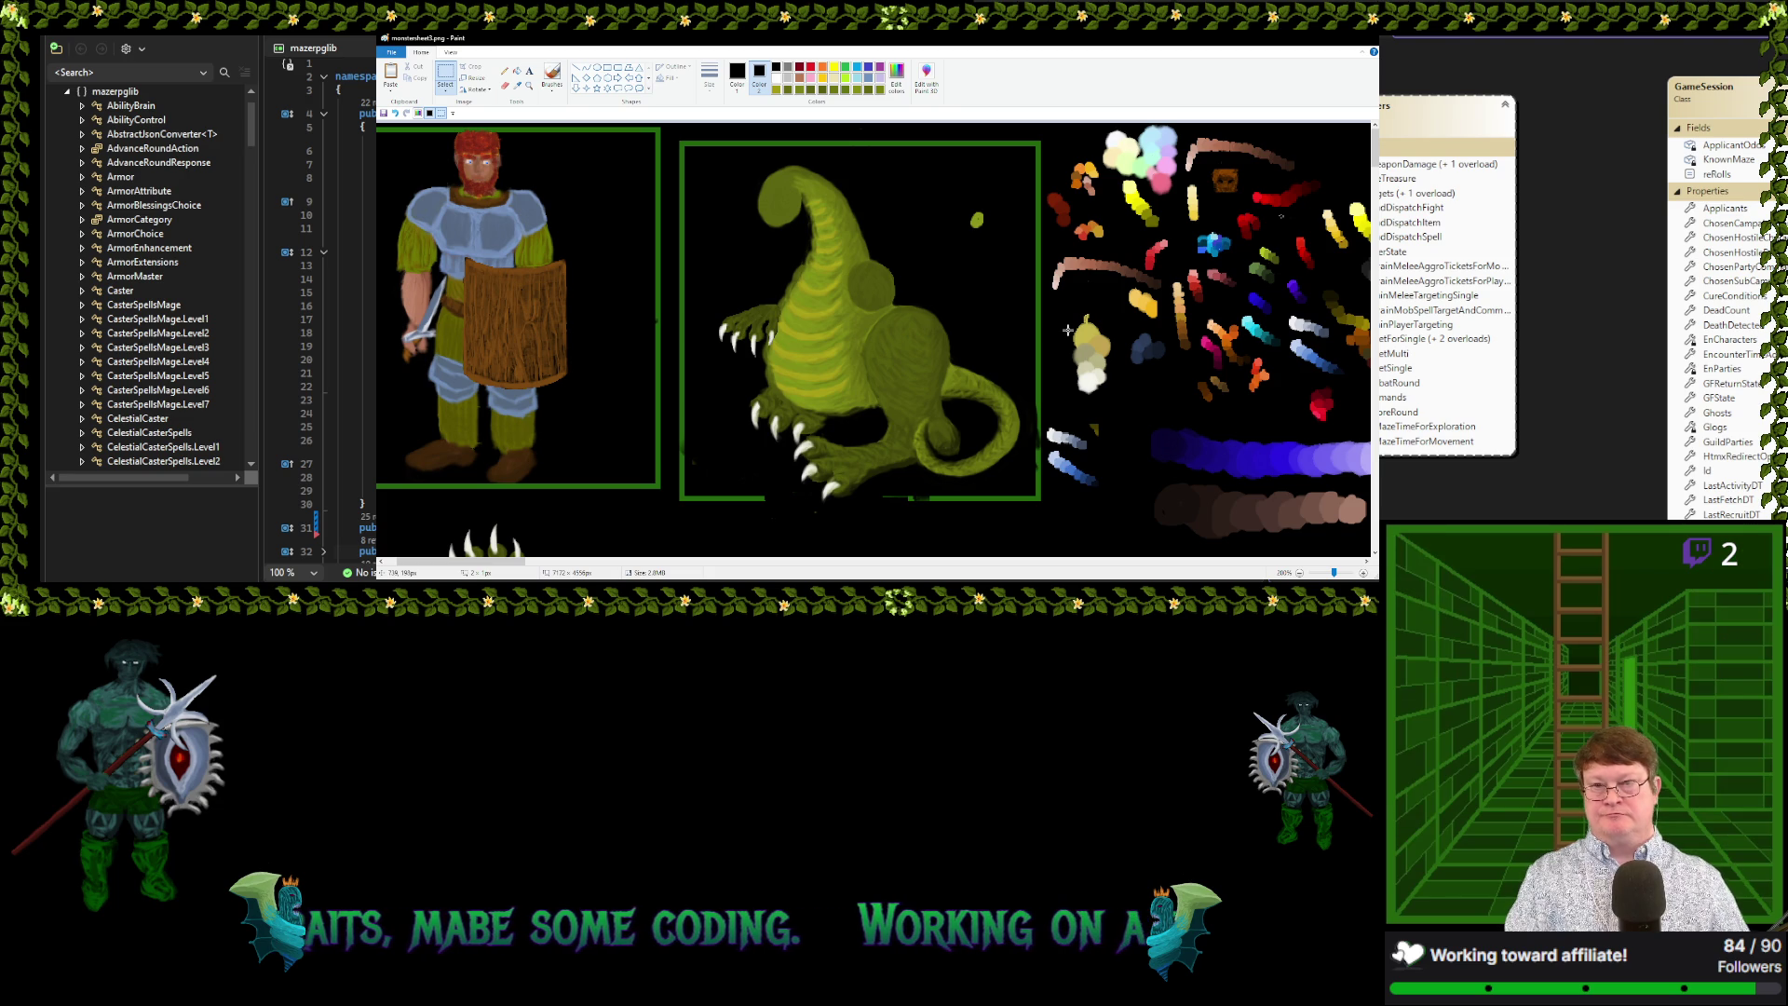
left_click(518, 85)
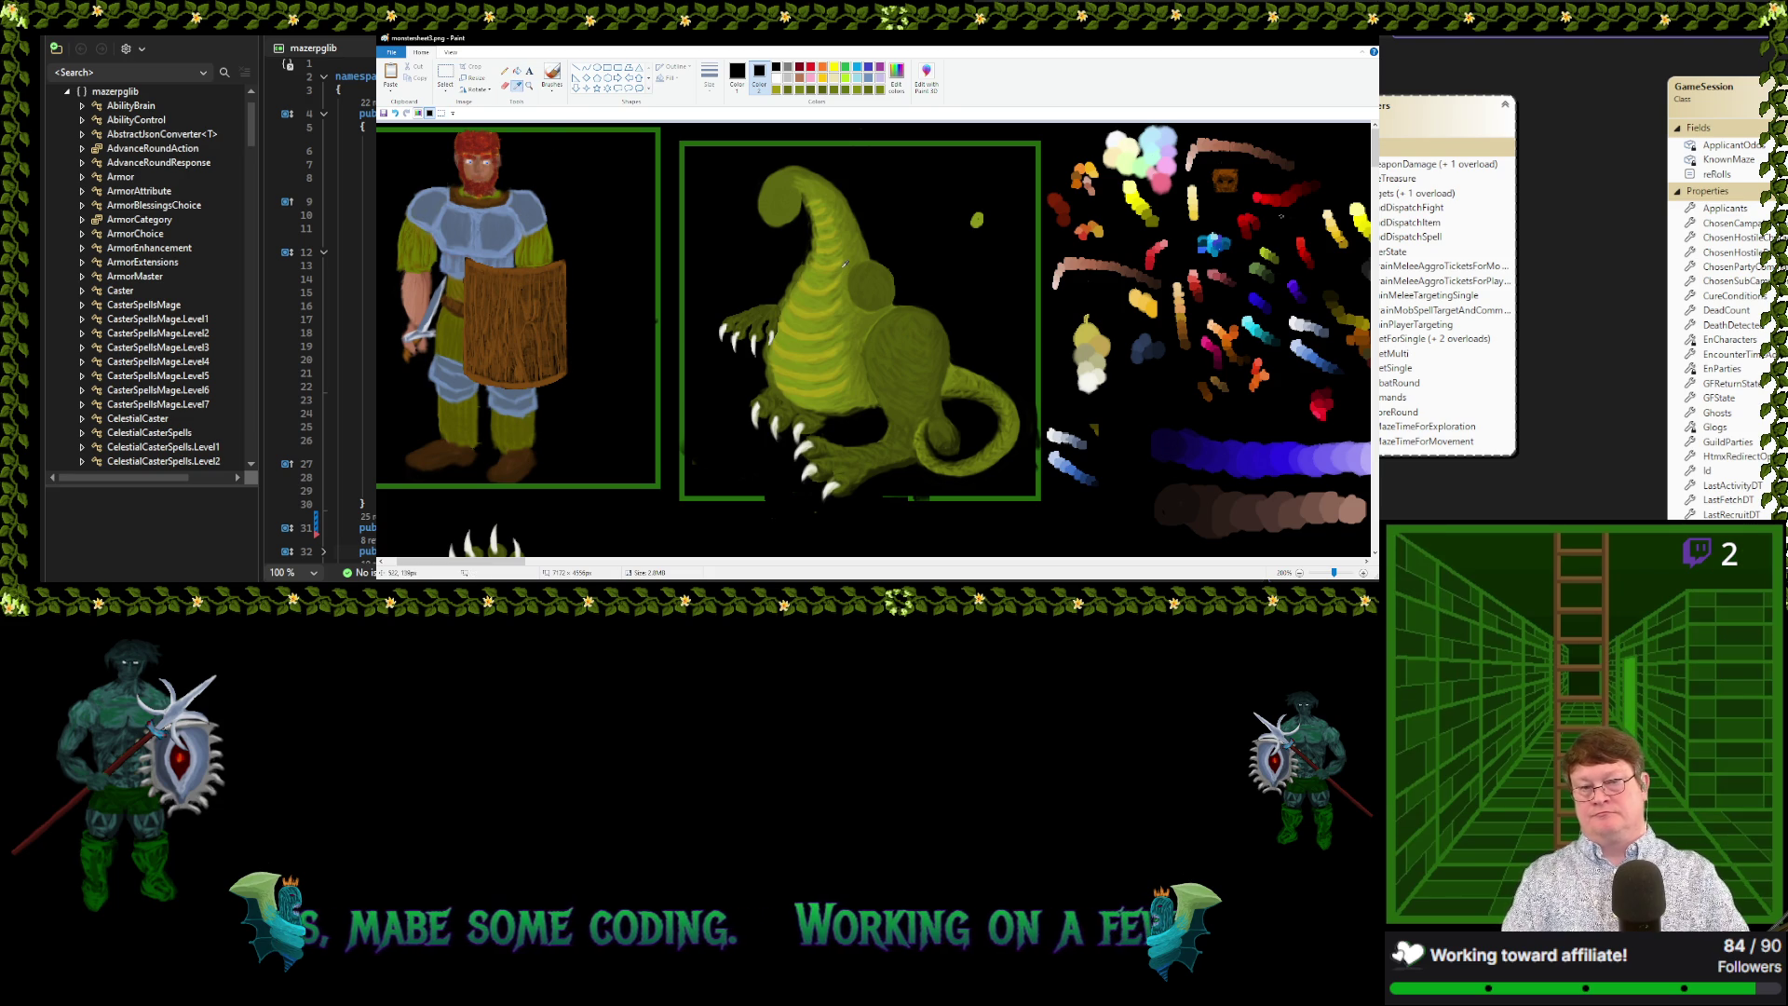
left_click(871, 292)
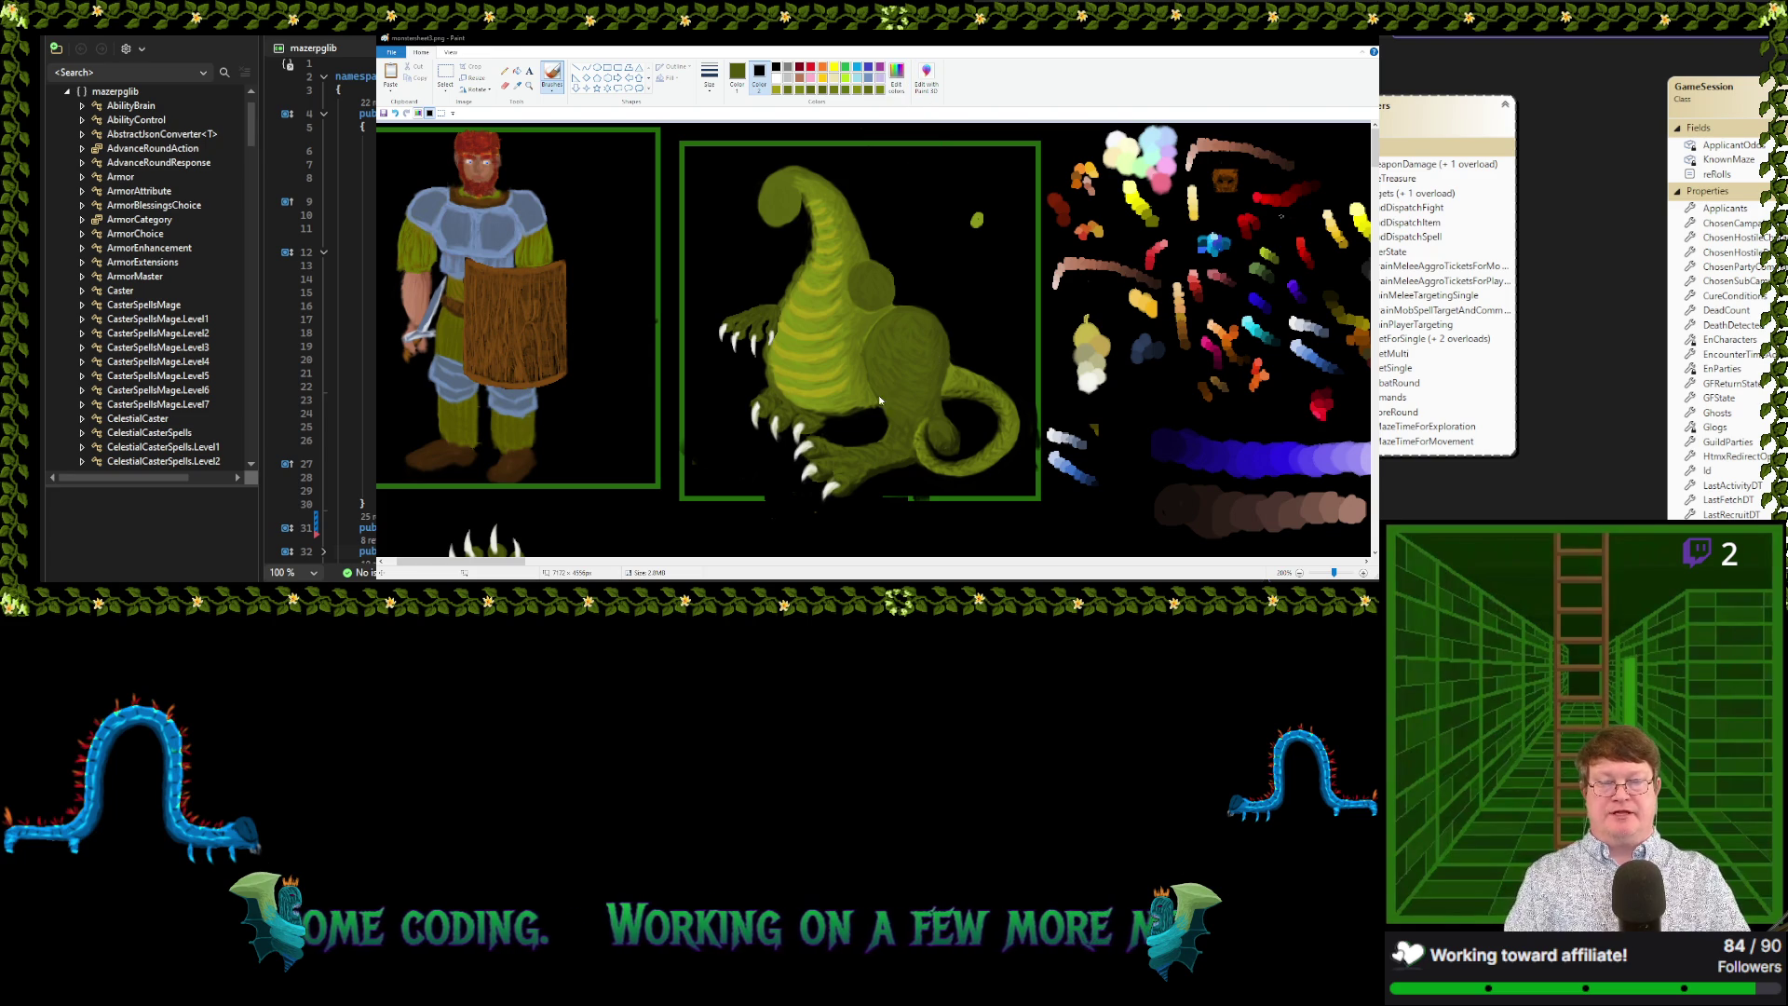
left_click(737, 74)
left_click(518, 86)
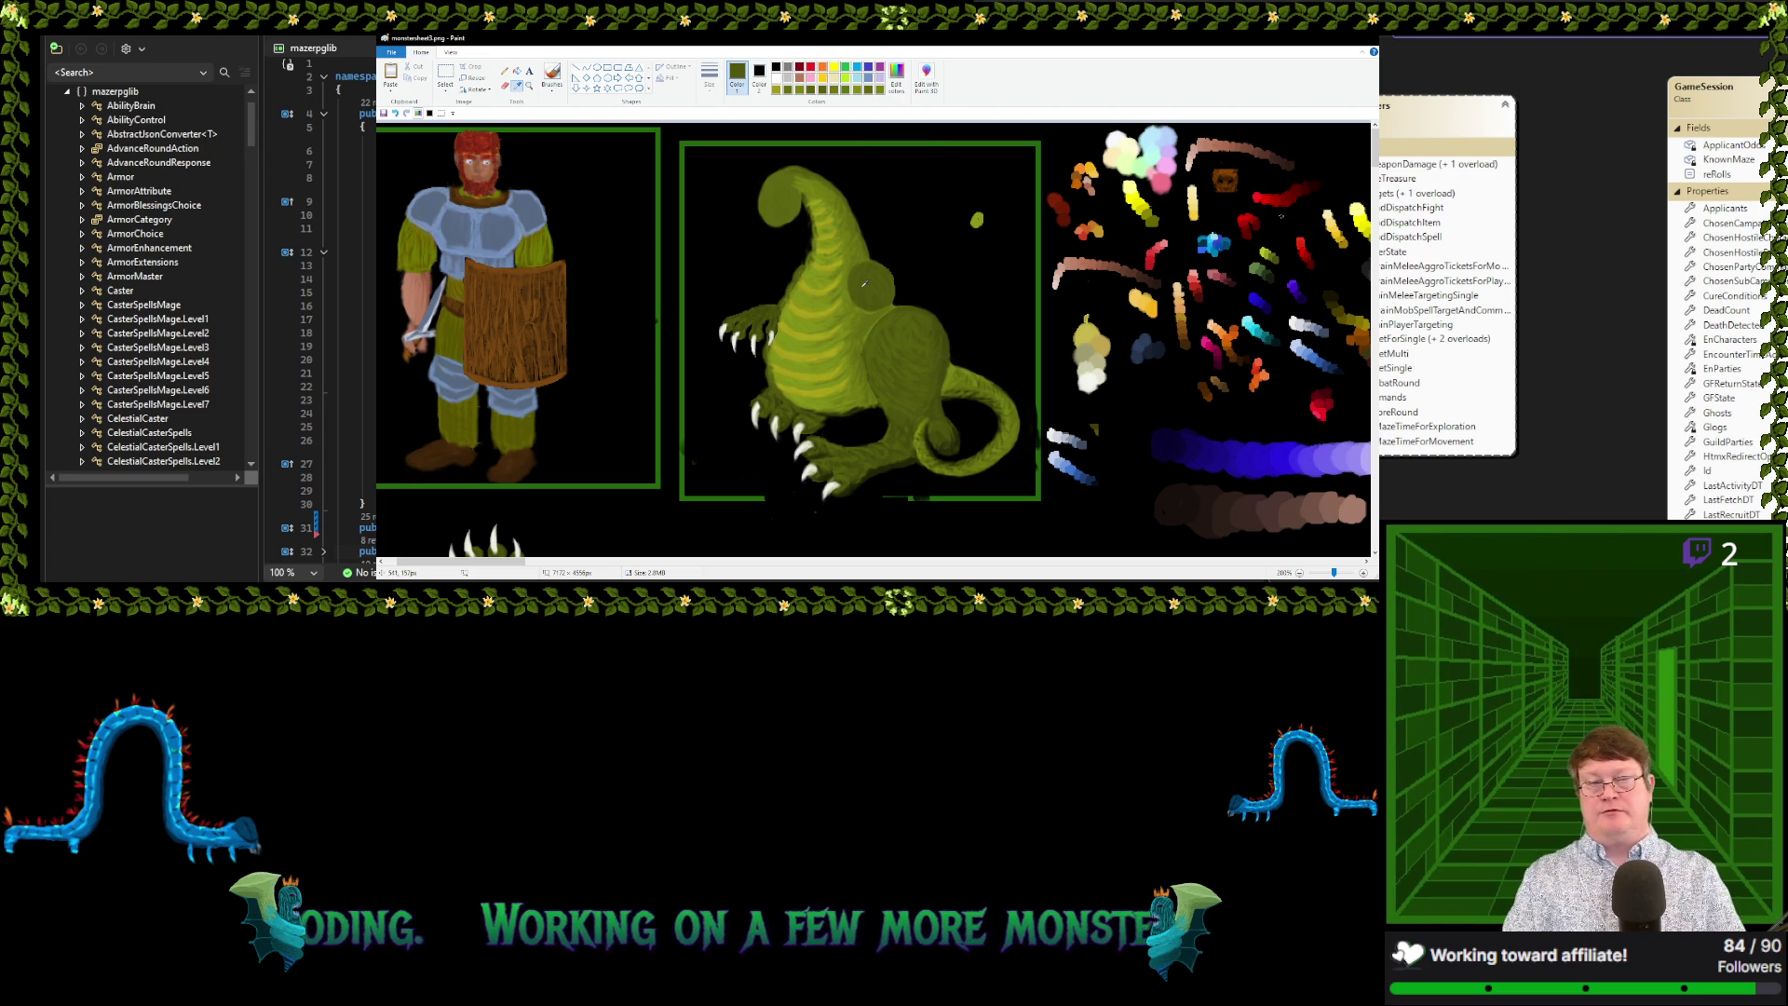
left_click(865, 284)
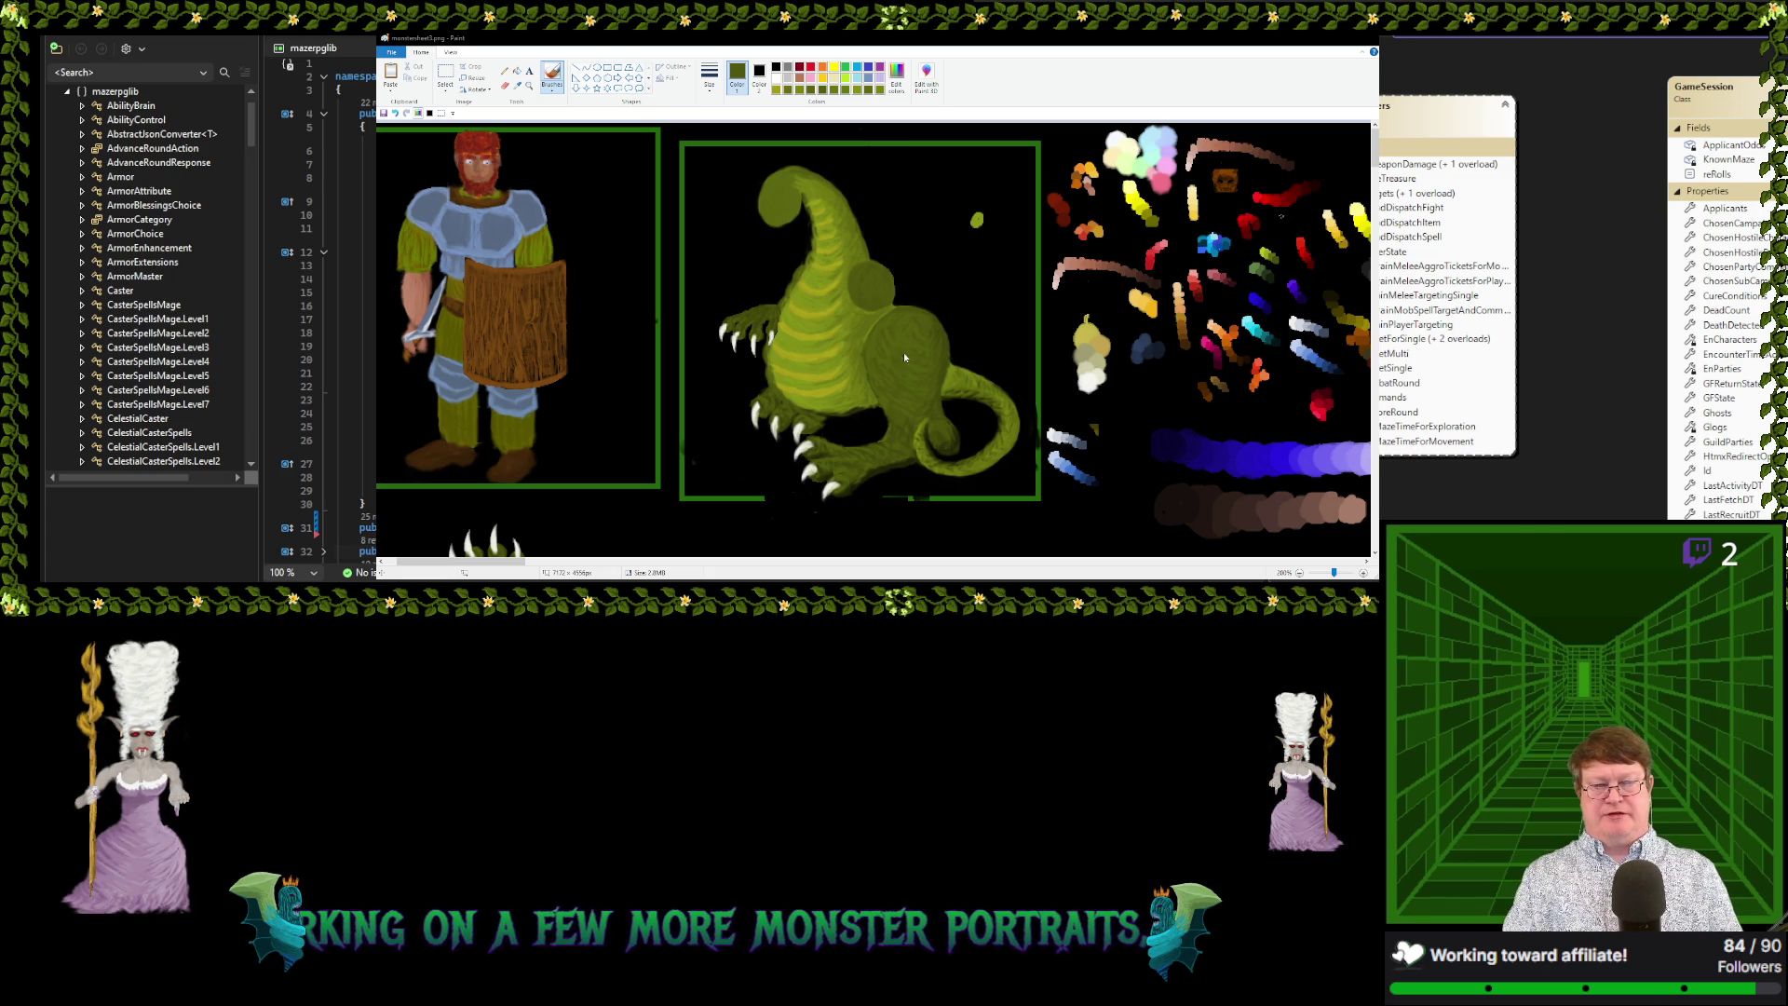
left_click(791, 377)
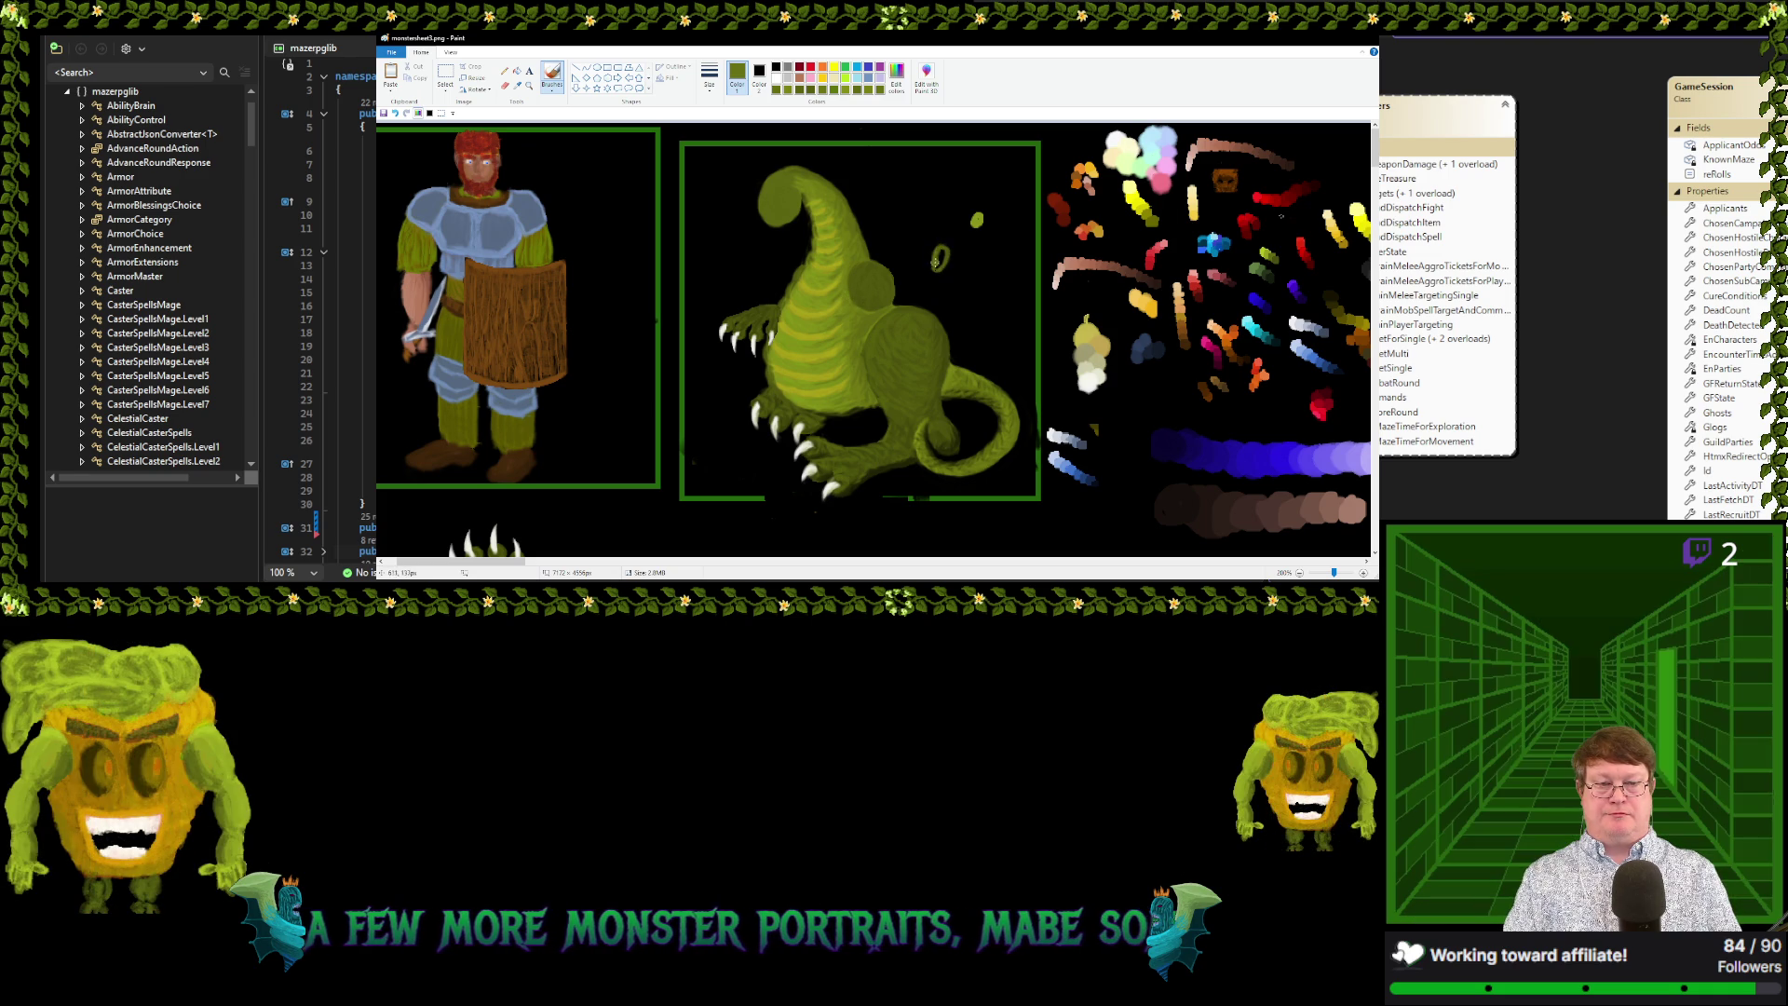
left_click_drag(934, 258, 930, 287)
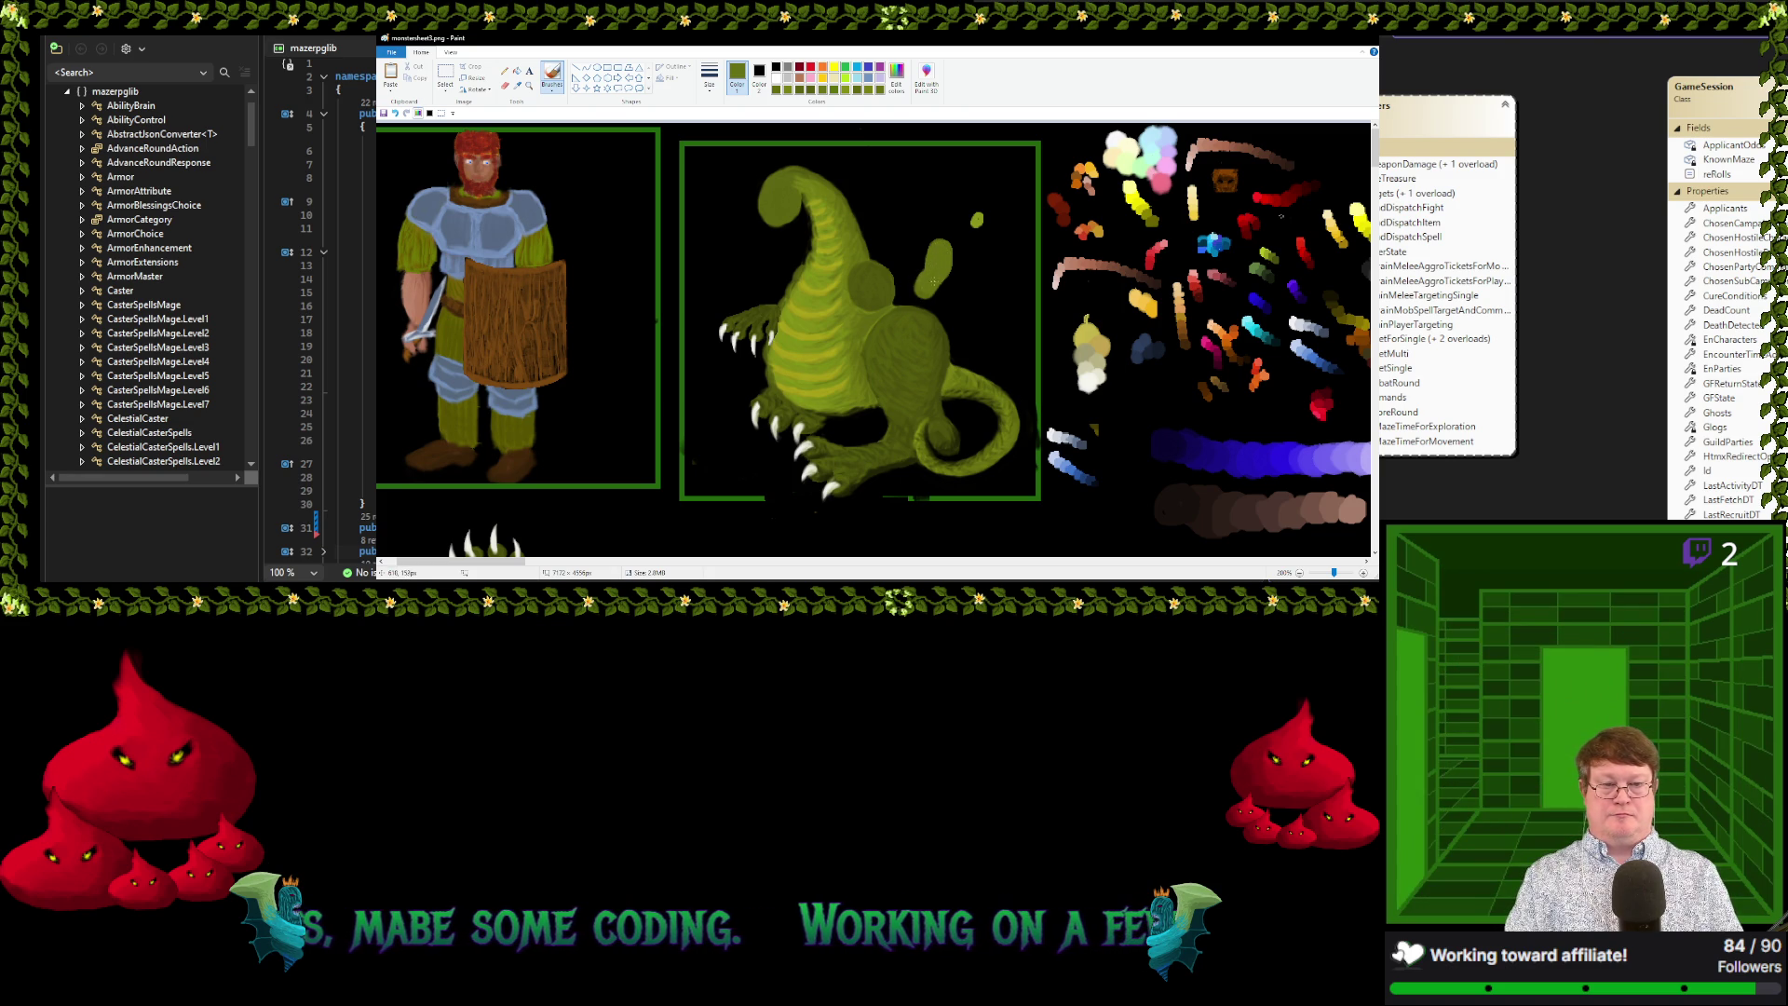
Copy the green oval, place the copy right of the dragon's head, and sample its olive green
left_click(445, 75)
mouse_move(912, 226)
left_mouse_down()
mouse_move(916, 277)
mouse_move(964, 307)
mouse_move(926, 288)
mouse_move(926, 220)
left_mouse_up()
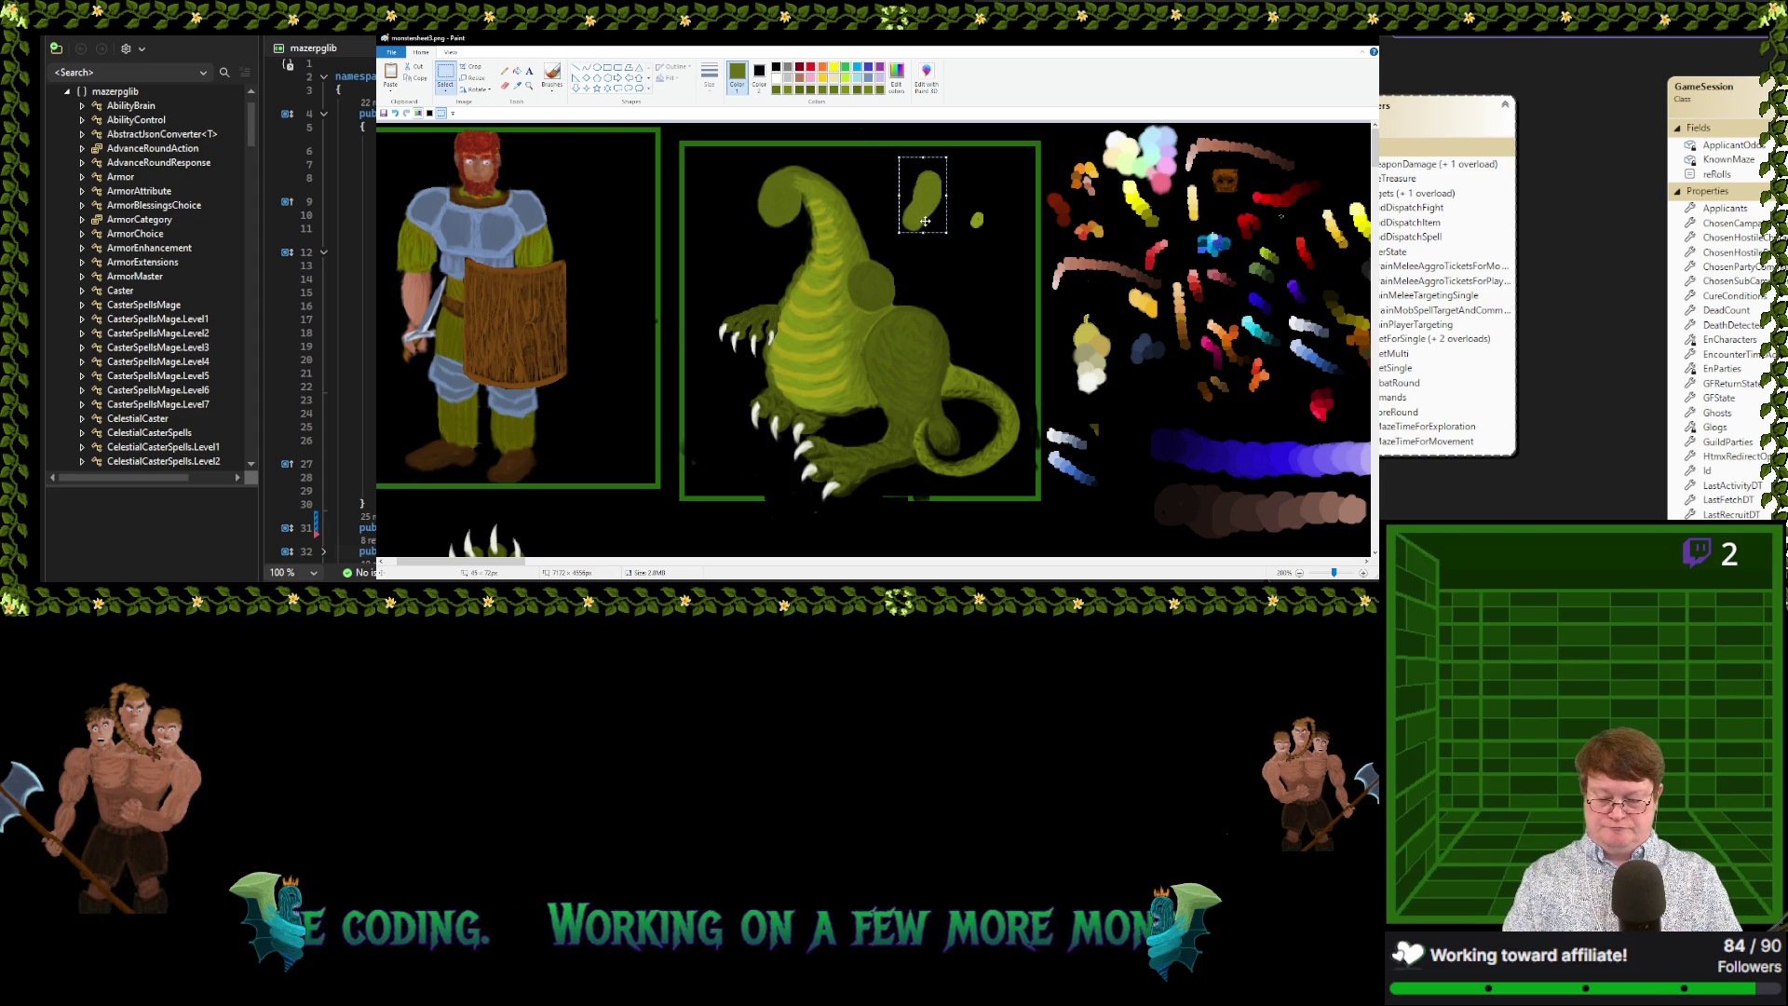
key("Escape")
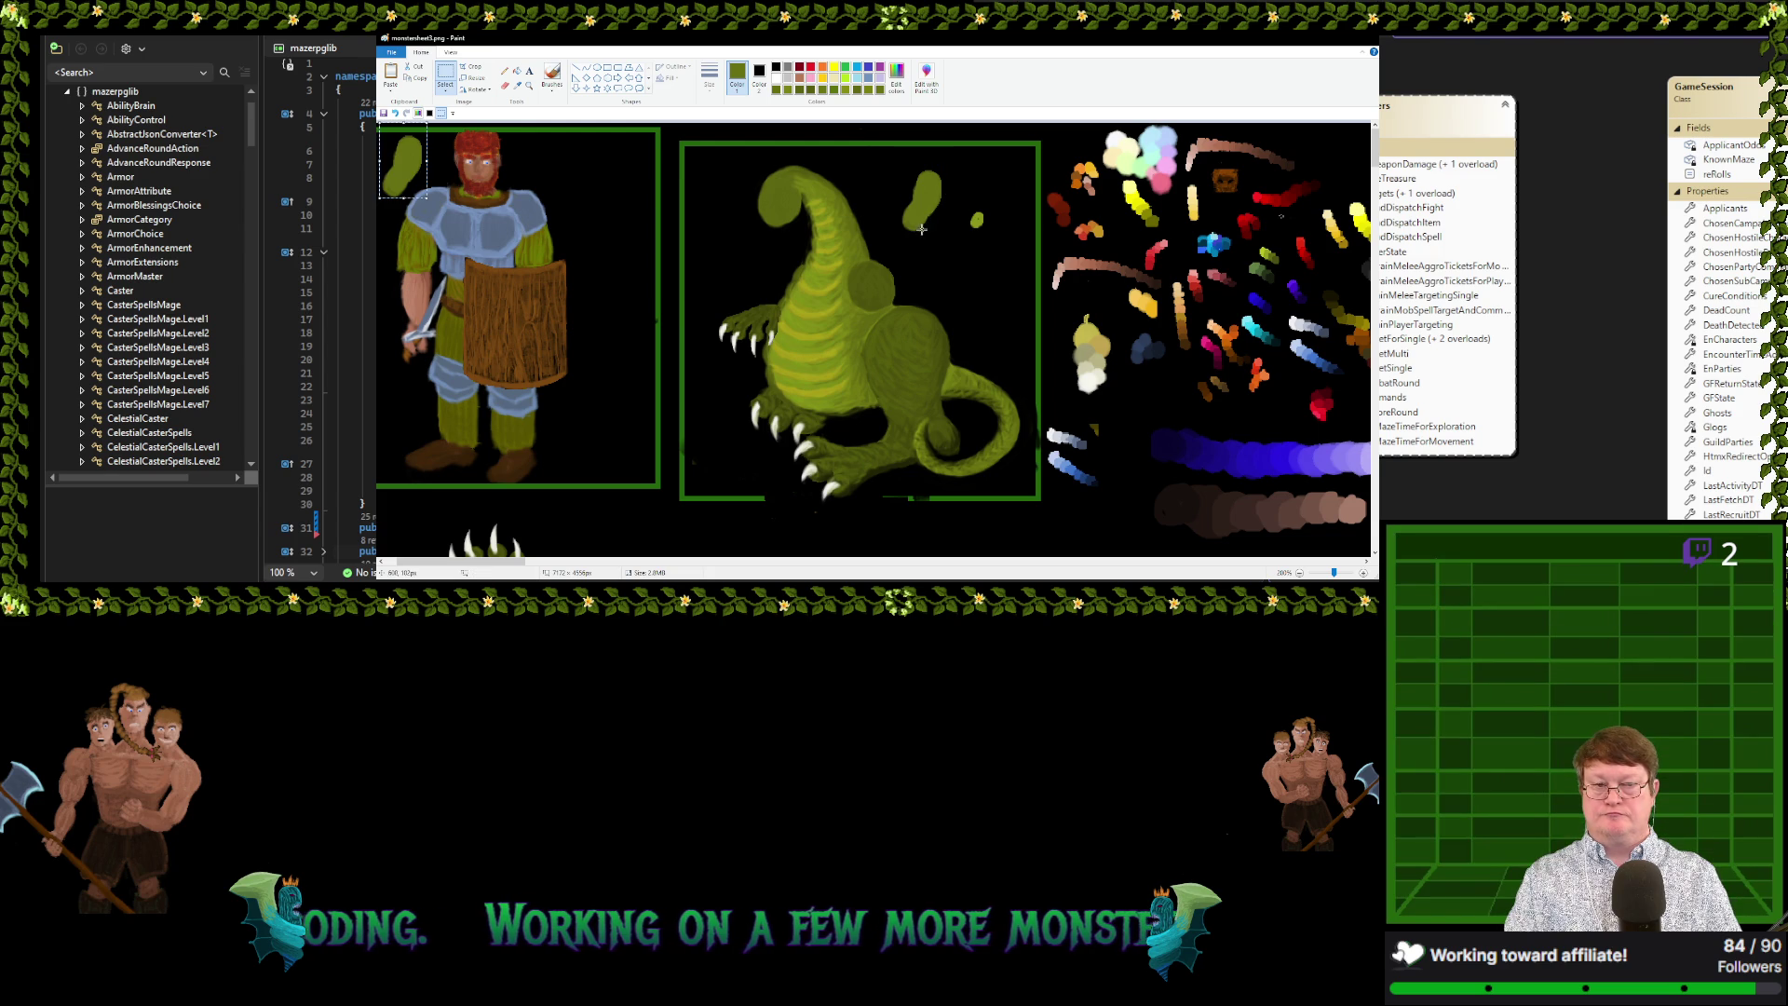
left_click_drag(837, 324, 857, 312)
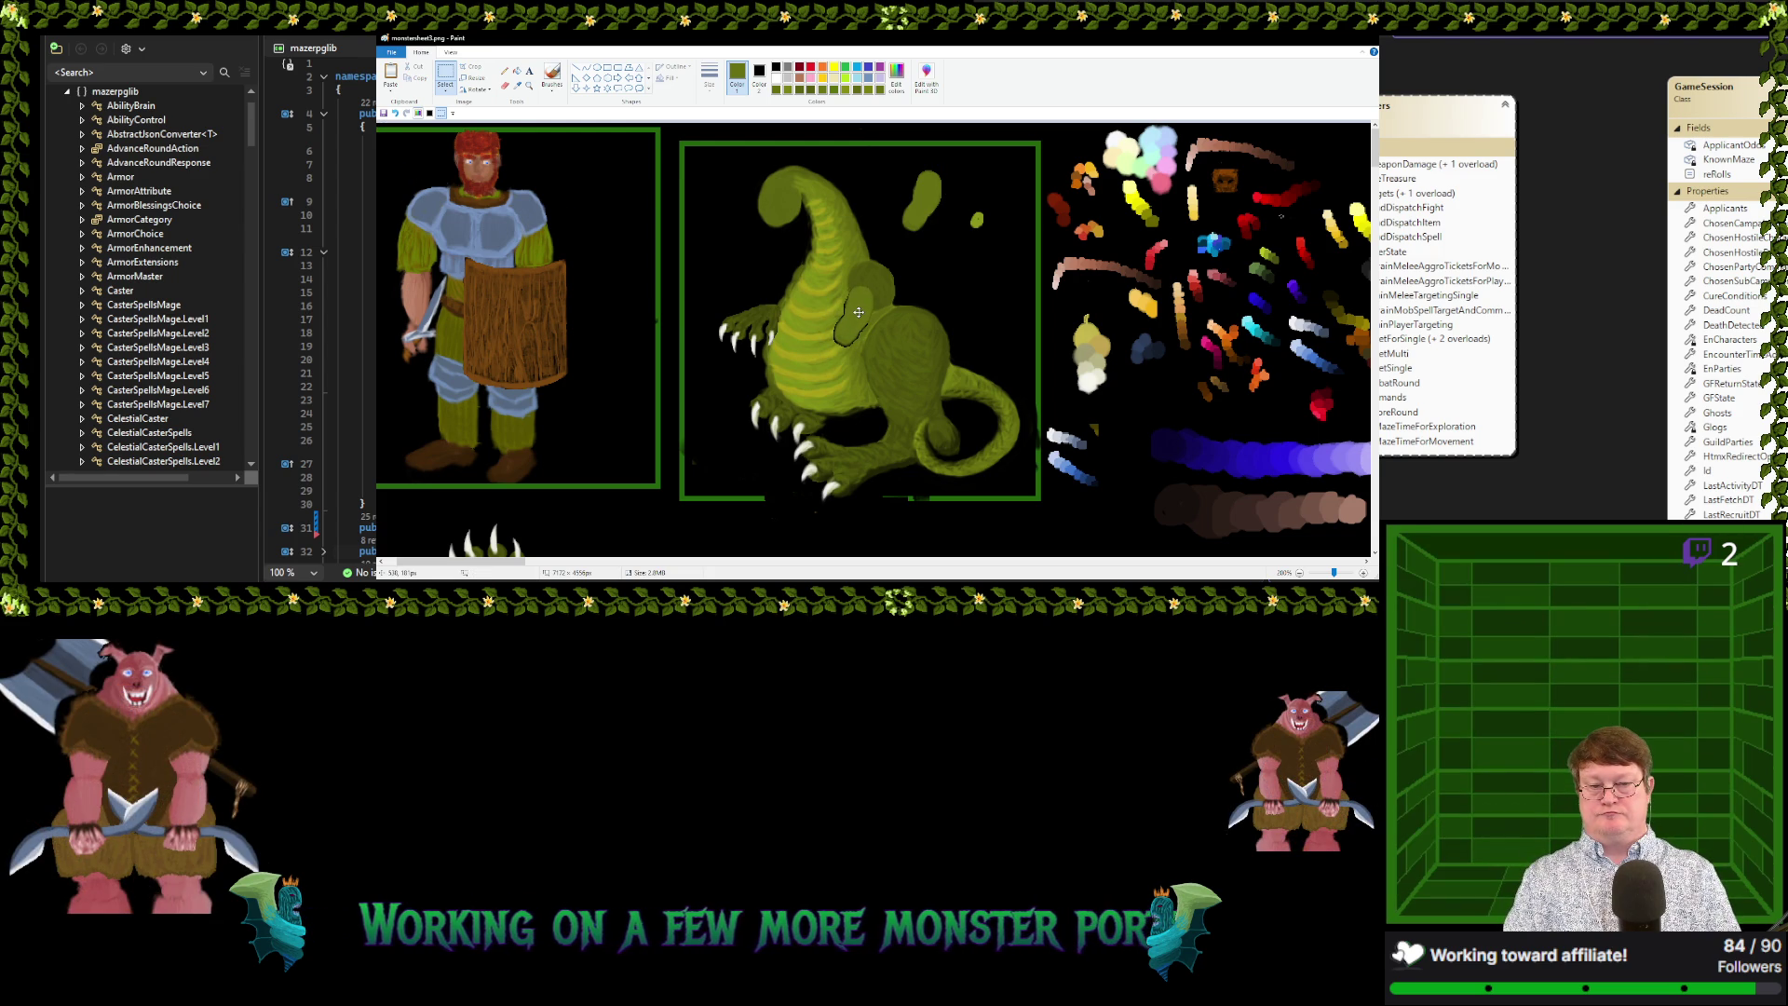
left_click_drag(858, 312, 997, 268)
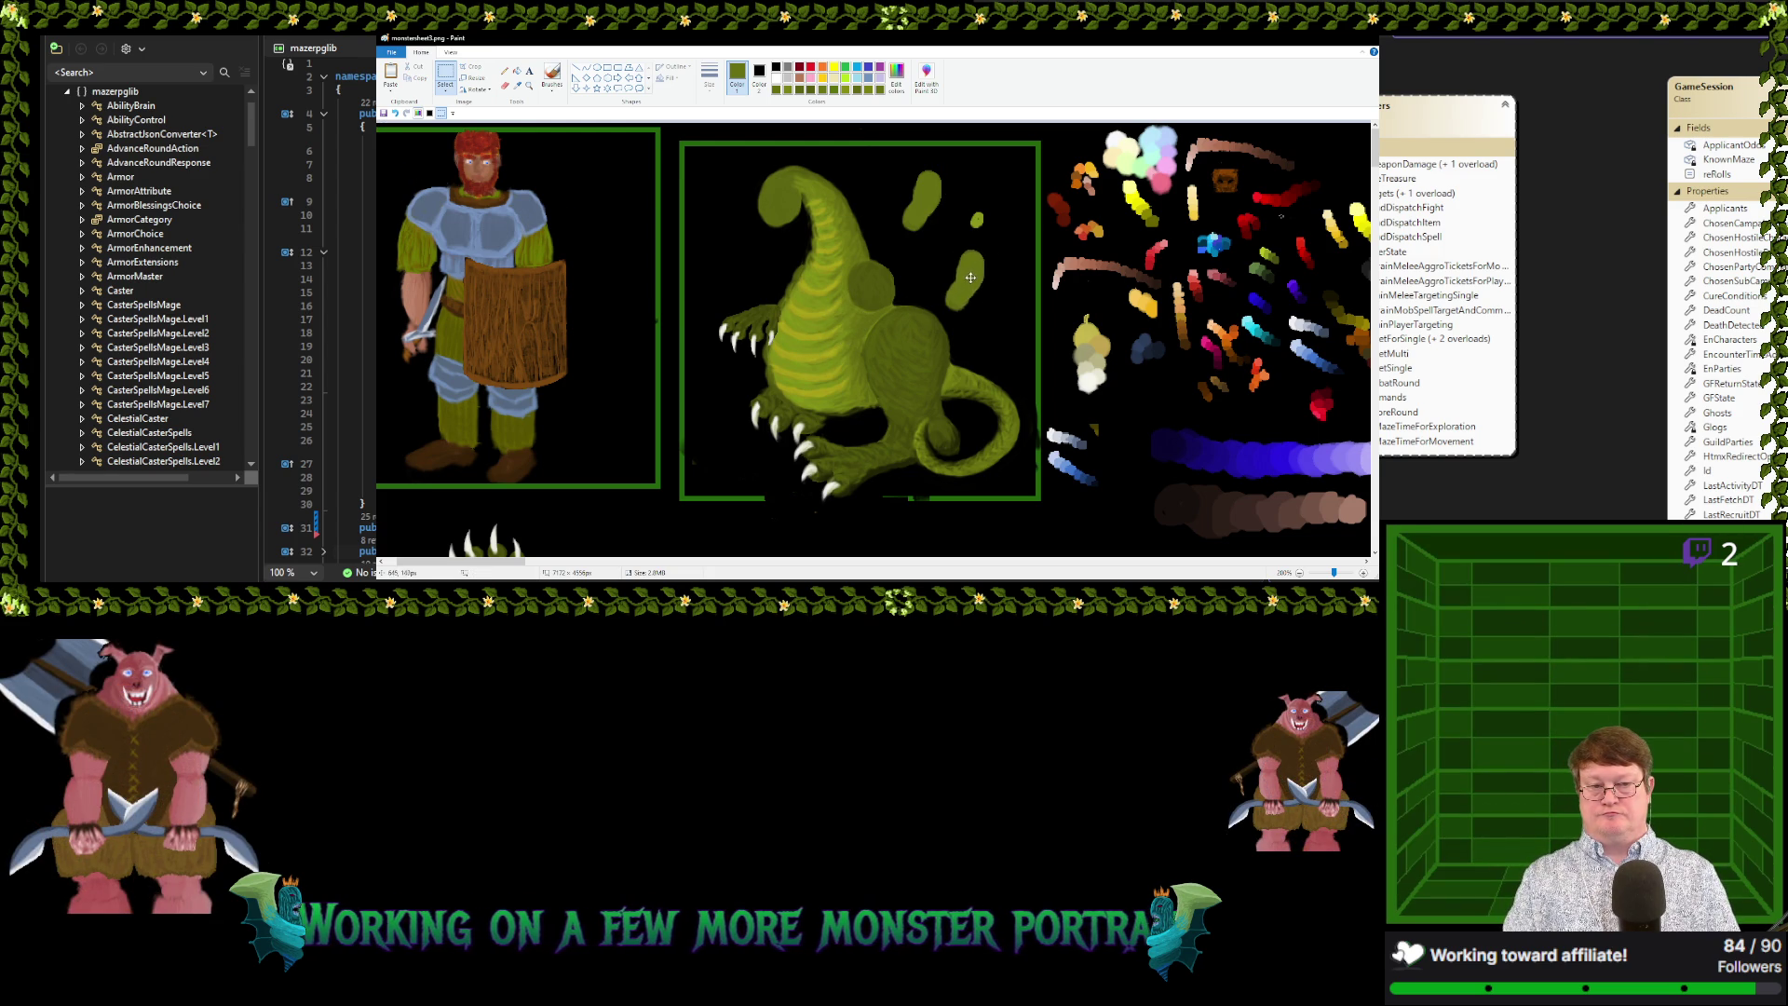
left_click(518, 85)
left_click(999, 246)
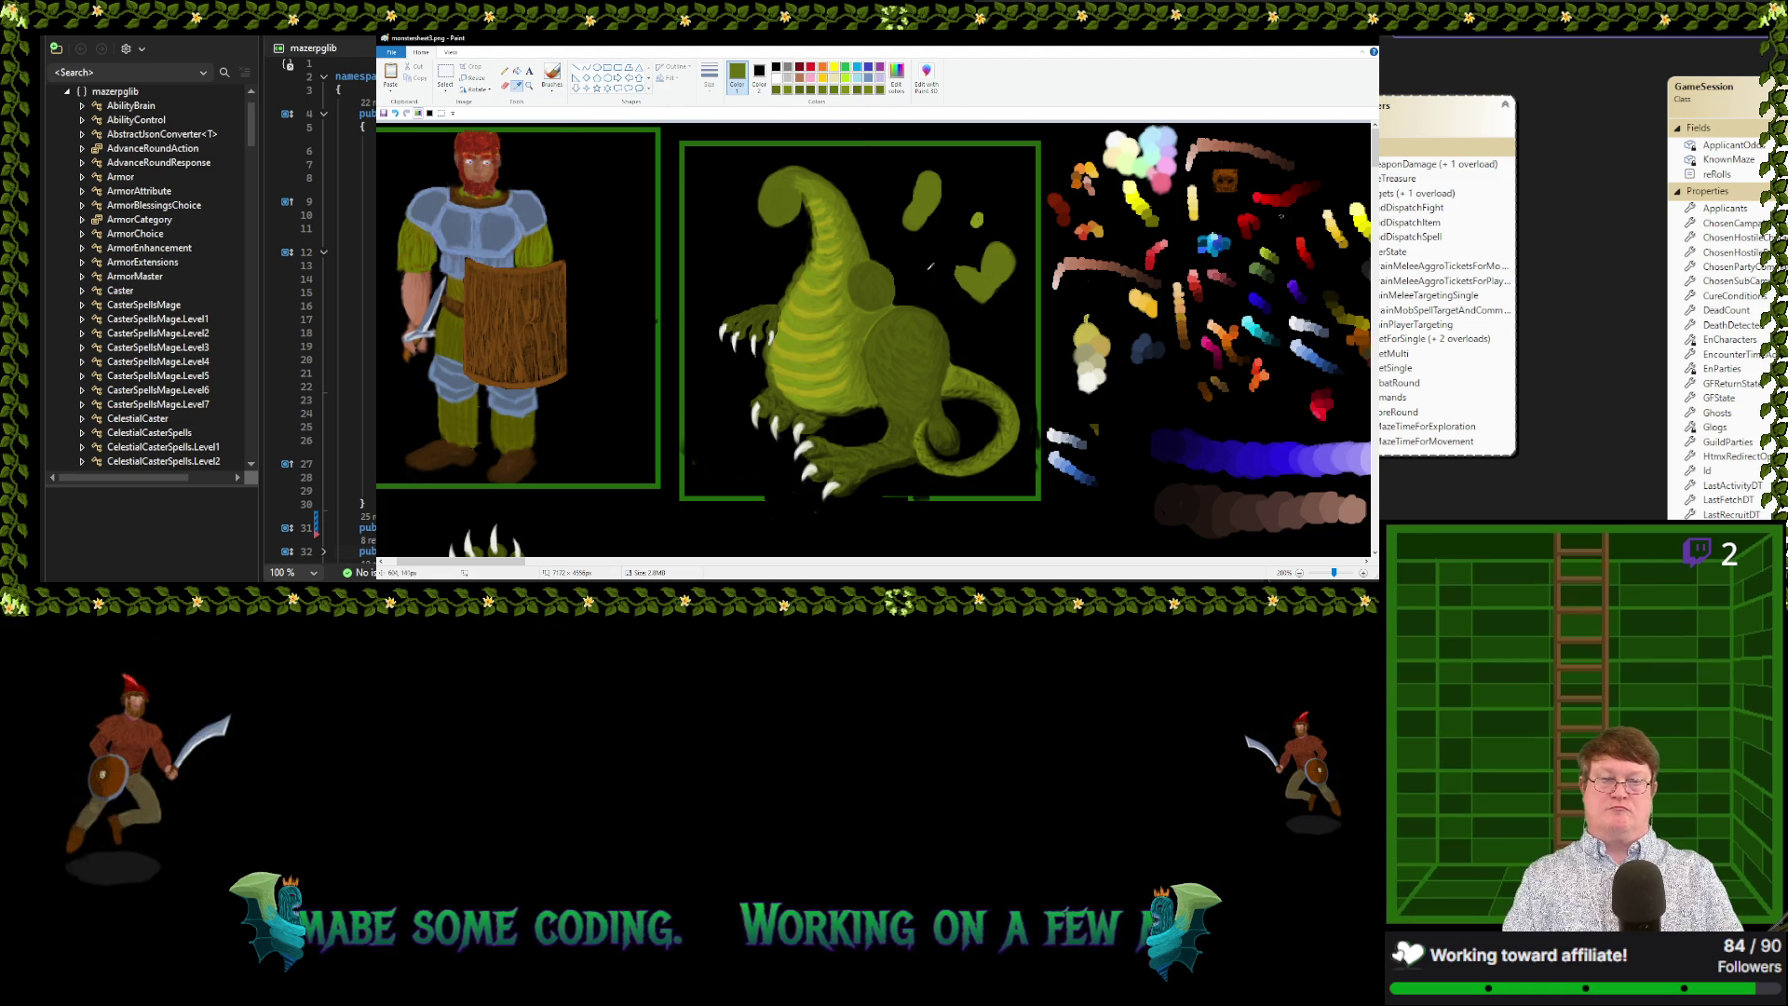
Sample the olive green from the blob as the painting colour
left_click(960, 259)
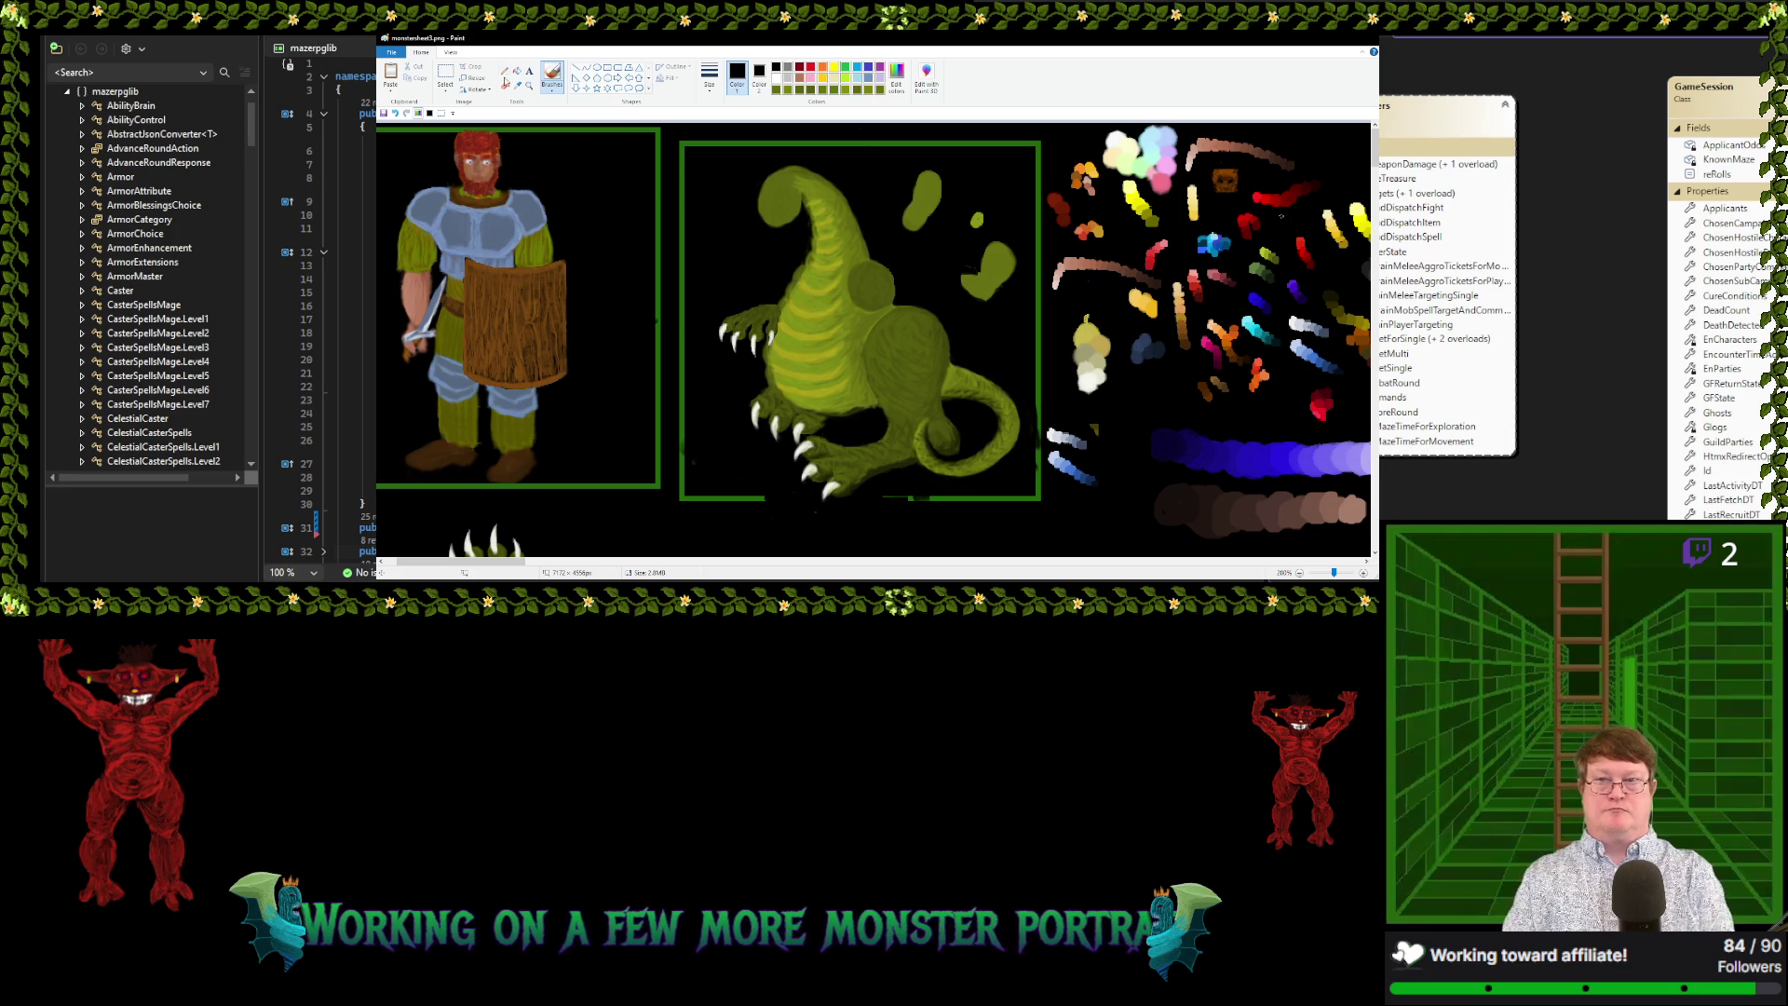
left_click(517, 85)
left_click(974, 282)
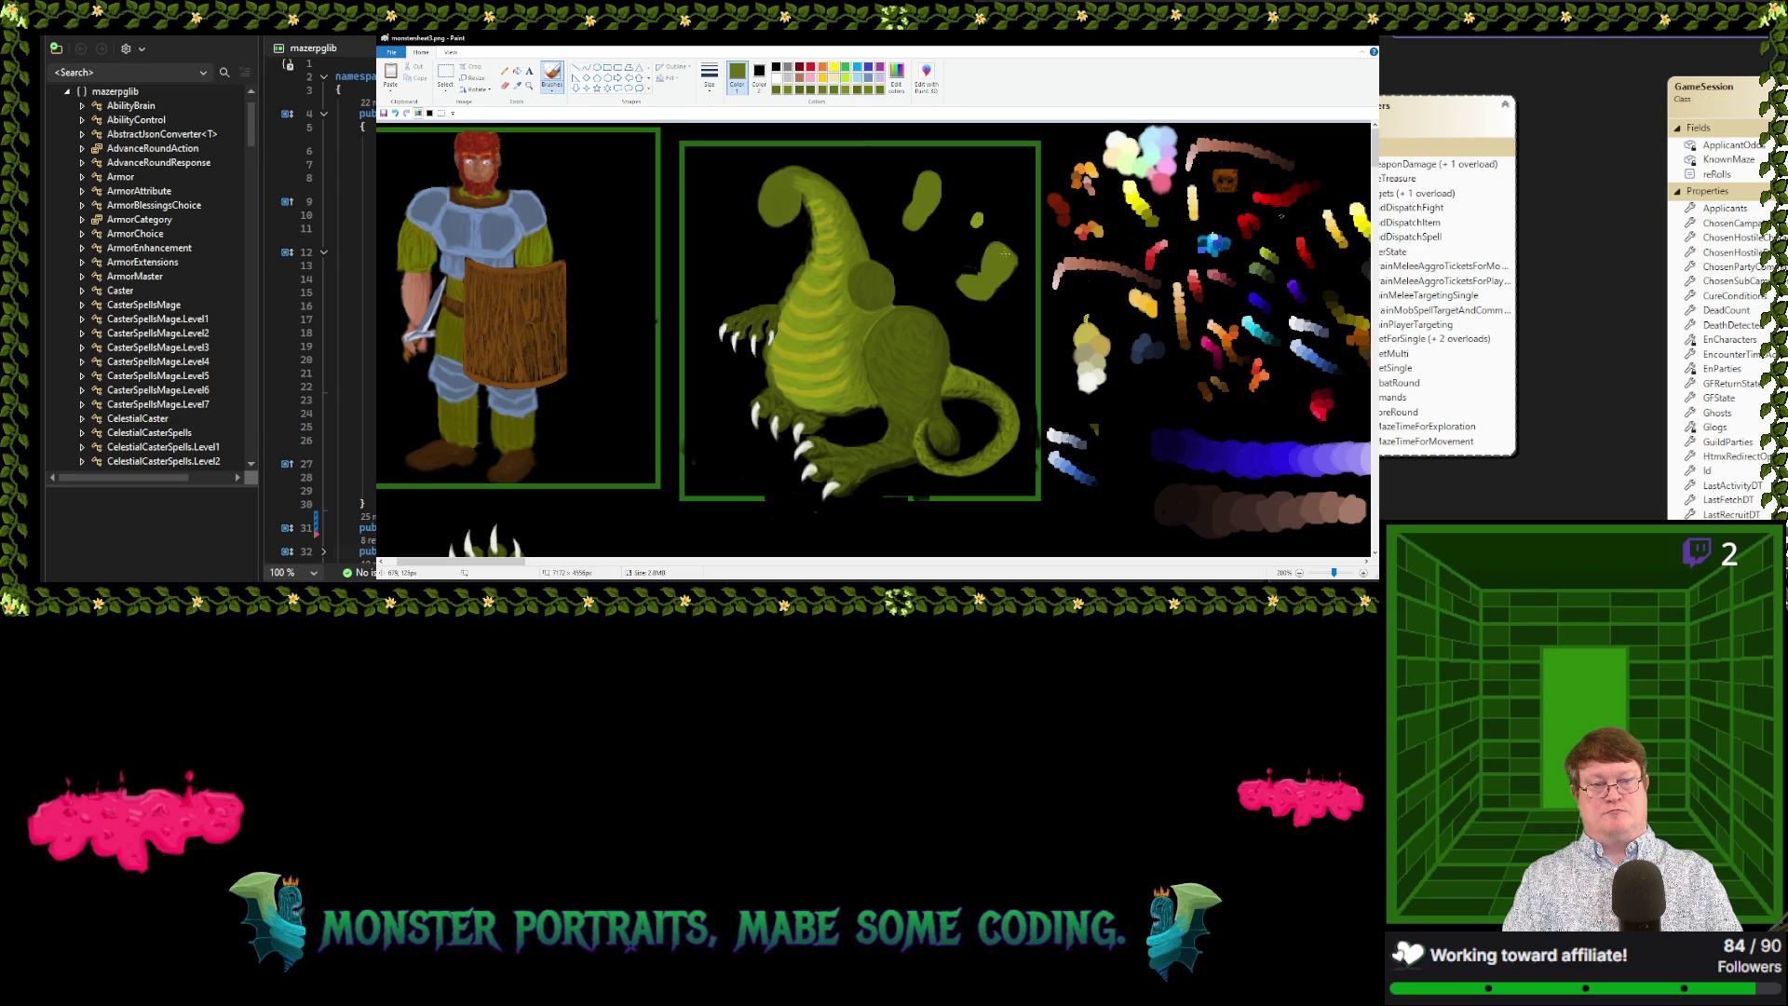
Free-form select a green blob, drop it onto the dragon's chest, and select the upper blob
key("s")
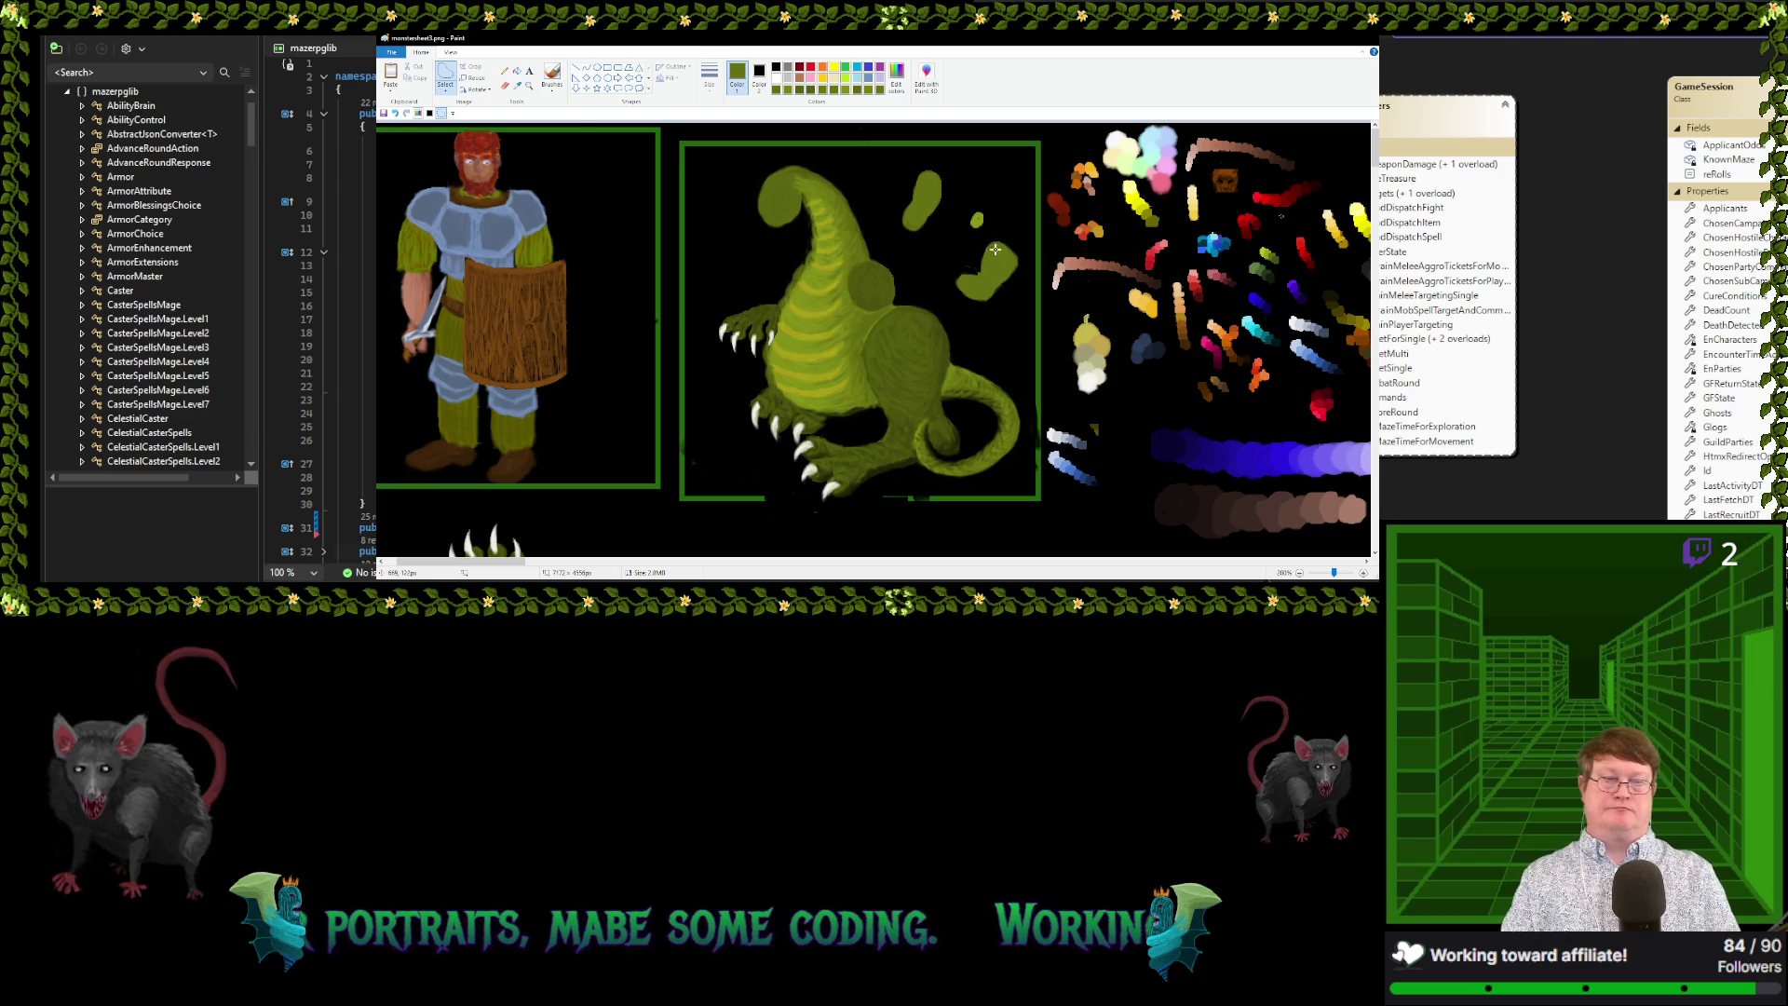
mouse_move(995, 239)
left_mouse_down()
mouse_move(953, 296)
mouse_move(987, 232)
left_mouse_up()
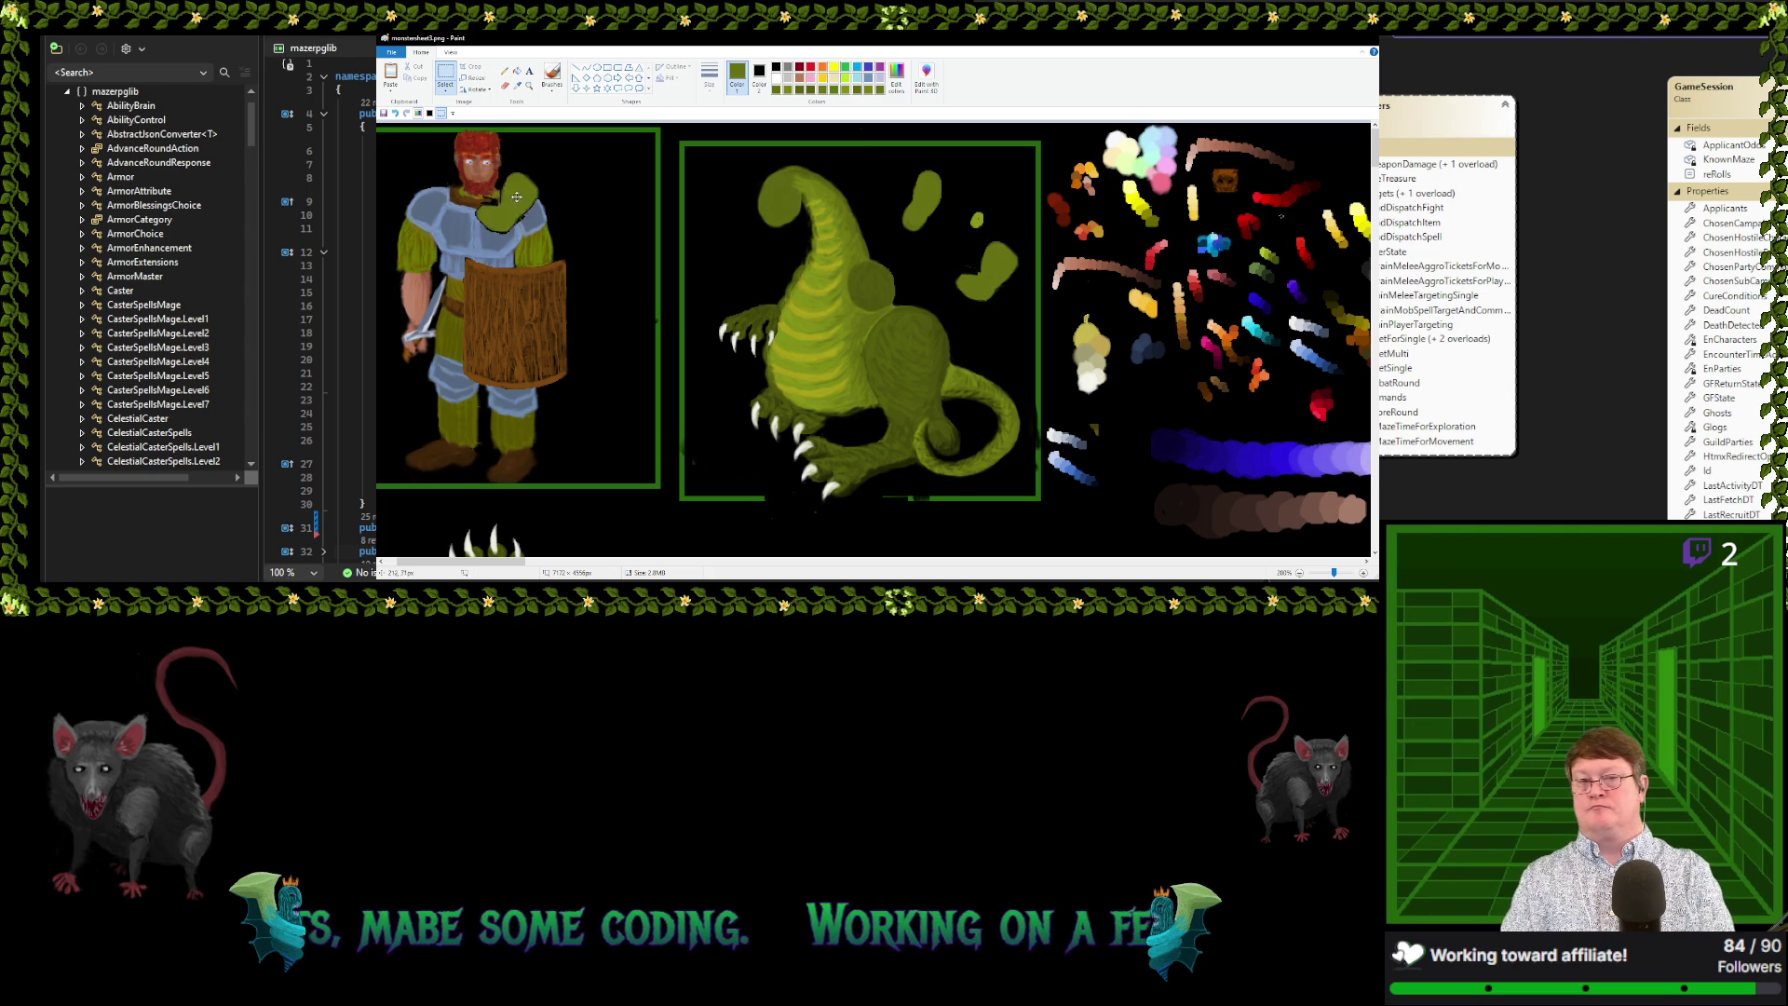
mouse_move(986, 294)
left_mouse_down()
mouse_move(854, 309)
mouse_move(937, 256)
left_mouse_up()
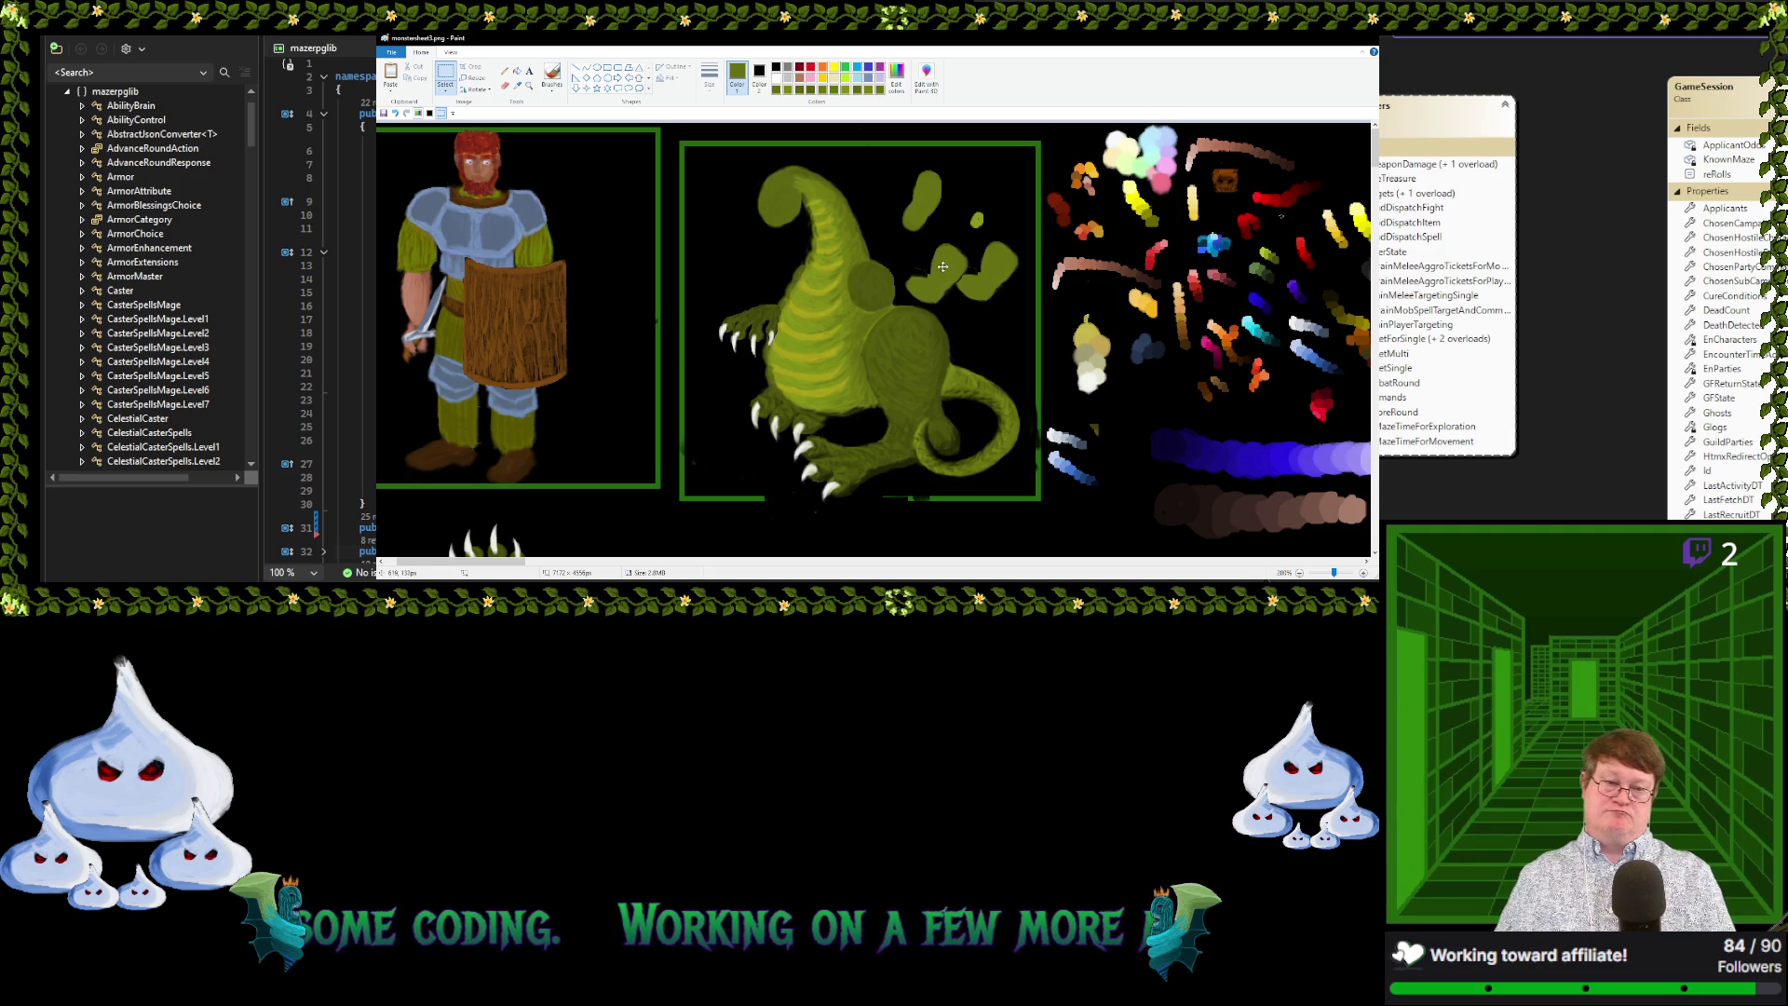
left_click(726, 149)
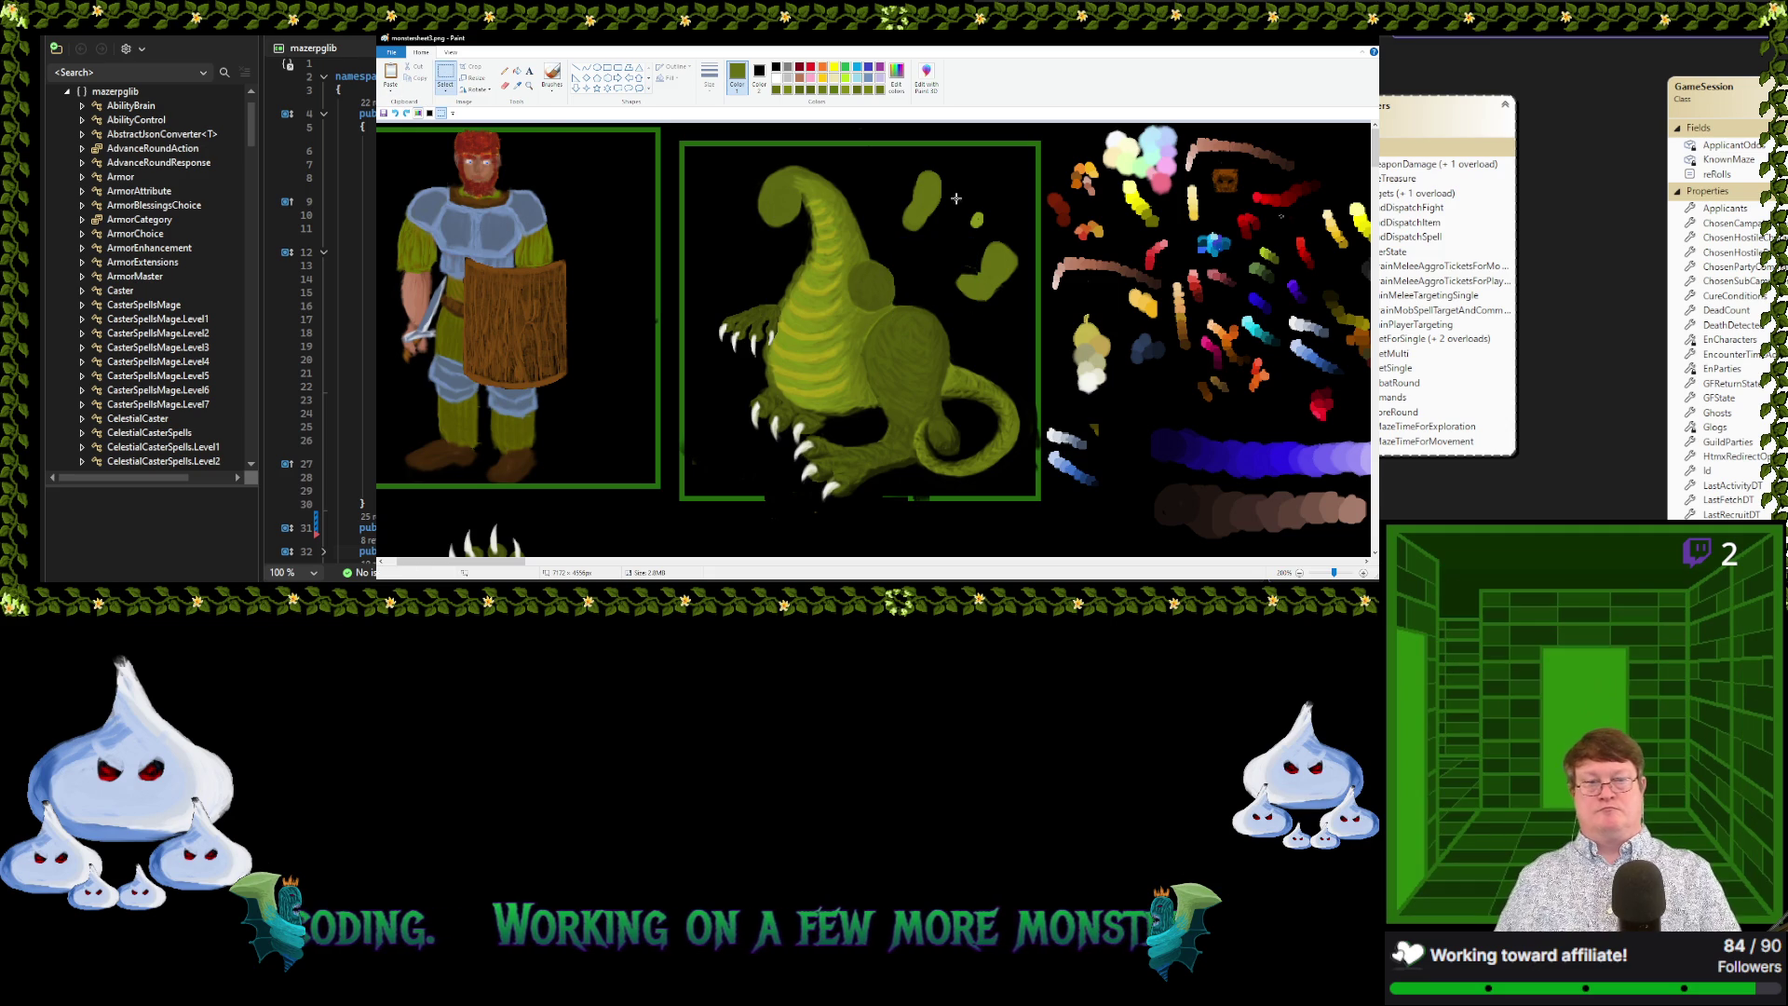
left_click_drag(897, 158, 948, 235)
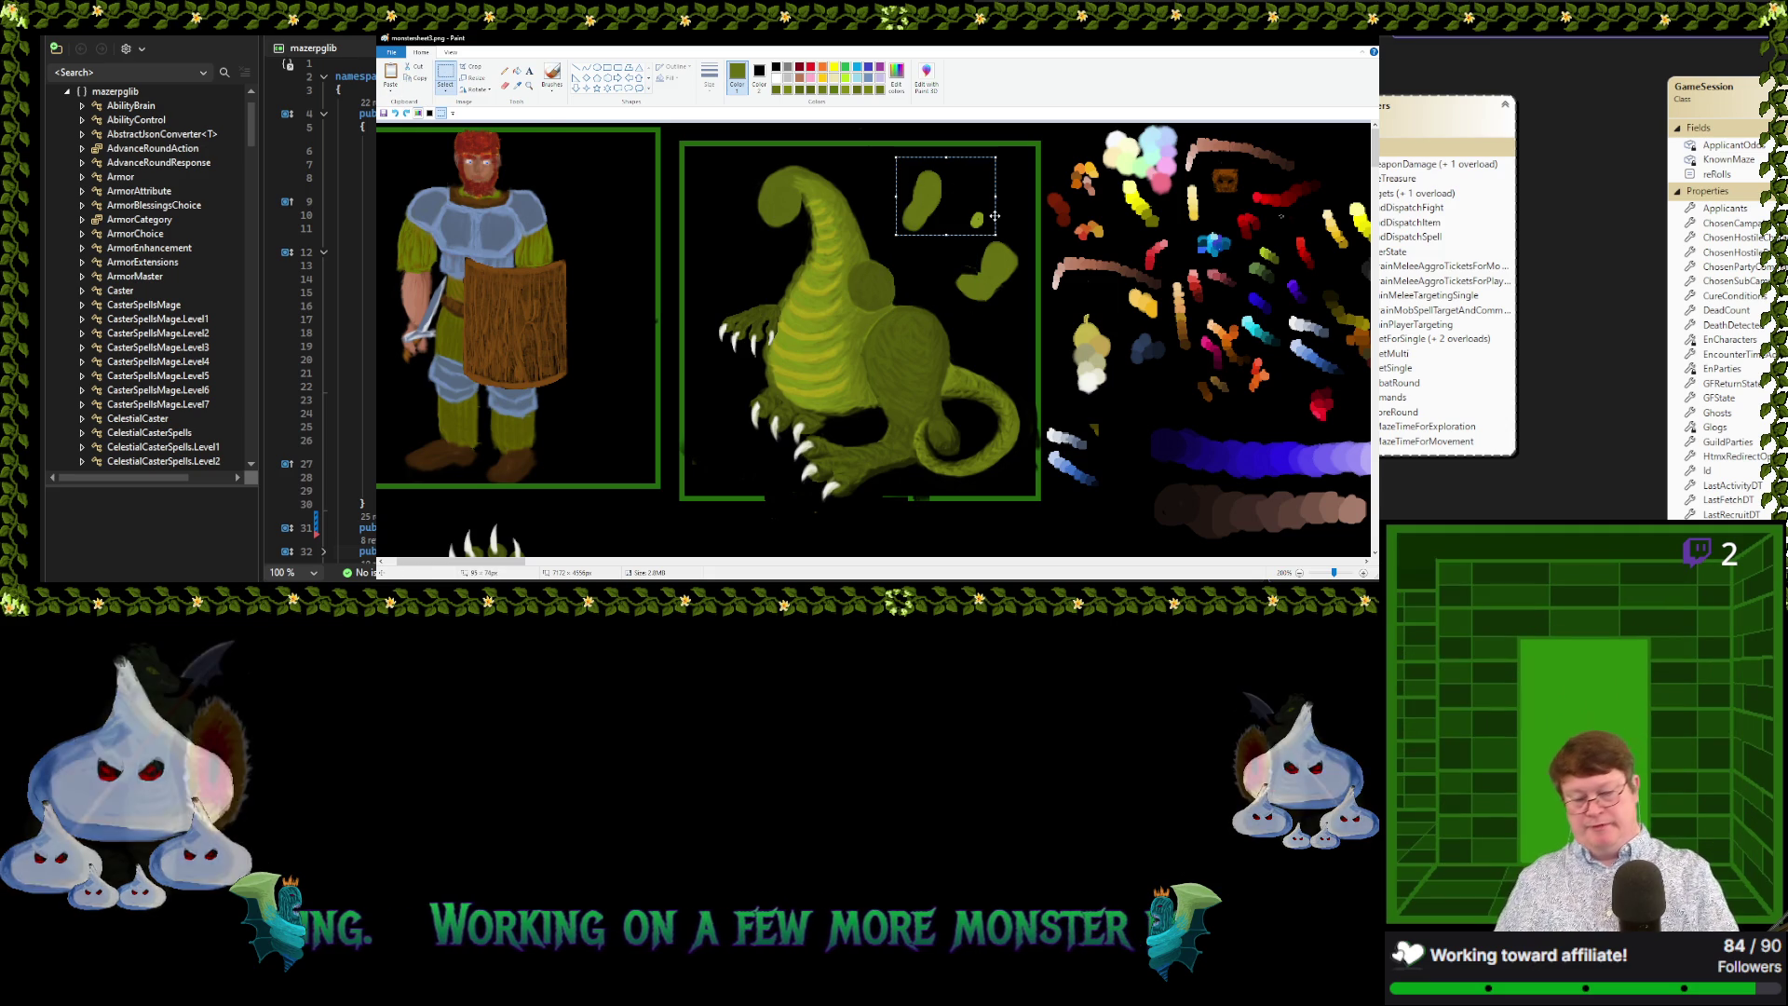
Delete the upper green blob and move the lower one up into its place
key("Delete")
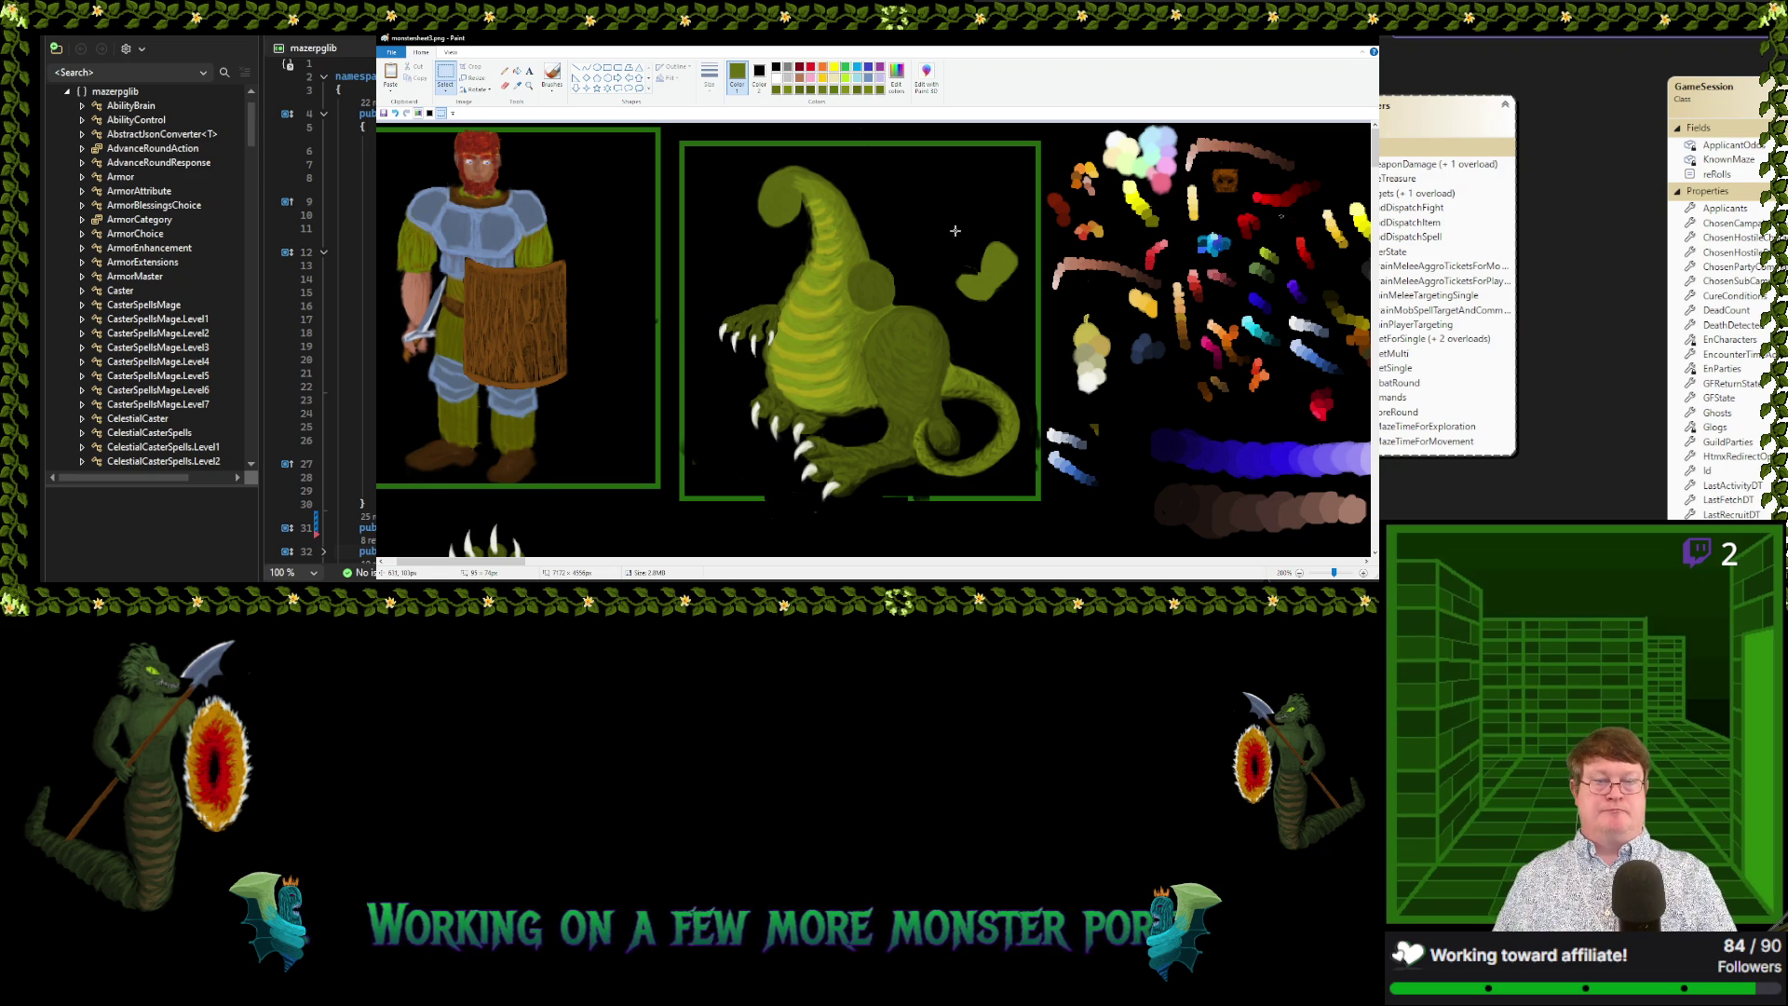
mouse_move(938, 217)
left_mouse_down()
mouse_move(1019, 314)
mouse_move(966, 220)
left_mouse_up()
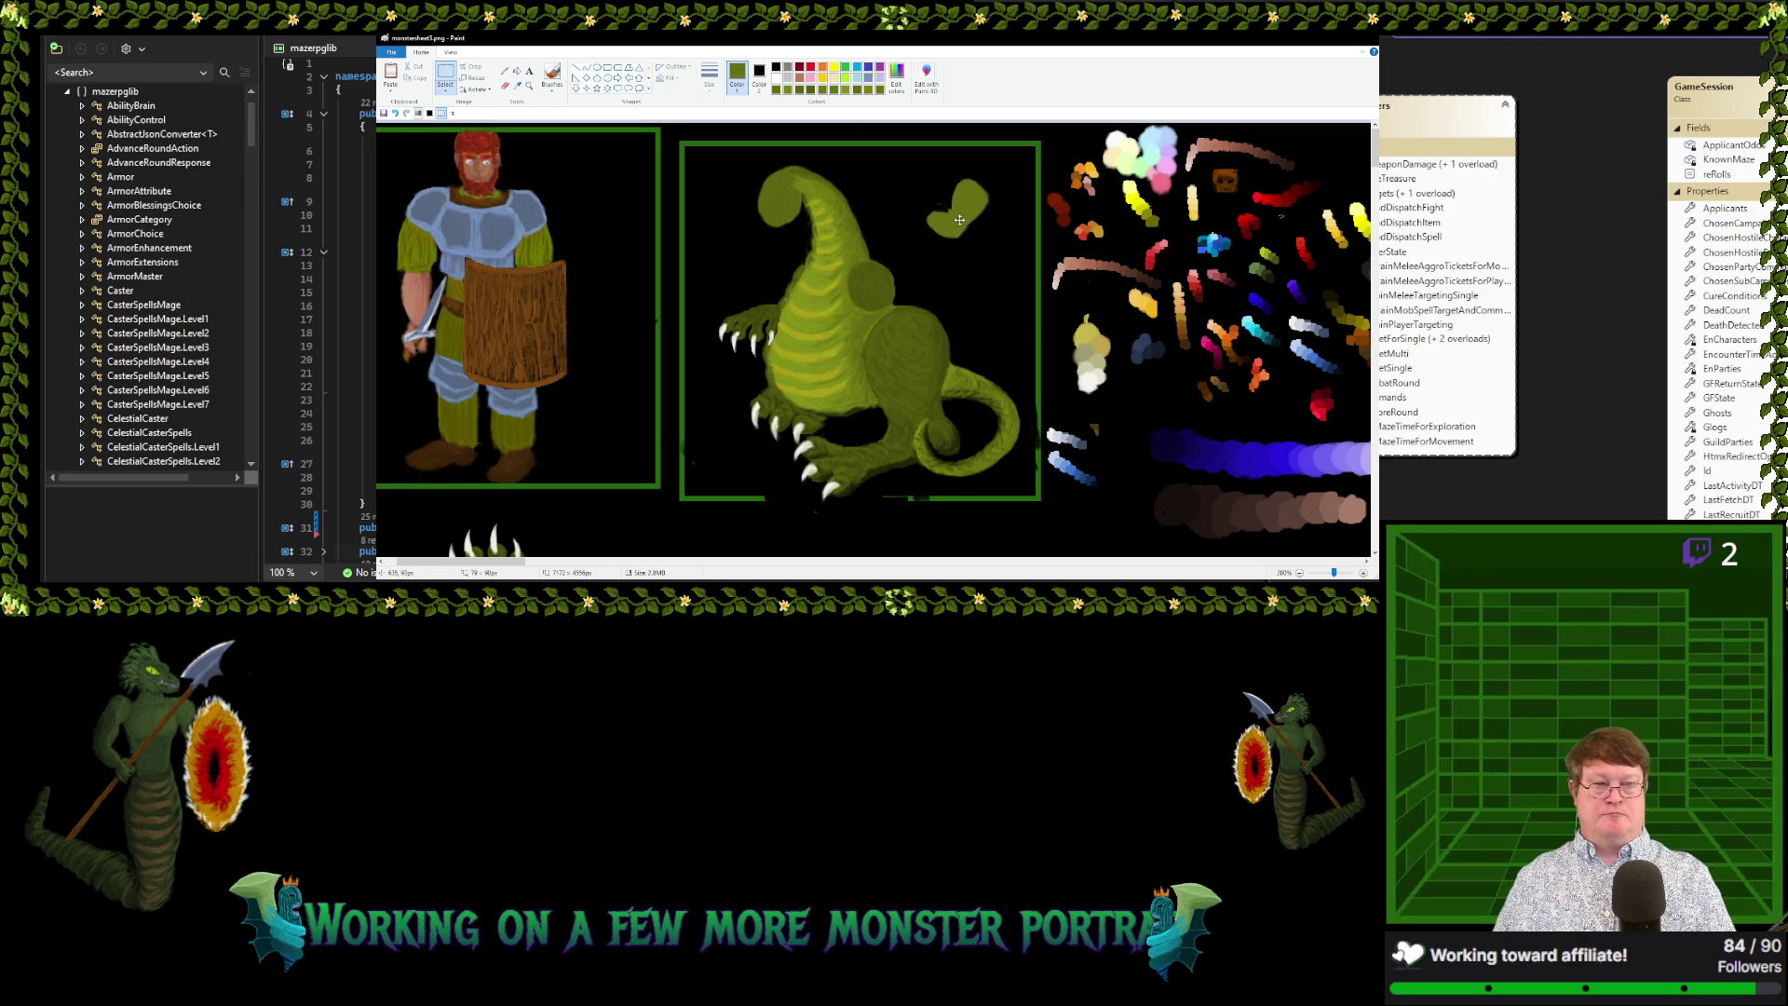
left_click(990, 270)
Set both colours to red, draw a rectangle around the blob, and fill its inside red
left_click(810, 67)
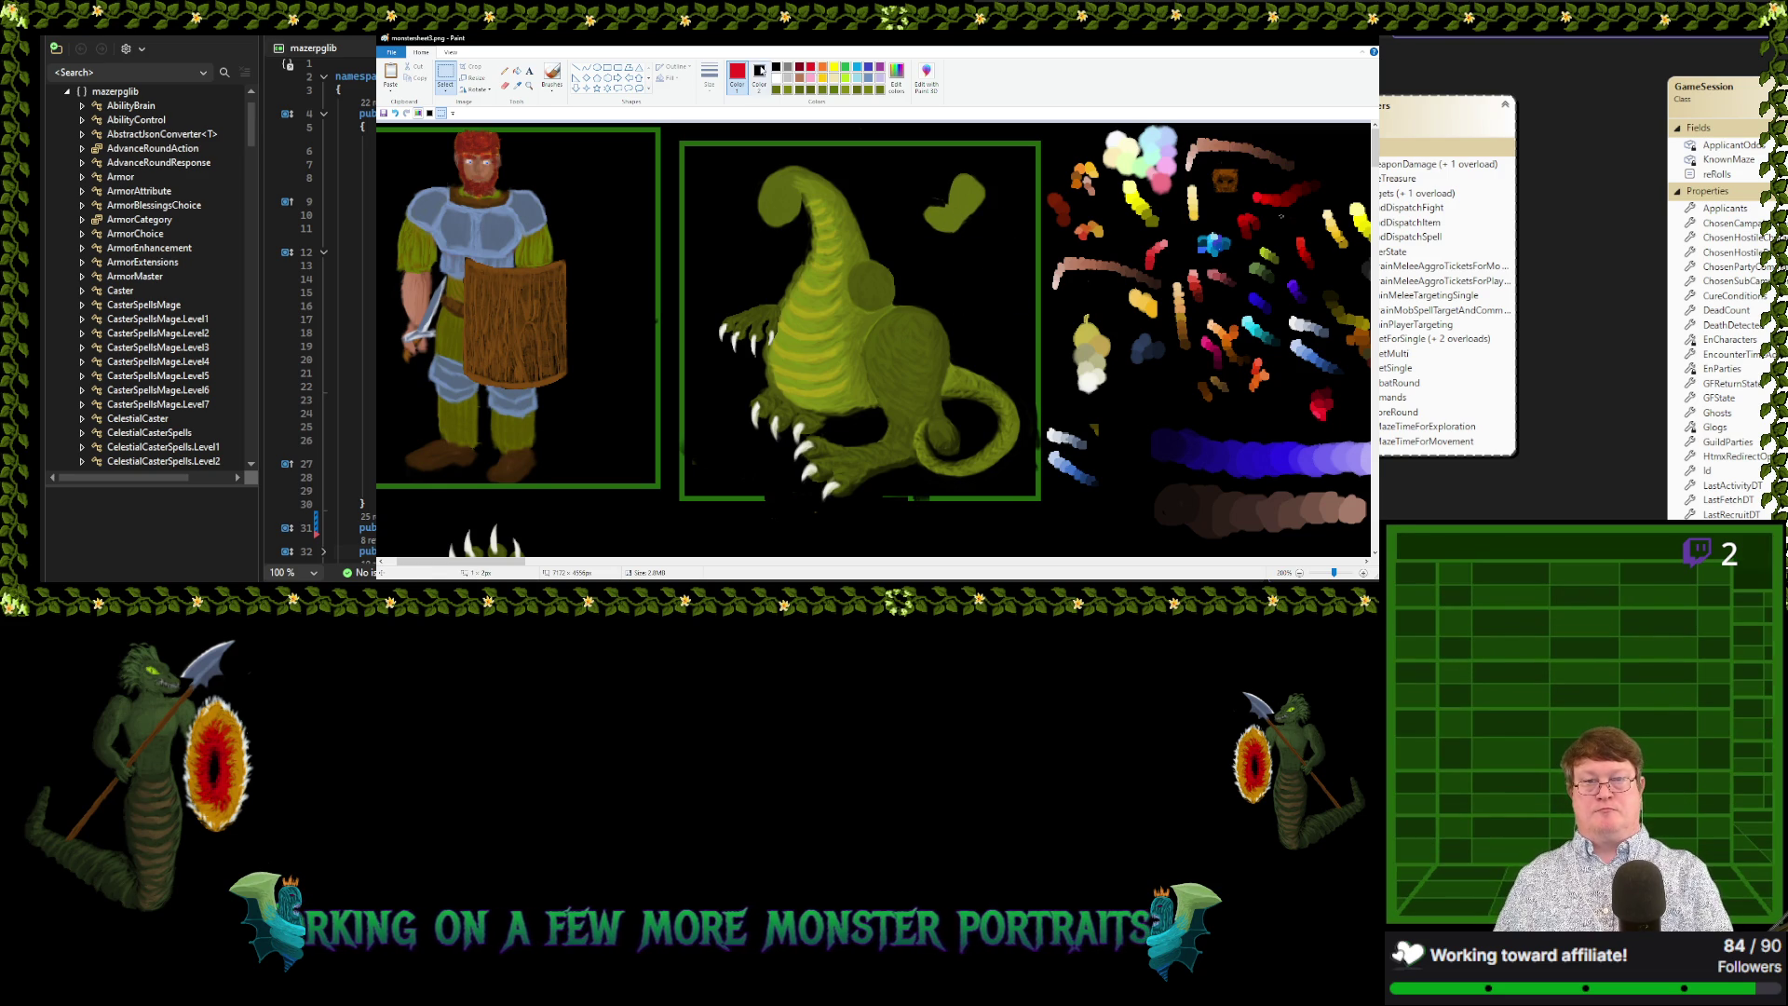
left_click(760, 75)
left_click(822, 67)
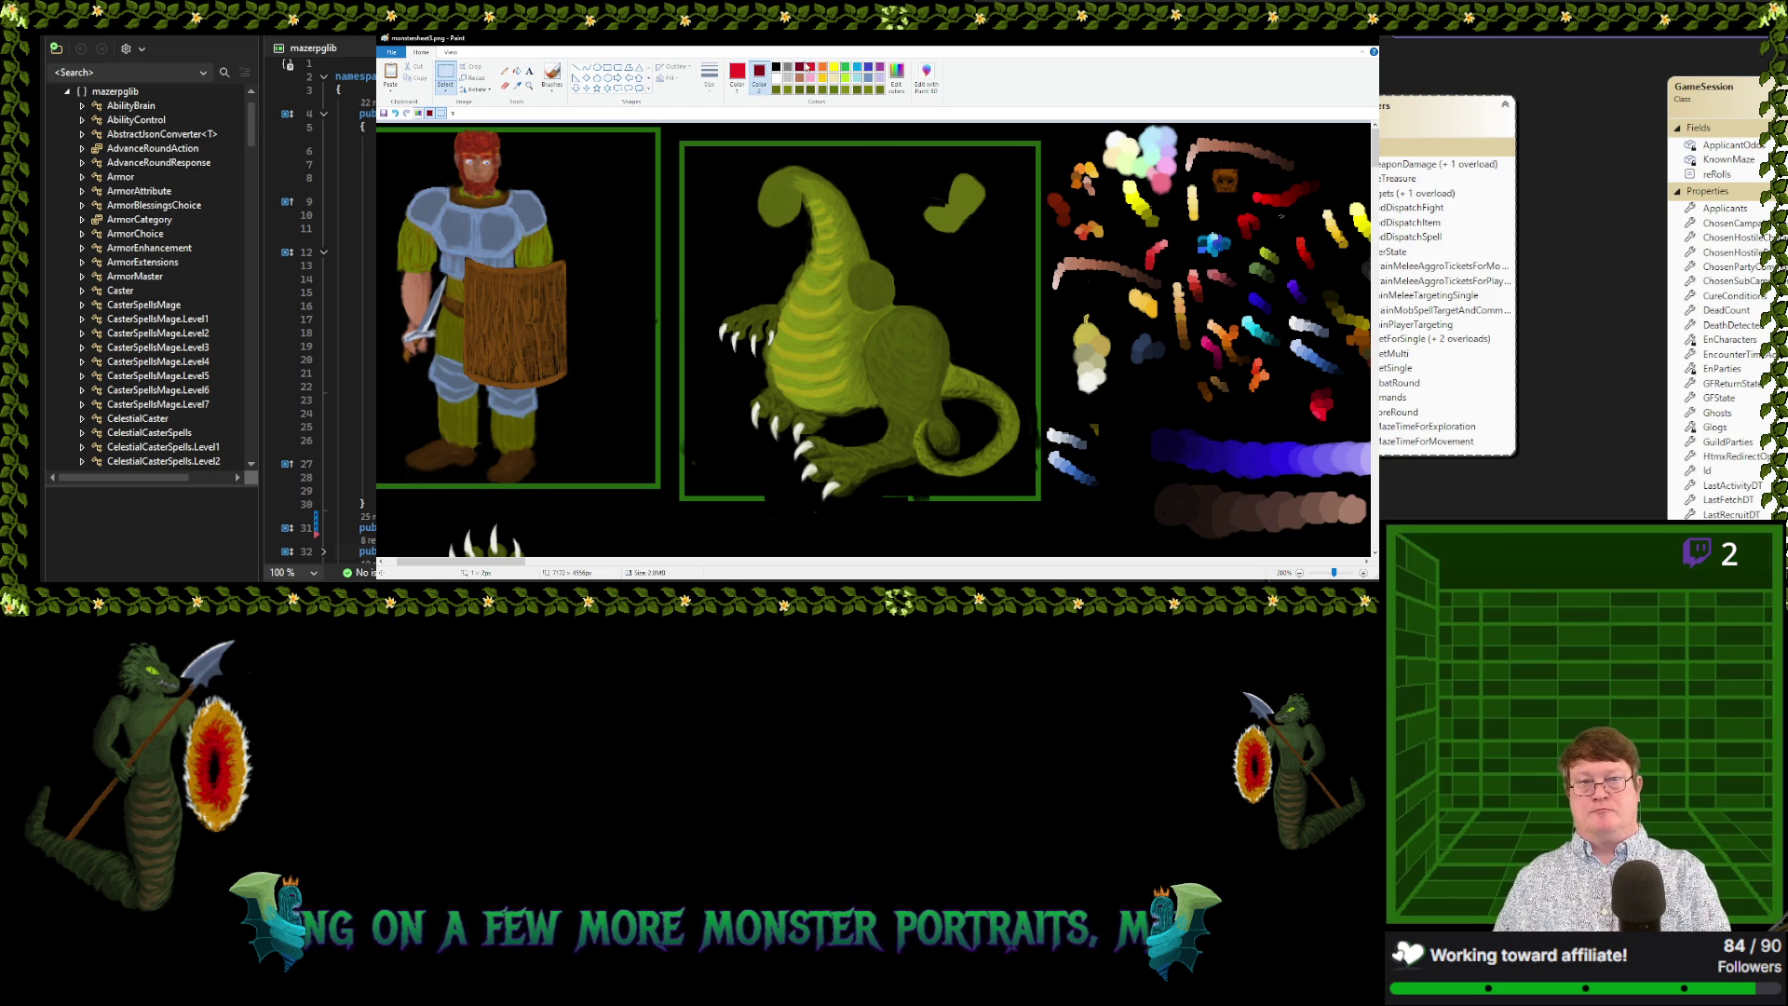
left_click(810, 68)
left_click(516, 70)
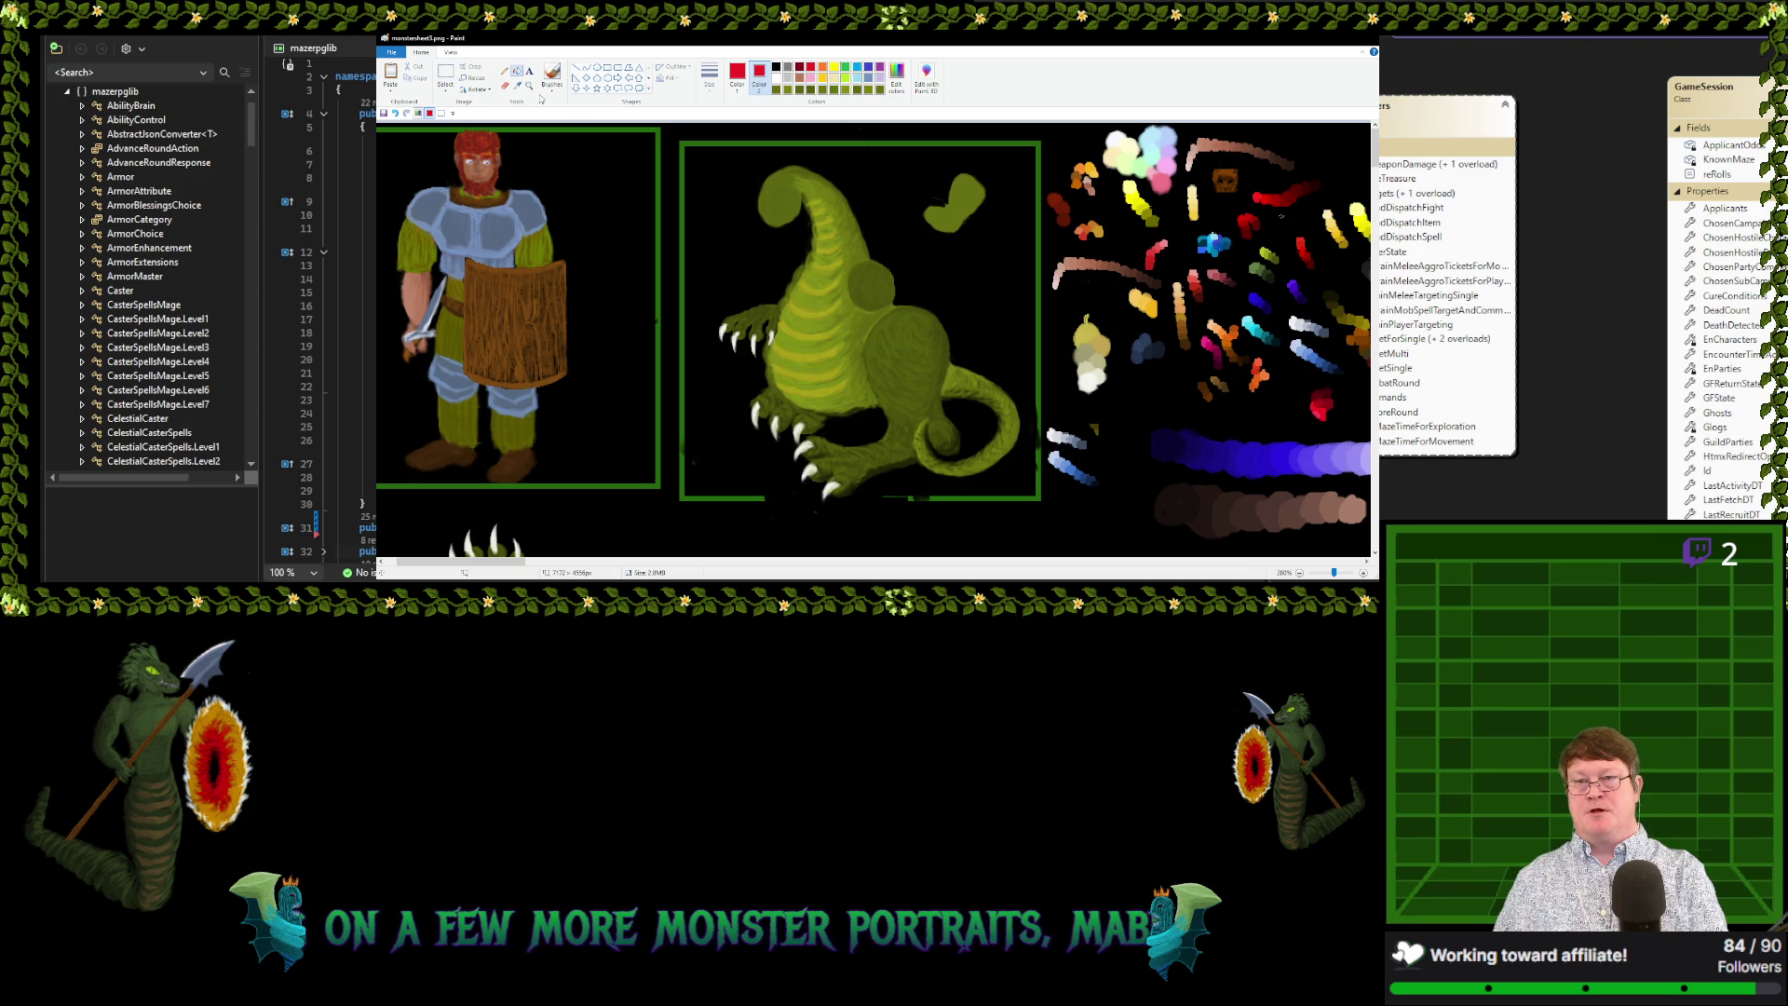
left_click(606, 67)
left_click_drag(906, 160, 1004, 249)
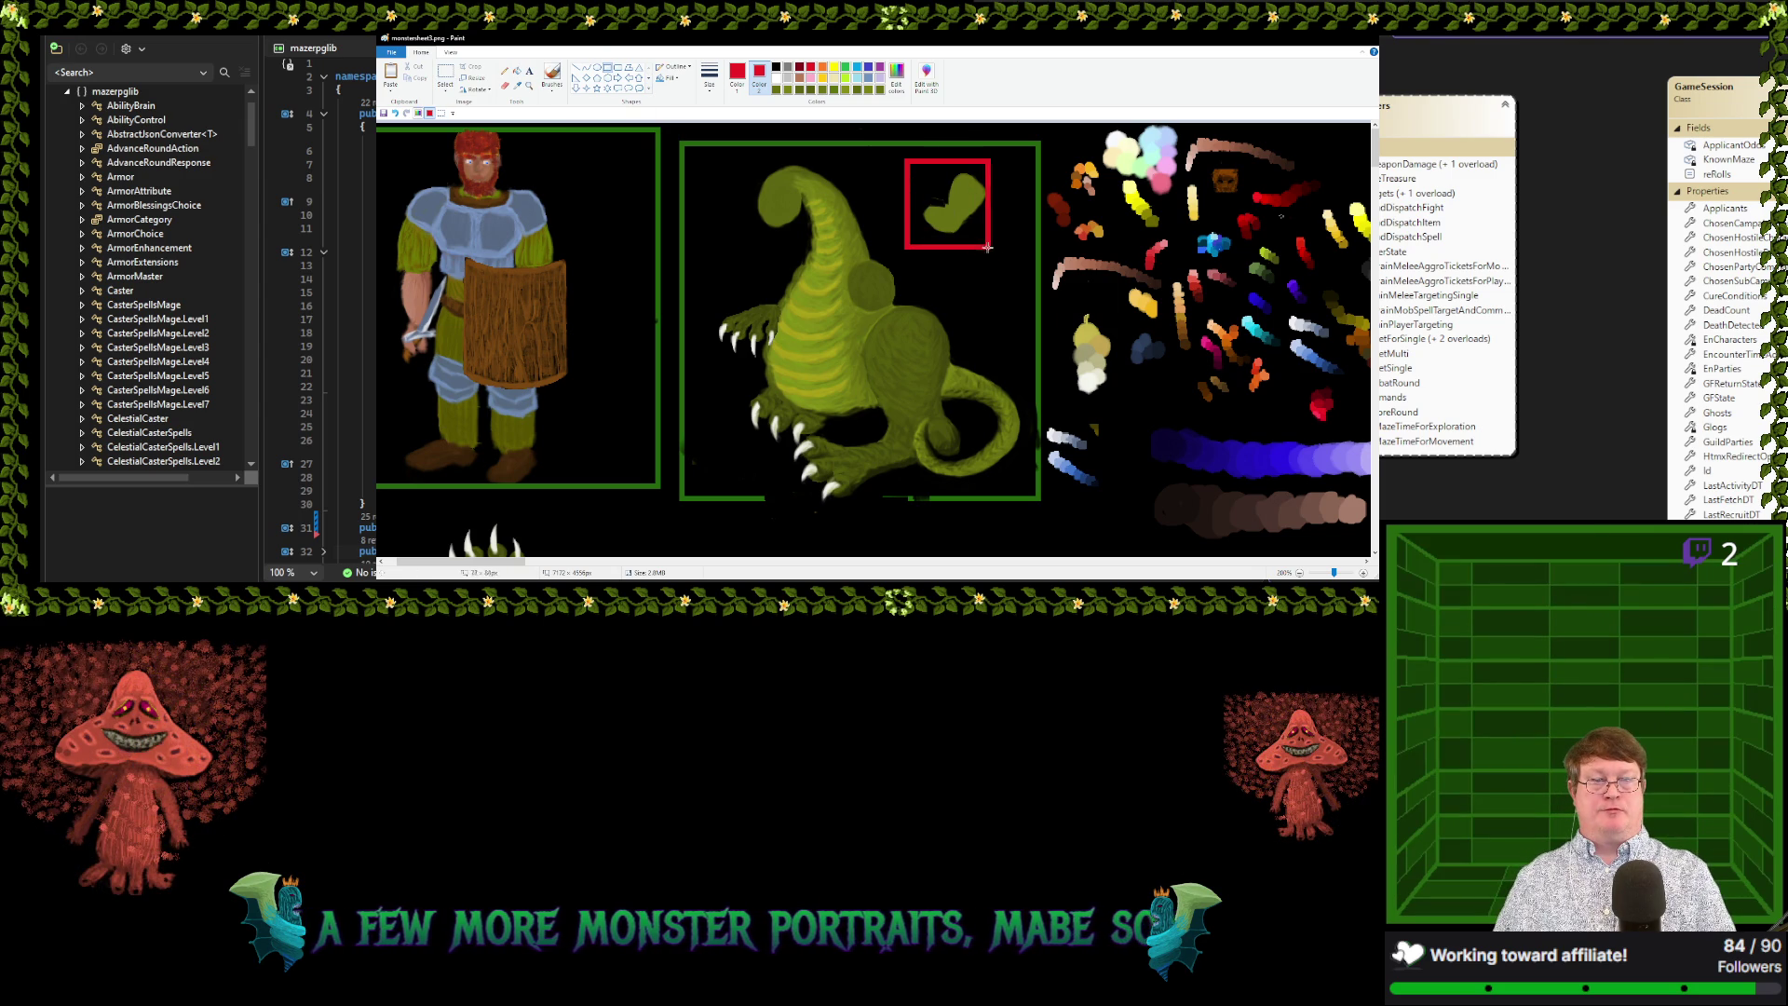
left_click(517, 71)
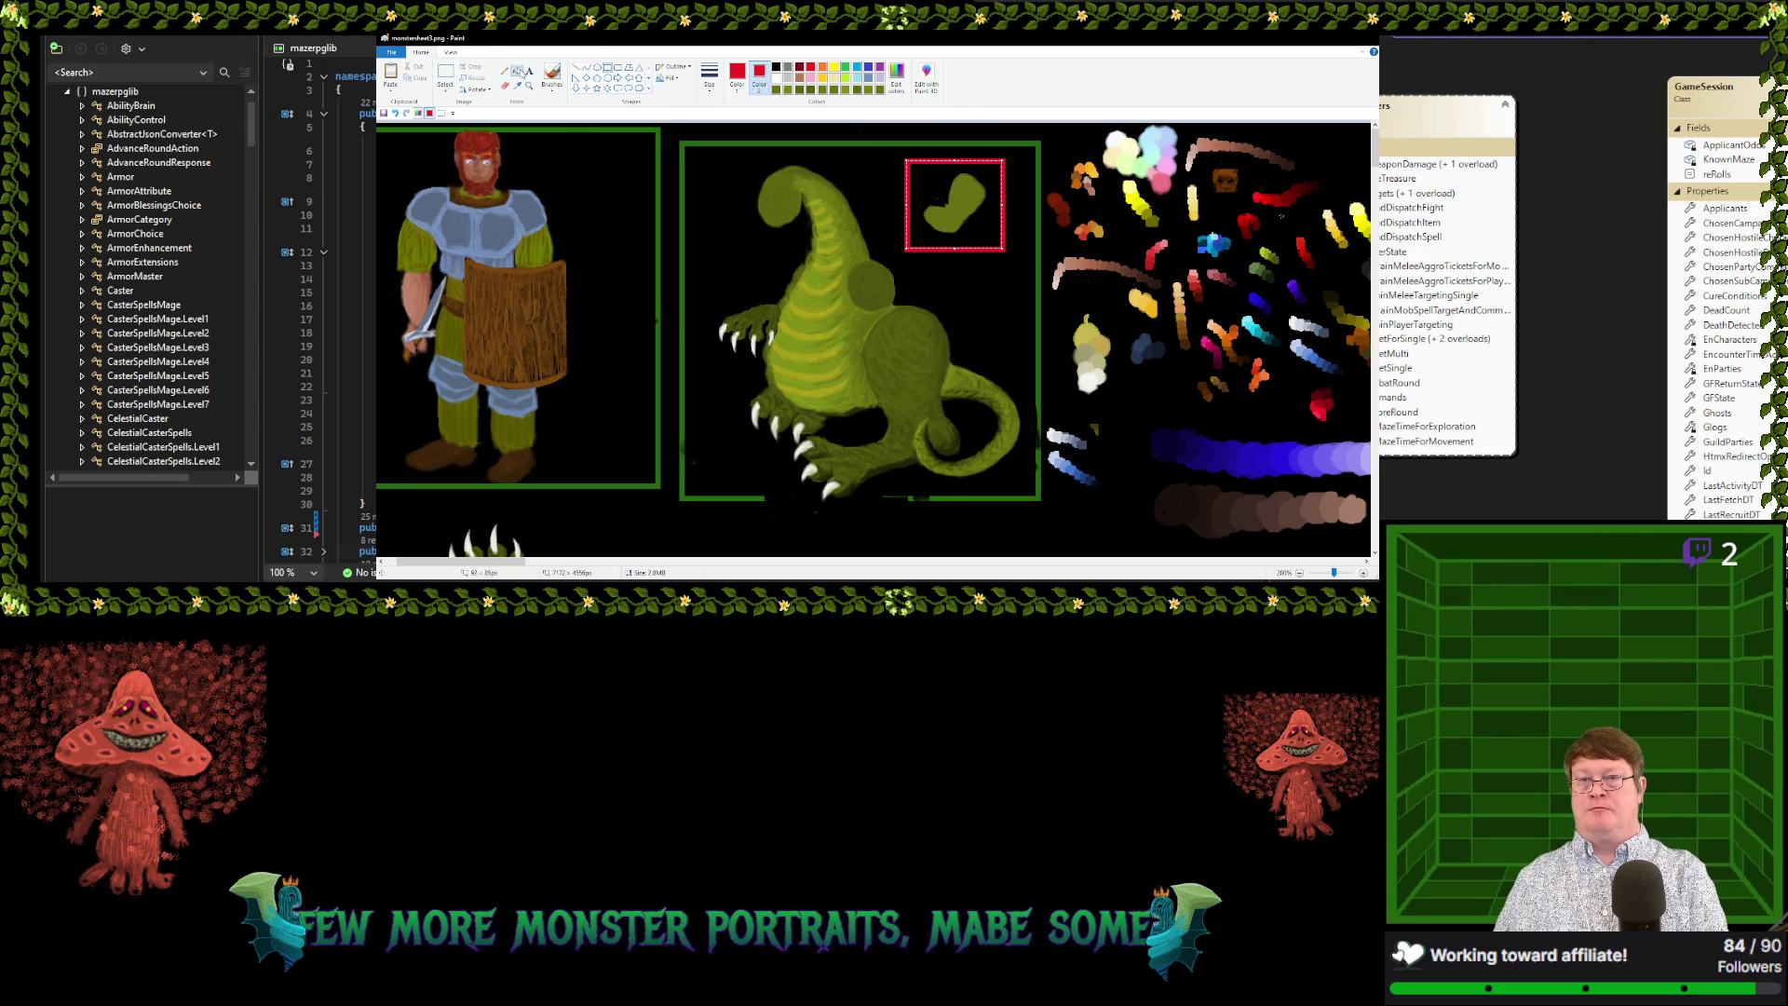
left_click(949, 189)
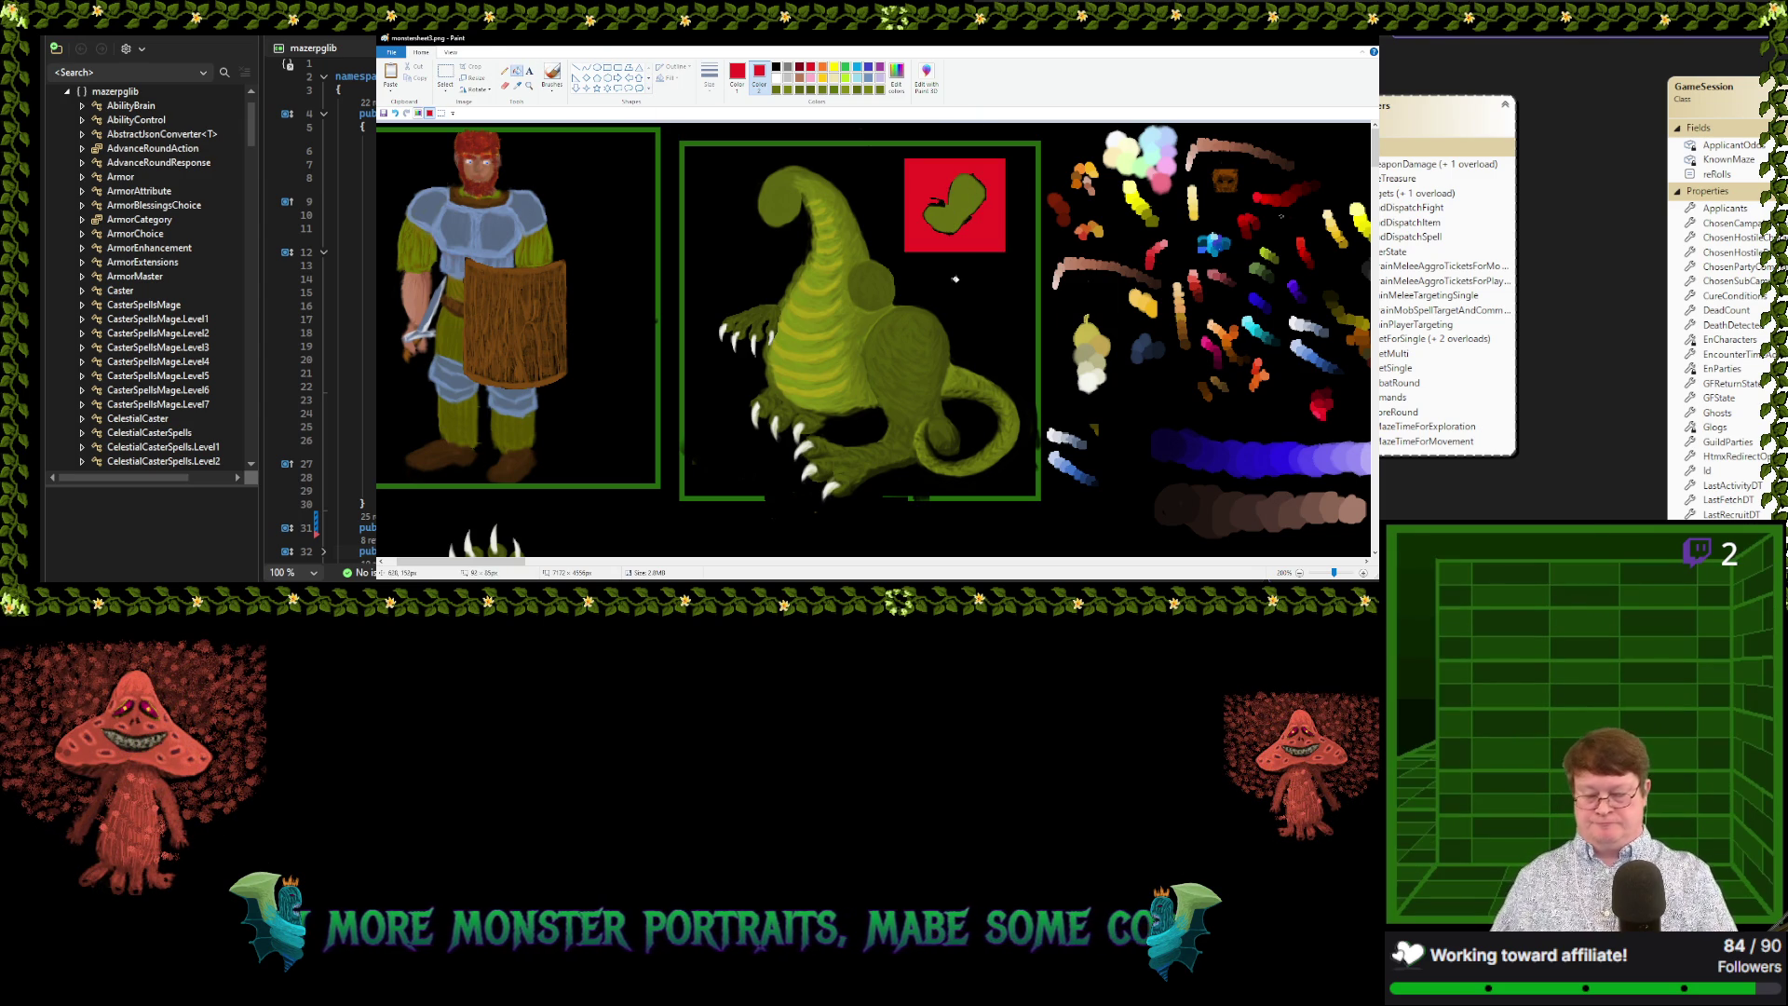
Erase the stray black hook on the blob's edge, undoing an accidental erase
scroll(743, 412, "up", 1)
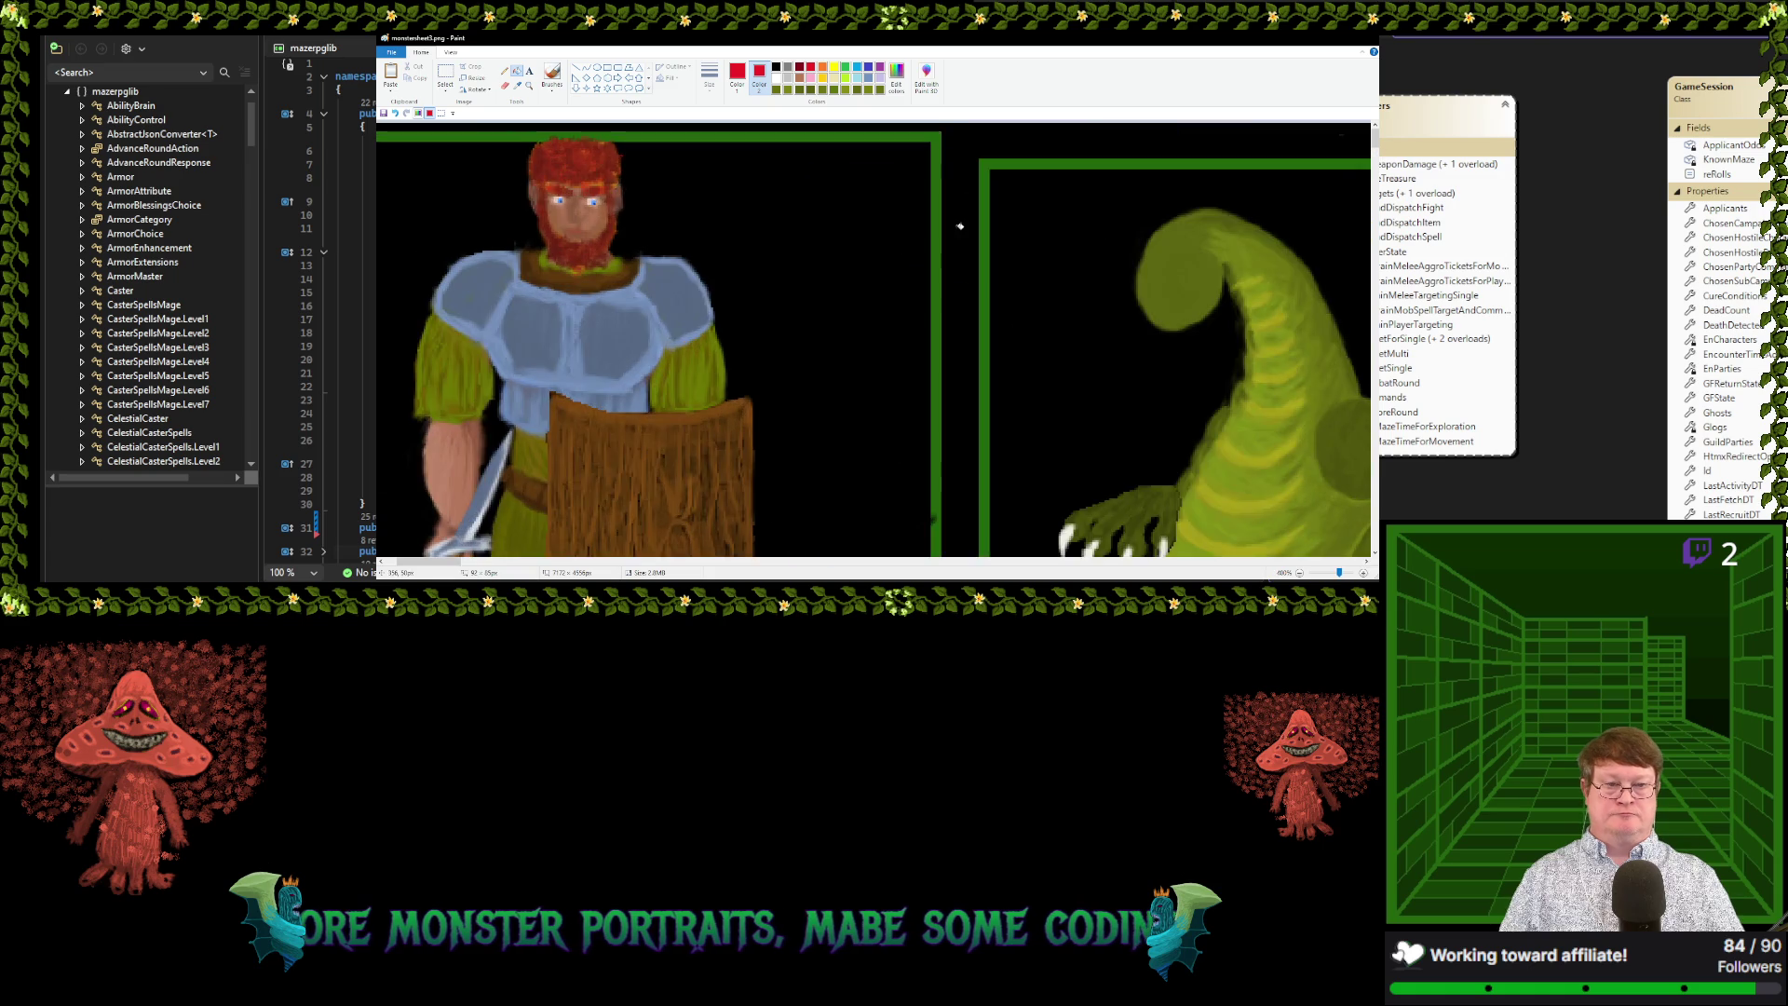
scroll(743, 412, "up", 2)
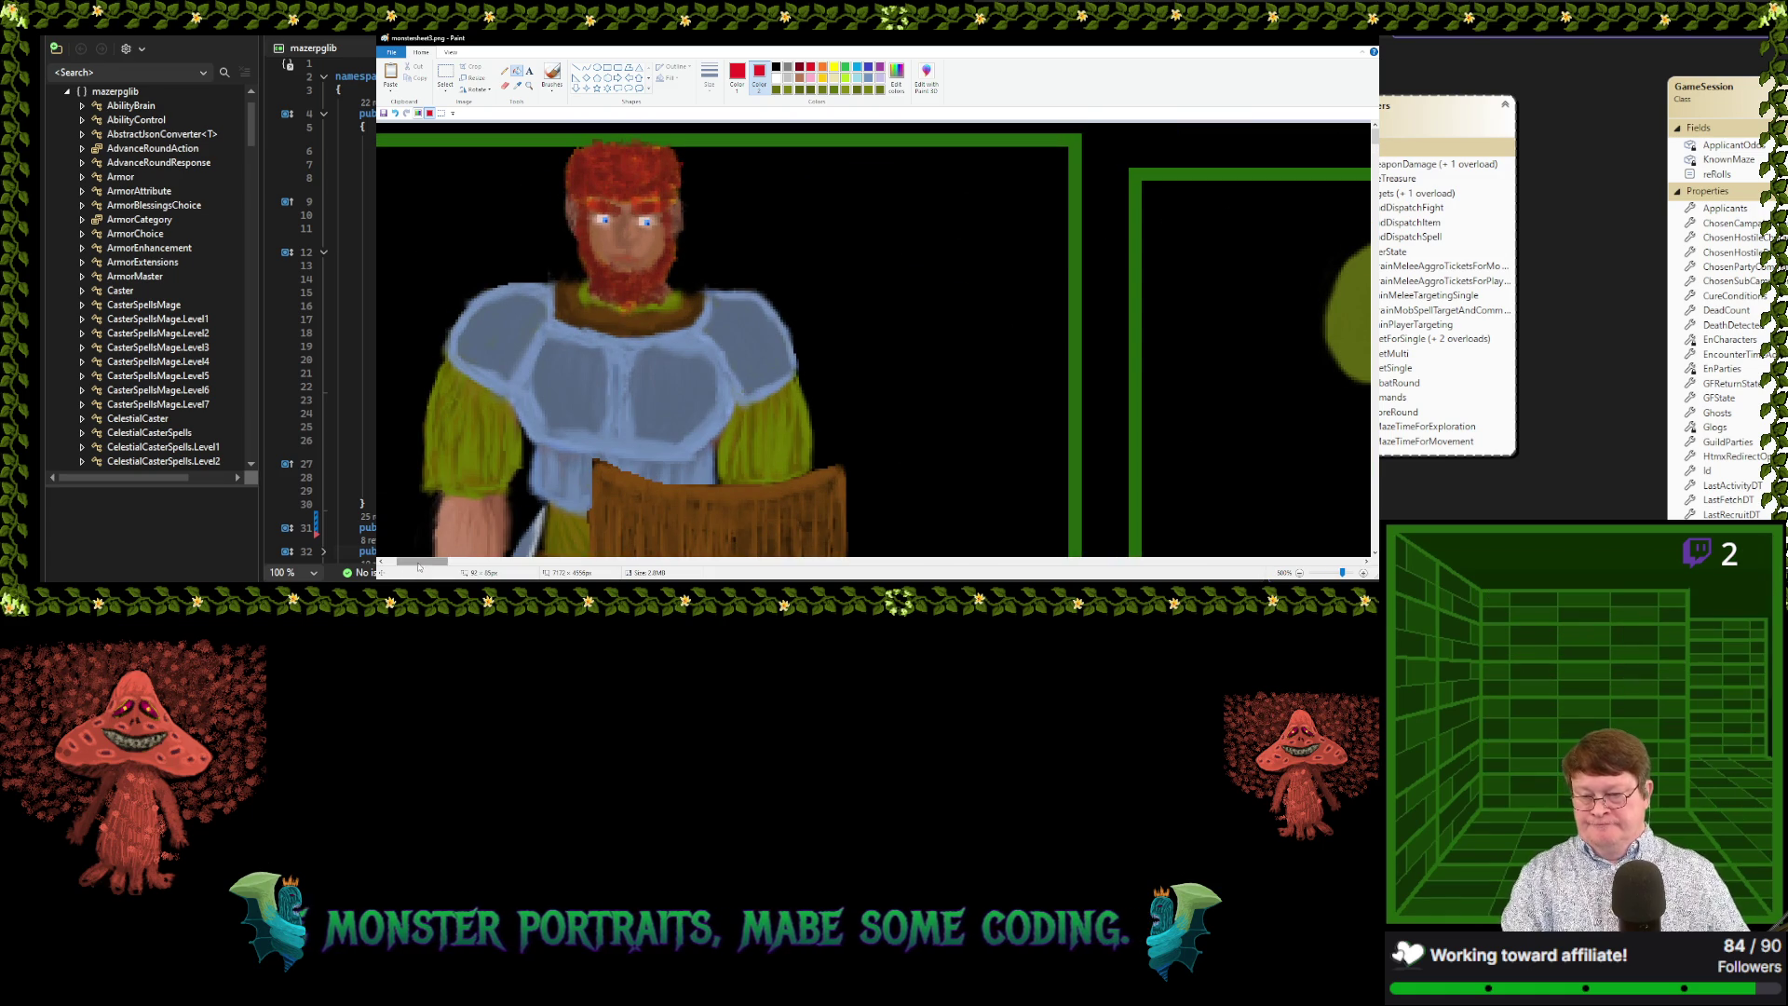
mouse_move(421, 561)
left_mouse_down()
mouse_move(496, 563)
mouse_move(475, 564)
left_mouse_up()
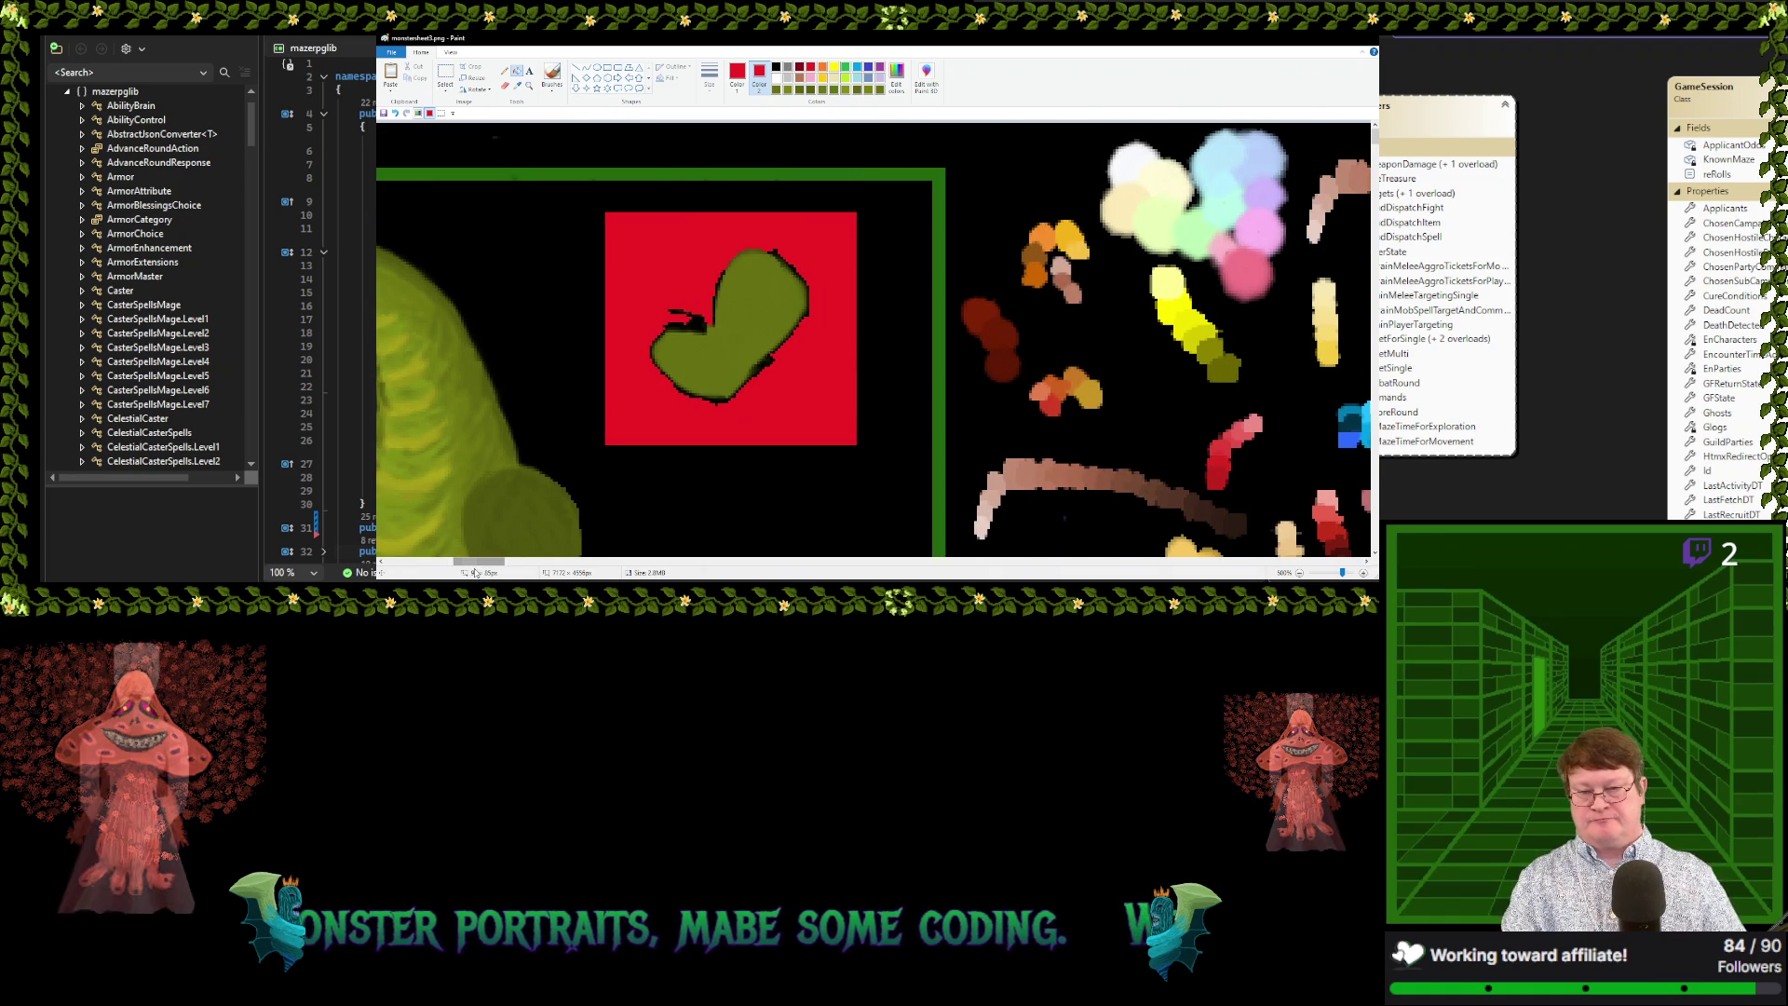
left_click(504, 86)
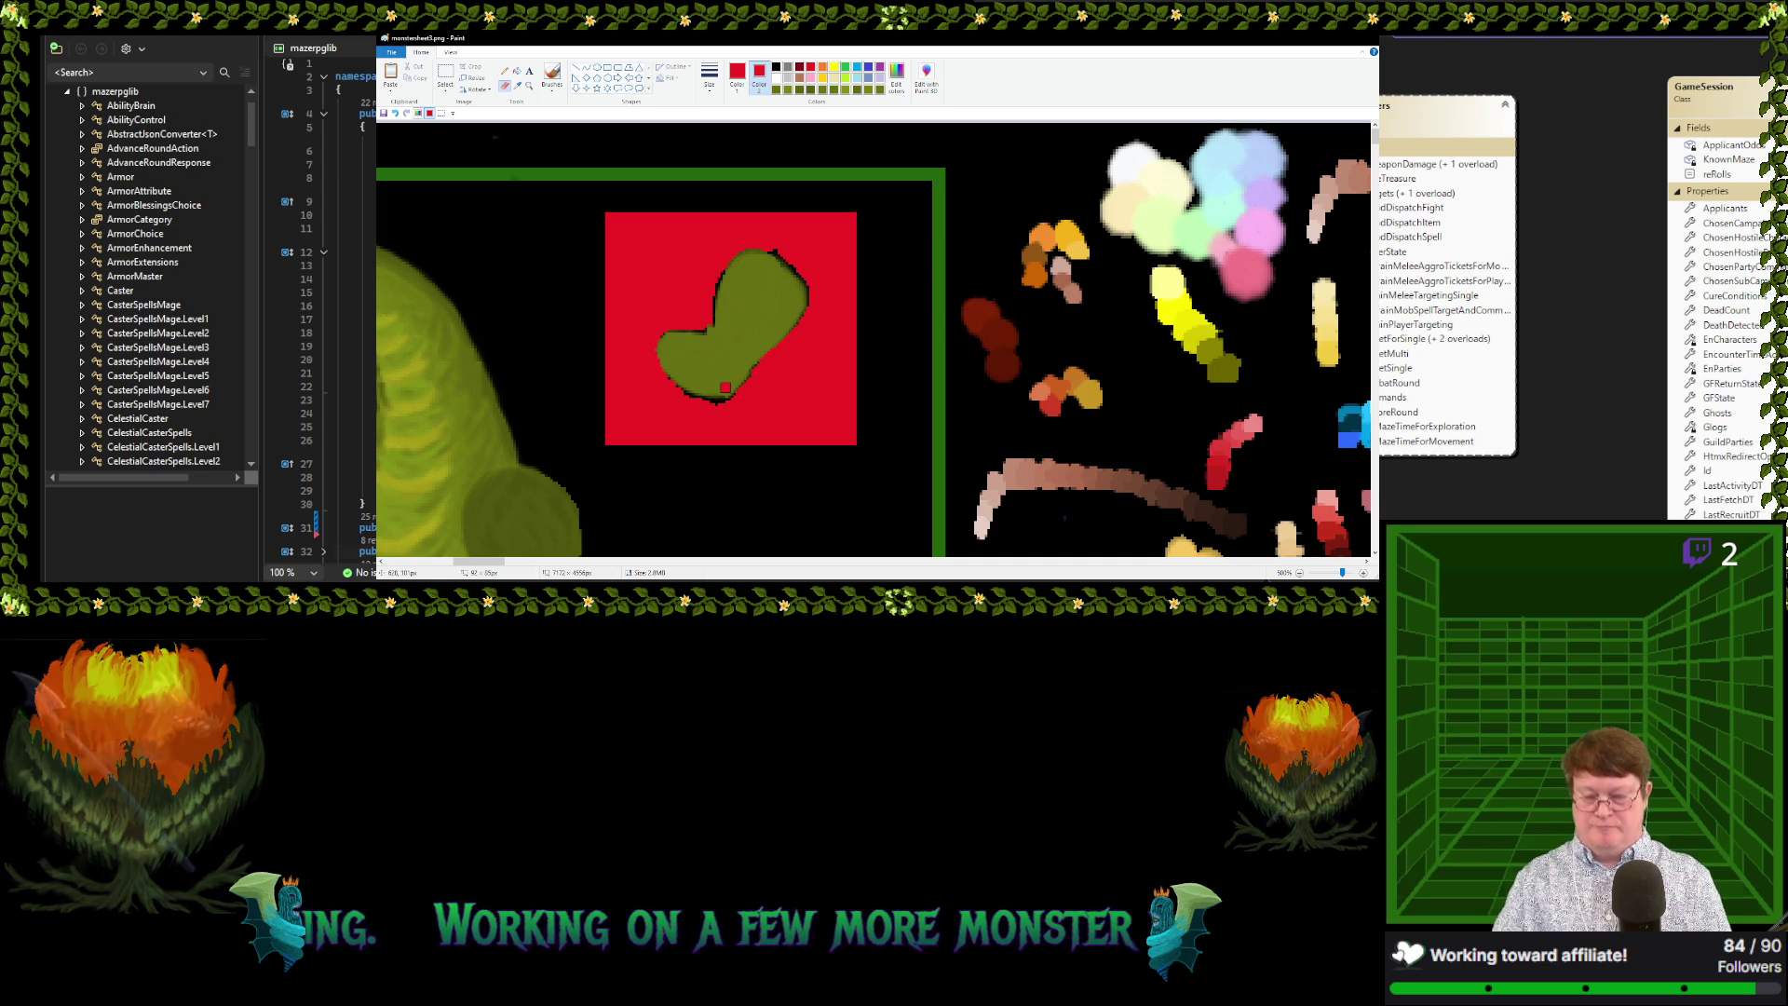
key("ctrl+z")
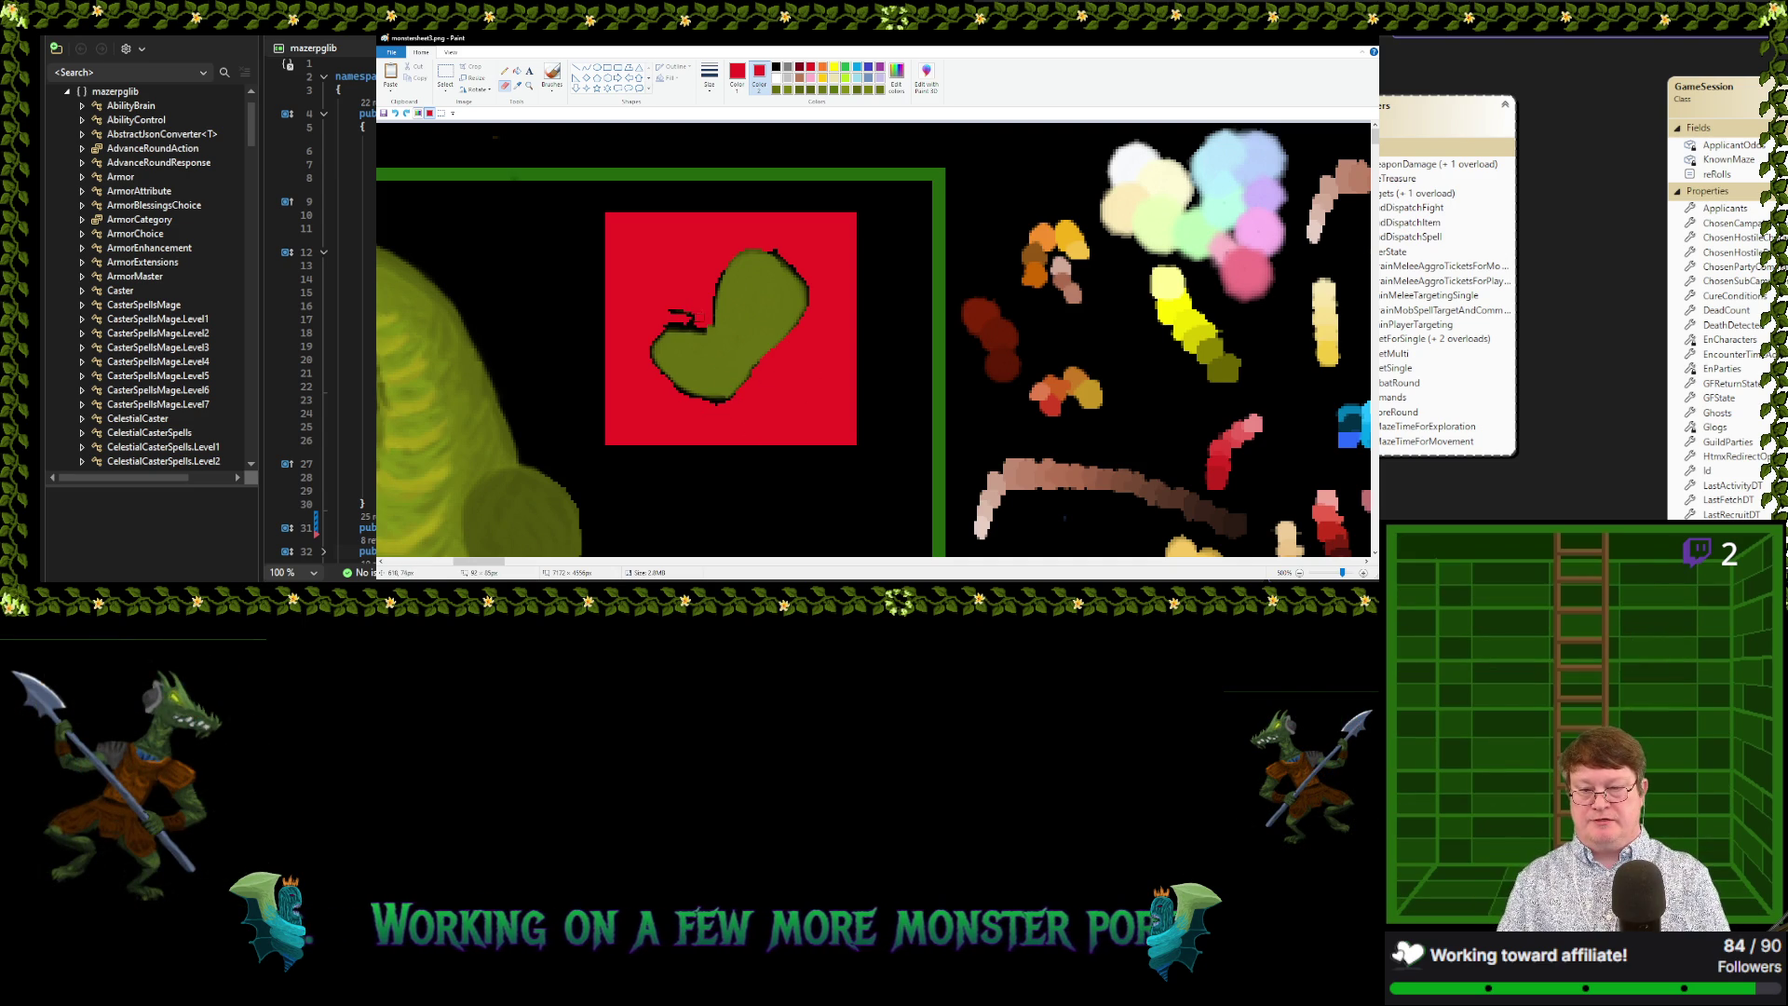
left_click(689, 316)
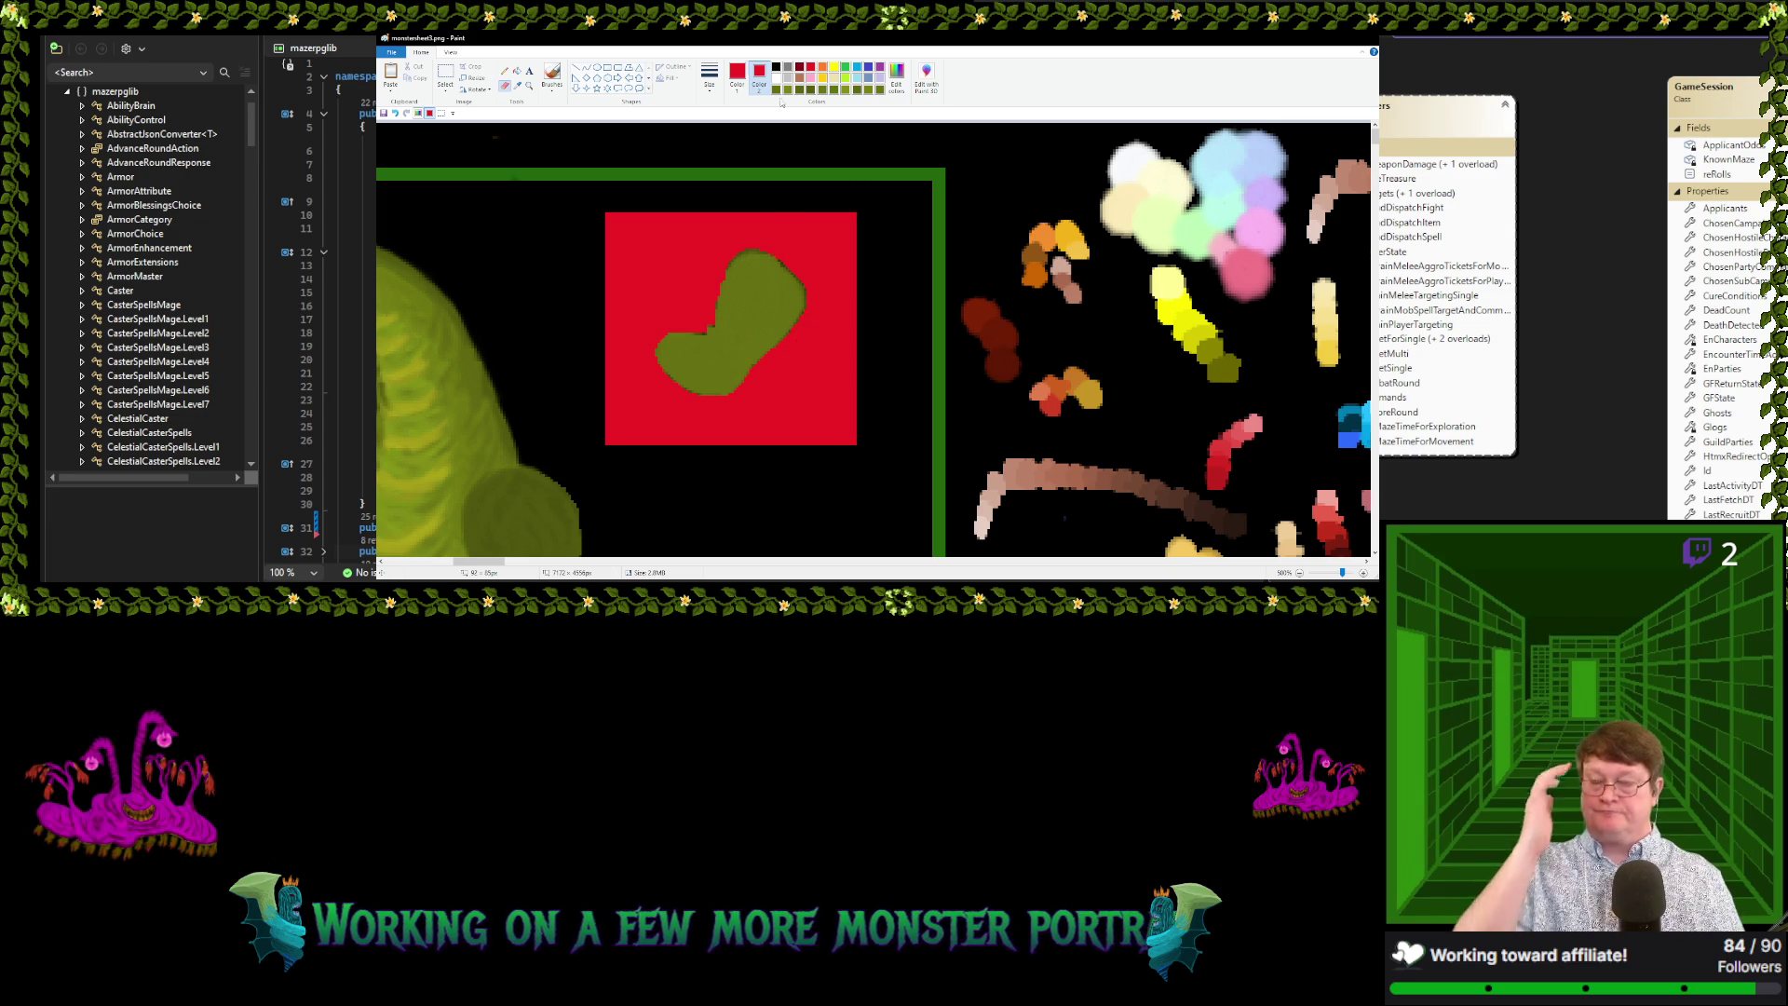
Fill the red square around the blob back to black
left_click(517, 72)
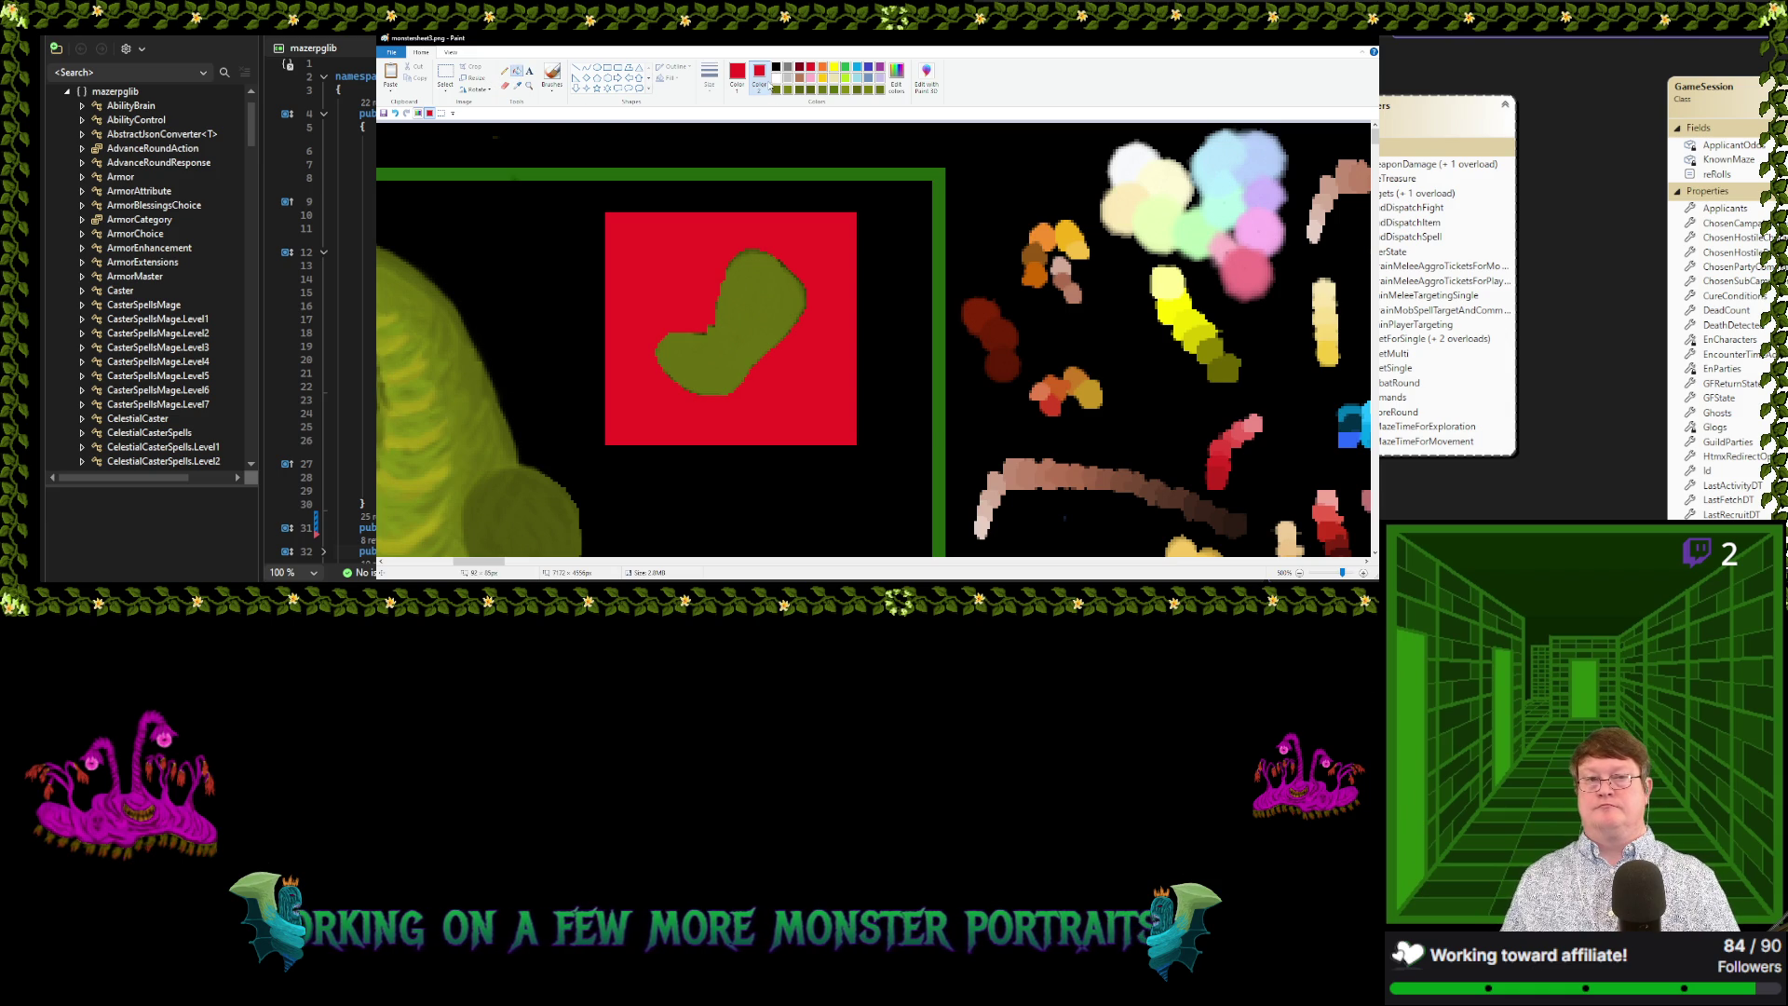
left_click(736, 75)
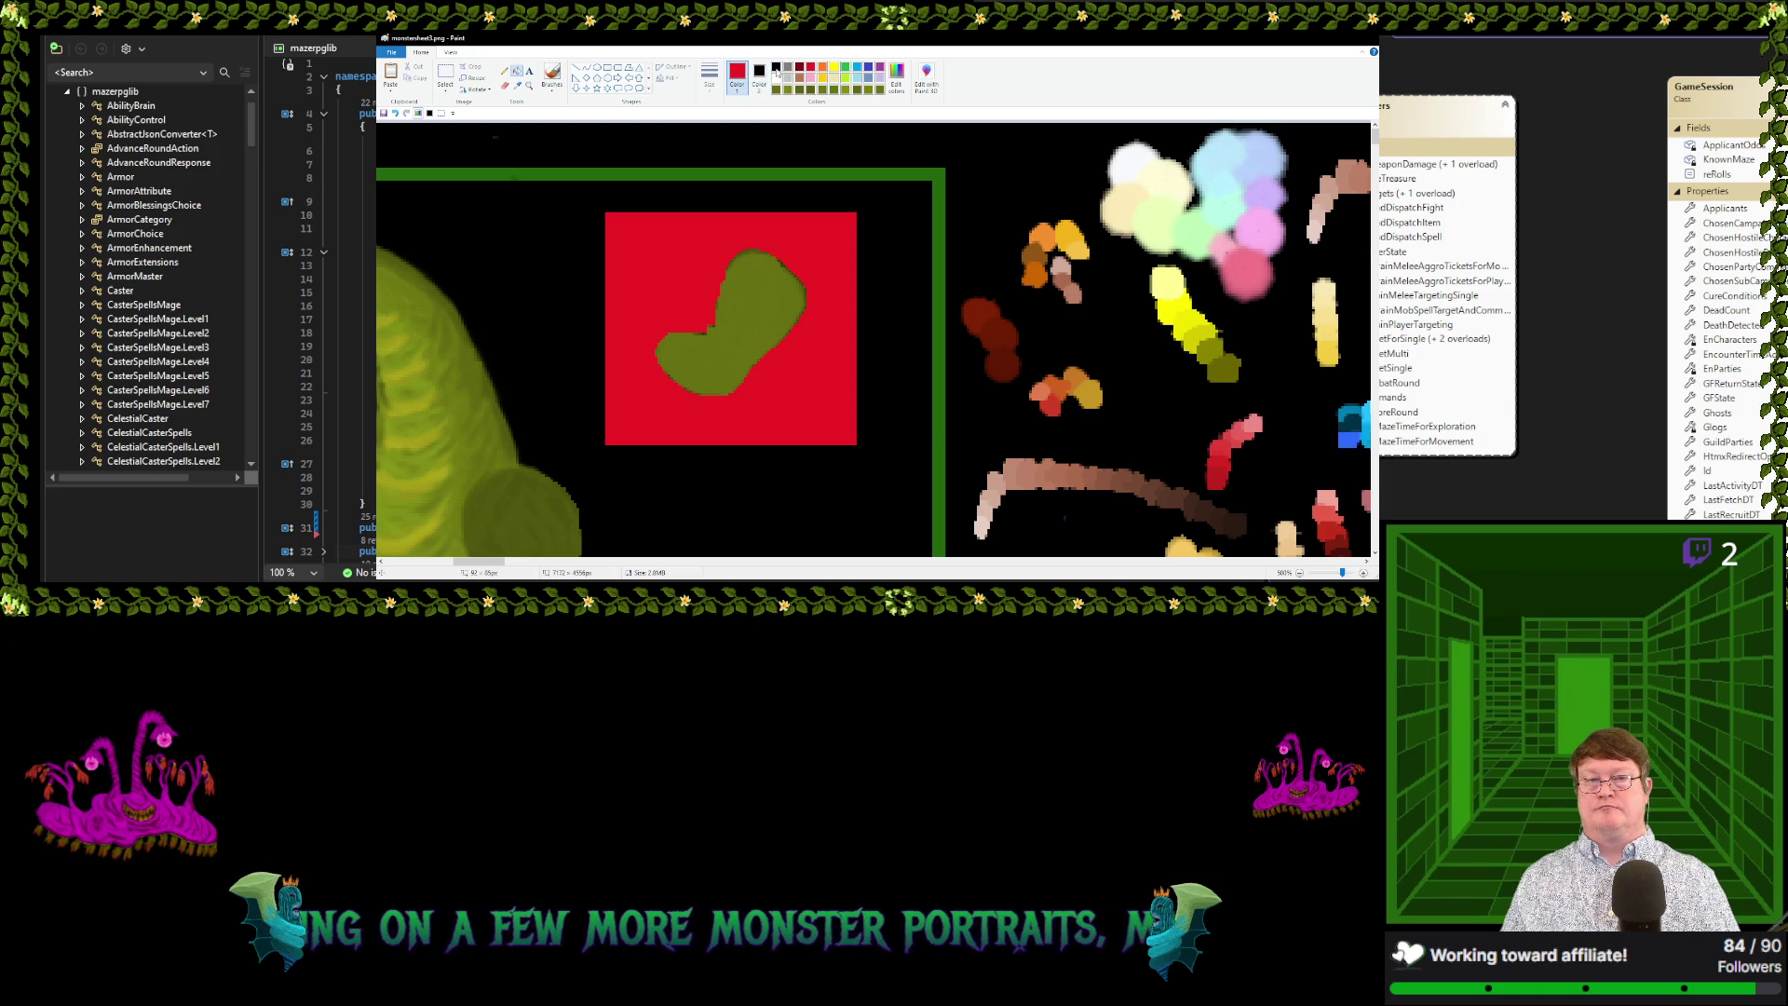
left_click(775, 67)
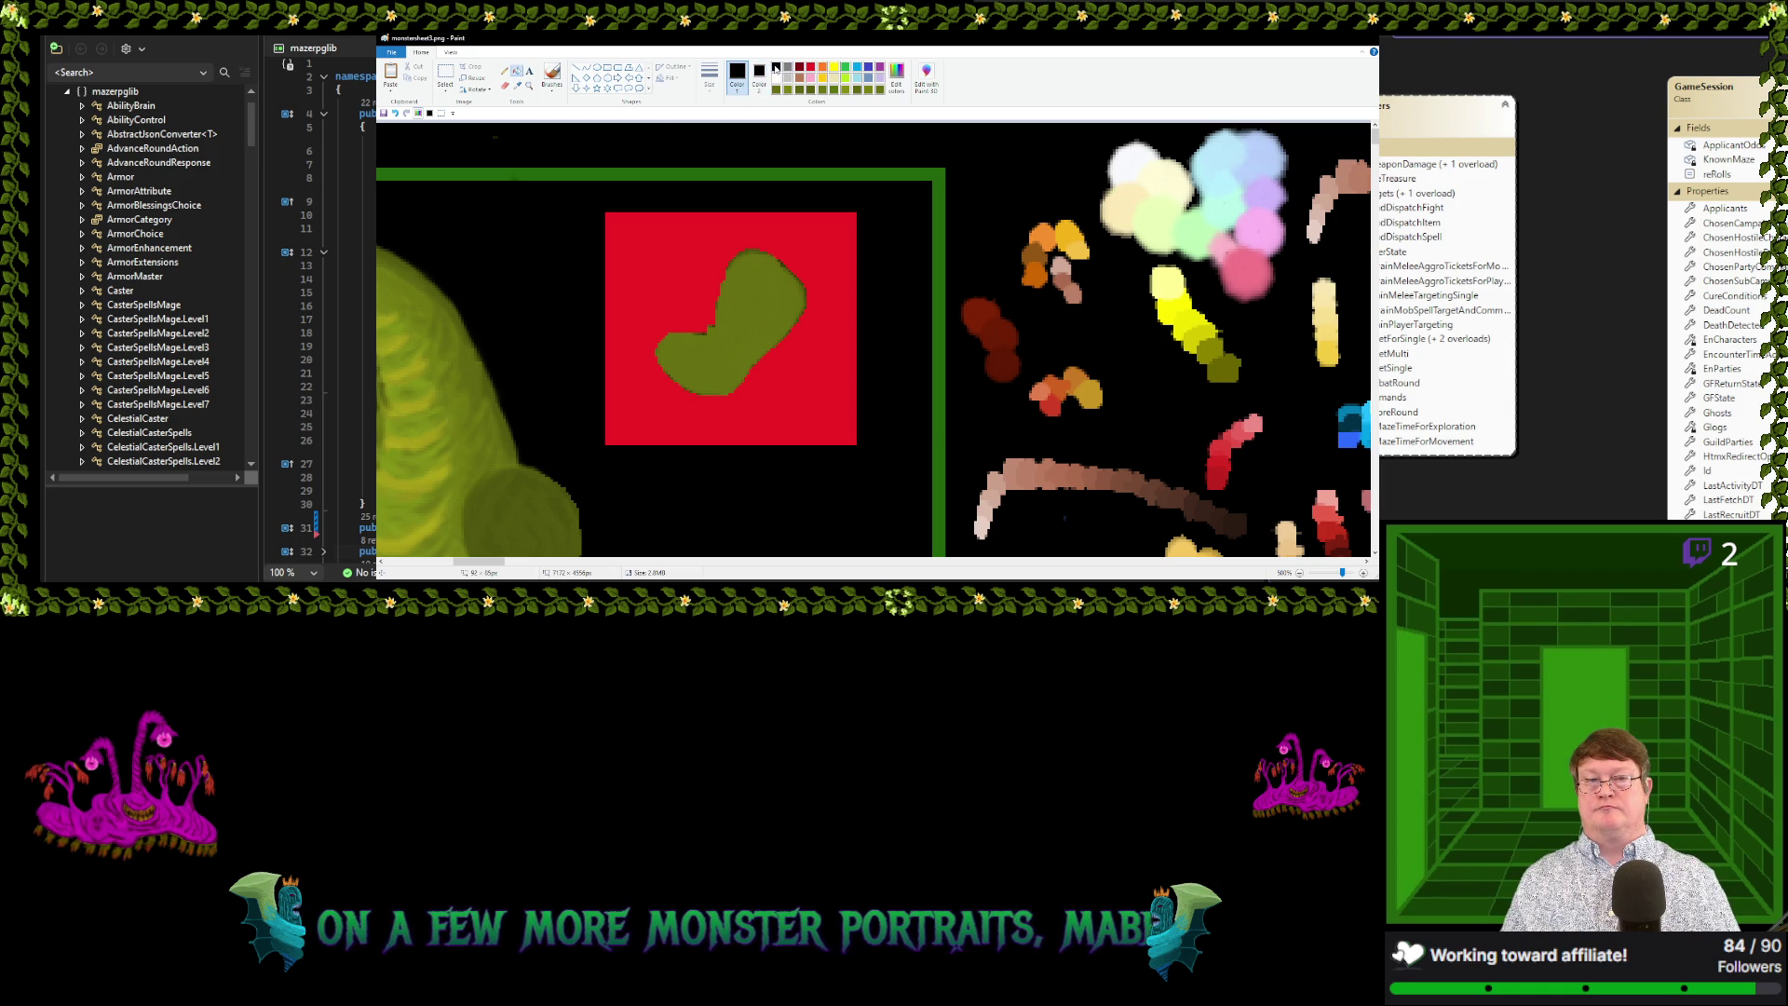
left_click(516, 72)
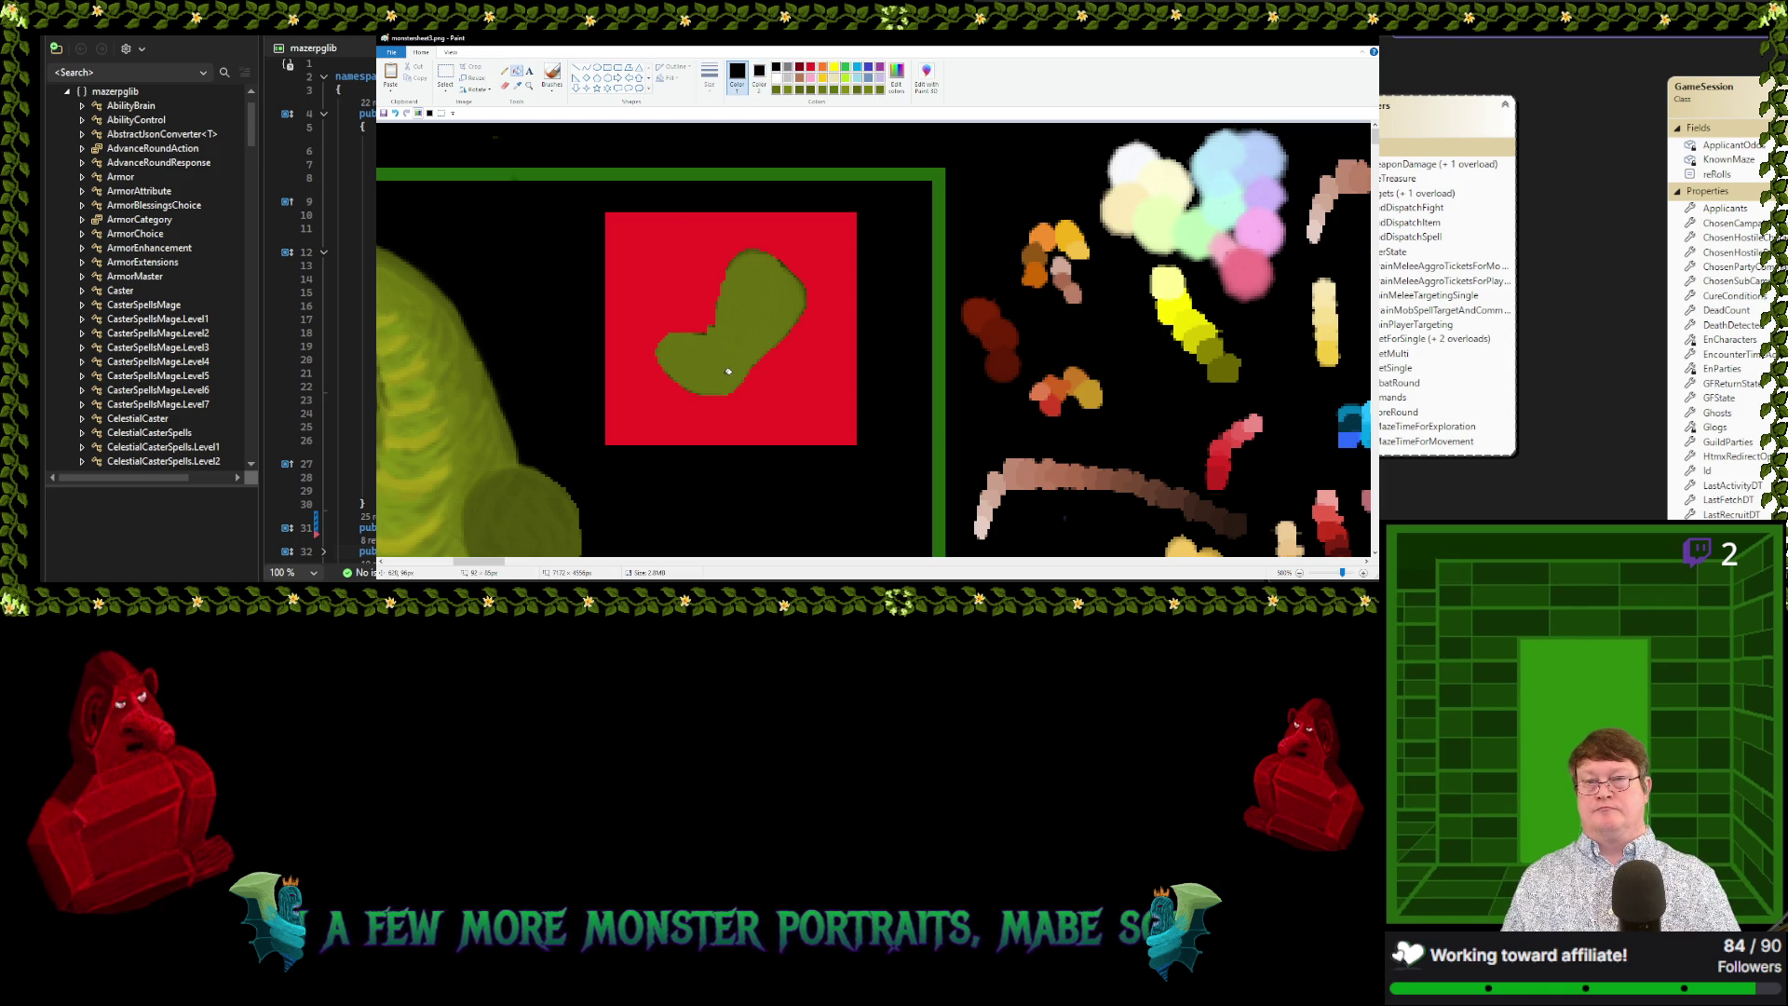
left_click(667, 290)
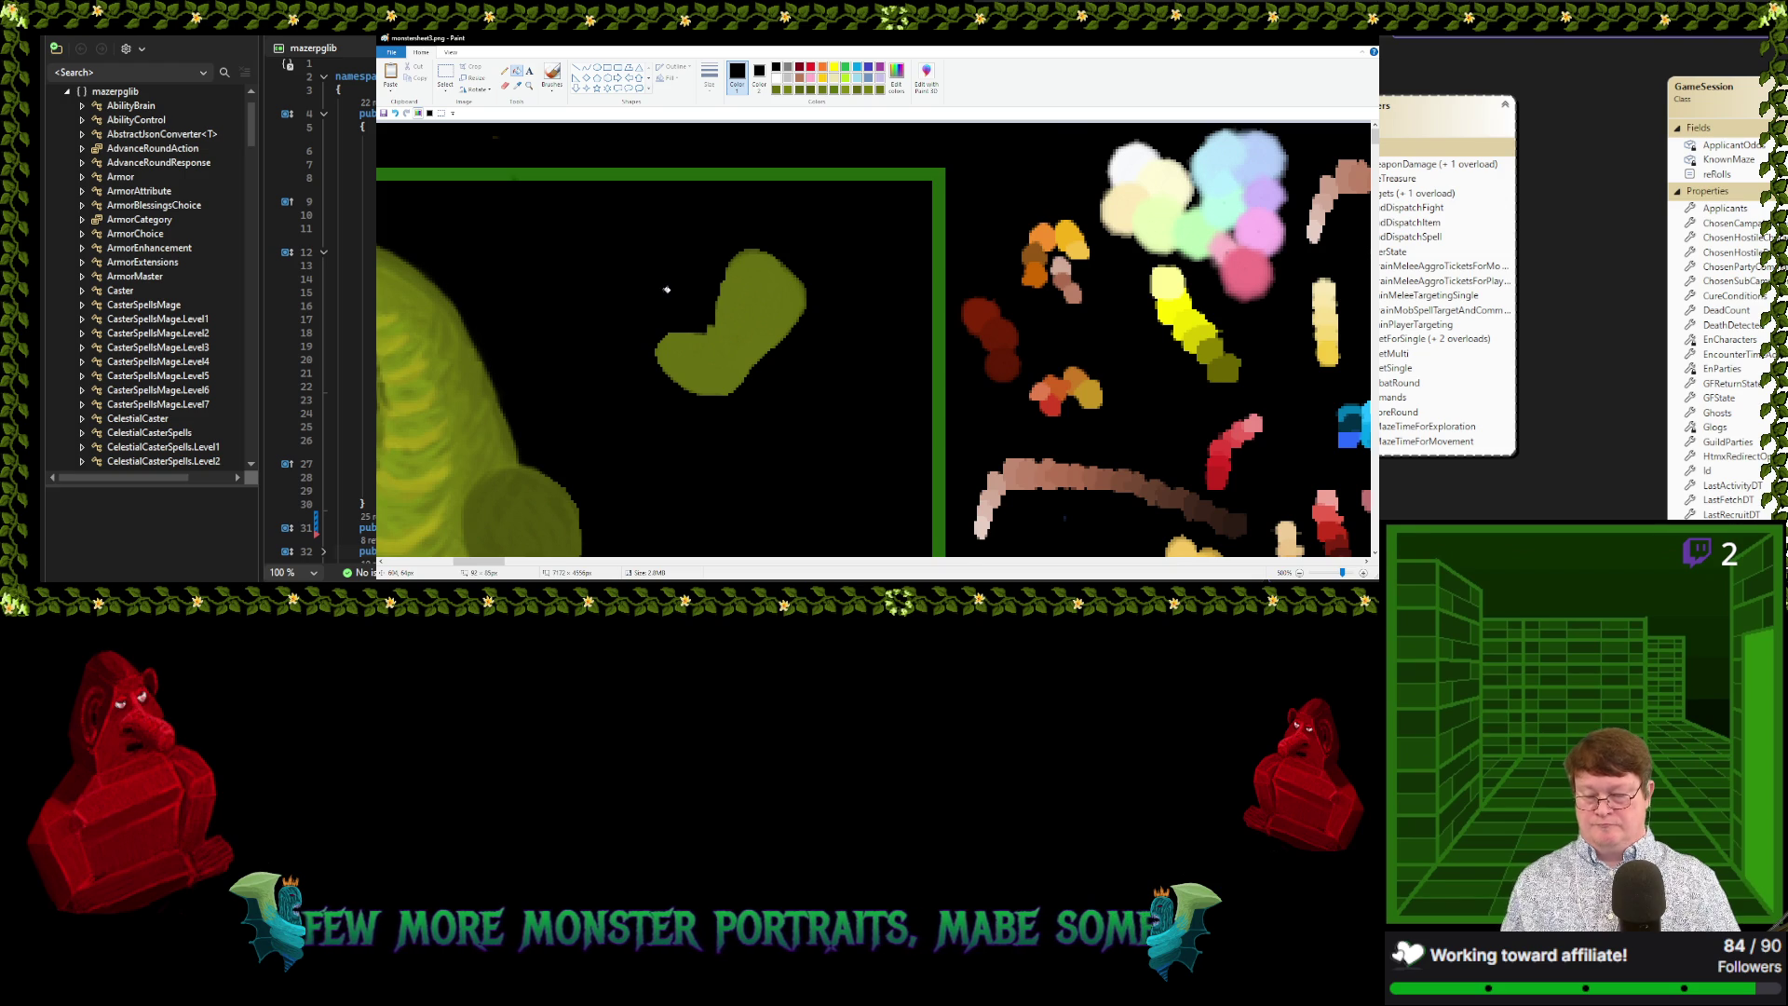
Select the green blob and move it up and right beside the dragon's shoulder
scroll(665, 289, "down", 1)
left_click(442, 113)
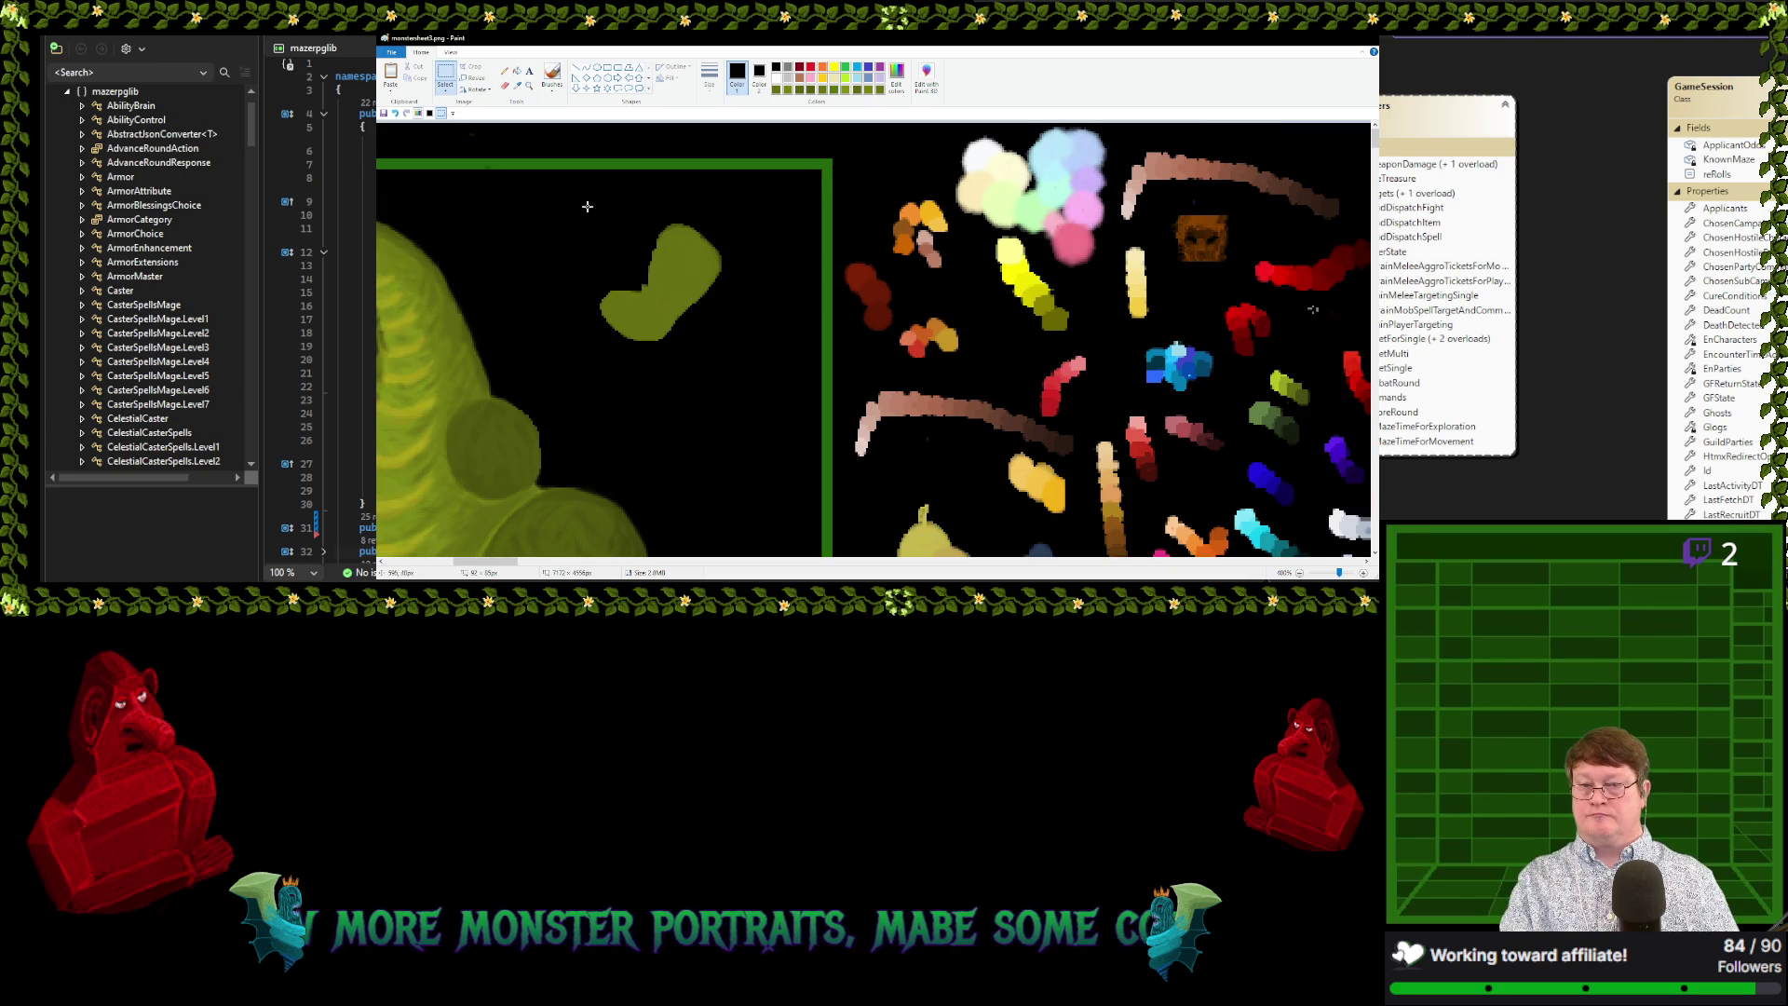
left_click_drag(570, 195, 736, 365)
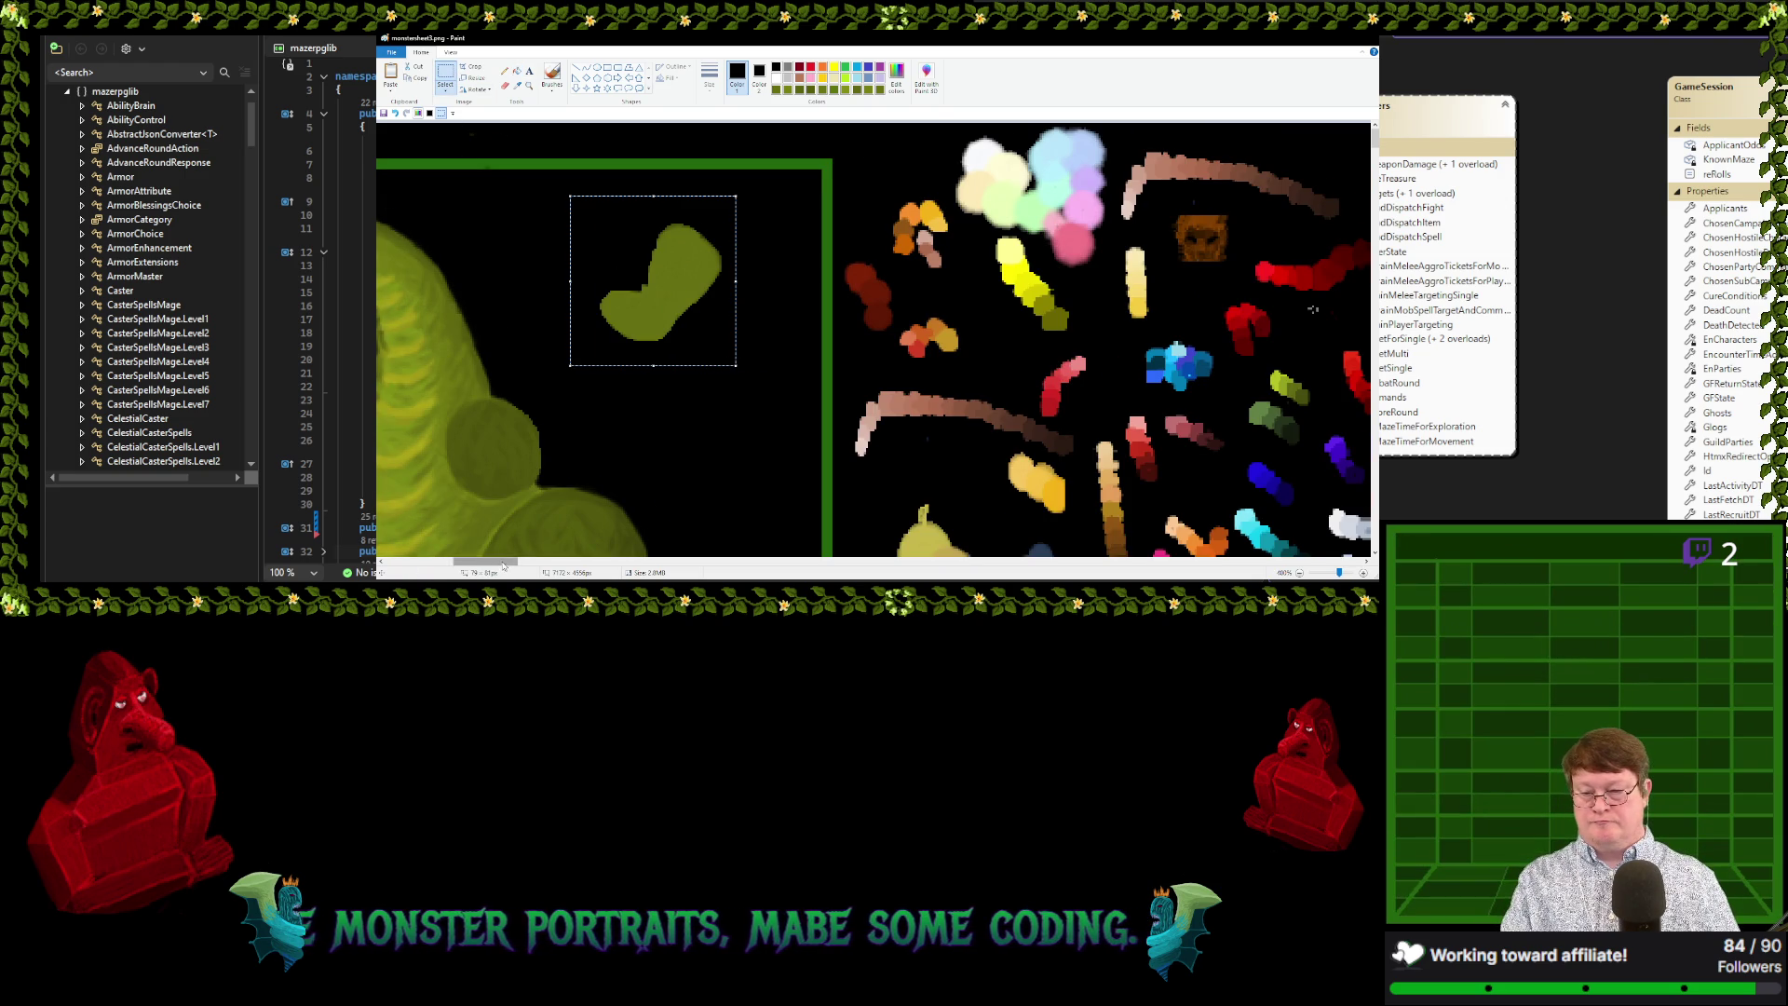
left_click_drag(505, 562, 477, 563)
scroll(934, 475, "down", 5)
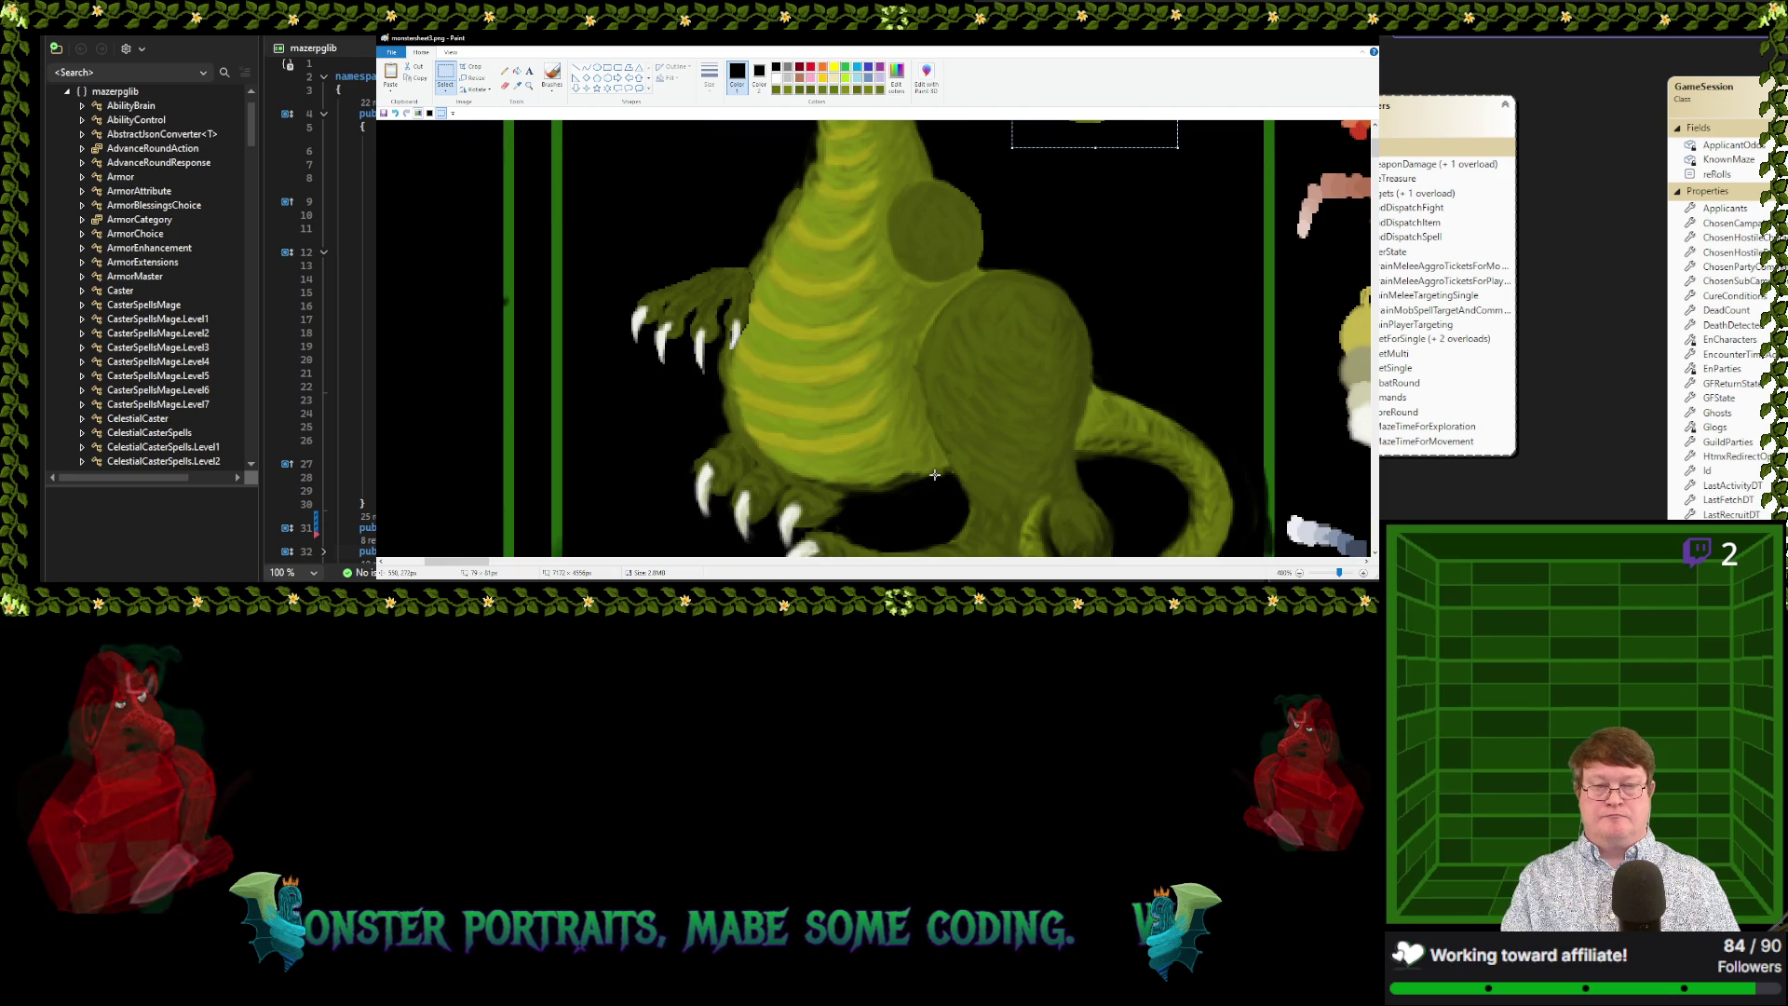
left_click_drag(1095, 135, 463, 281)
left_click_drag(494, 219, 917, 279)
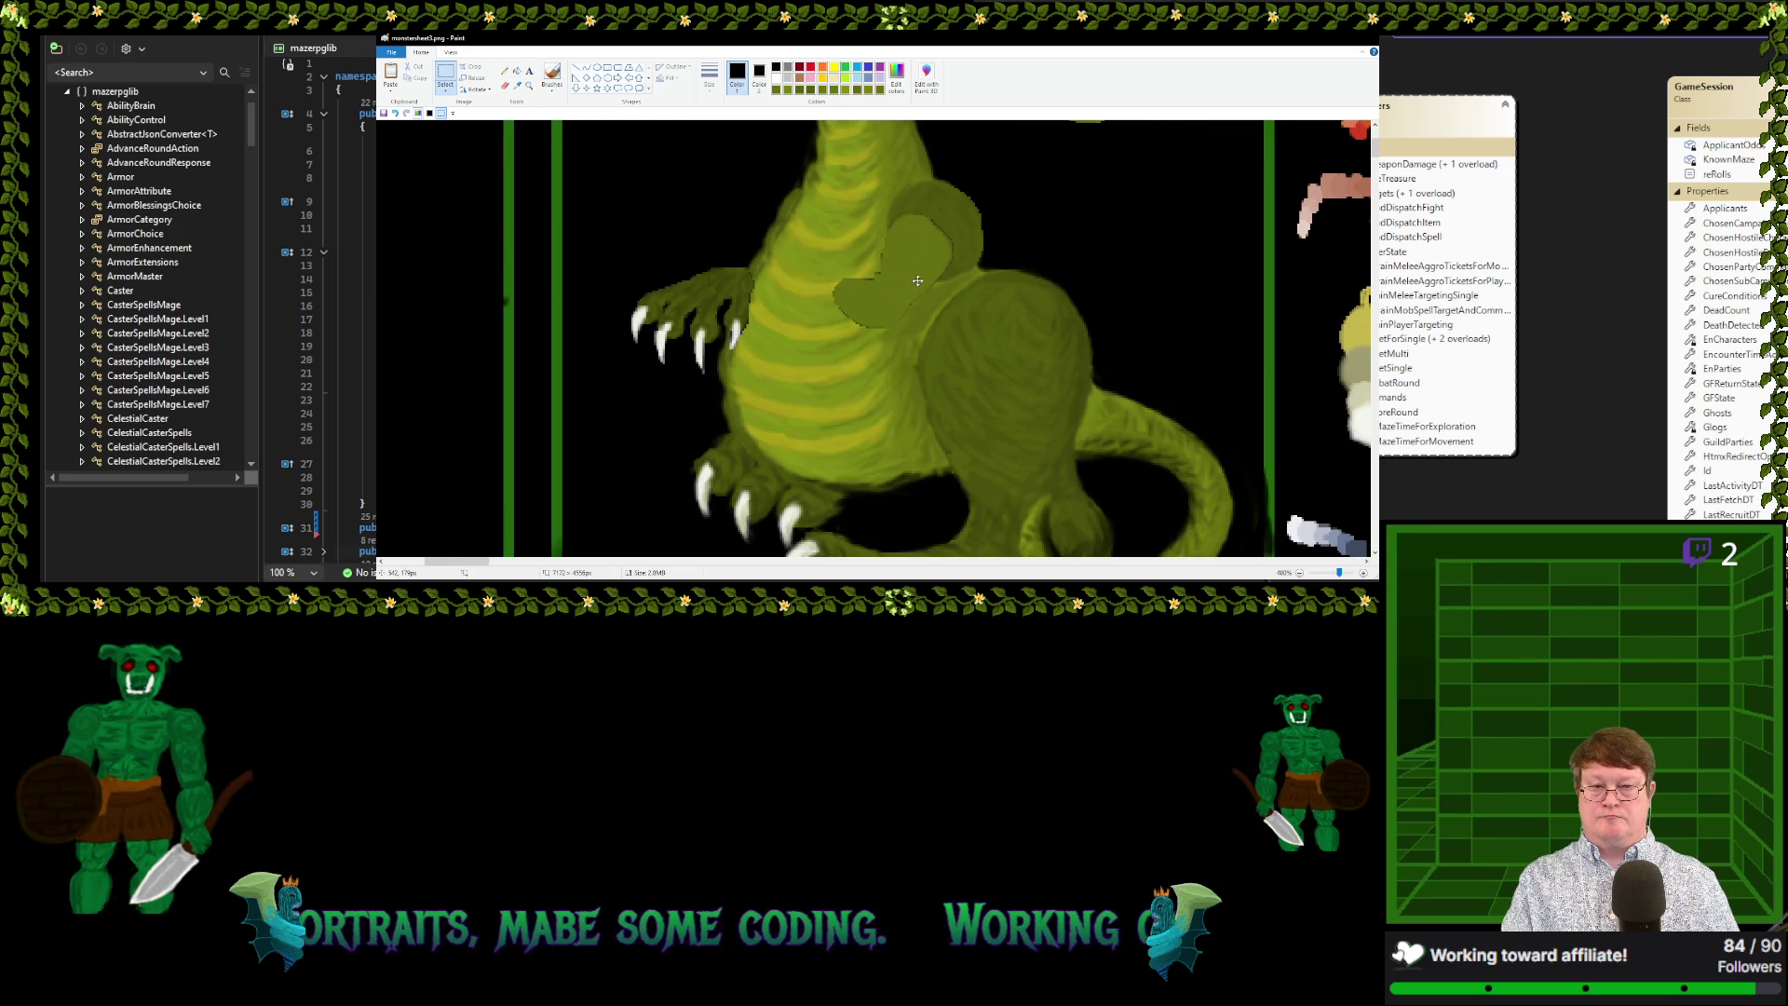
left_click_drag(917, 280, 1159, 212)
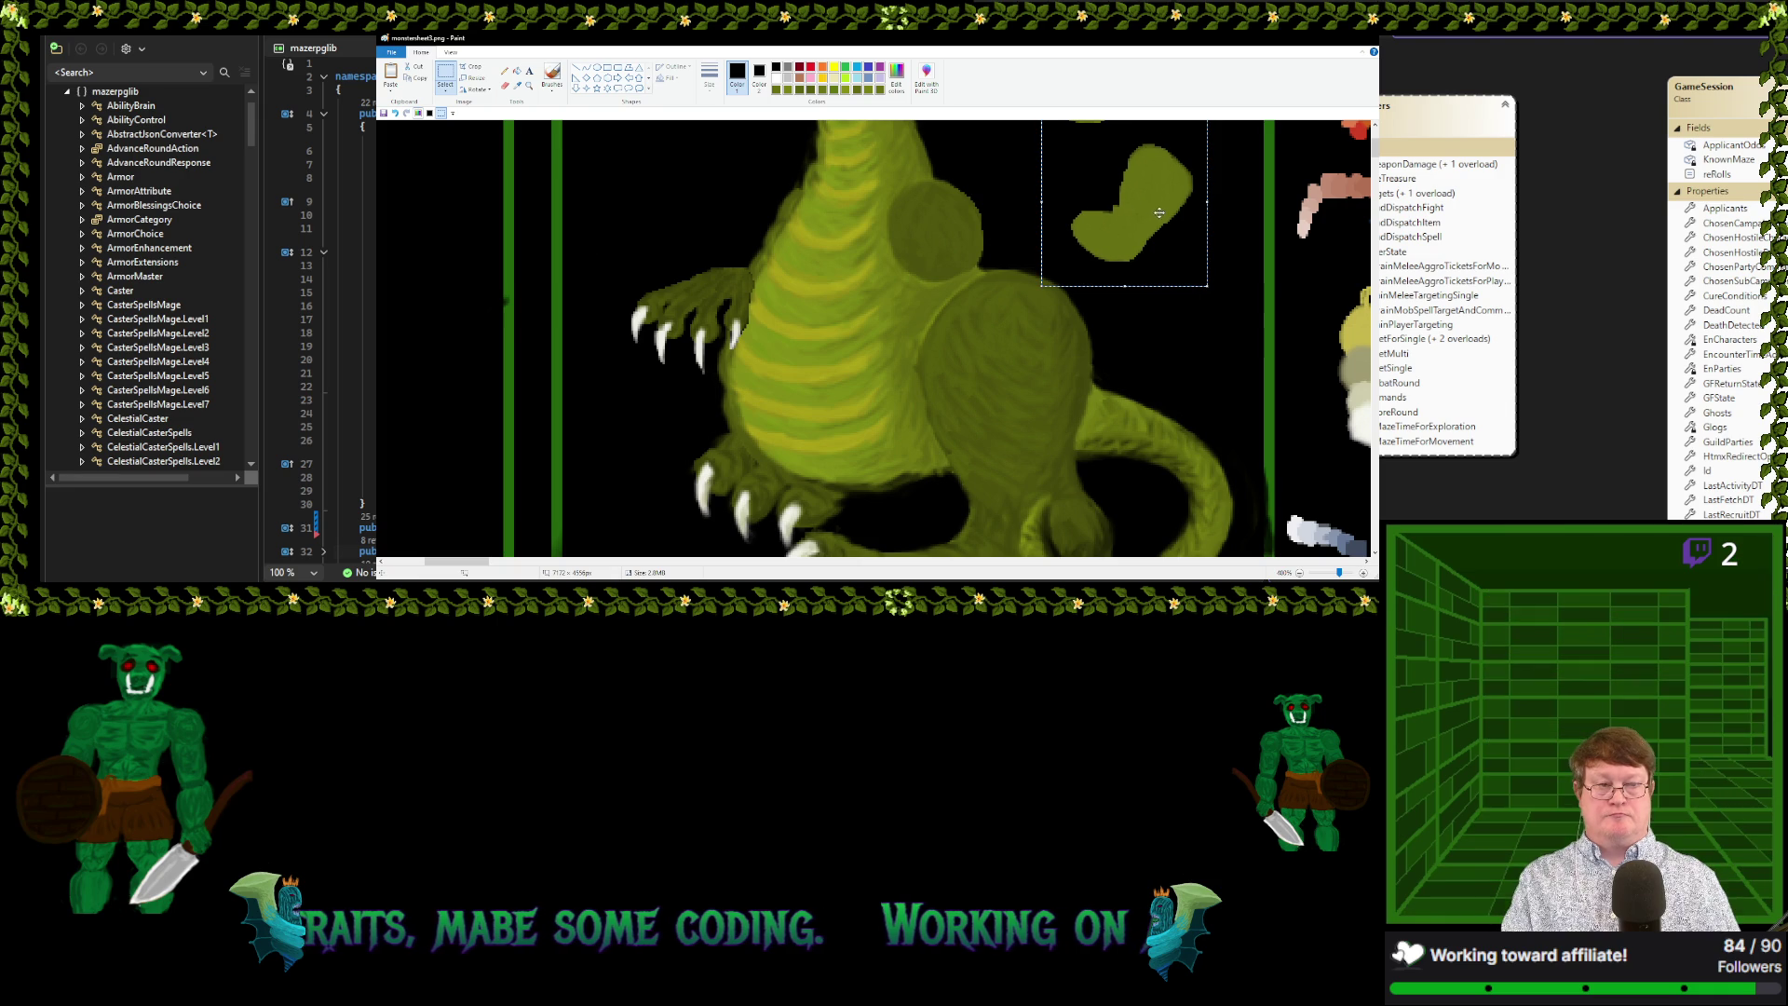
Sample the blob's olive green and pick Brushes for painting
left_click(517, 85)
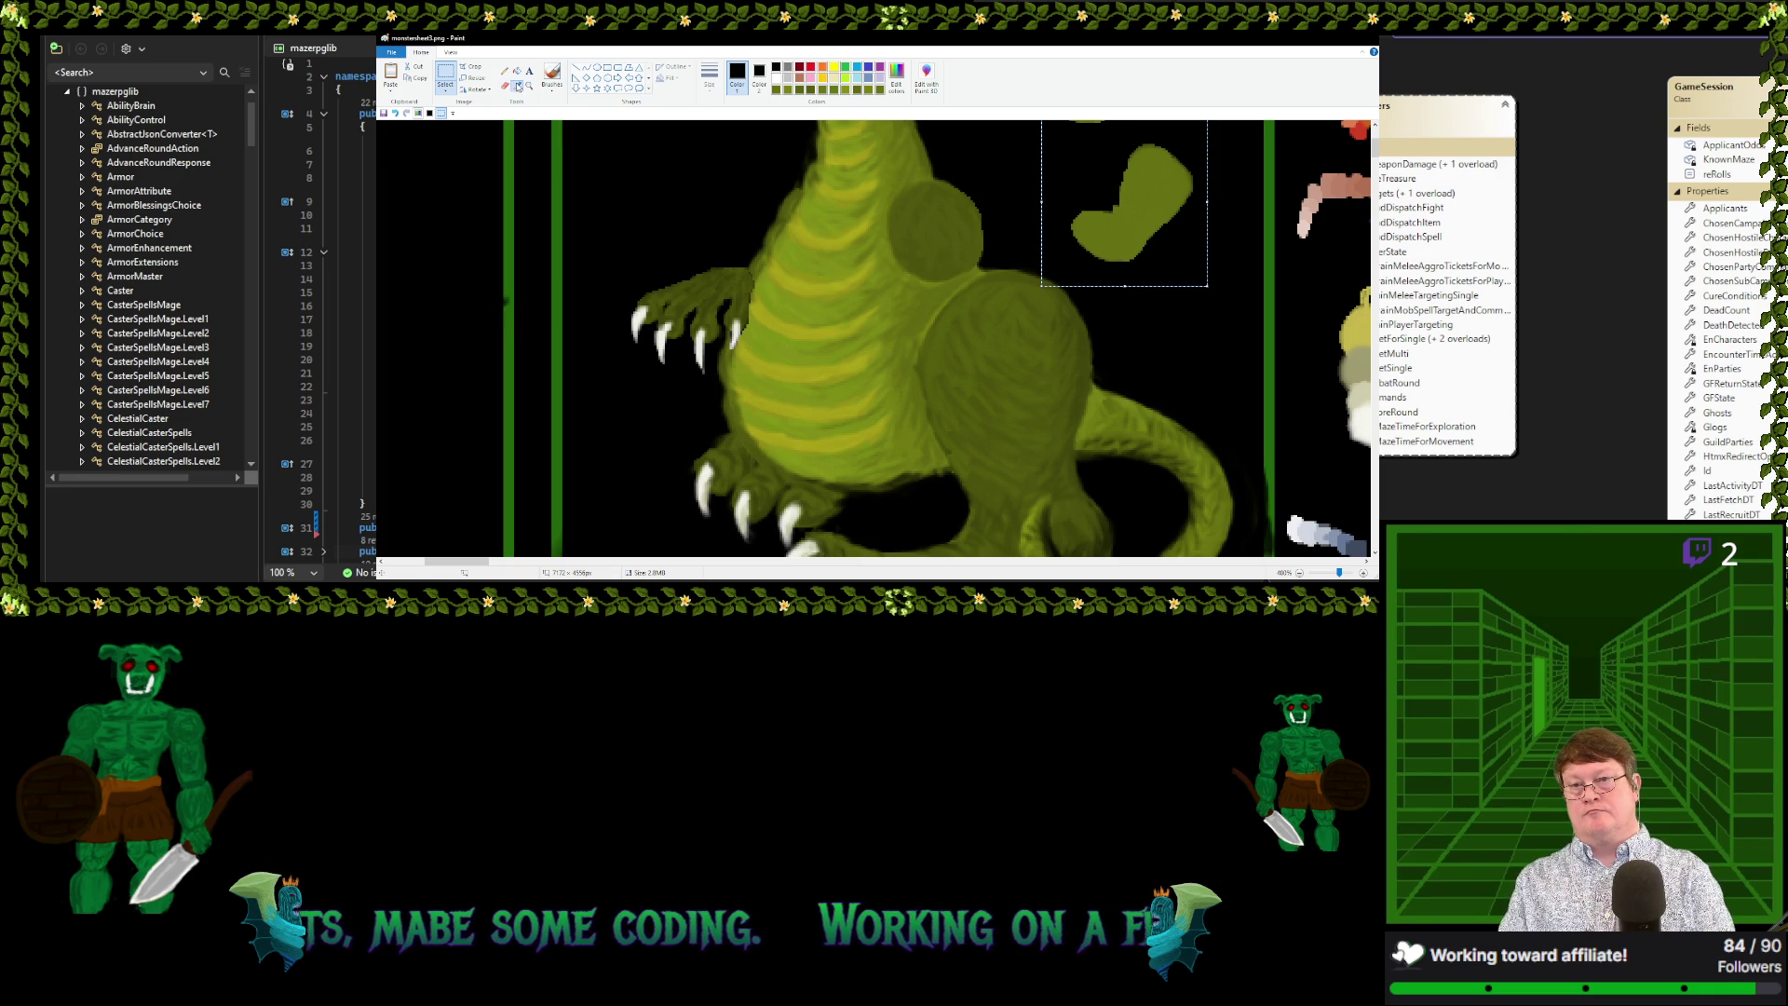
left_click(884, 257)
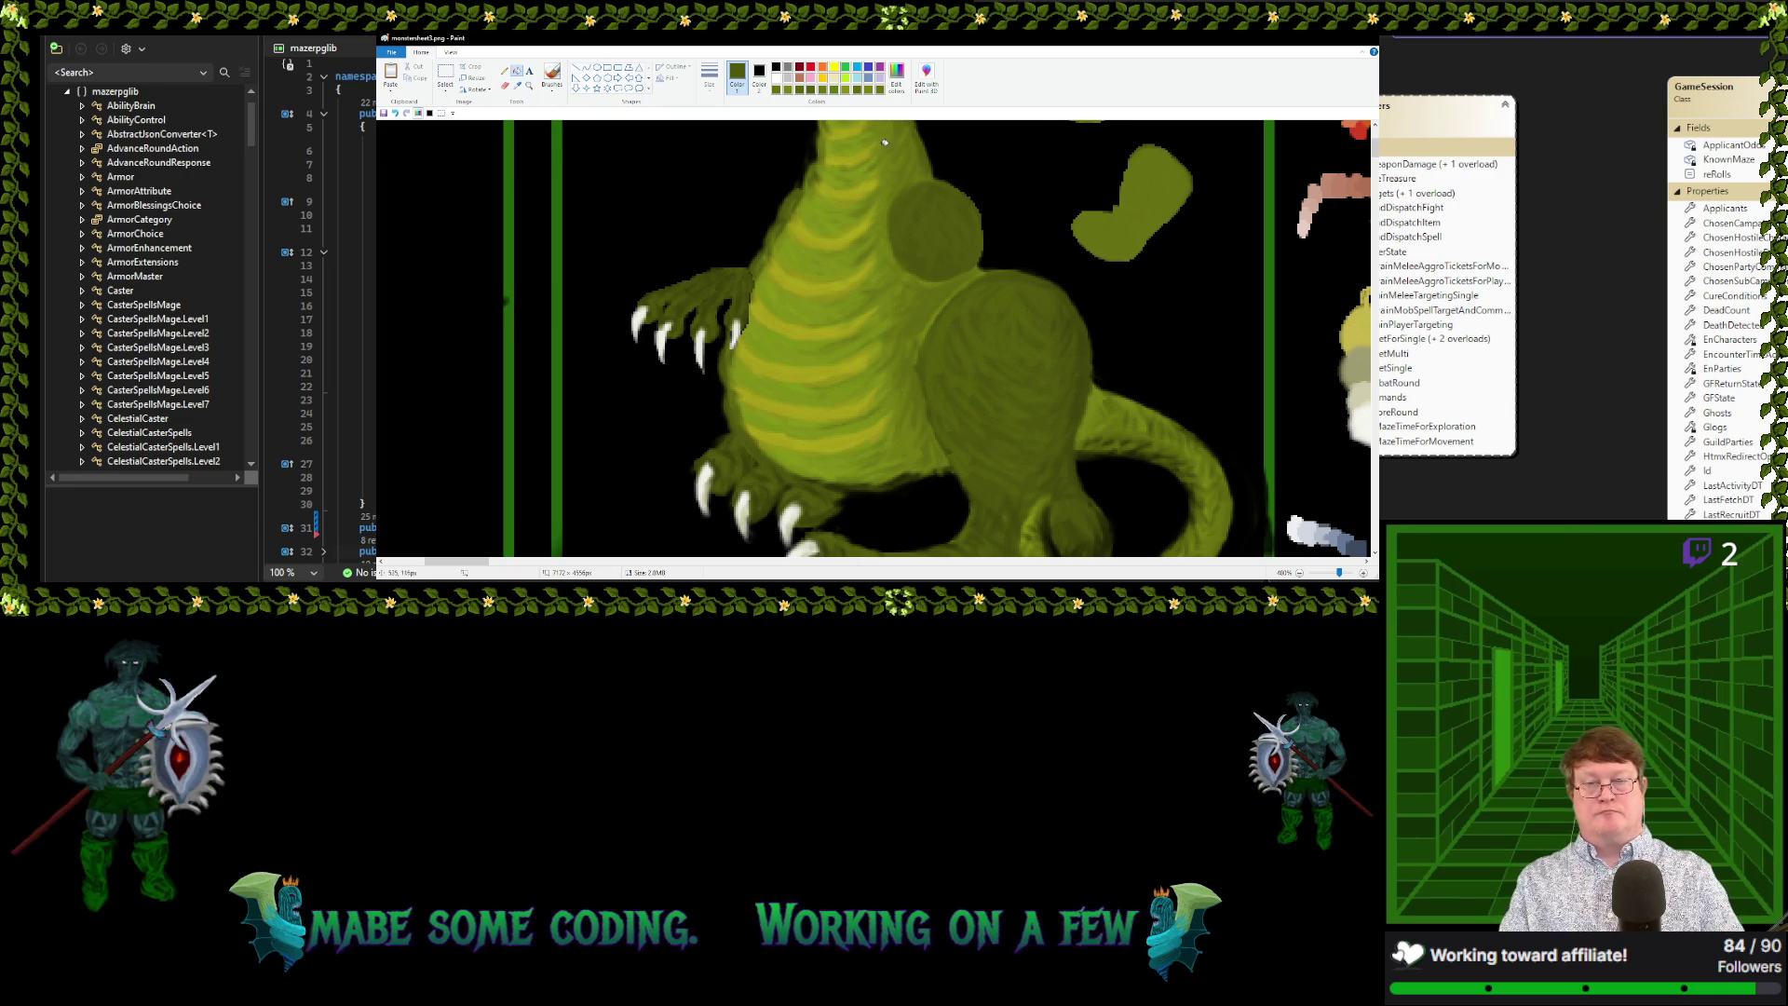
left_click(553, 86)
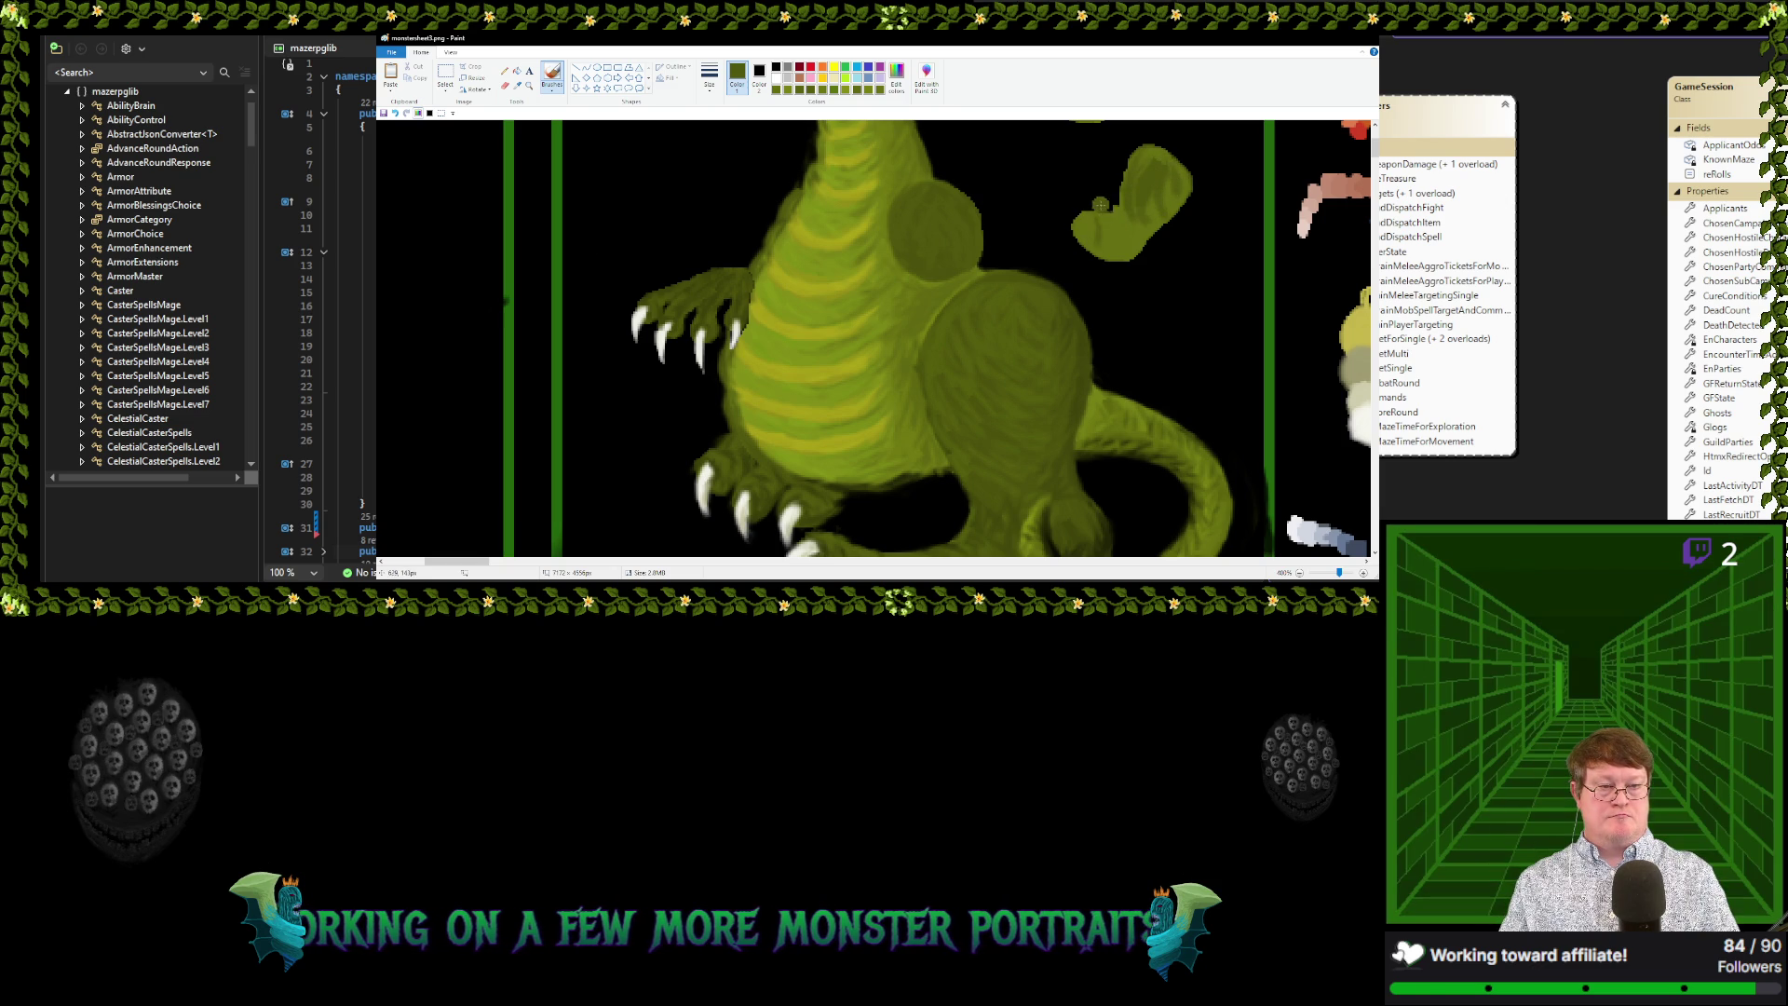
Brush darker shading strokes over the green blob, resampling another green from it
left_click_drag(1095, 227, 1181, 181)
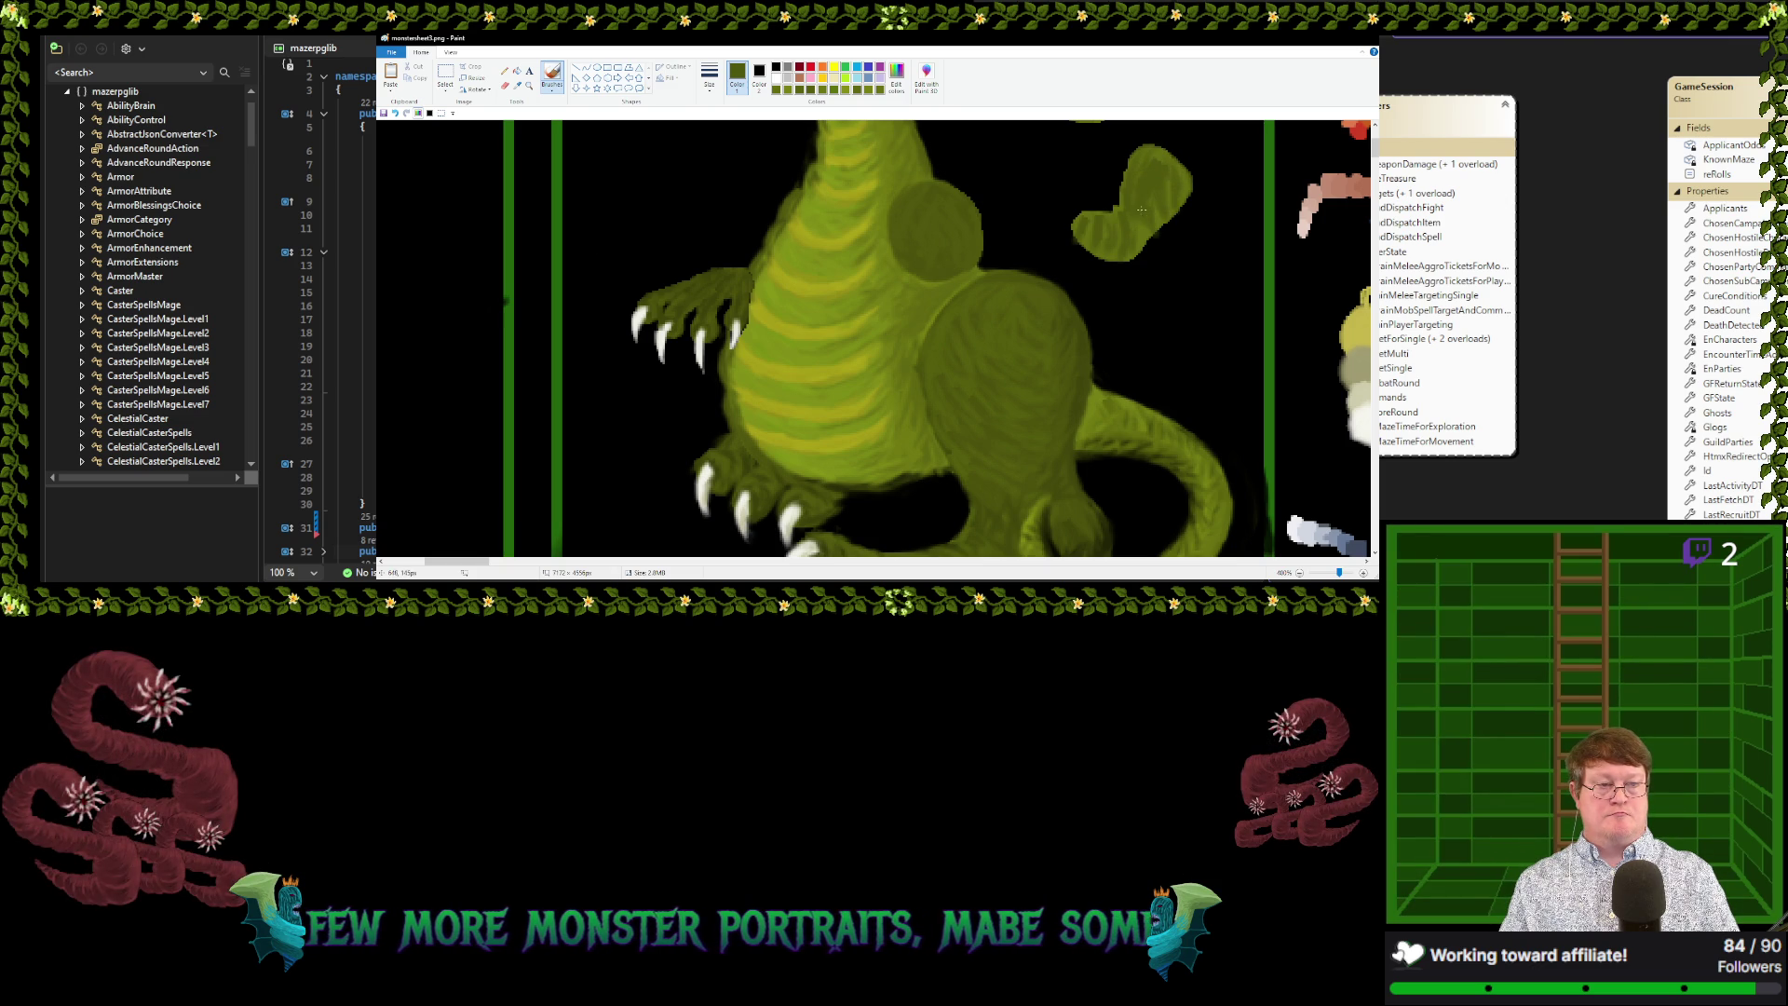
left_click(519, 85)
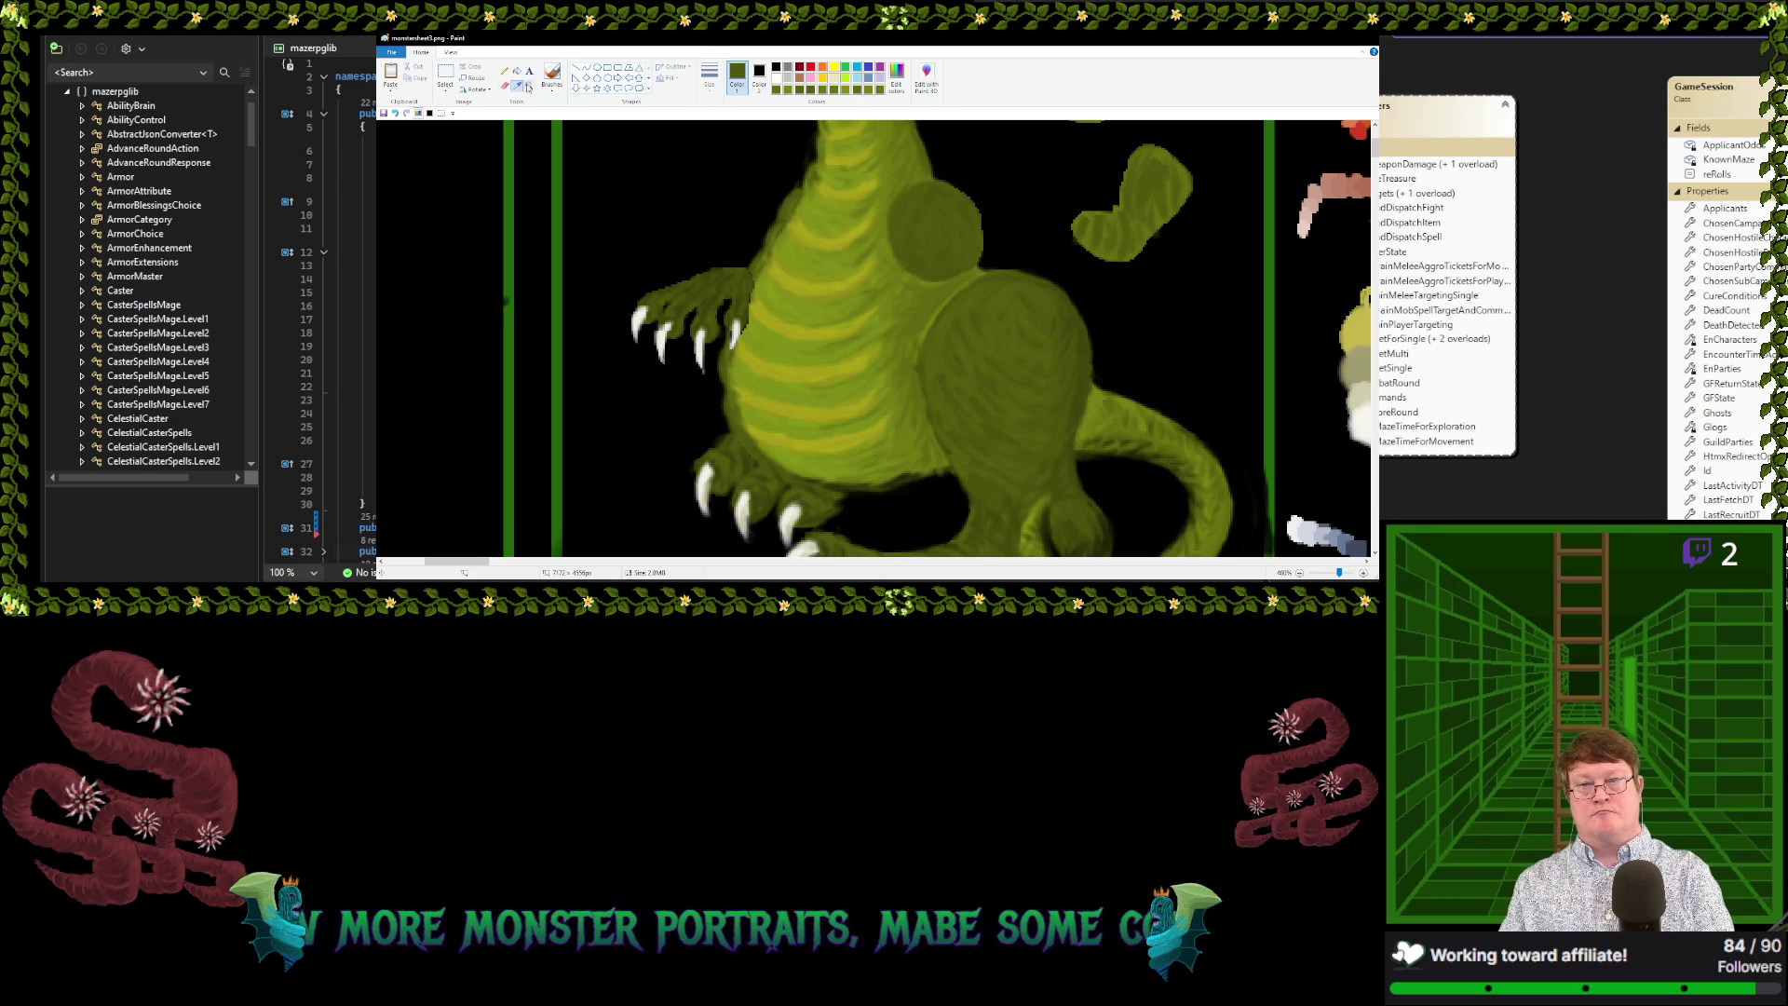
left_click(1102, 227)
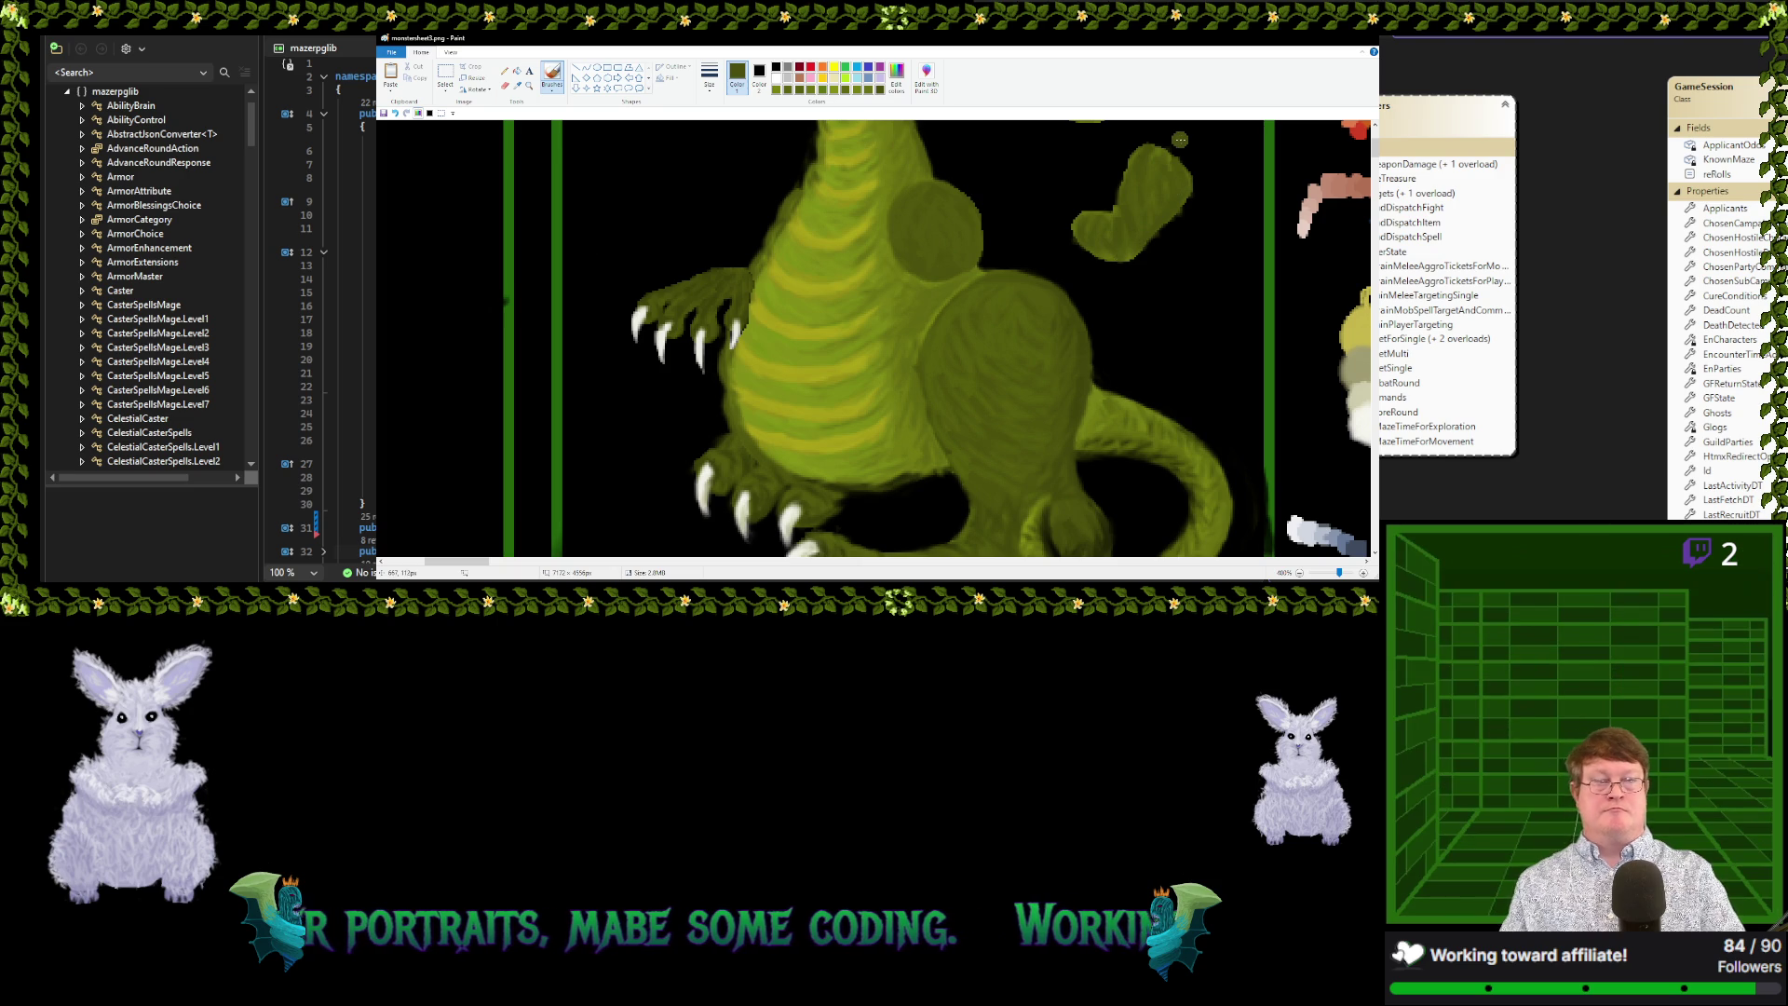
left_click(514, 87)
left_click(504, 86)
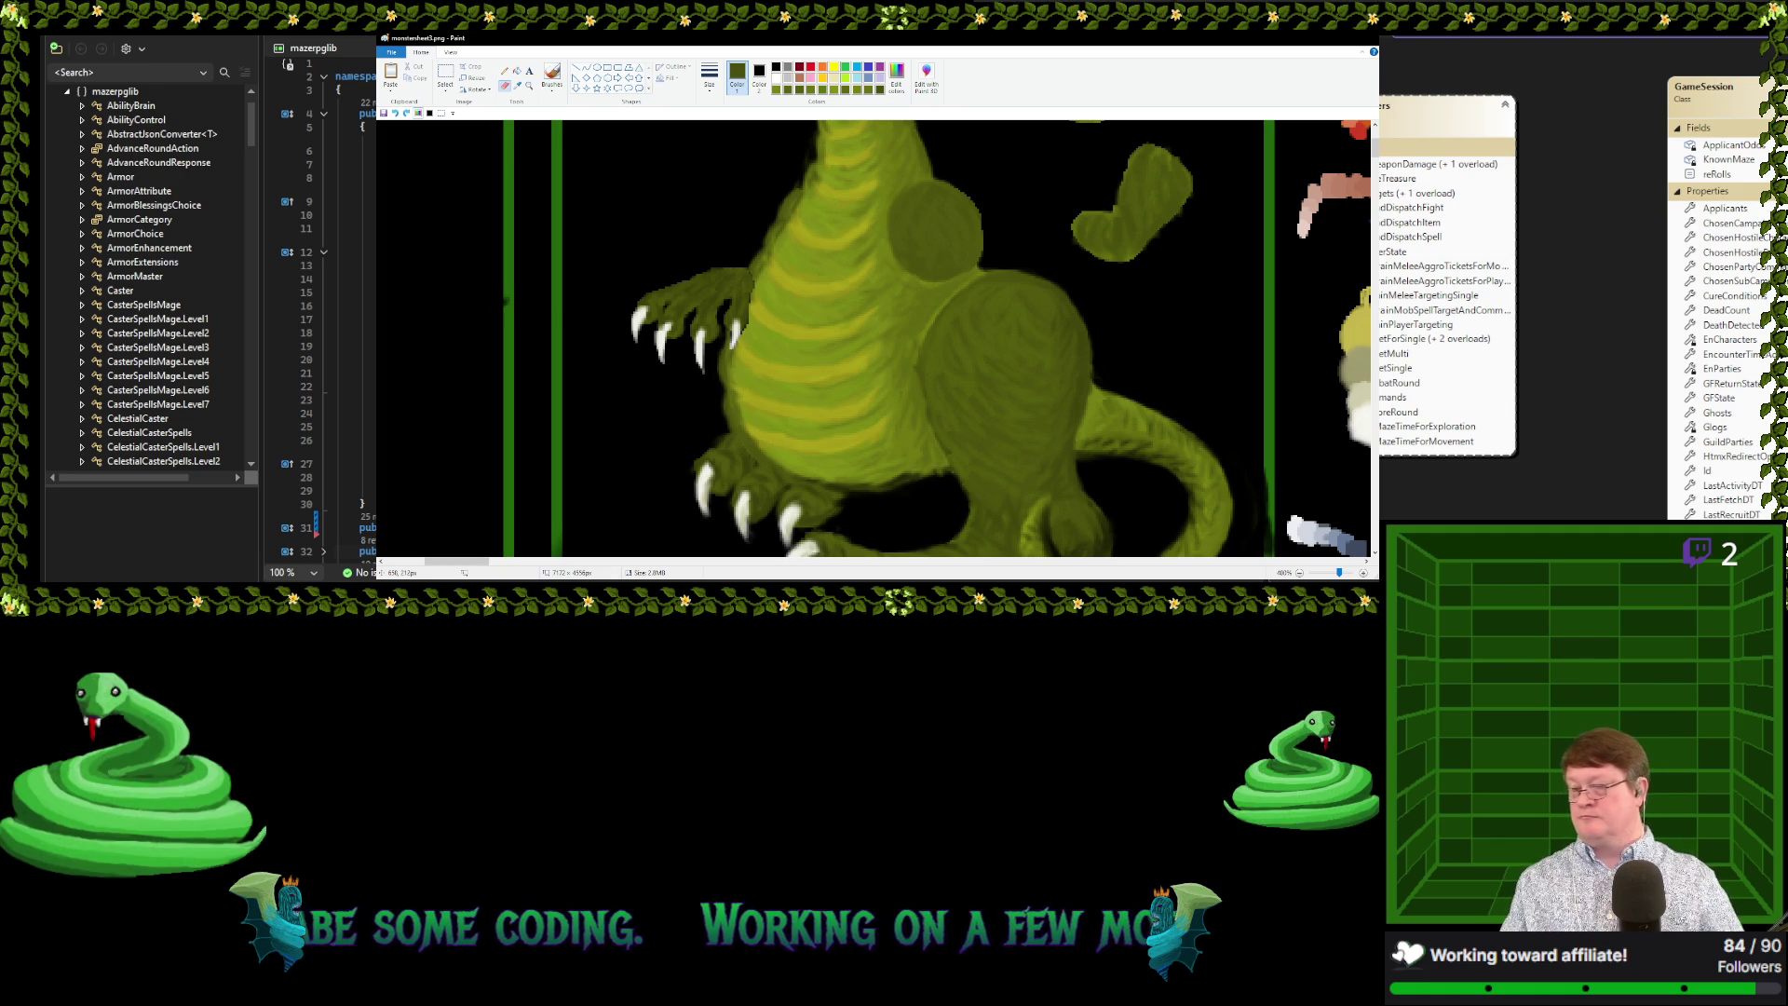
scroll(870, 387, "up", 1)
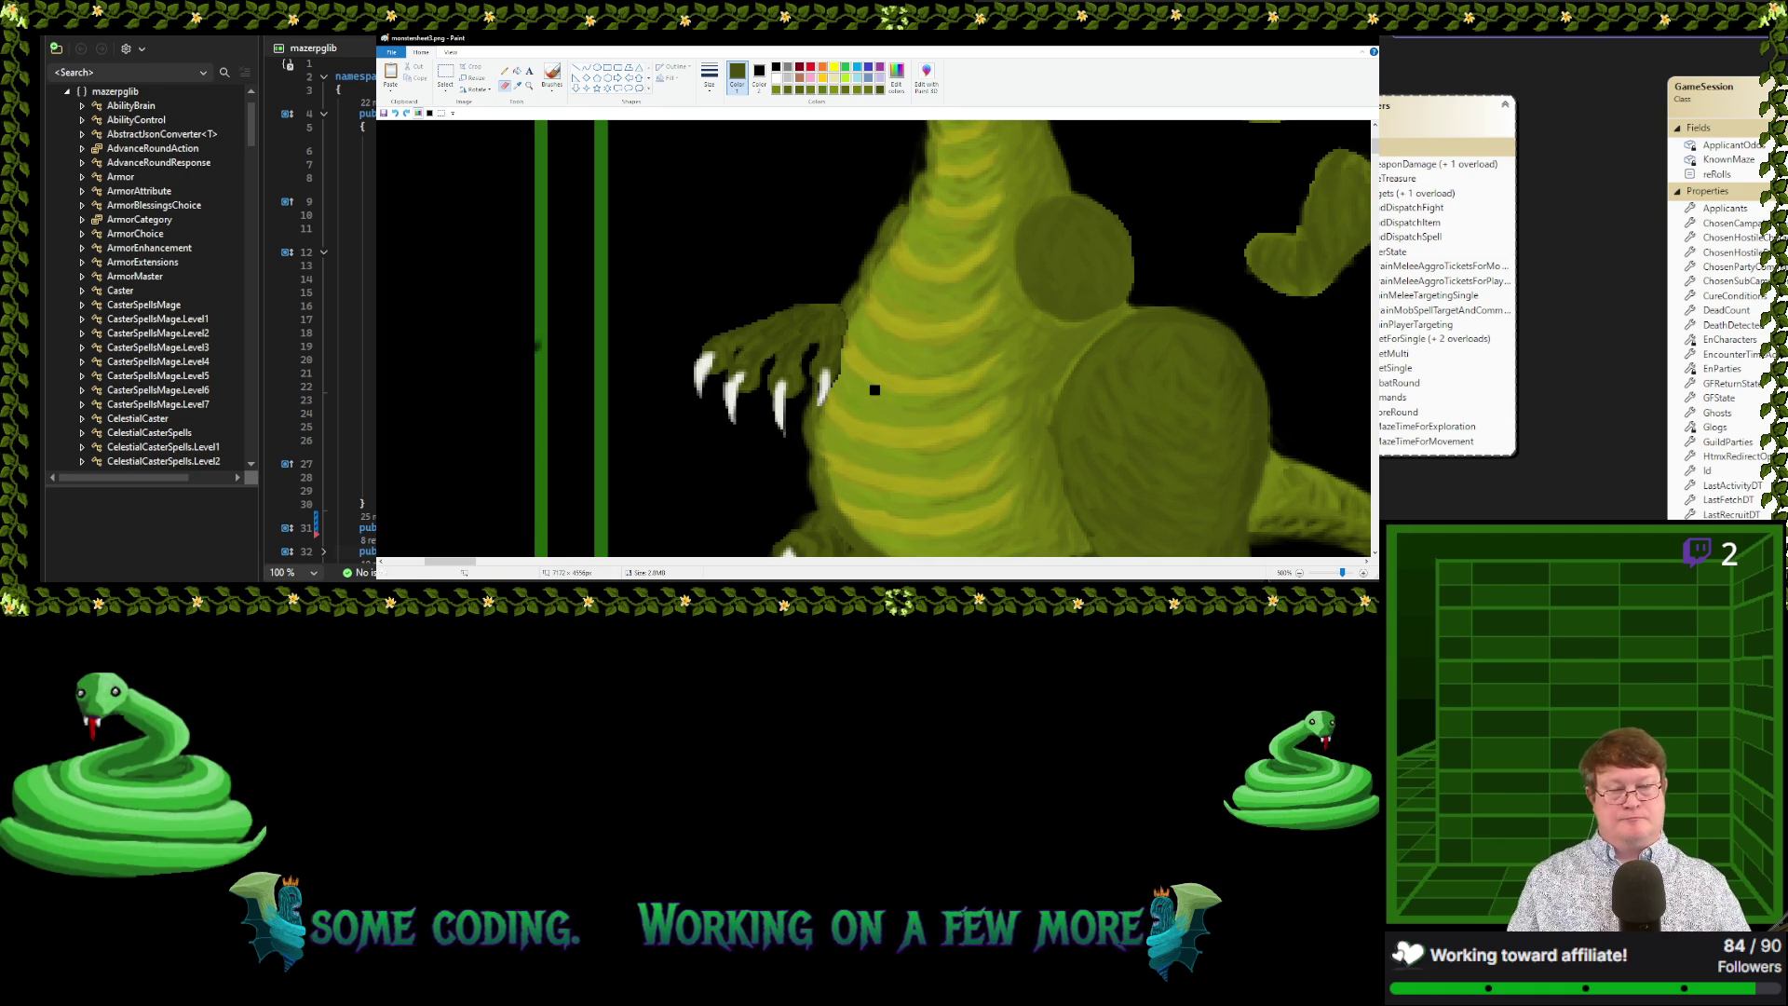
Zoom in and set Color 1 and Color 2 to red with the Rectangle shape
left_click(512, 562)
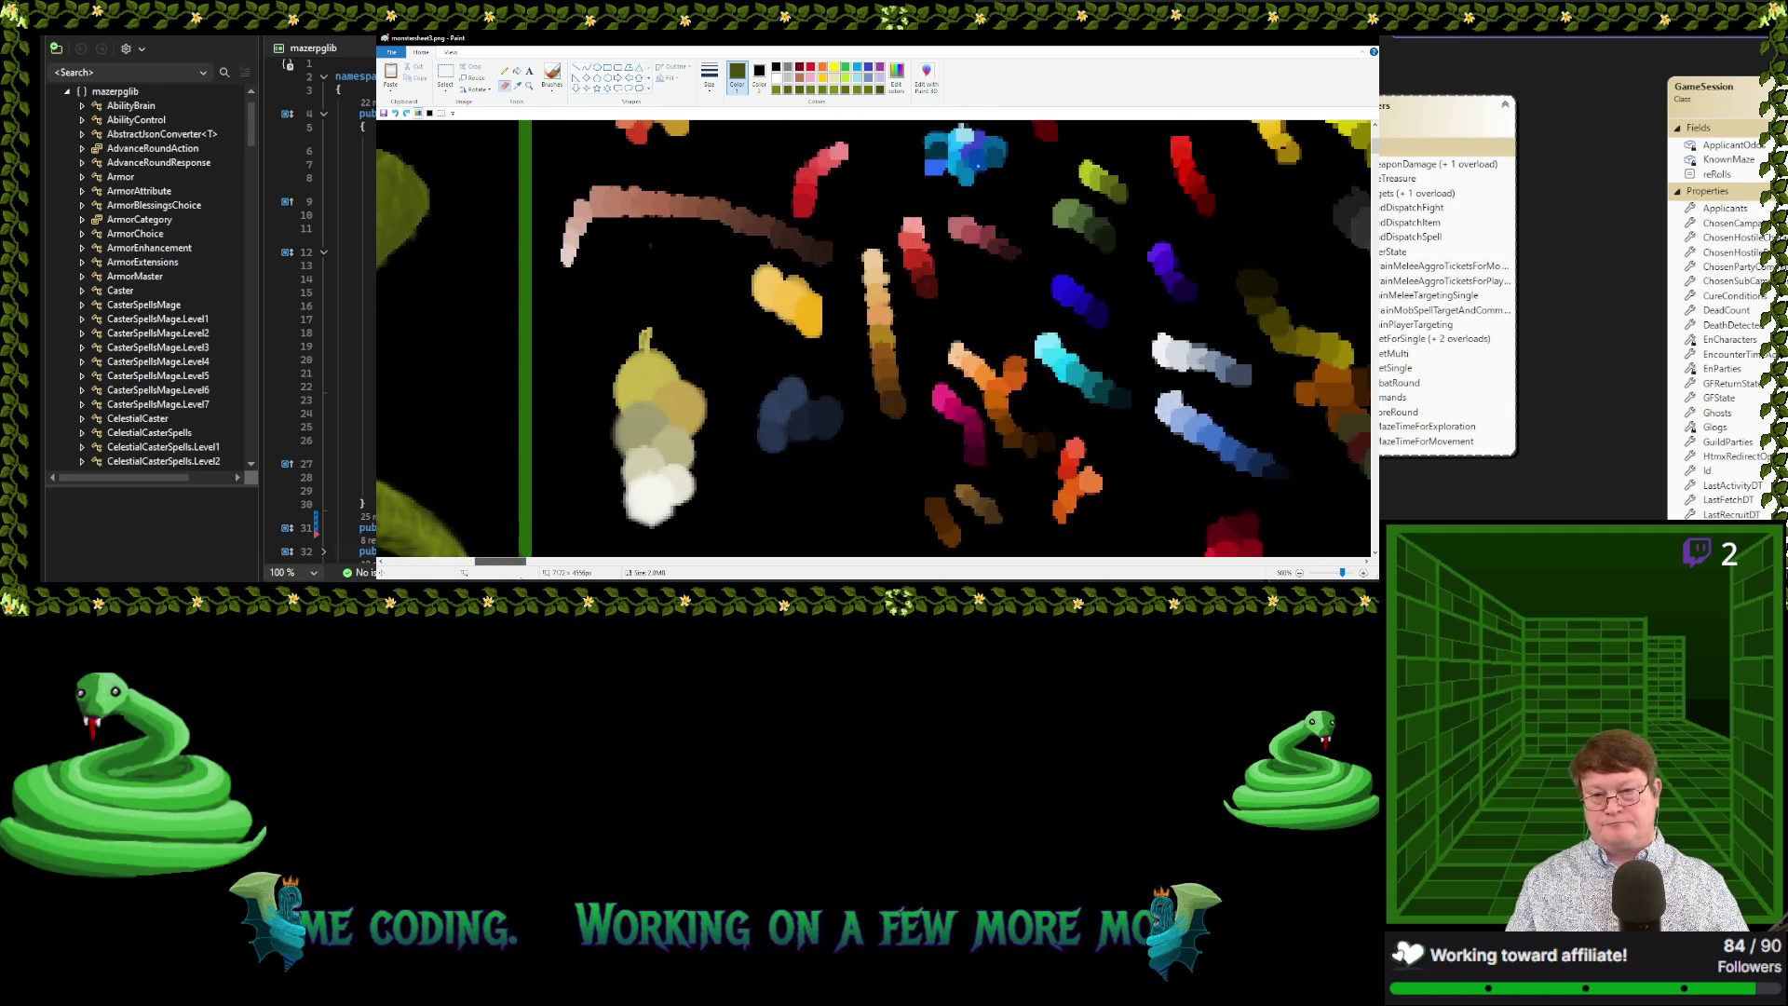
scroll(917, 209, "up", 3)
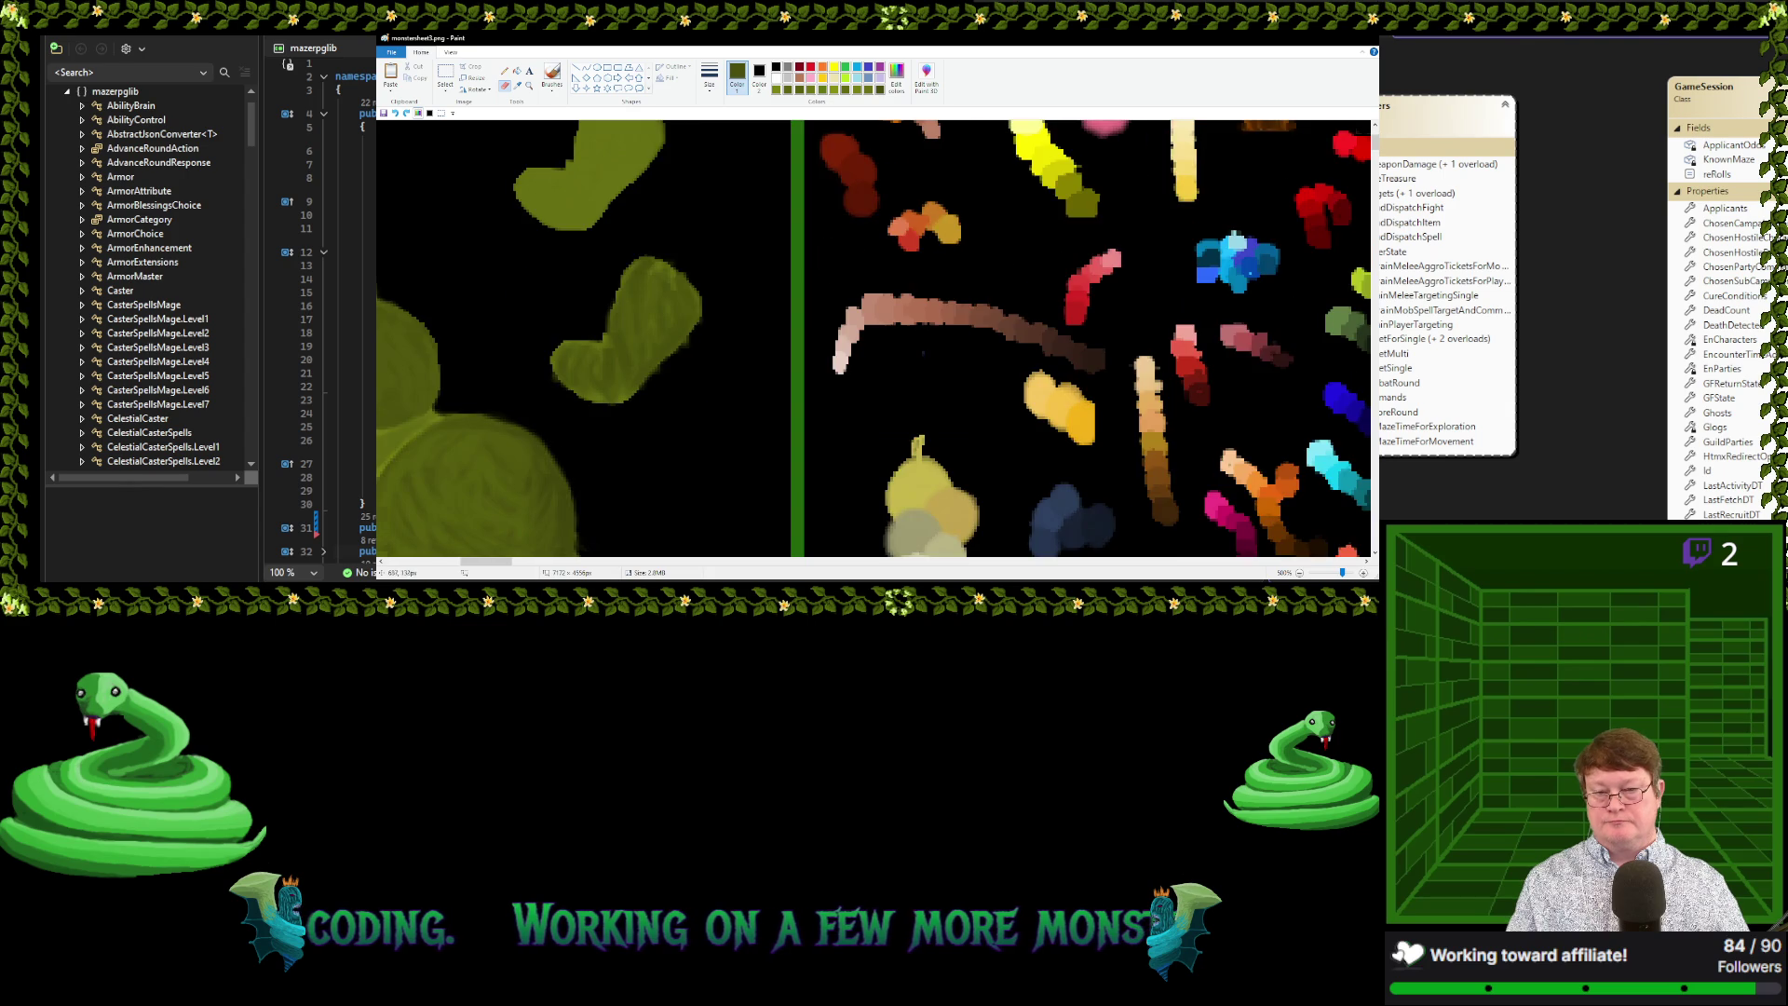
scroll(694, 317, "down", 1)
scroll(693, 316, "up", 2)
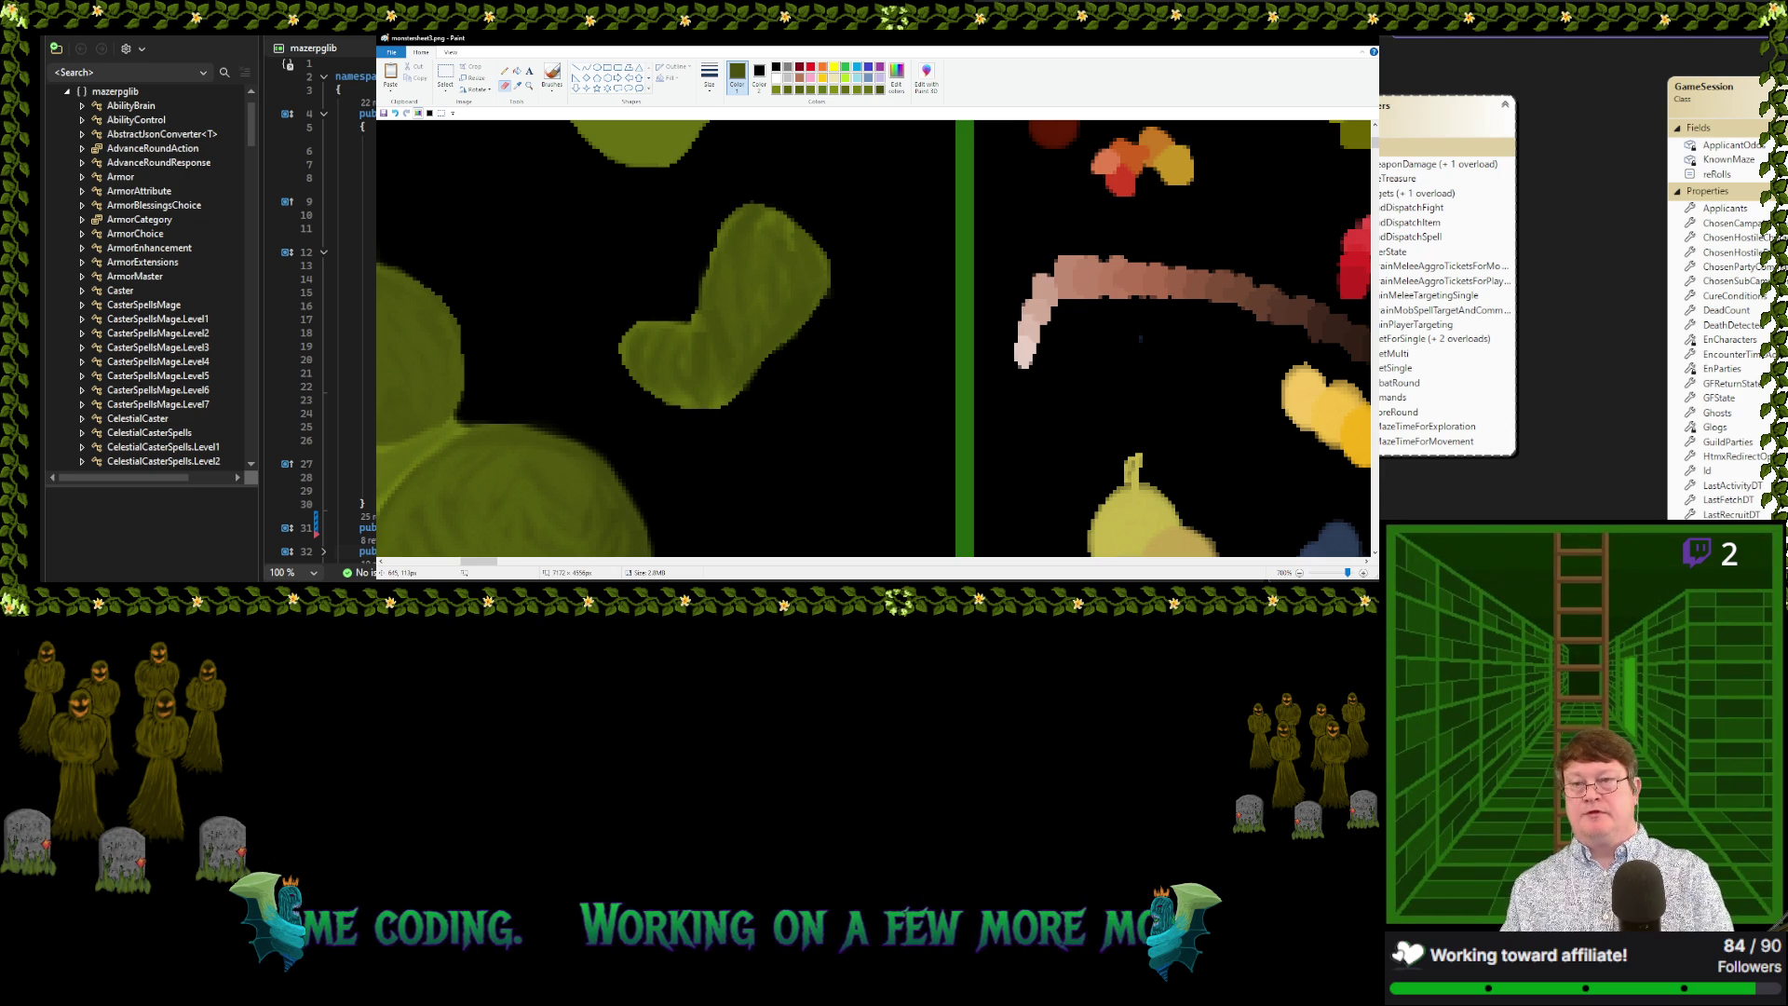
key("ctrl+a")
left_click(809, 69)
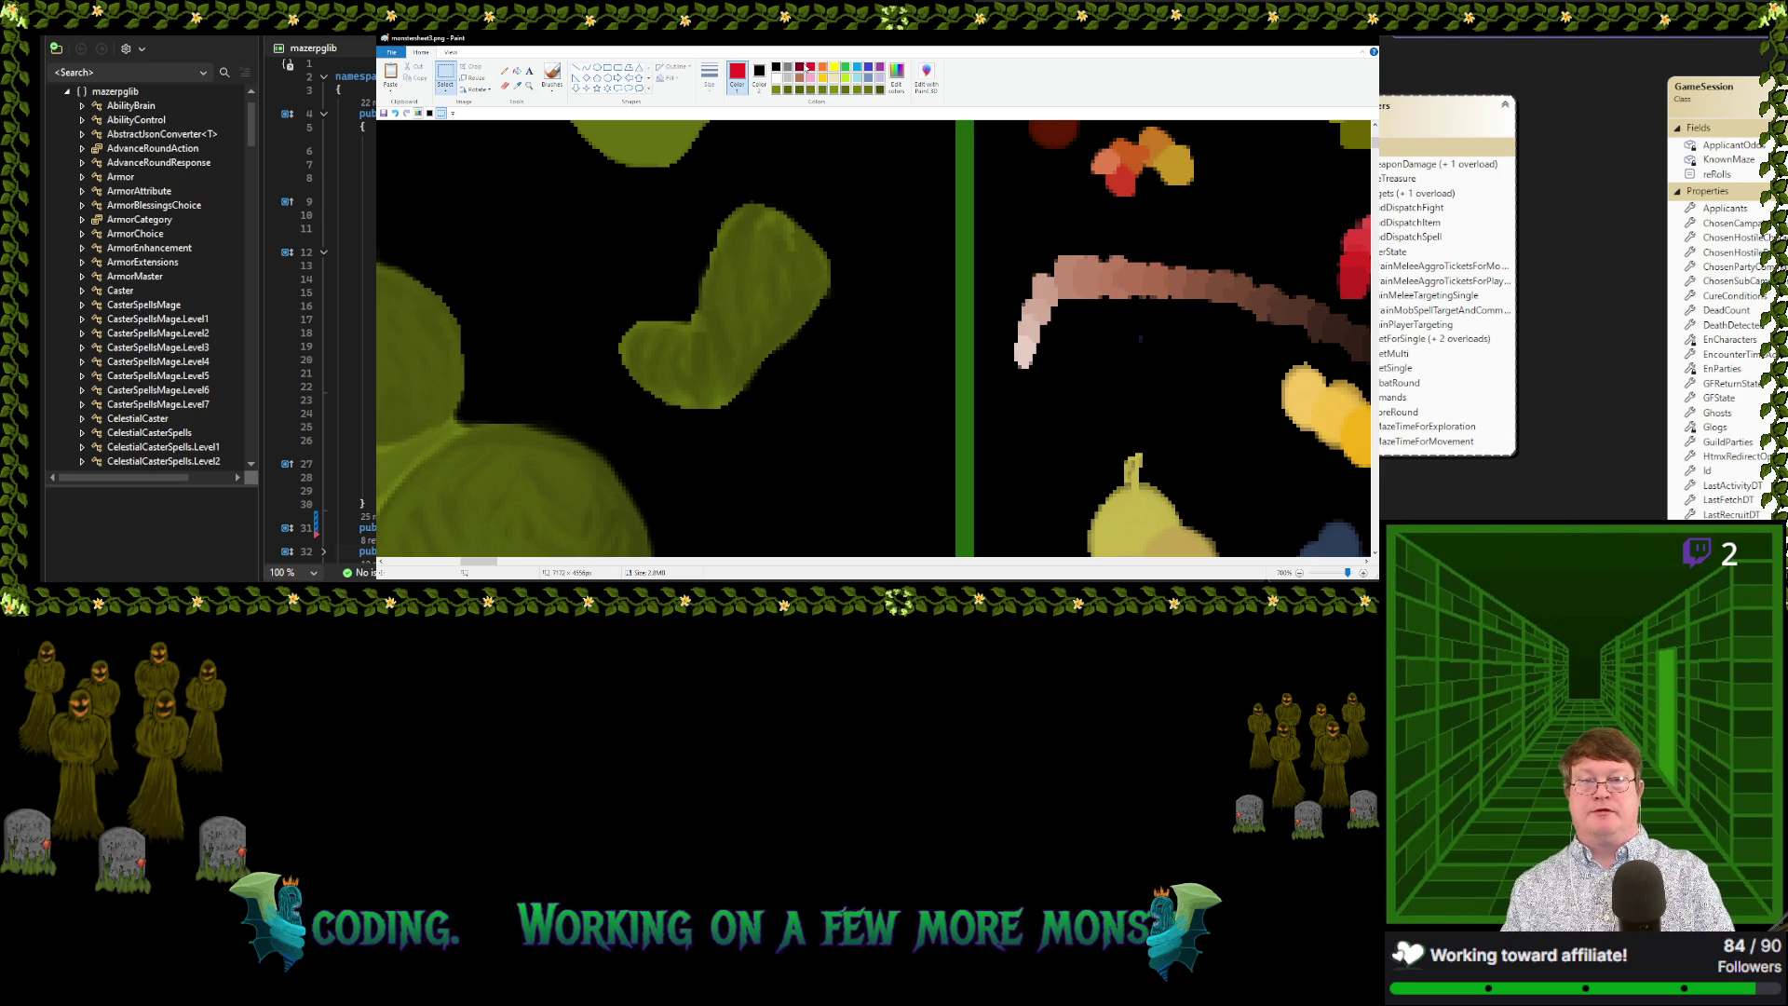
left_click(759, 75)
left_click(809, 67)
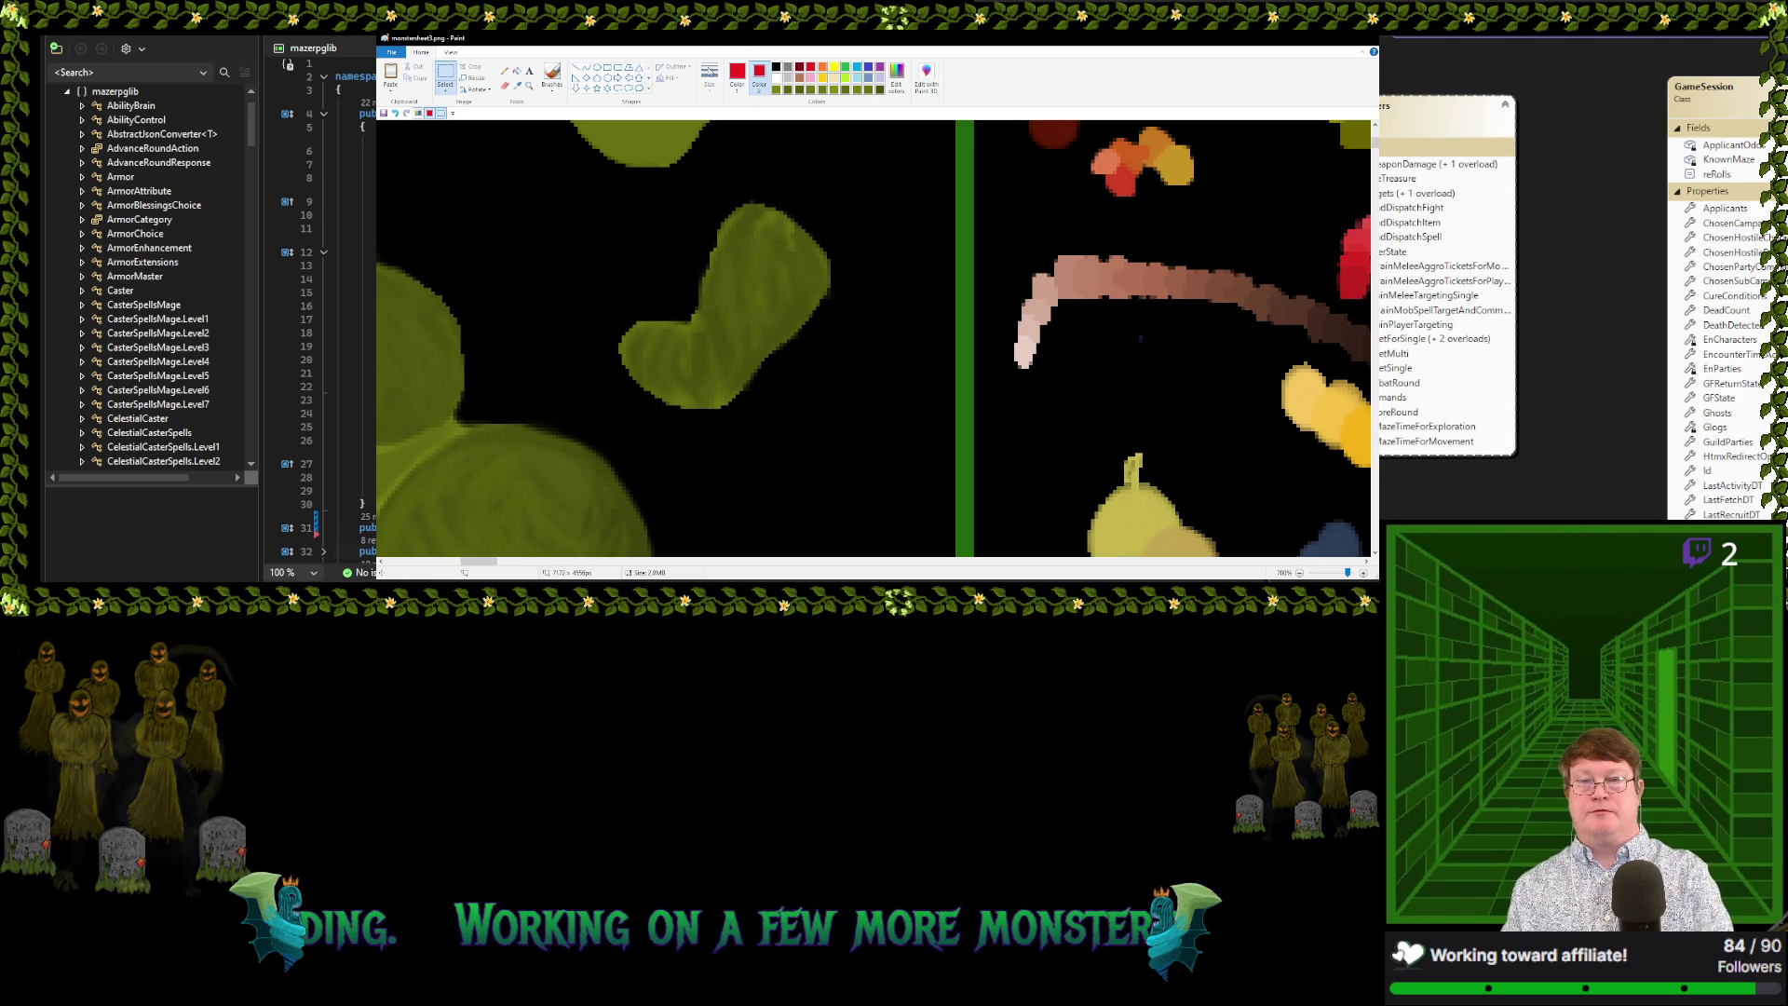
left_click(607, 68)
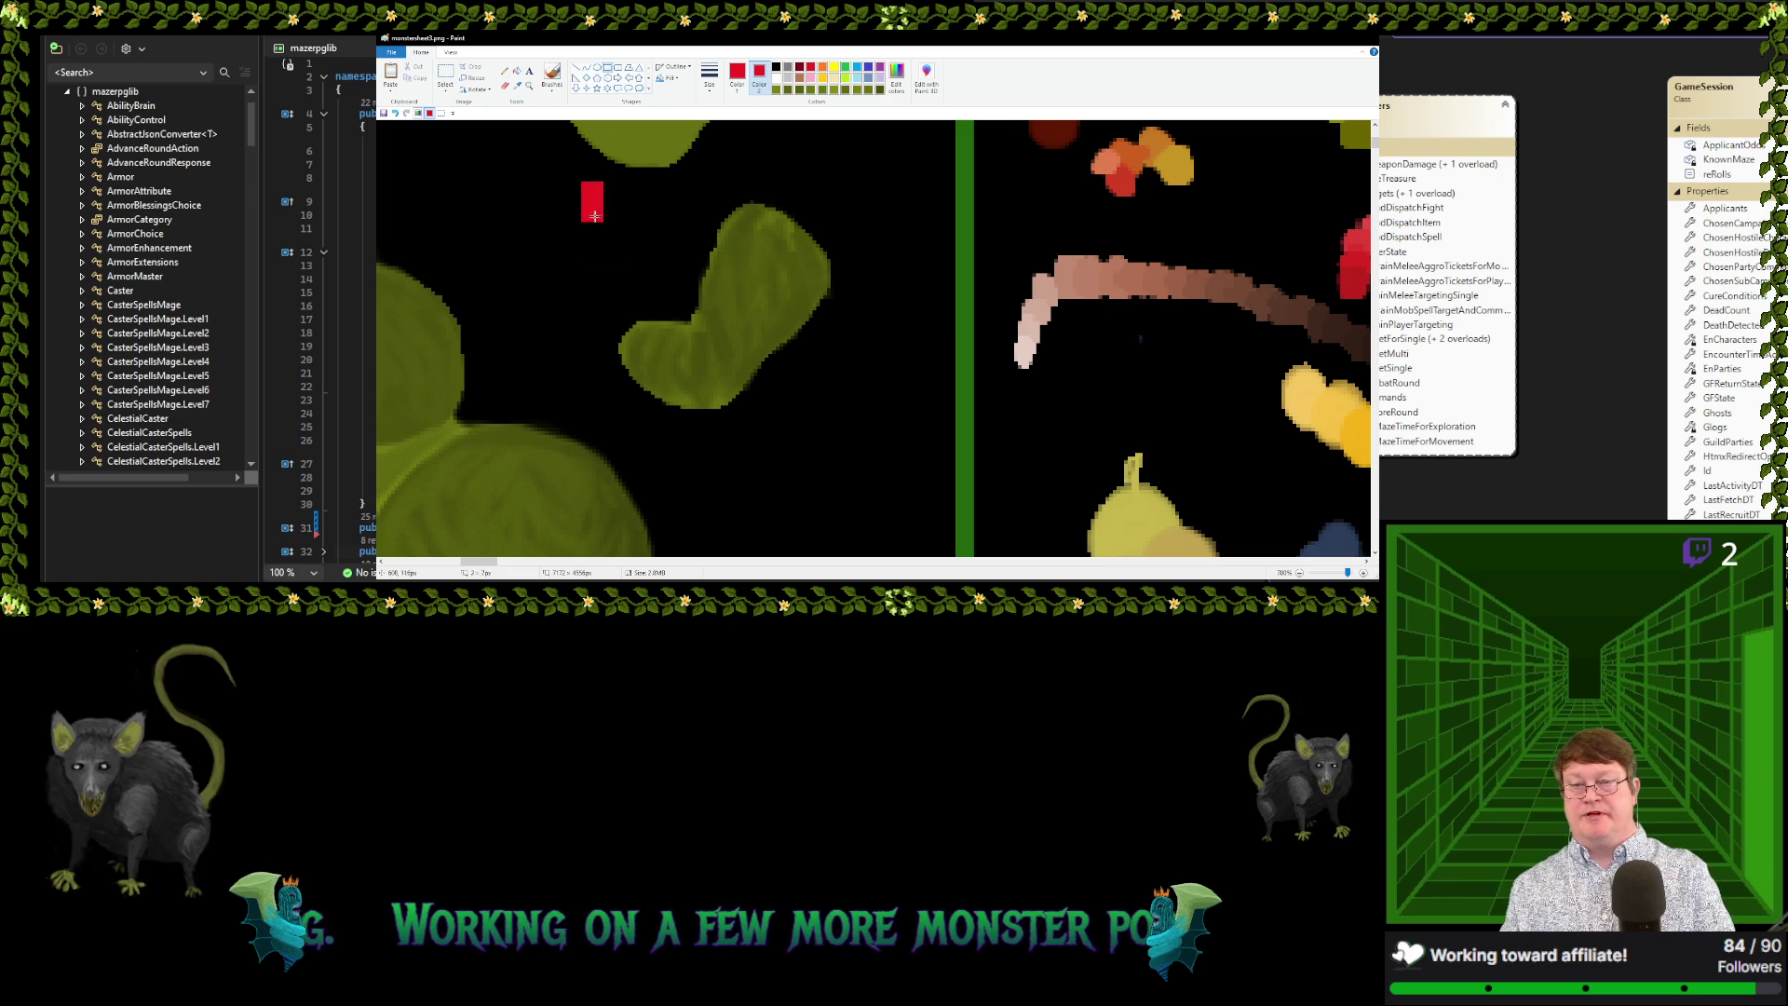
Frame the blob with a red rectangle, fill around it red, and touch up its edge with the Pencil
left_click_drag(590, 191, 866, 424)
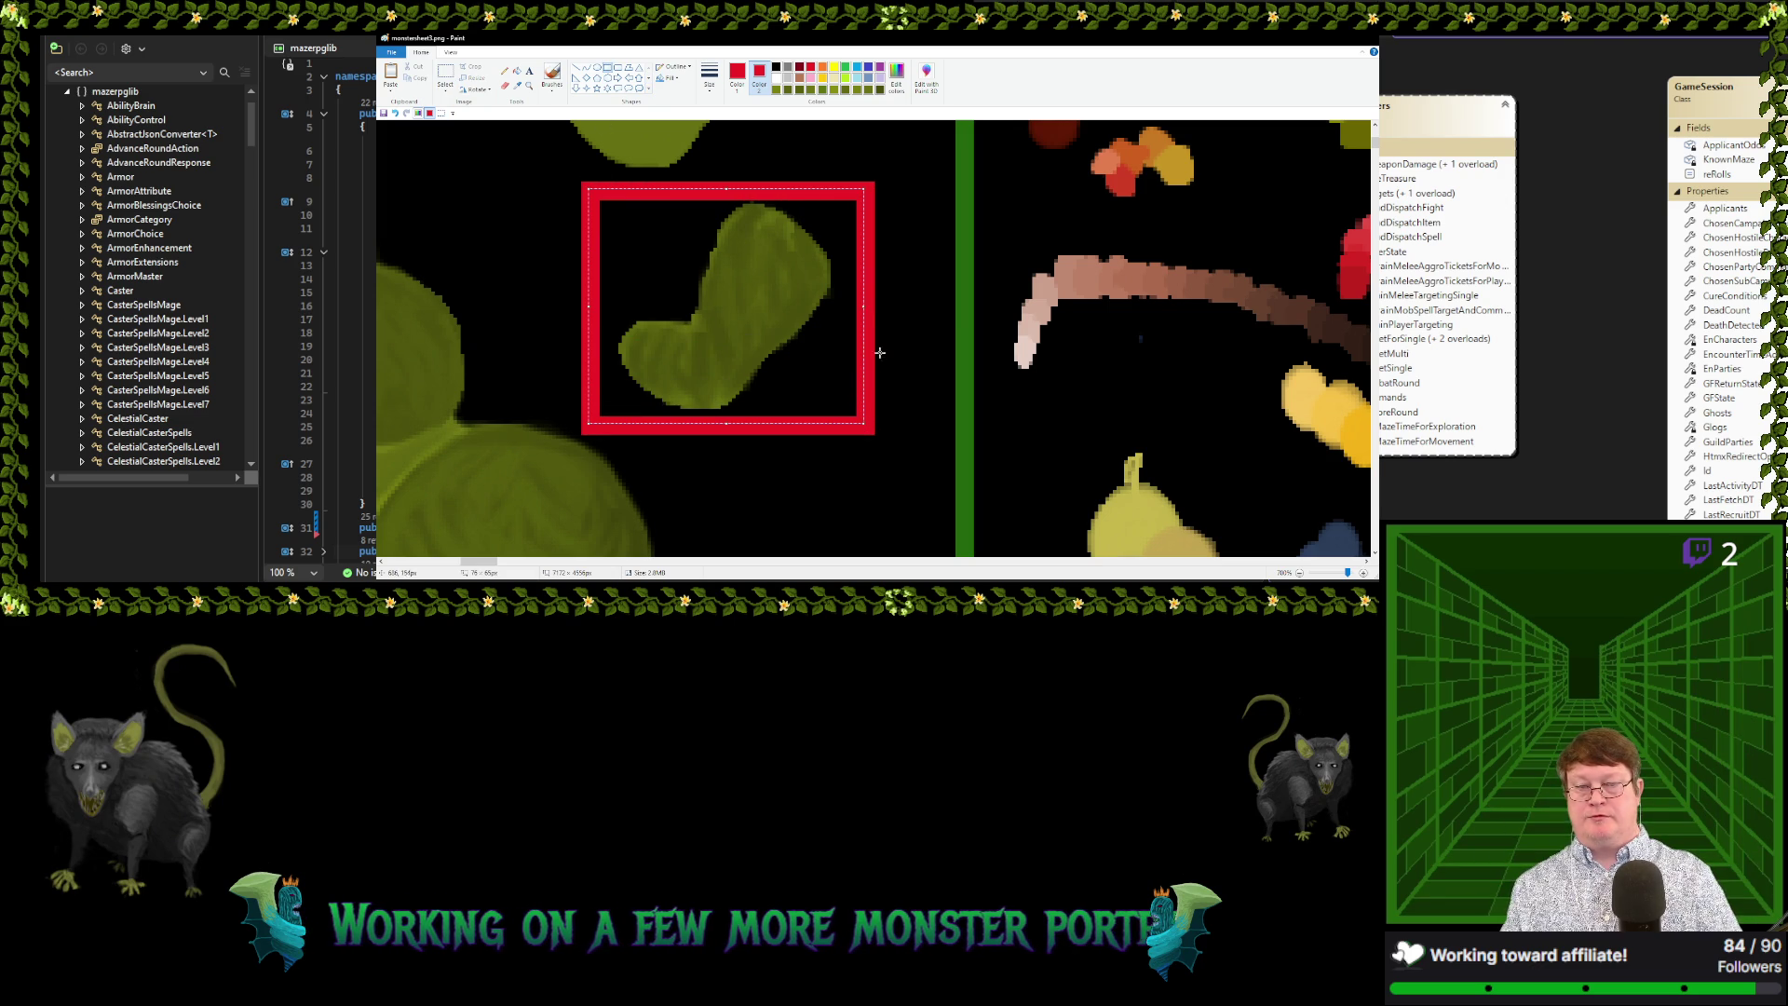
left_click(517, 71)
left_click(667, 279)
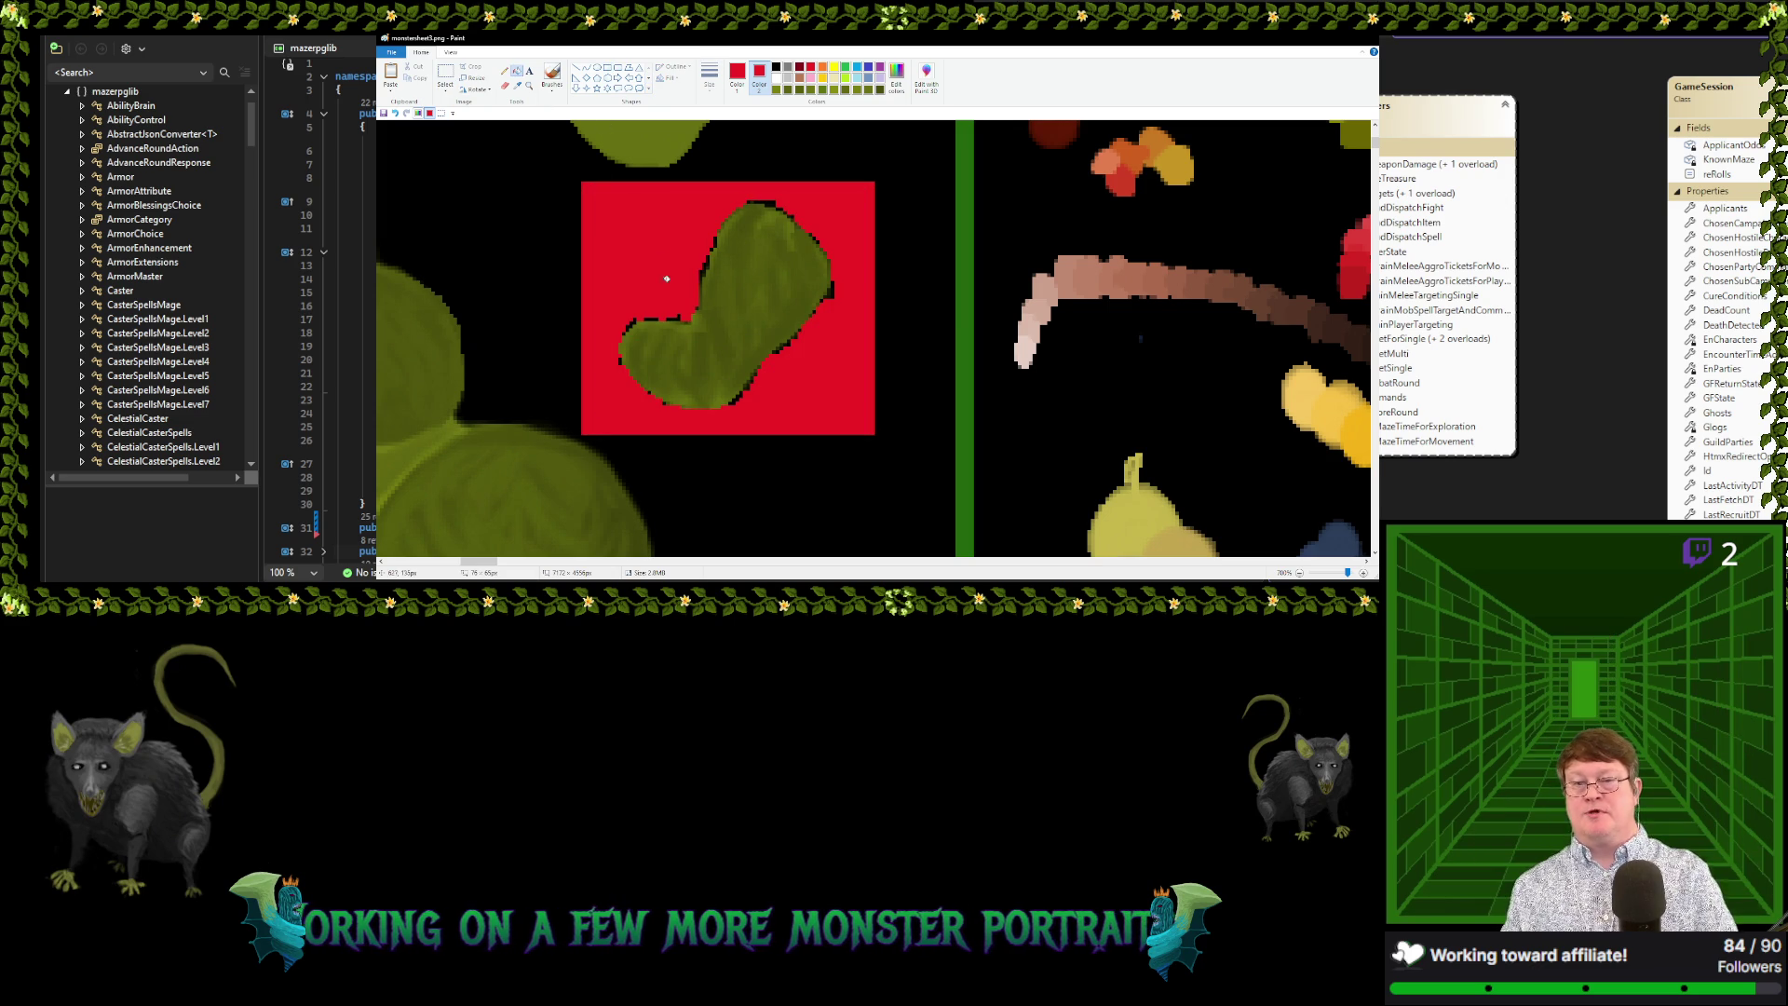
left_click(504, 71)
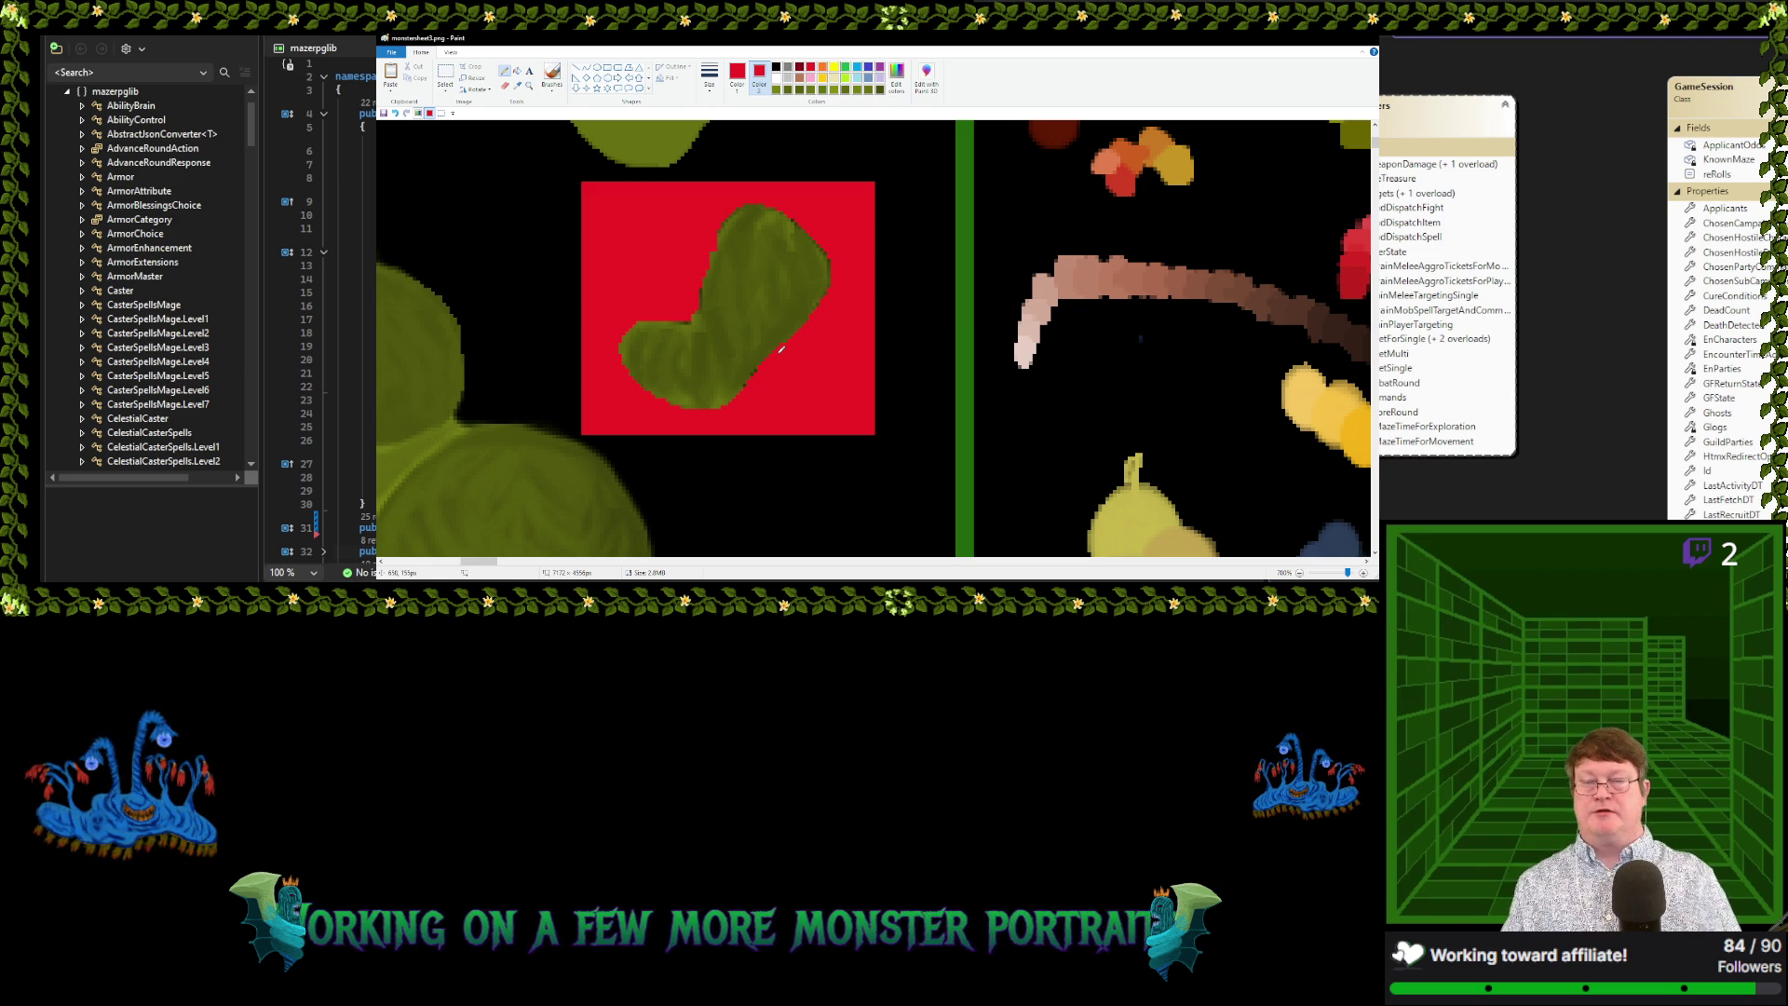
Bucket-fill the red box around the blob back to black
left_click(516, 72)
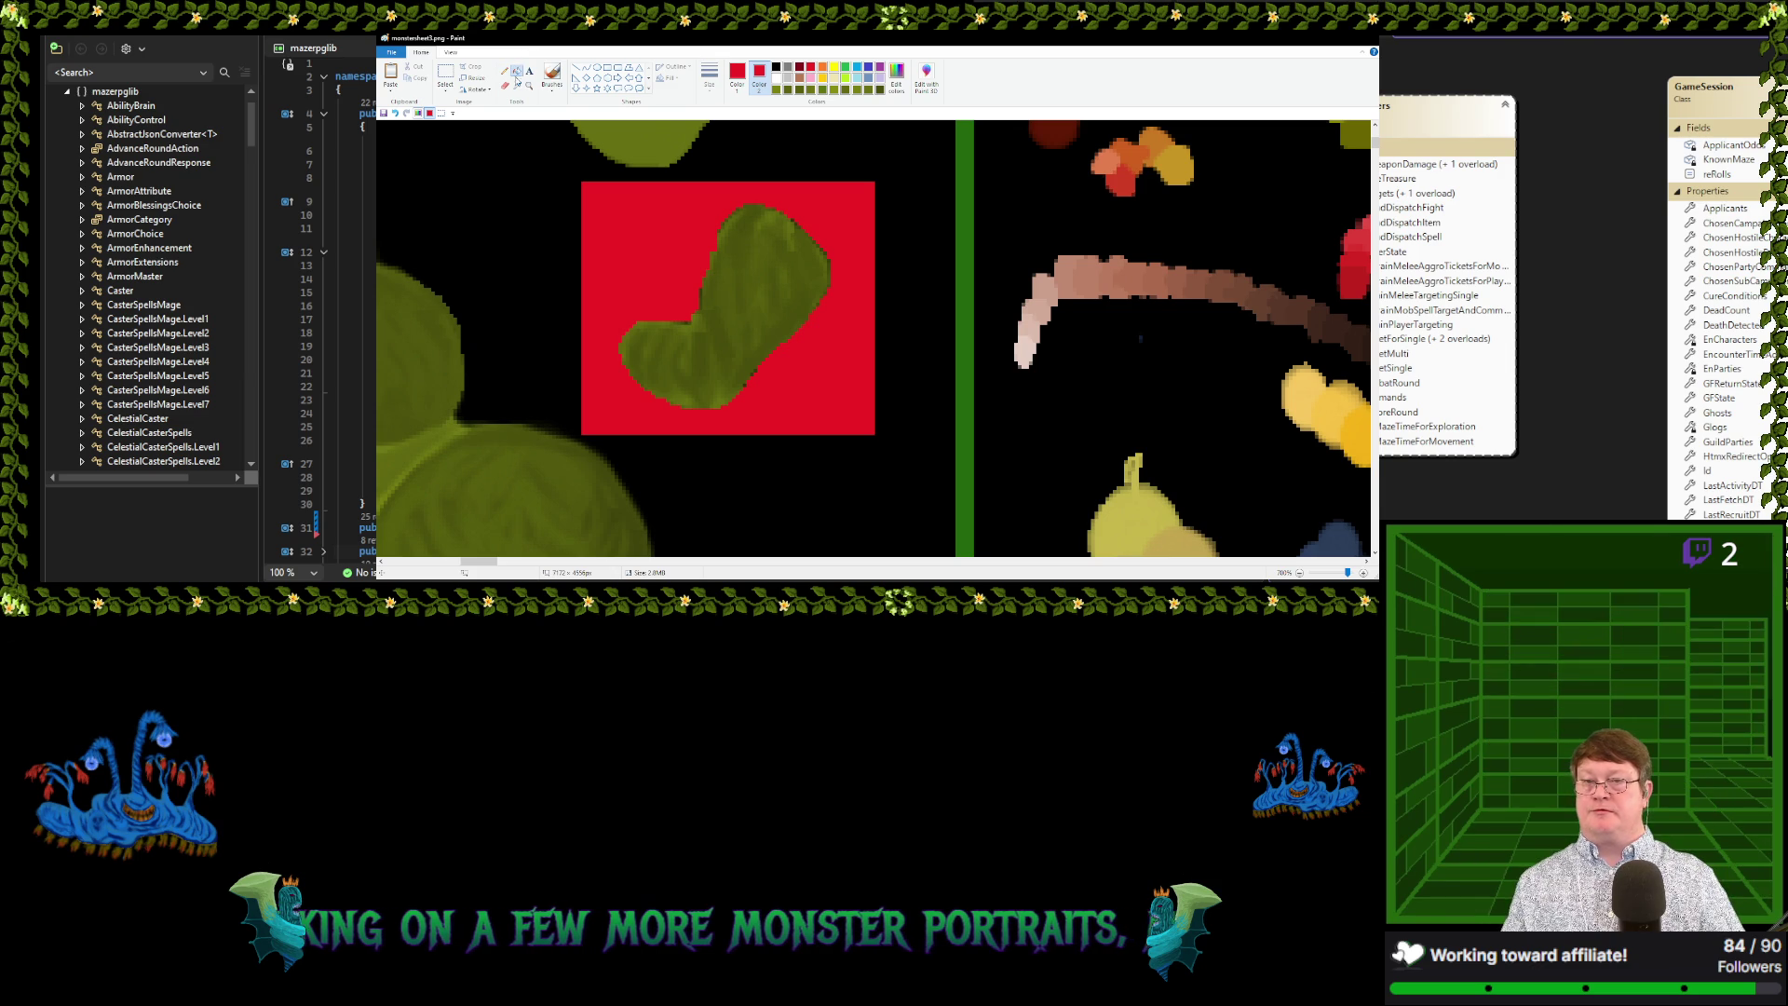
left_click(741, 75)
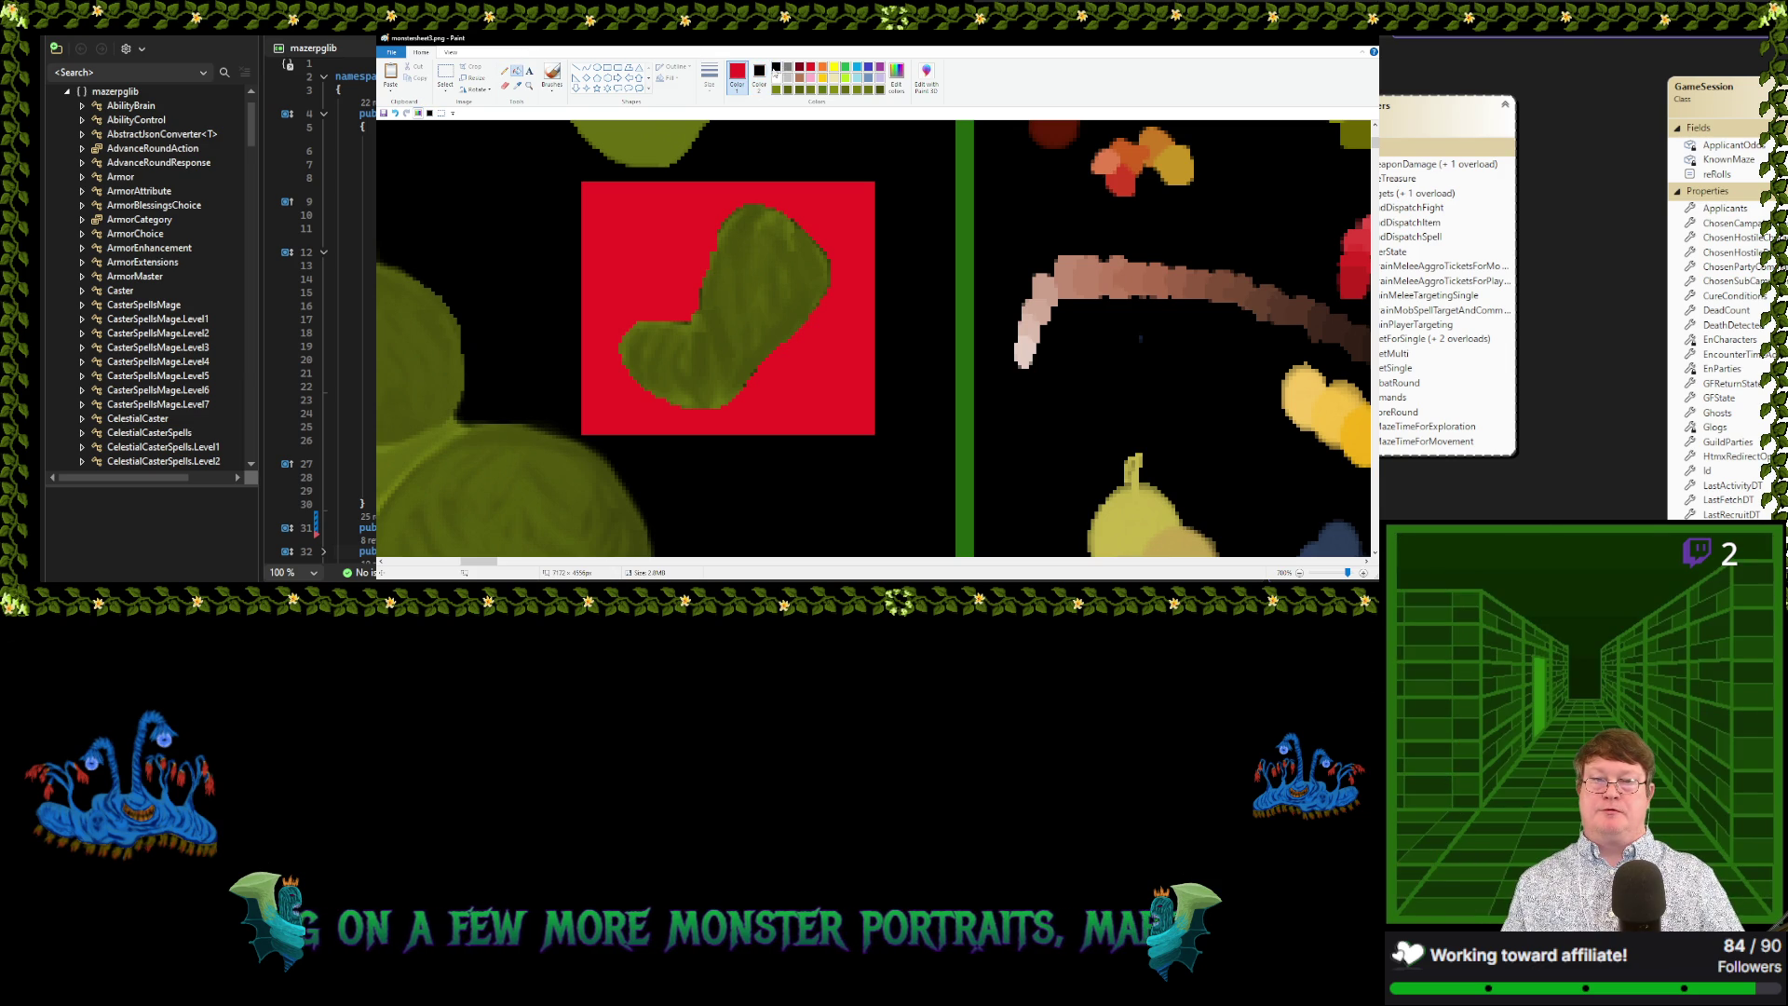
left_click(776, 69)
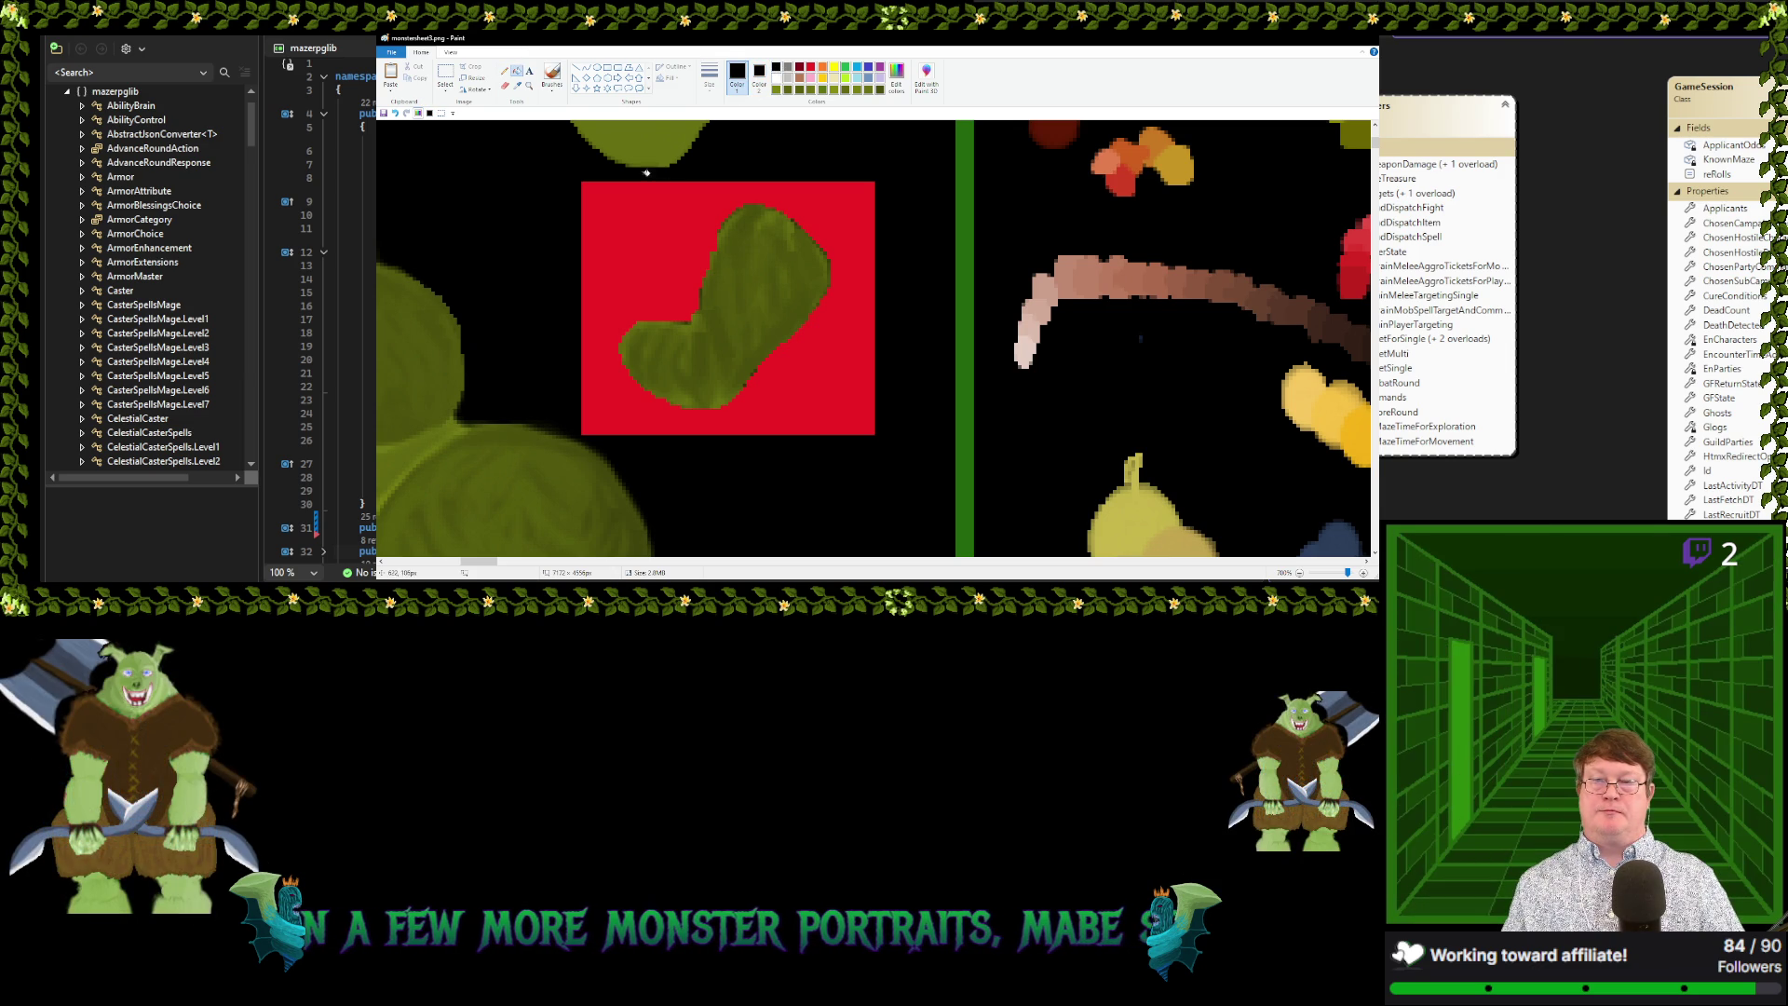
left_click(588, 225)
Box-select the bent green arm shape, paste a copy, and drag it onto the dragon's chest
left_click(445, 74)
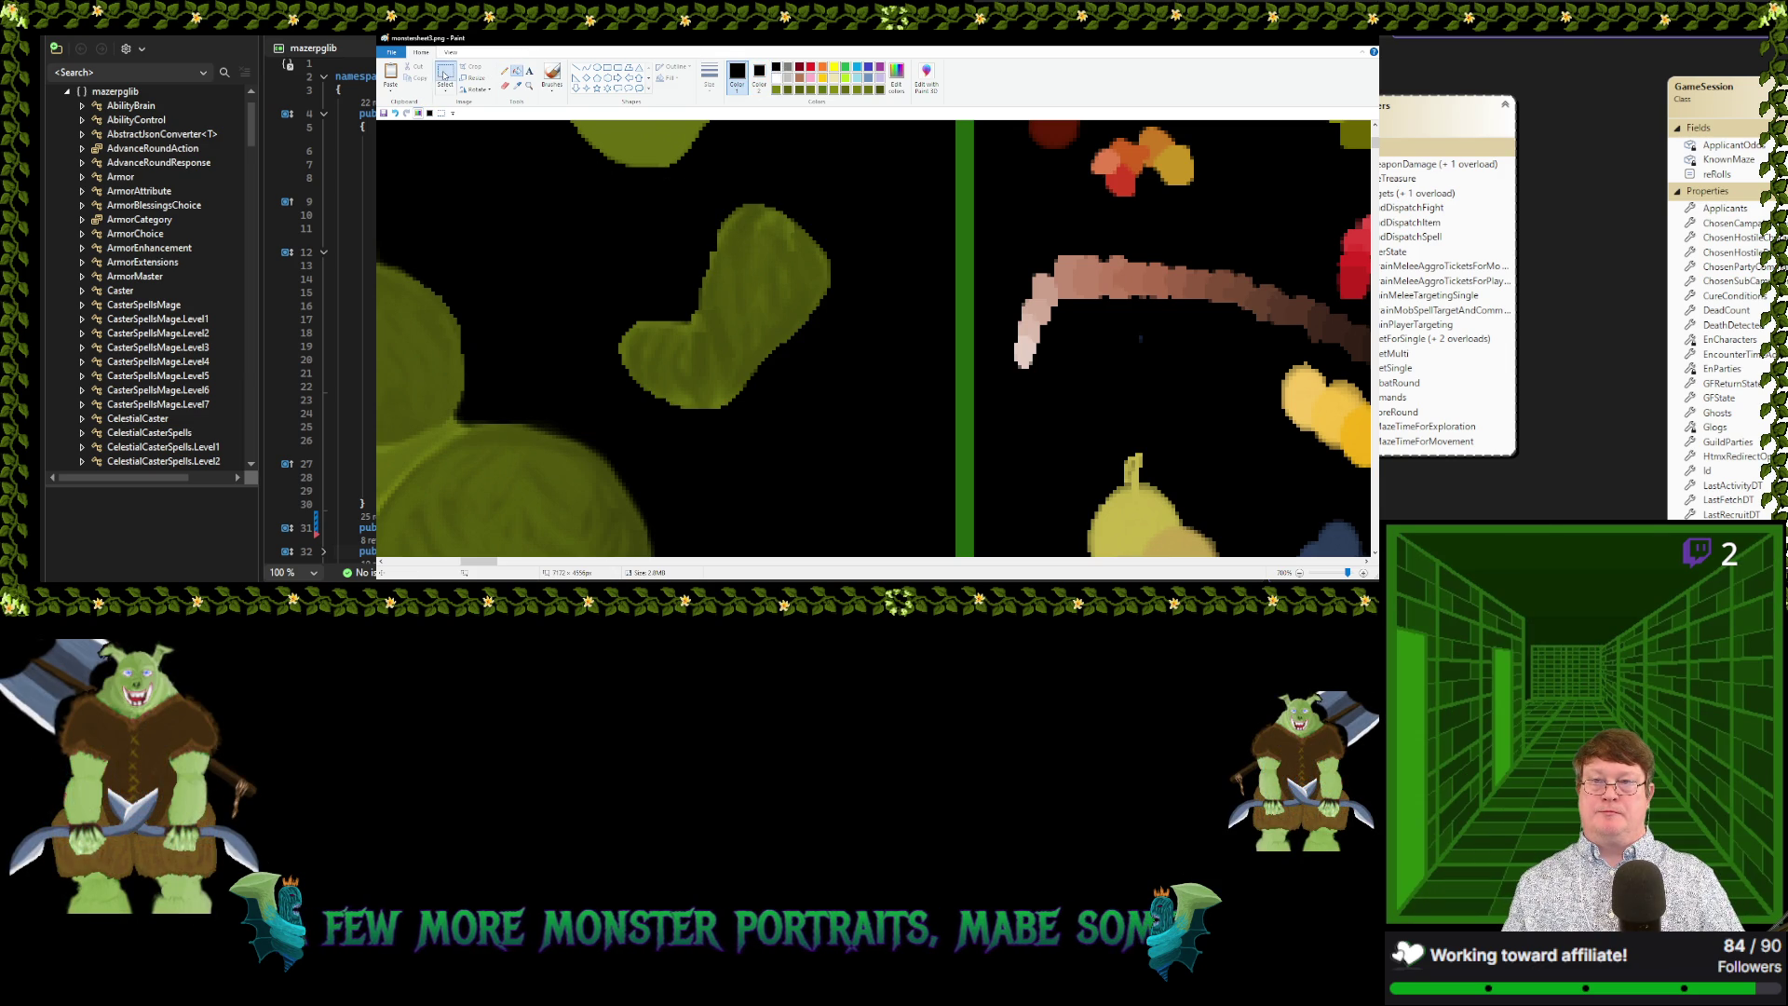
left_click_drag(596, 196, 855, 428)
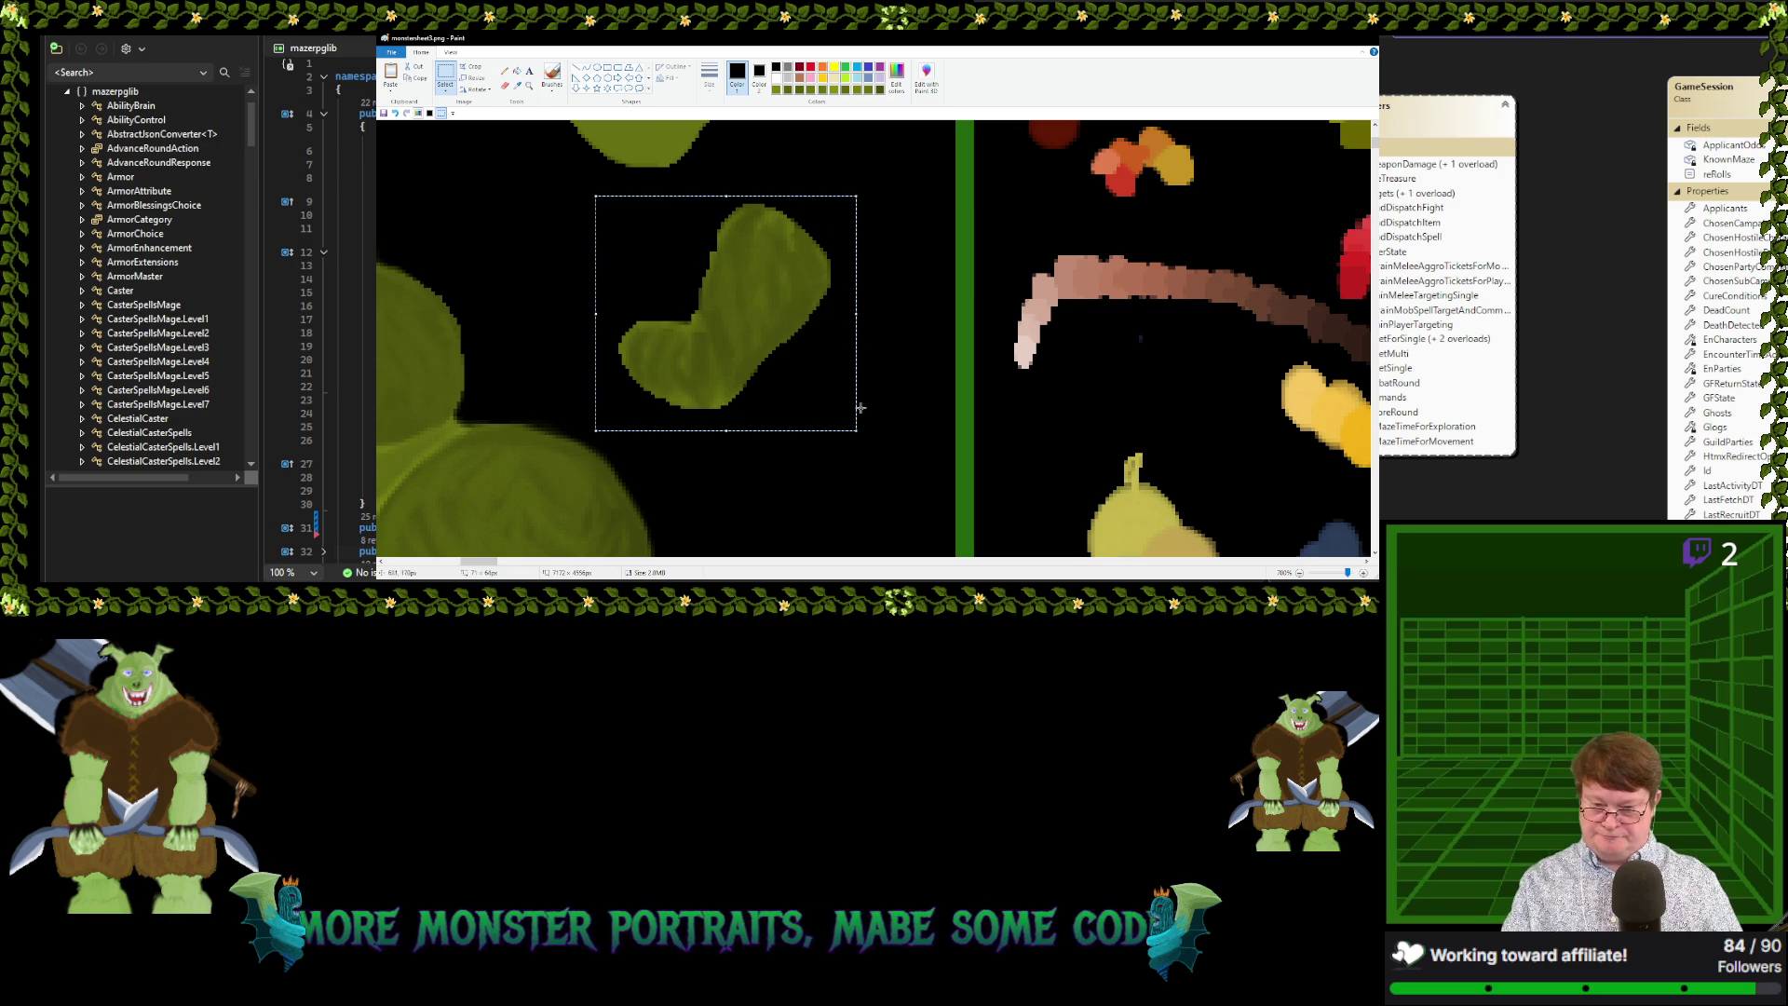
scroll(866, 382, "left", 5)
scroll(865, 382, "down", 1)
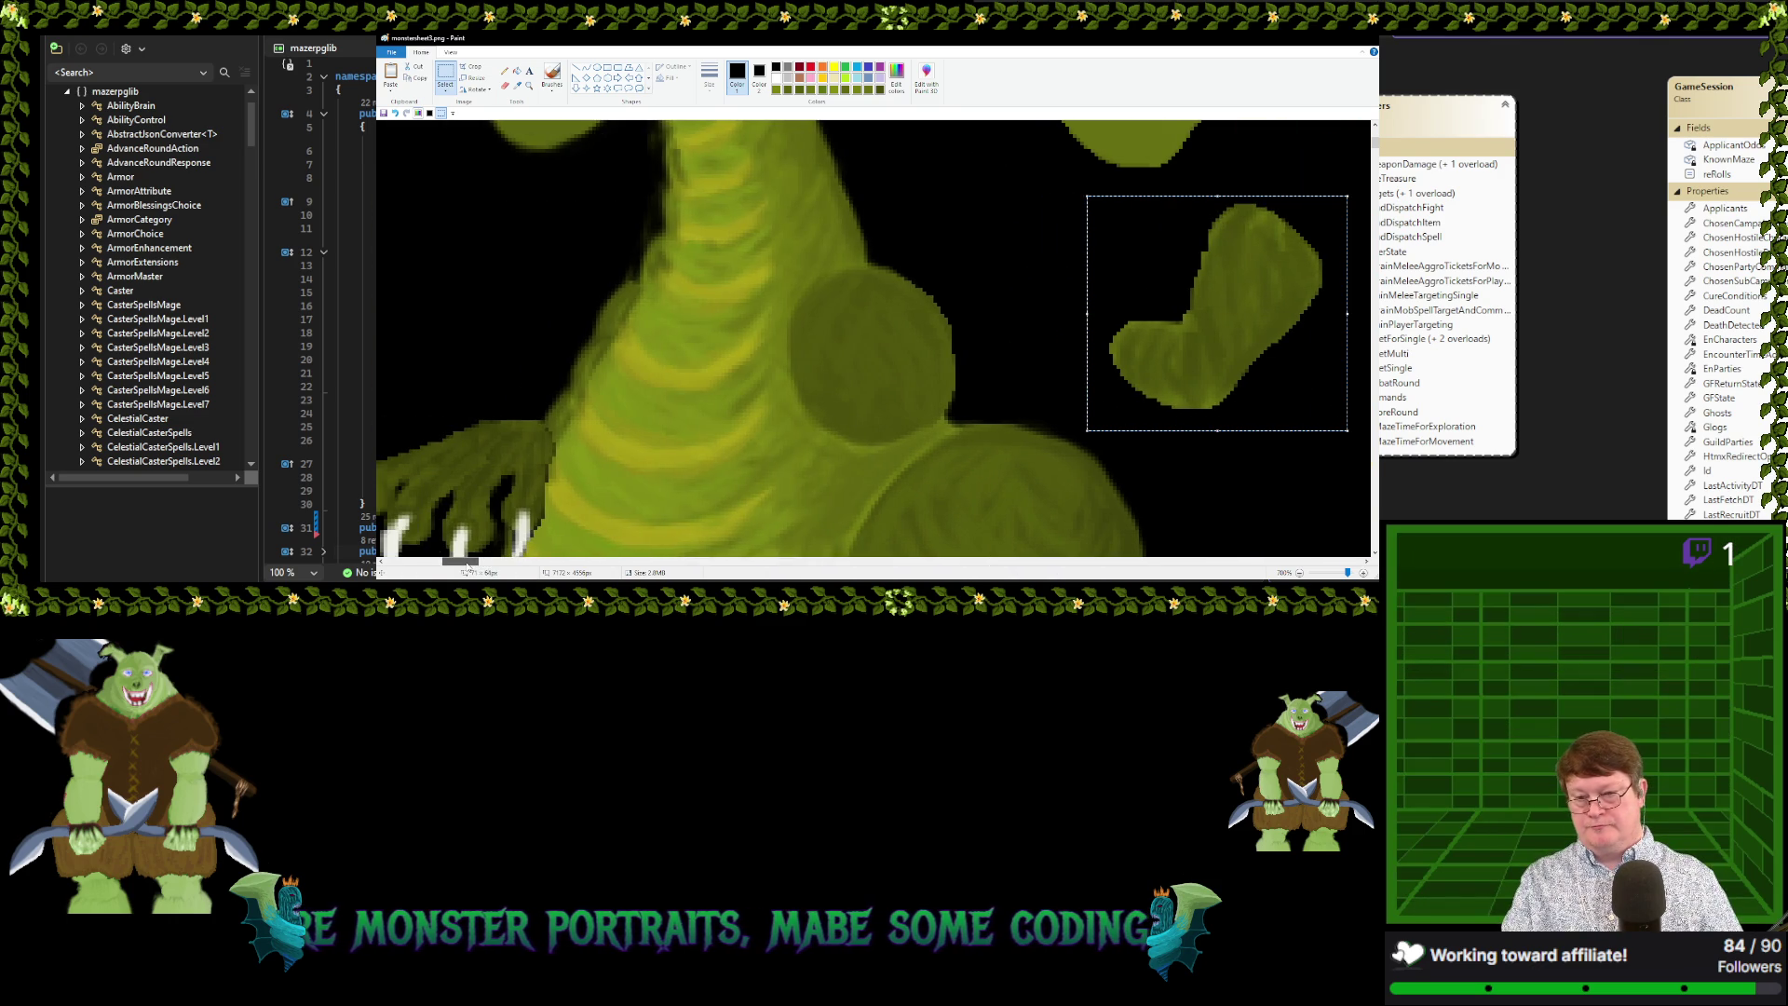
key("ctrl+v")
mouse_move(466, 233)
left_mouse_down()
mouse_move(808, 335)
mouse_move(800, 377)
left_mouse_up()
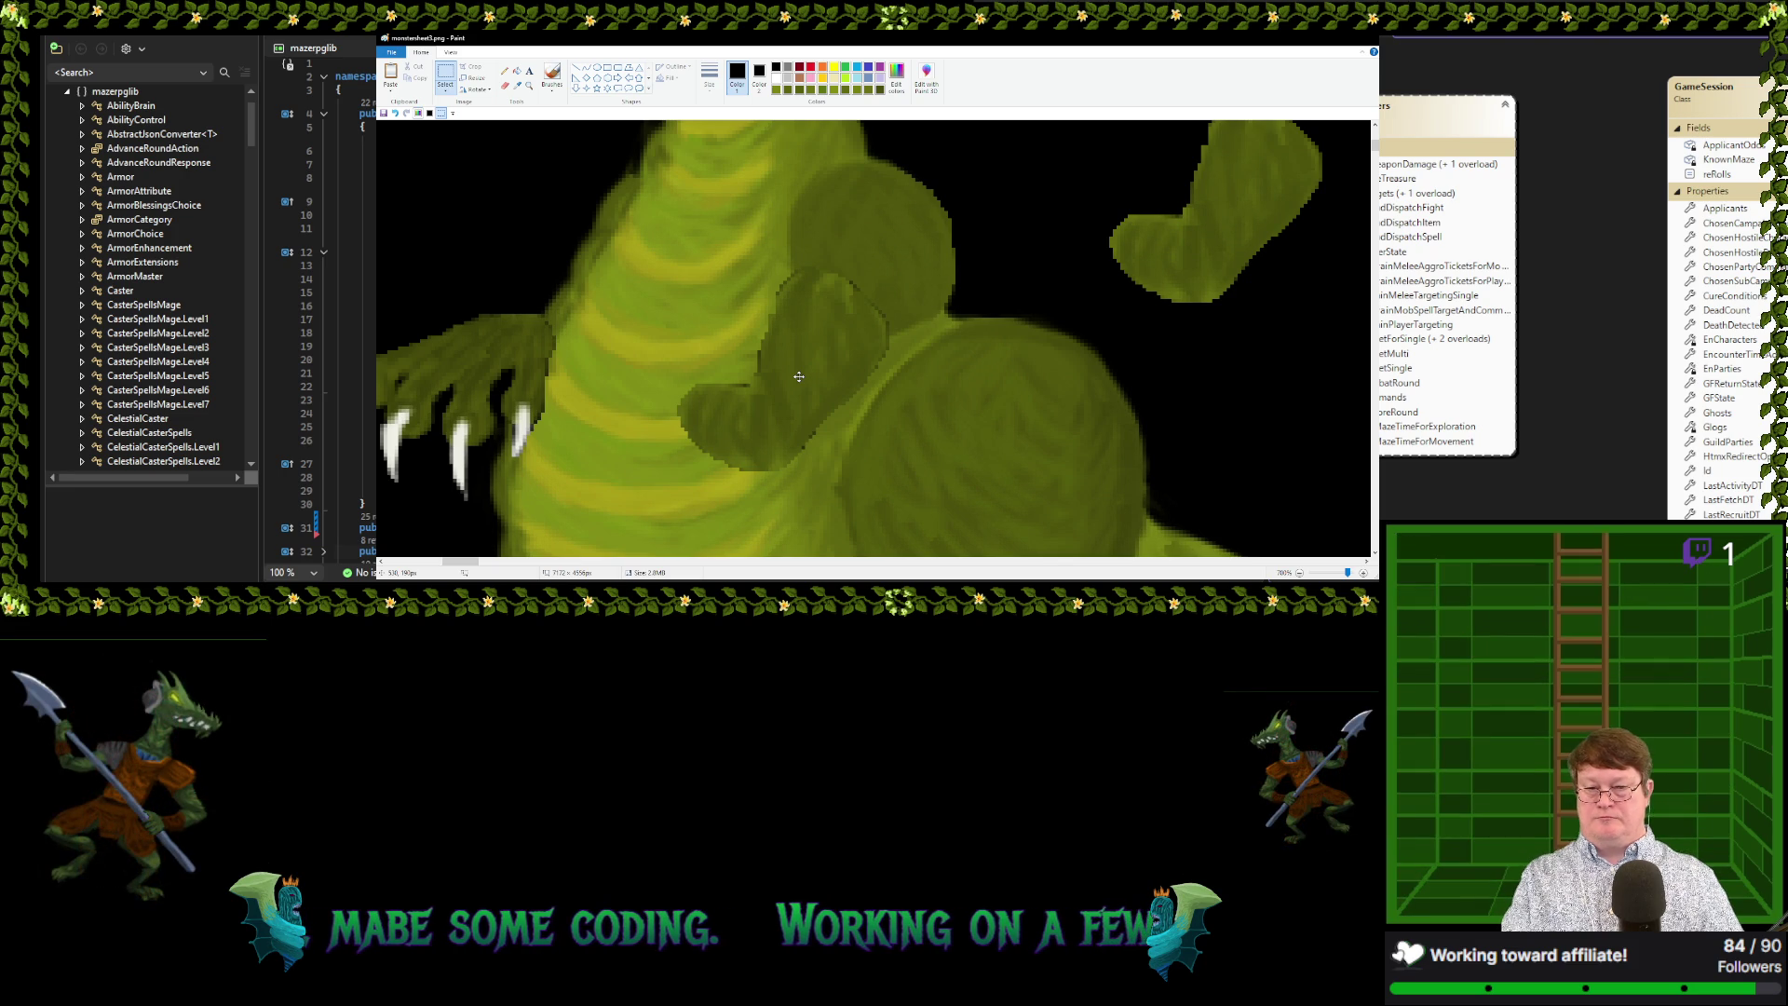
Nudge the pasted arm onto the chest, commit it, and sample the dragon's olive green
left_click_drag(798, 376, 801, 370)
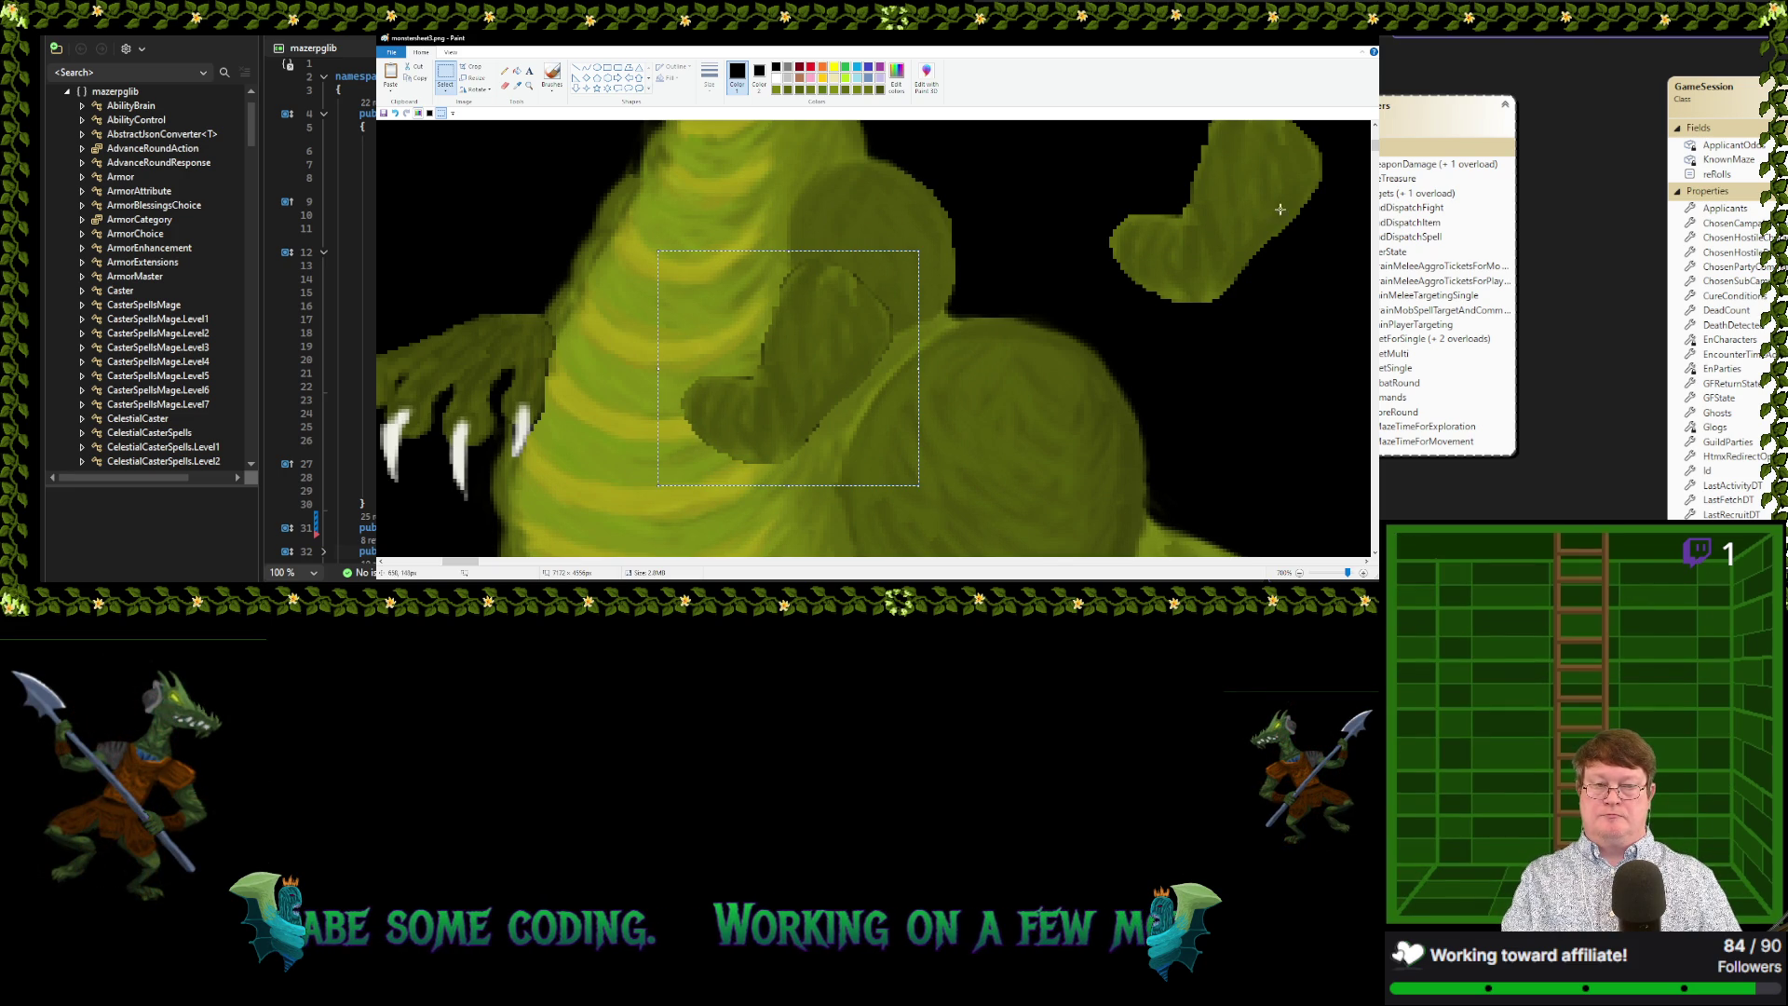
left_click(1112, 205)
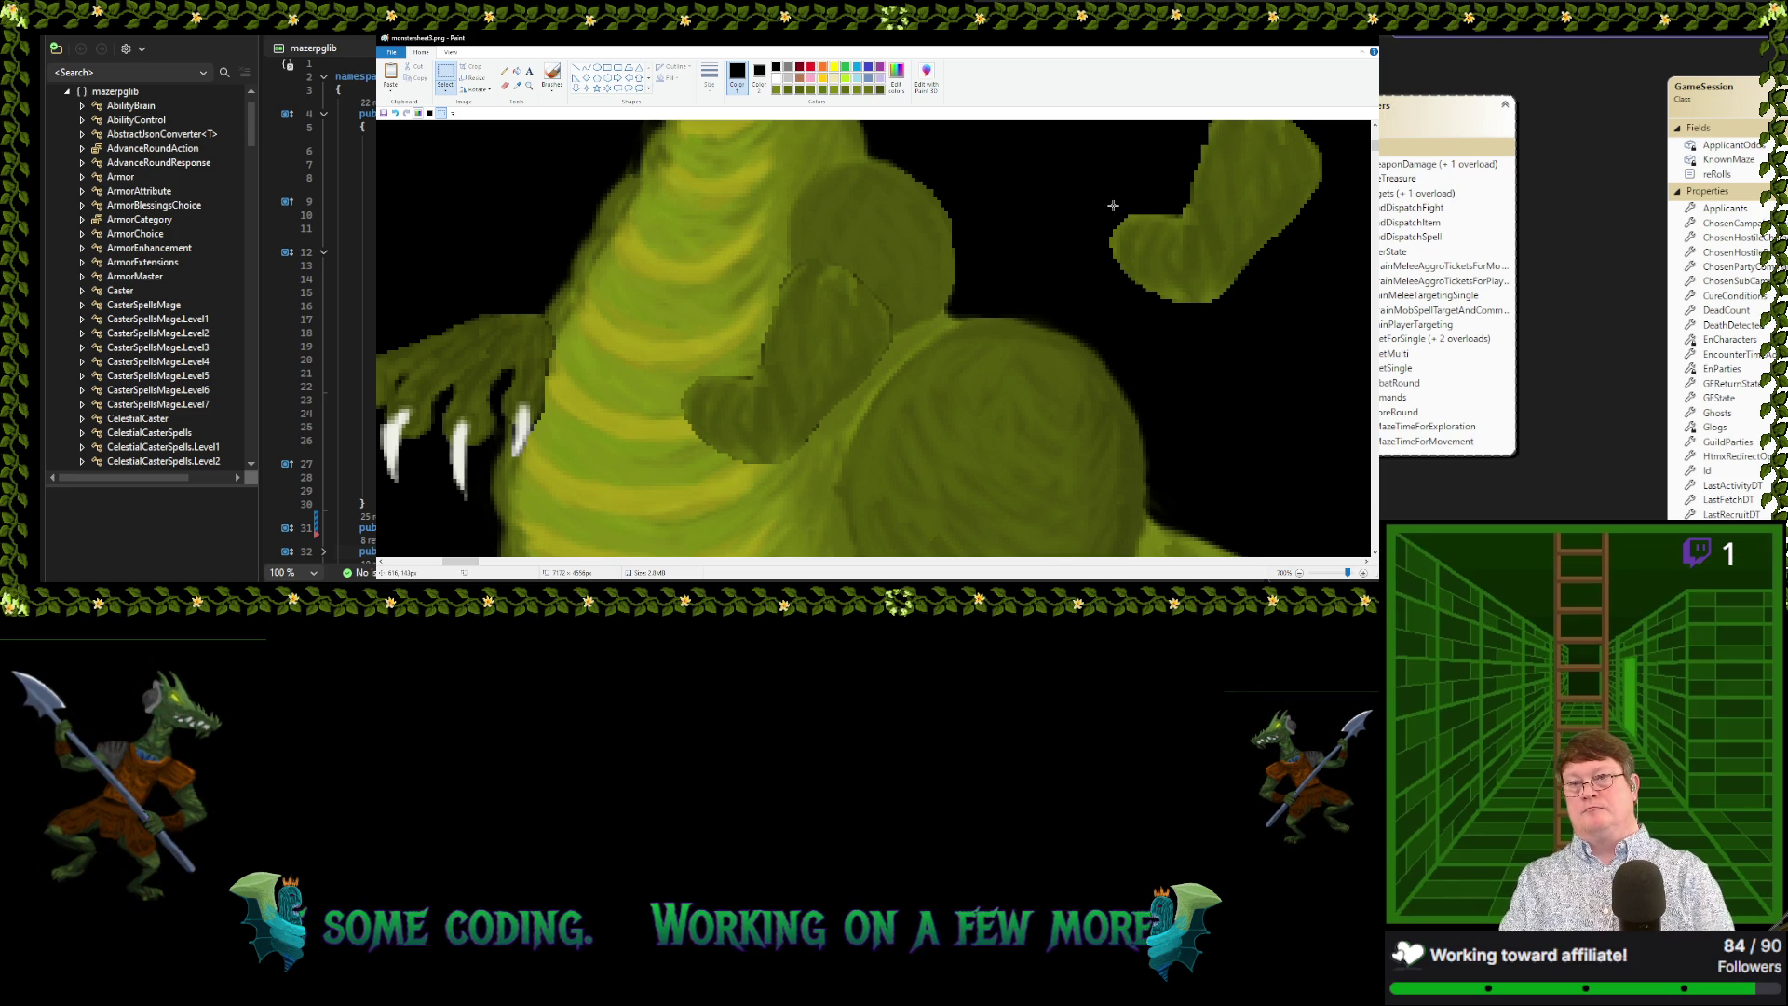
left_click(517, 85)
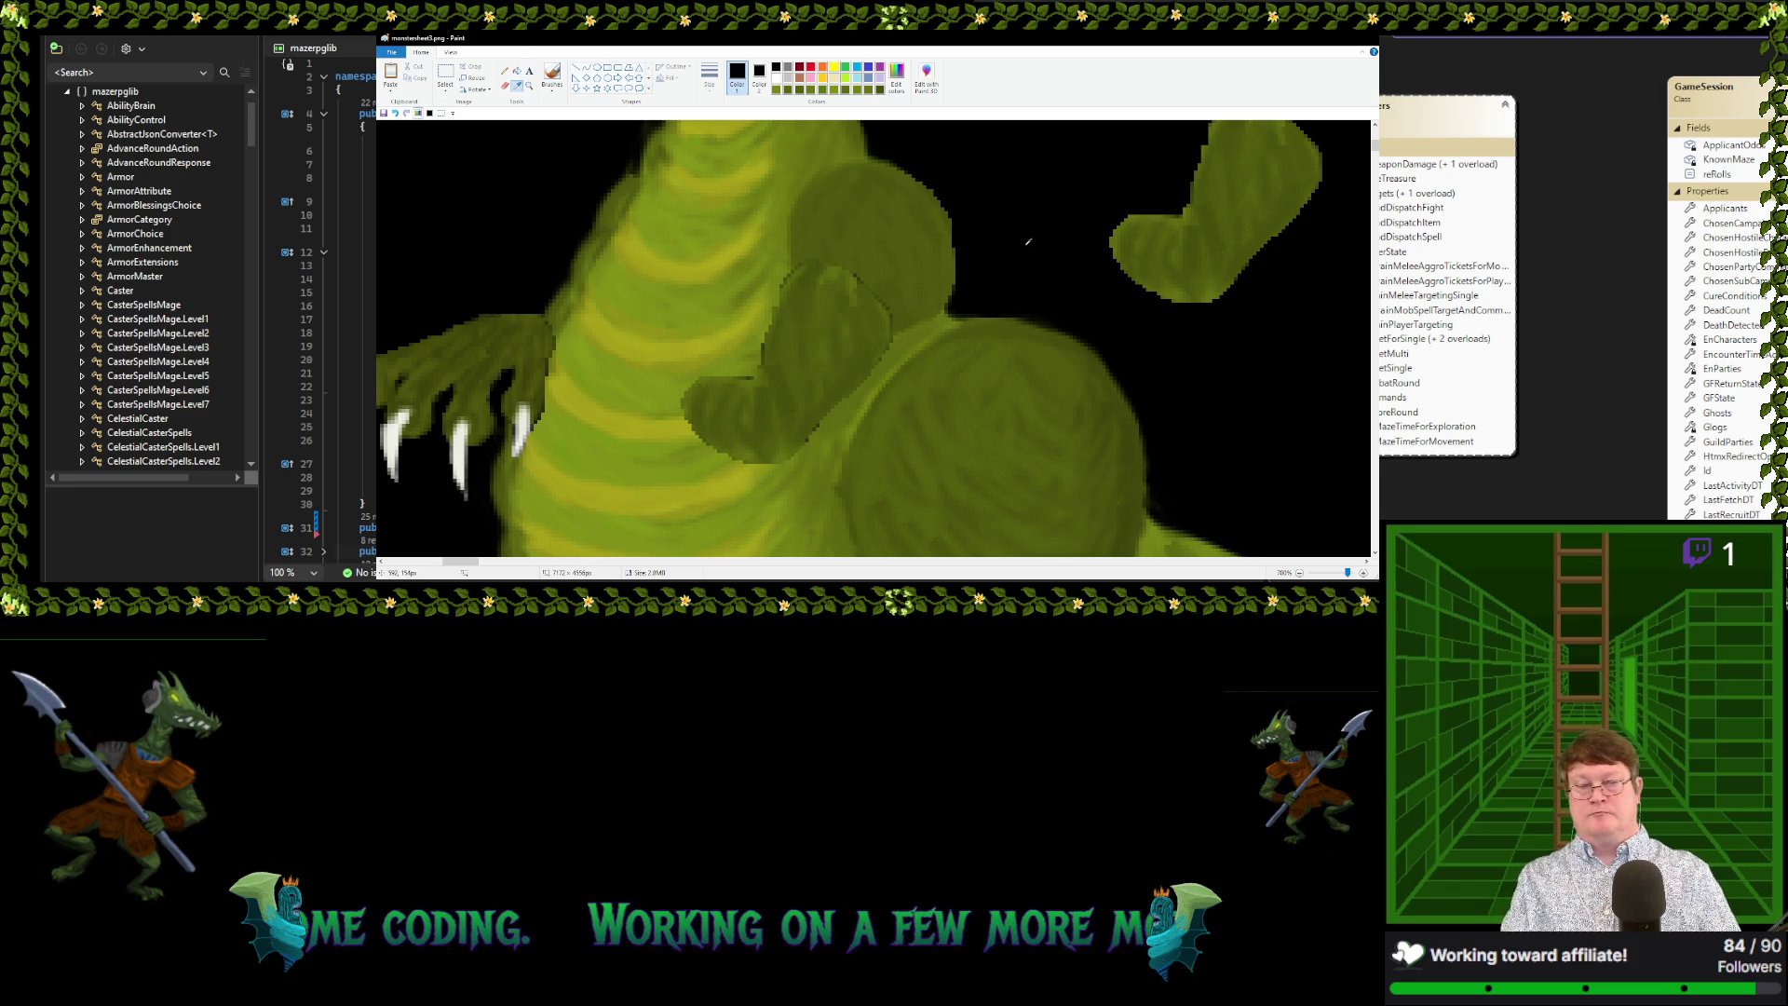
left_click(864, 263)
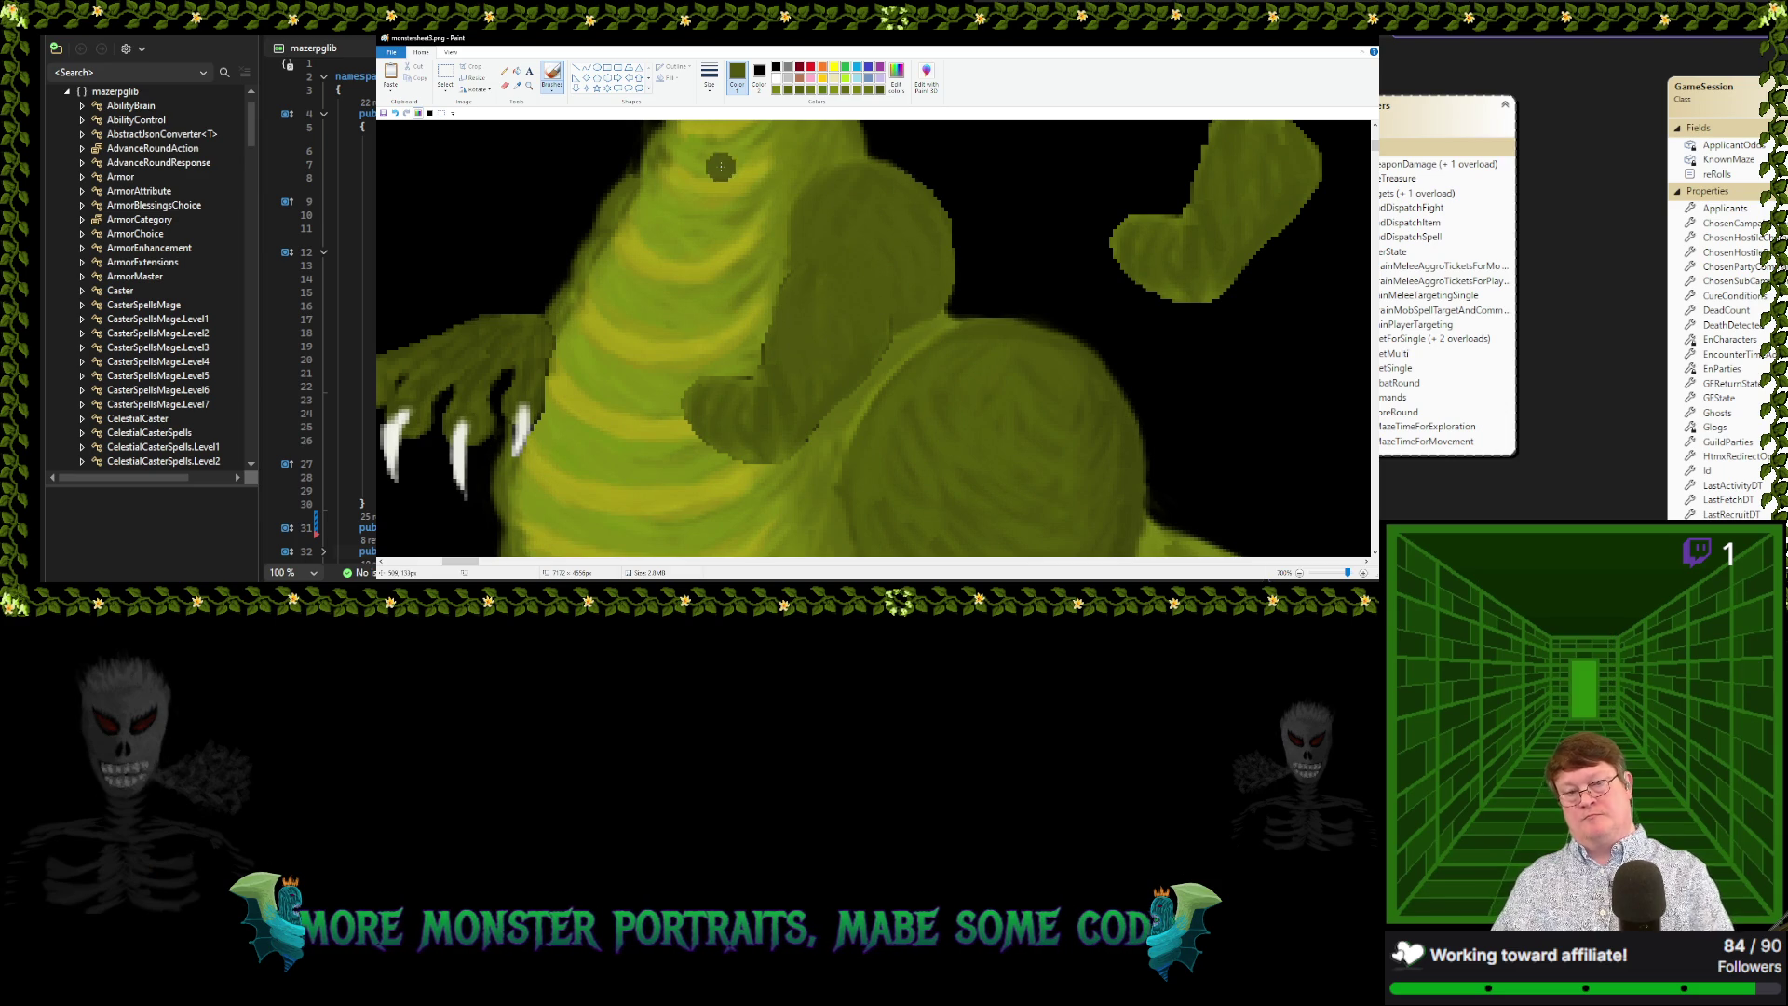
Sample greens from the dragon's body and paint darker shading over the new arm
left_click(517, 87)
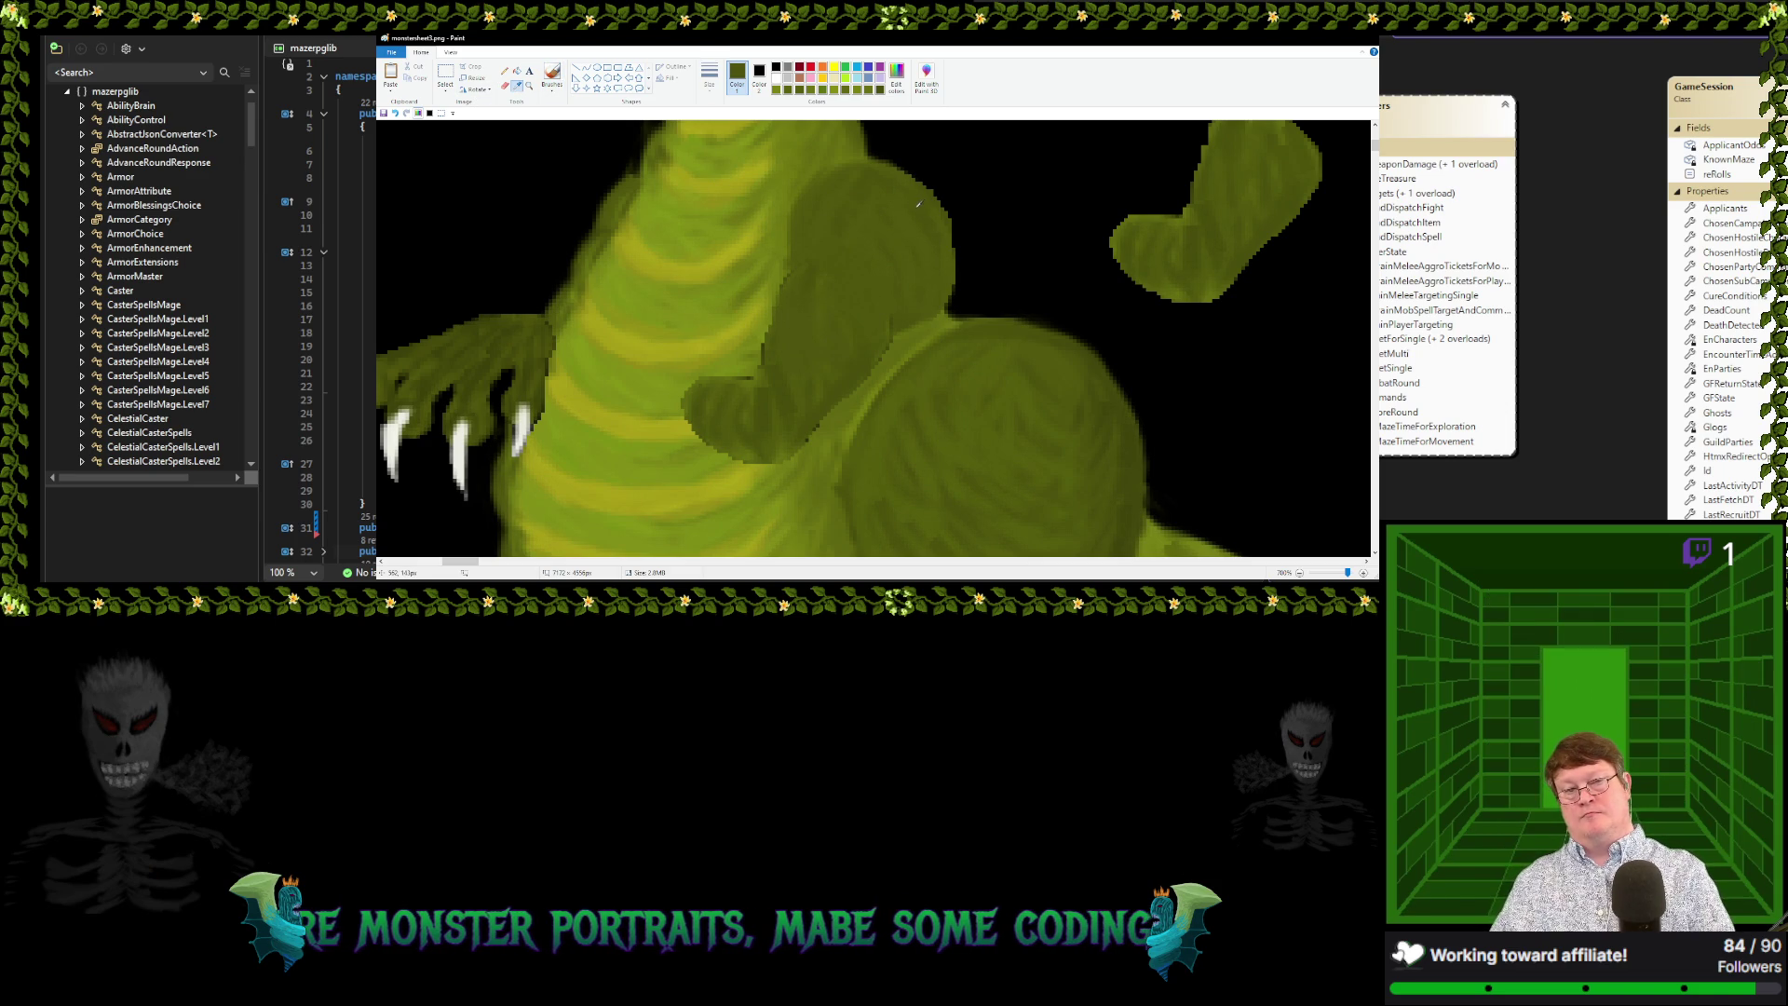
left_click(866, 223)
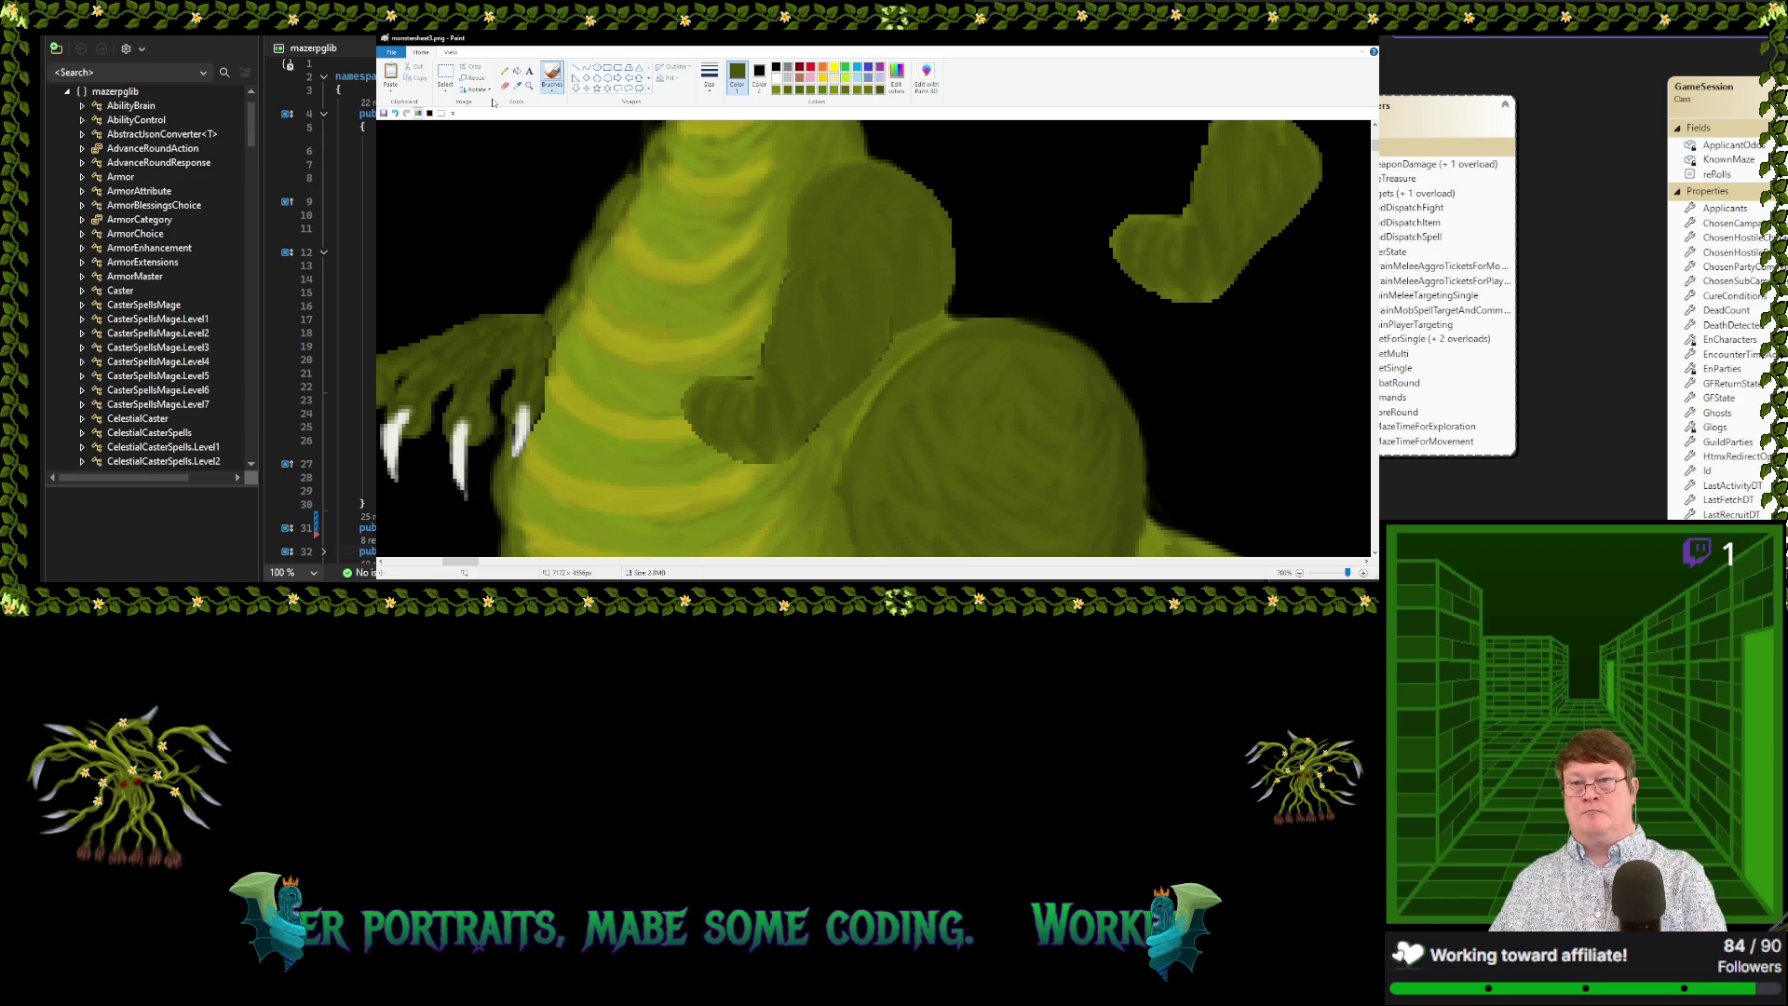
left_click(517, 85)
left_click(894, 319)
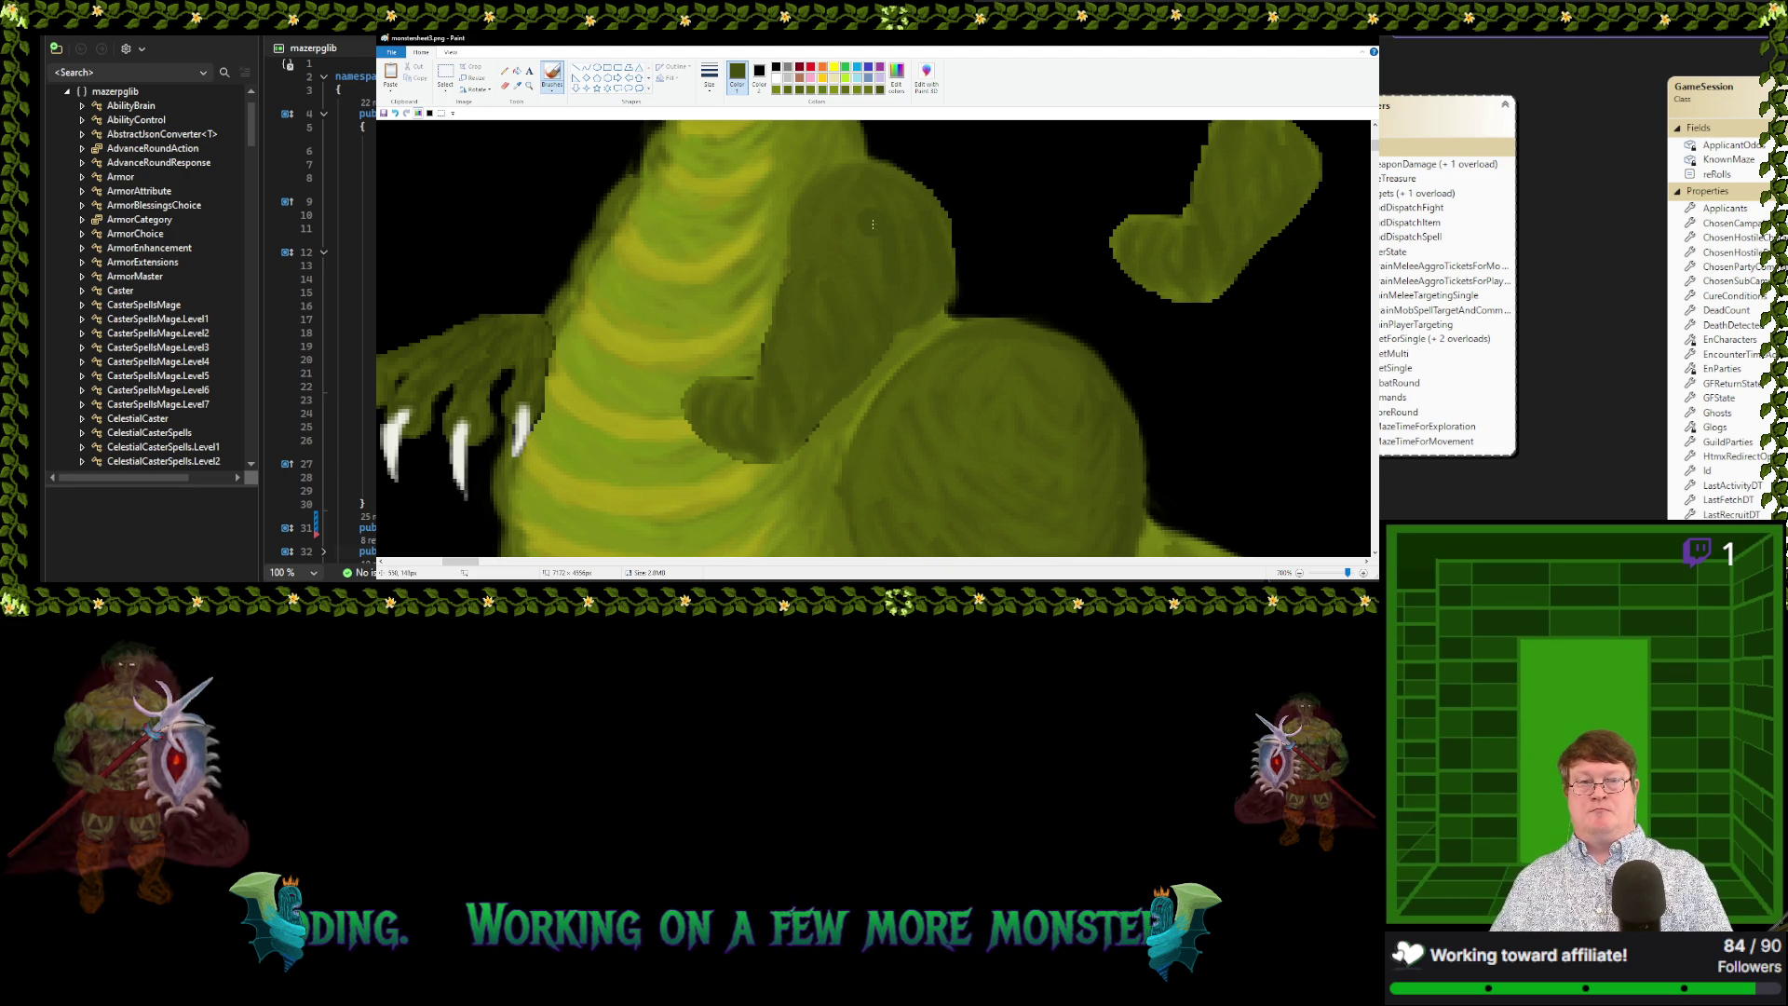
left_click_drag(847, 186, 817, 240)
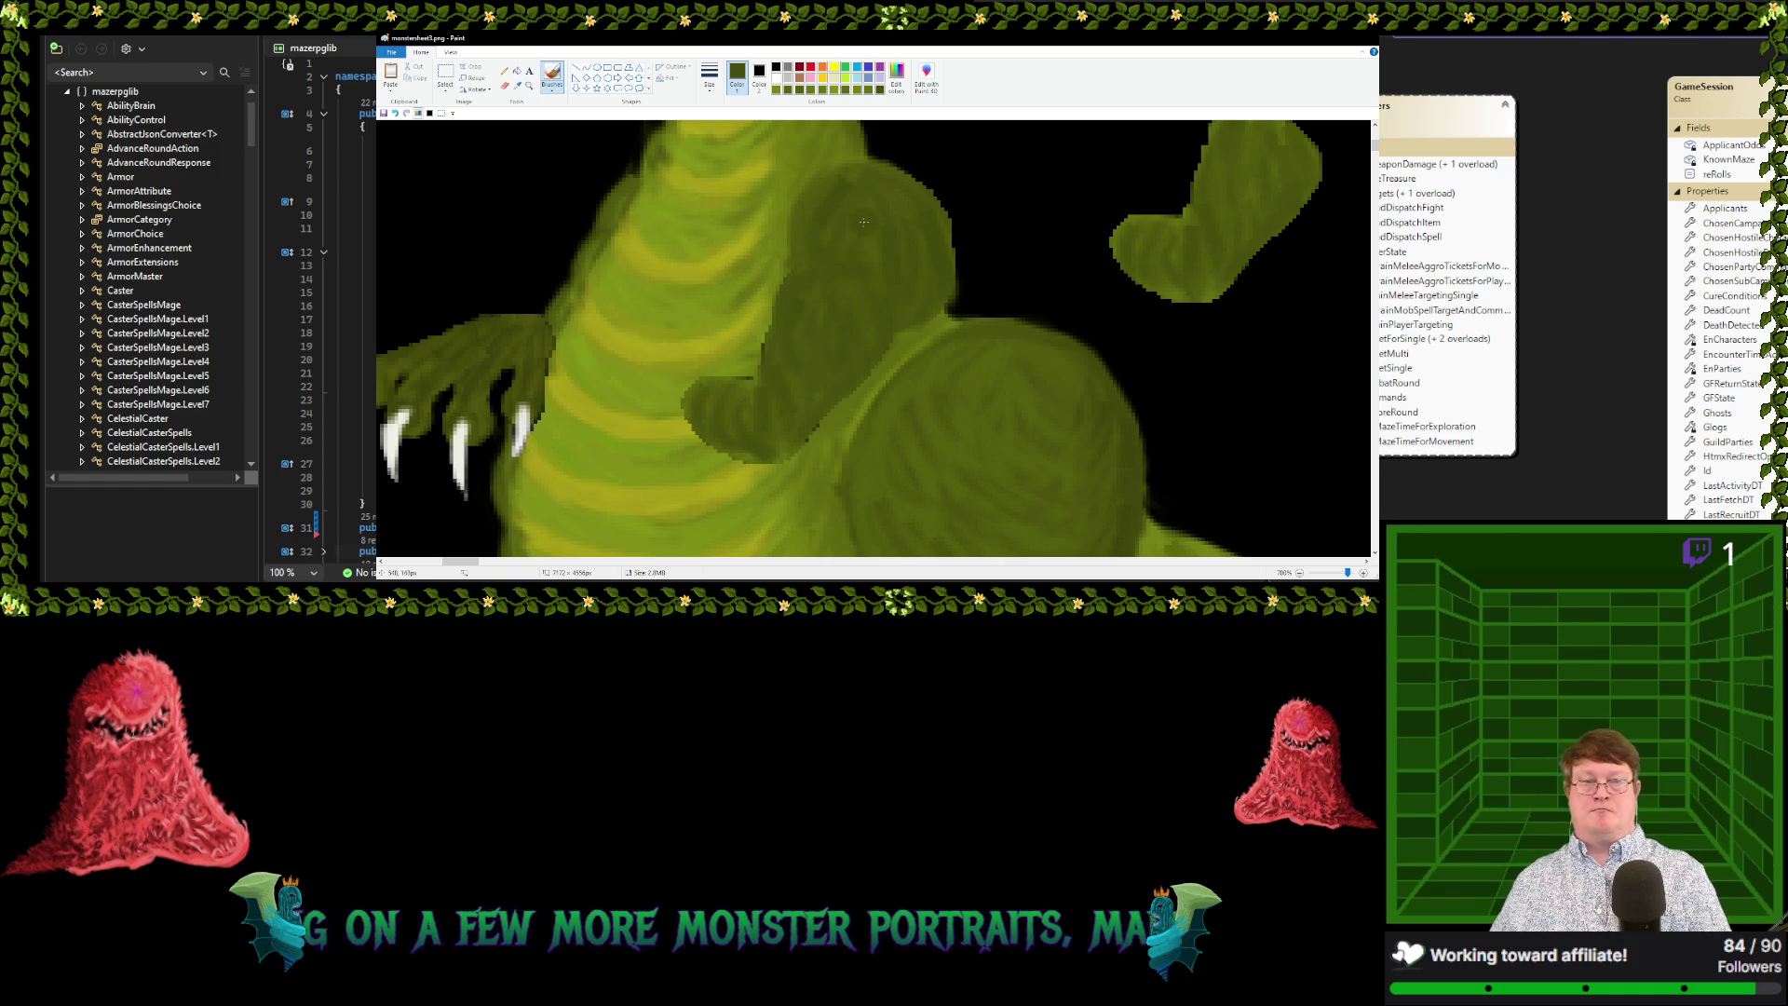
Sample further greens from the dragon's chest and lower body for more shading
left_click(517, 85)
left_click(858, 336)
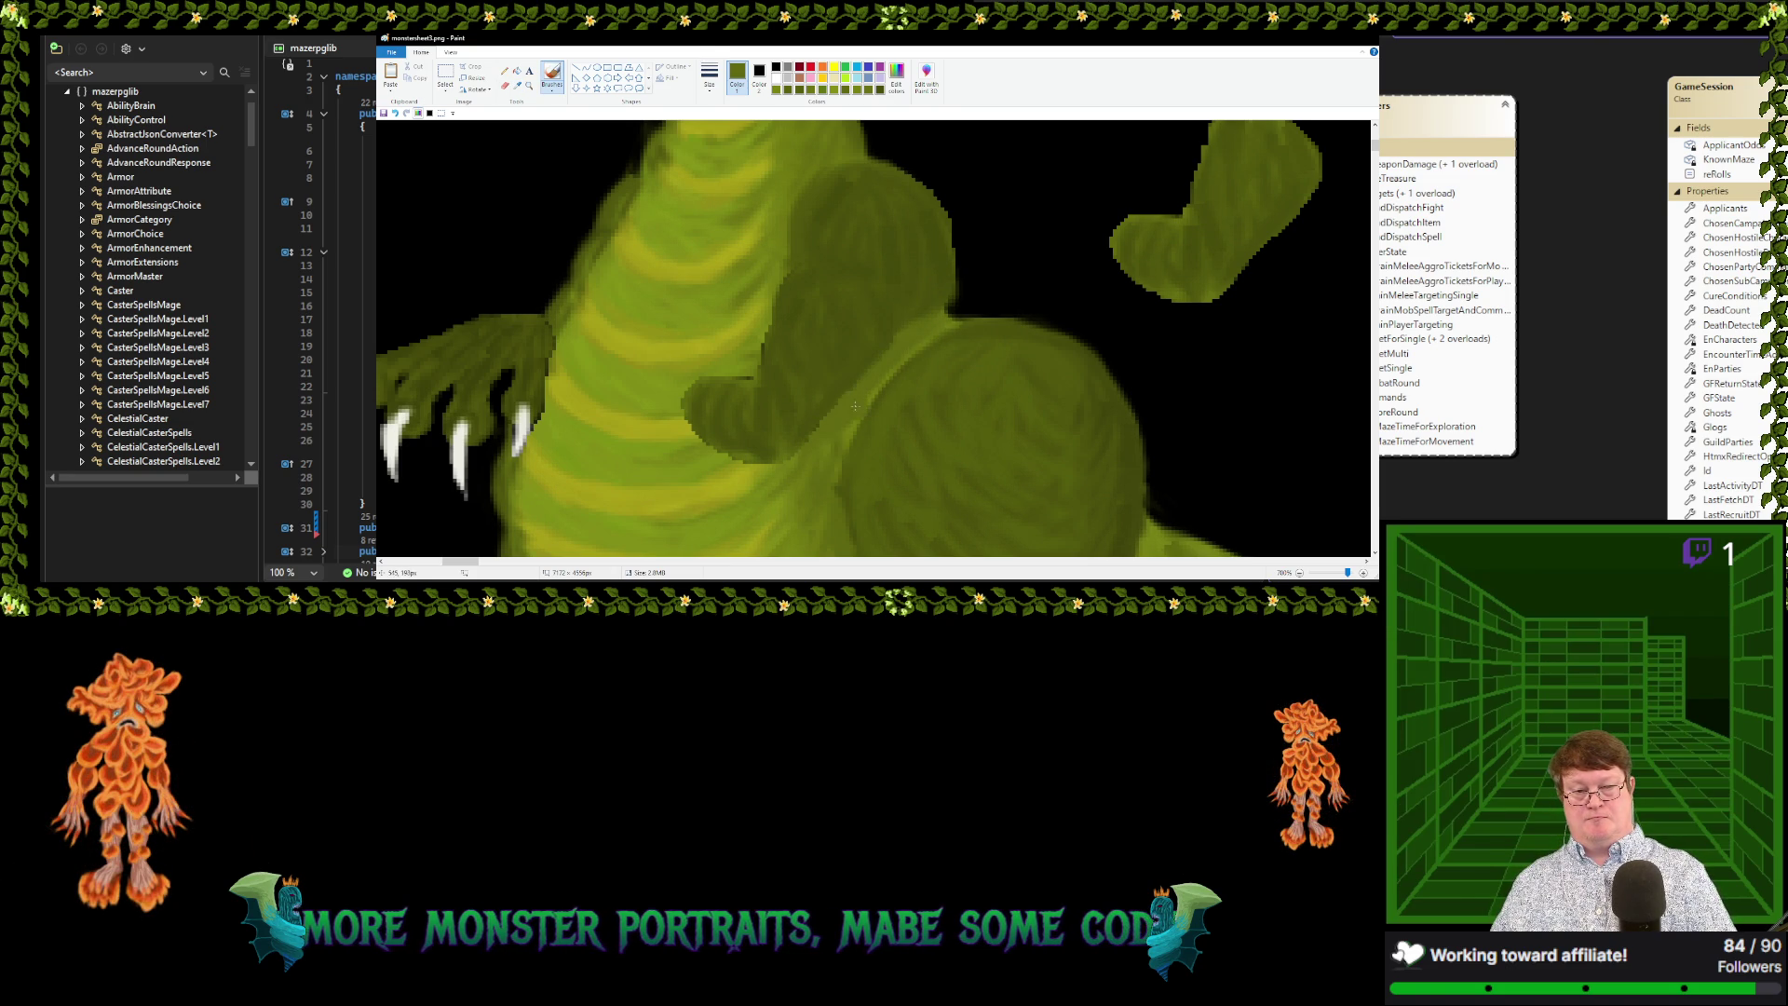
left_click(517, 84)
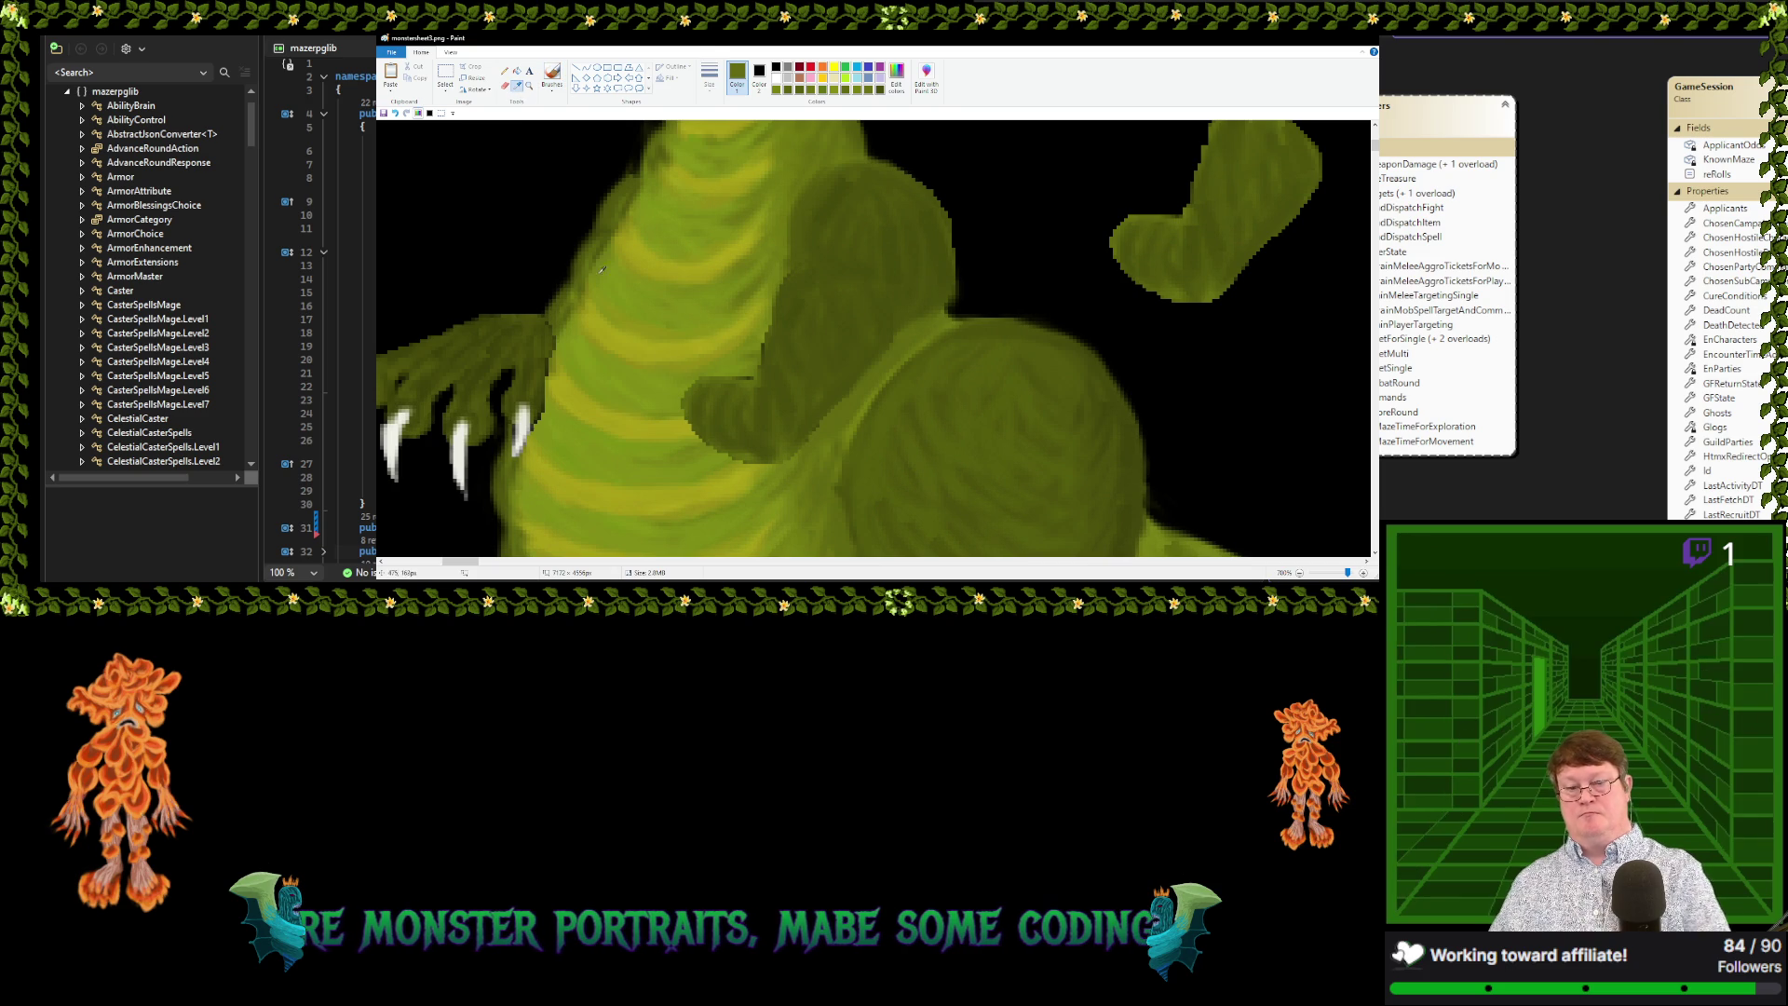
left_click(800, 440)
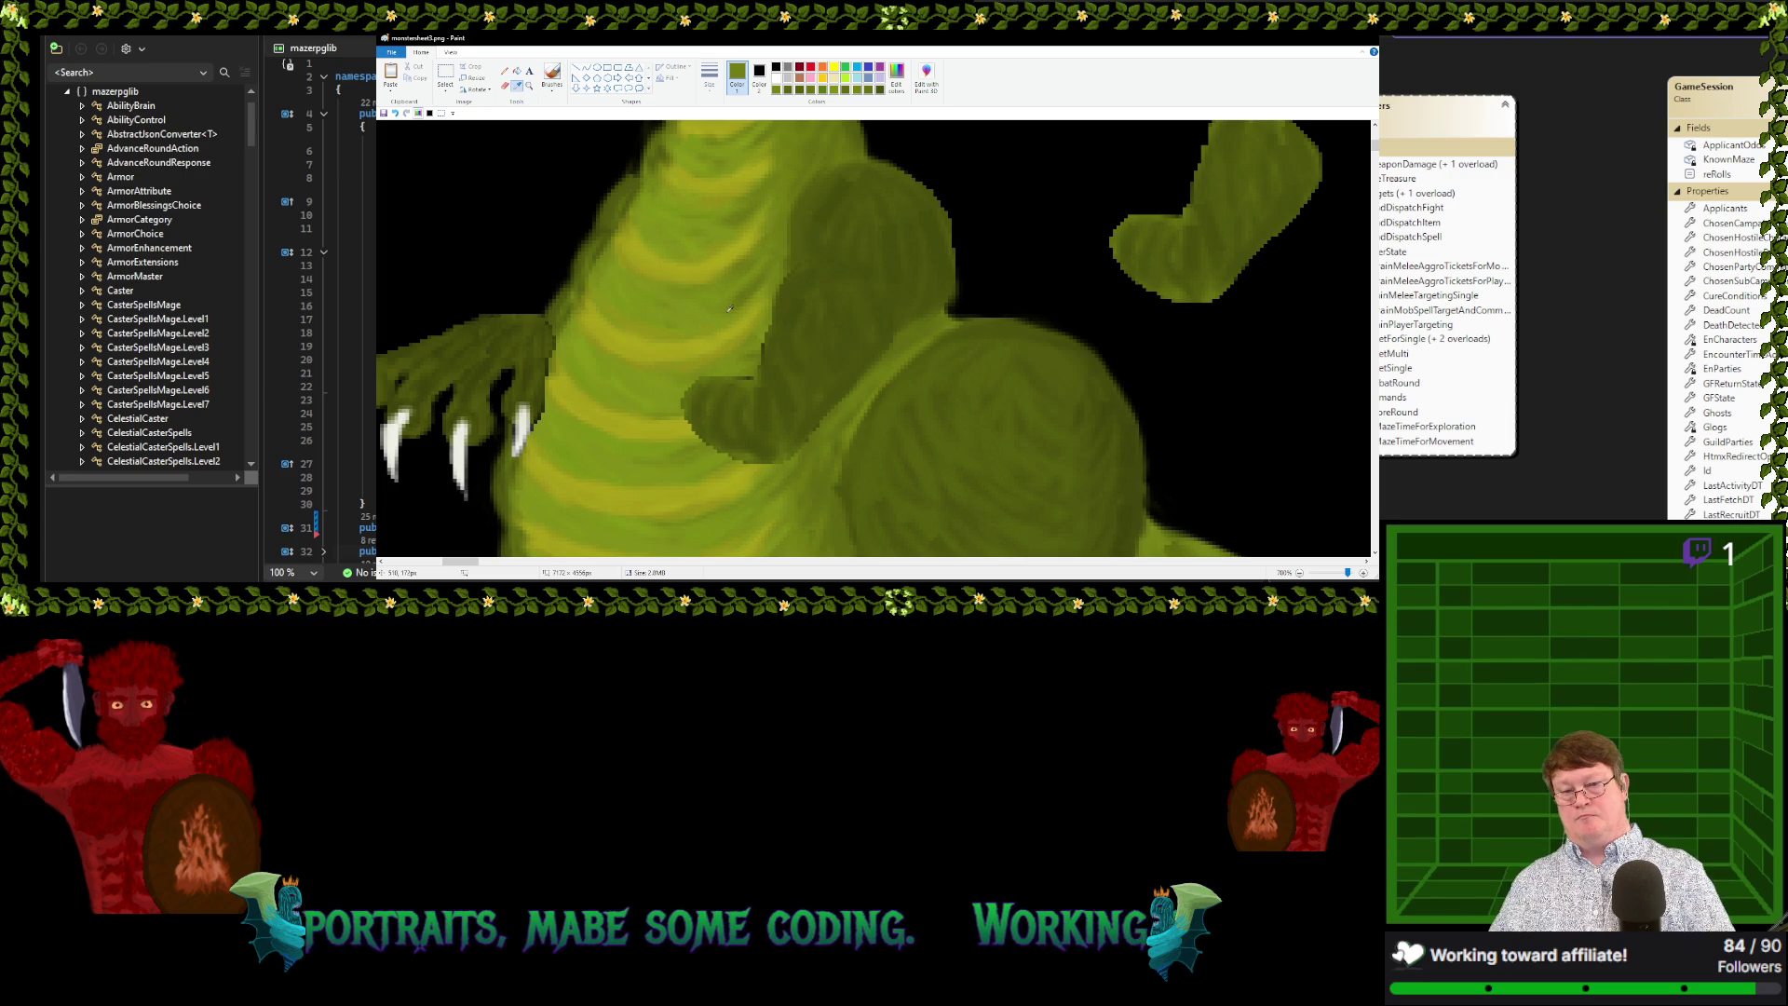
left_click(759, 354)
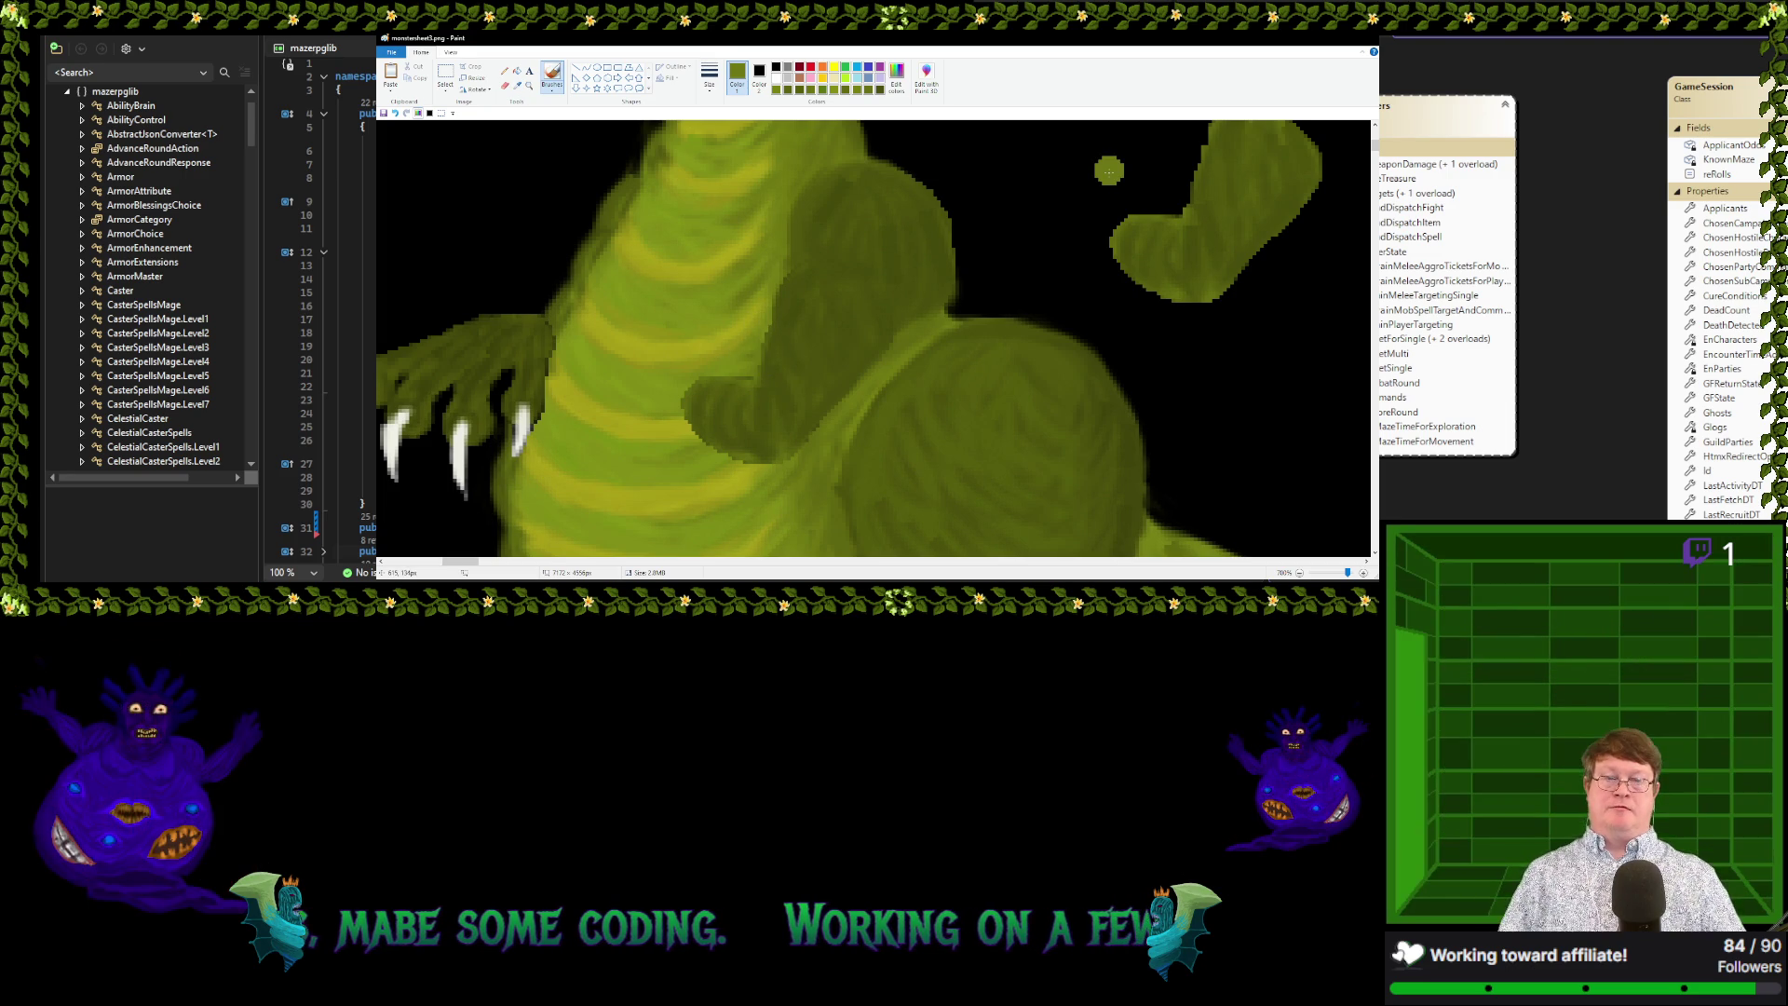
Find the clawed hand drawing and box it with a rectangular selection
scroll(1029, 192, "down", 2)
scroll(782, 226, "down", 1)
scroll(783, 226, "down", 1)
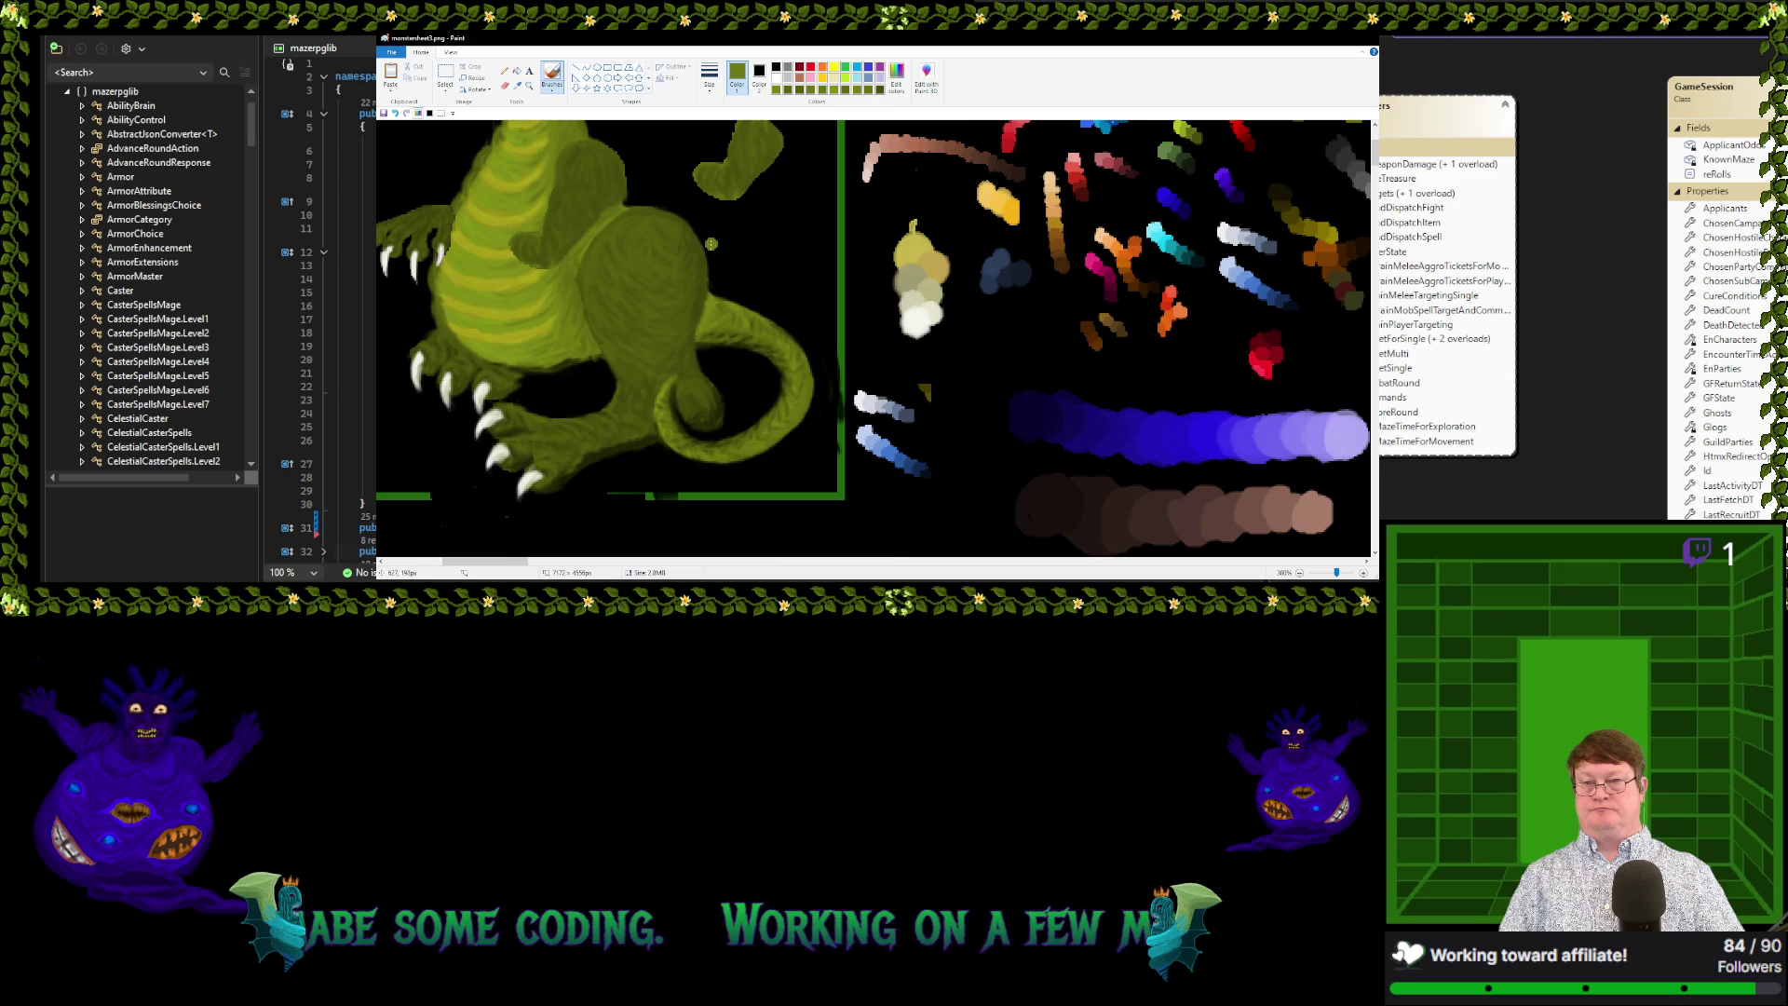
scroll(711, 244, "down", 3)
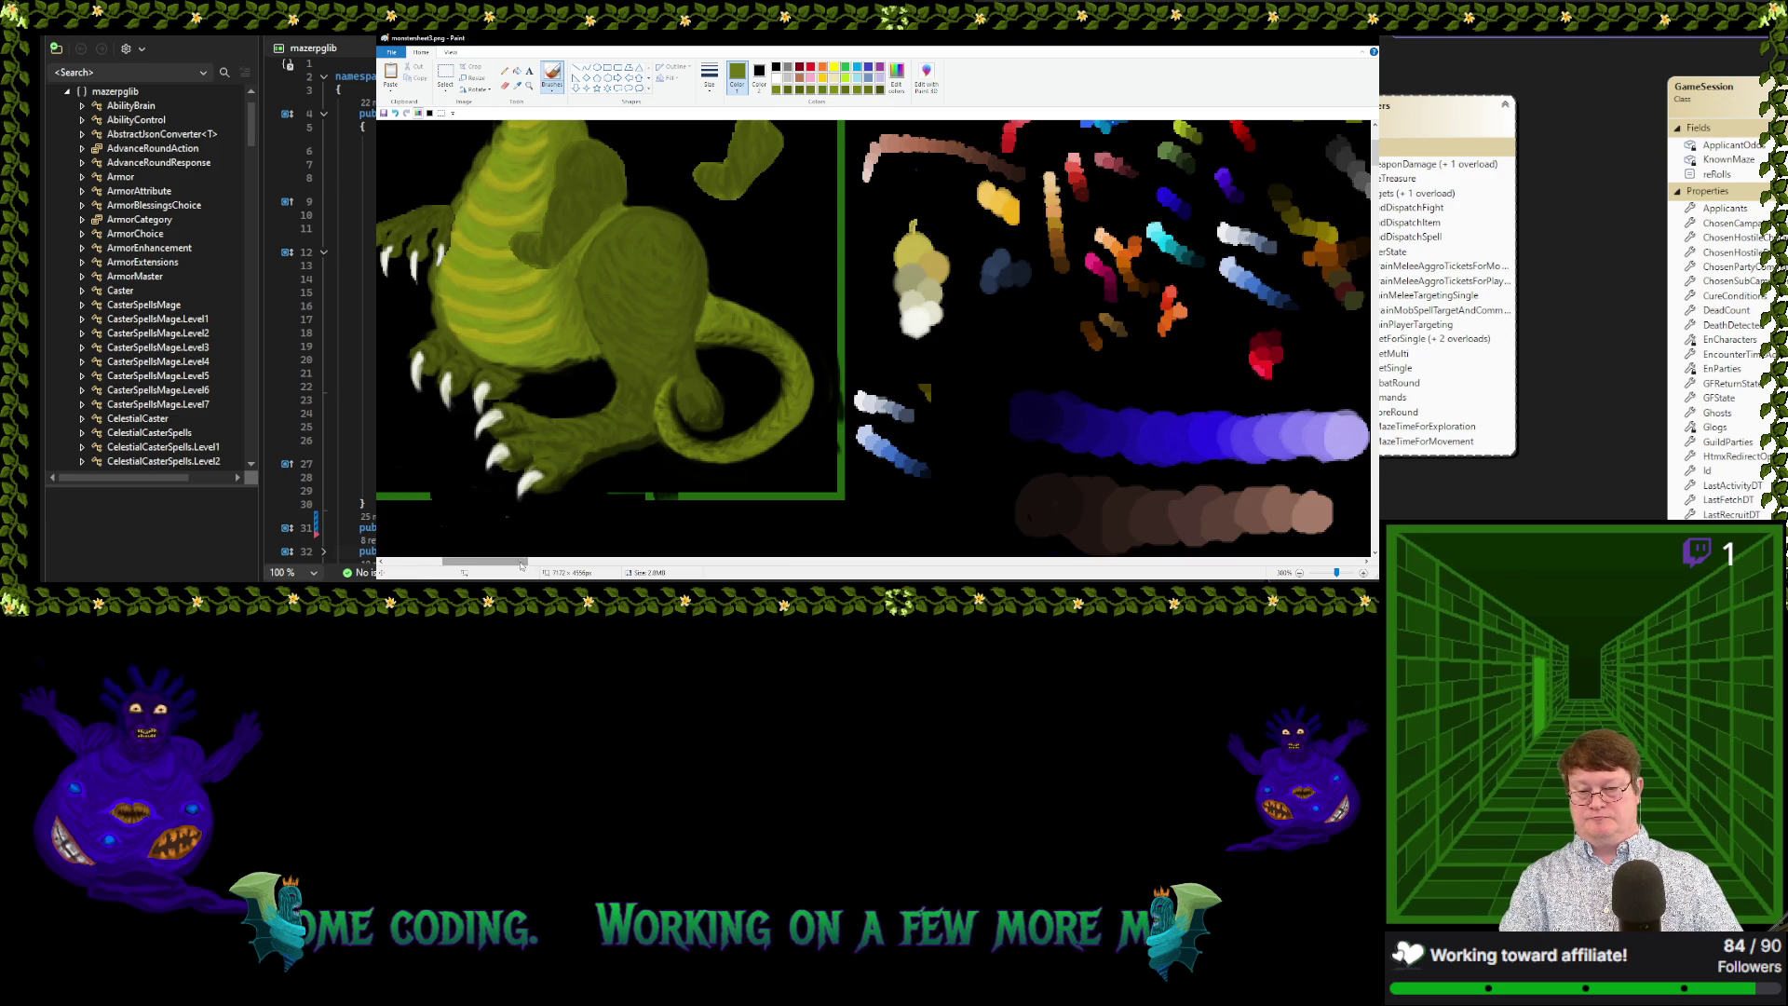
left_click_drag(484, 561, 452, 562)
scroll(456, 561, "down", 5)
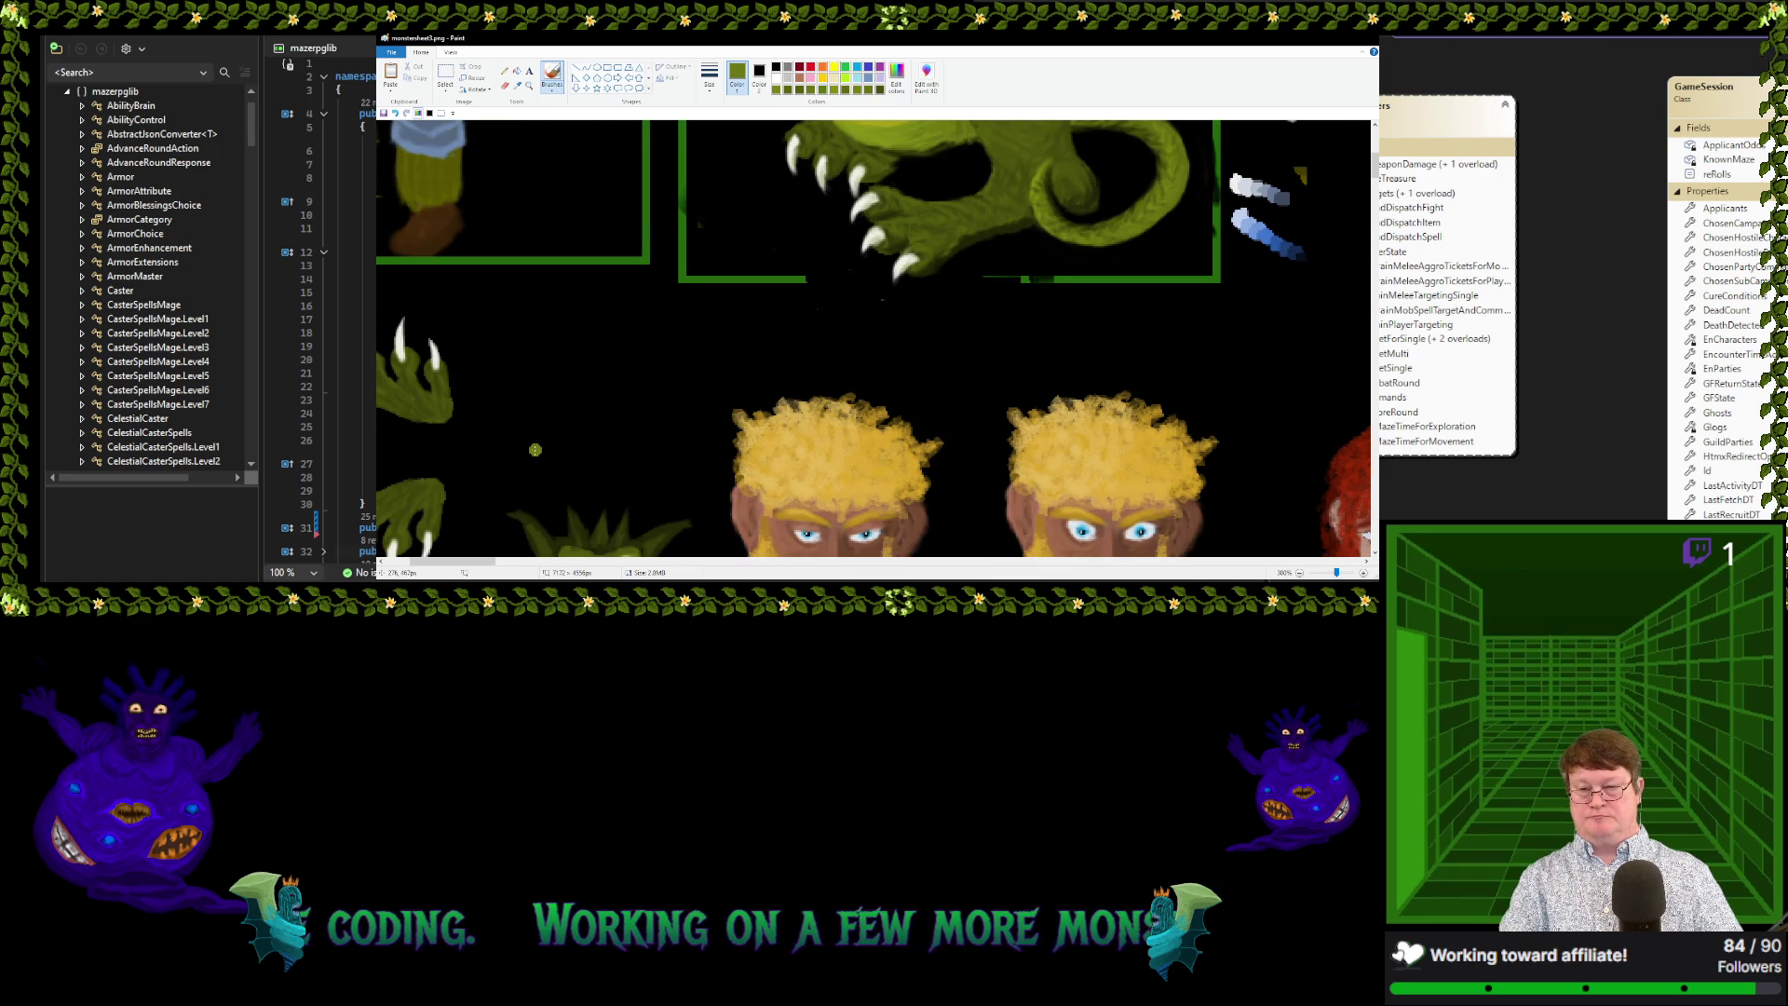
left_click_drag(492, 563, 479, 564)
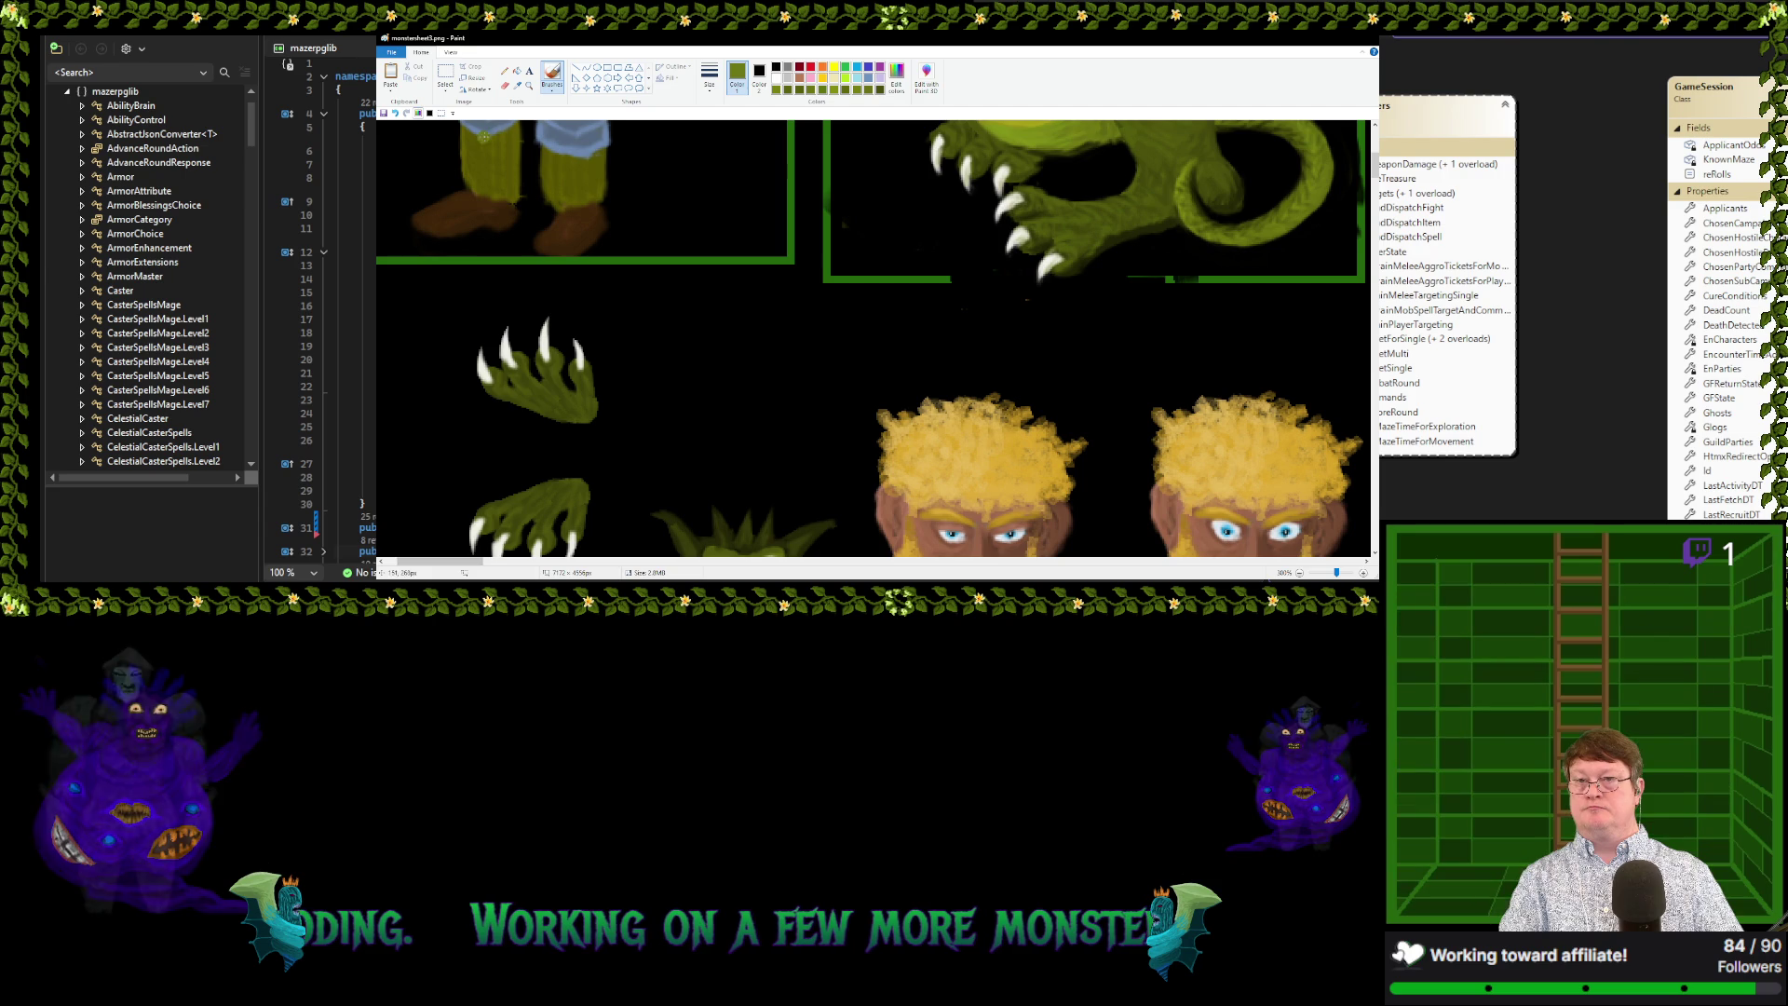
left_click(445, 74)
left_click_drag(465, 298, 620, 431)
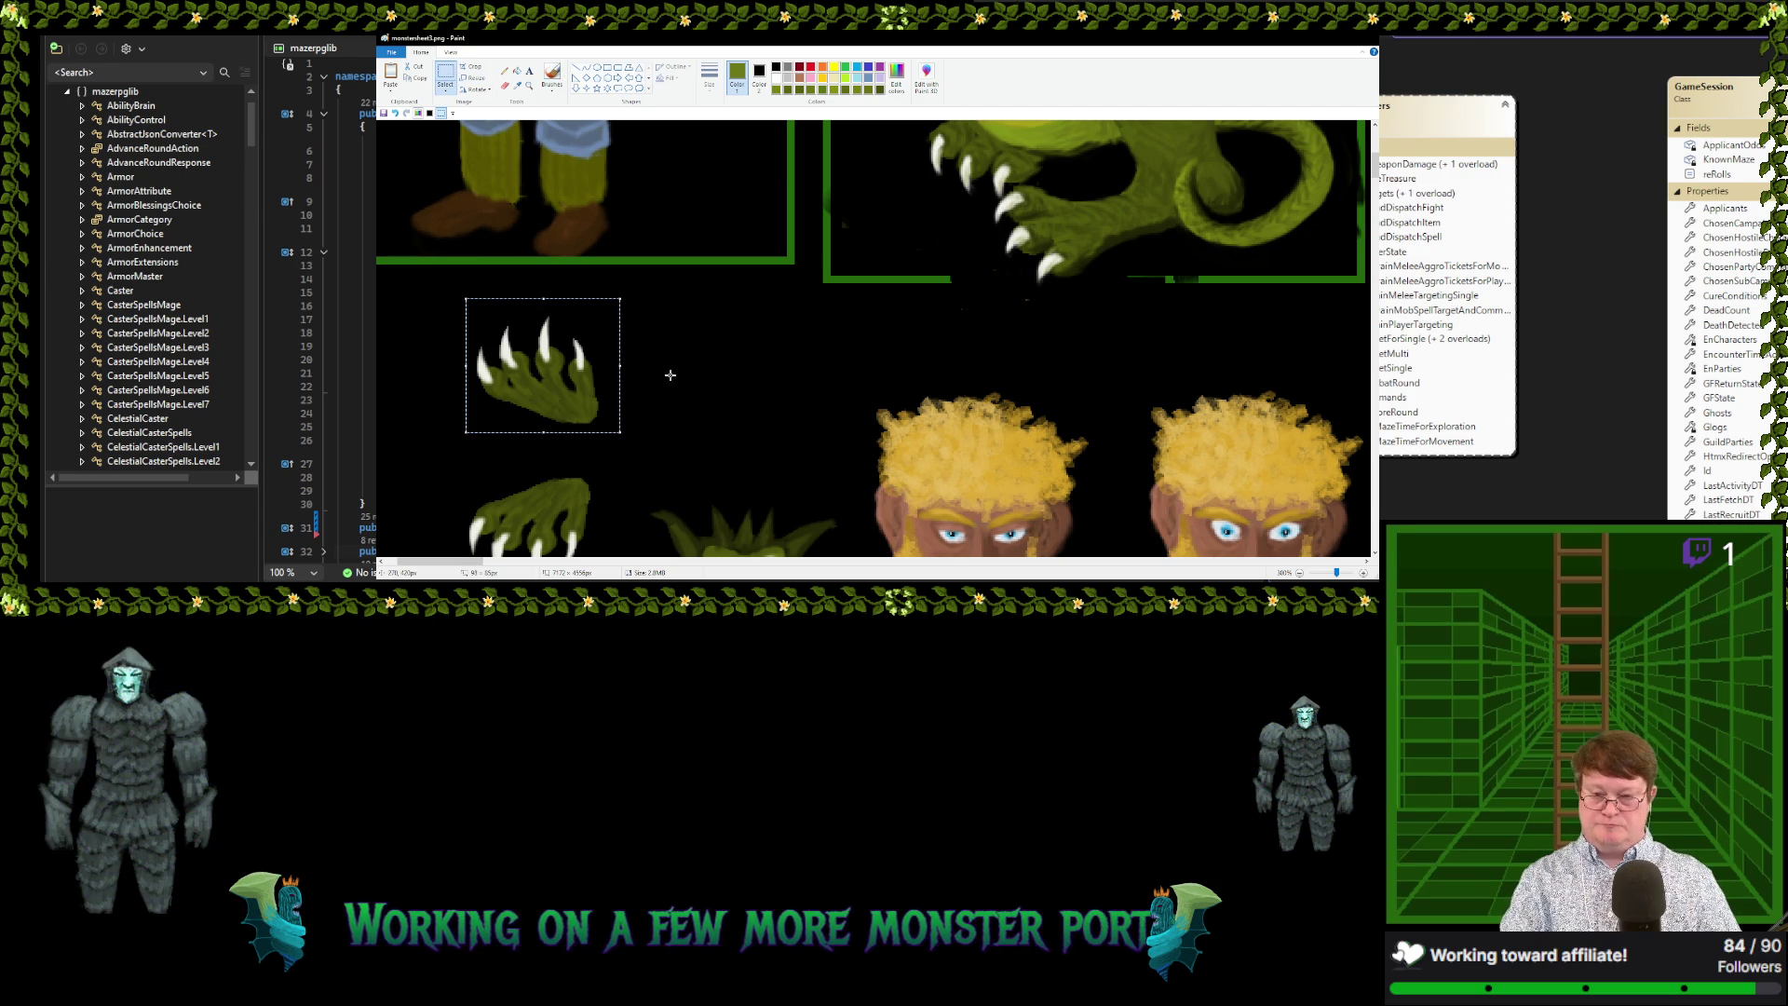
Move the clawed hand onto the dragon's chest and commit its placement
scroll(620, 431, "up", 5)
left_click_drag(559, 541, 617, 129)
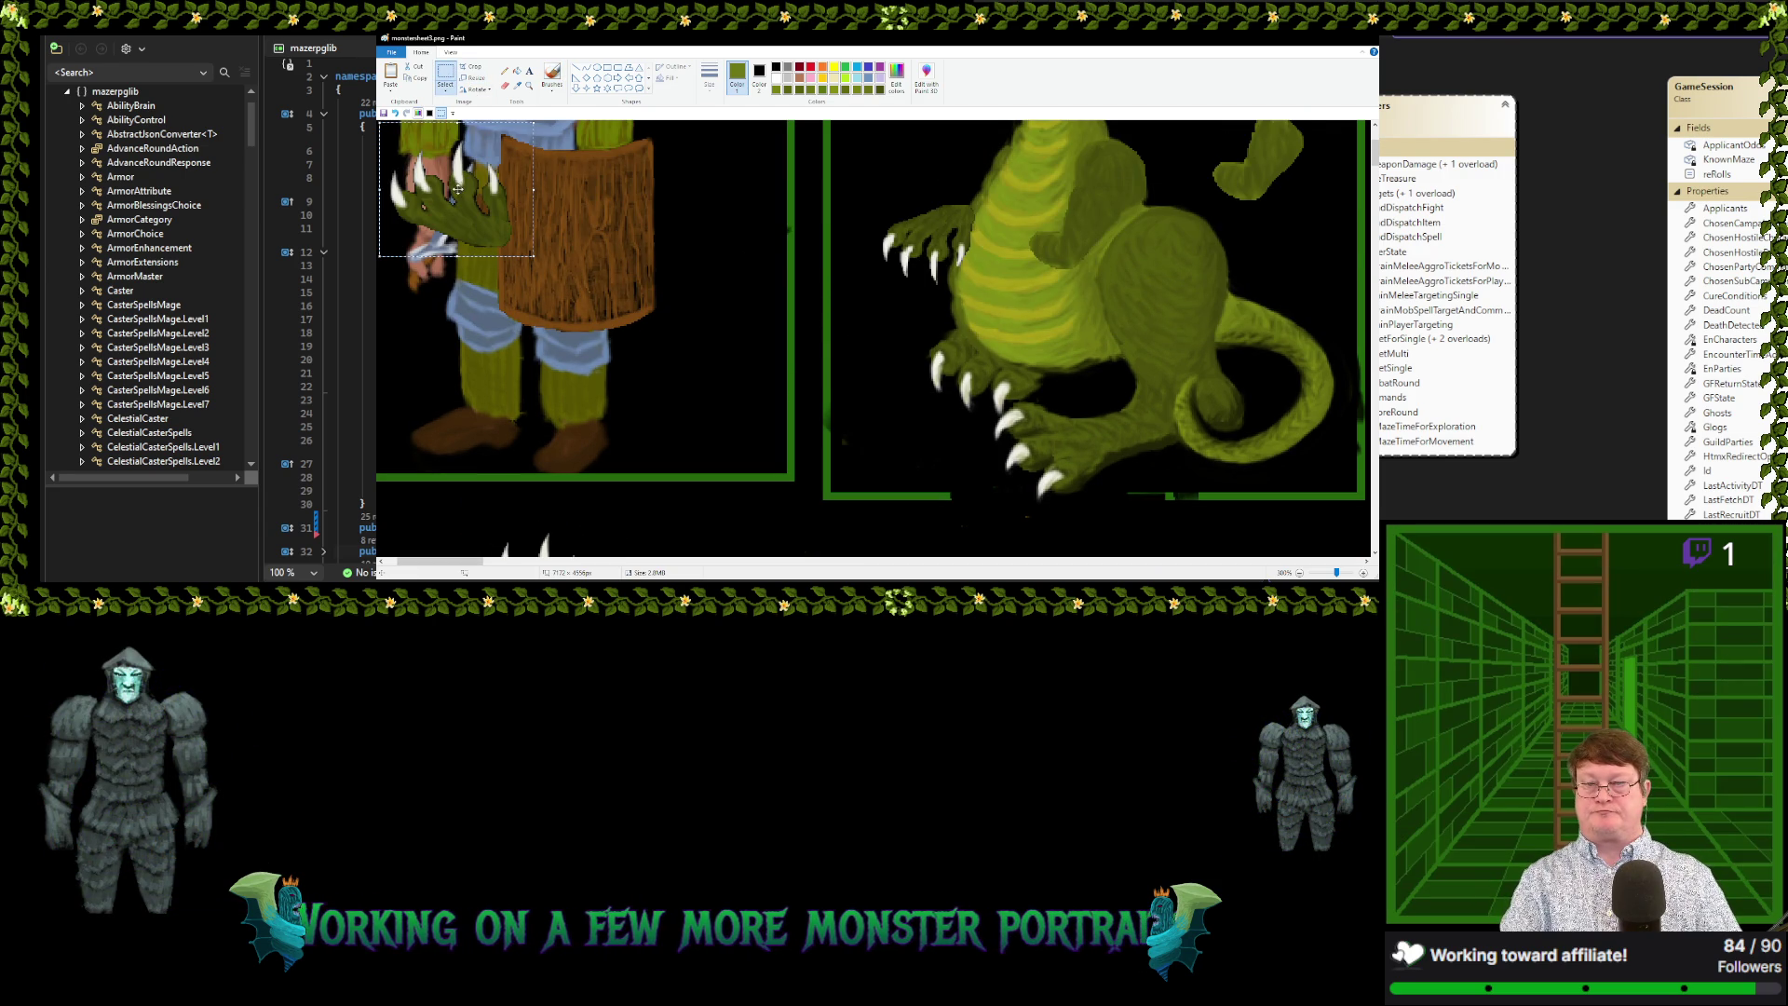
left_click_drag(457, 189, 1012, 222)
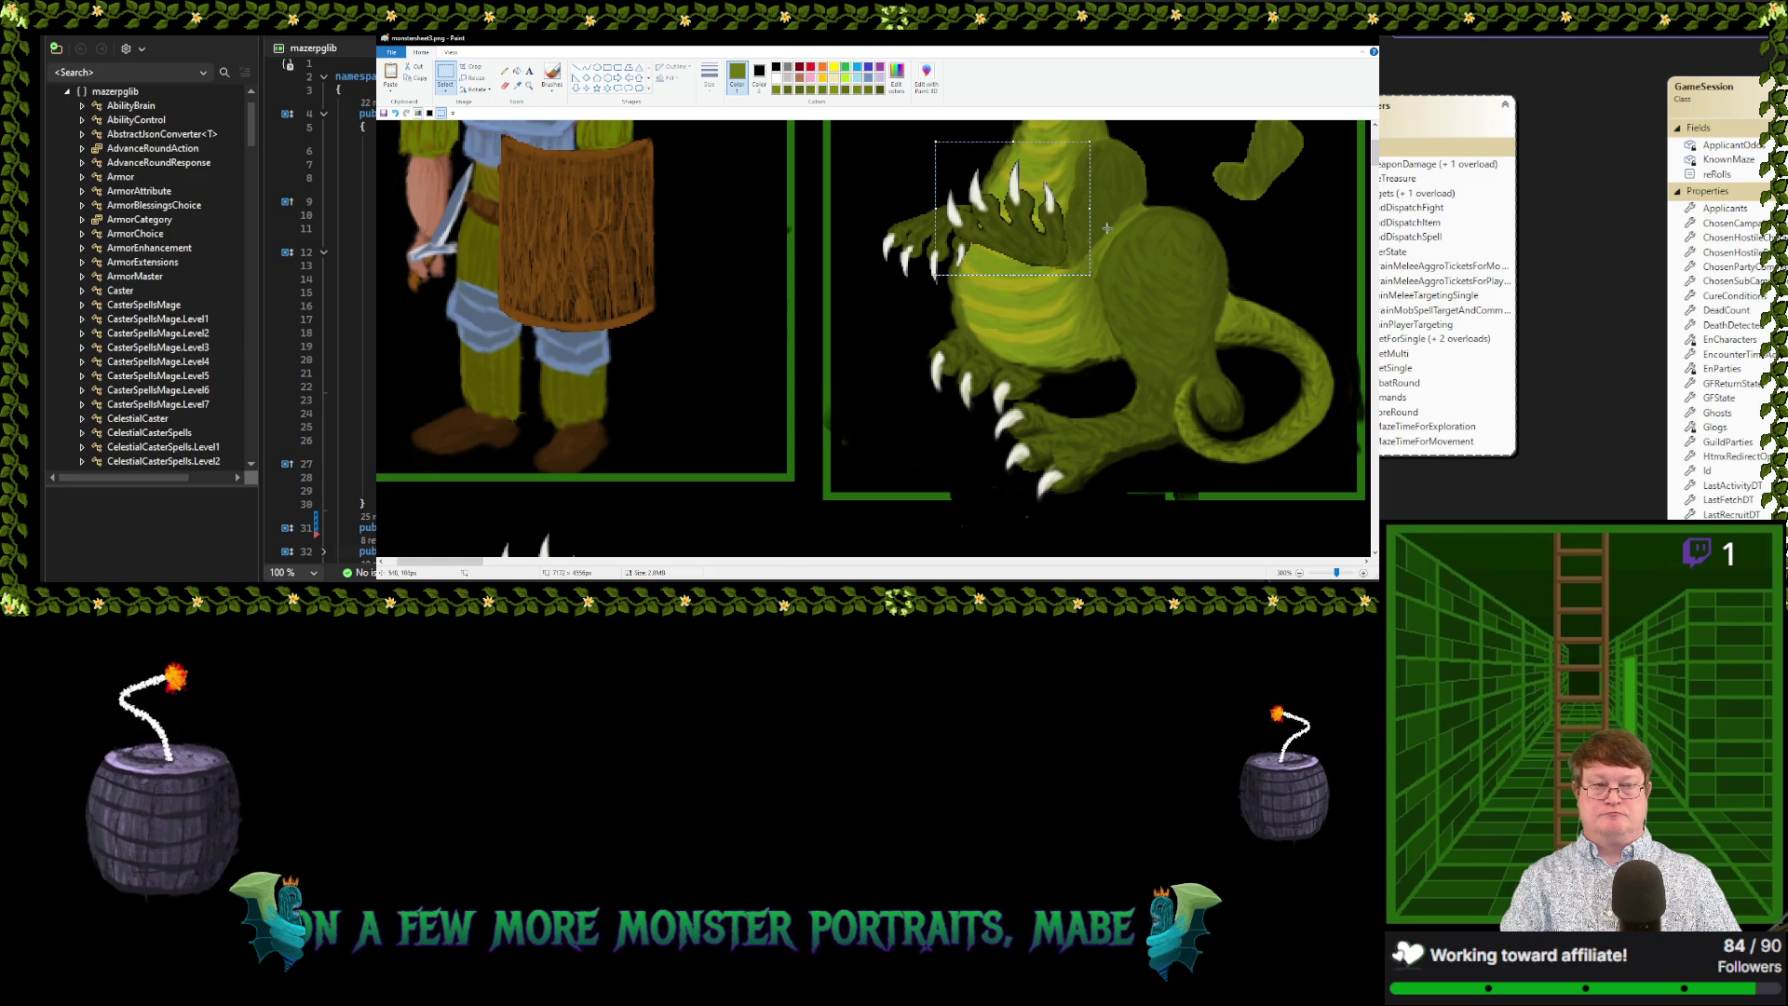
scroll(1244, 178, "up", 3)
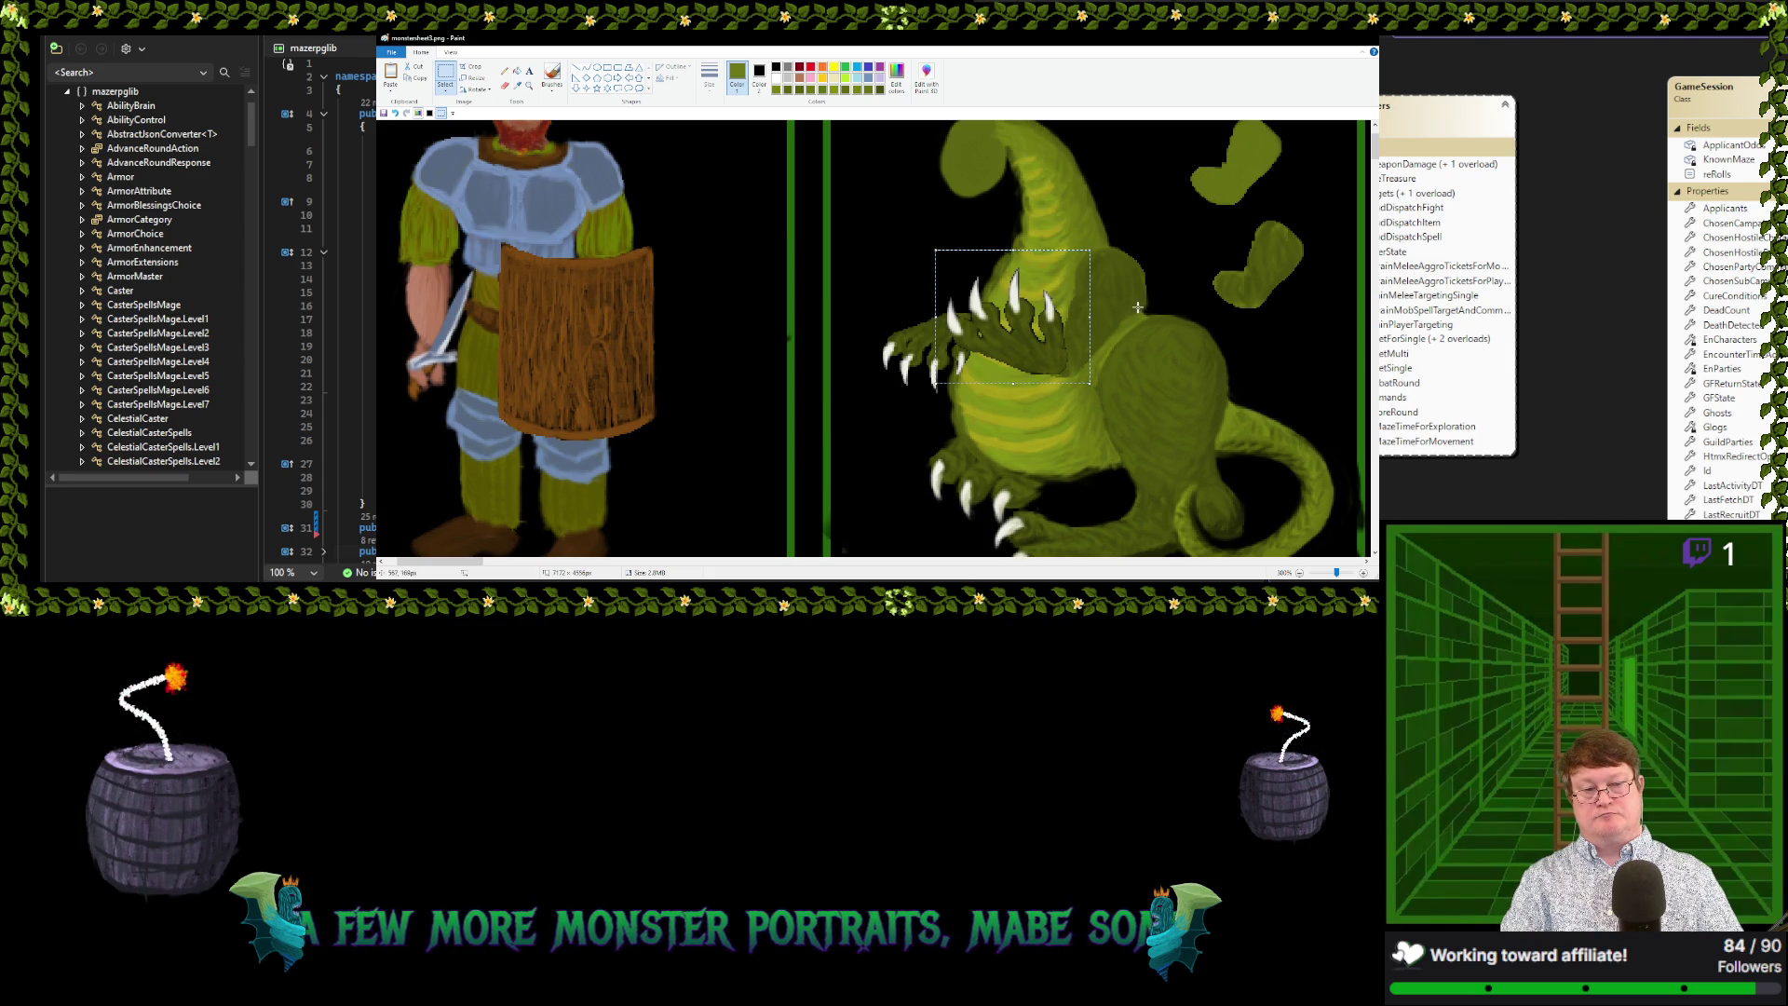
key("Escape")
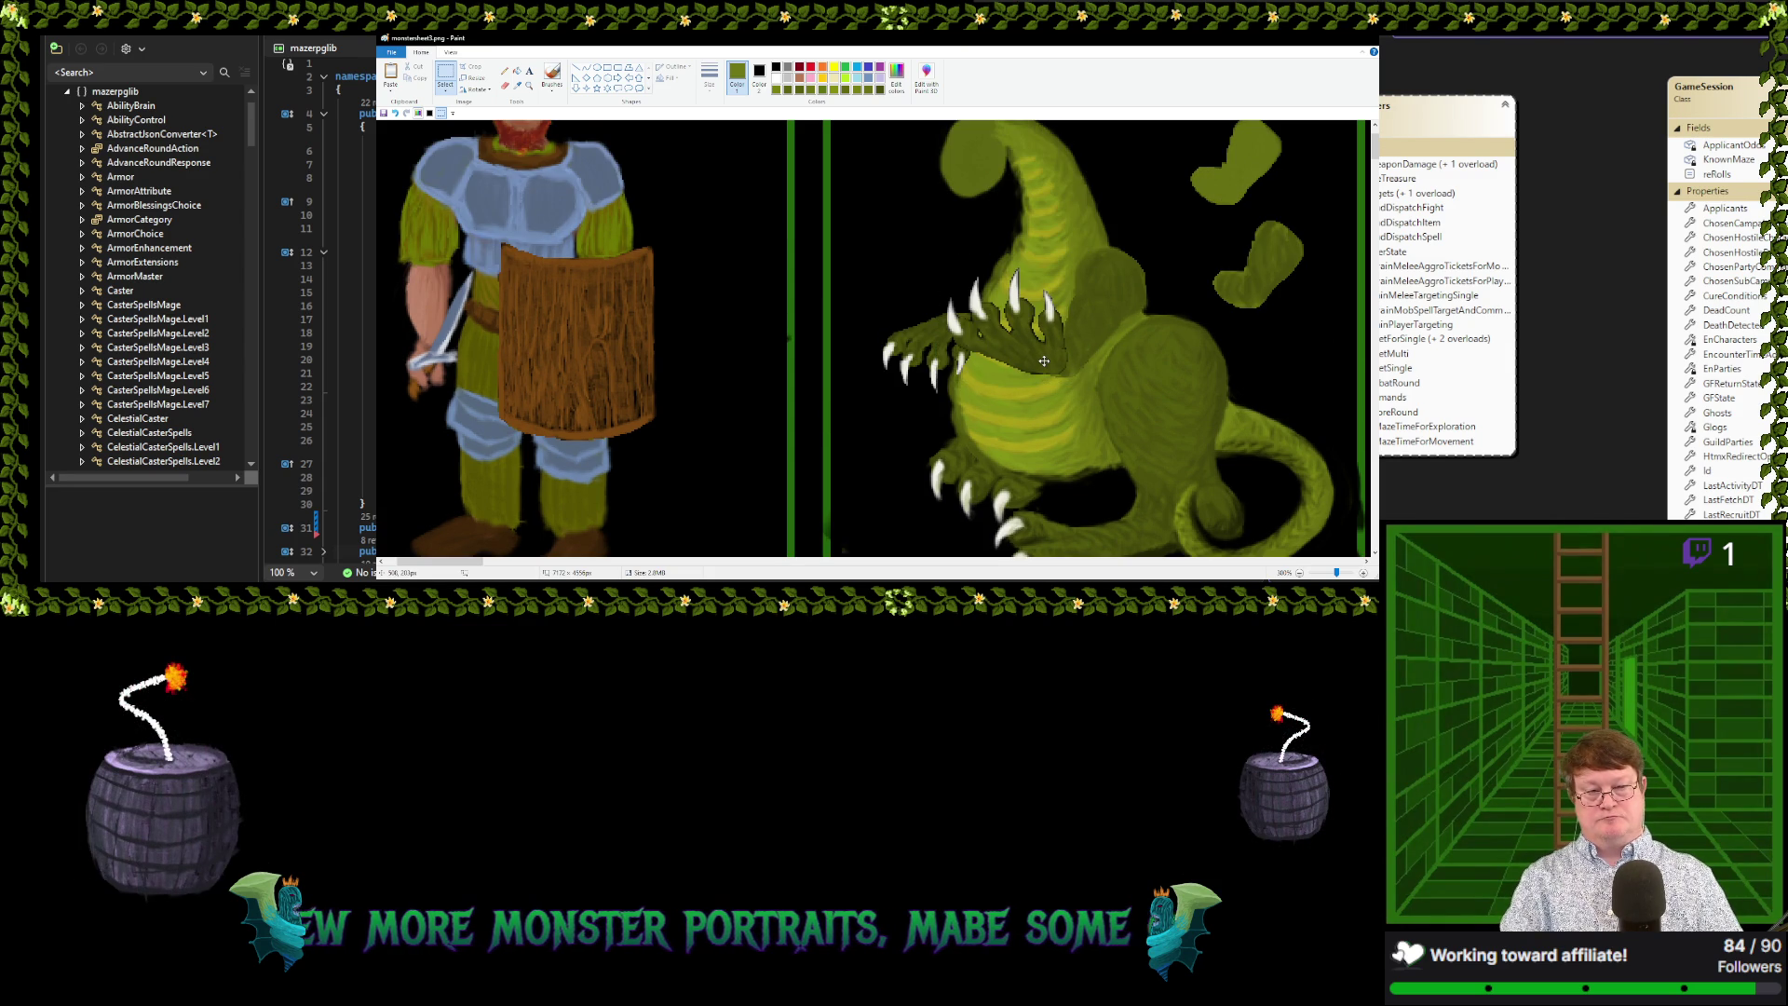
key("ctrl+z")
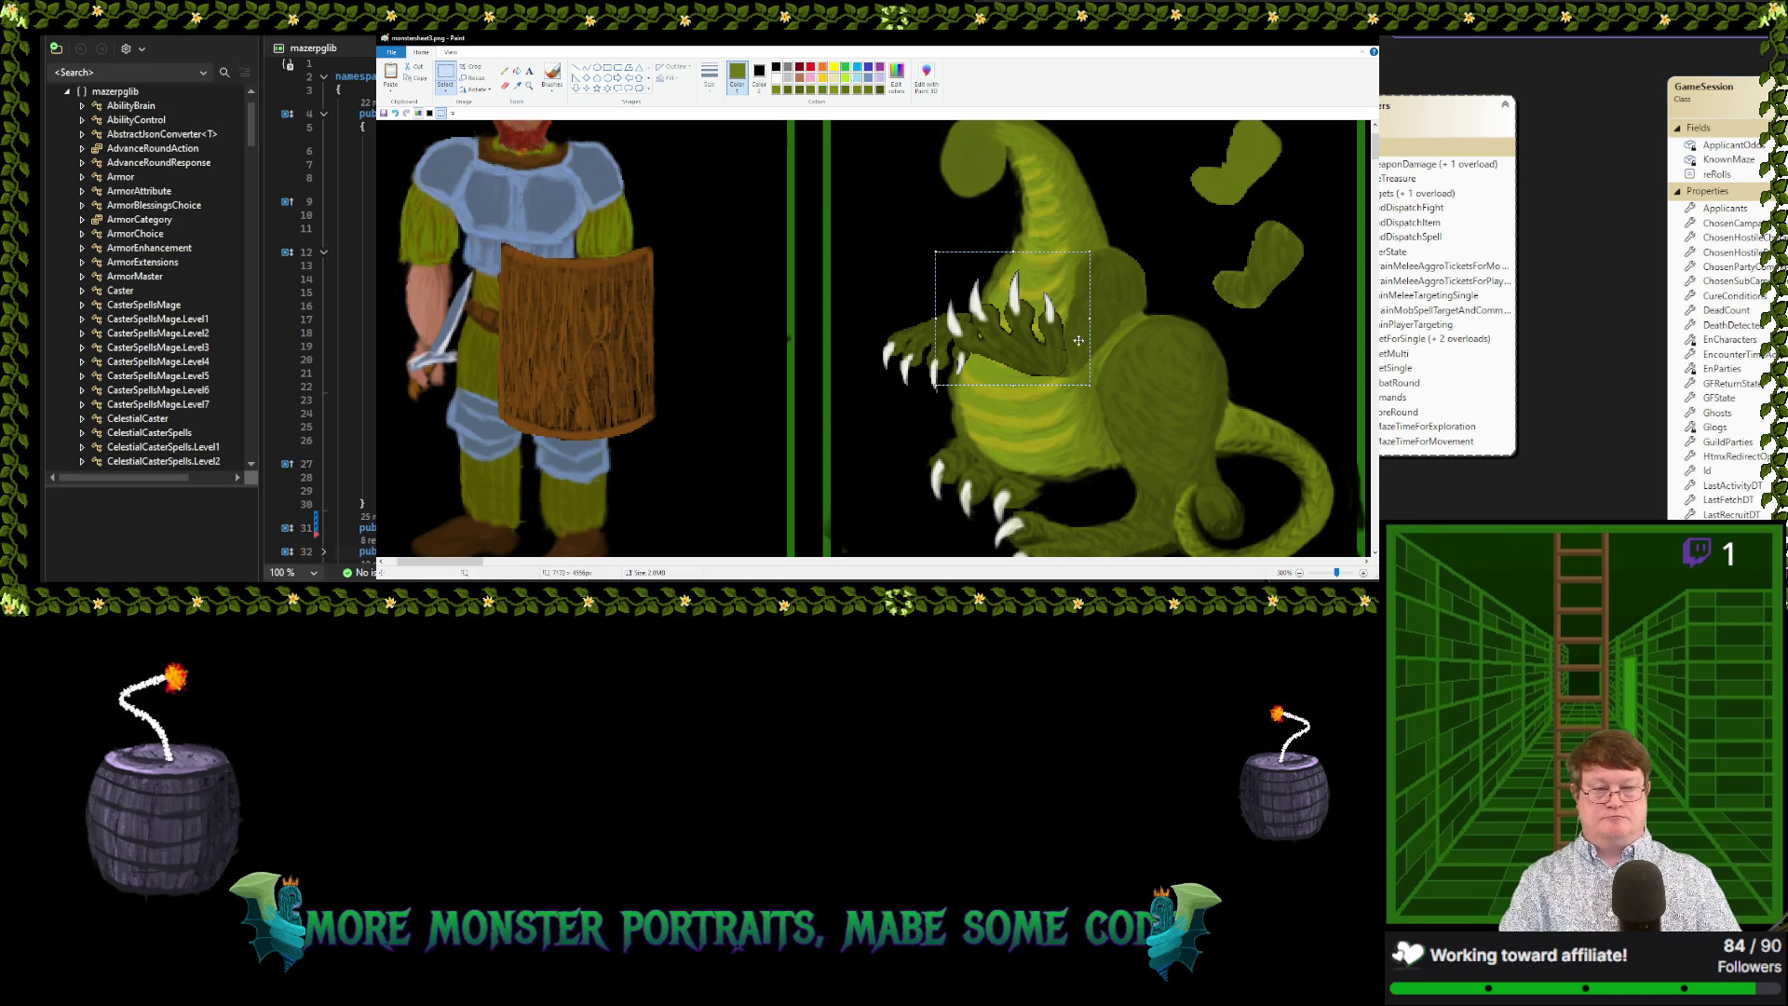
left_click(1176, 257)
Zoom in on the committed claw on the dragon's chest
scroll(1176, 257, "up", 1)
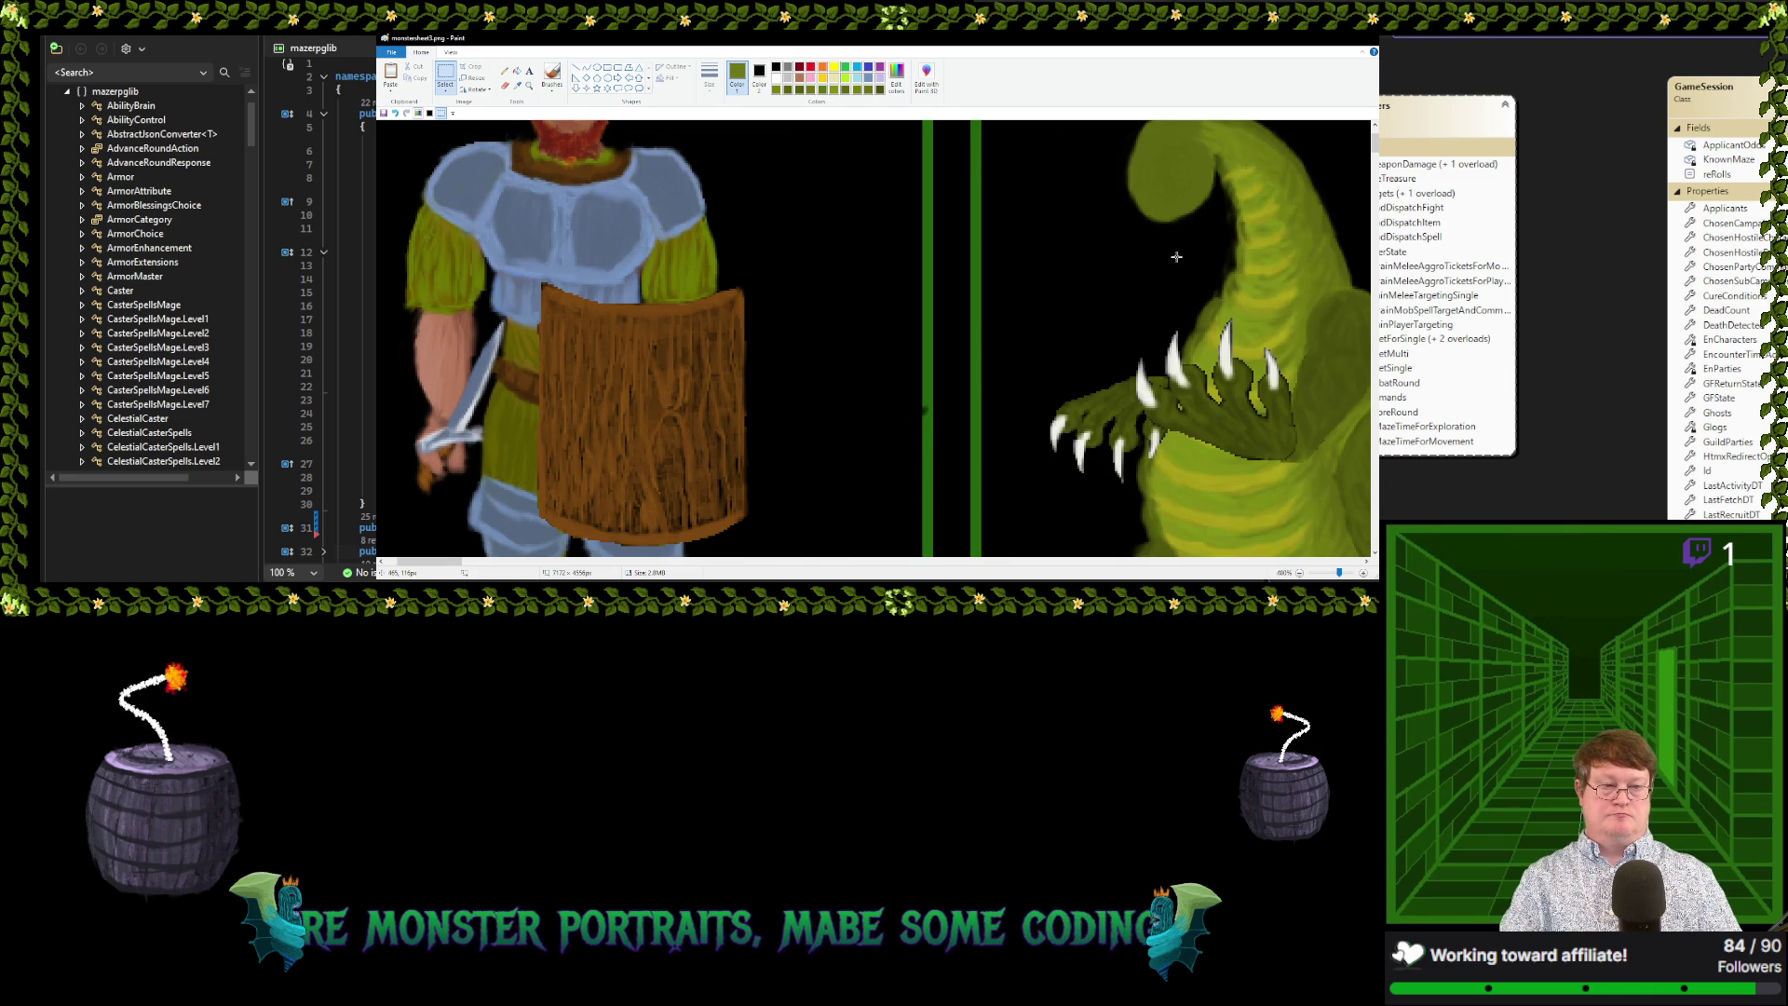
left_click_drag(417, 562, 484, 562)
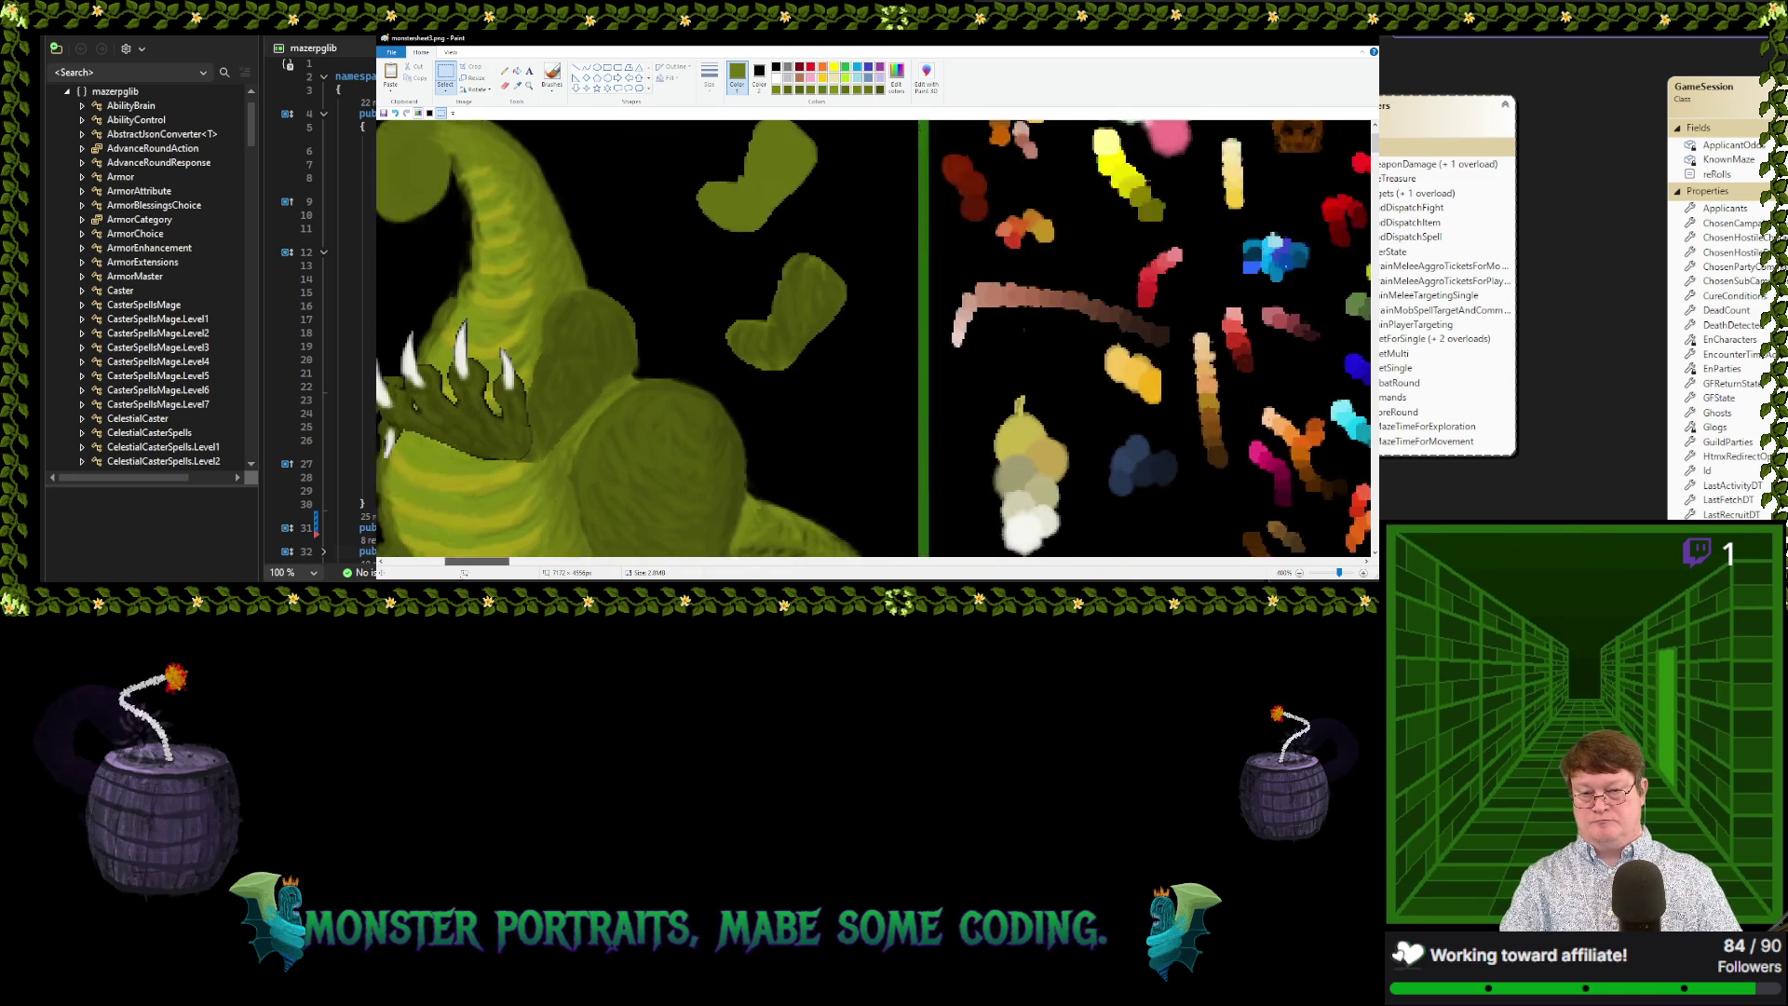
scroll(780, 387, "up", 1)
scroll(780, 387, "down", 3)
scroll(779, 386, "up", 1)
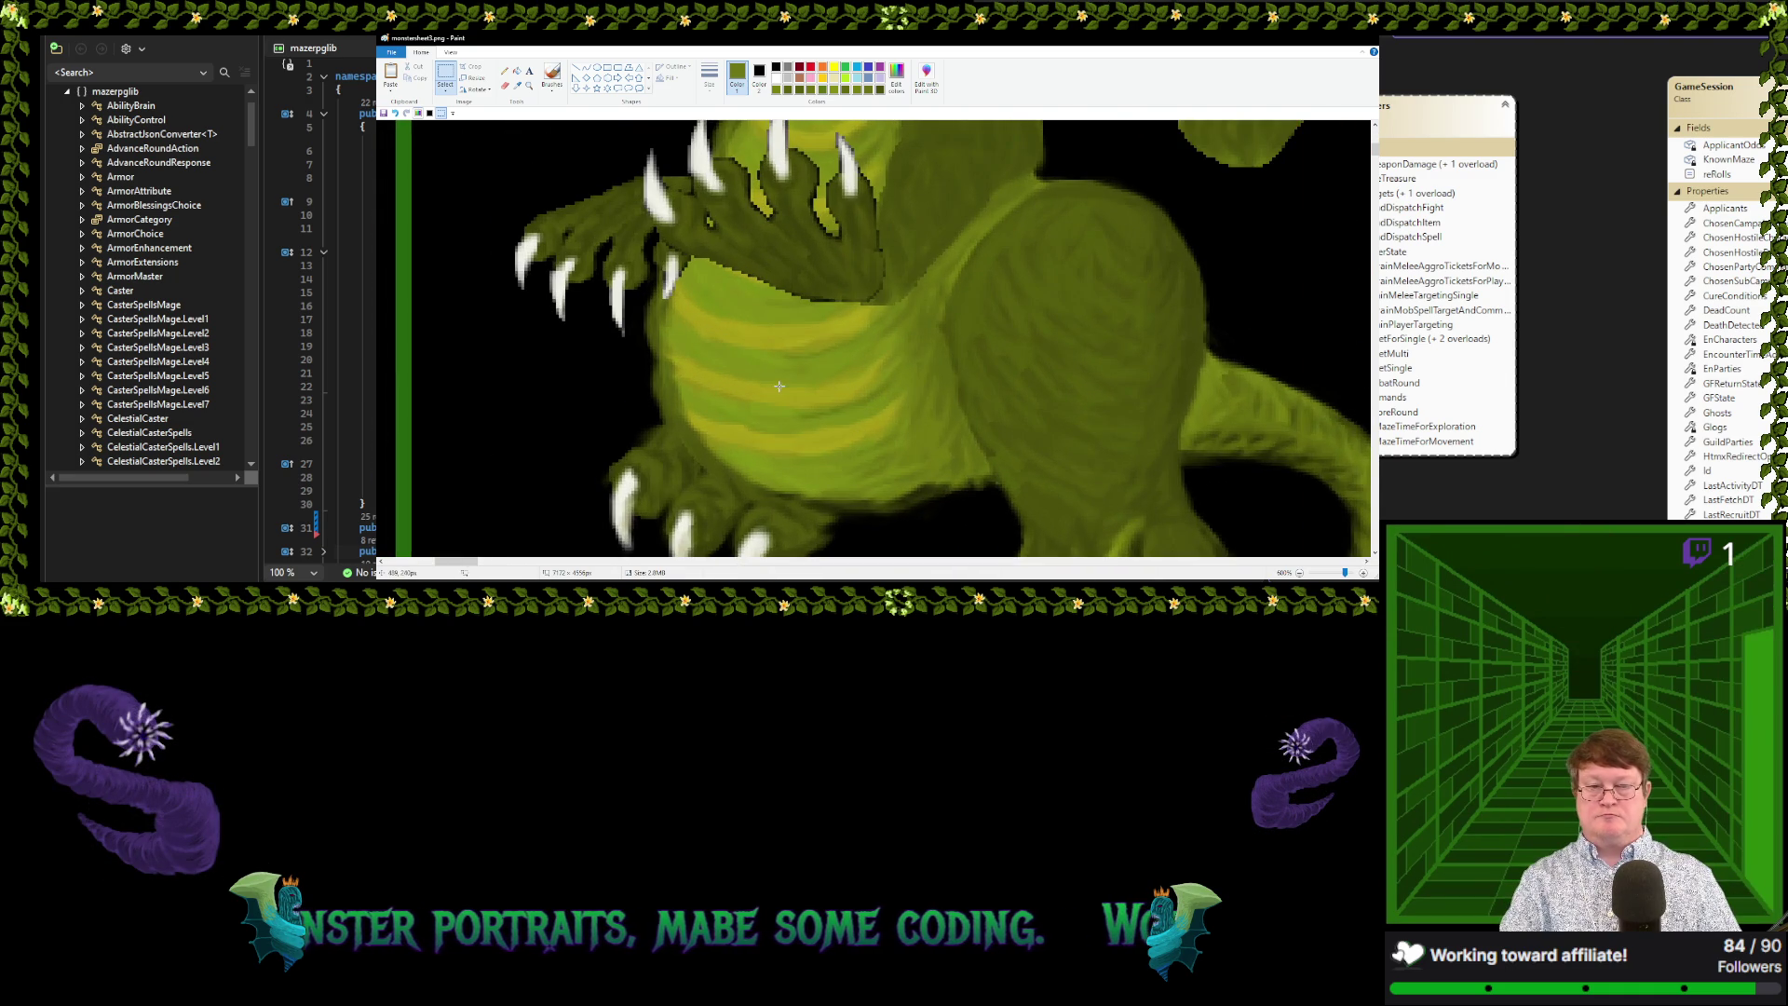
scroll(780, 385, "up", 1)
scroll(781, 382, "up", 1)
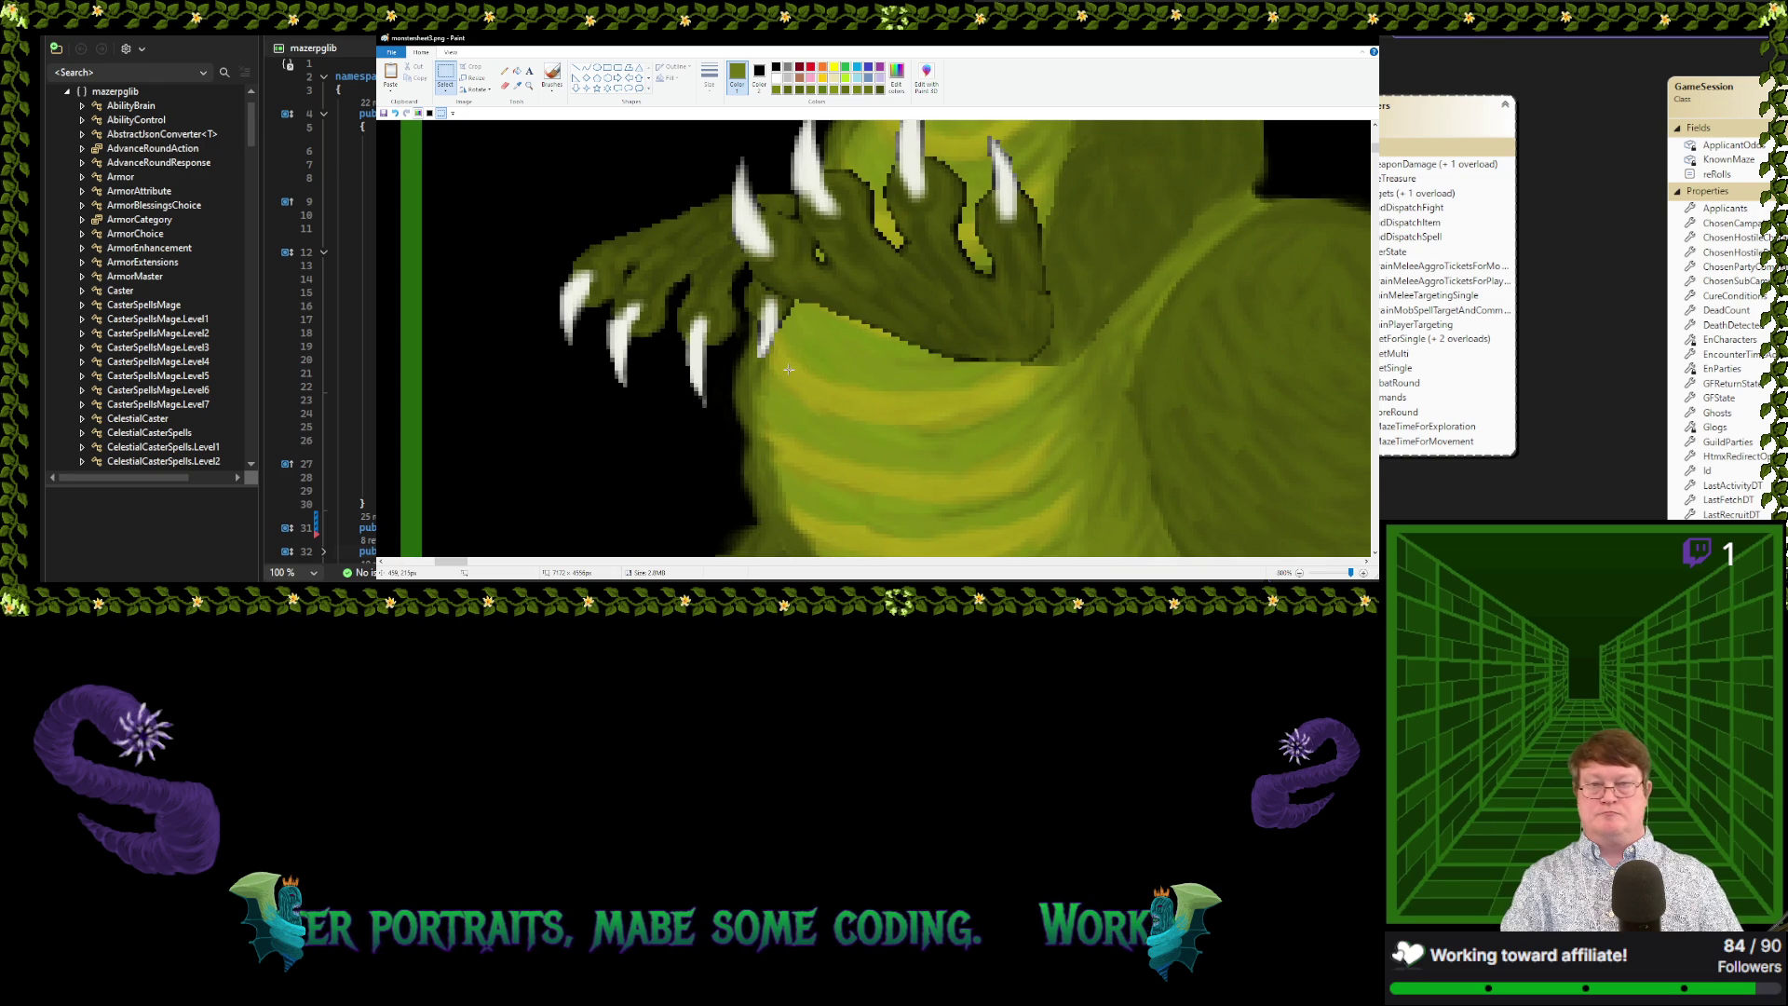
Sample dark olive, yellow-green and olive-yellow tones from the claw and dragon's skin
left_click(517, 85)
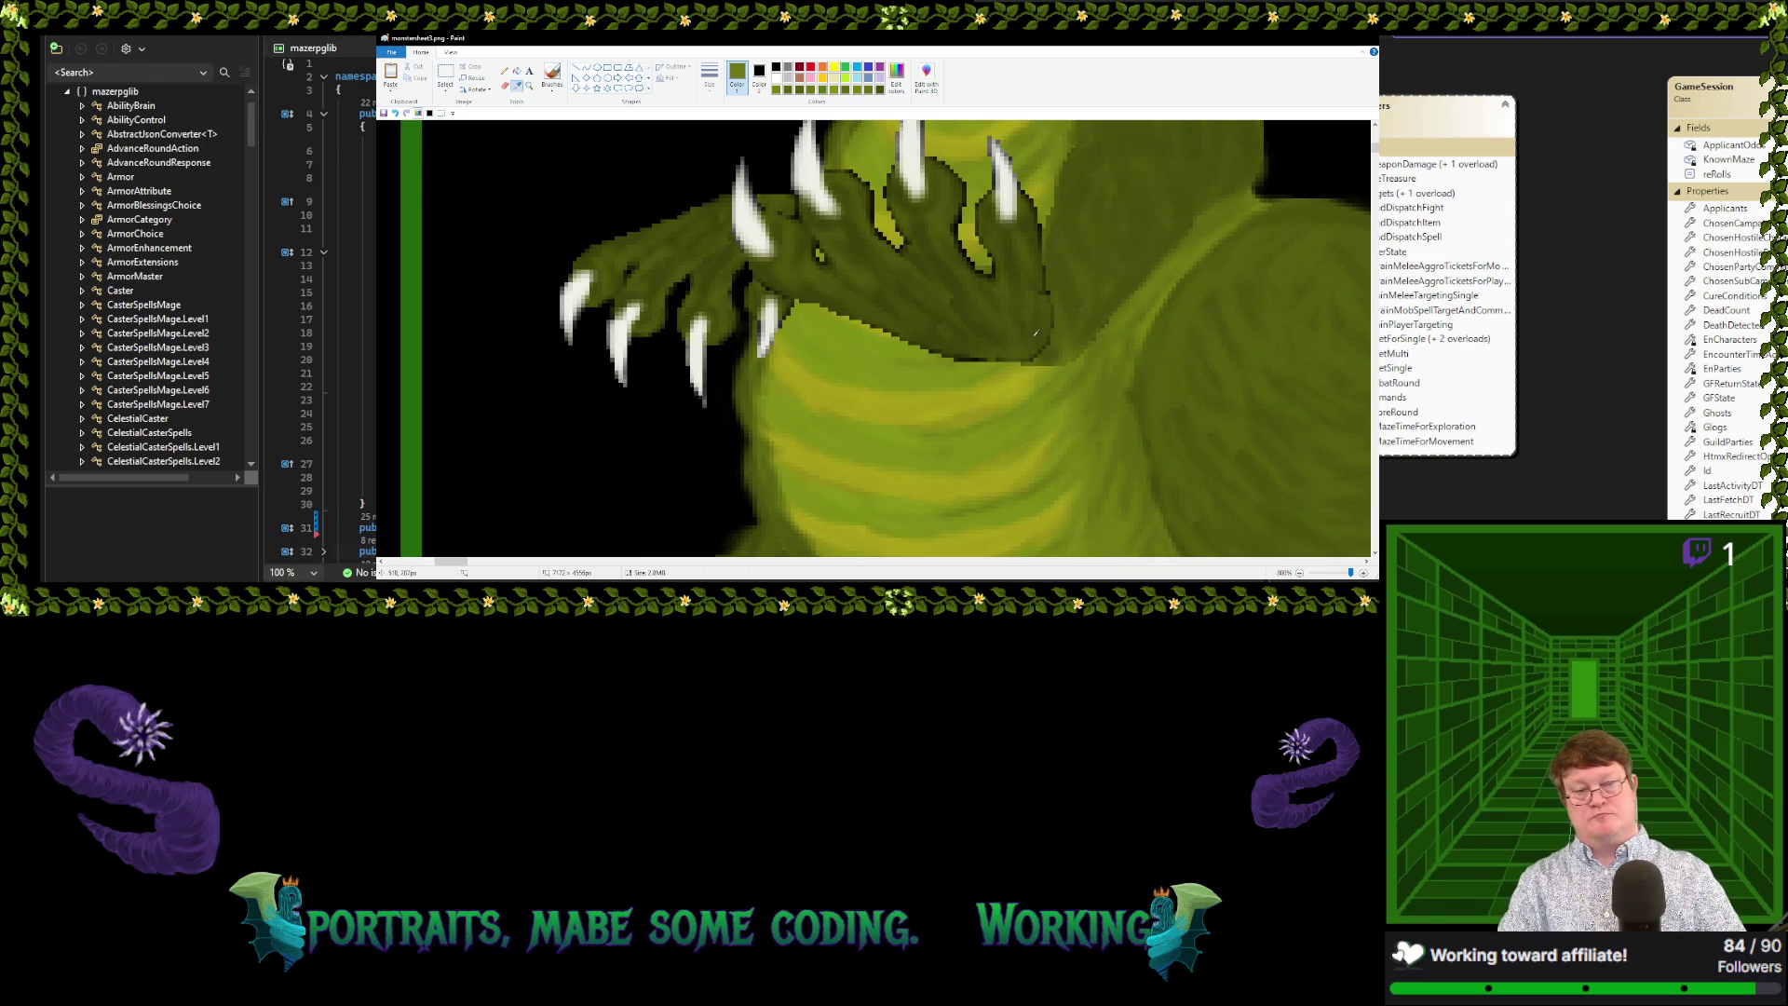
left_click(1052, 297)
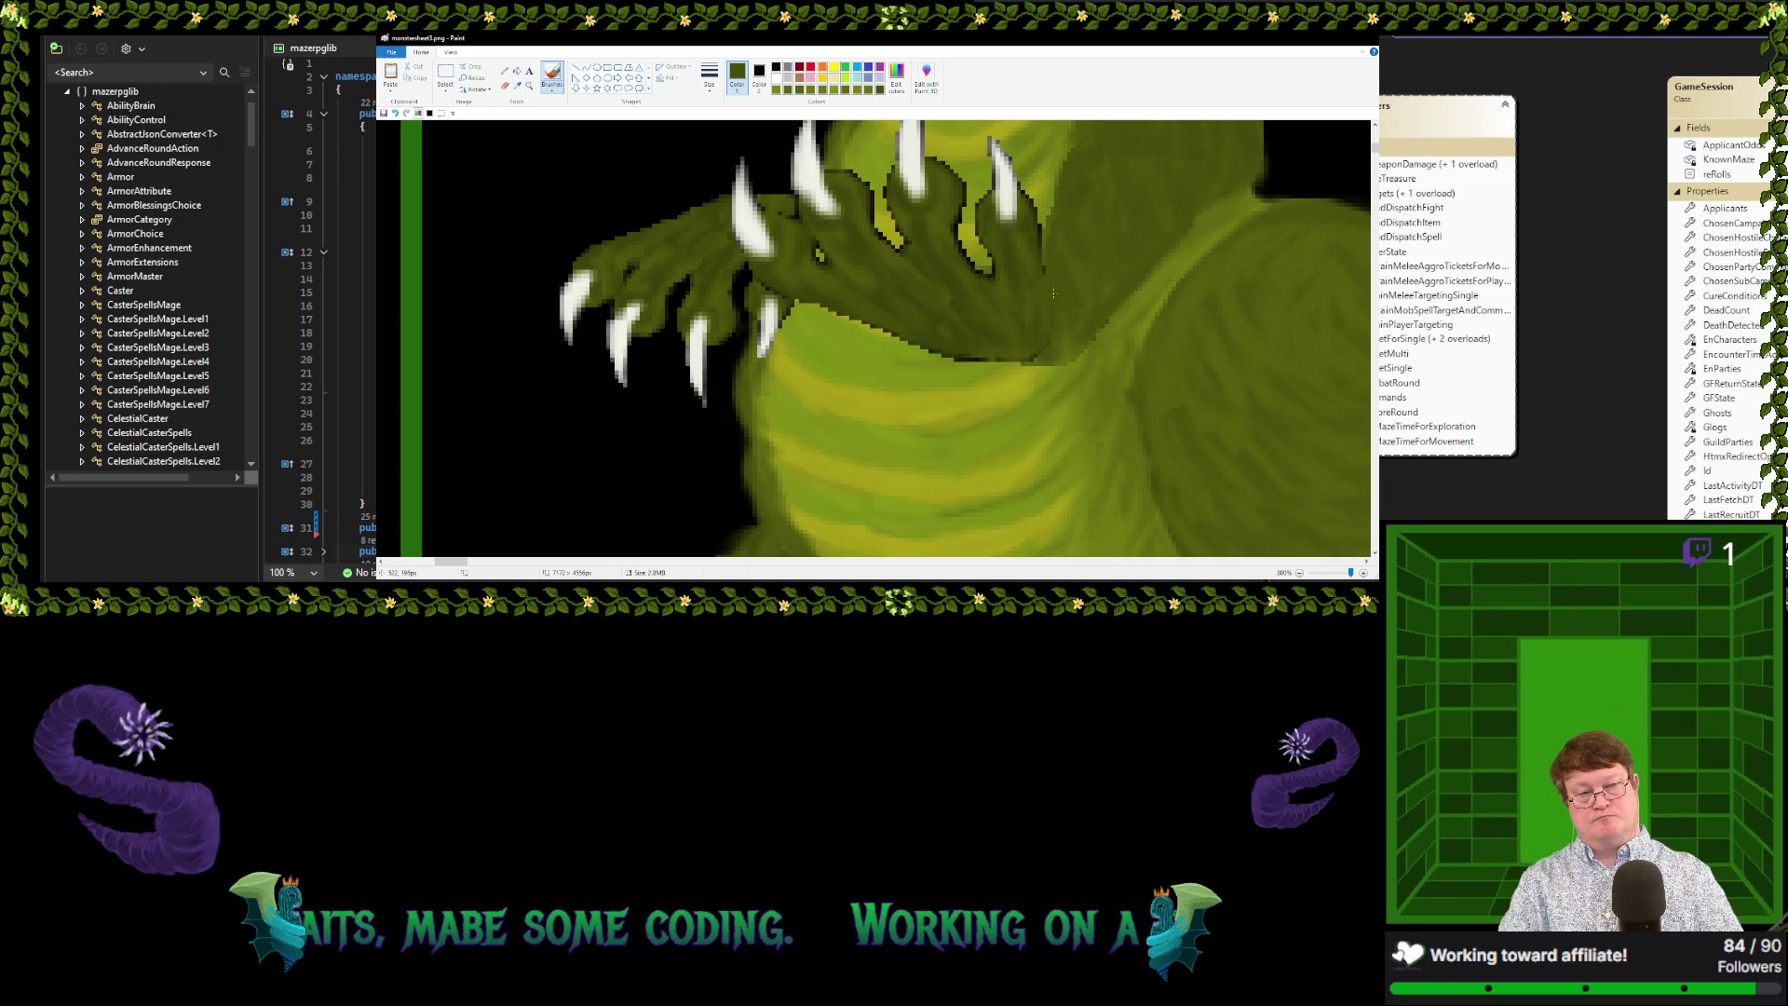
left_click(518, 84)
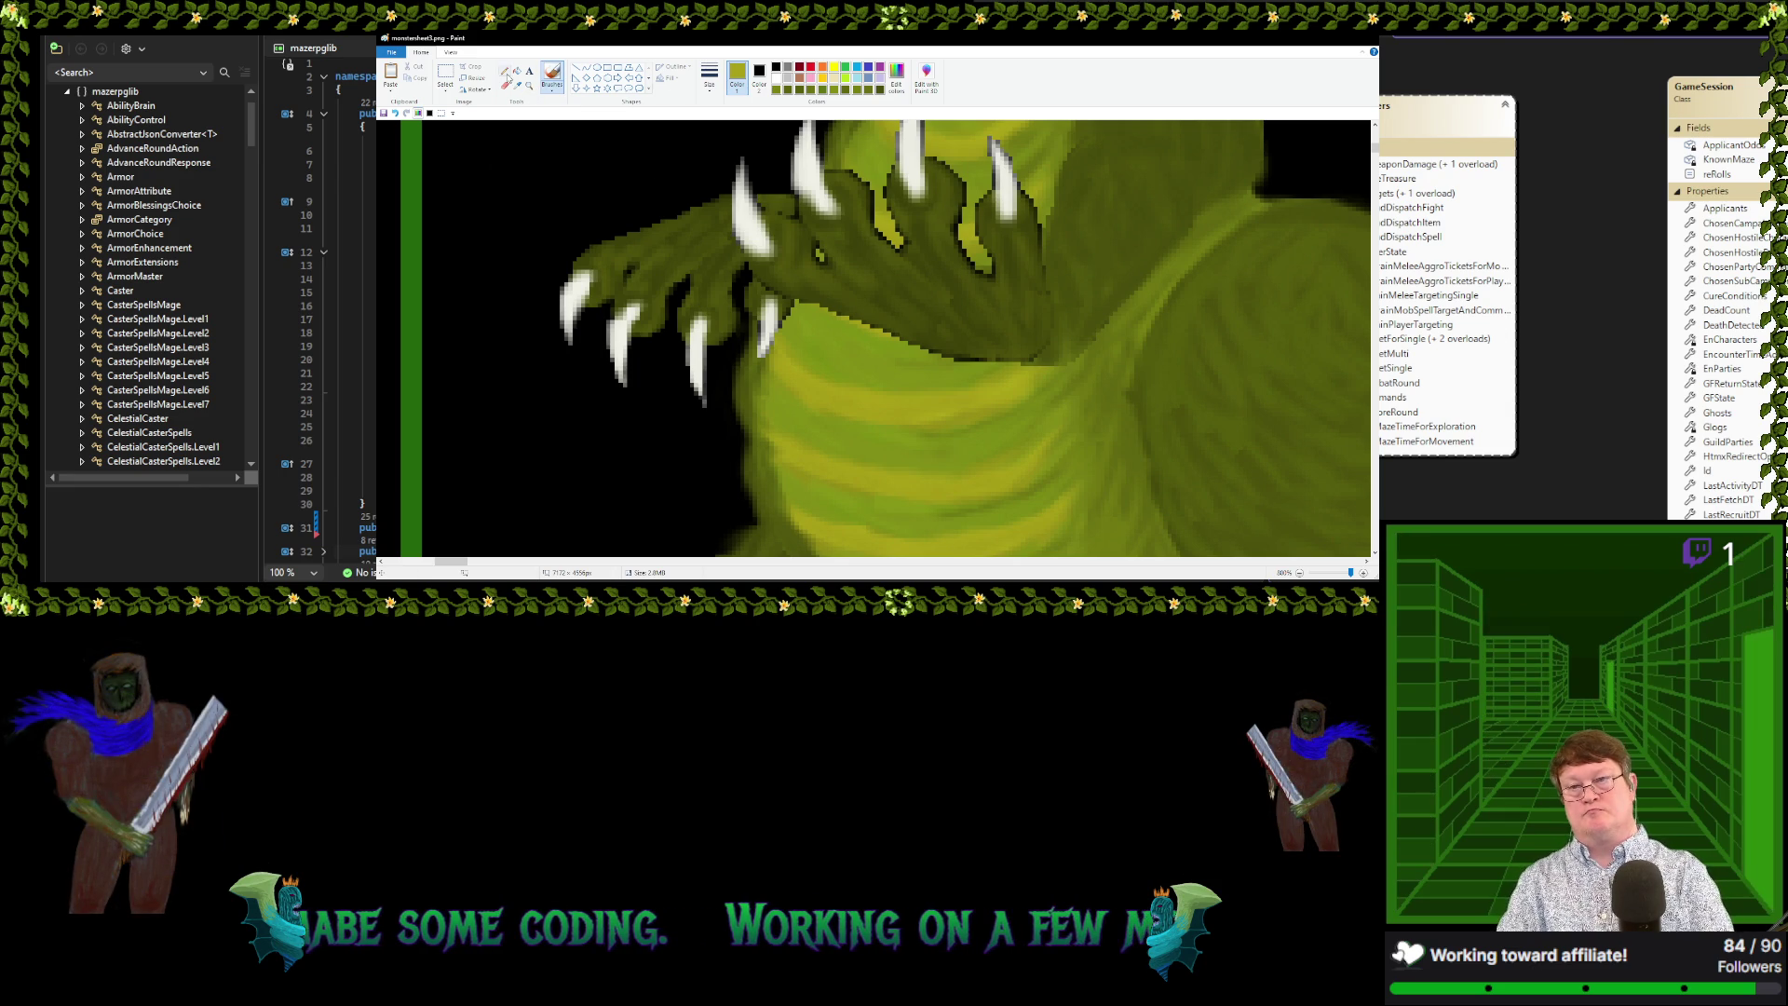
left_click(985, 267)
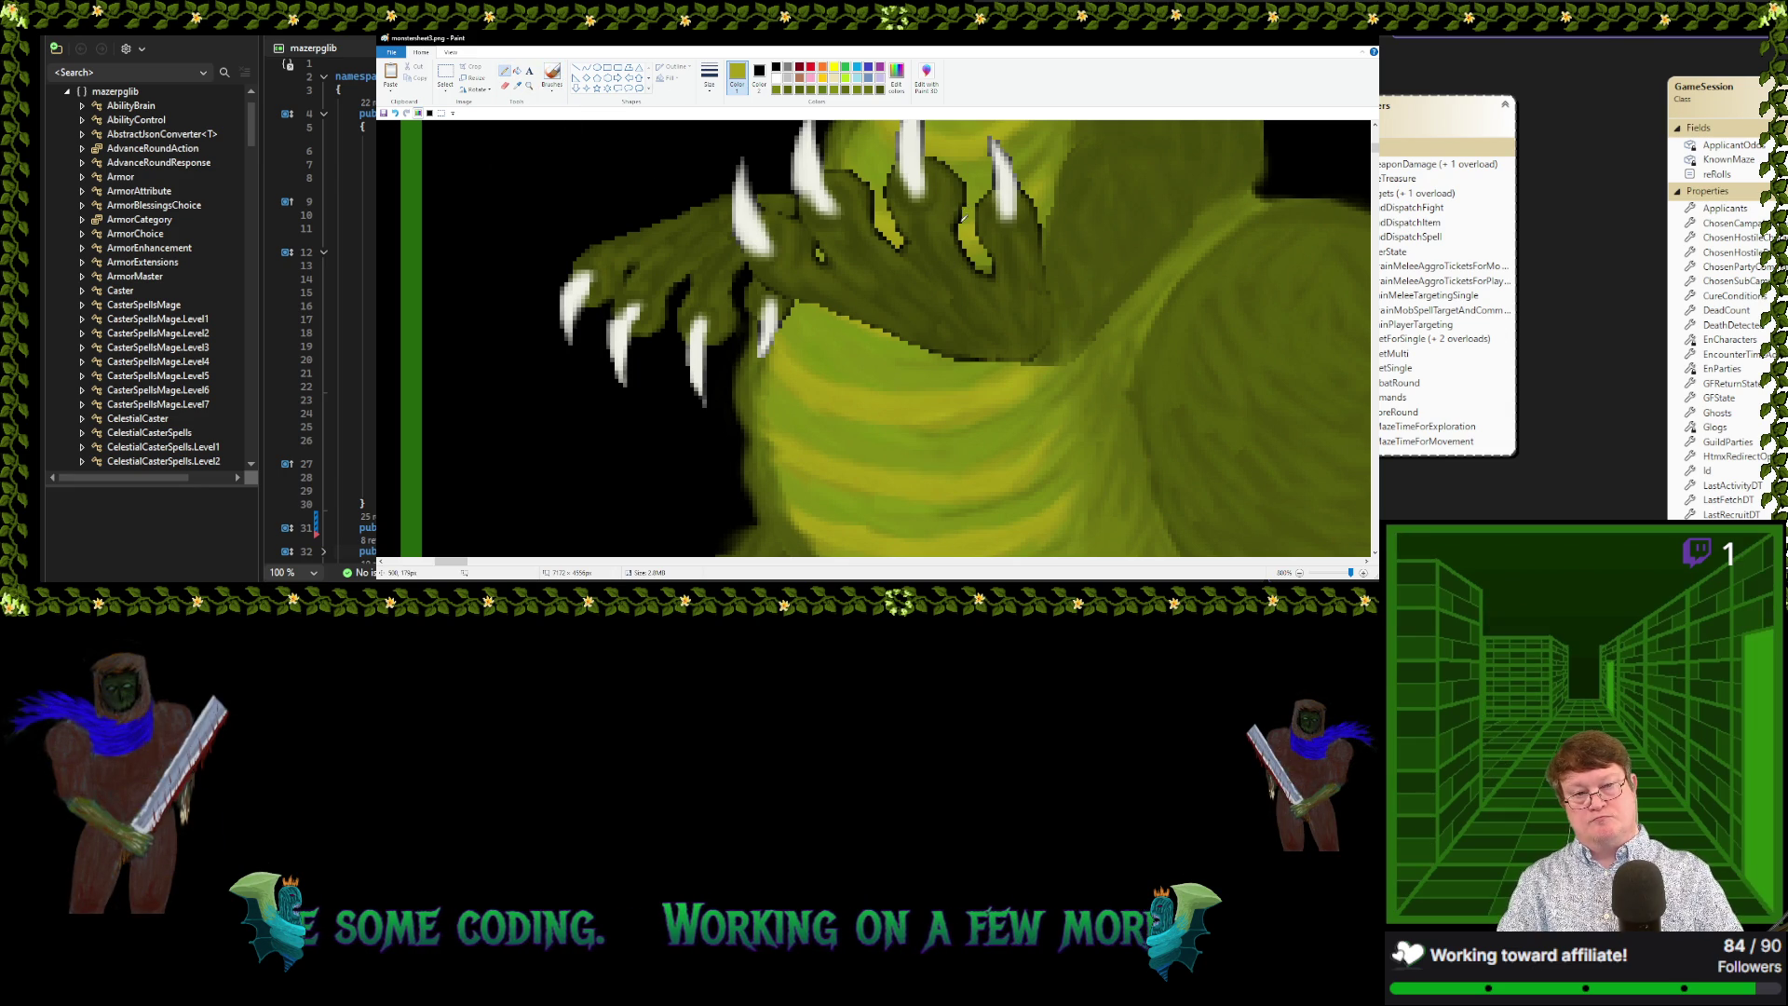
left_click(518, 84)
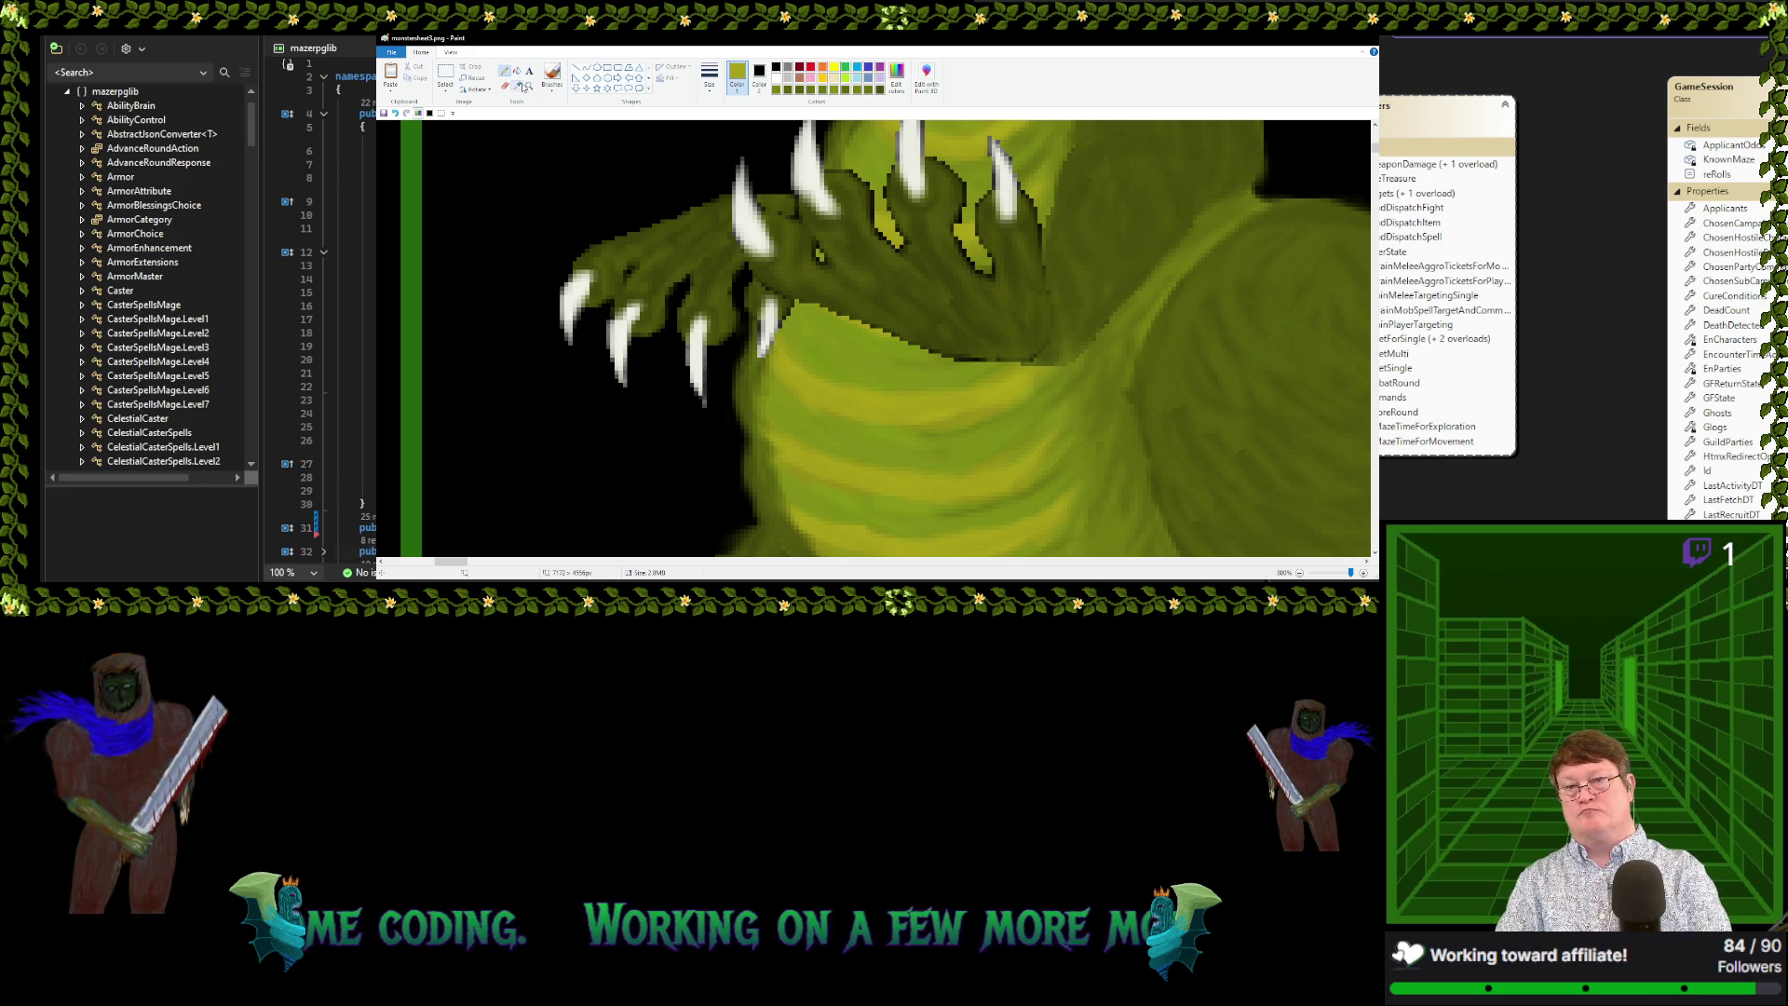
left_click(968, 208)
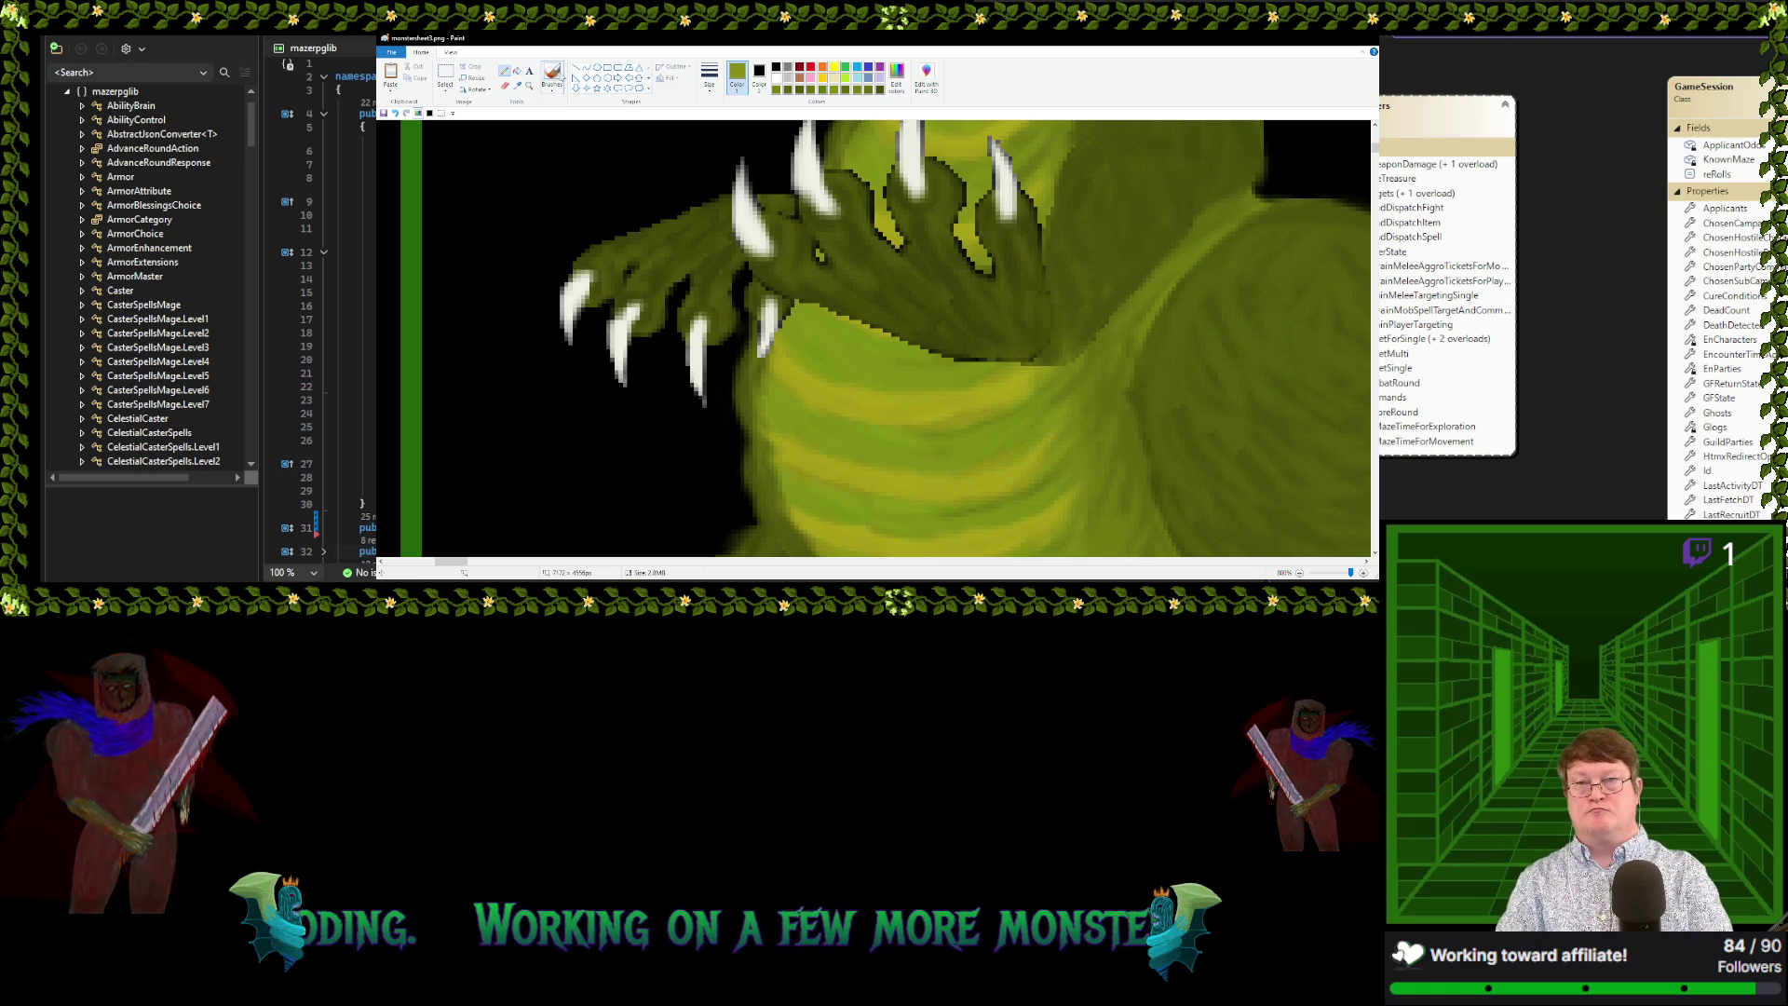
left_click(518, 85)
left_click(971, 186)
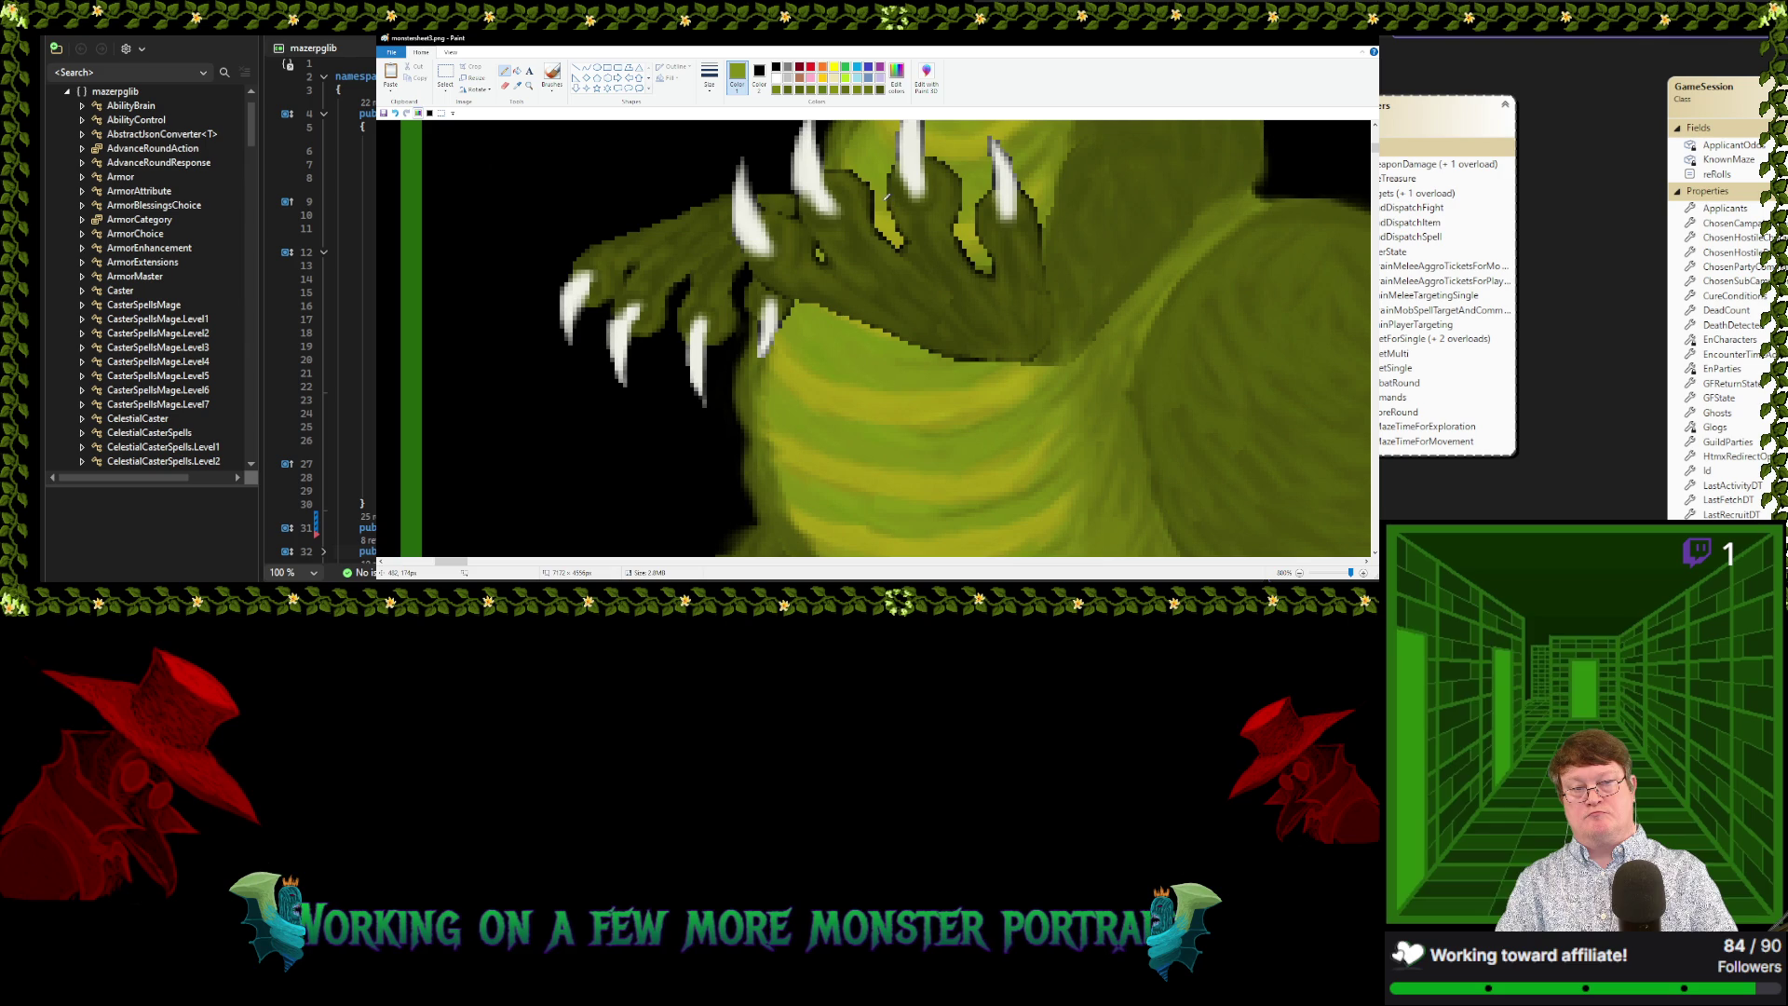
left_click(518, 85)
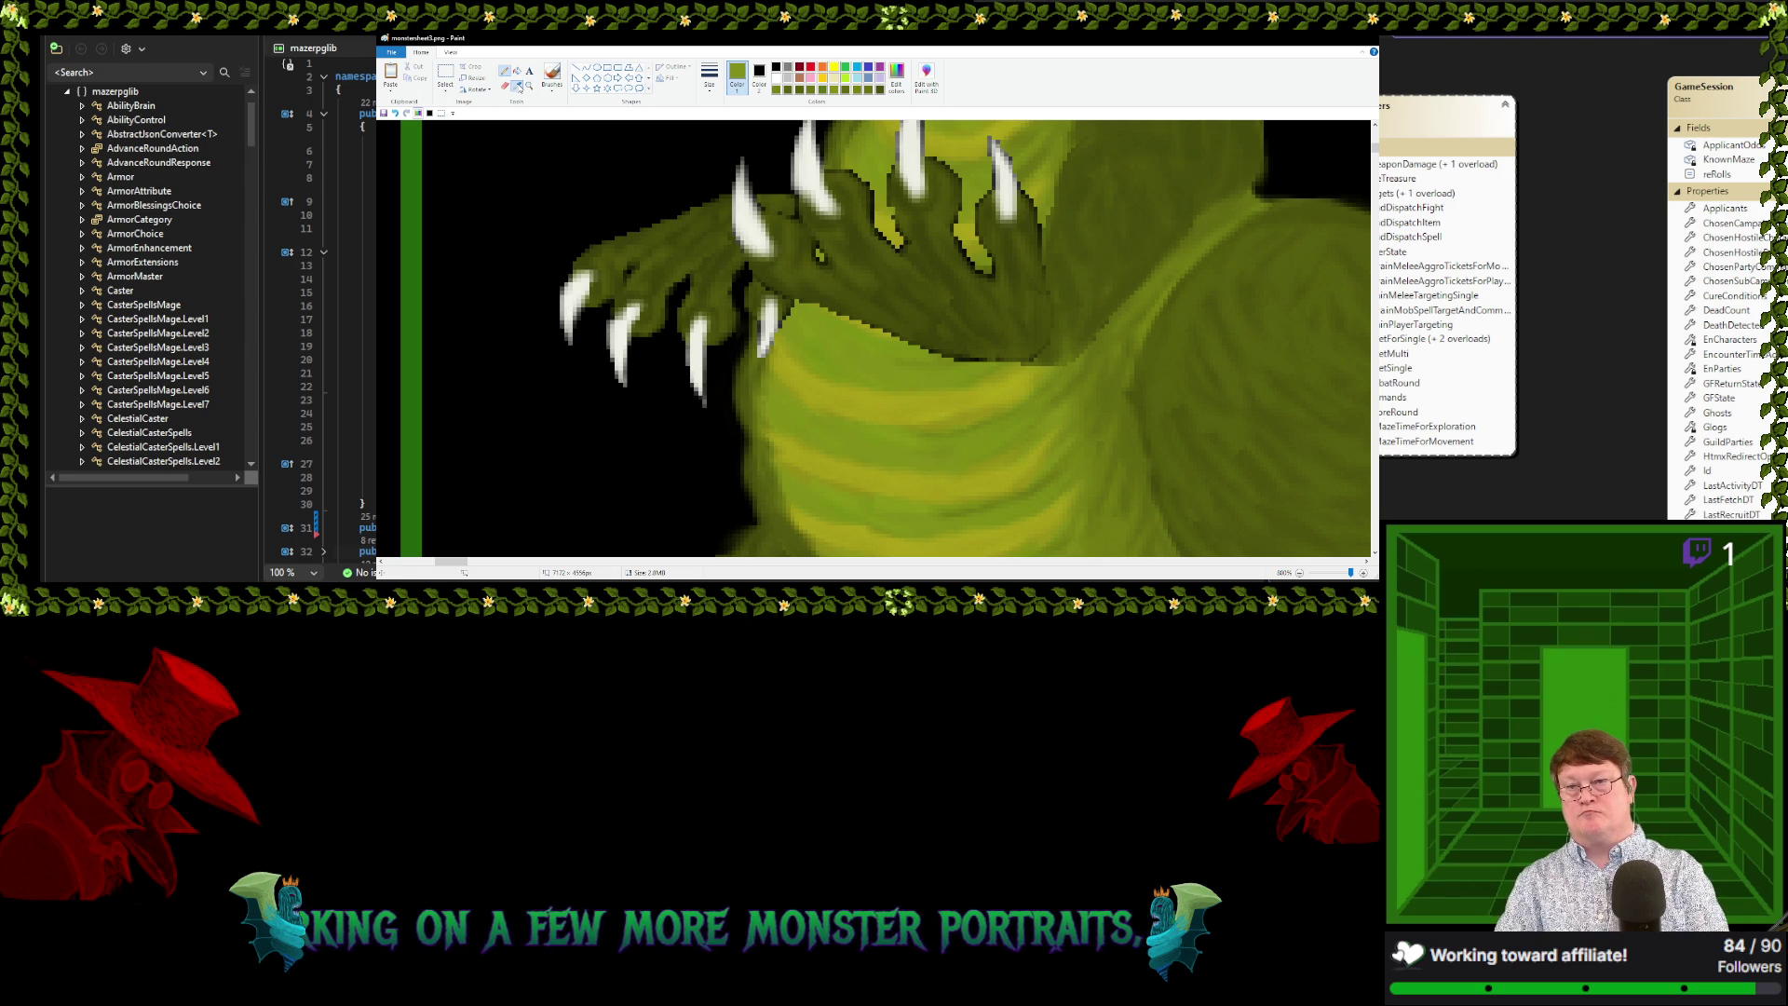
left_click(896, 216)
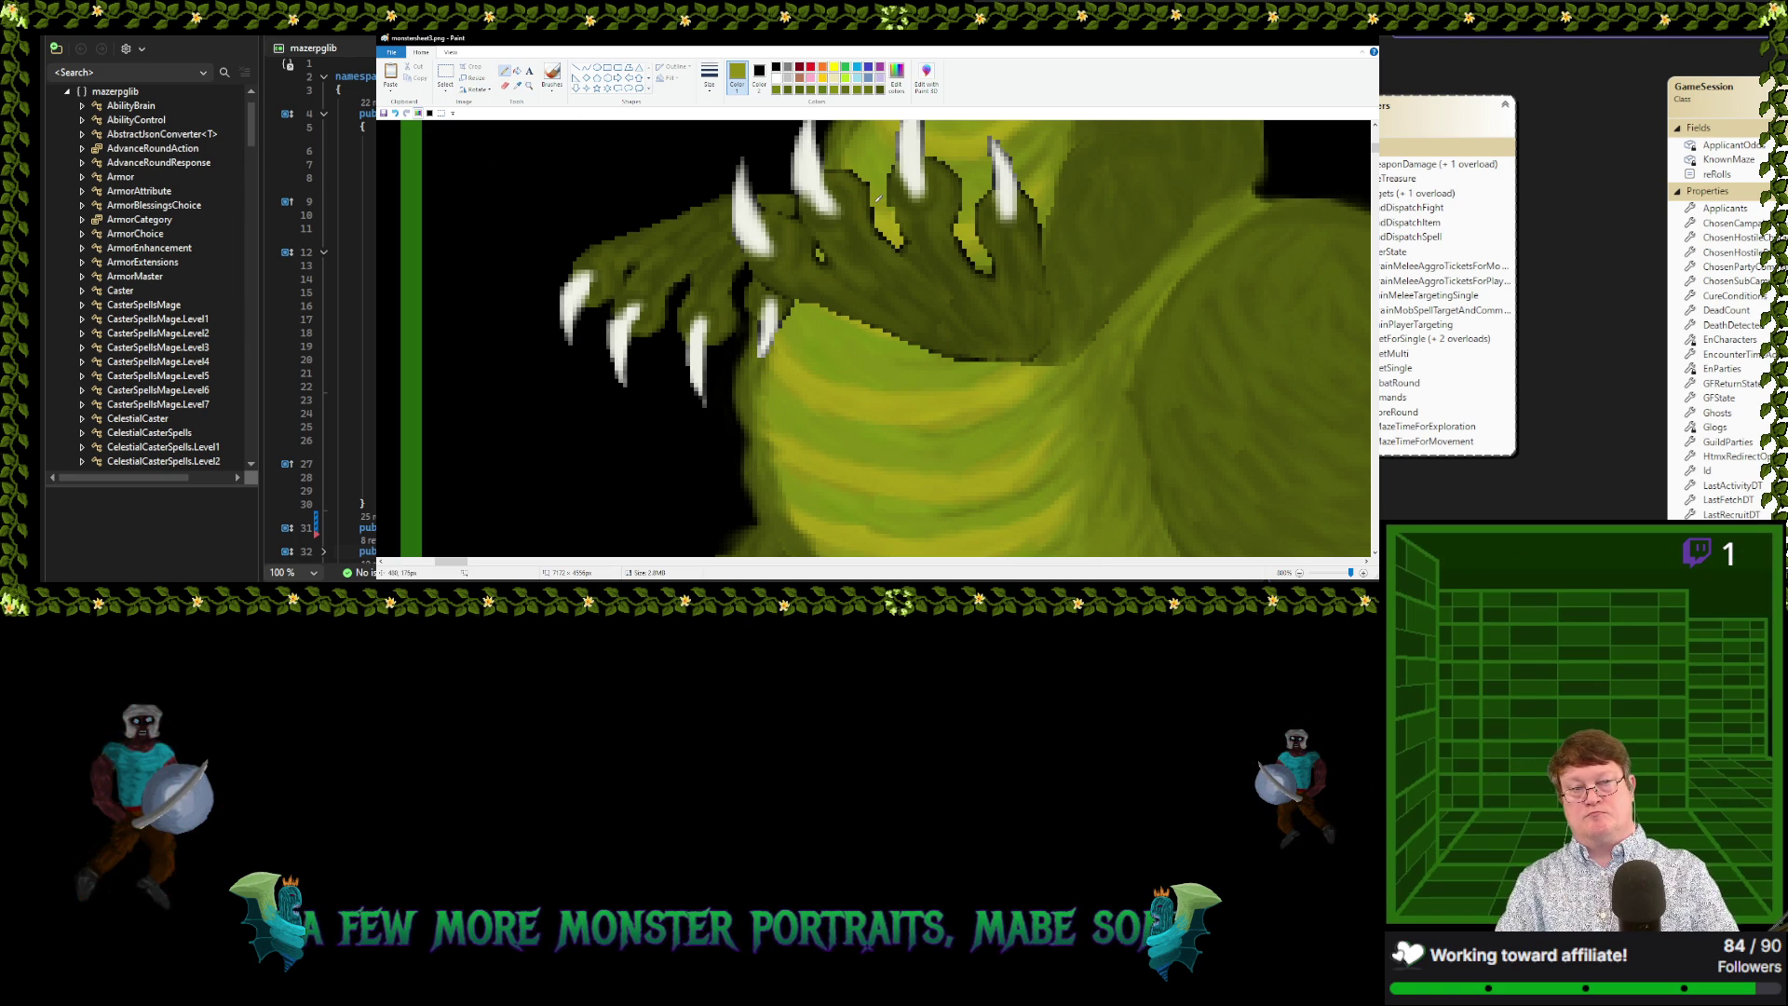
Sample more skin tones, ending with darker greens from the claw area
left_click(517, 84)
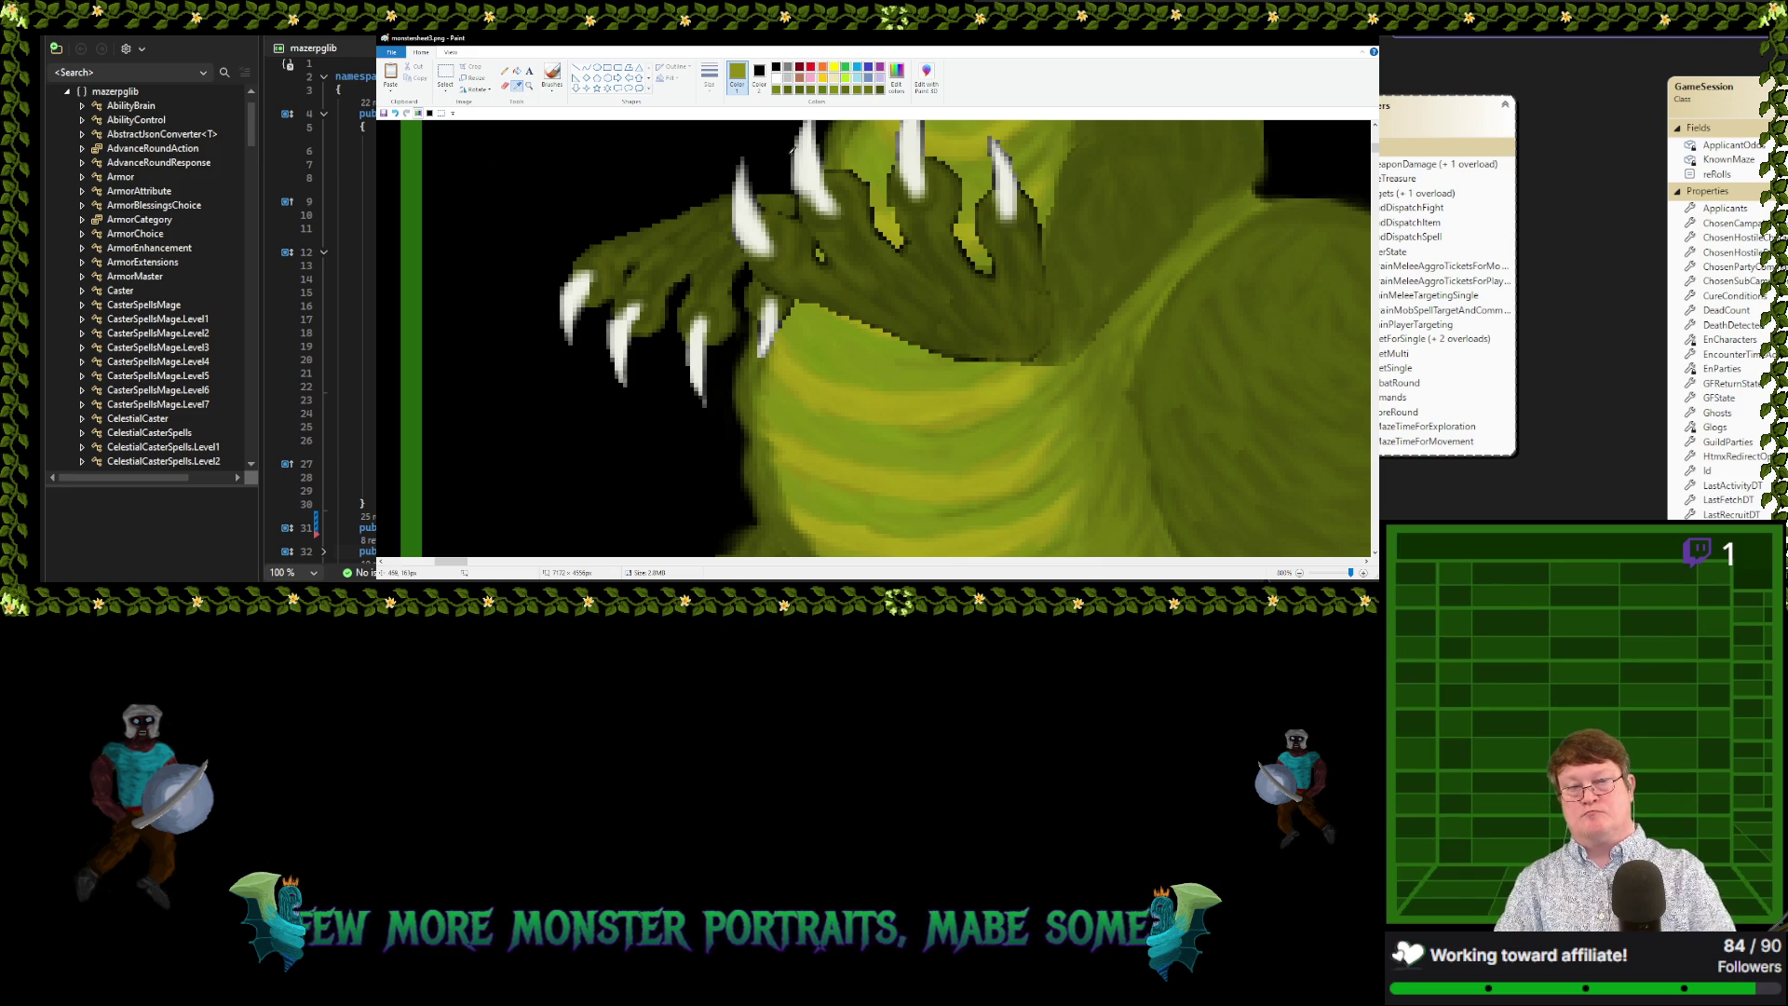
left_click(870, 170)
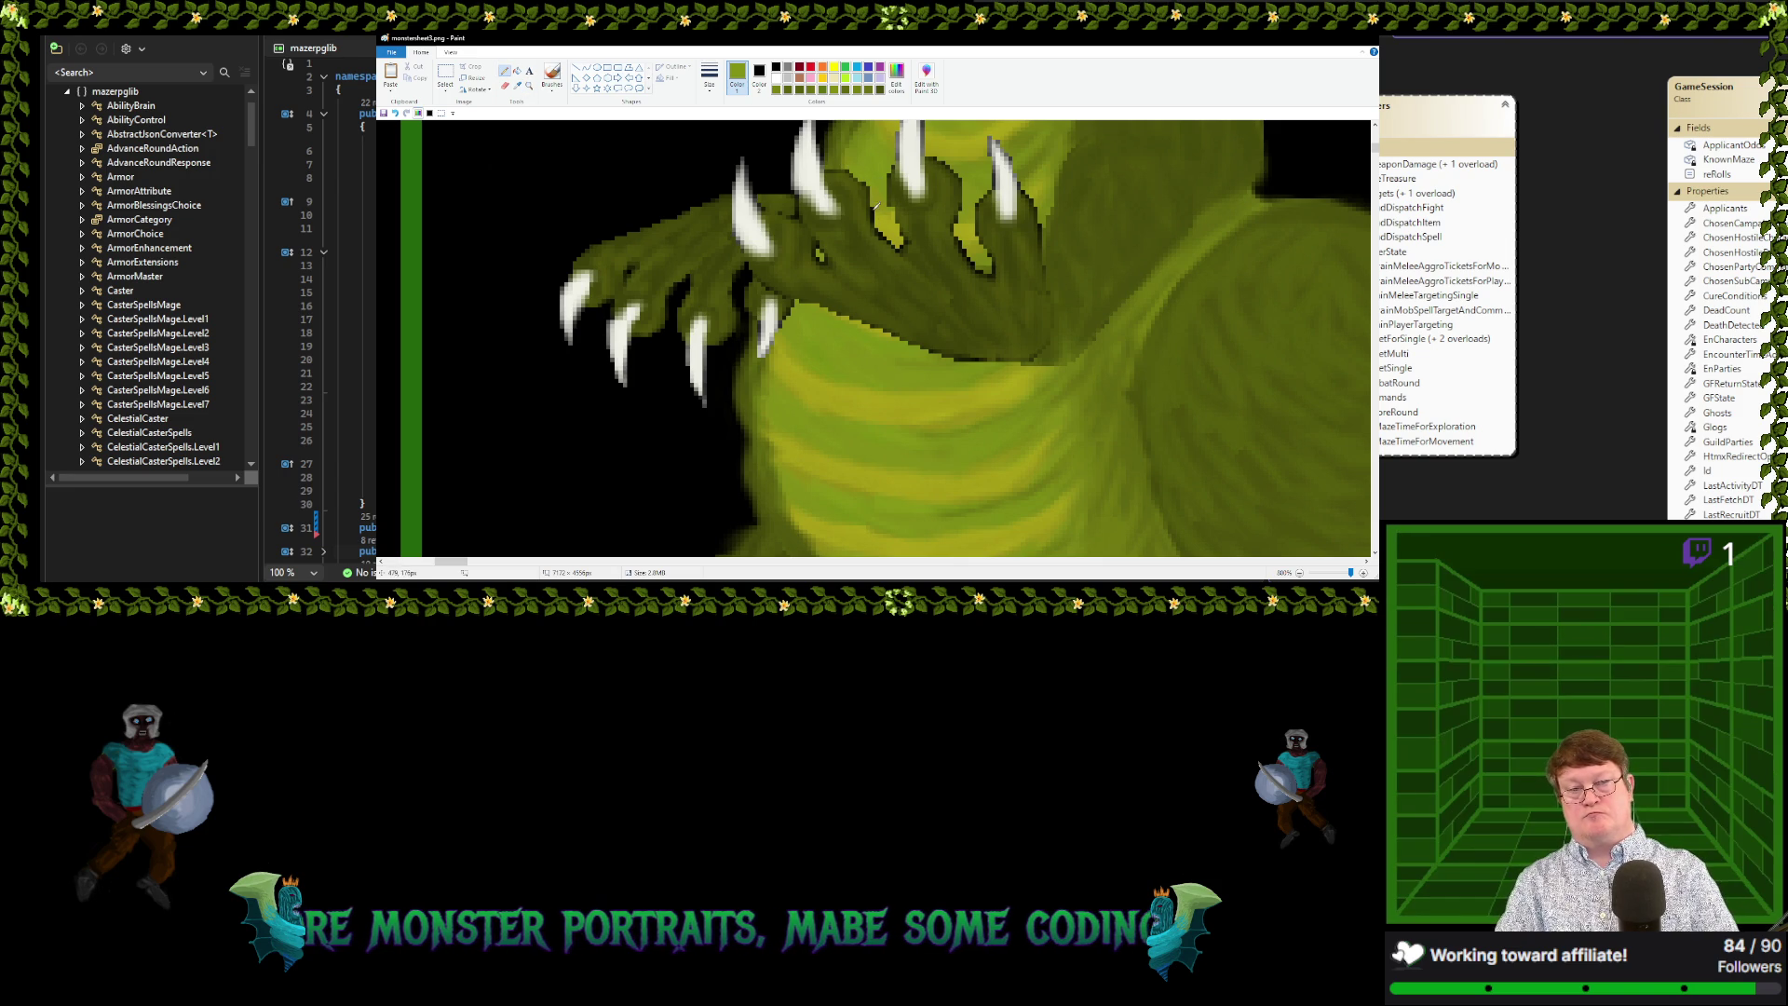
left_click(517, 85)
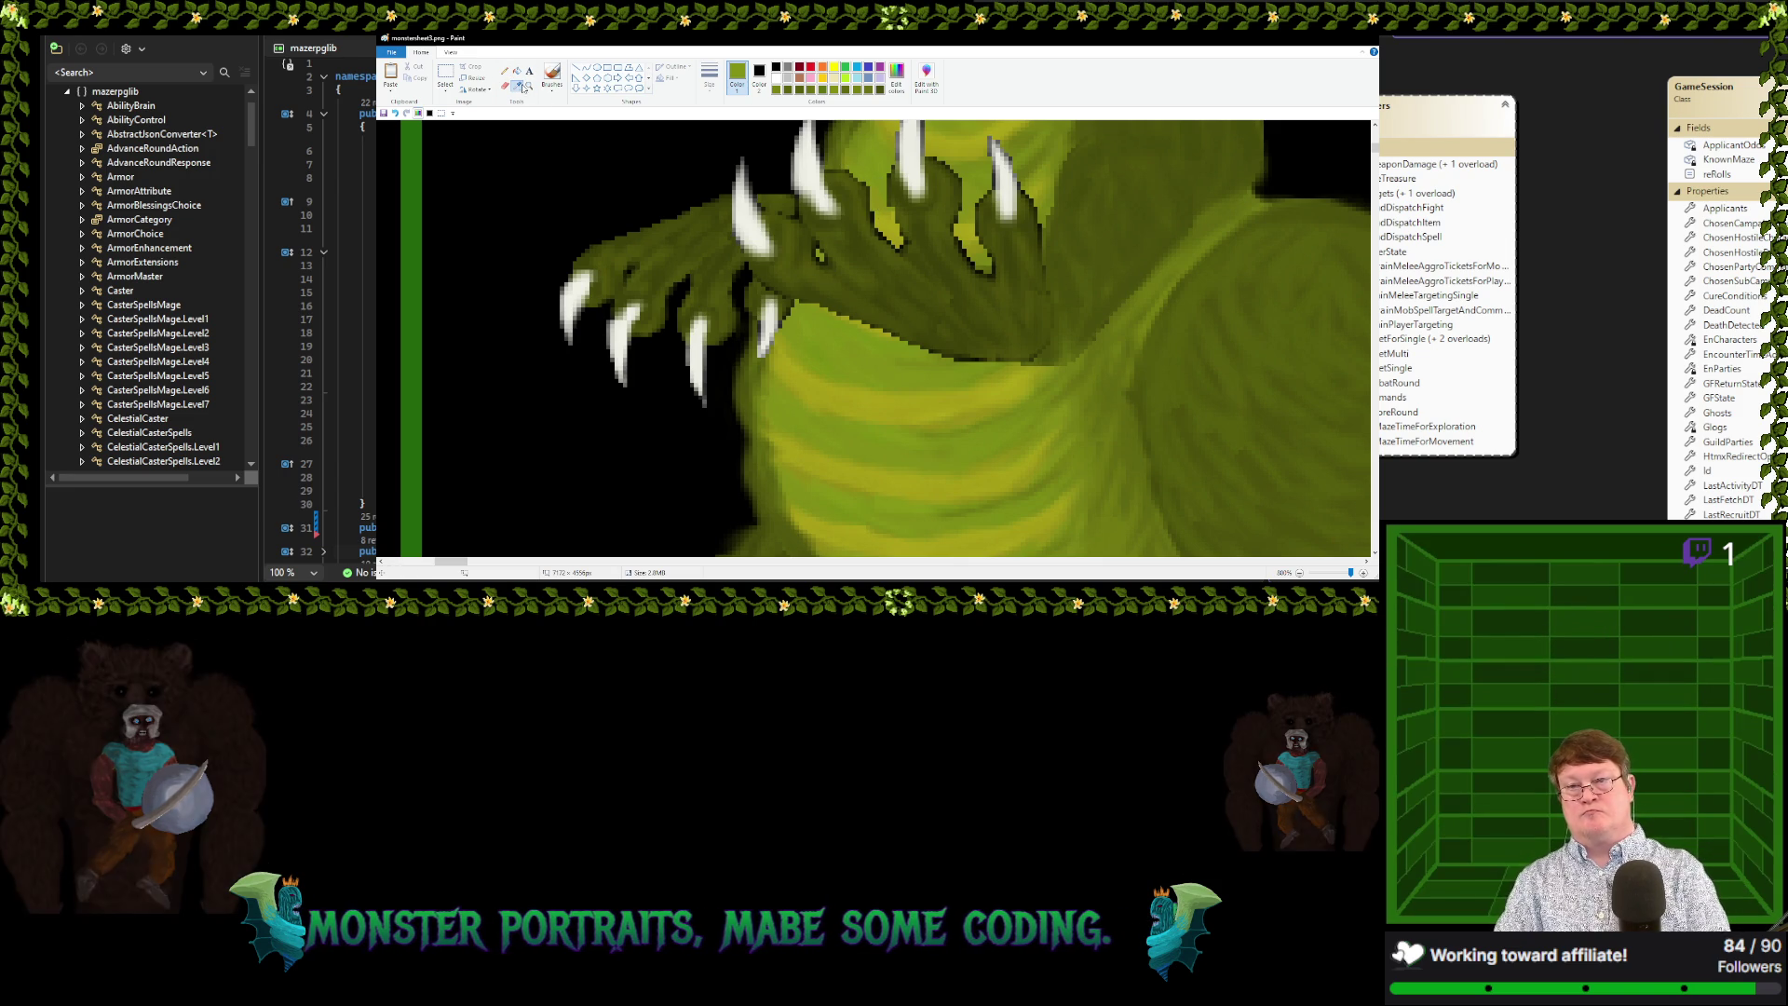
left_click(966, 236)
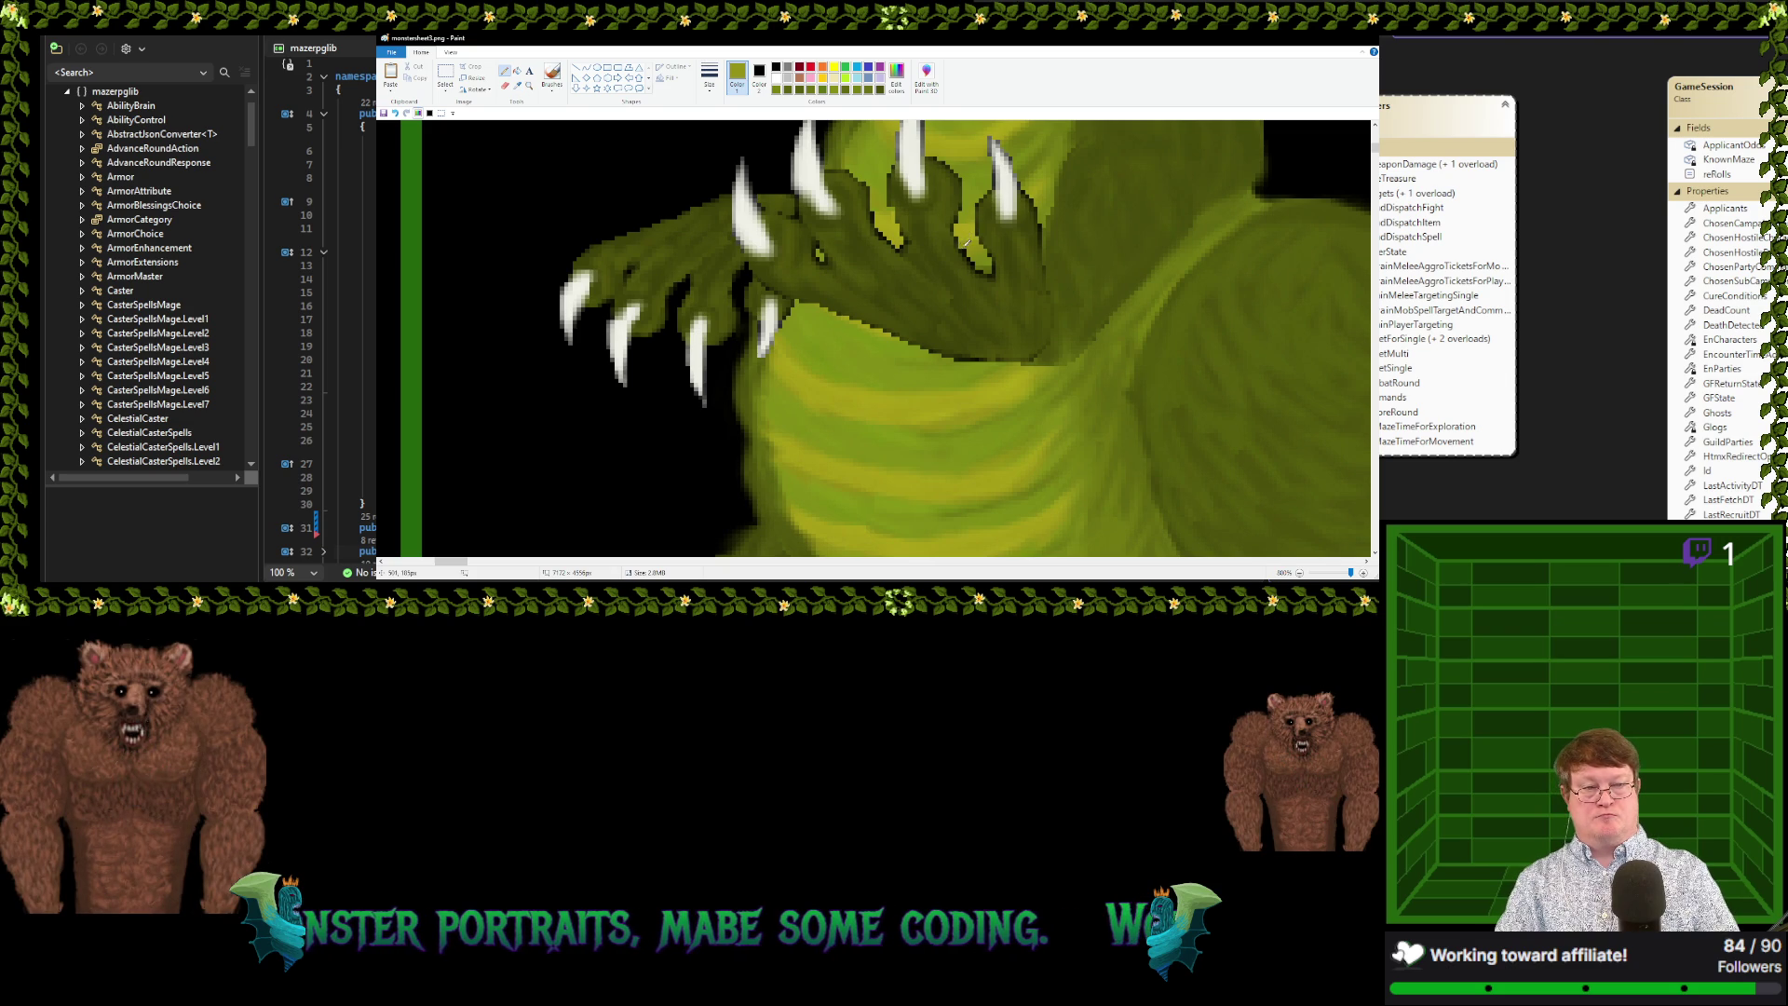
left_click(517, 85)
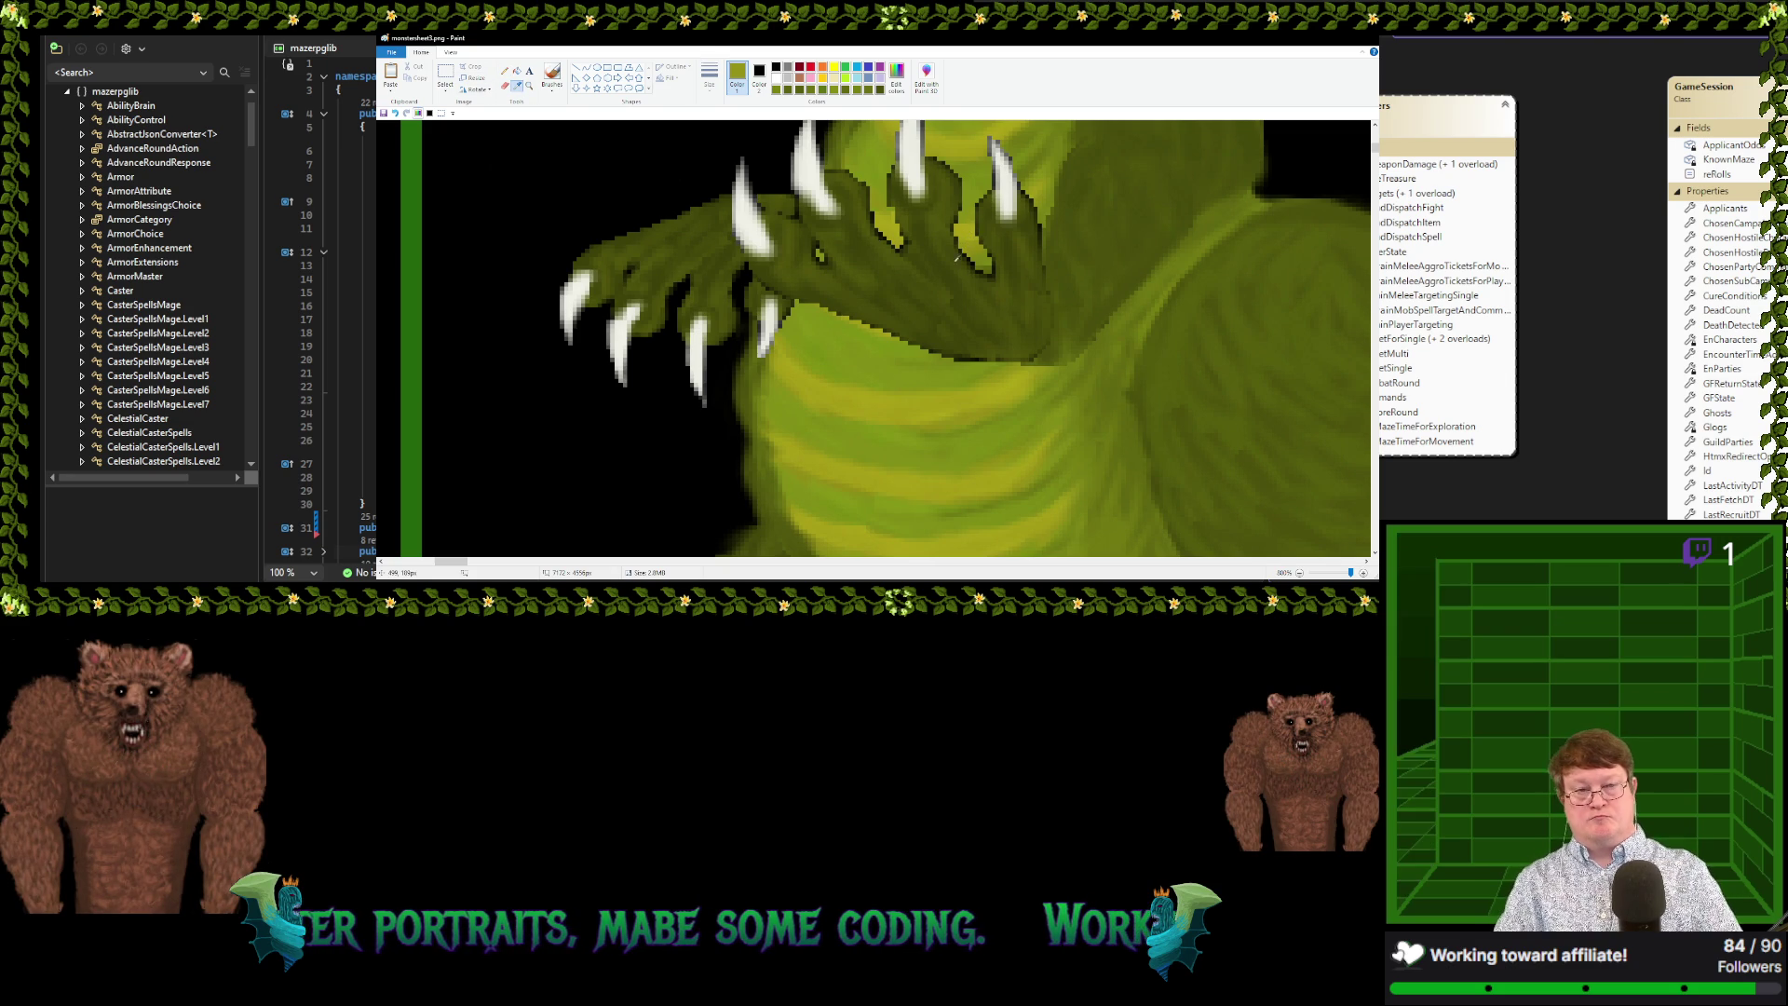
left_click(982, 250)
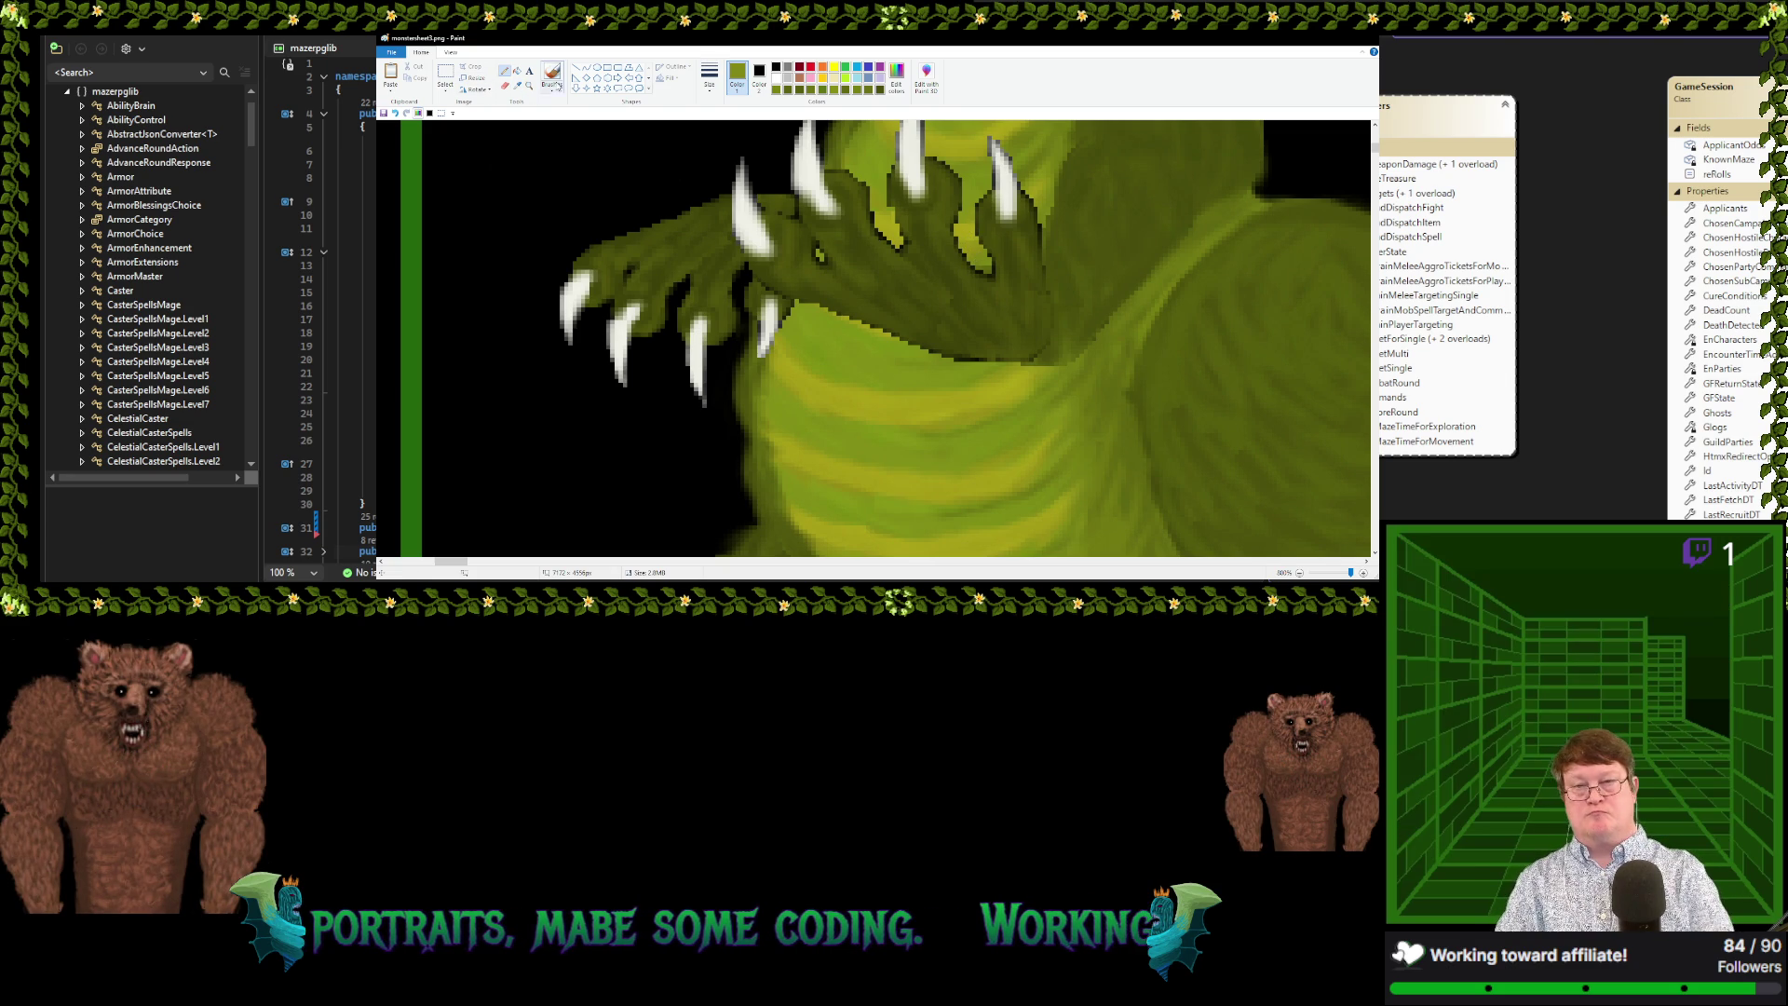
left_click(518, 86)
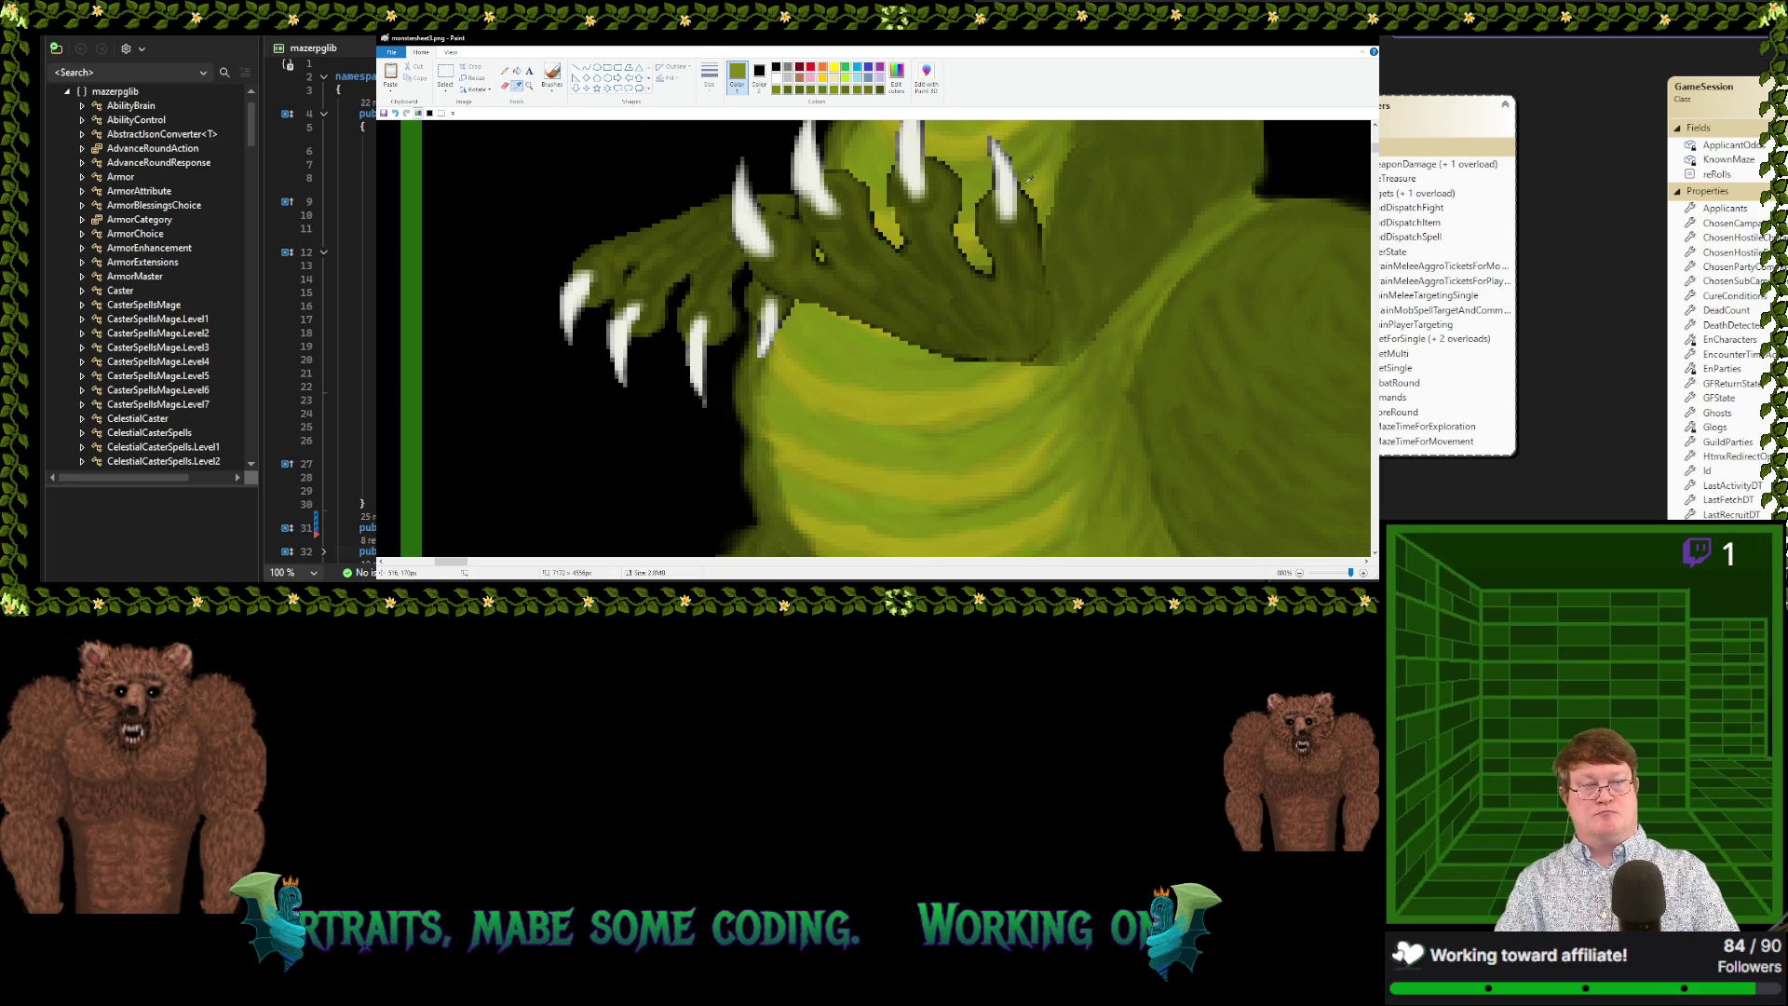
left_click(1025, 181)
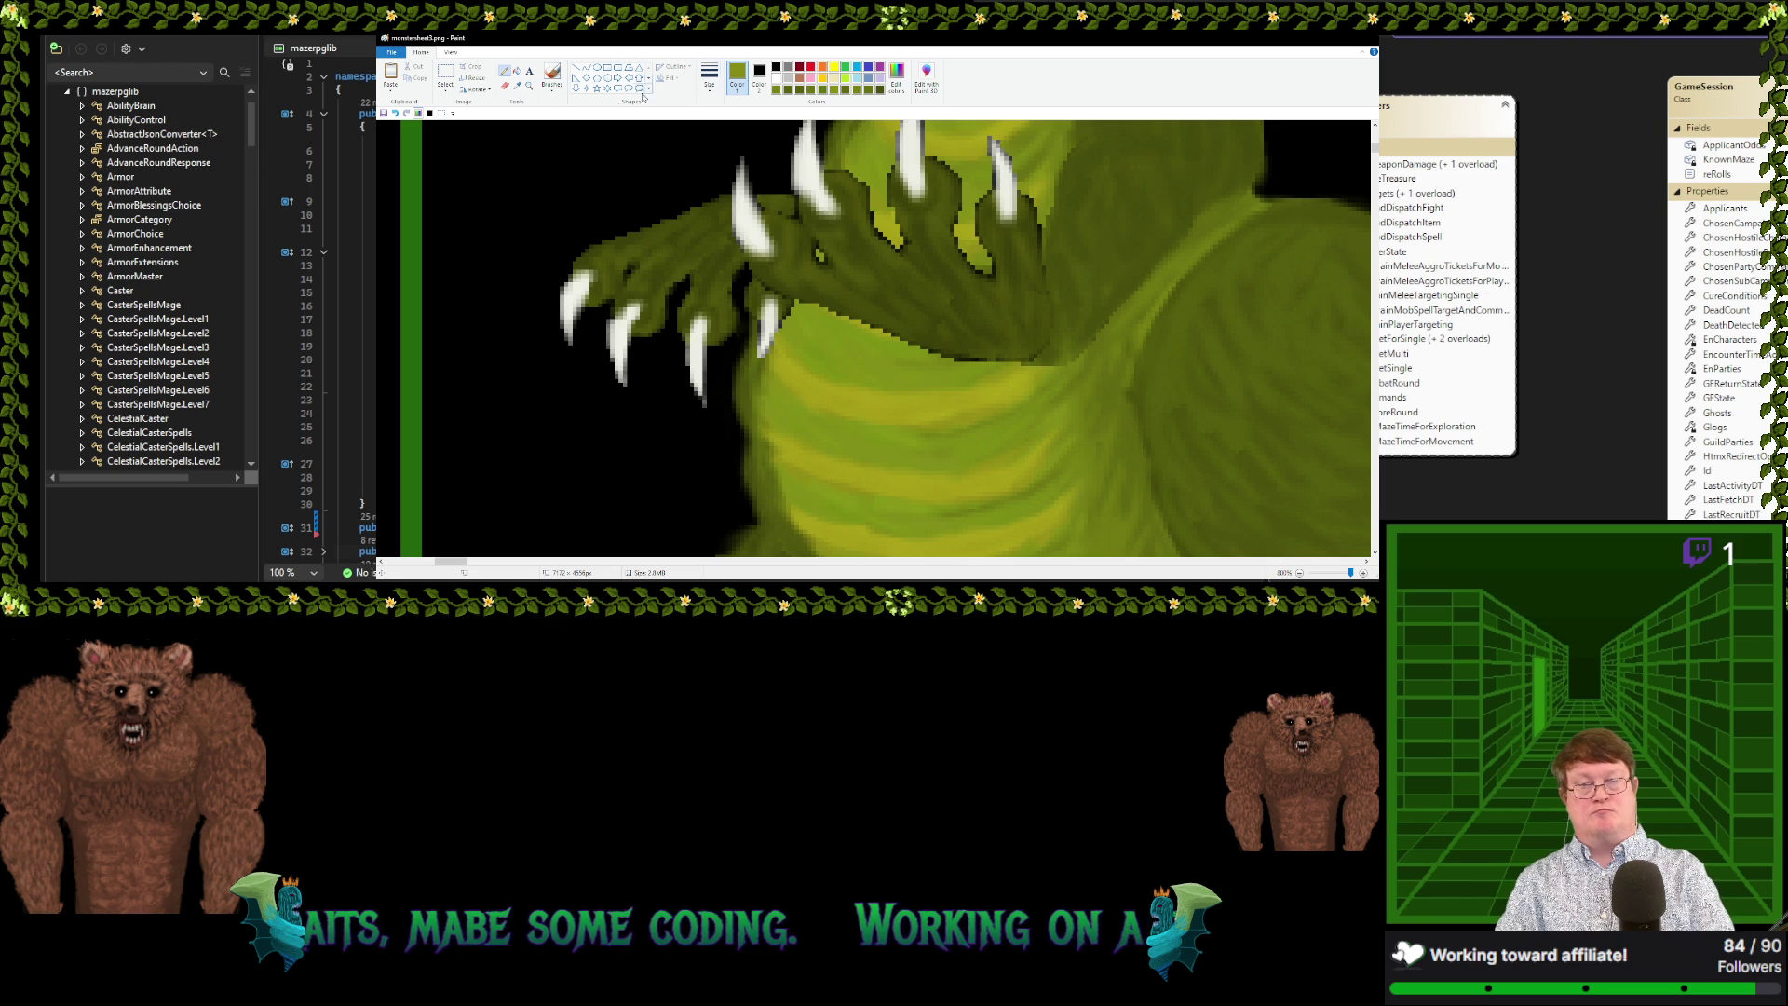
left_click(518, 85)
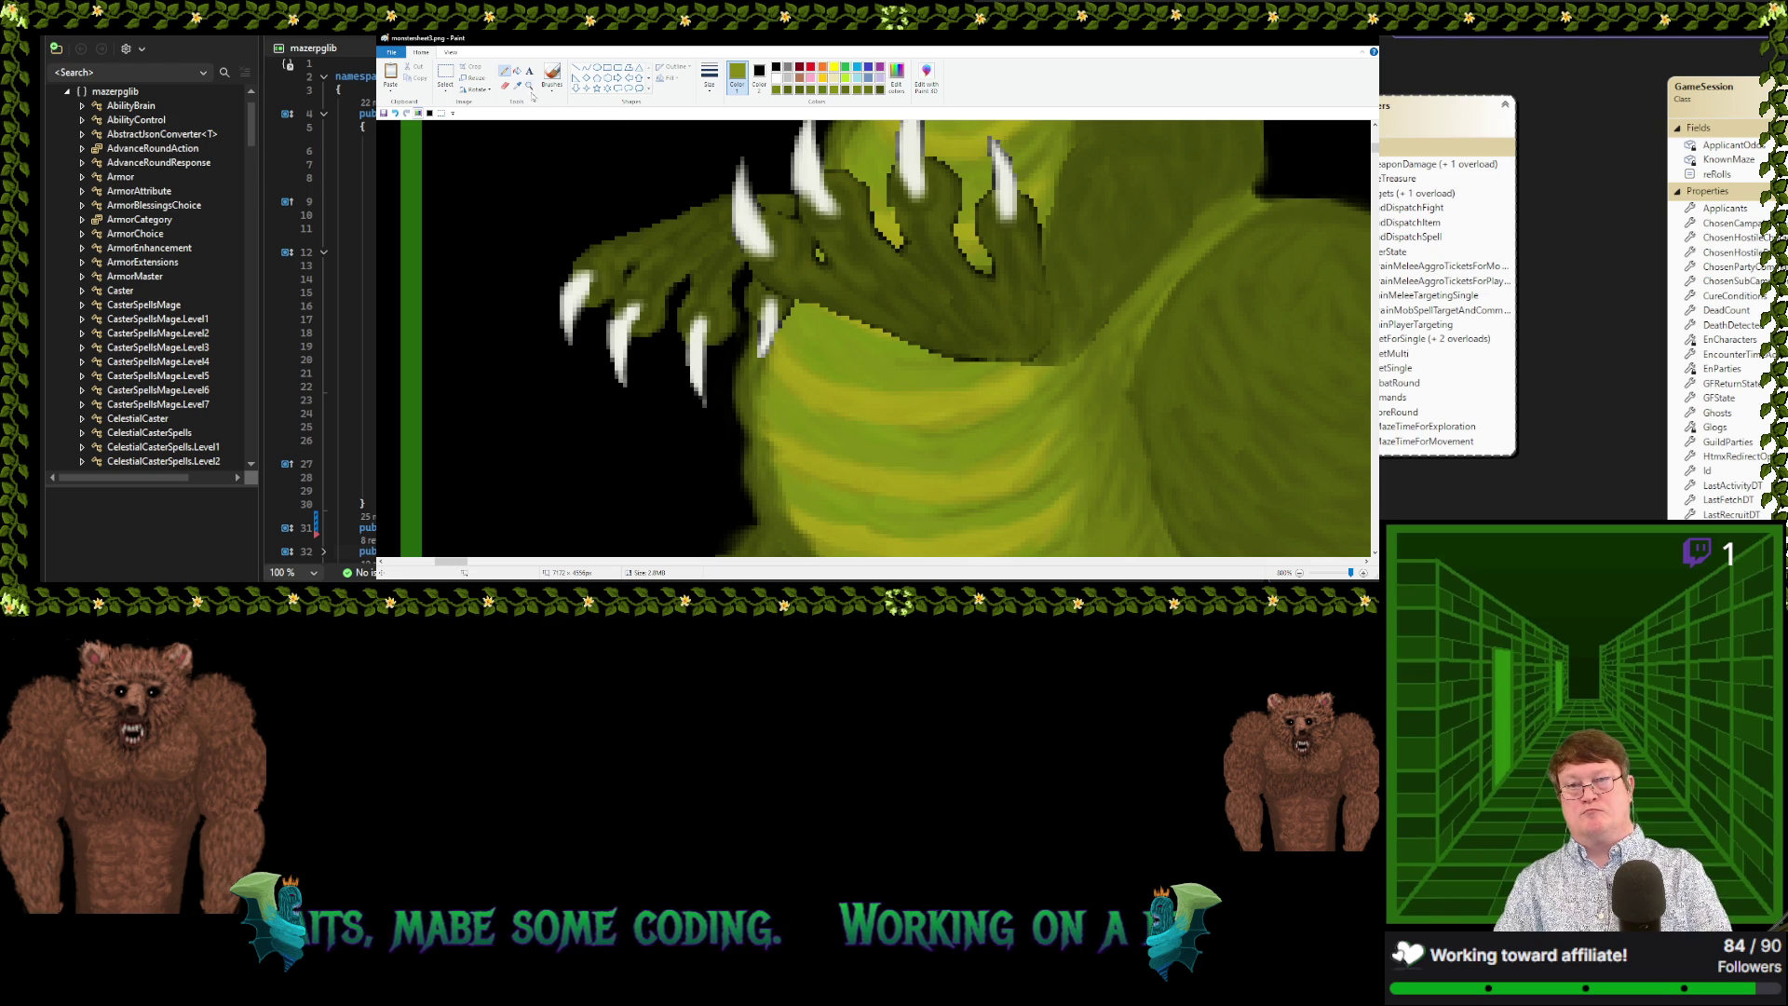
left_click(995, 175)
Touch up the claw's edge pixels and sample yellow-greens from the dragon's hand
left_click_drag(1002, 175, 993, 164)
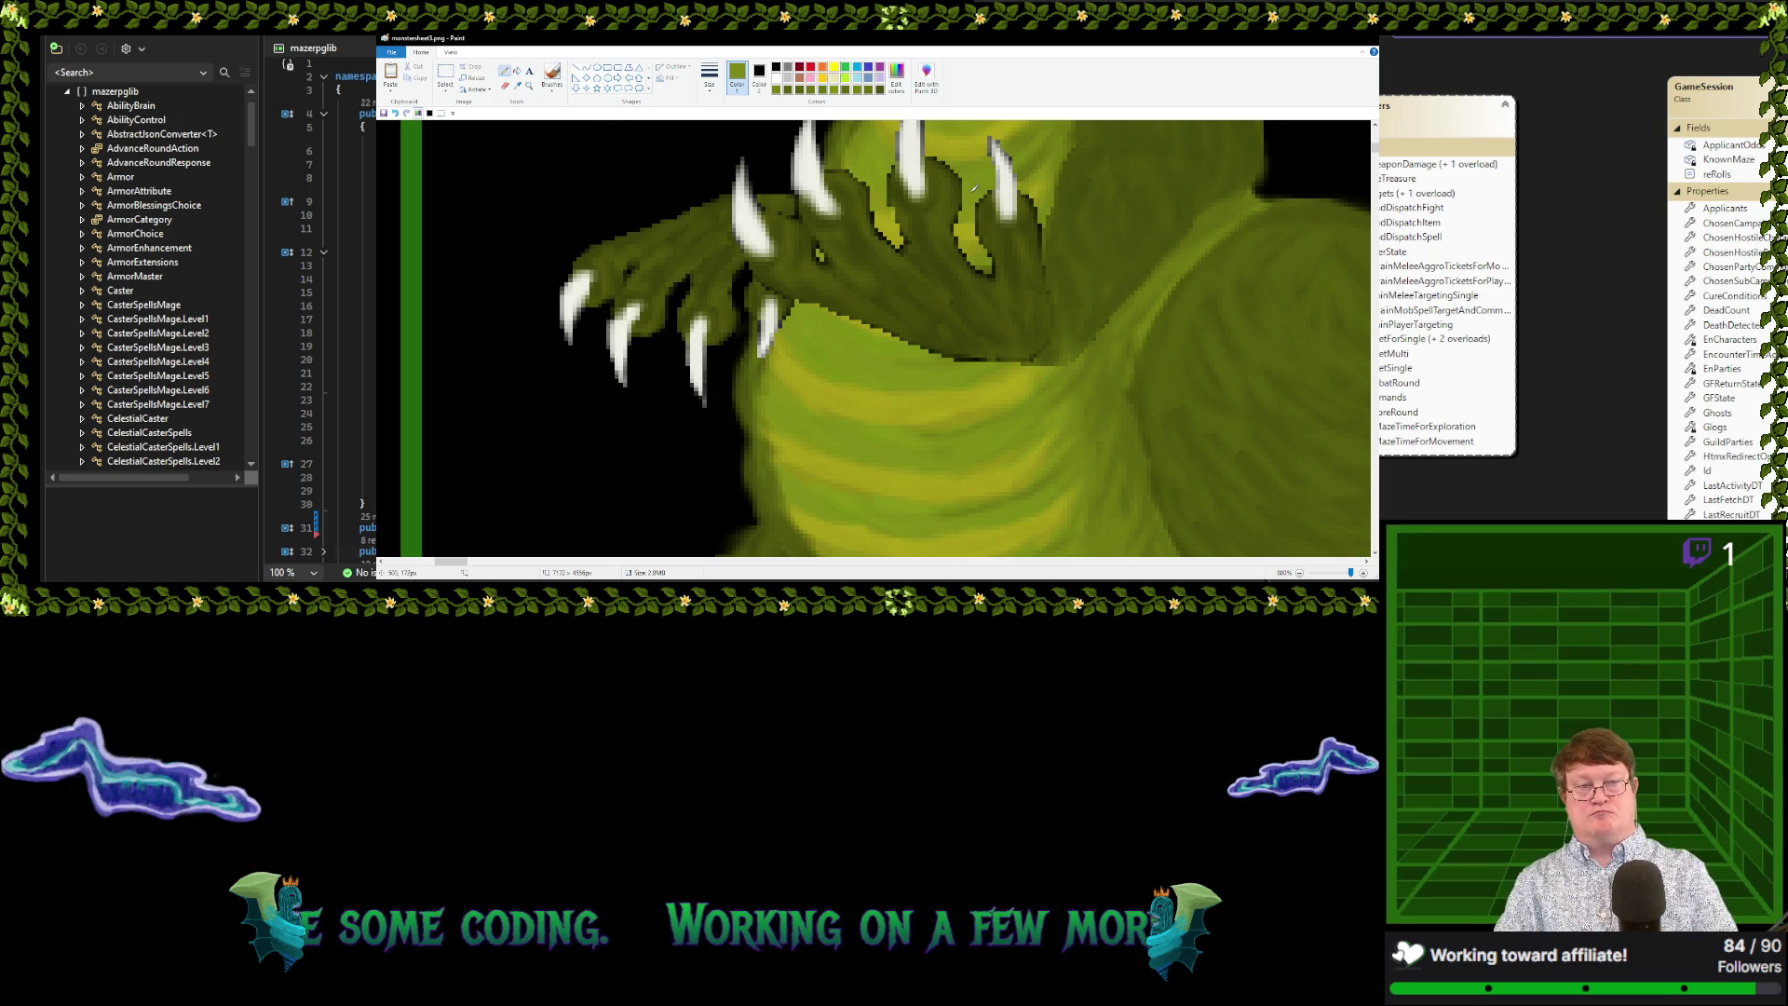
left_click(518, 85)
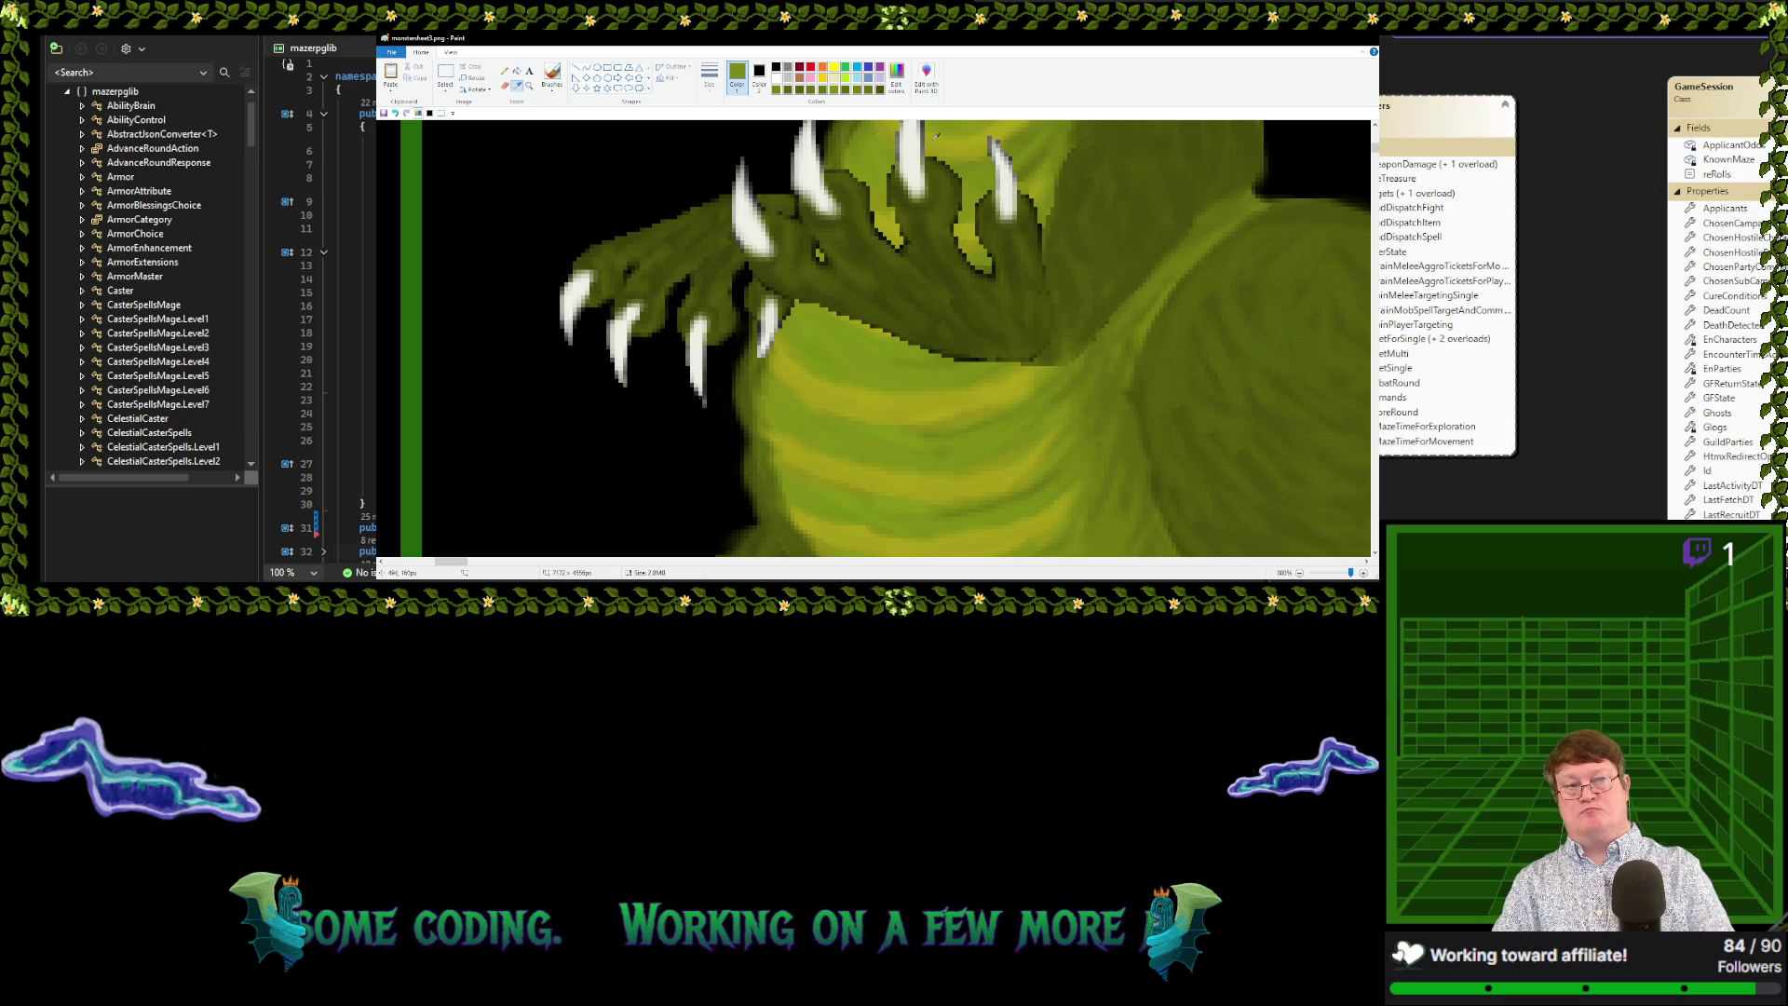
left_click(991, 144)
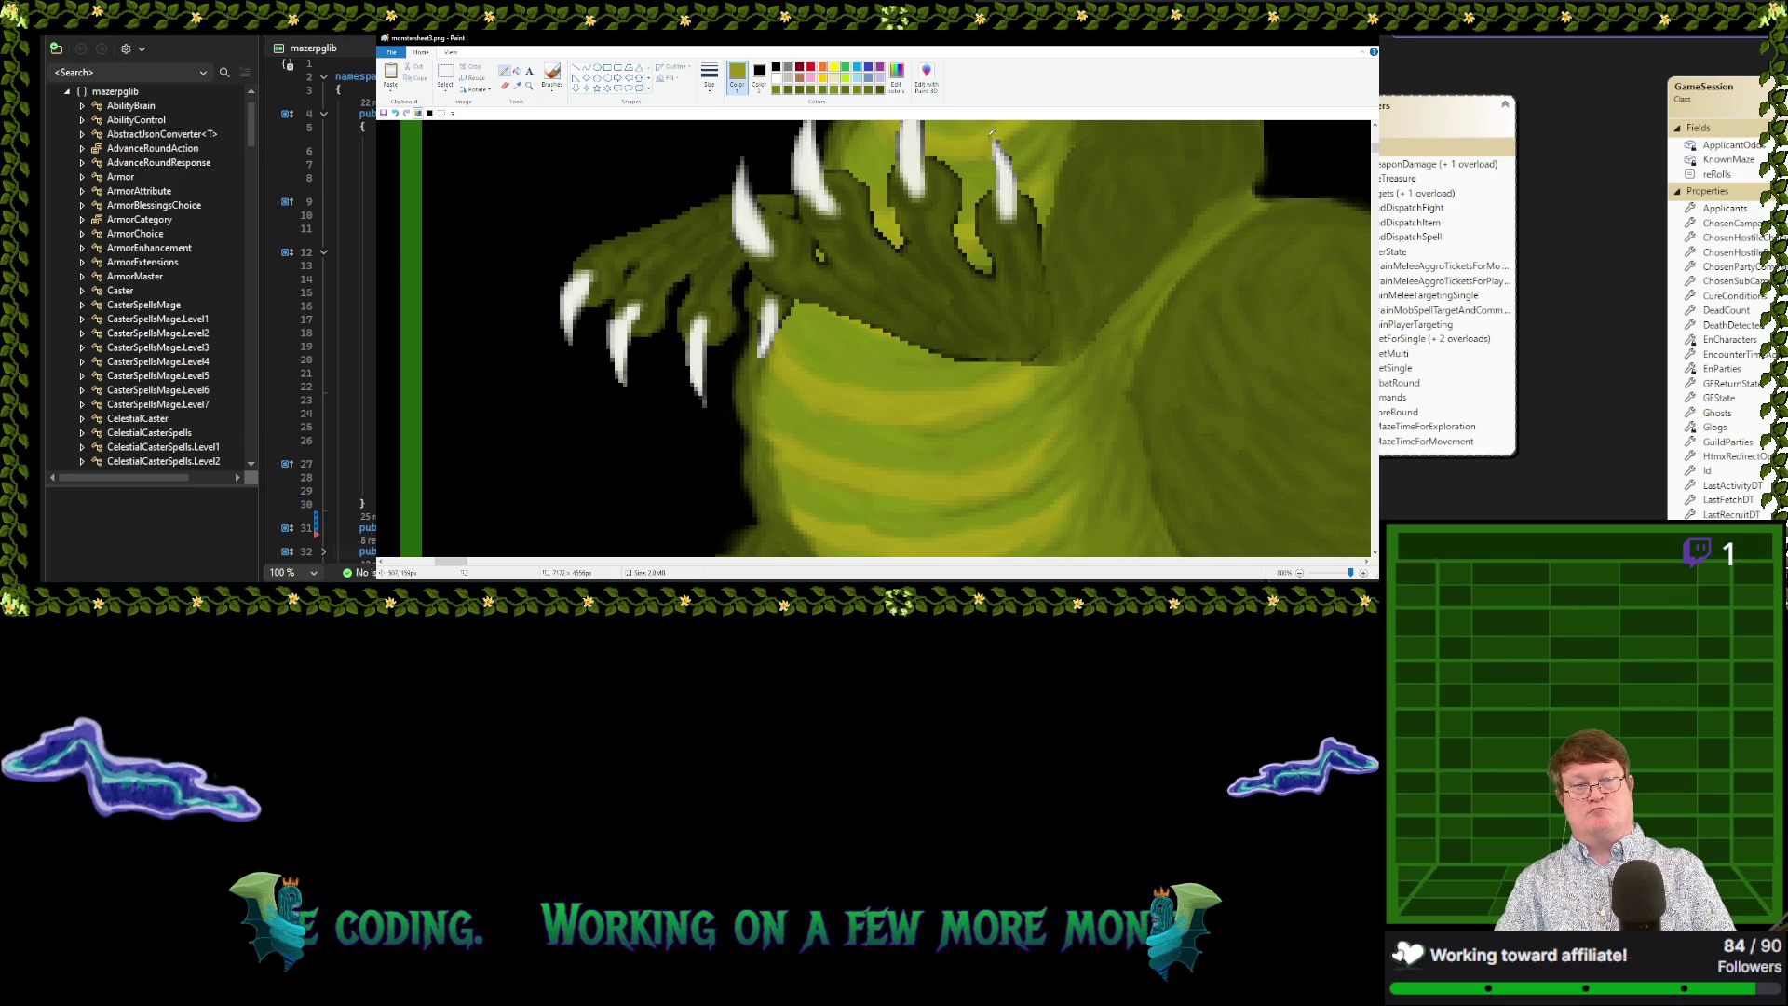
left_click(518, 84)
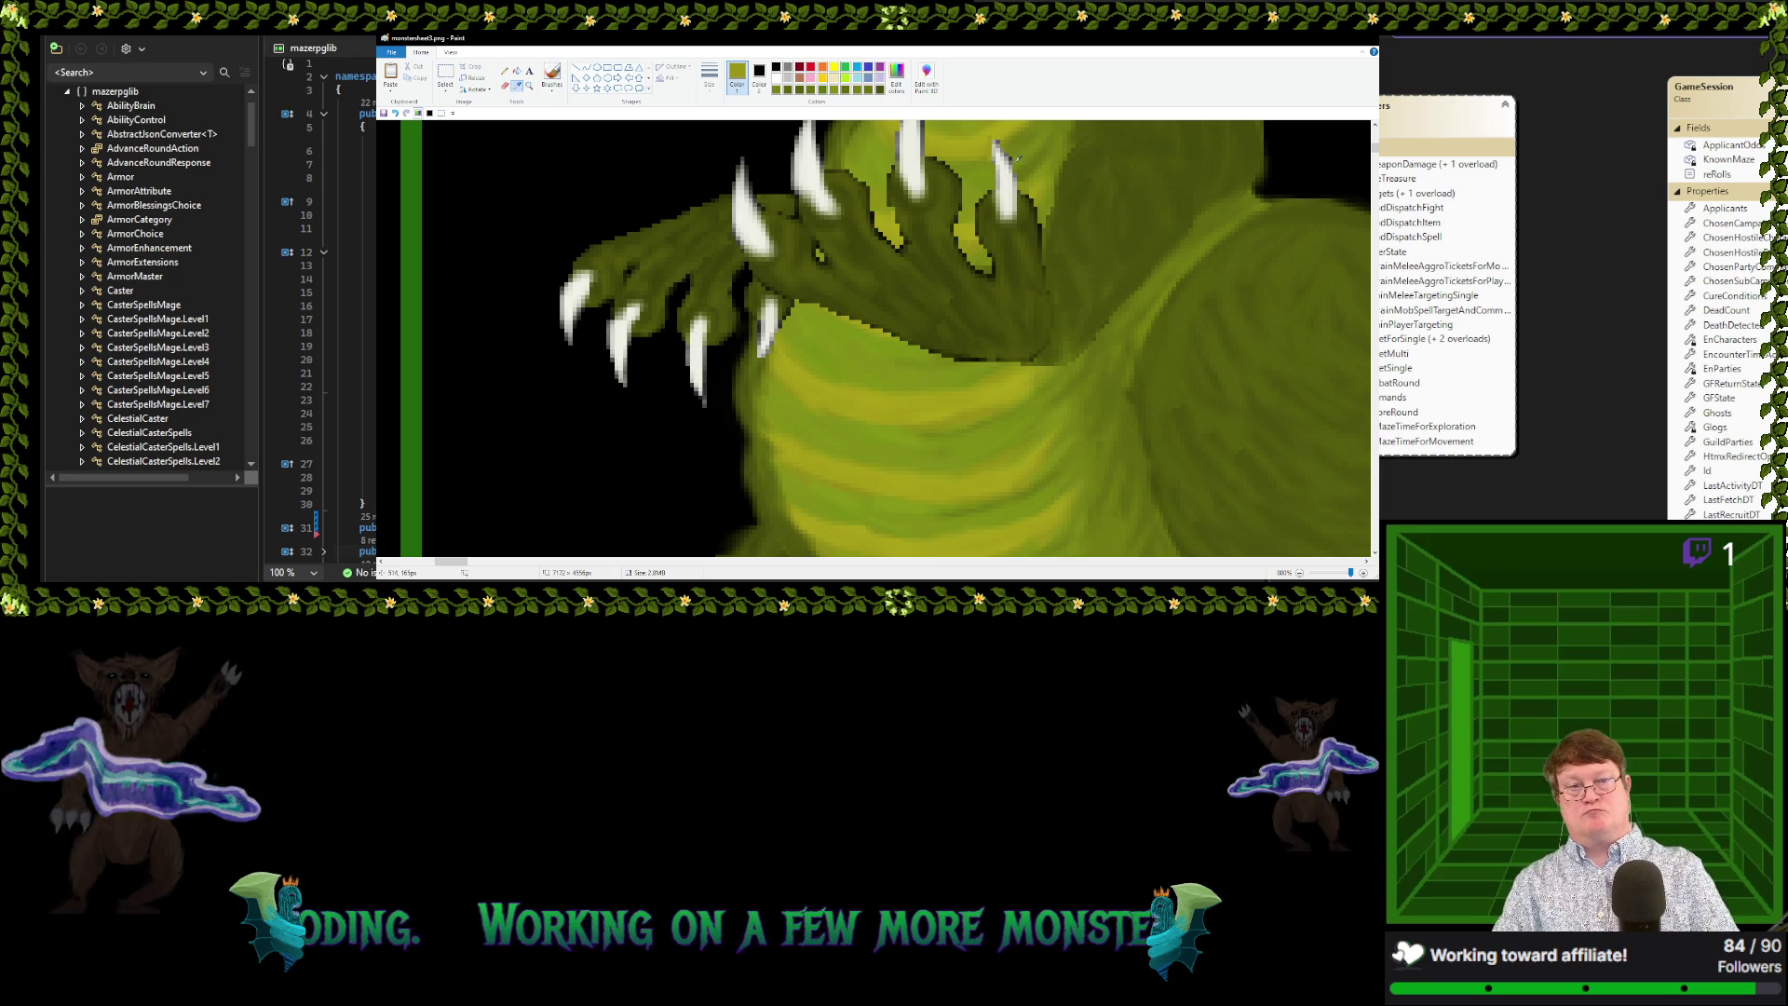
left_click(1001, 137)
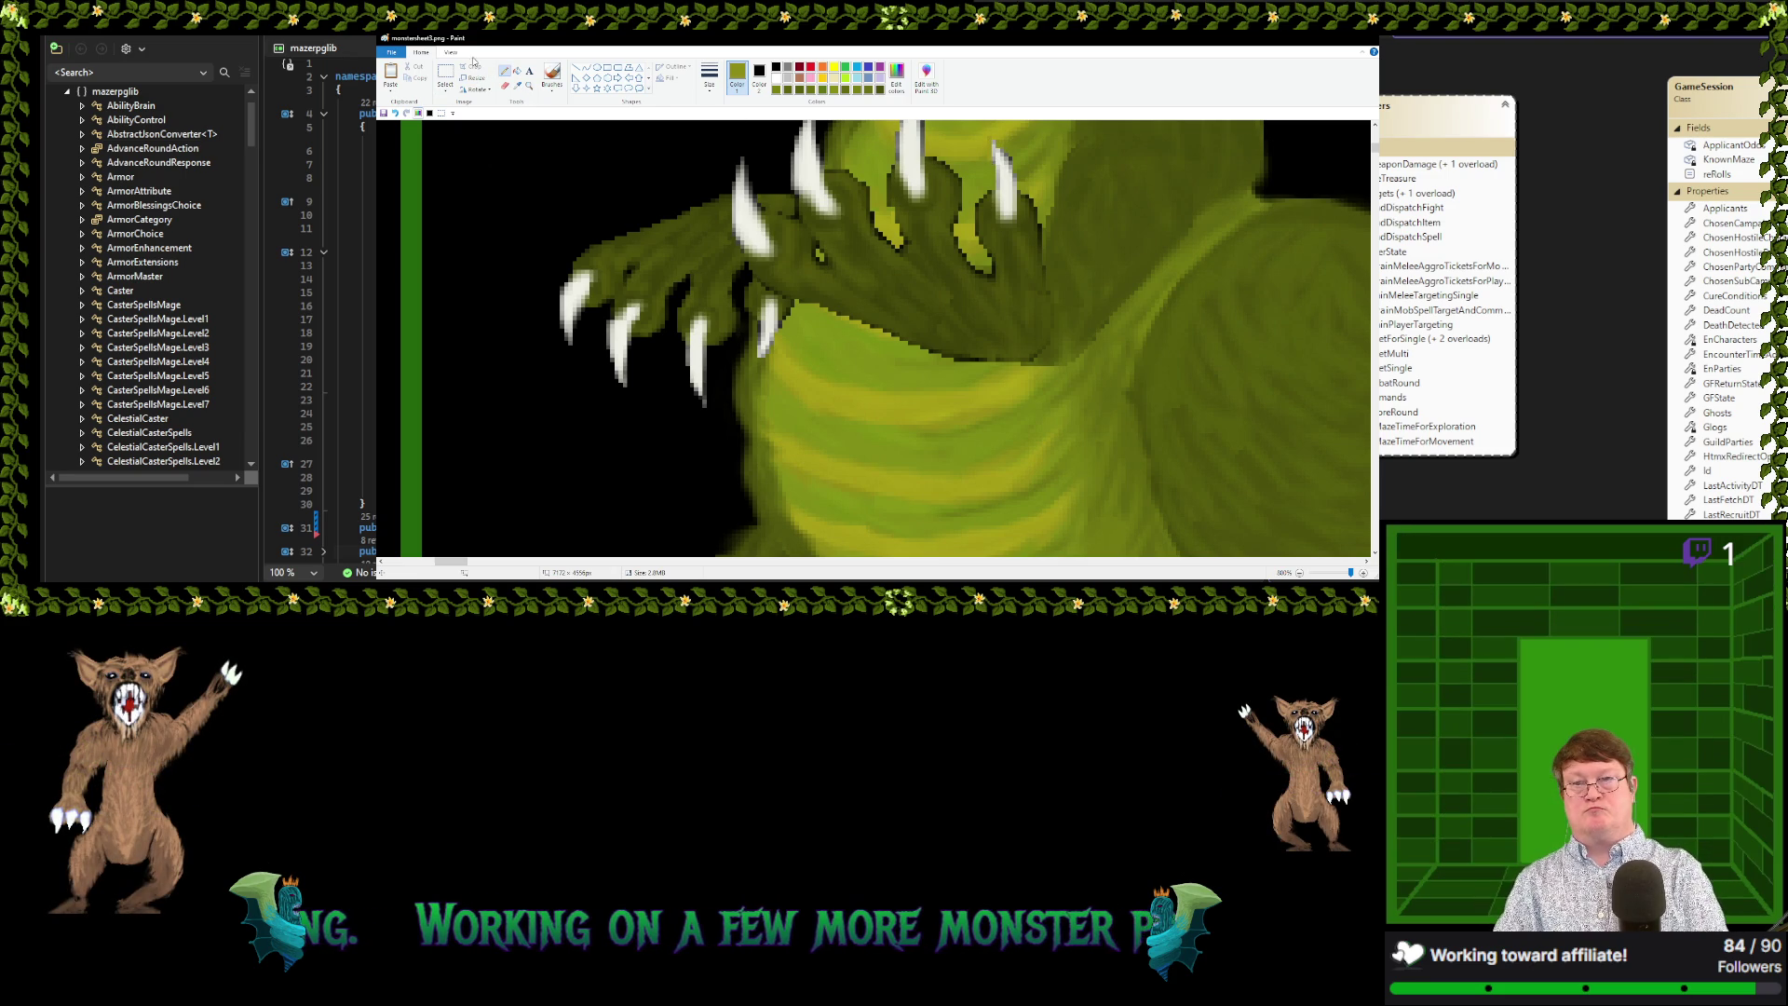
left_click(518, 85)
left_click(1015, 149)
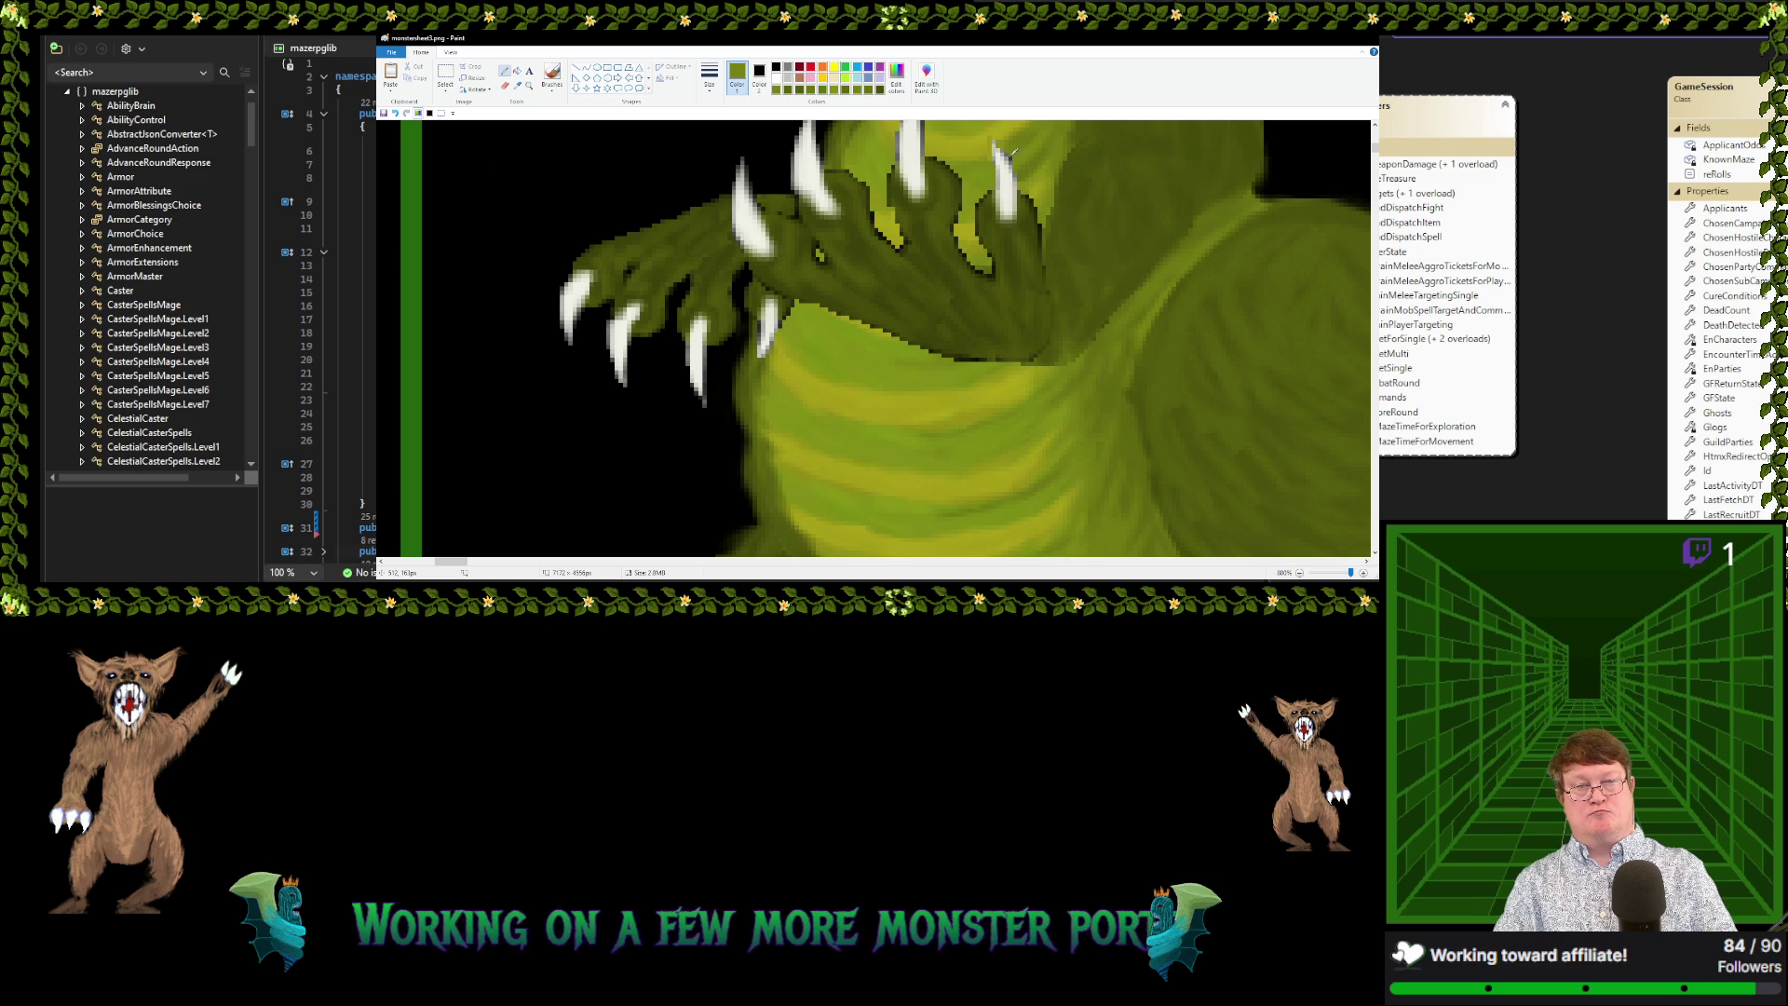
left_click(528, 86)
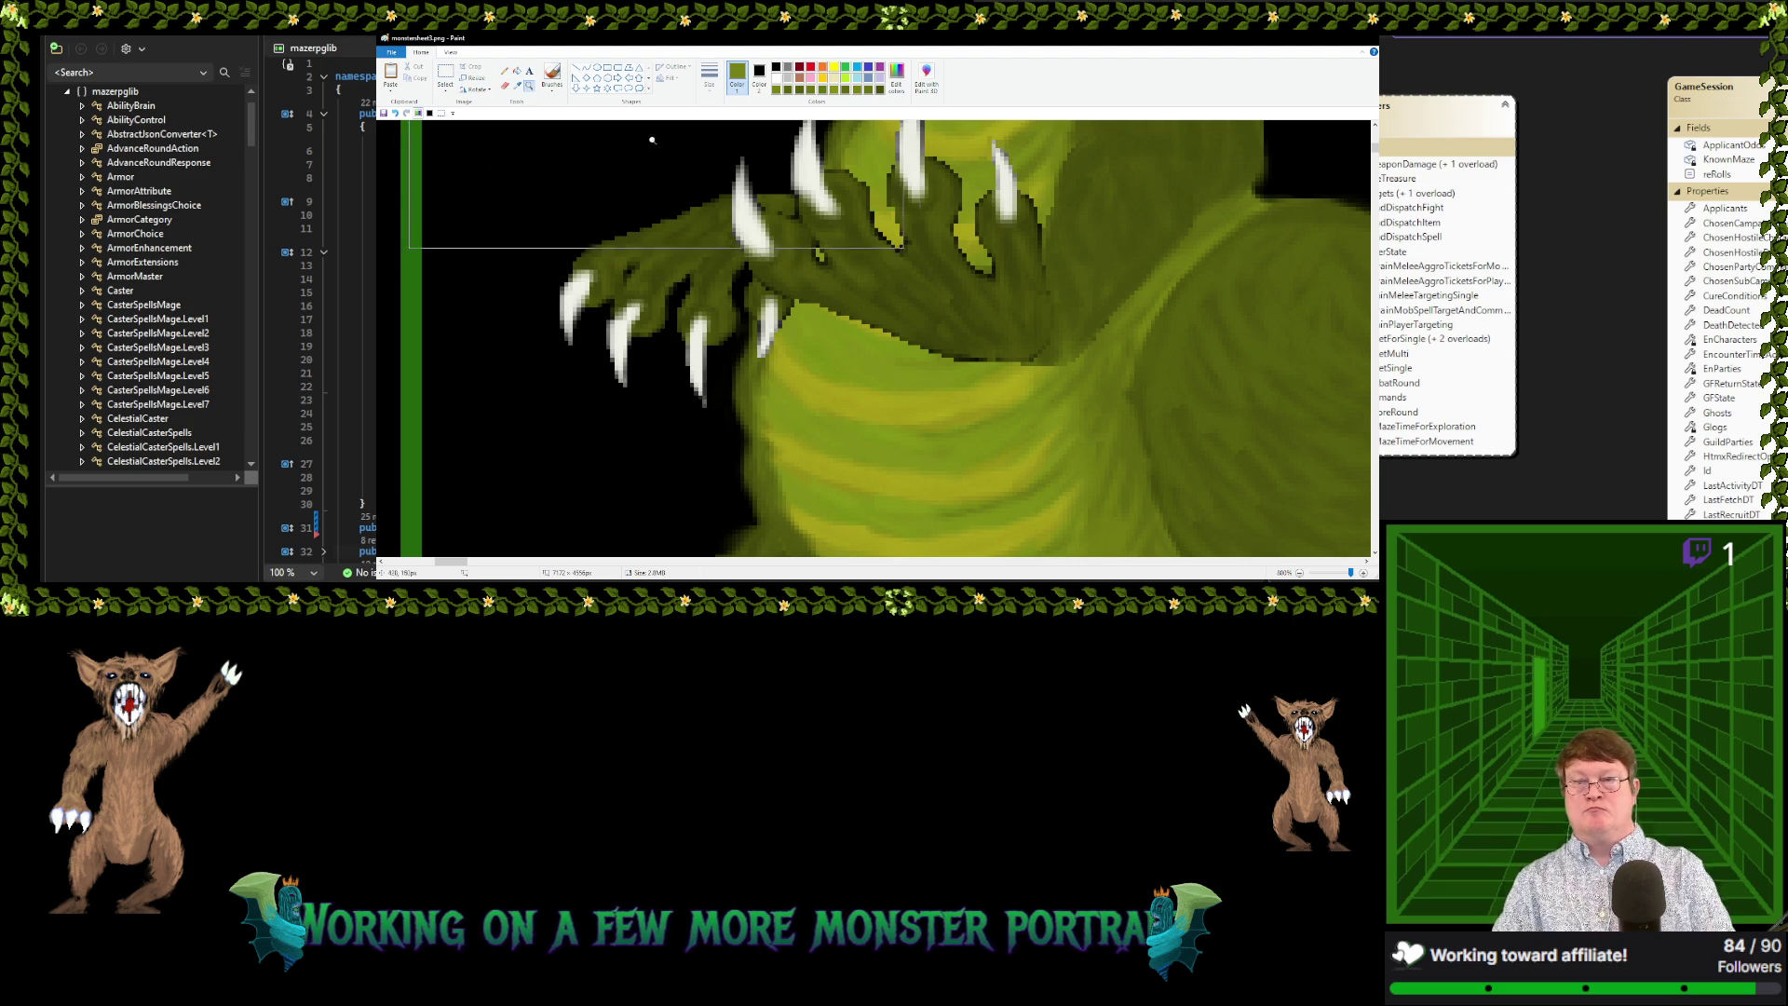
left_click(504, 70)
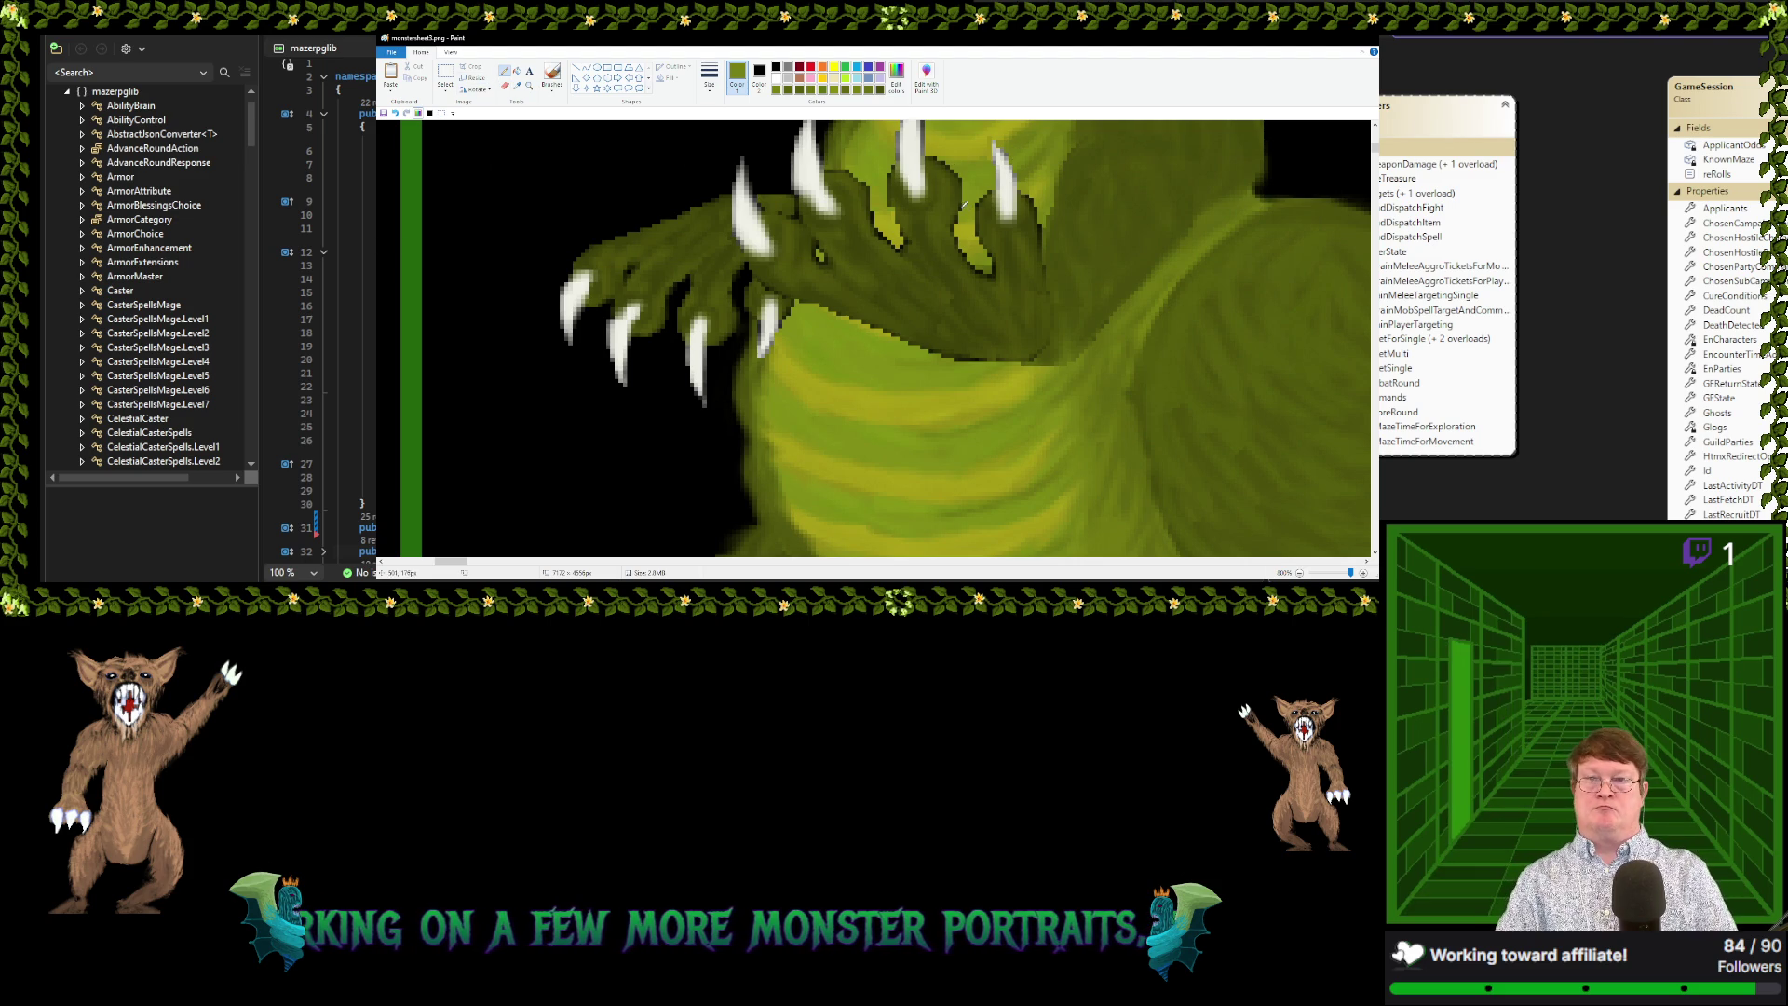
Sample greens plus darker and brighter olives from around the claw and hand
left_click(518, 85)
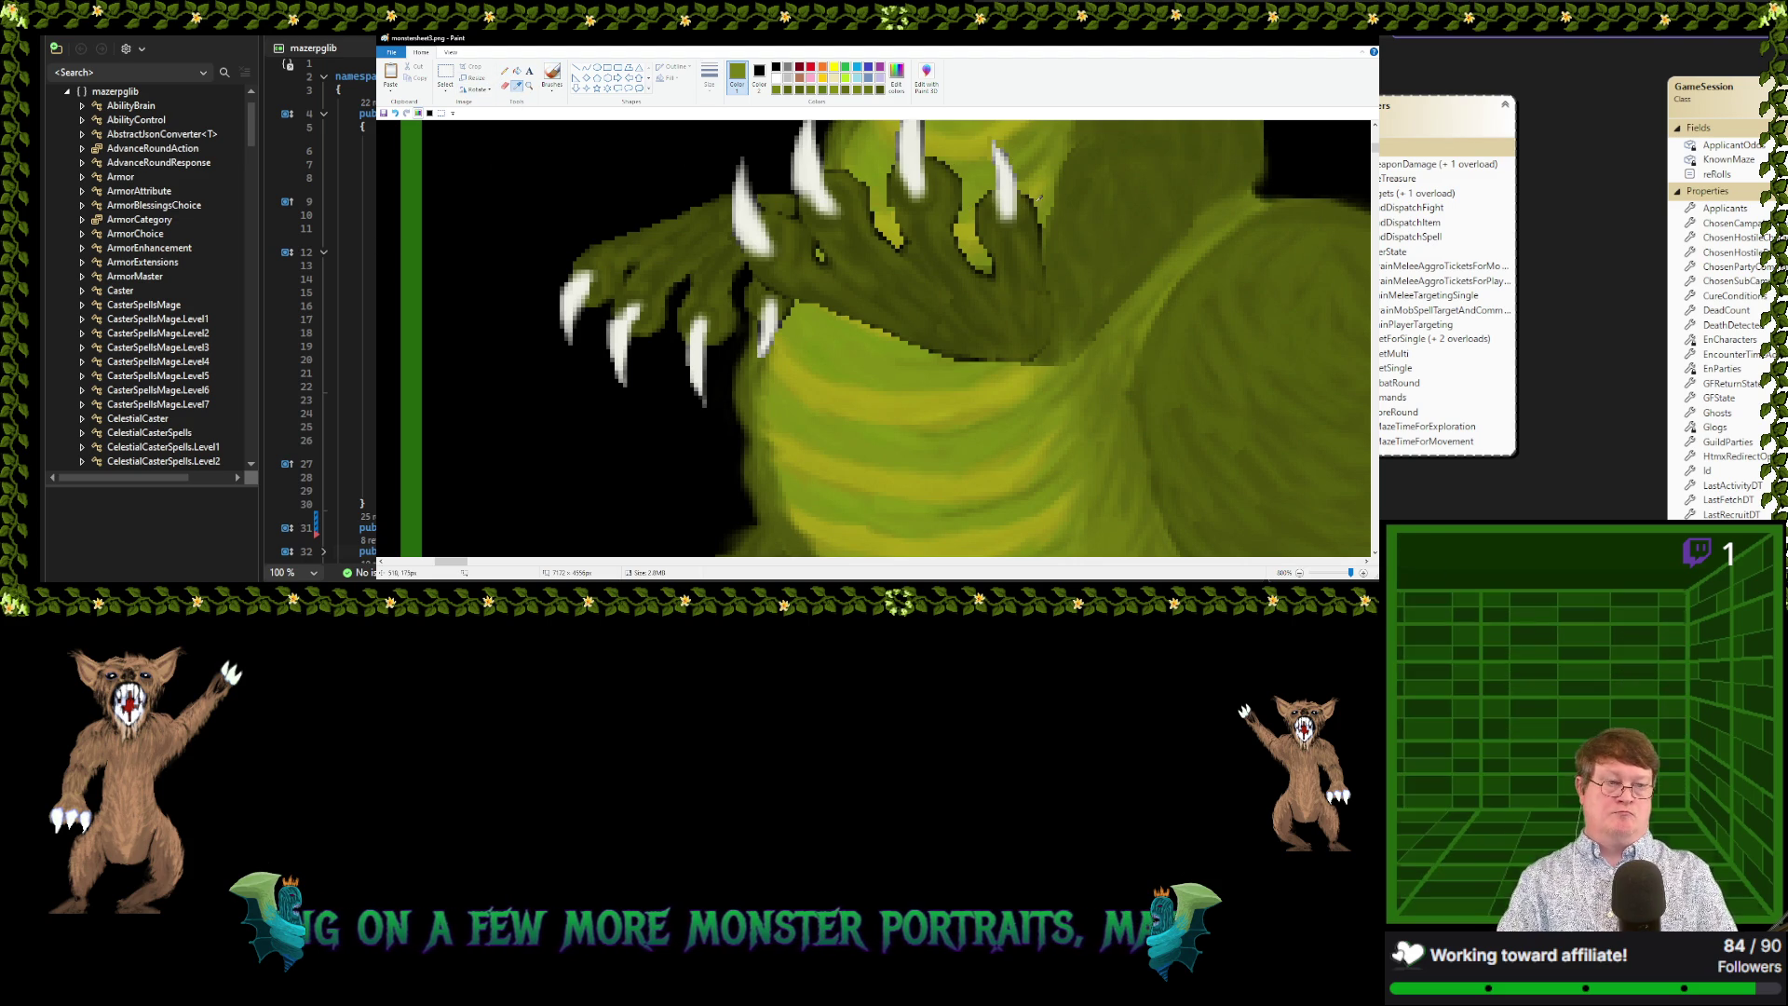
left_click(1043, 215)
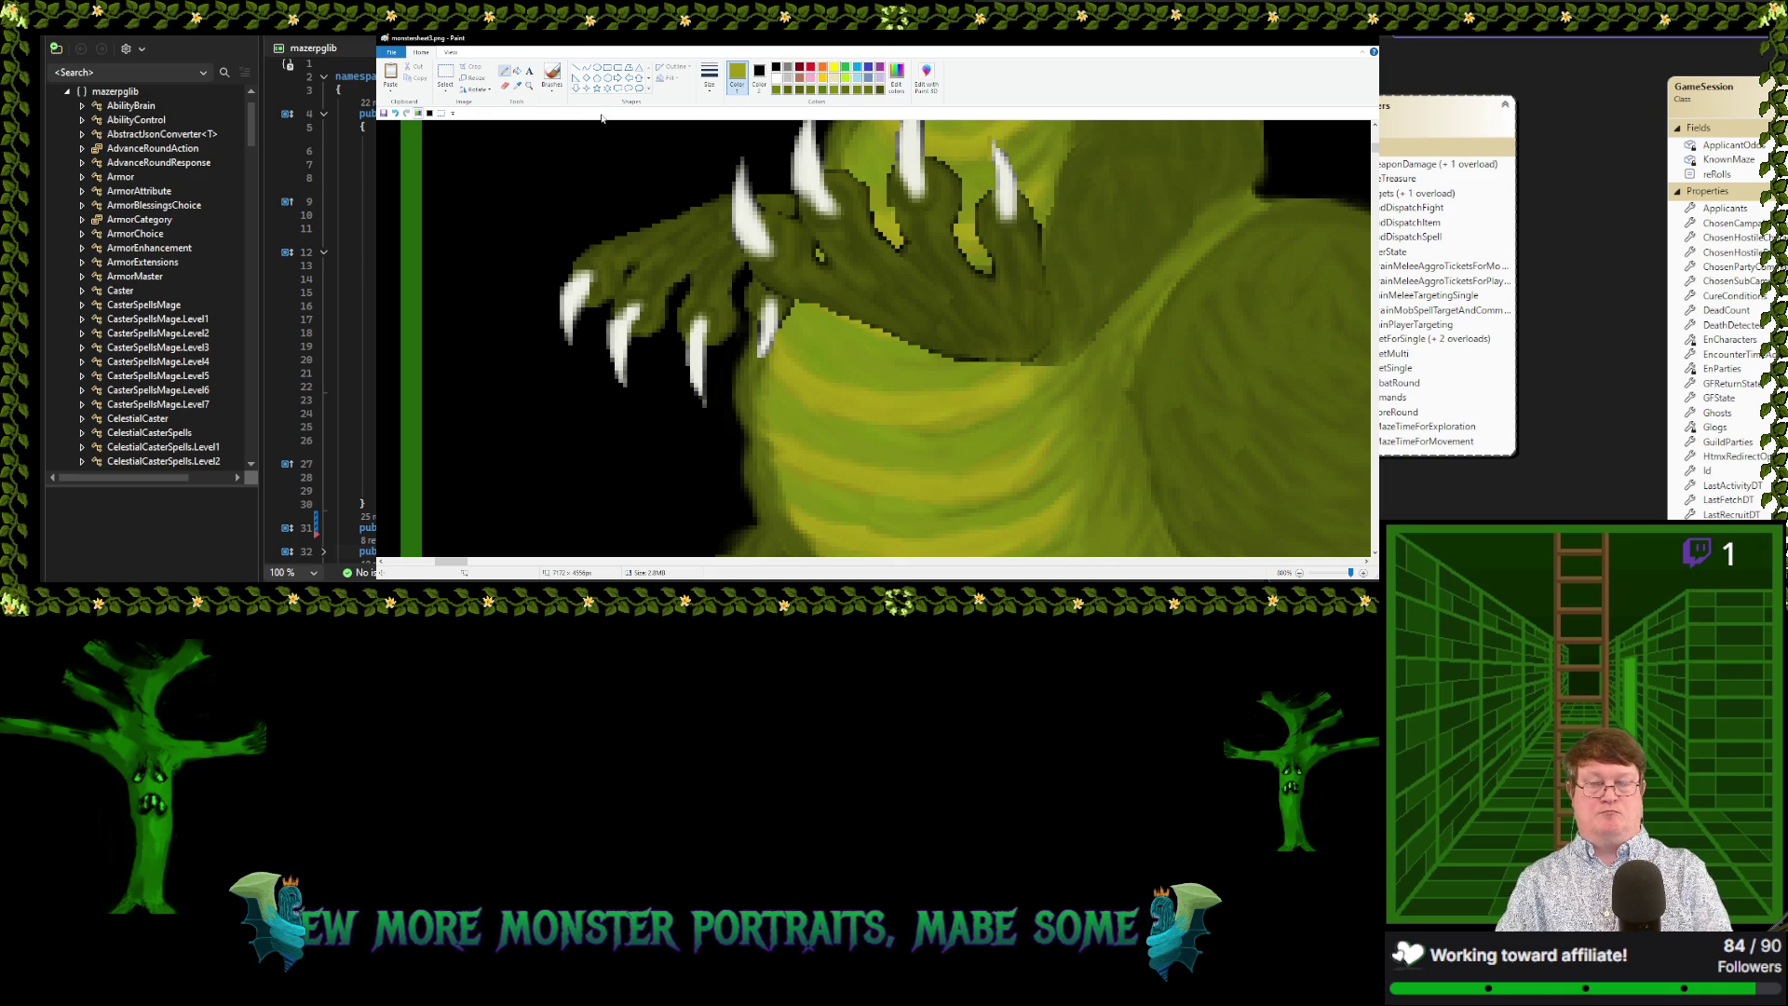
left_click(517, 86)
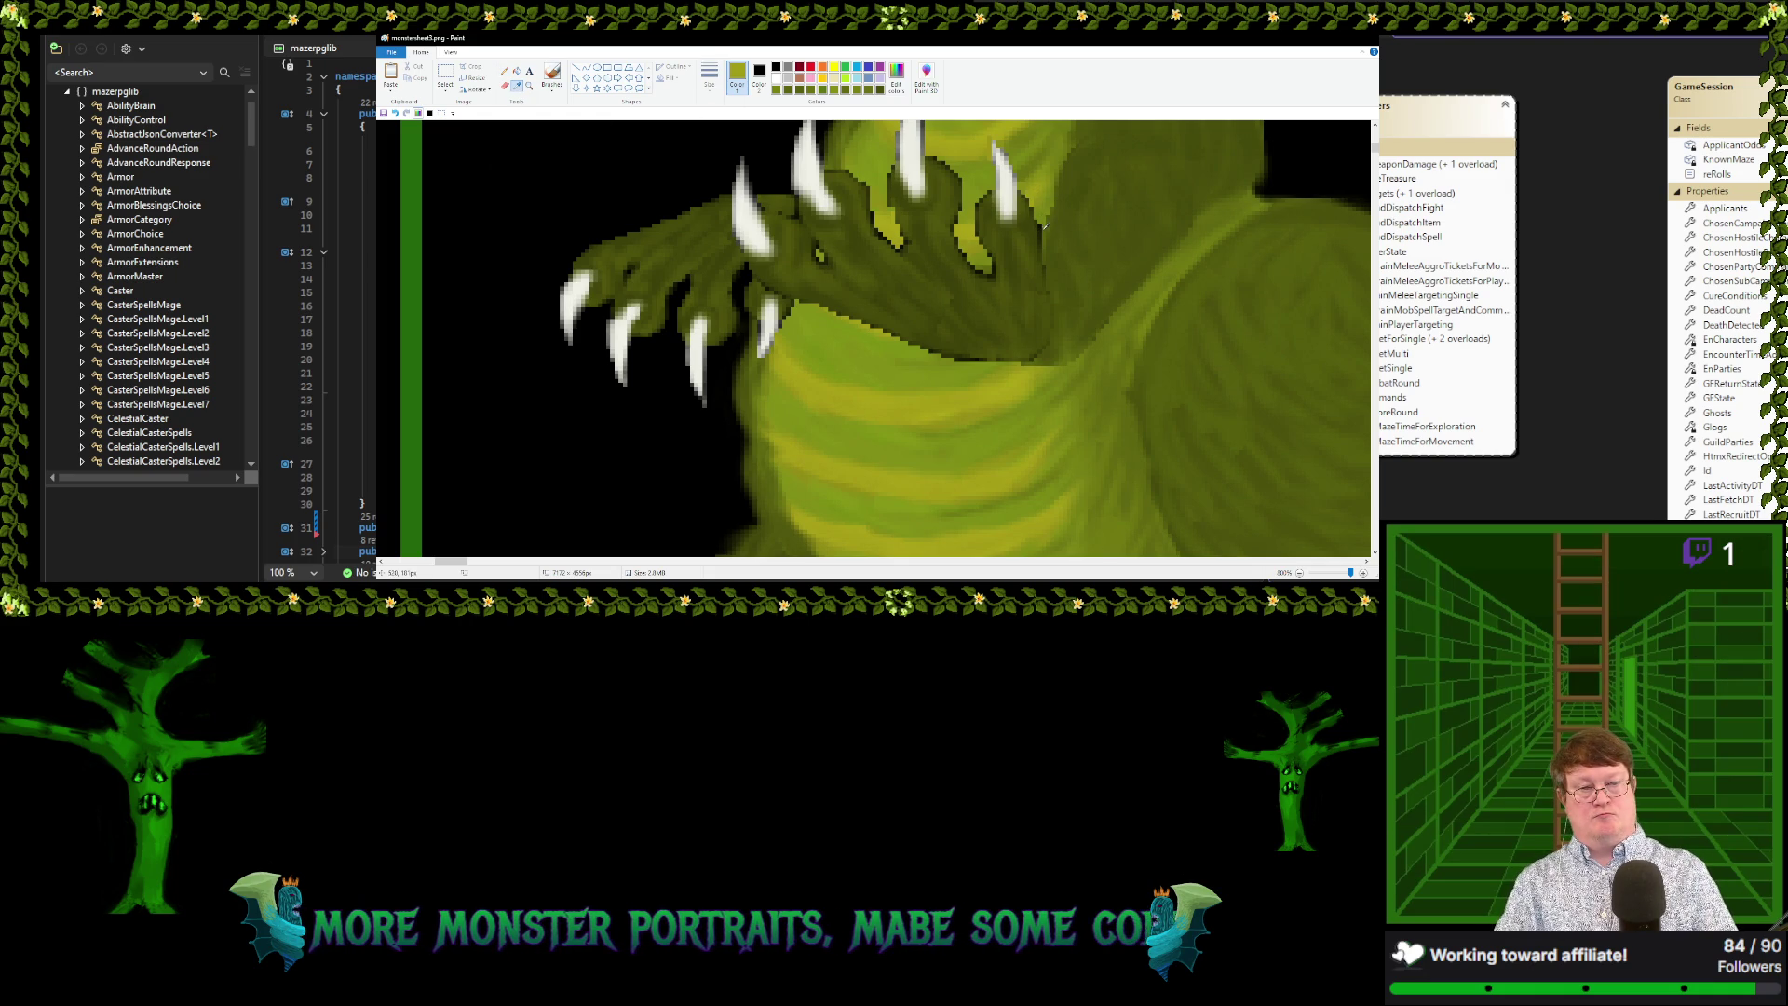
left_click(1042, 224)
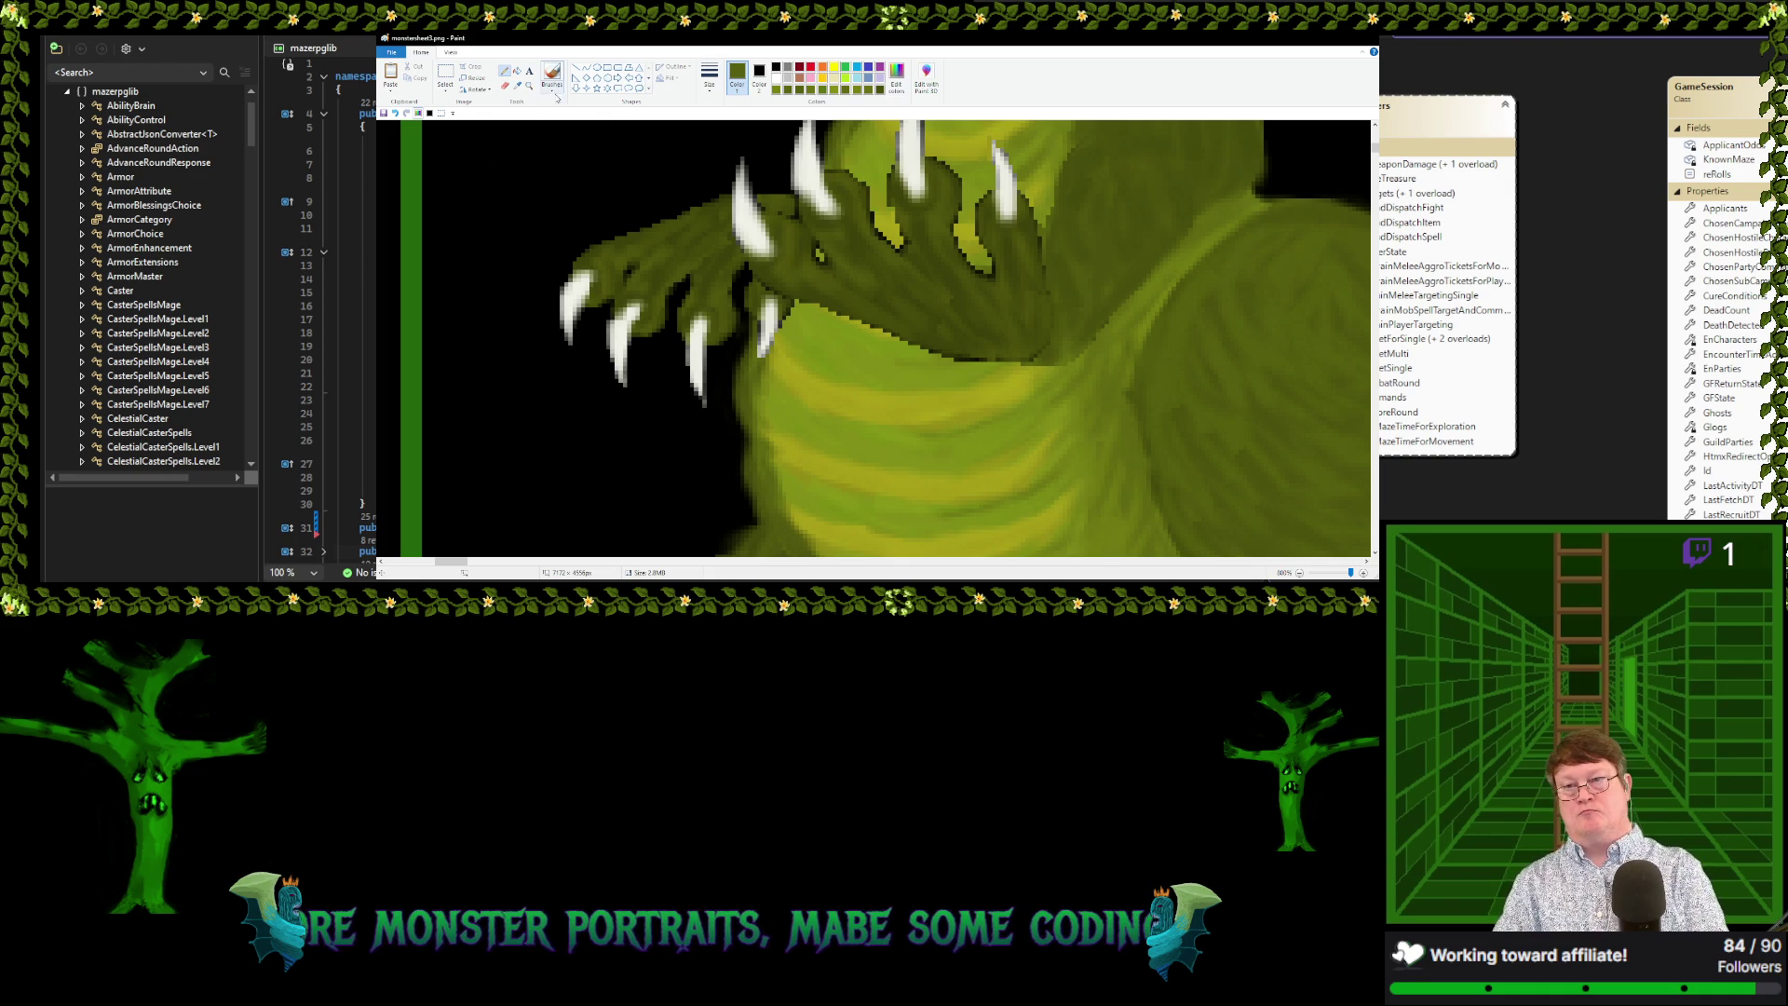
left_click(517, 86)
left_click(981, 242)
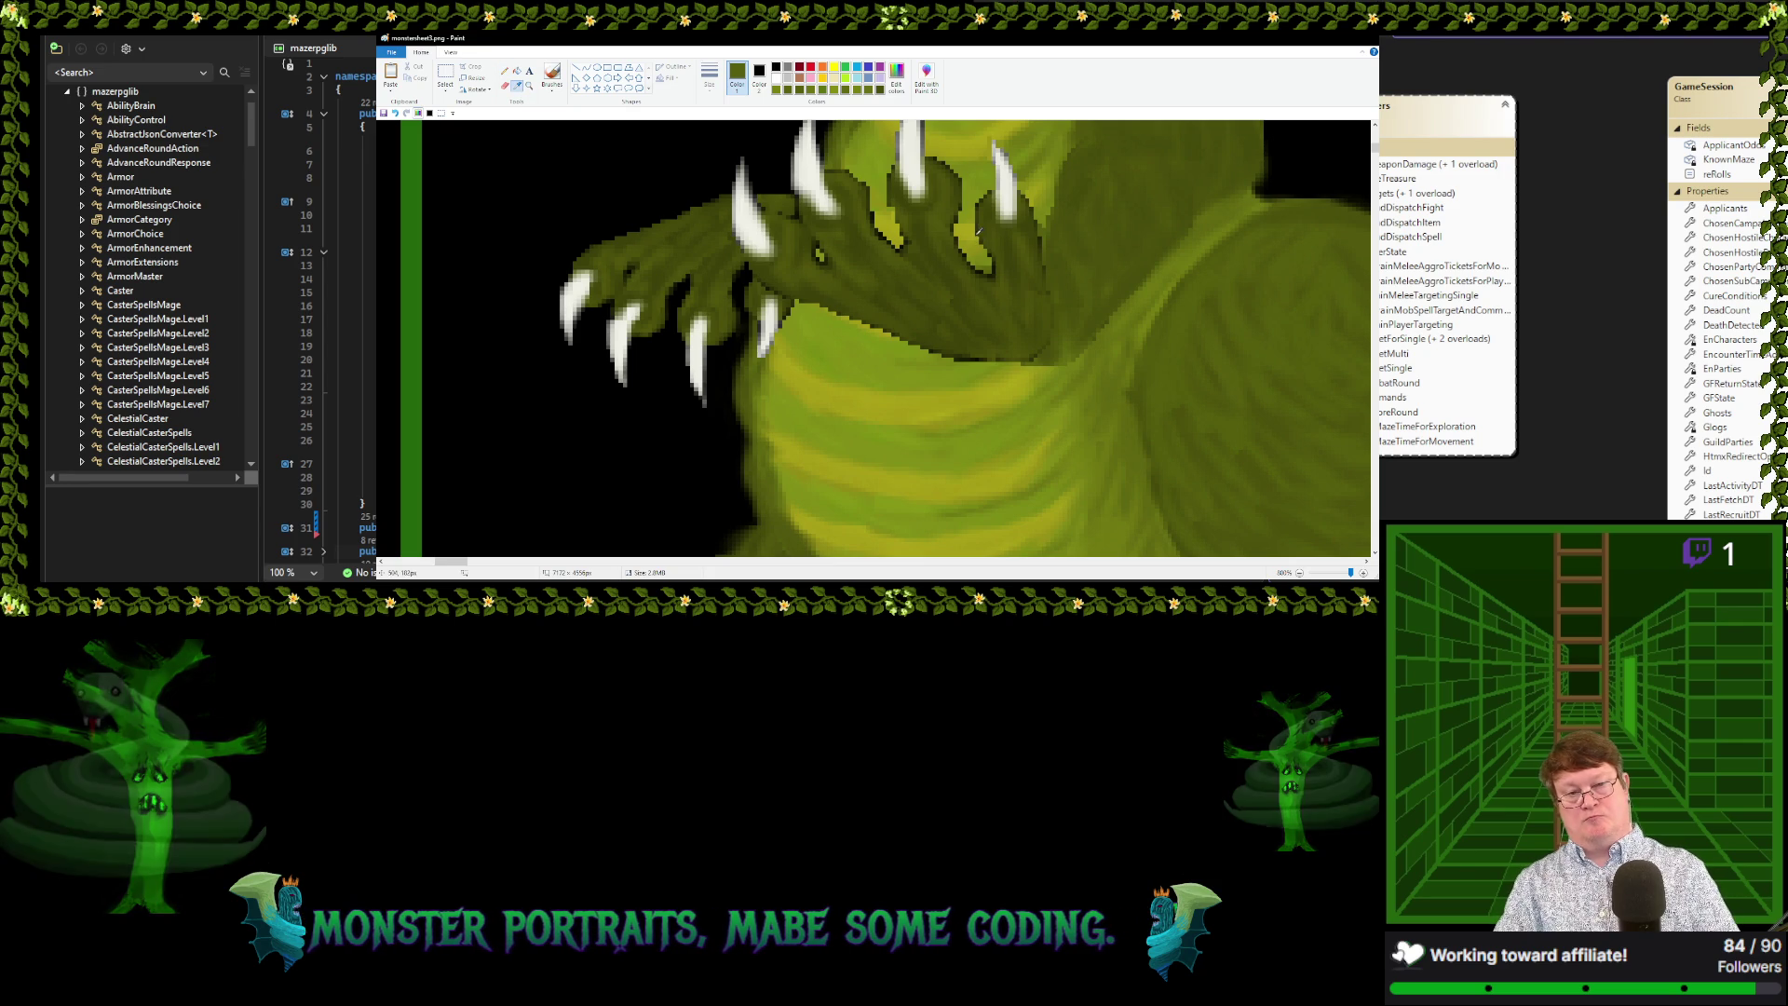
left_click(517, 85)
left_click(981, 240)
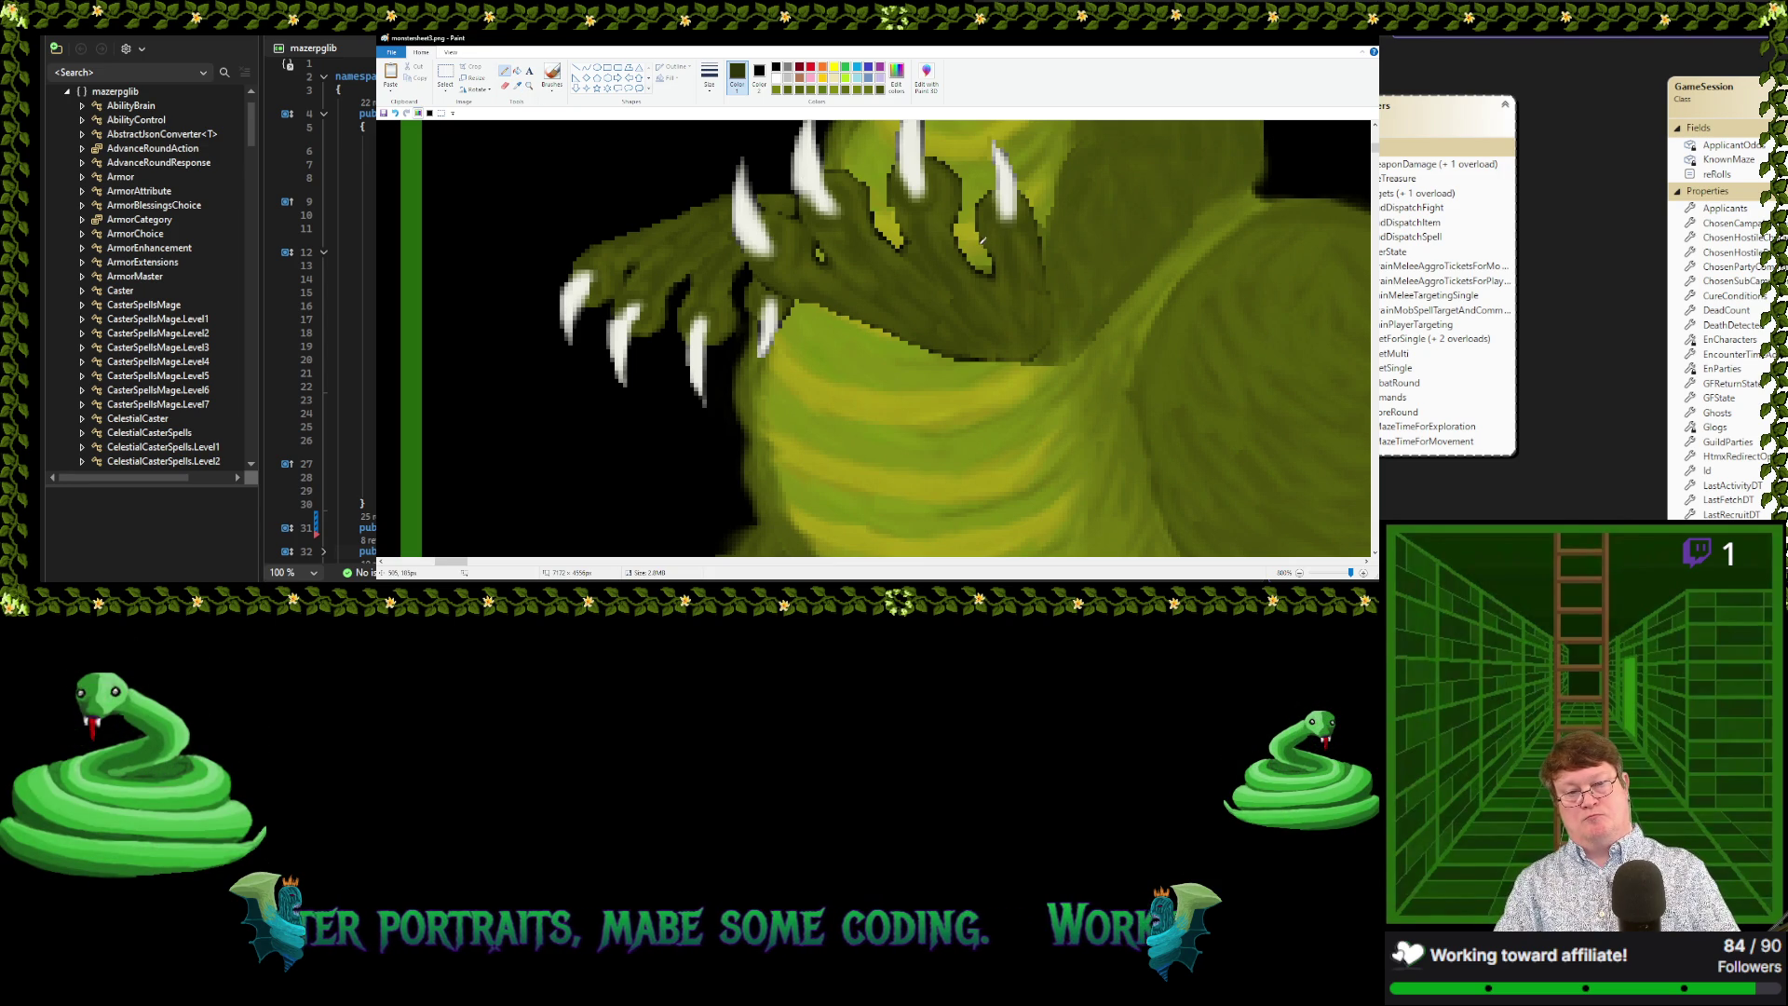
left_click(516, 86)
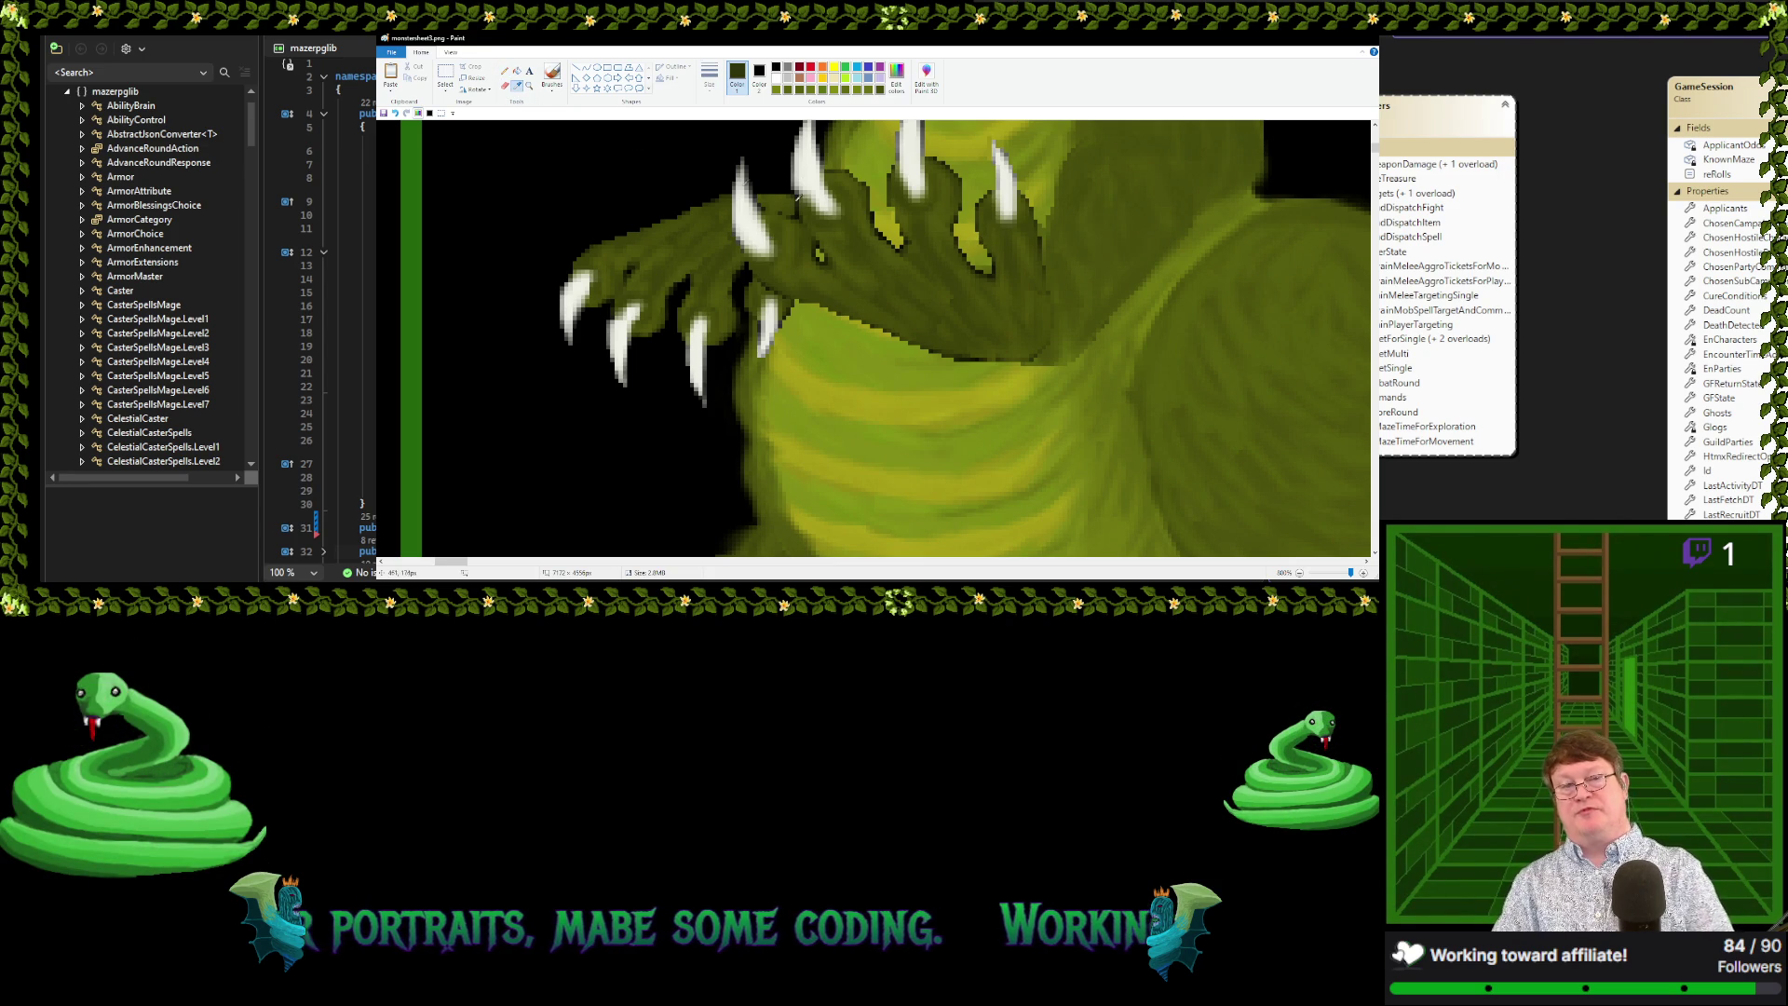
left_click(982, 236)
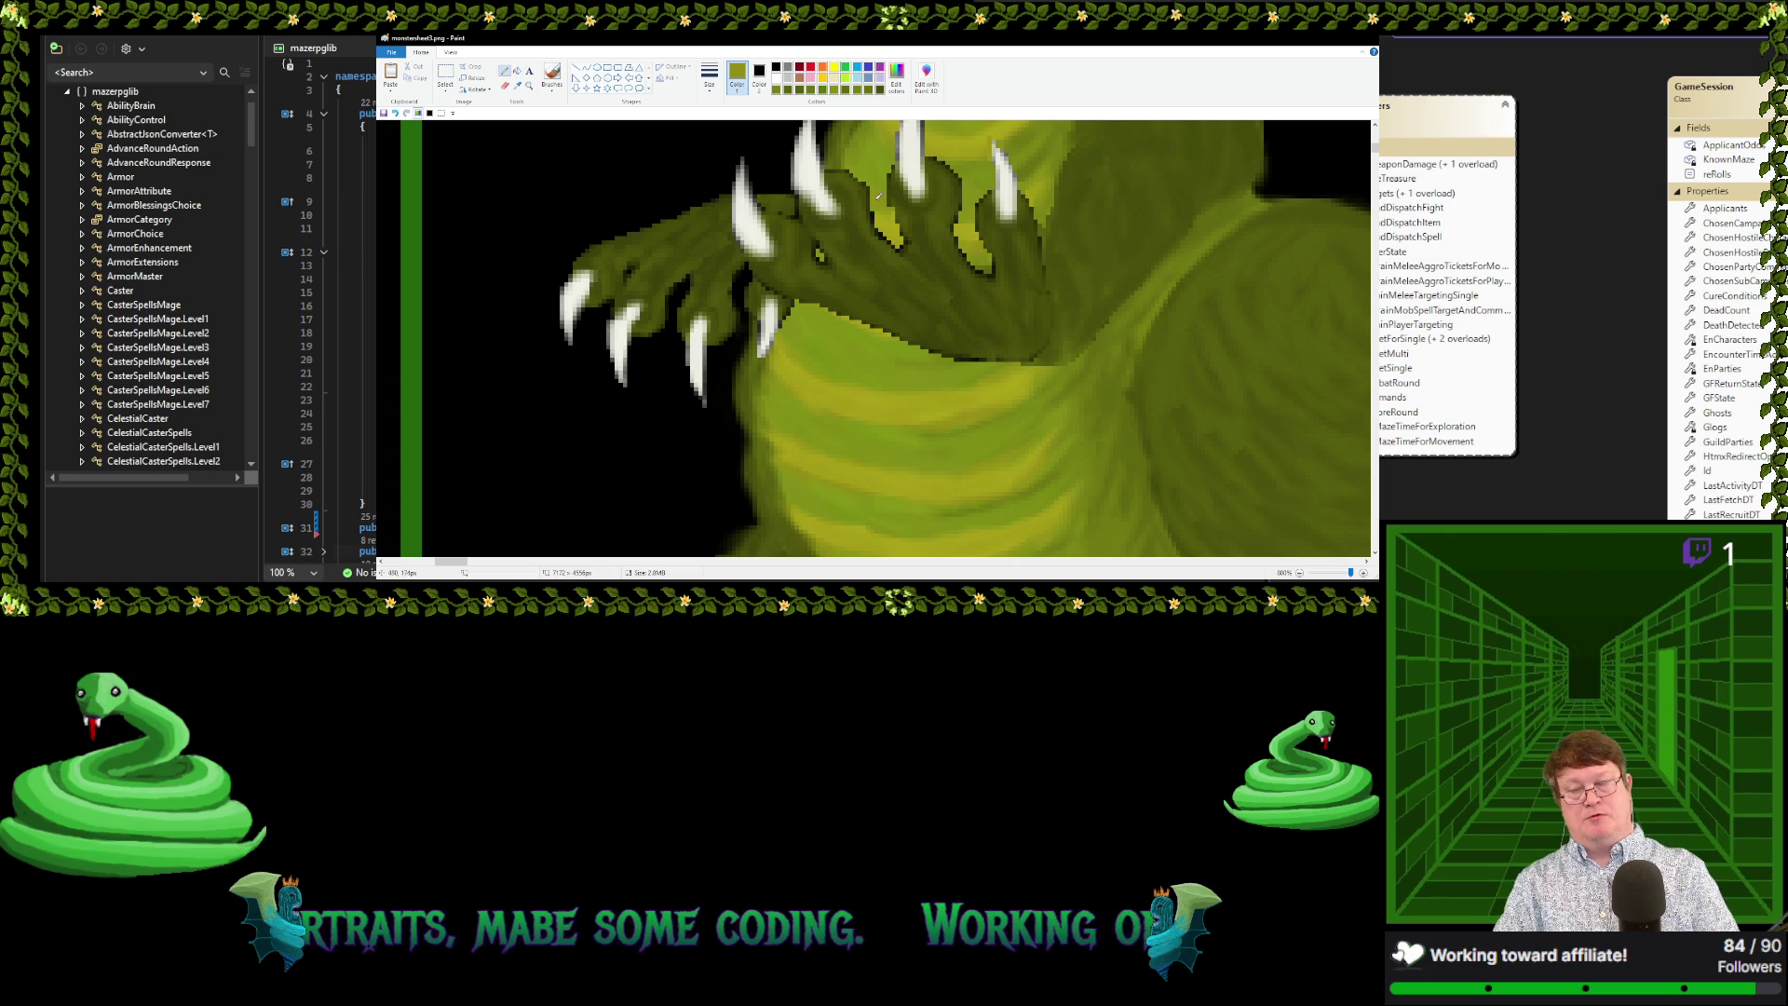
left_click(517, 85)
left_click(986, 265)
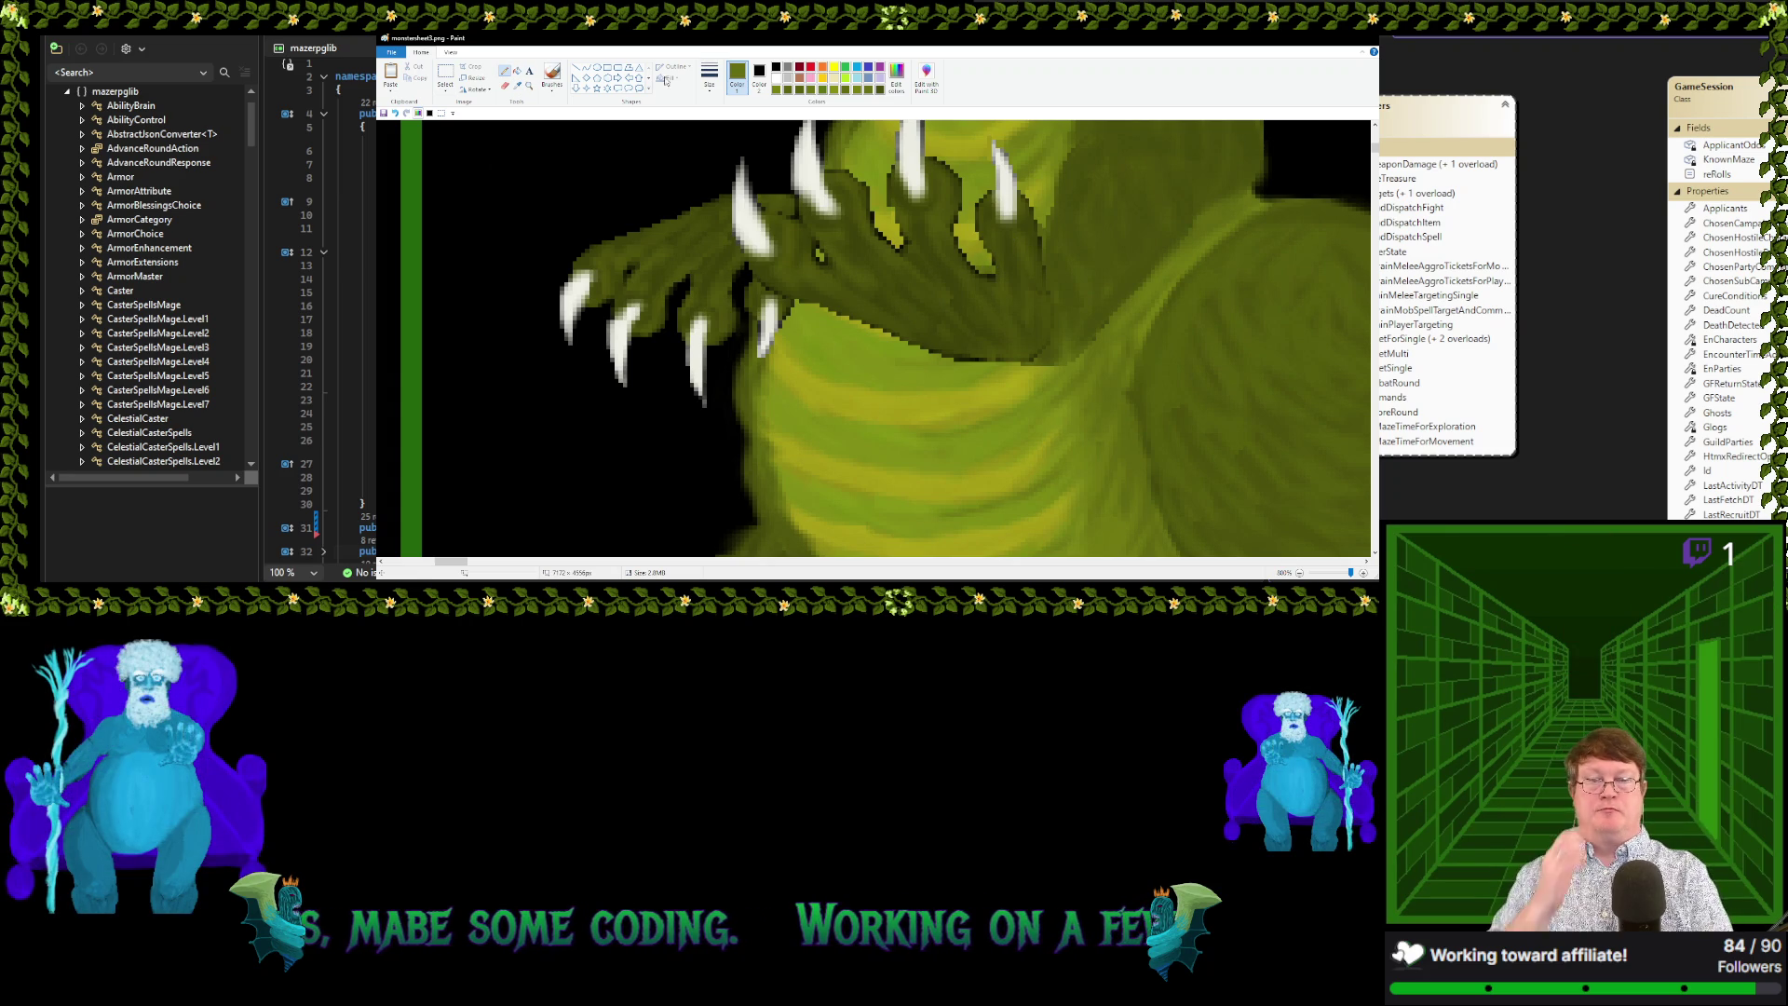
Sample greens and a light yellow-green from the dragon's lower body and chest
left_click(517, 85)
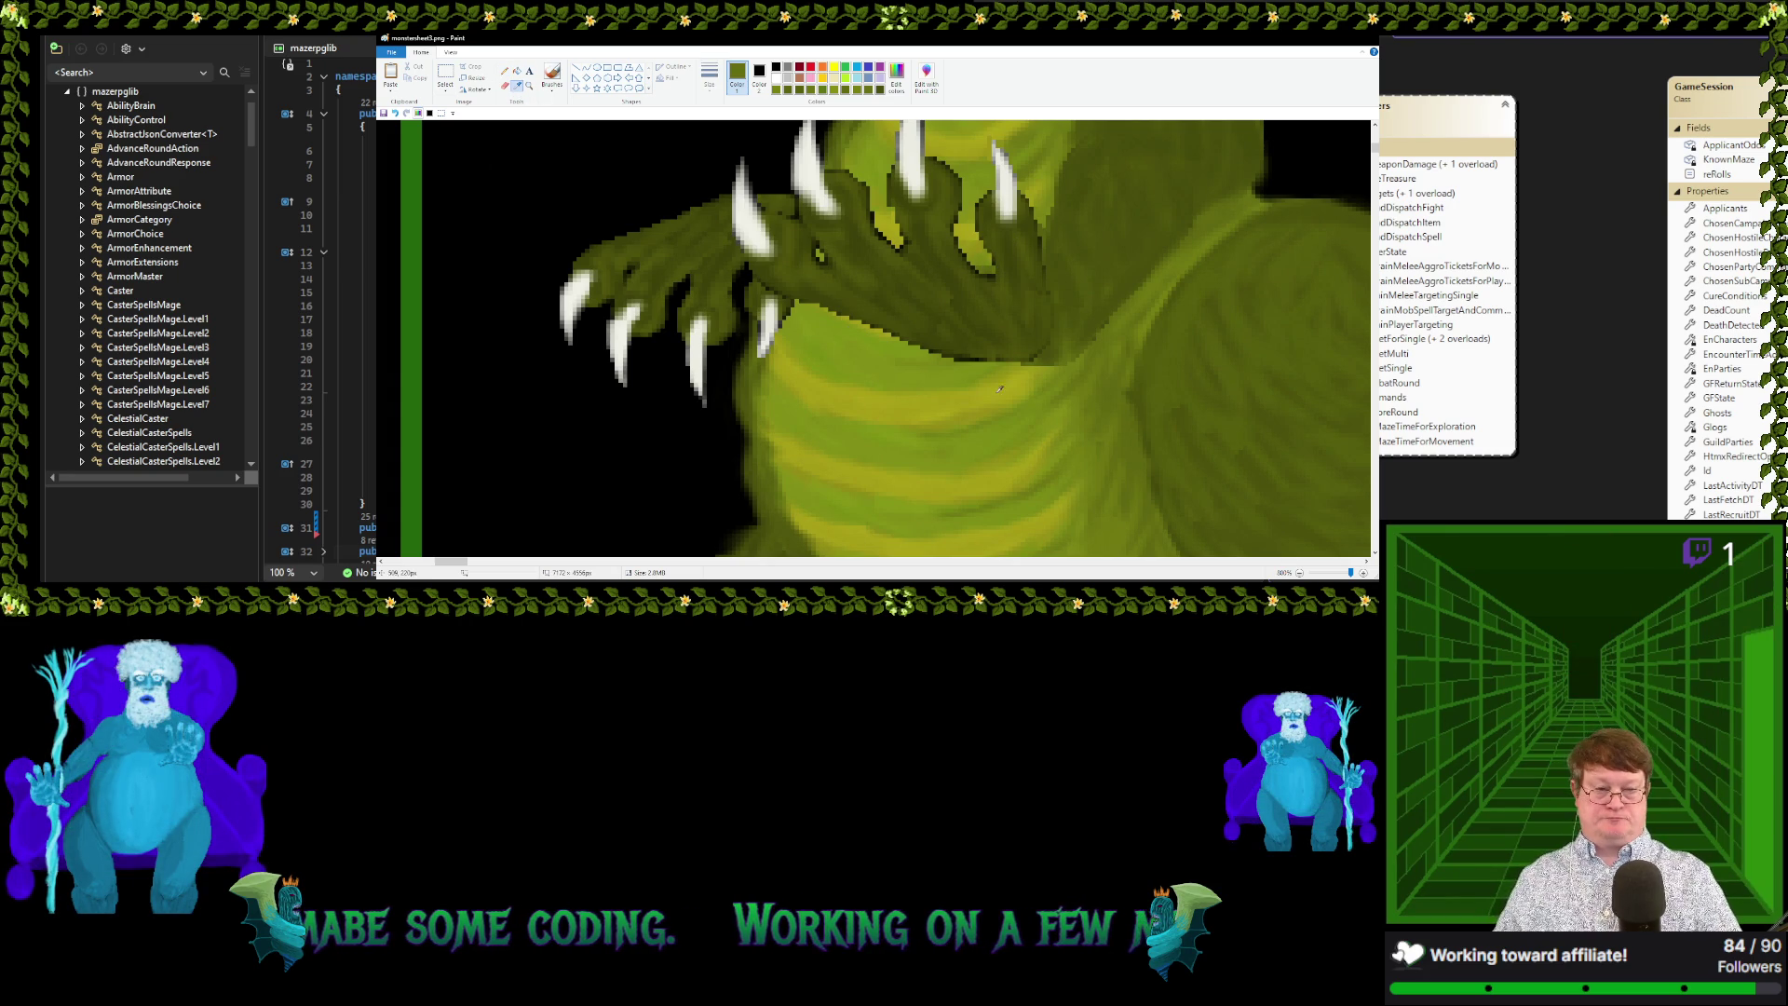
left_click(956, 356)
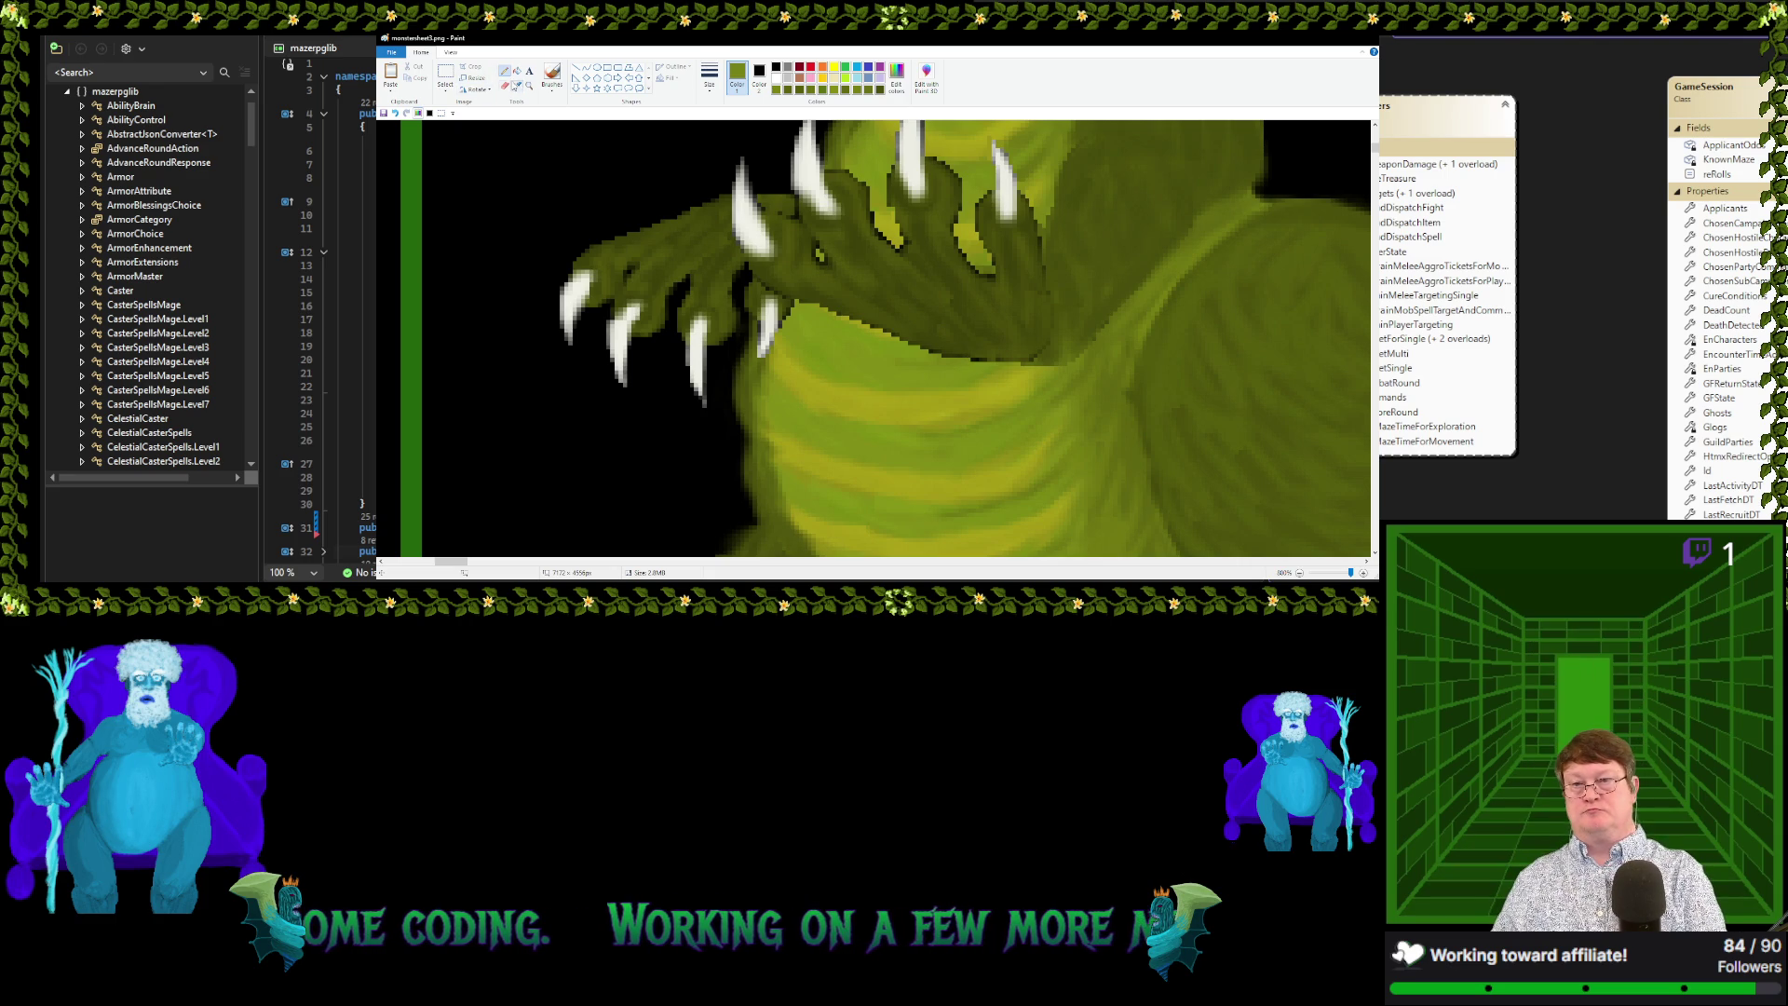
left_click(517, 85)
left_click(939, 353)
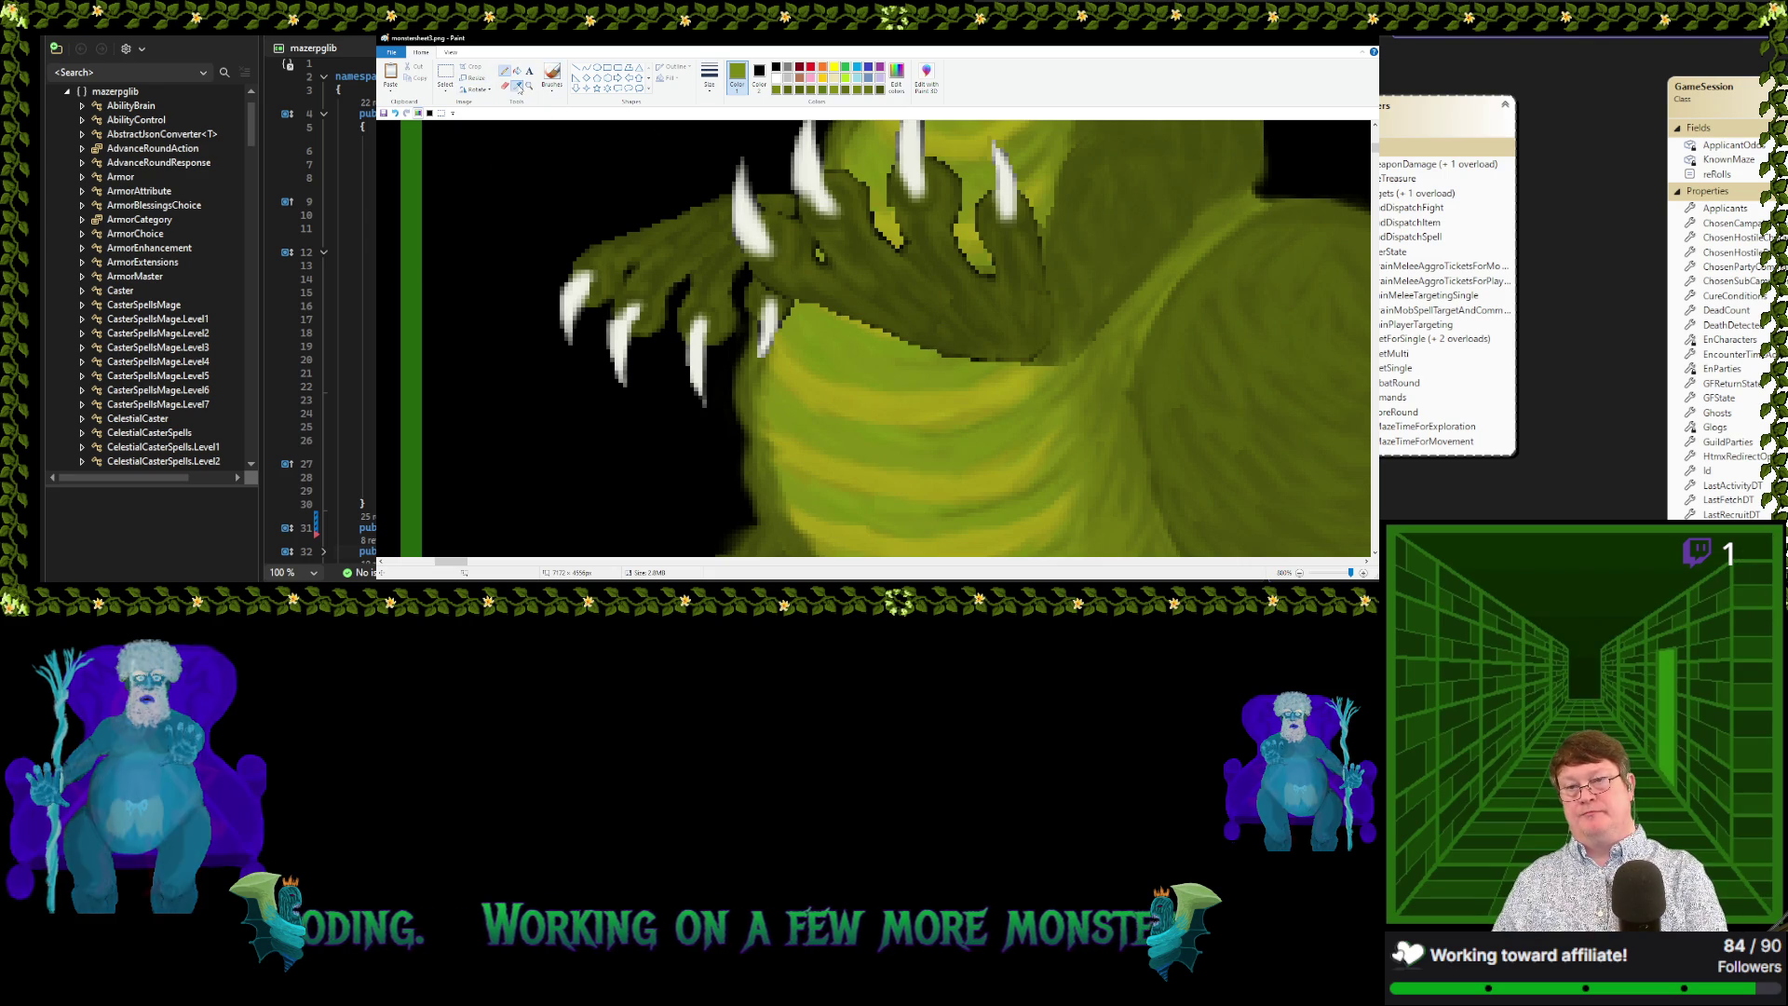
left_click(517, 85)
left_click(952, 352)
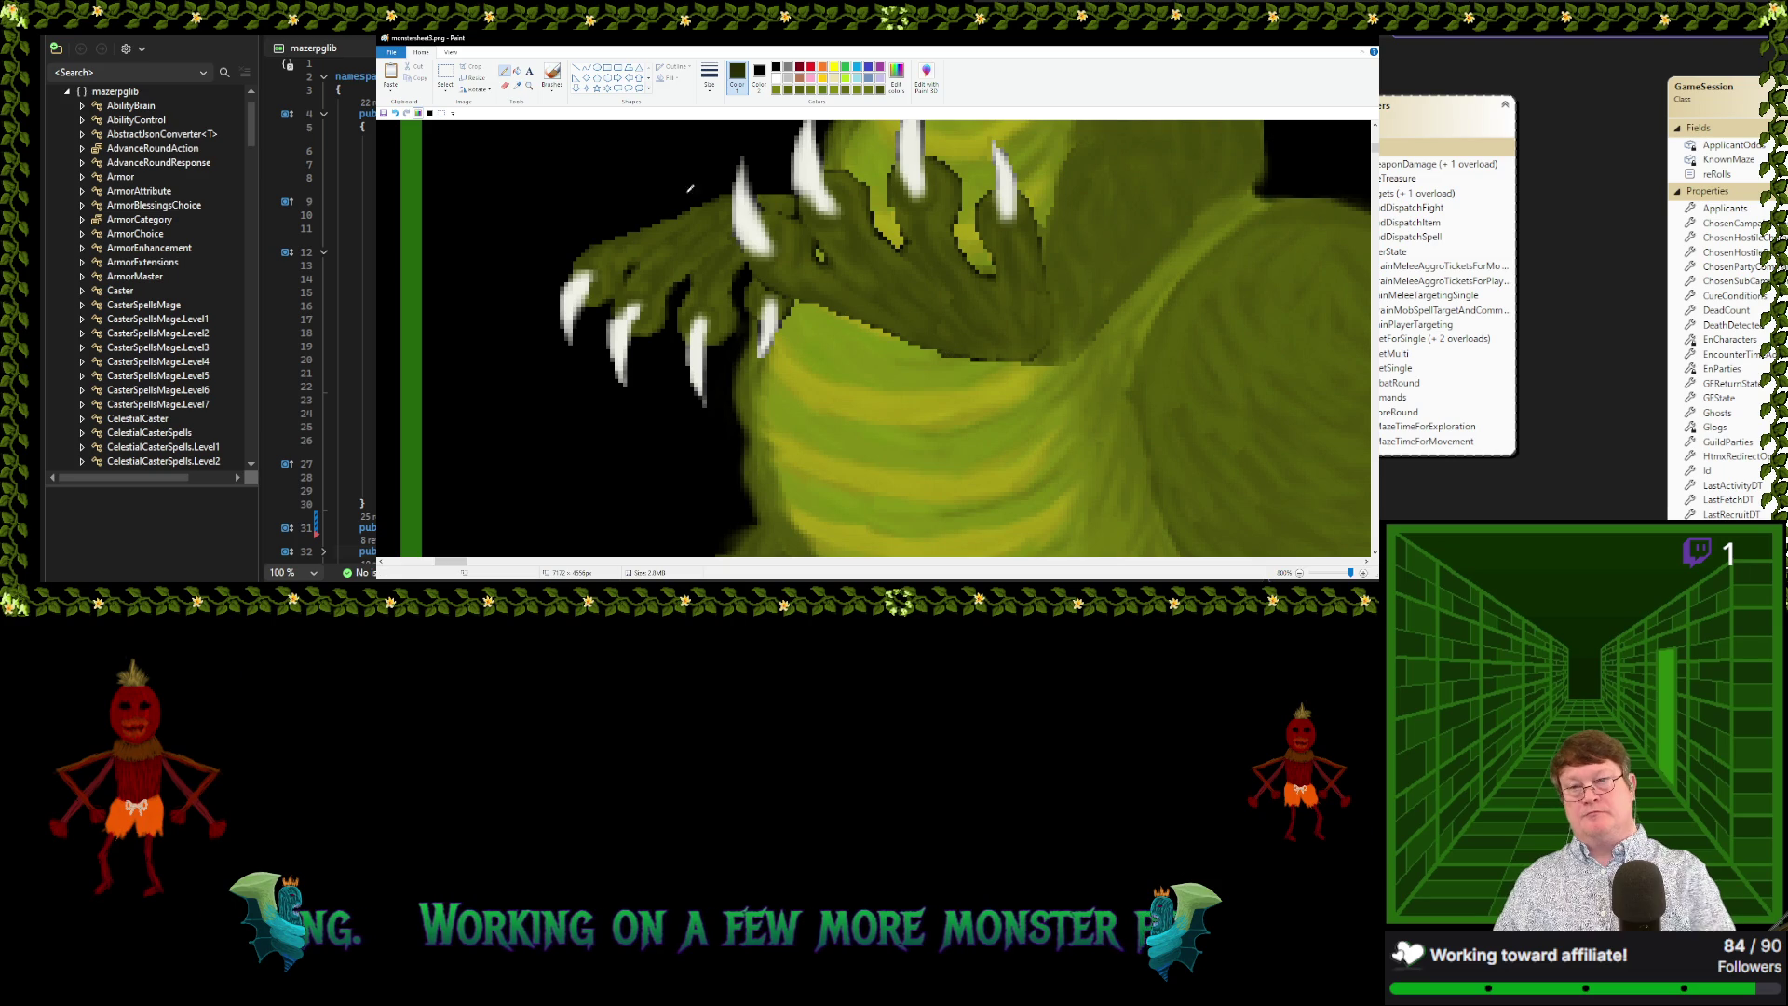
left_click(517, 86)
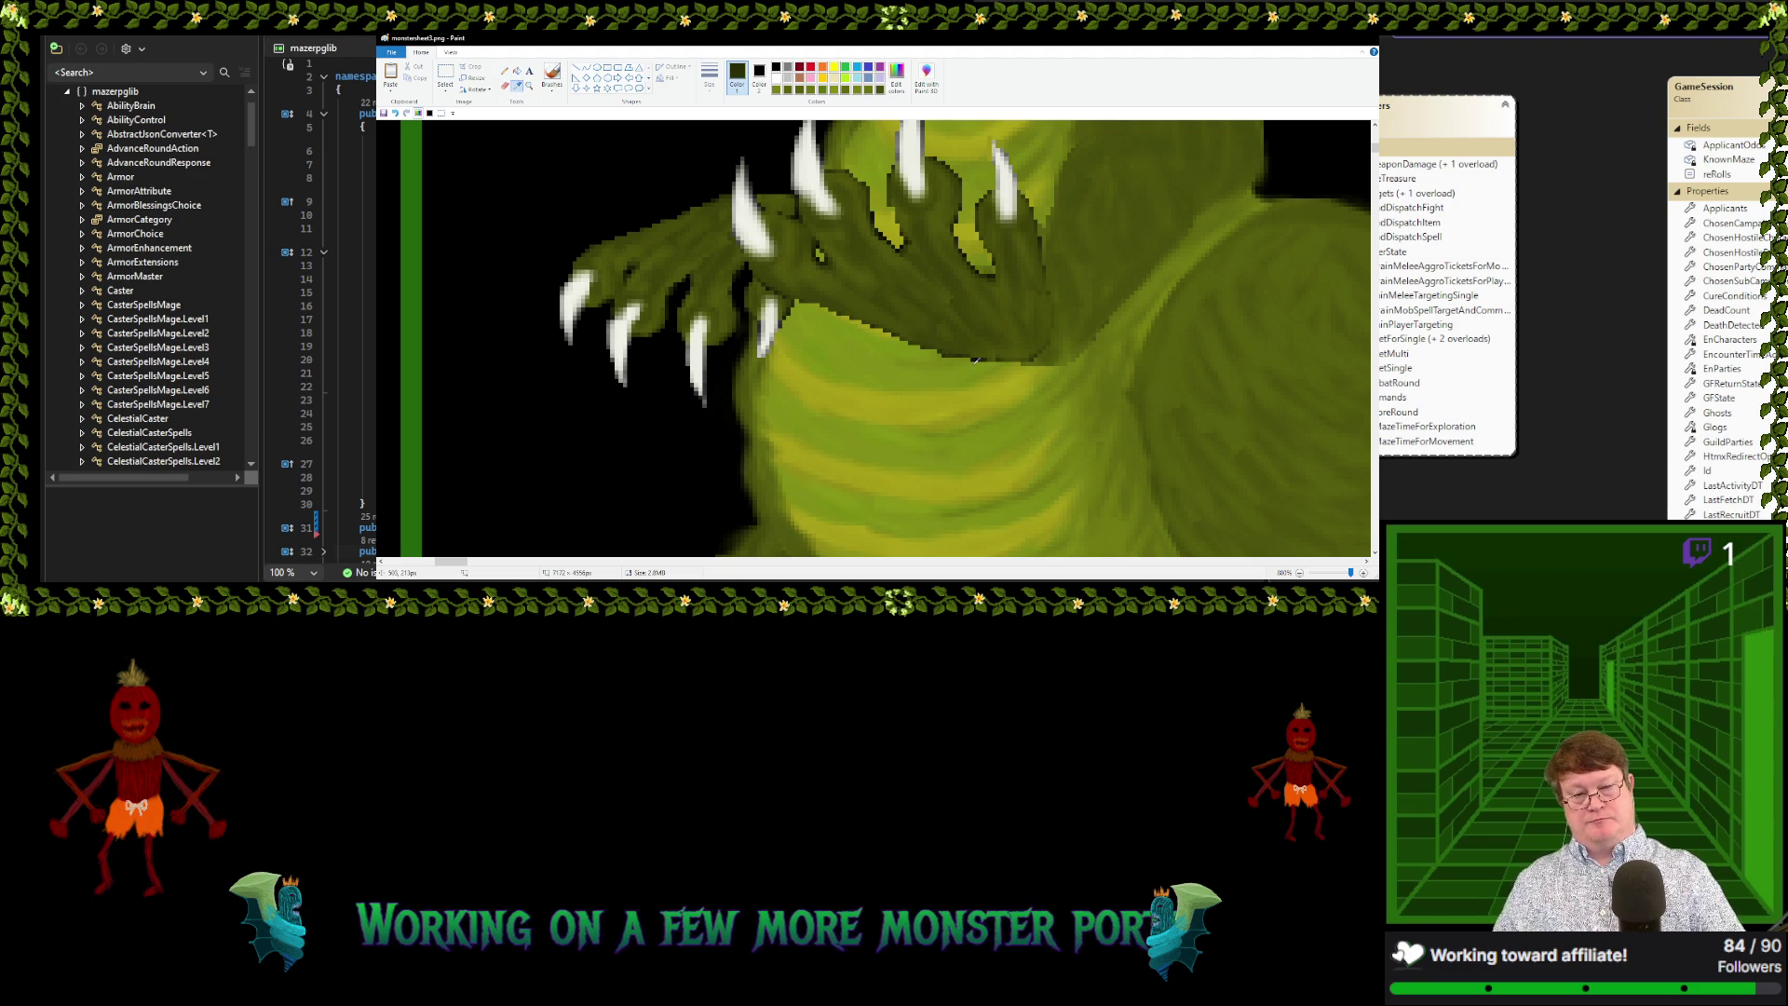
left_click(975, 358)
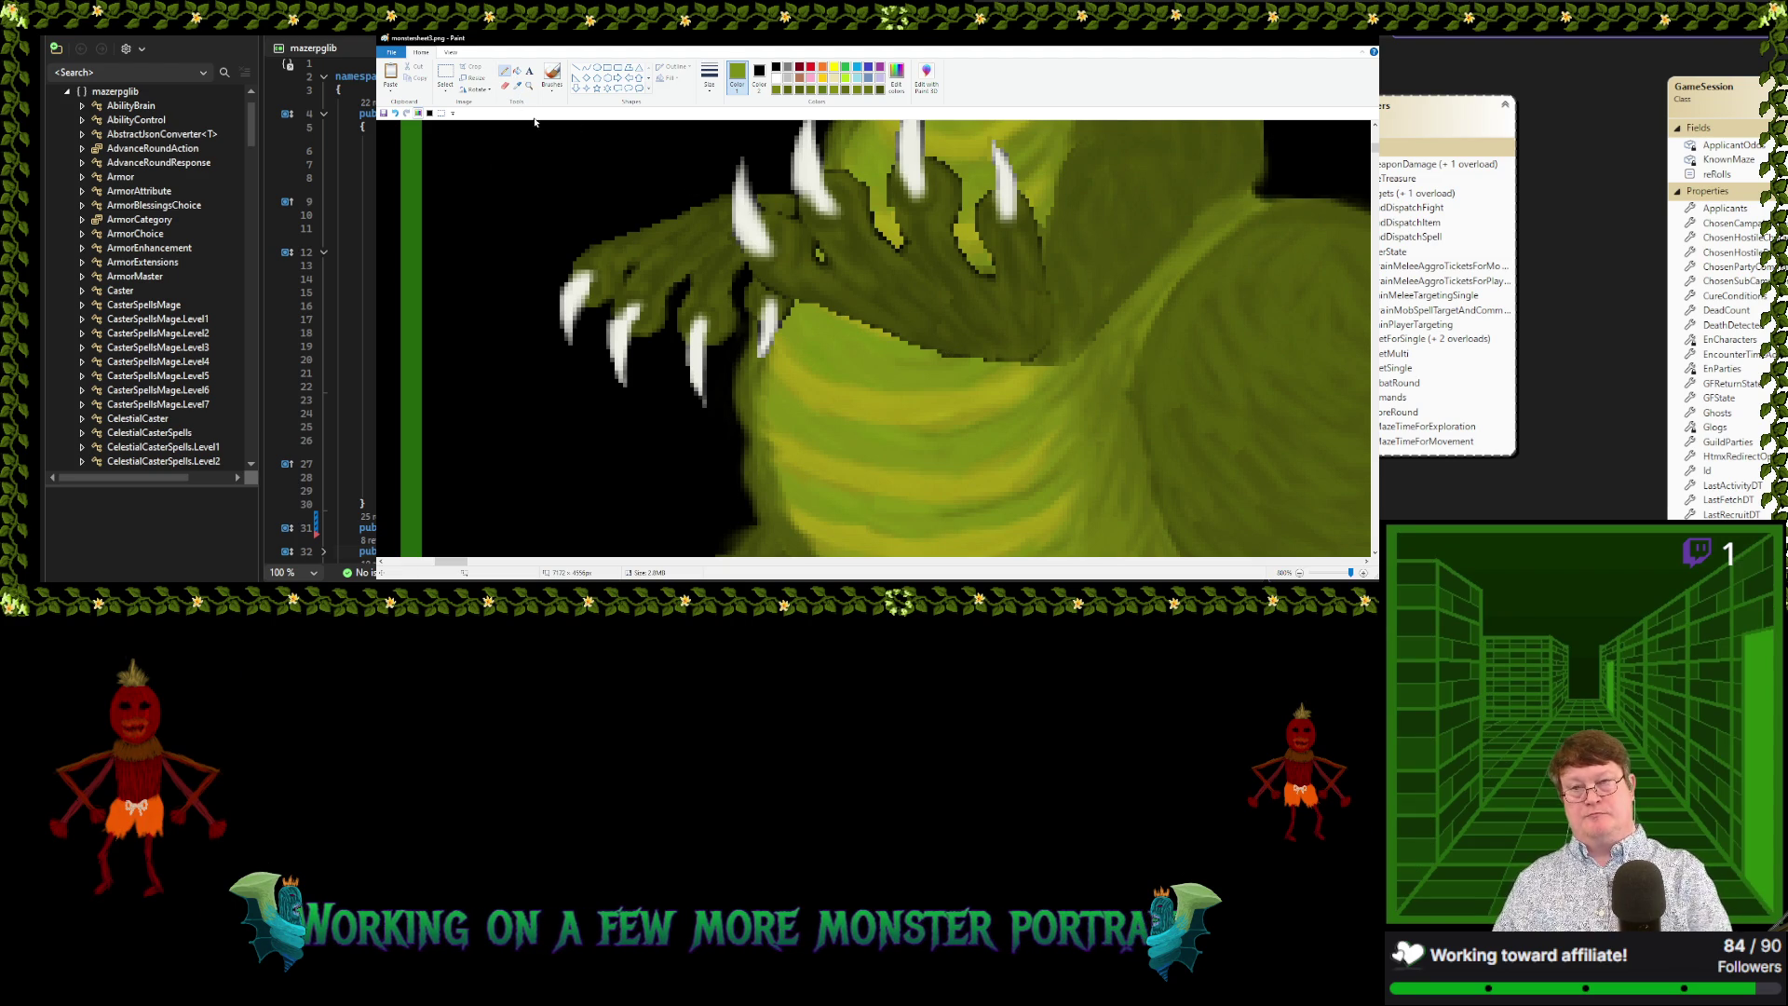
Resample greens and the hand's dark olive via the I shortcut, then switch to Brushes
key("i")
left_click(989, 353)
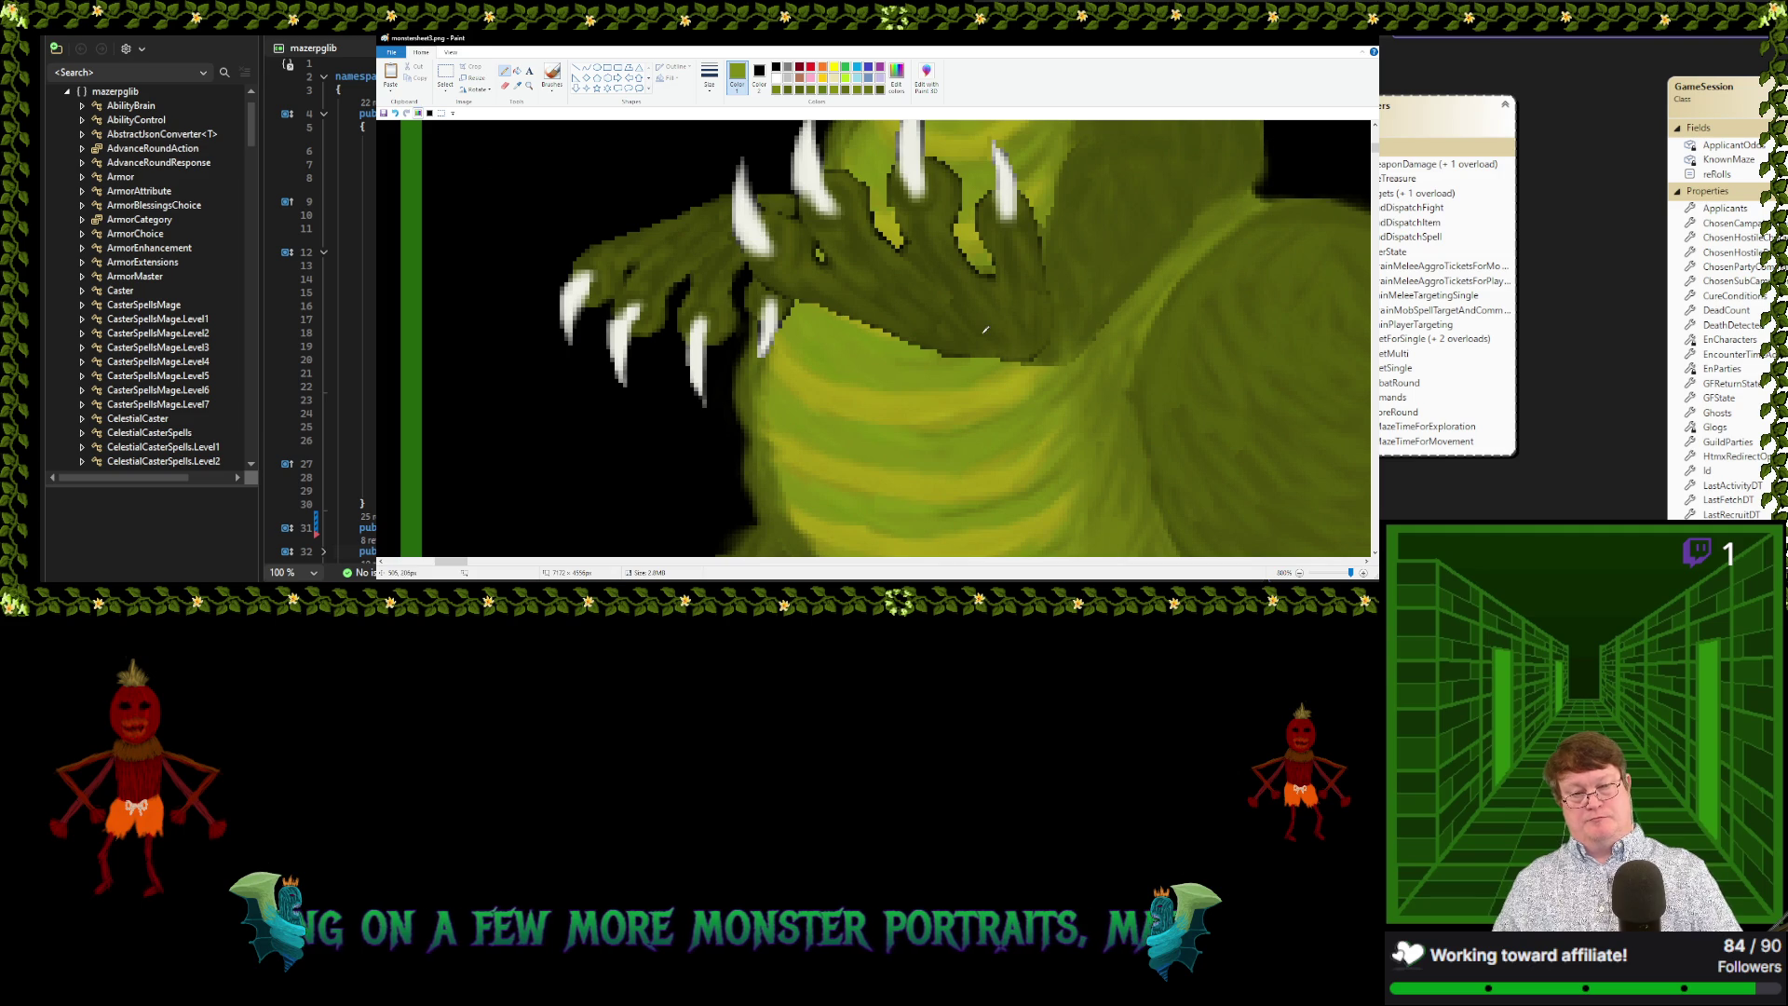
key("i")
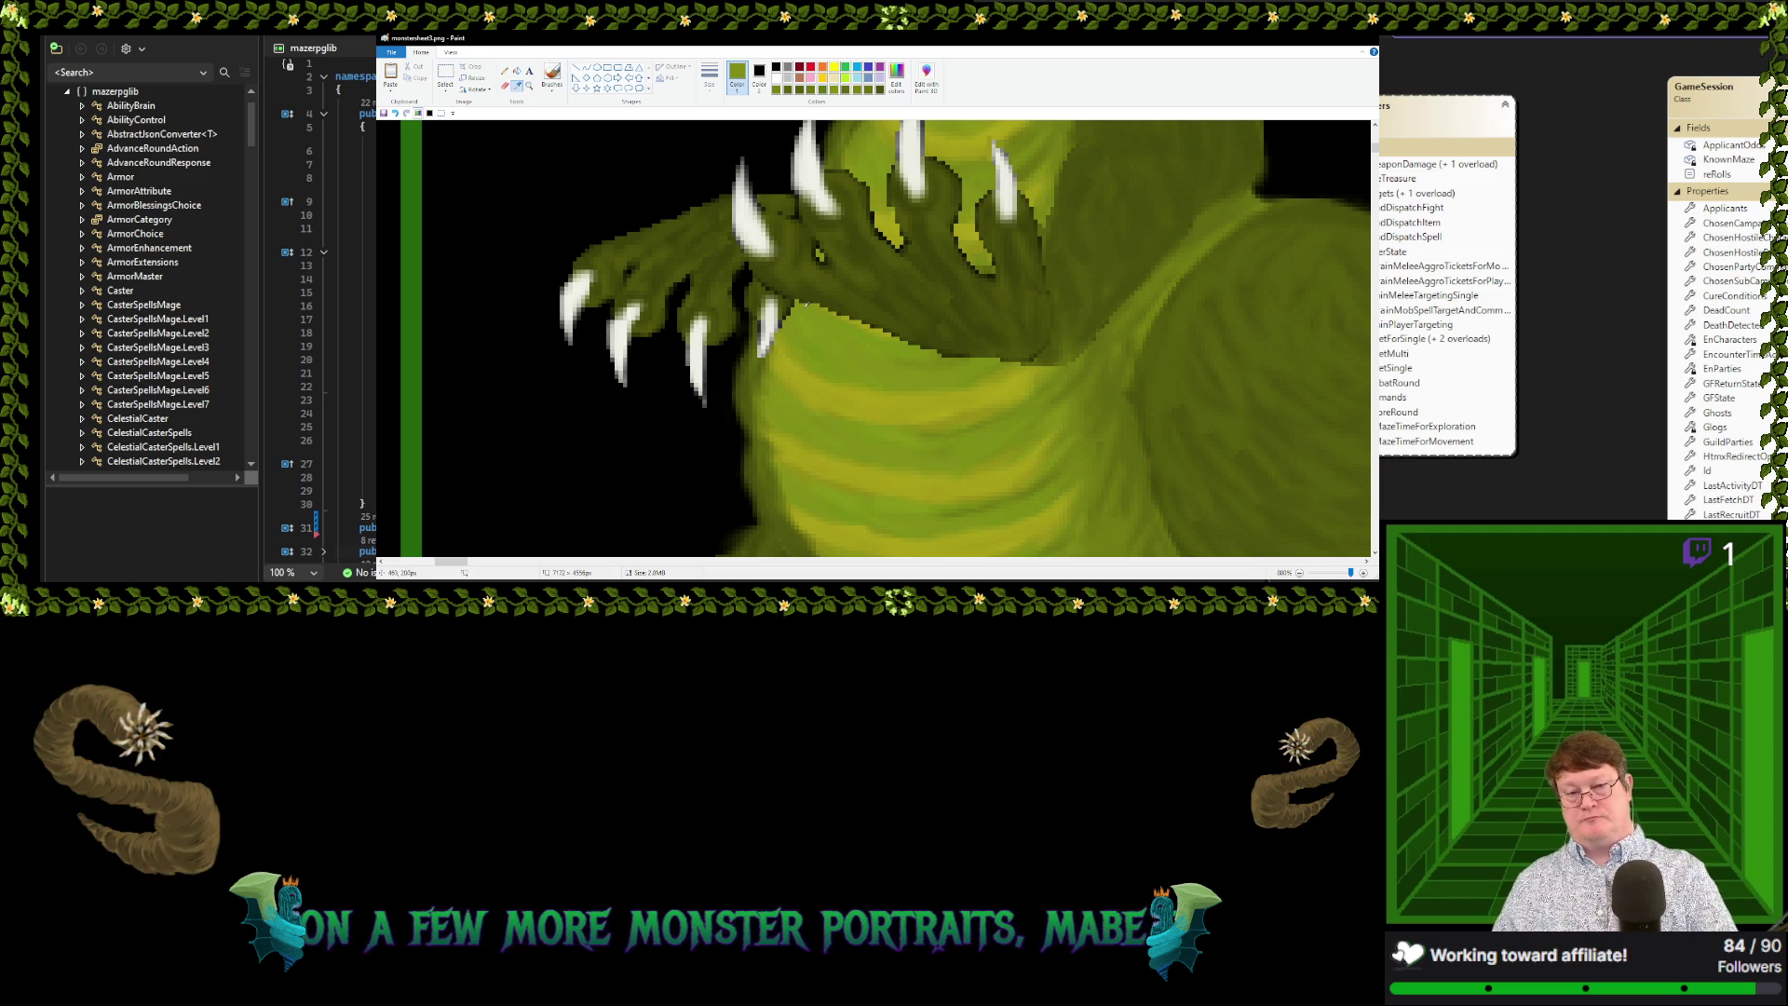
left_click(764, 282)
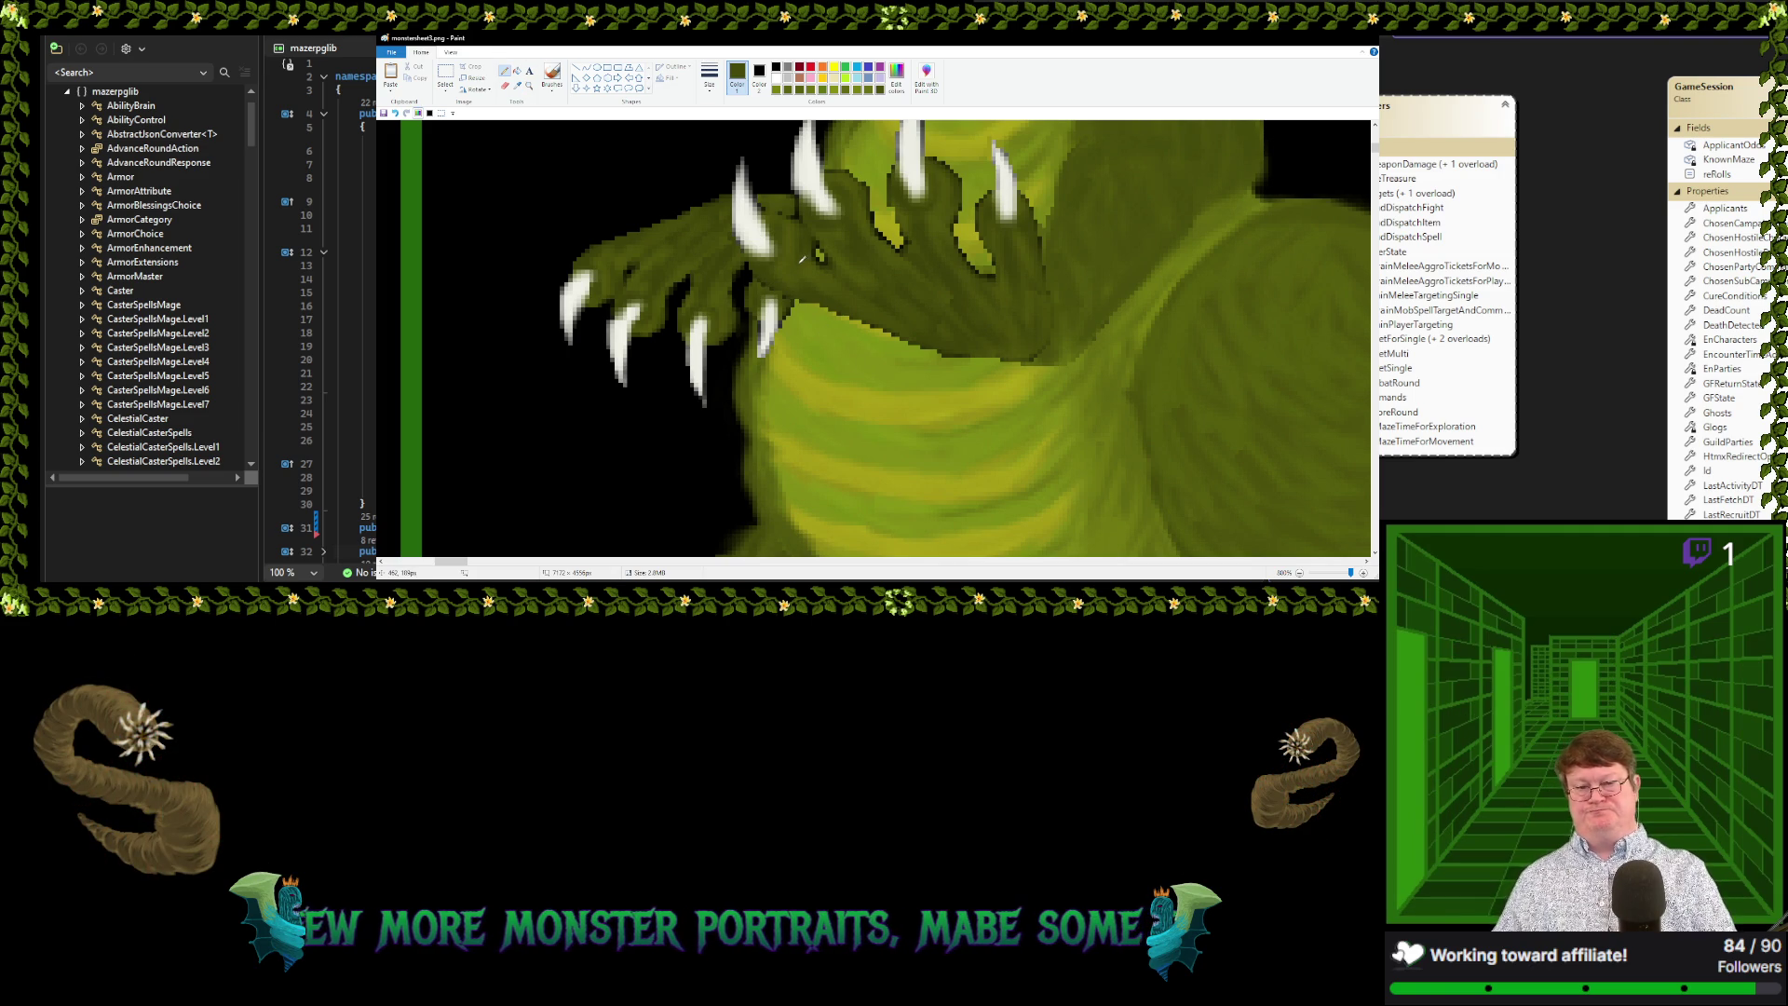
key("i")
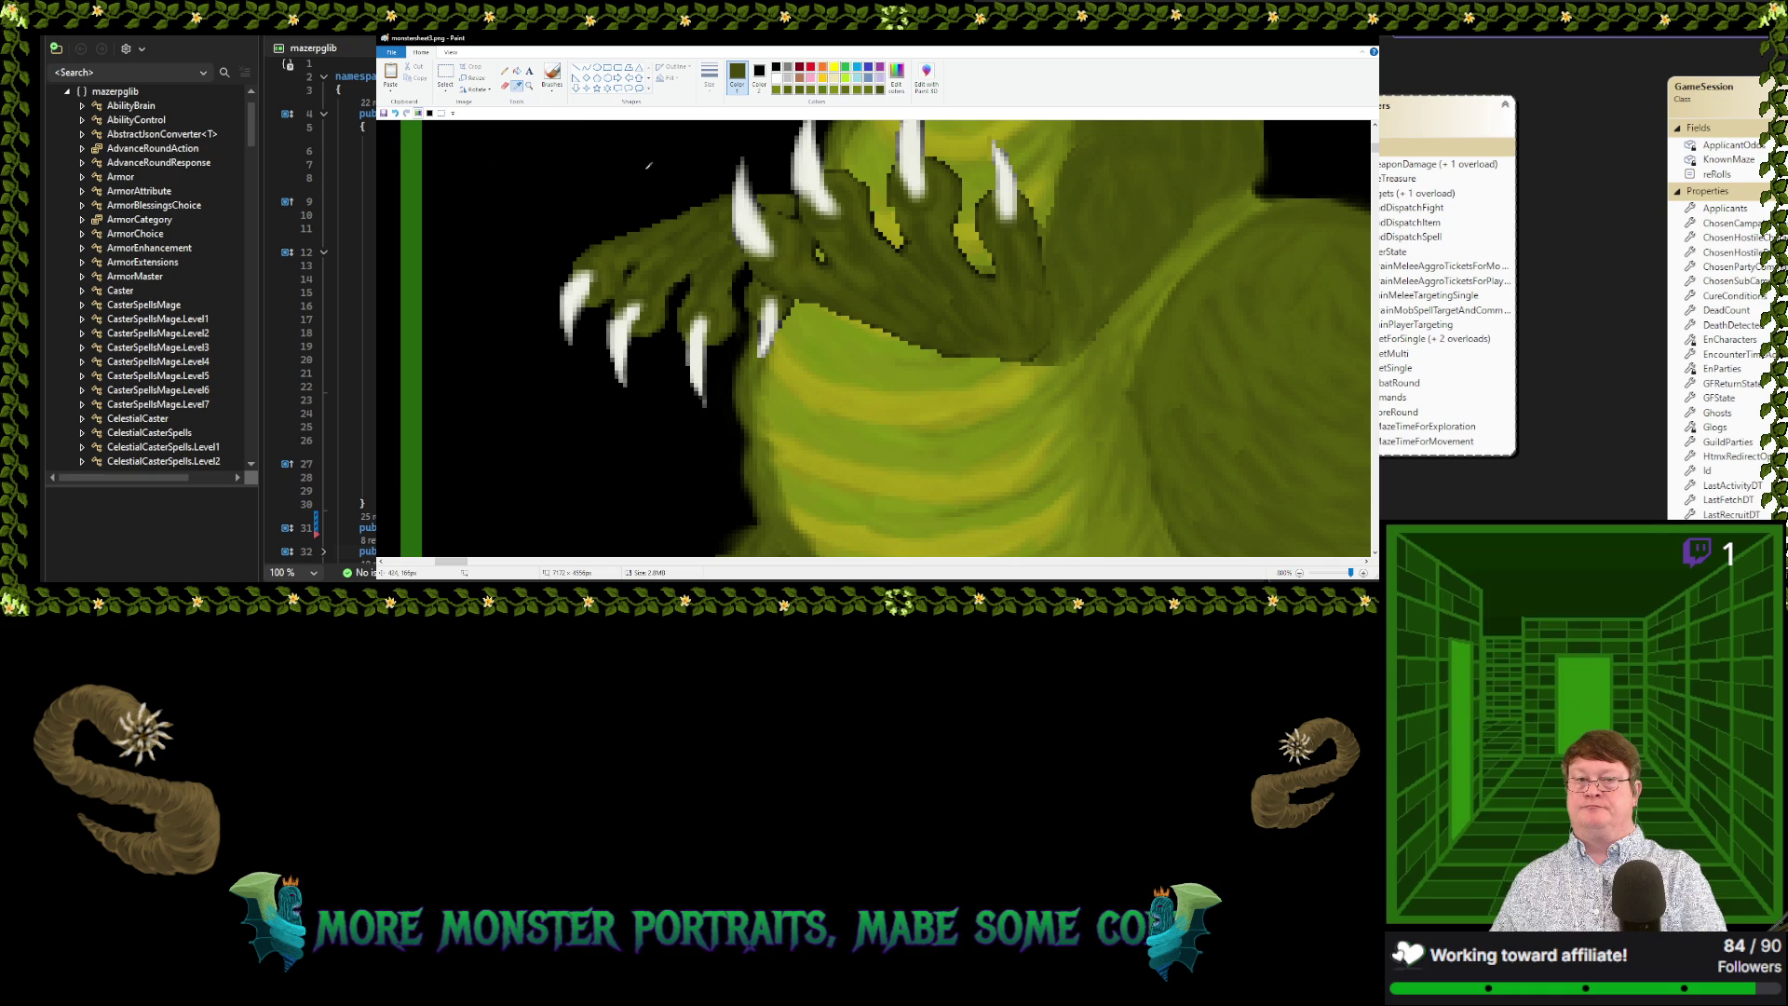
left_click(785, 208)
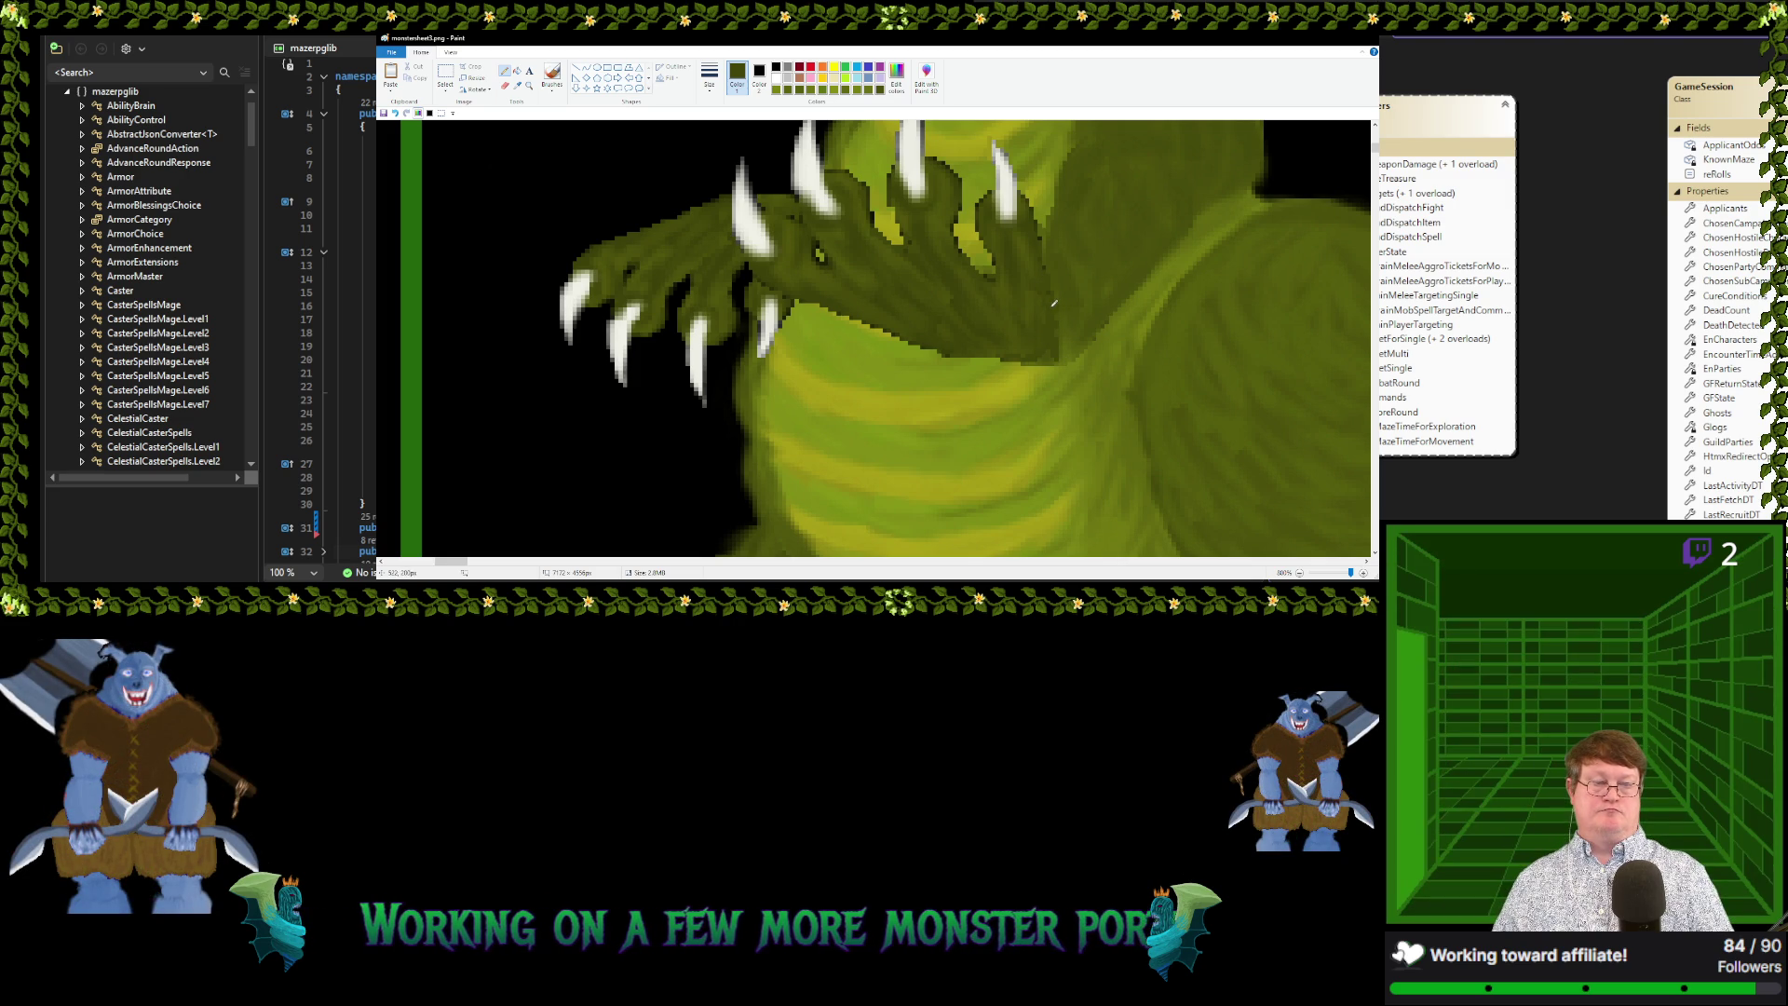
left_click(551, 76)
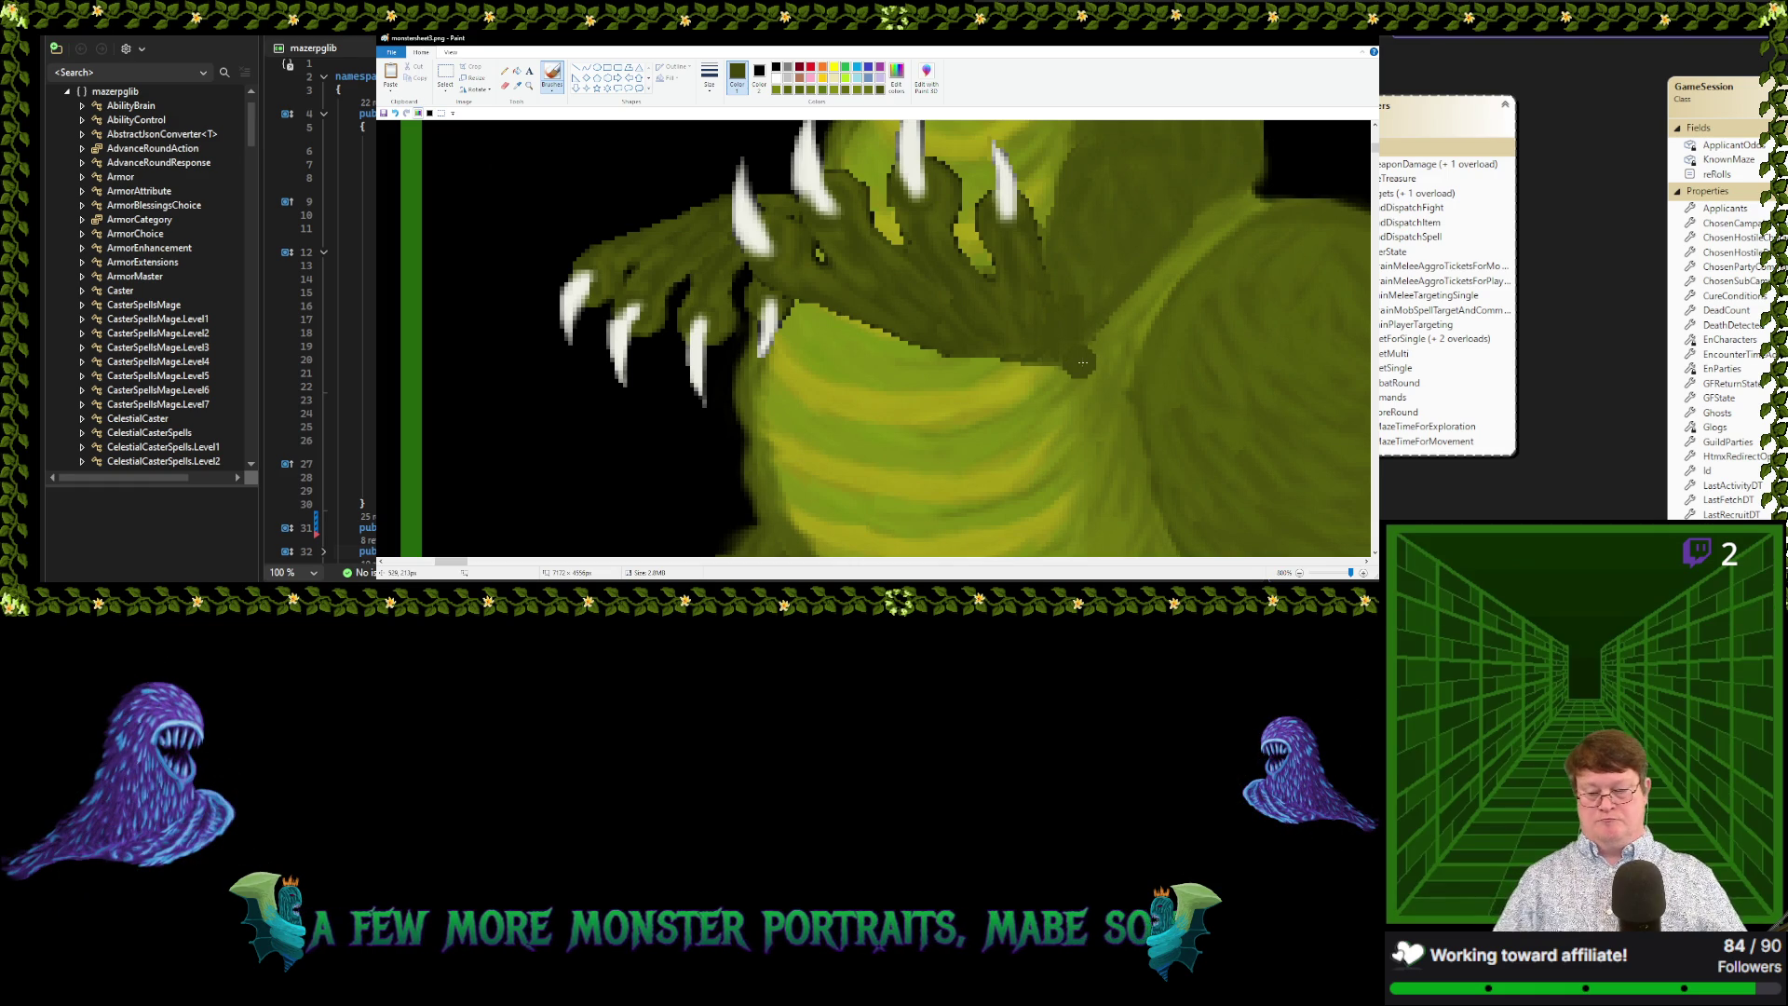
Sample two colours from the dragon's left side to continue brushwork
scroll(1024, 353, "down", 1)
scroll(885, 335, "down", 1)
scroll(803, 319, "down", 1)
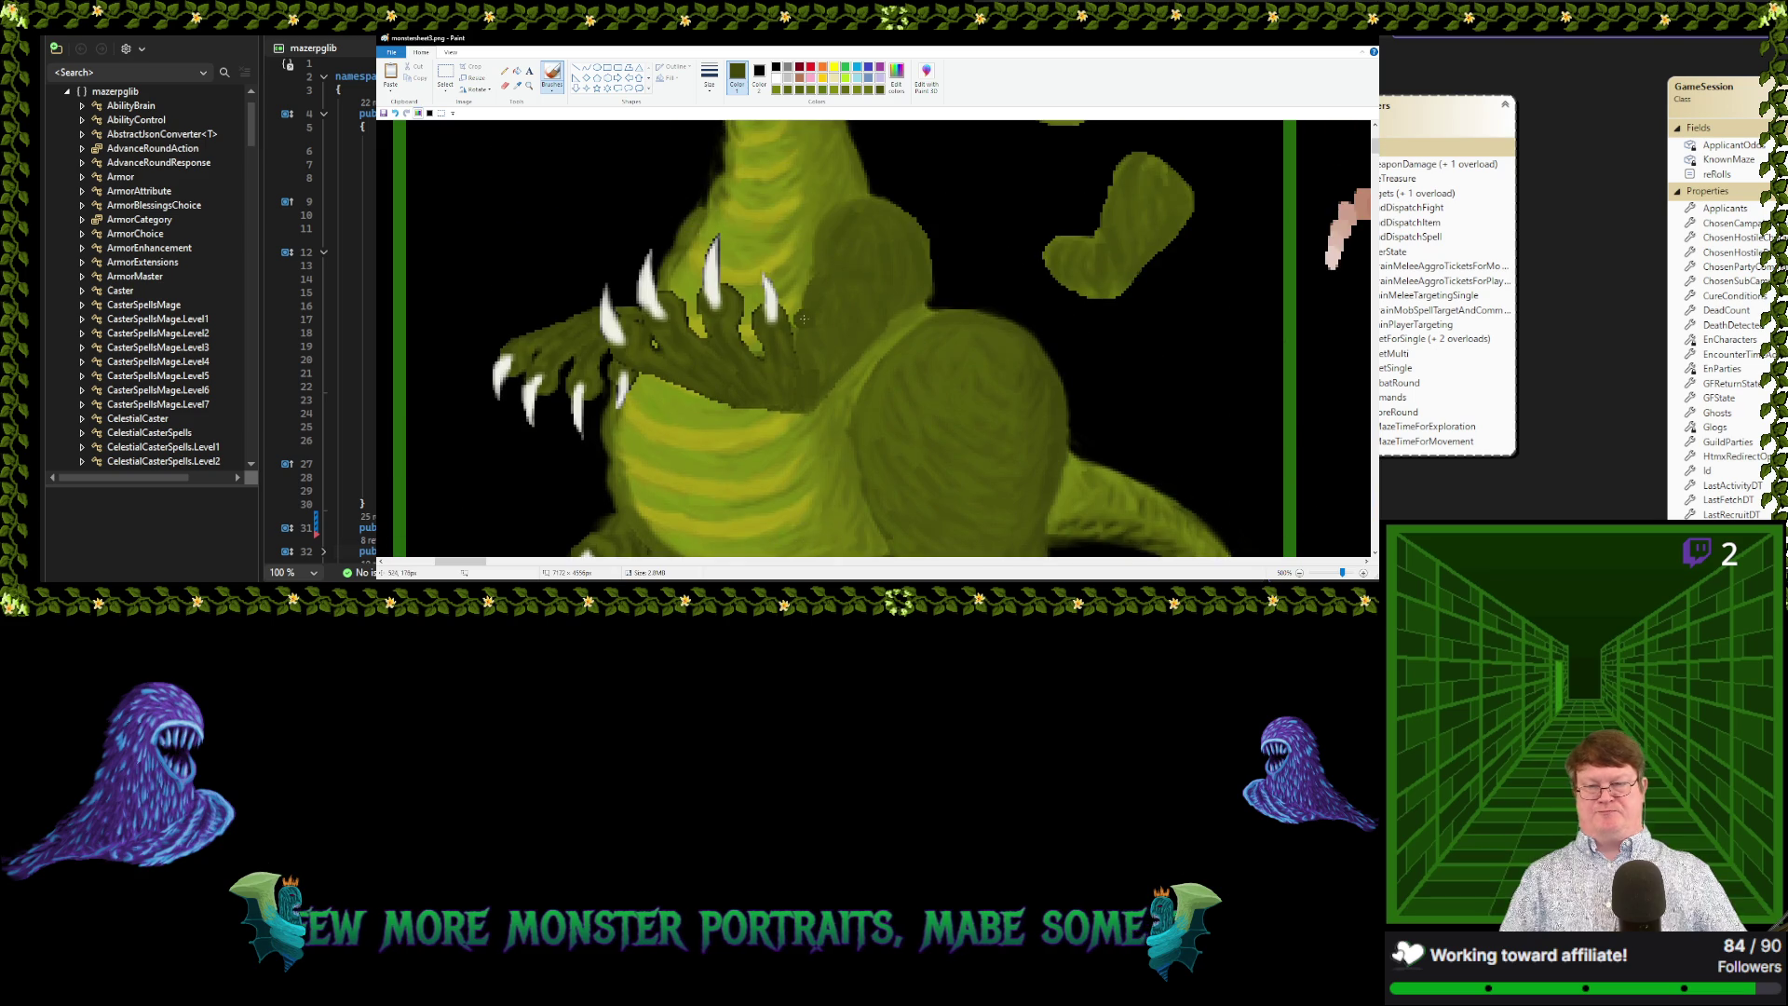
scroll(802, 319, "down", 1)
scroll(745, 308, "down", 1)
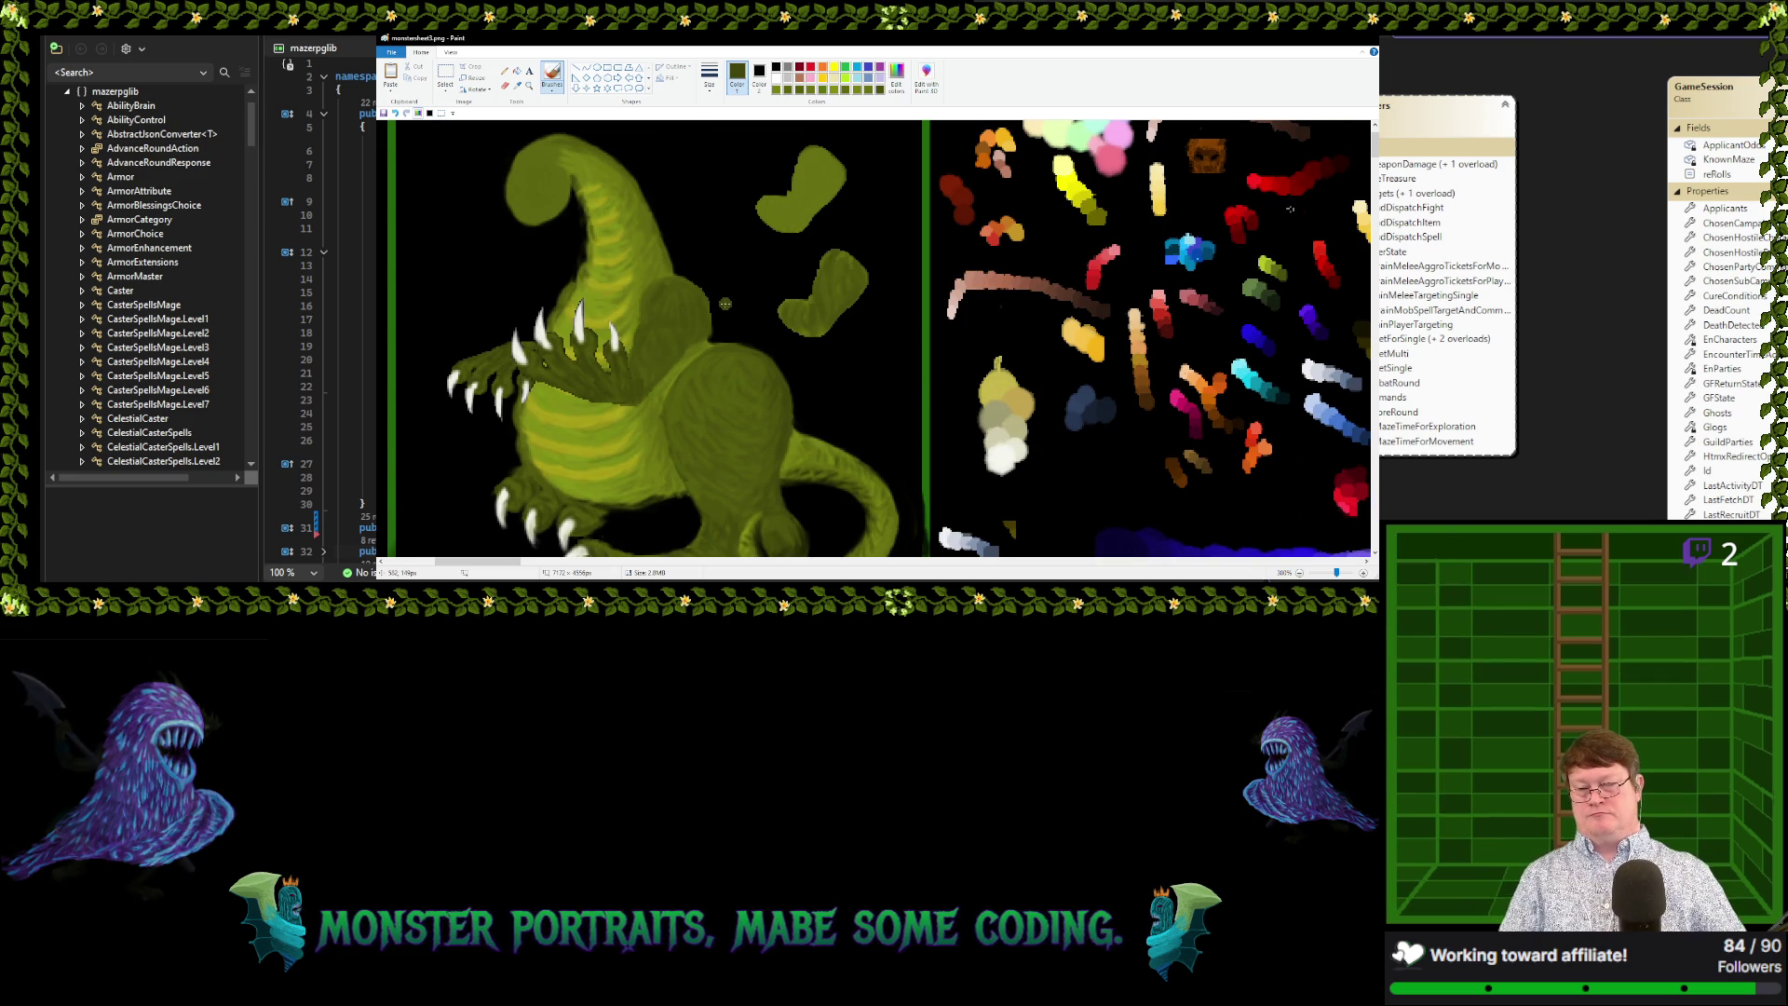
scroll(725, 303, "down", 1)
scroll(725, 303, "up", 1)
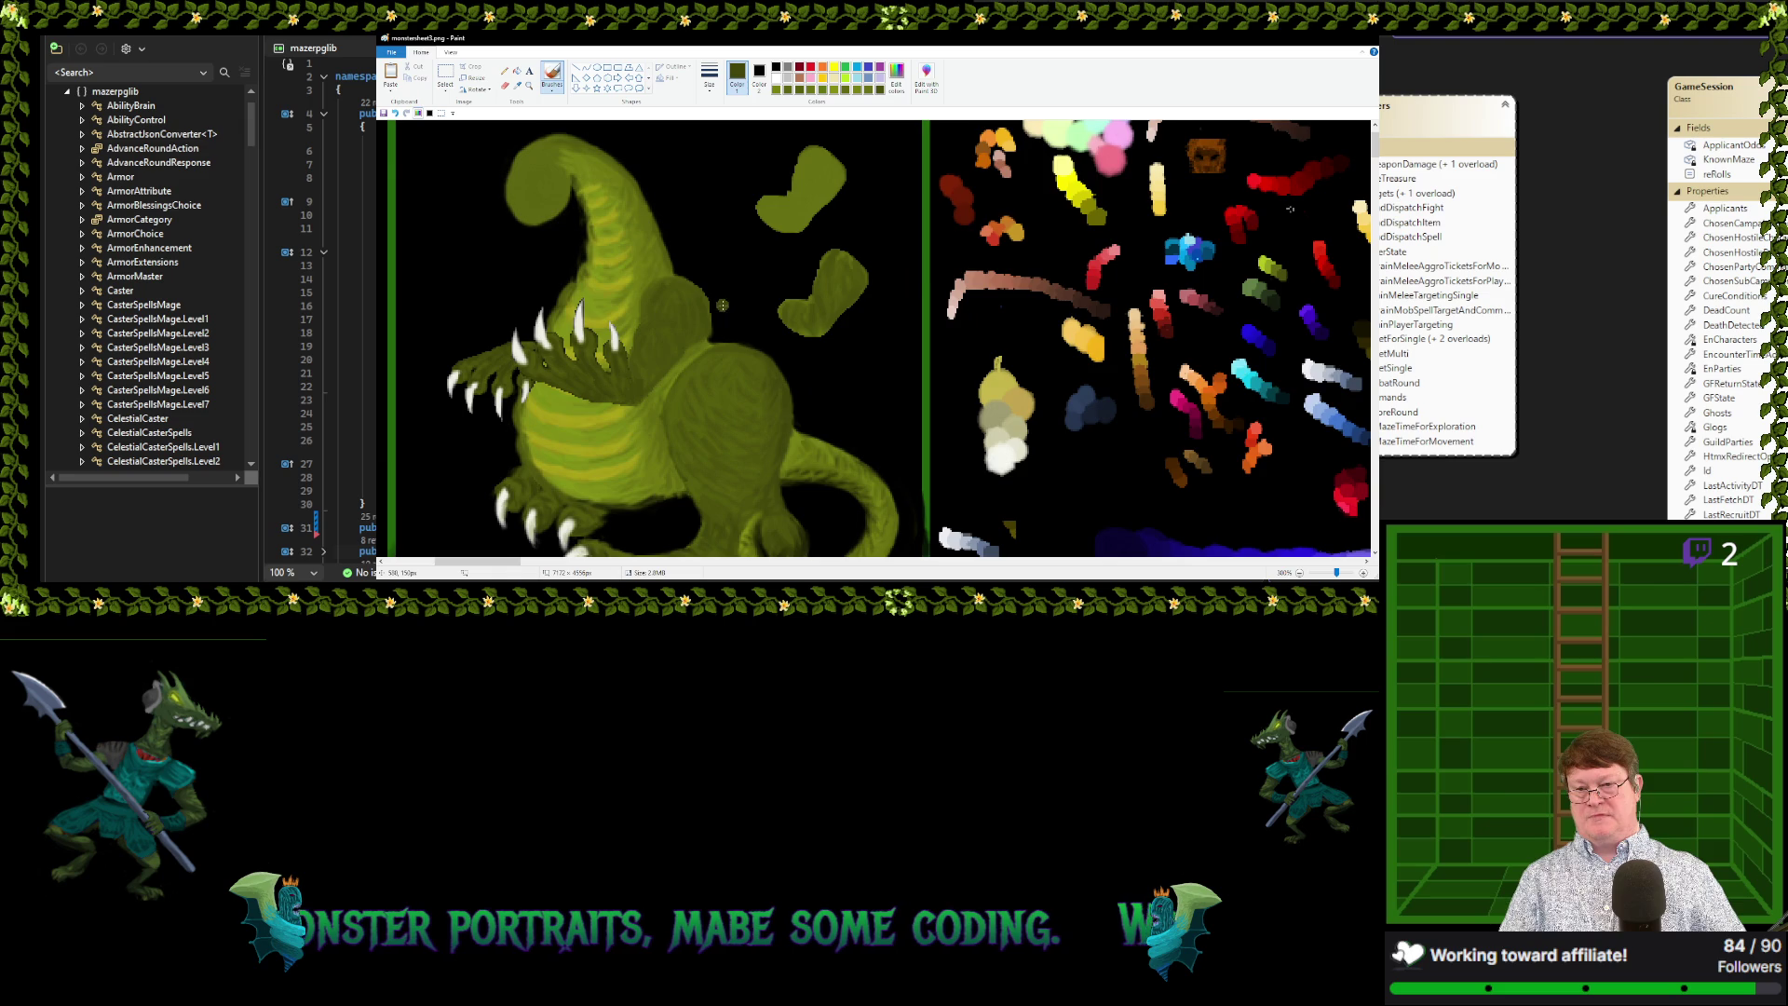
scroll(725, 303, "down", 1)
scroll(721, 305, "up", 1)
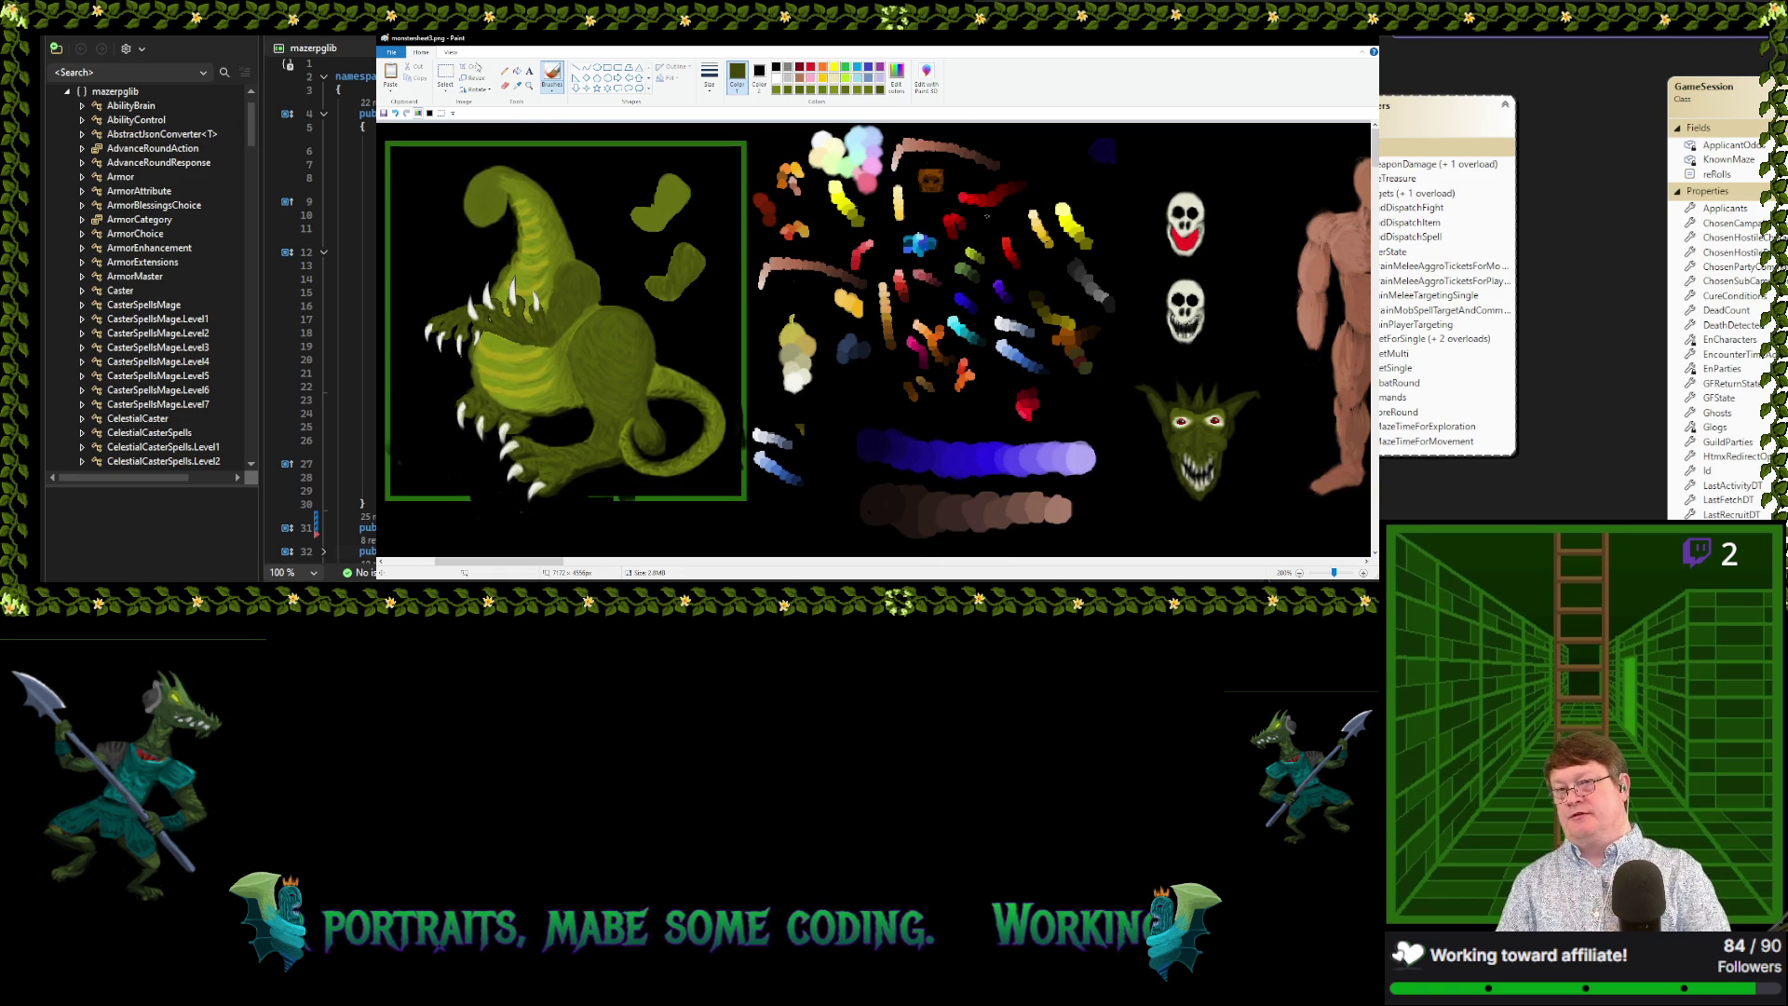
left_click(517, 85)
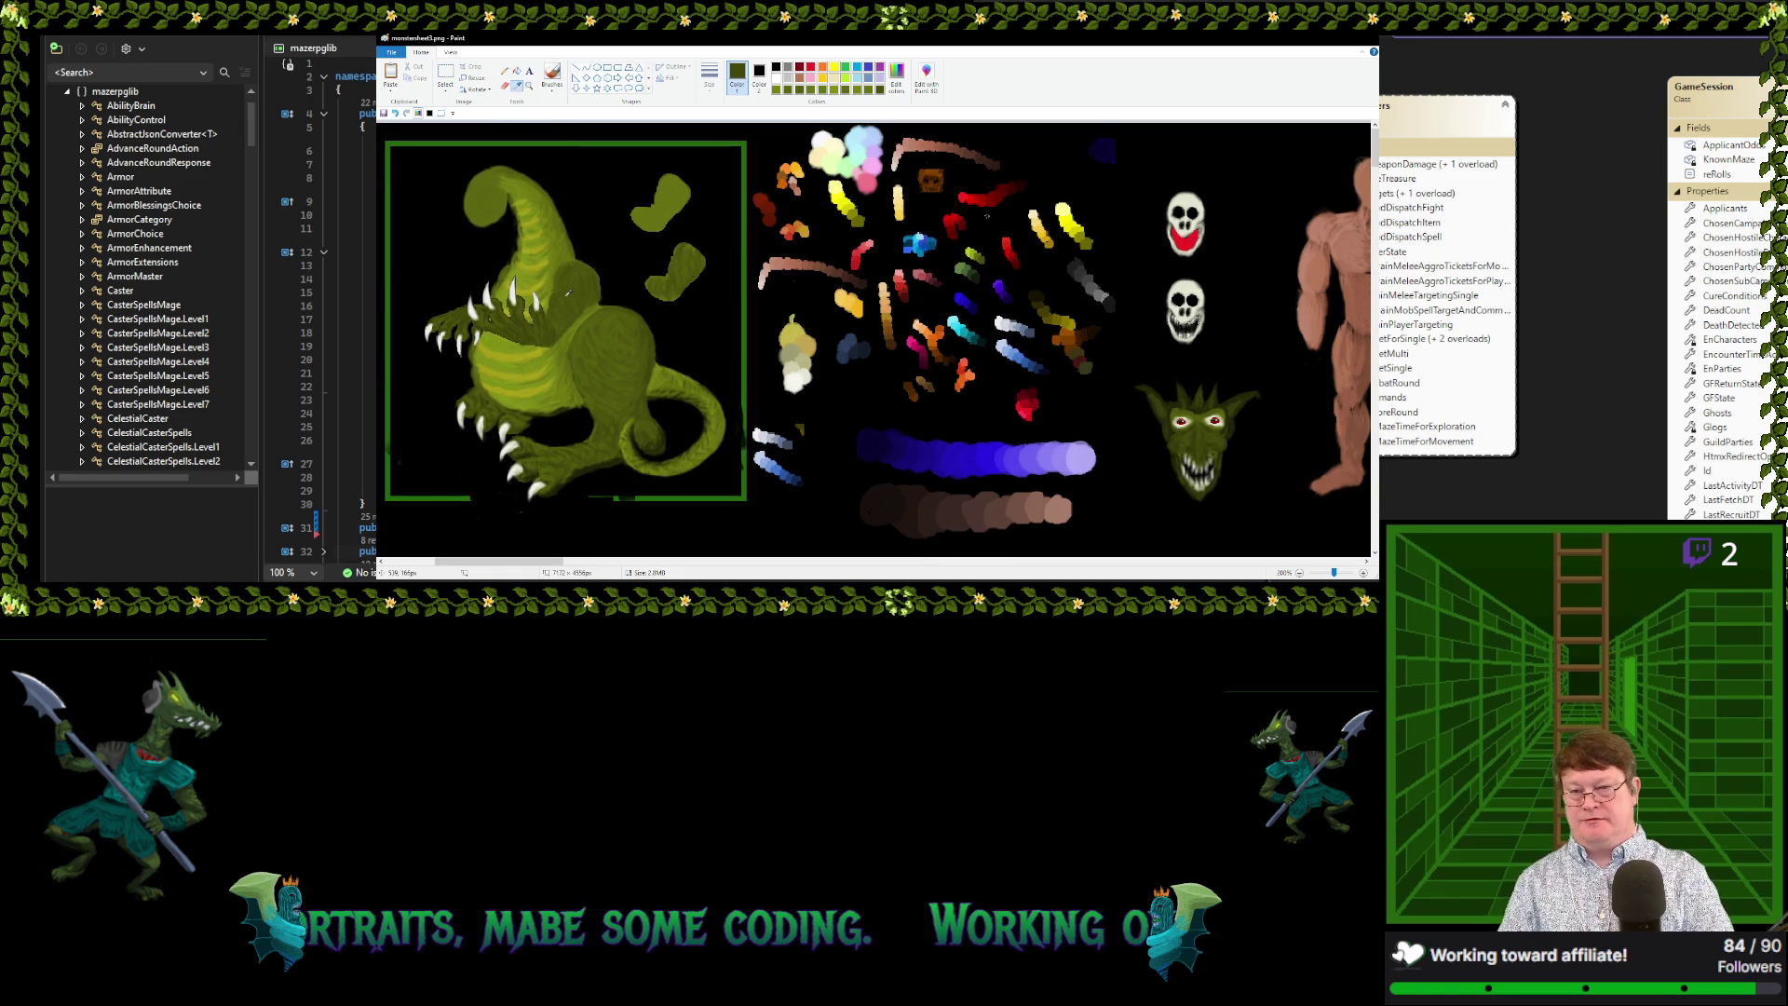
left_click(550, 296)
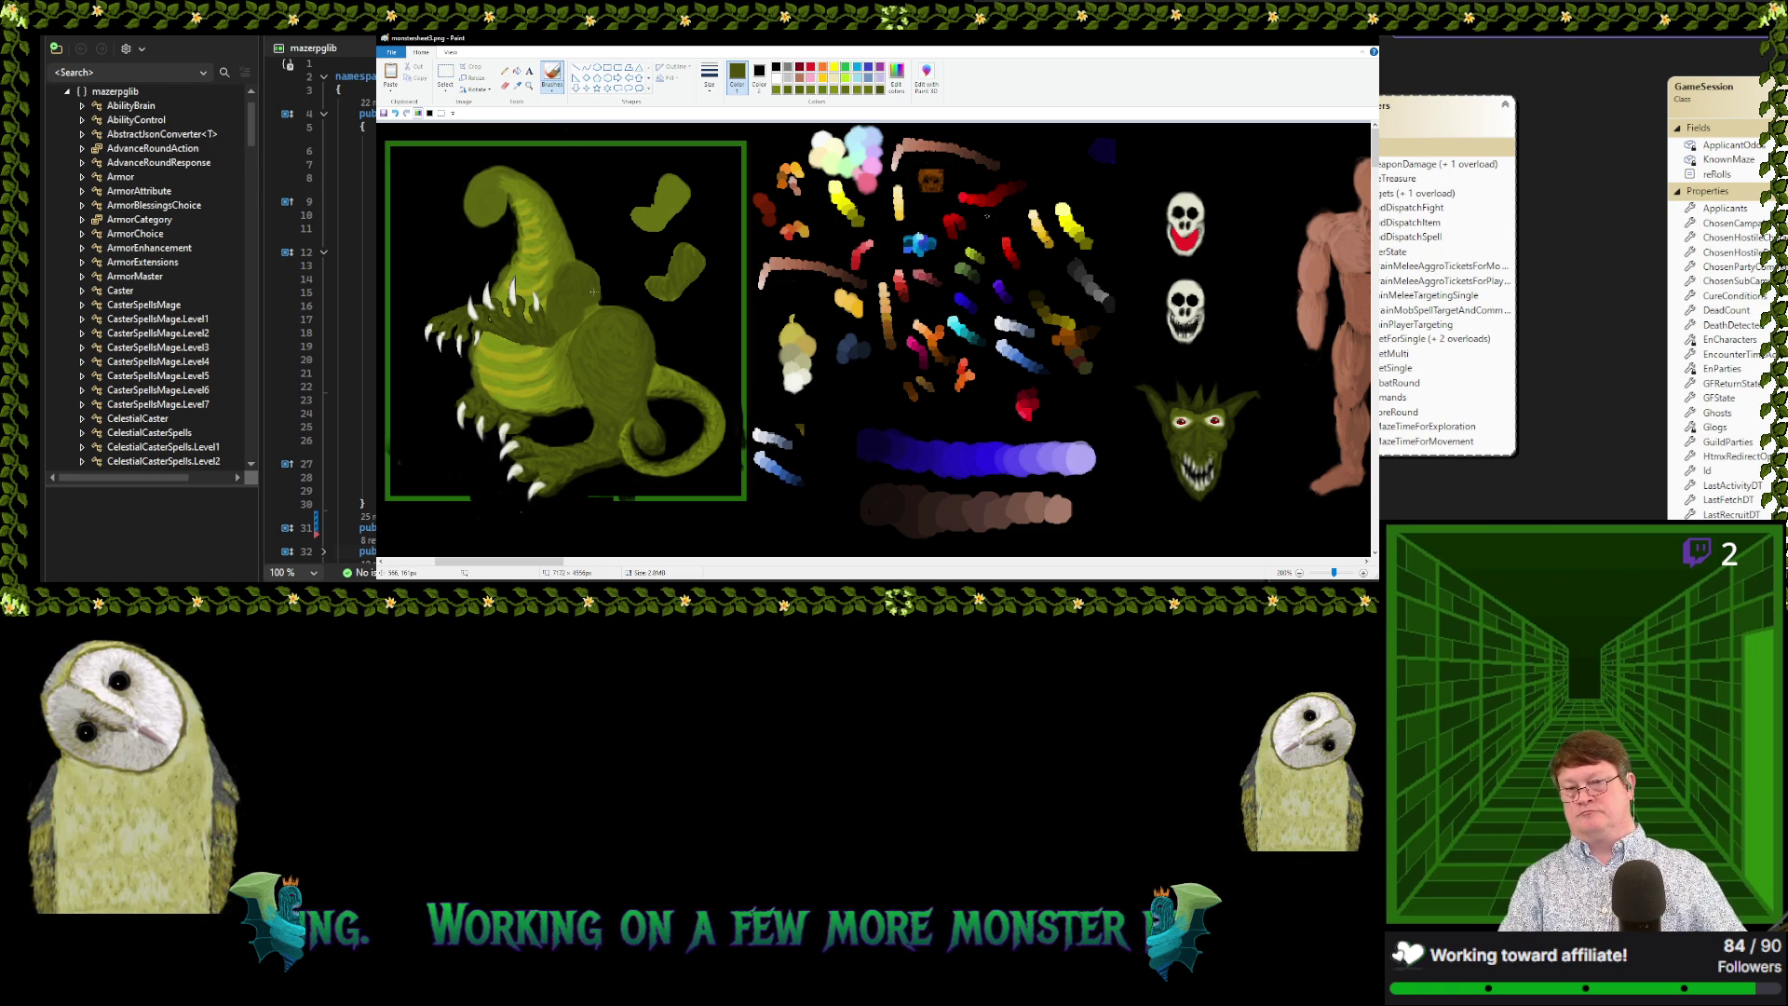
left_click(517, 85)
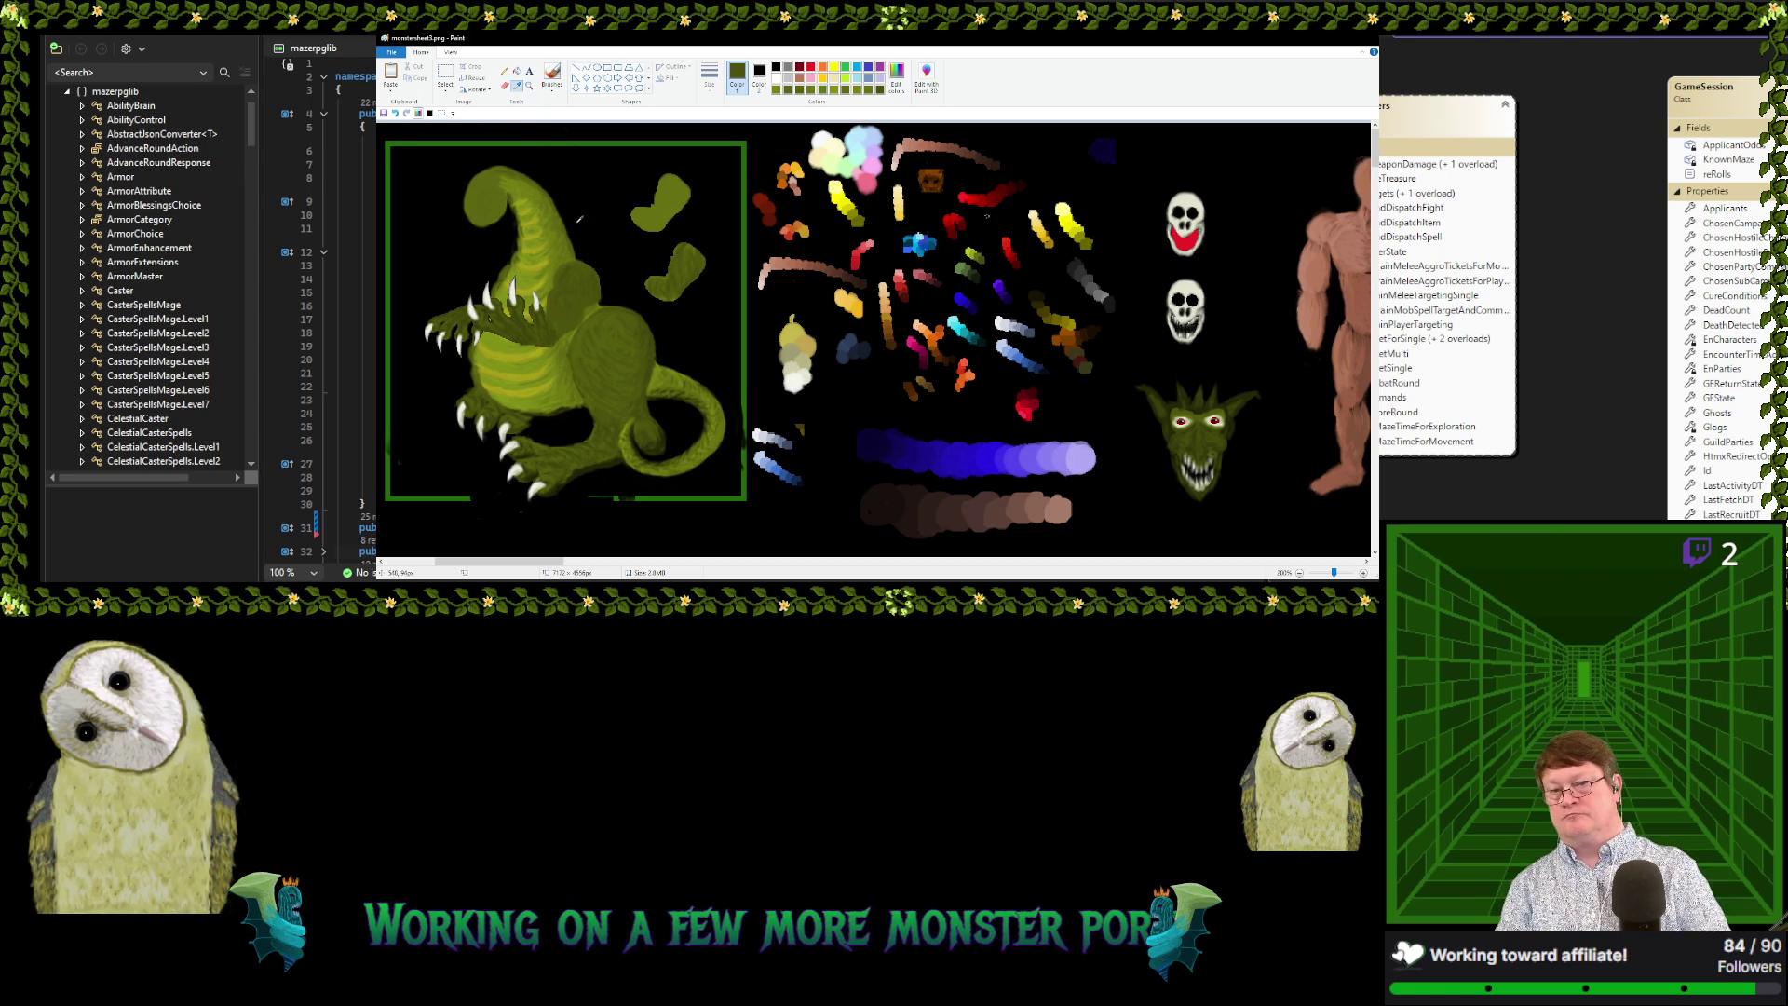
left_click(652, 364)
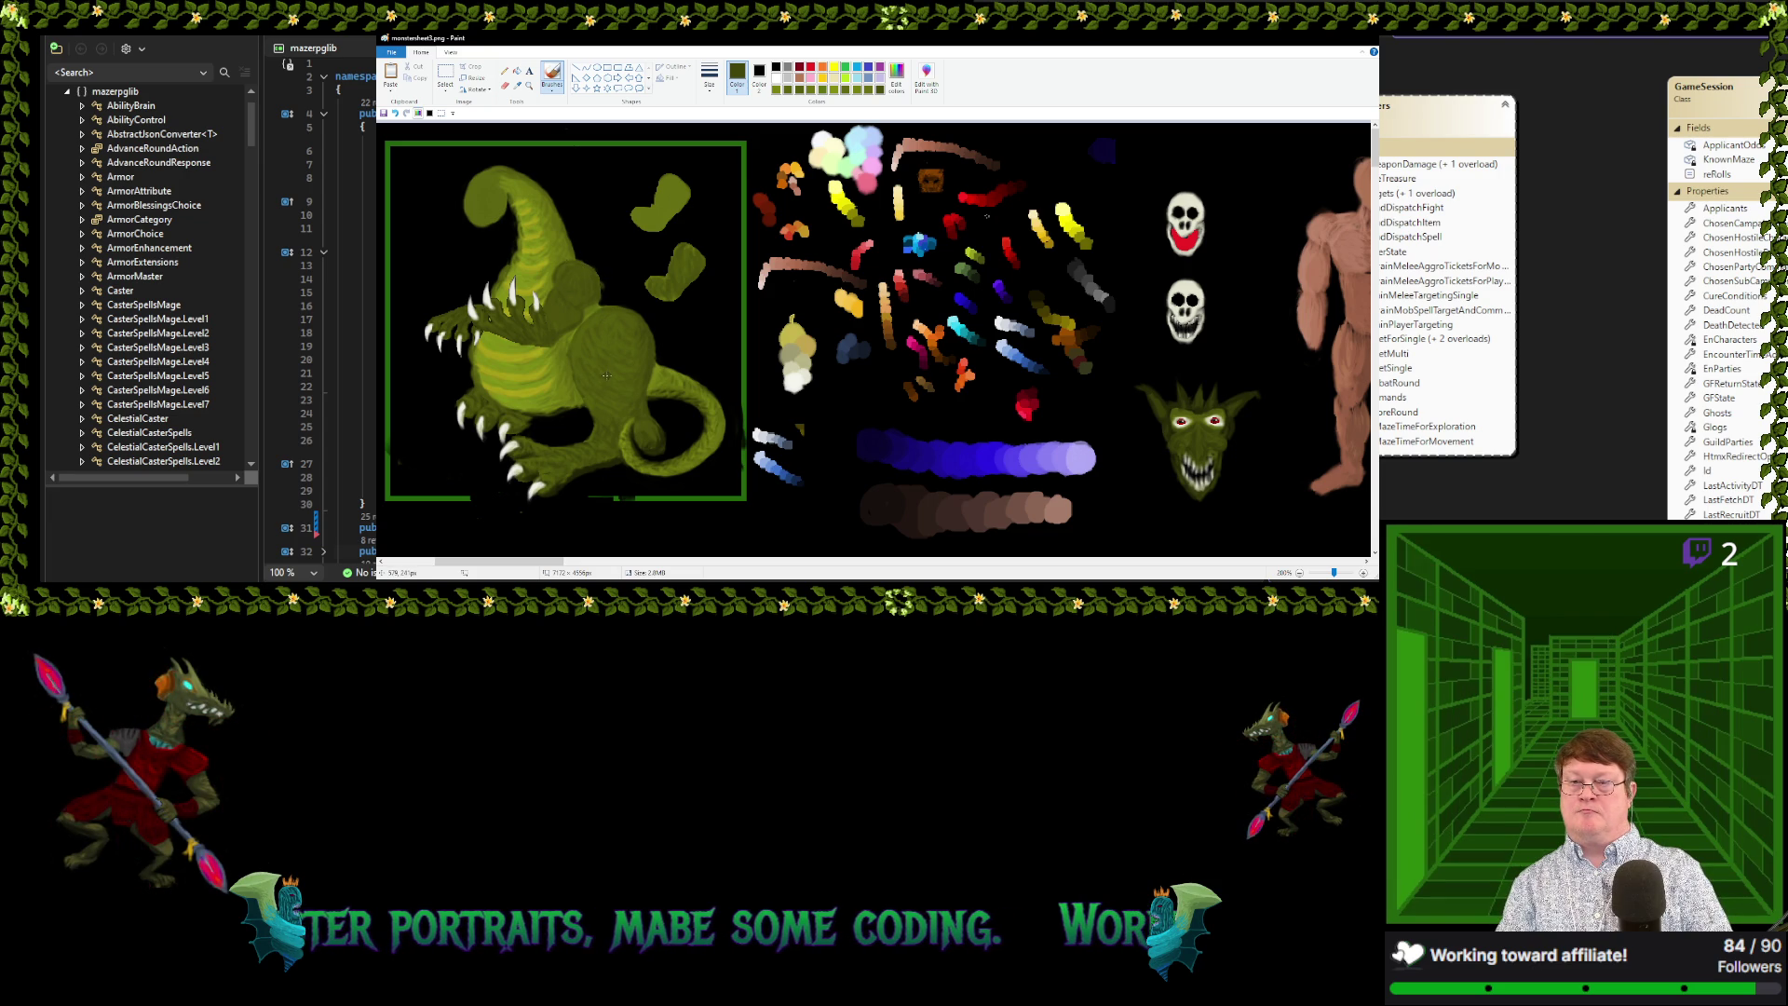
Box-select the green horned, fanged goblin head
scroll(511, 301, "down", 1)
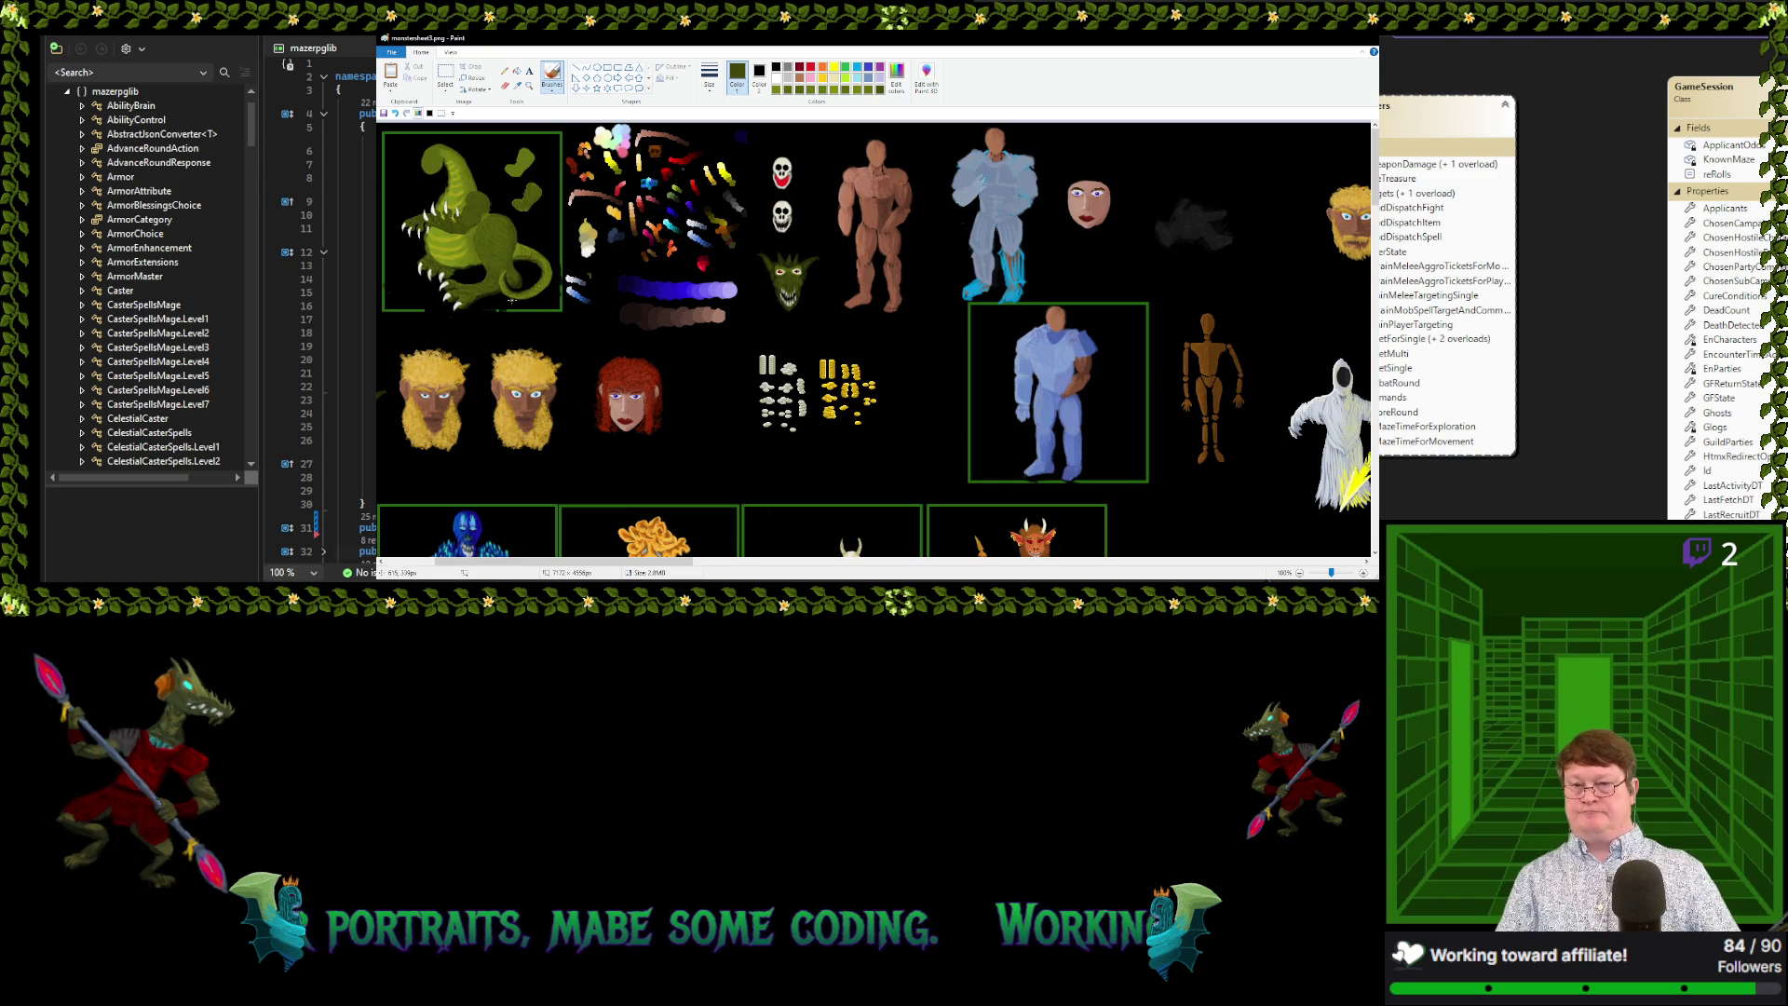
scroll(475, 296, "up", 1)
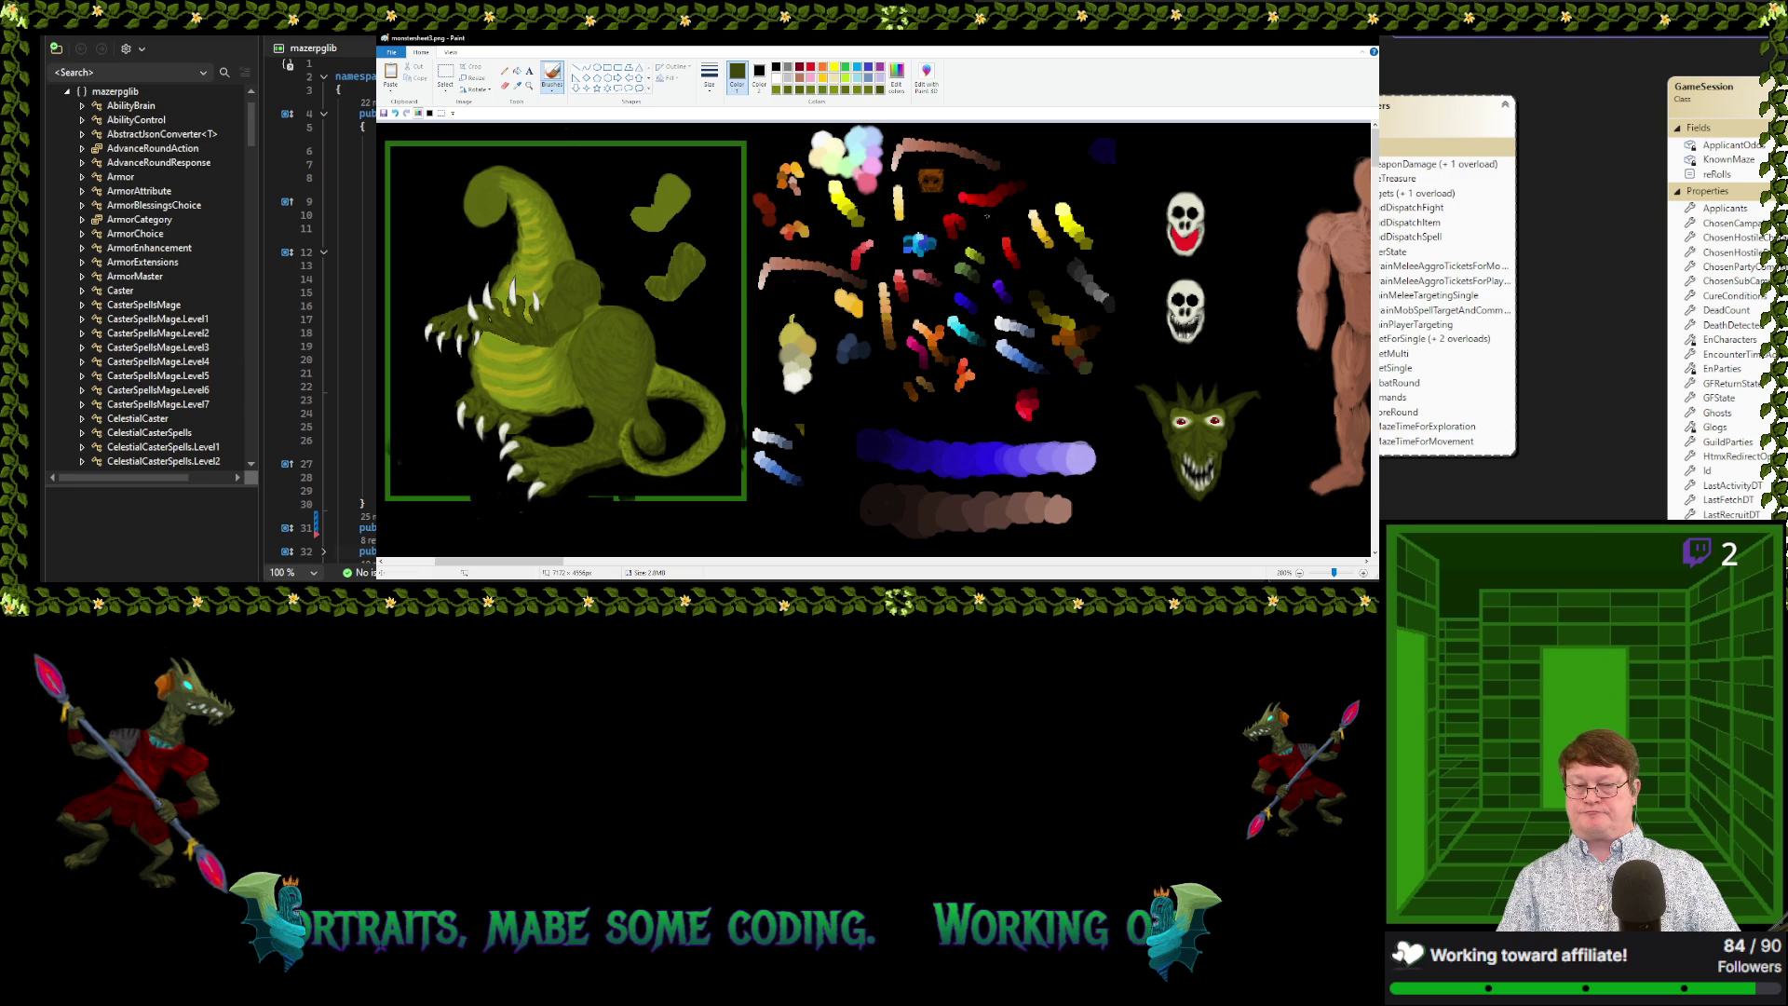
scroll(580, 508, "left", 3)
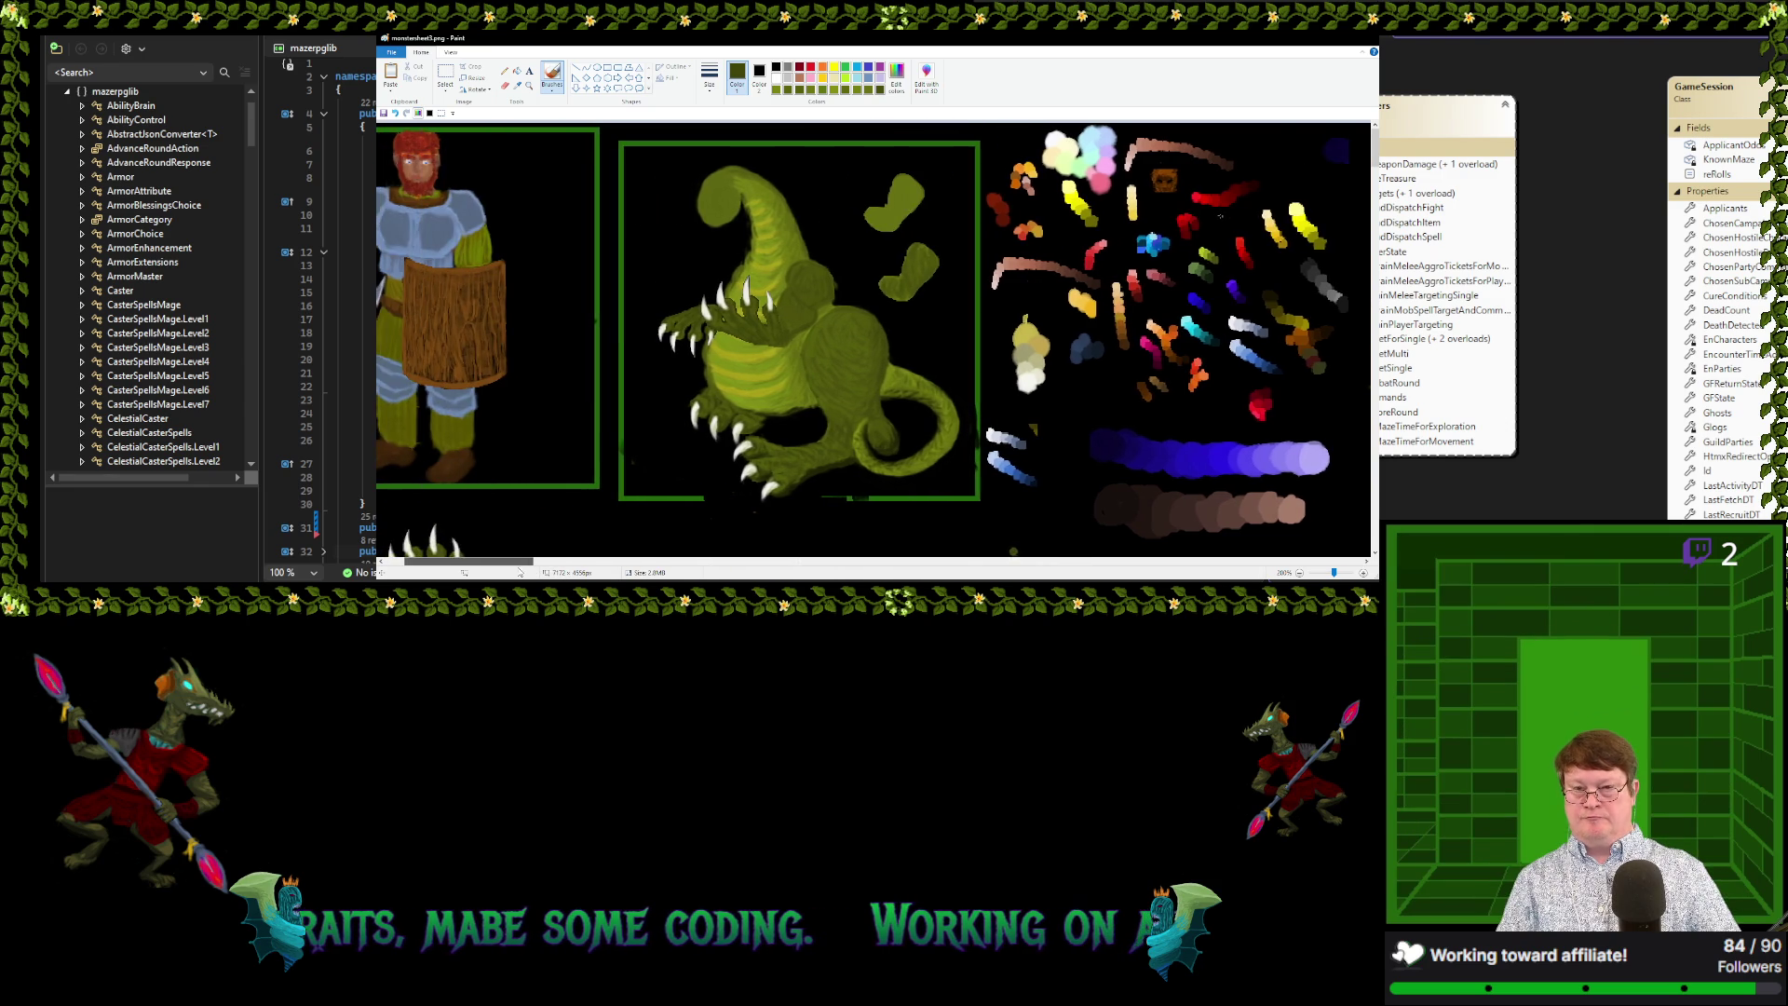
scroll(579, 508, "down", 2)
scroll(580, 508, "down", 1)
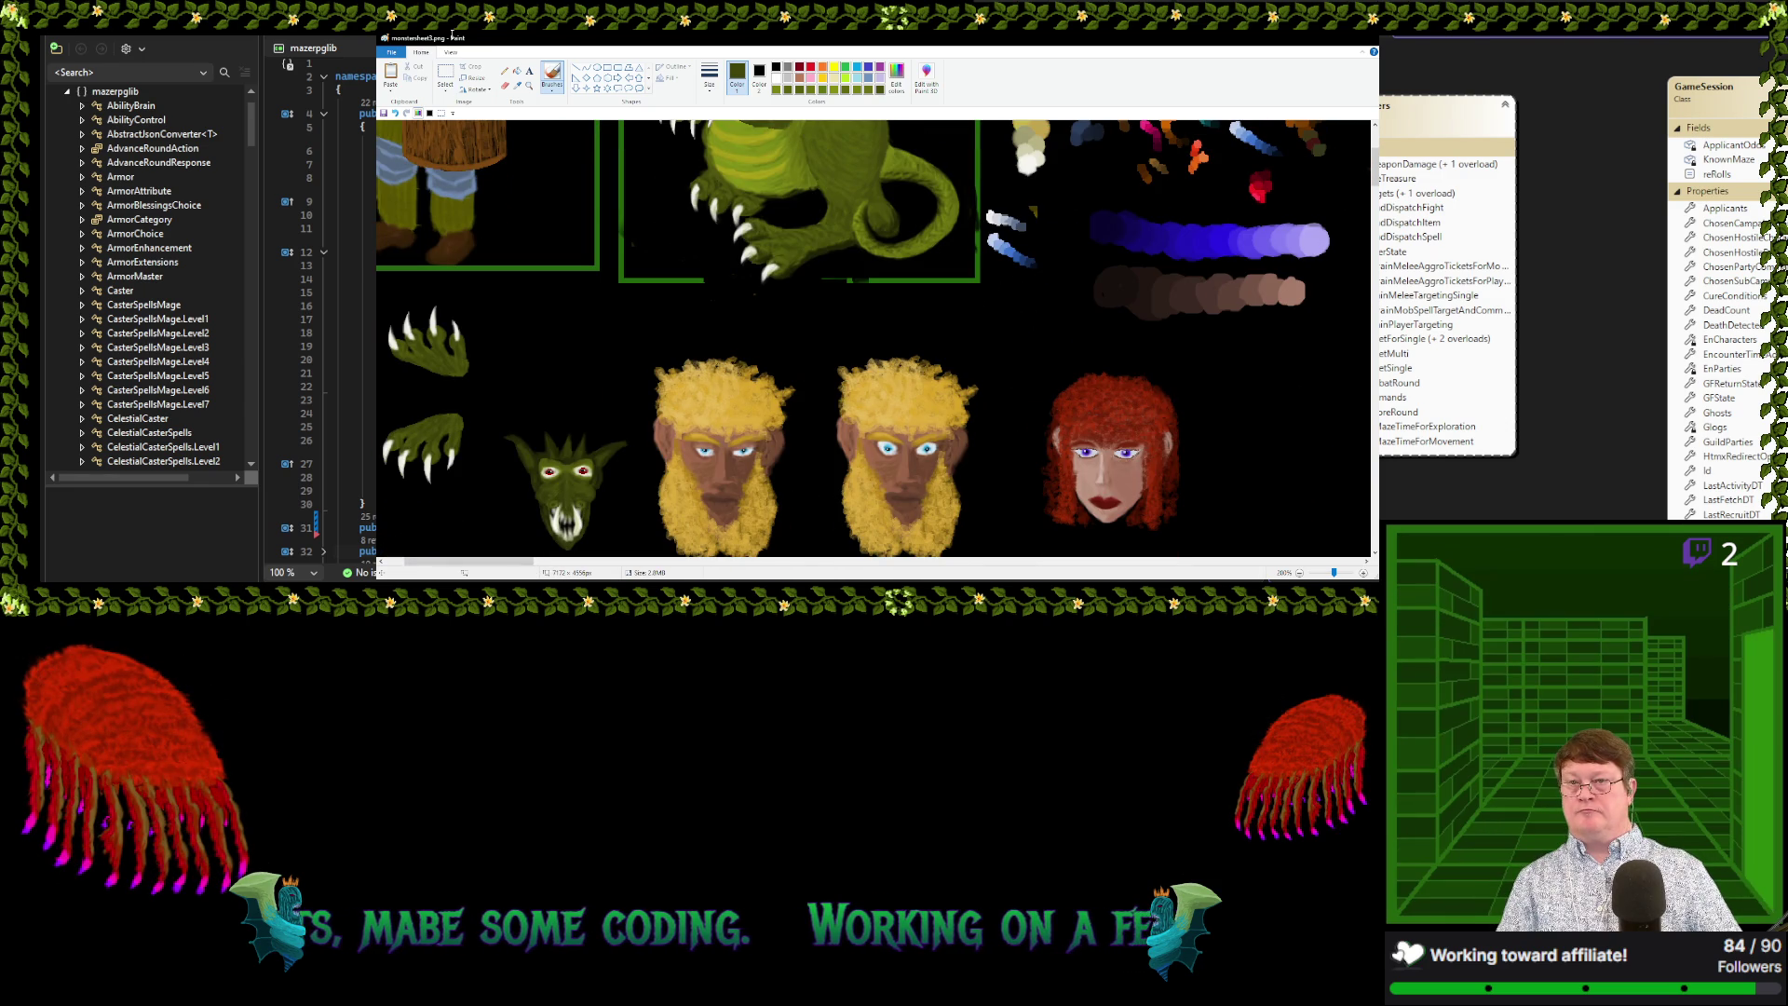
left_click(446, 74)
scroll(538, 416, "down", 1)
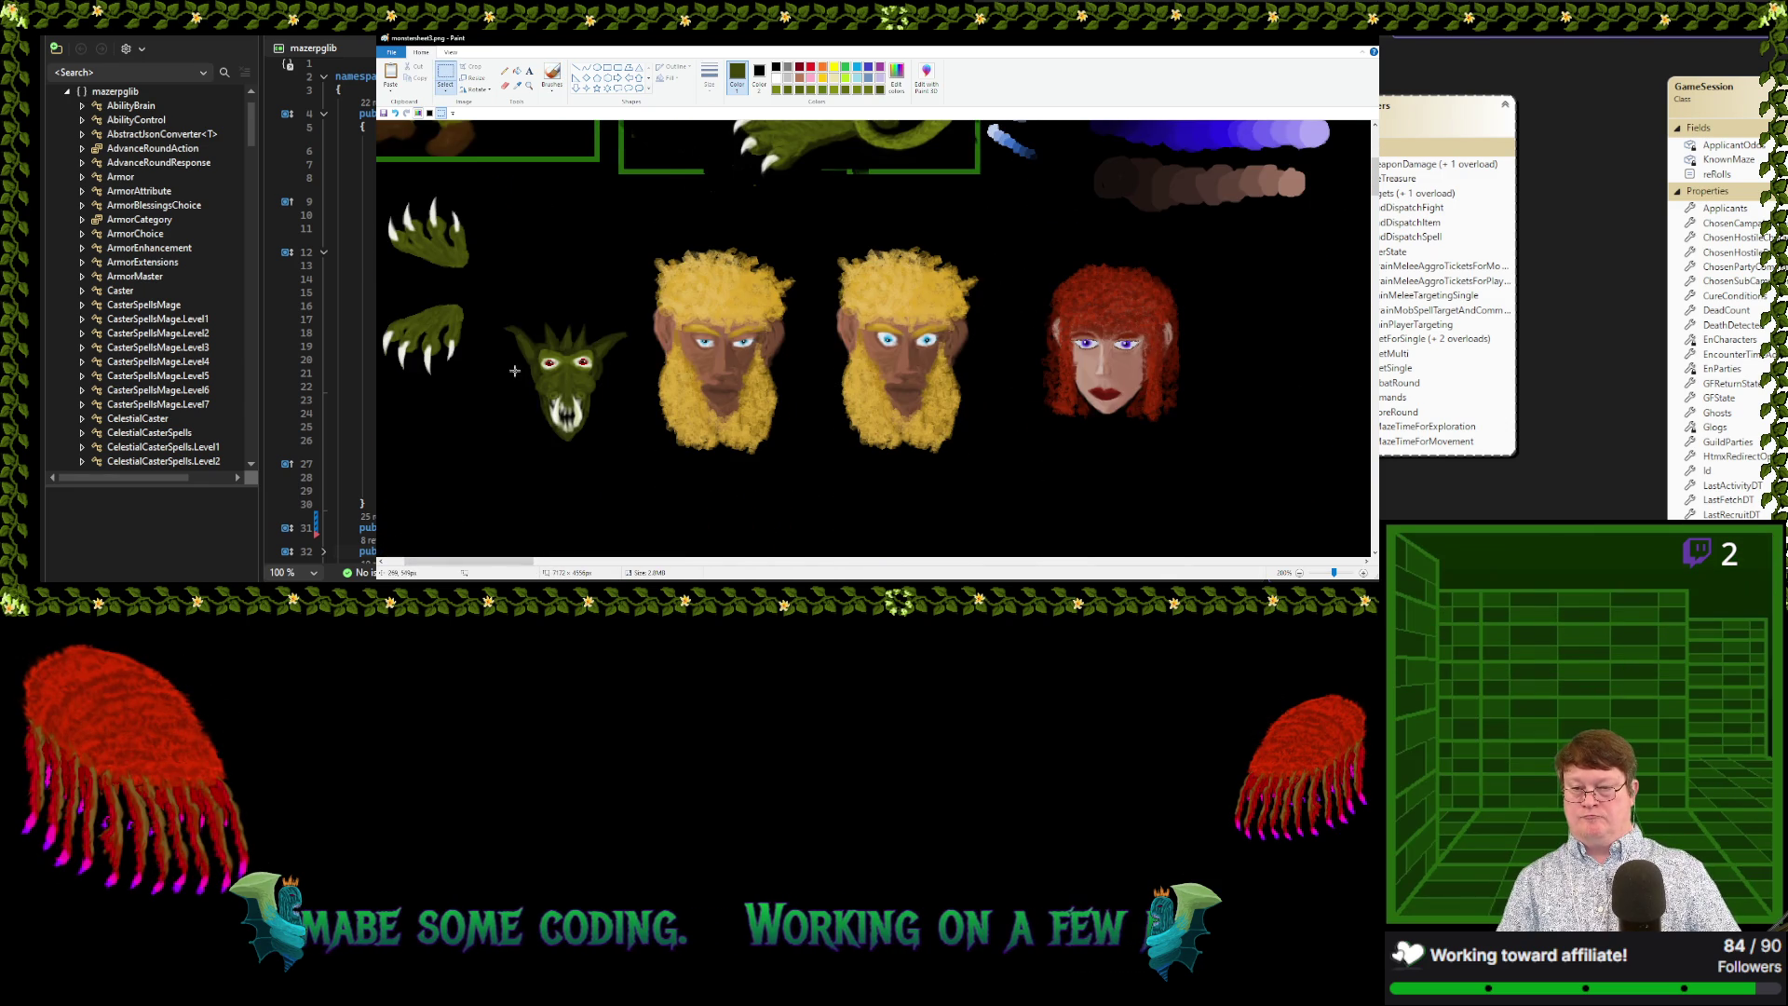
left_click_drag(499, 304, 632, 453)
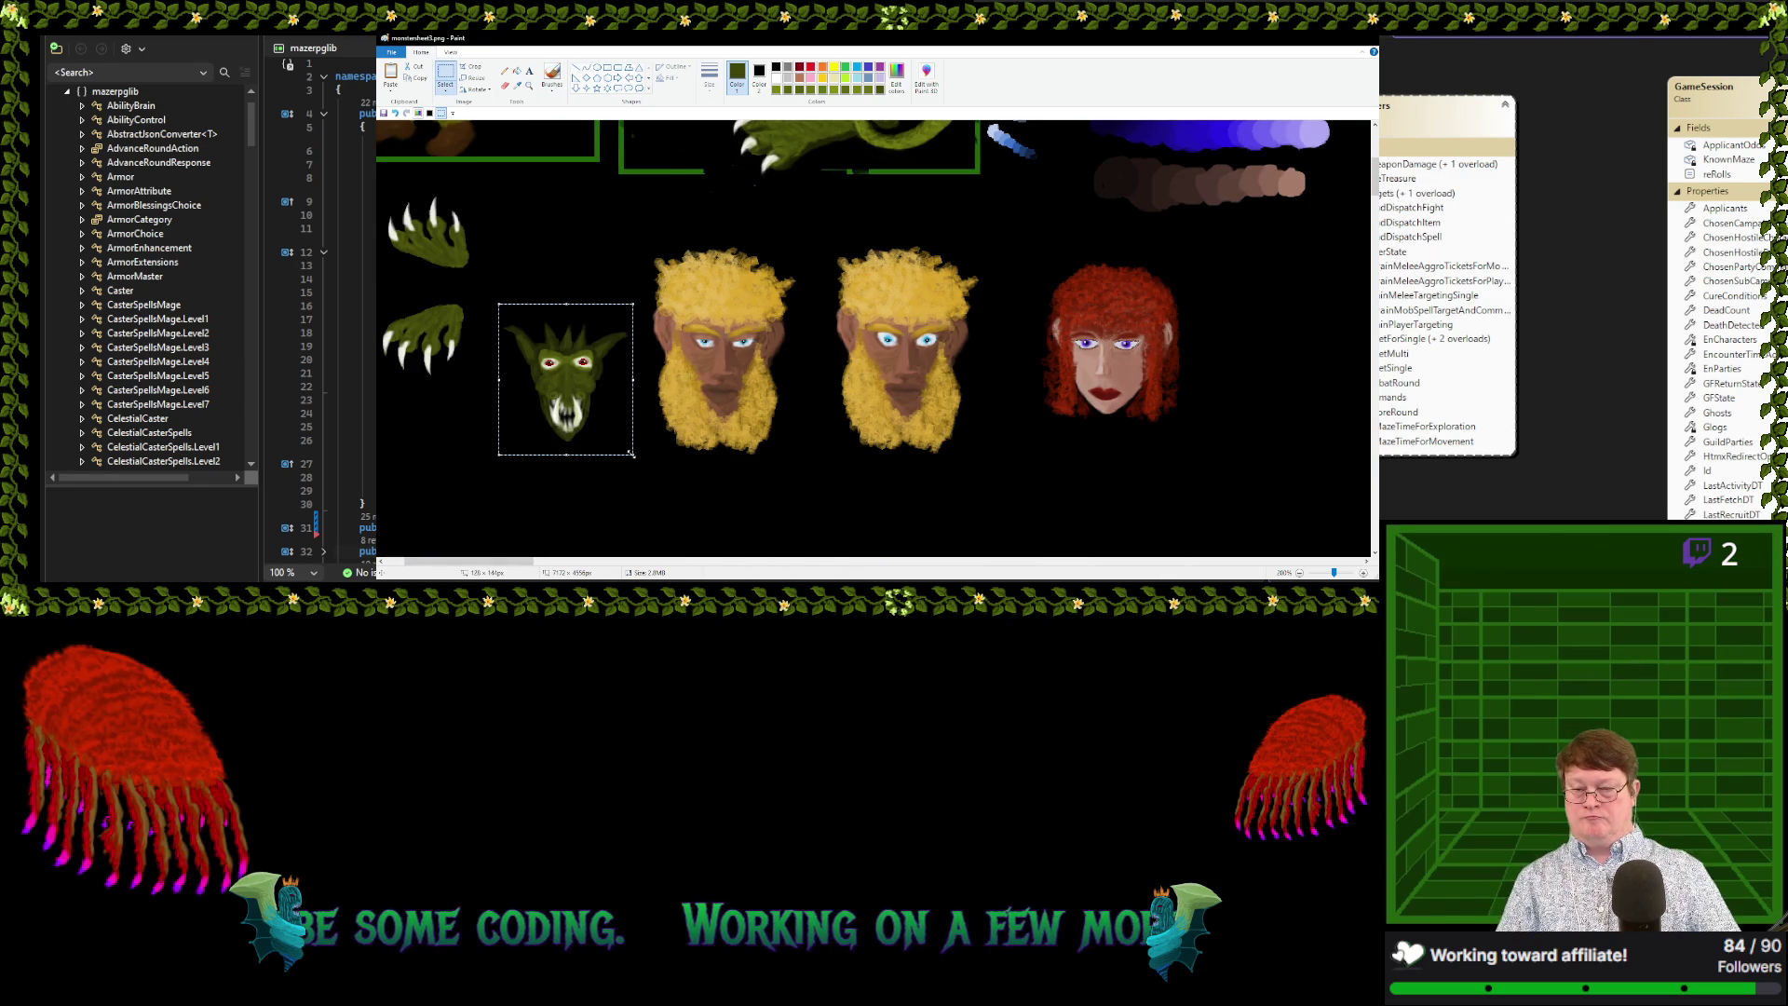
Paste the goblin head and fine-tune its position on the dragon's neck
scroll(689, 437, "up", 2)
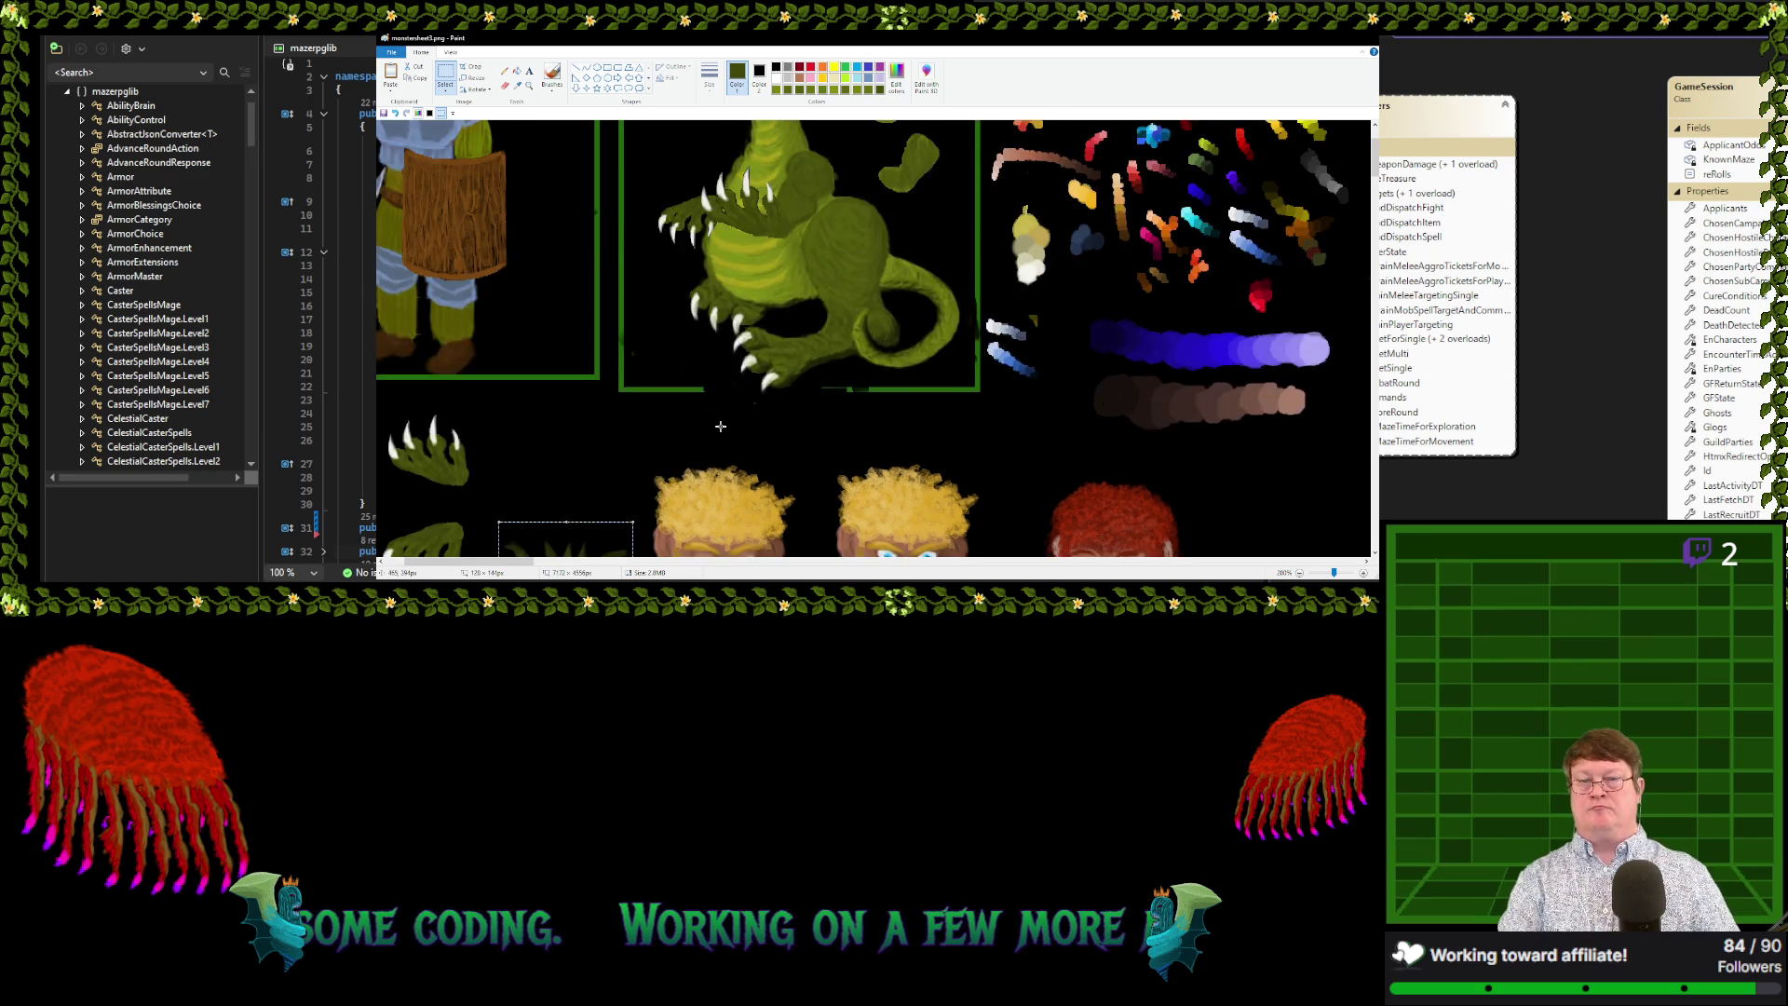
scroll(720, 426, "up", 1)
key("ctrl+v")
left_click_drag(462, 218, 726, 249)
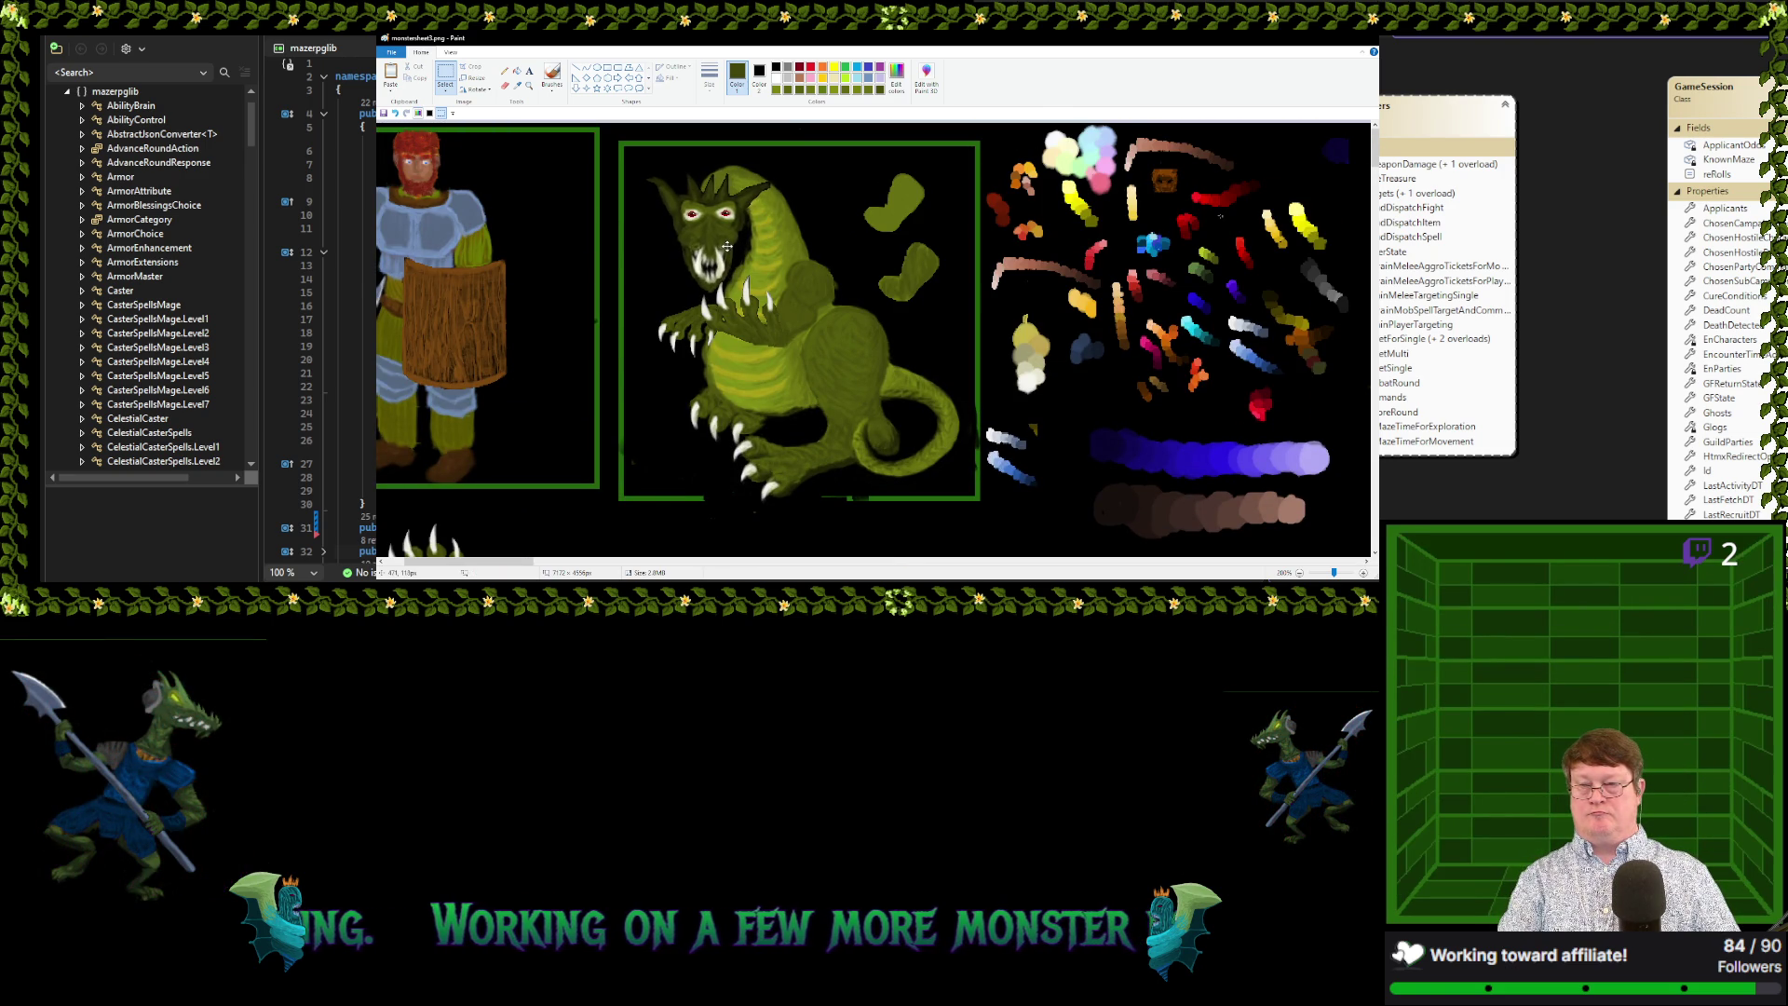
left_click_drag(726, 249, 725, 252)
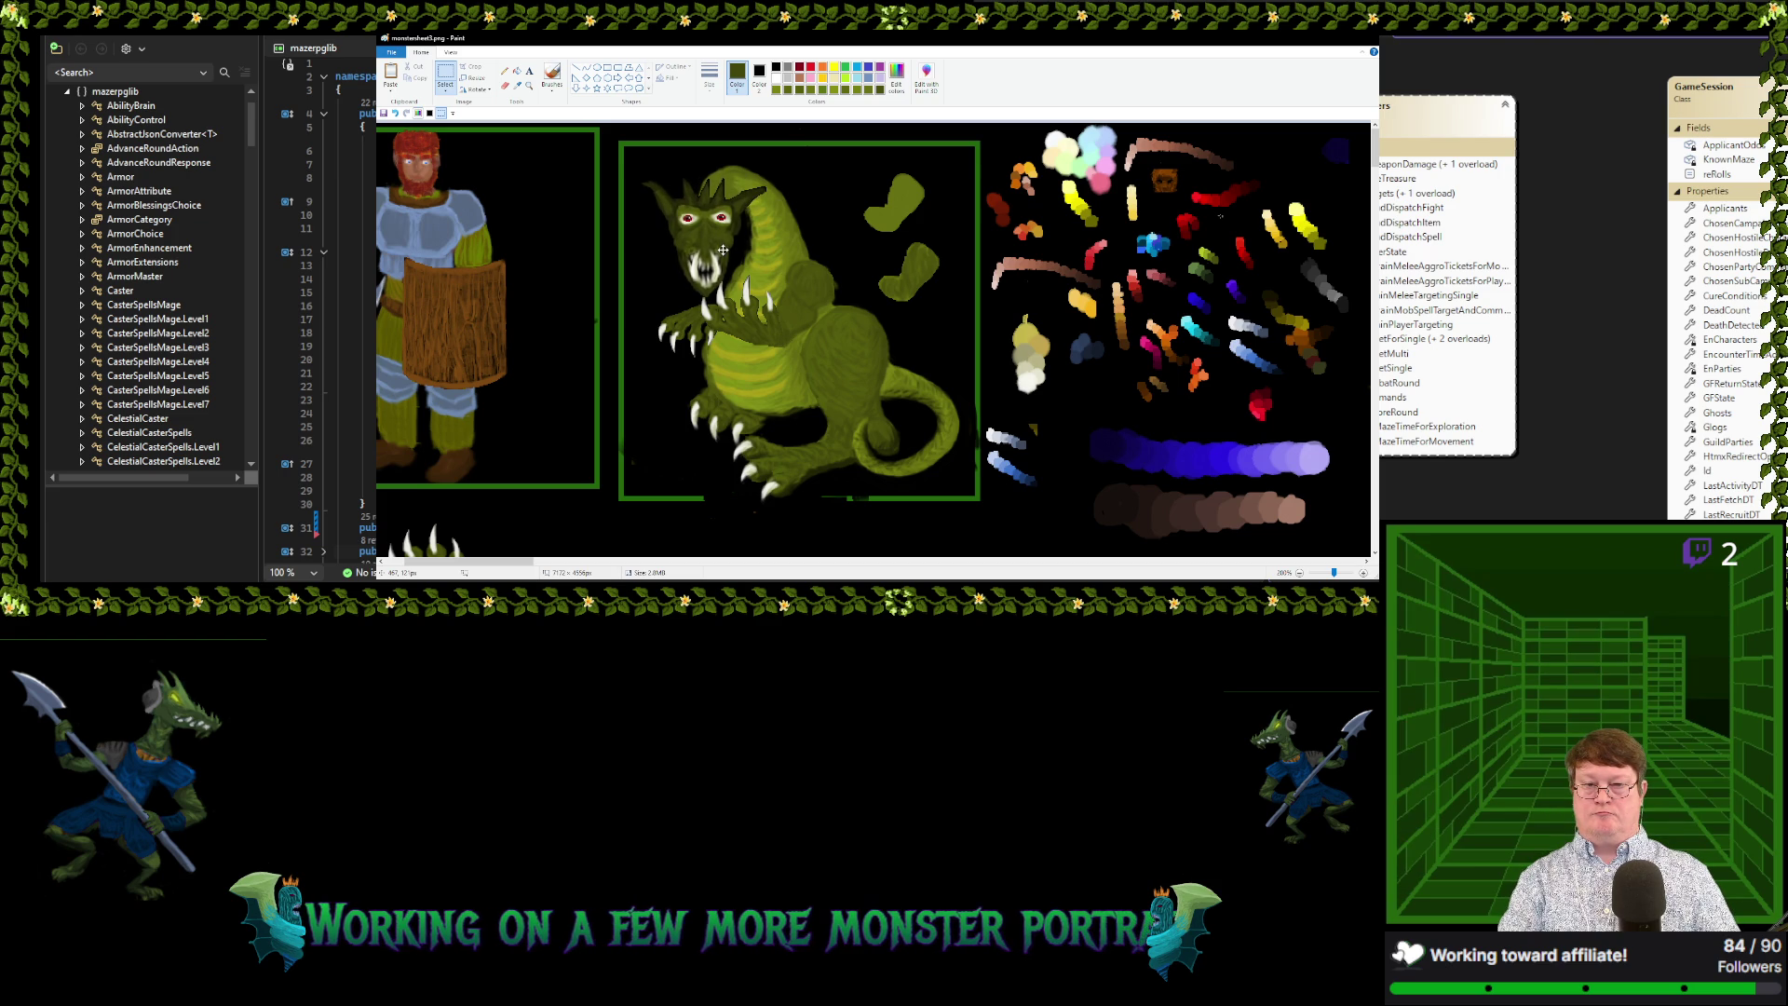
left_click_drag(725, 253, 728, 236)
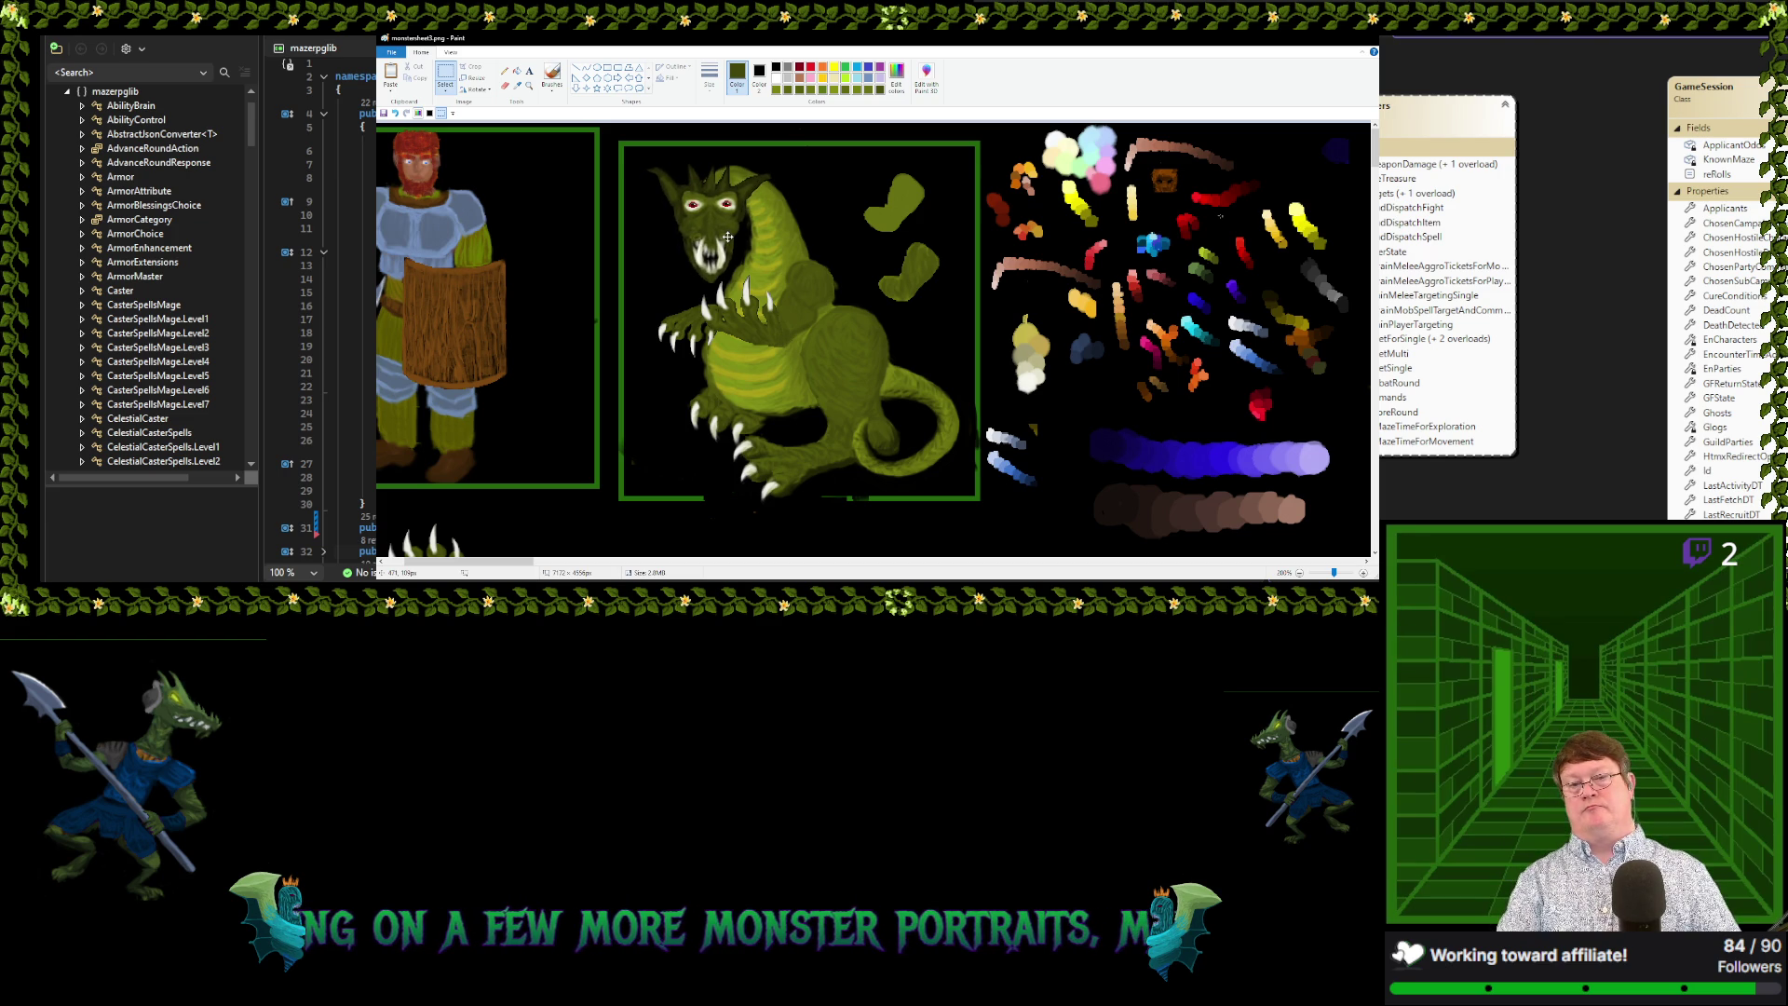
left_click_drag(727, 237, 742, 239)
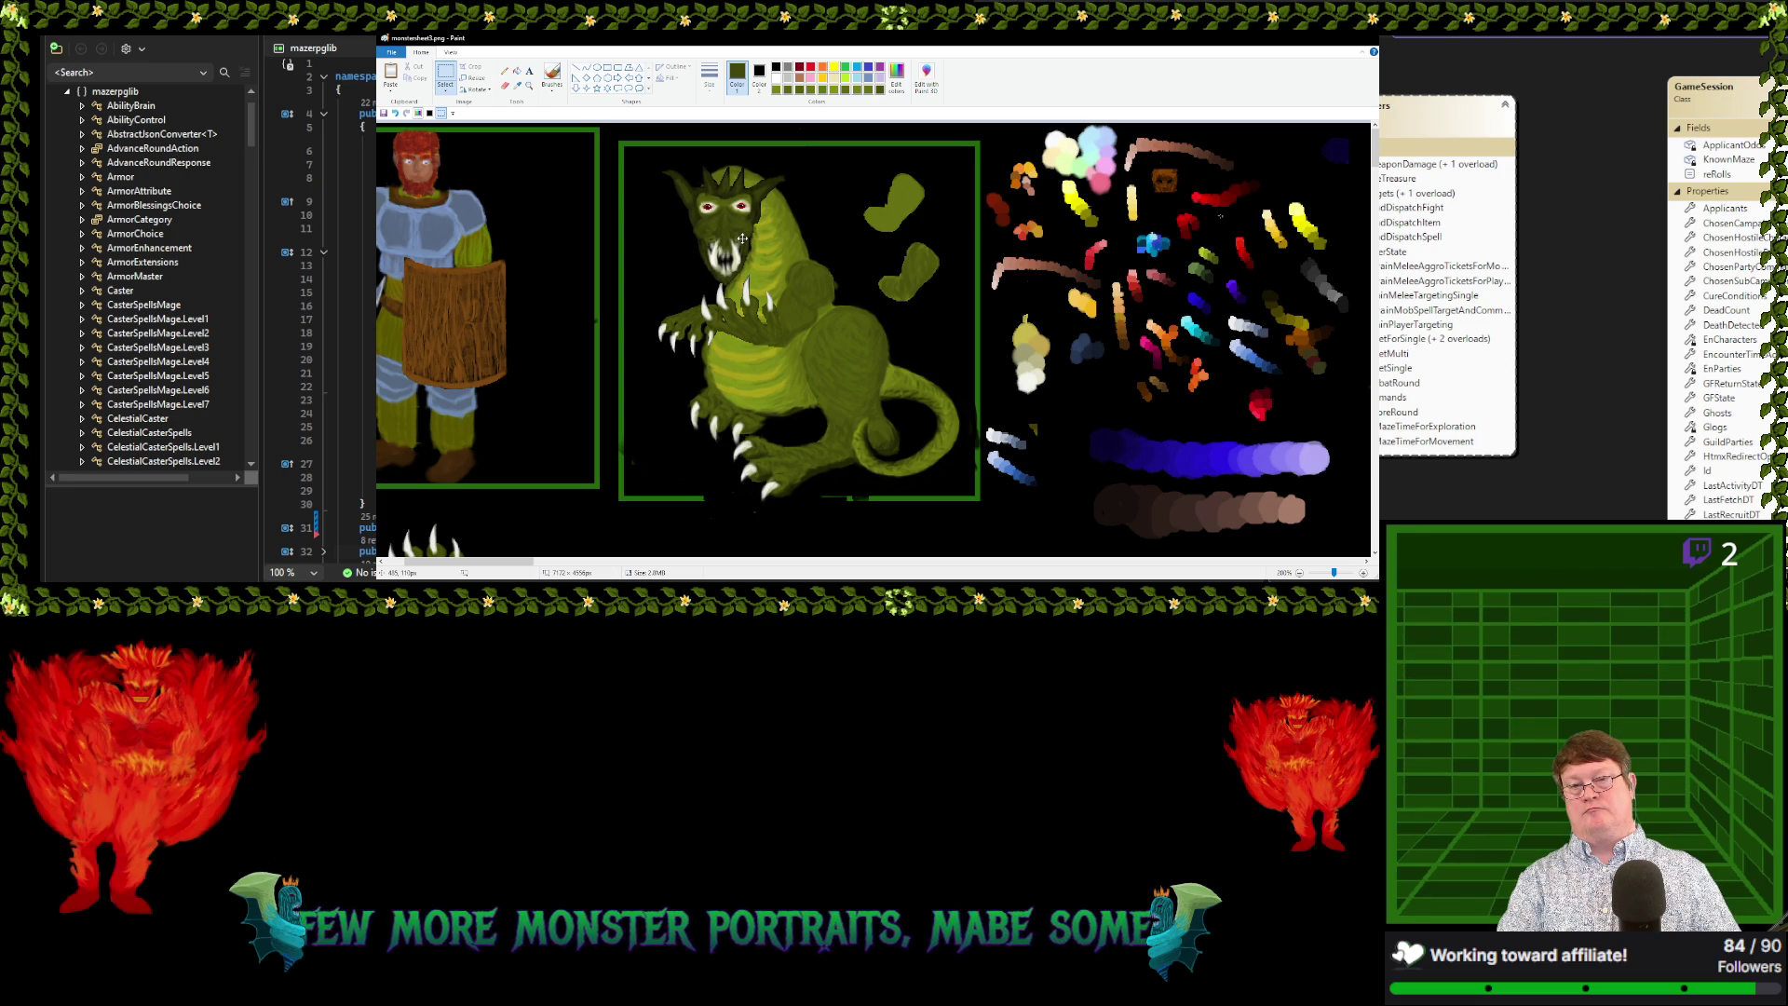
Settle the horned head on the neck and commit the paste
left_click_drag(742, 239, 741, 240)
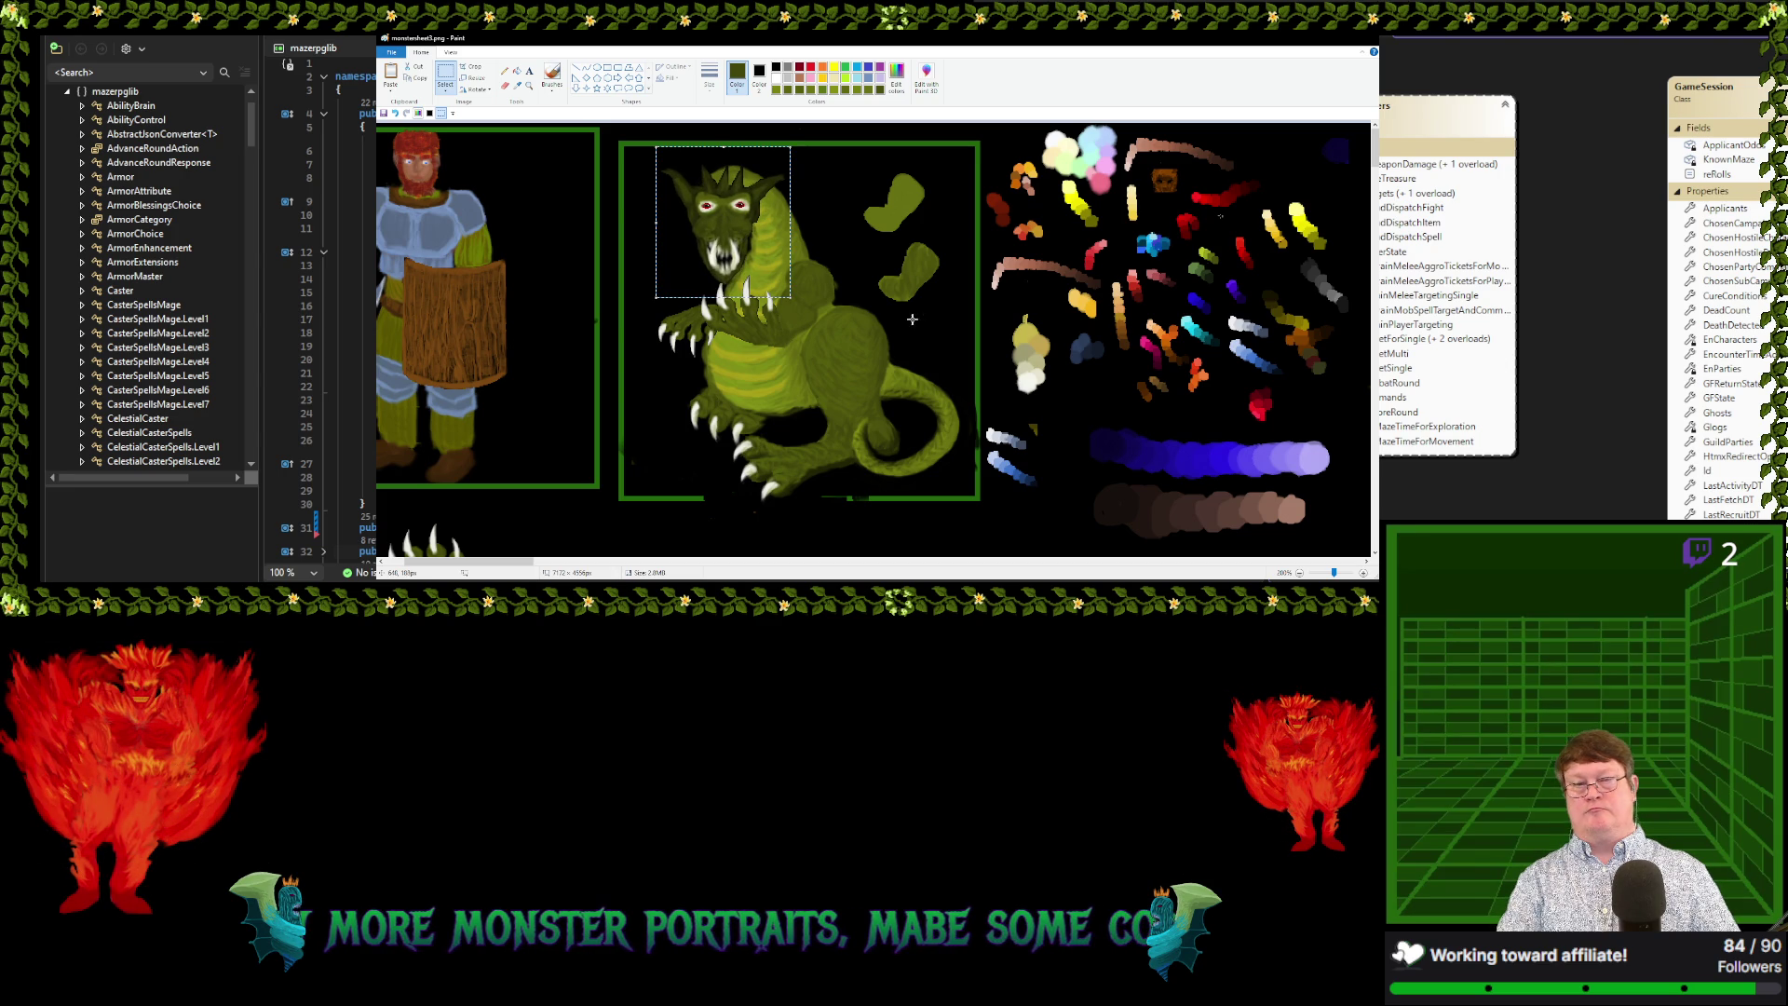
left_click(912, 319)
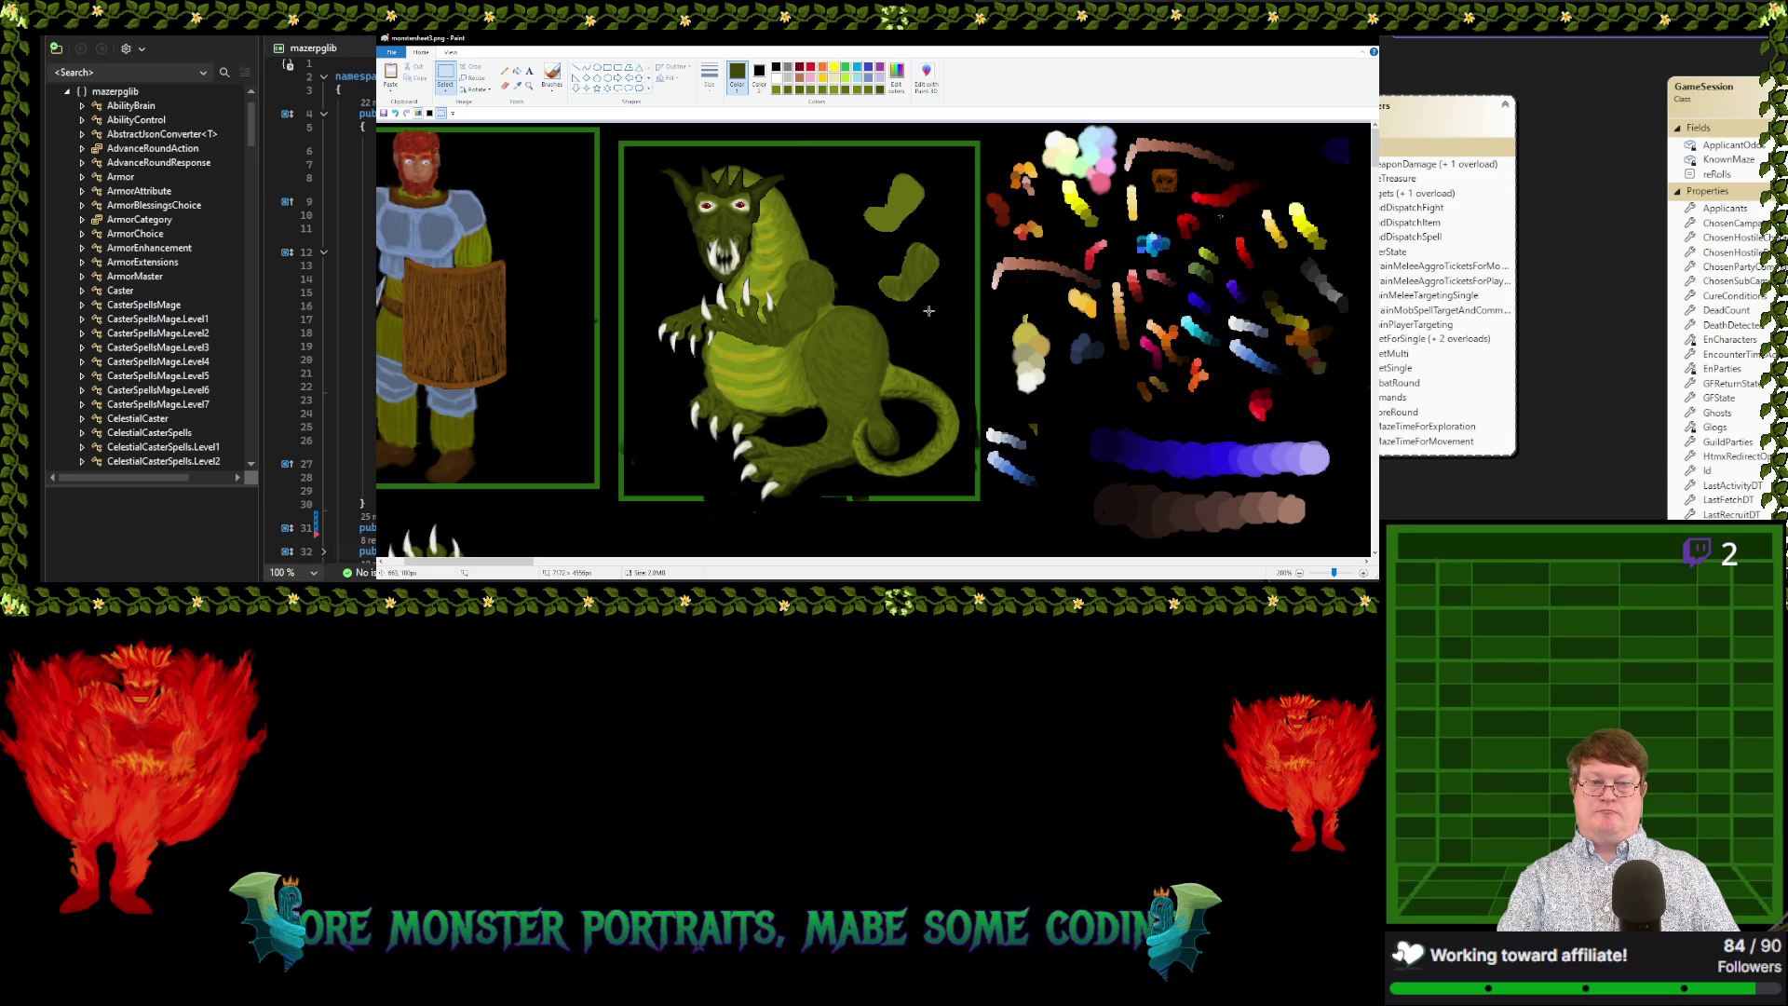
scroll(925, 312, "down", 3, "ctrl")
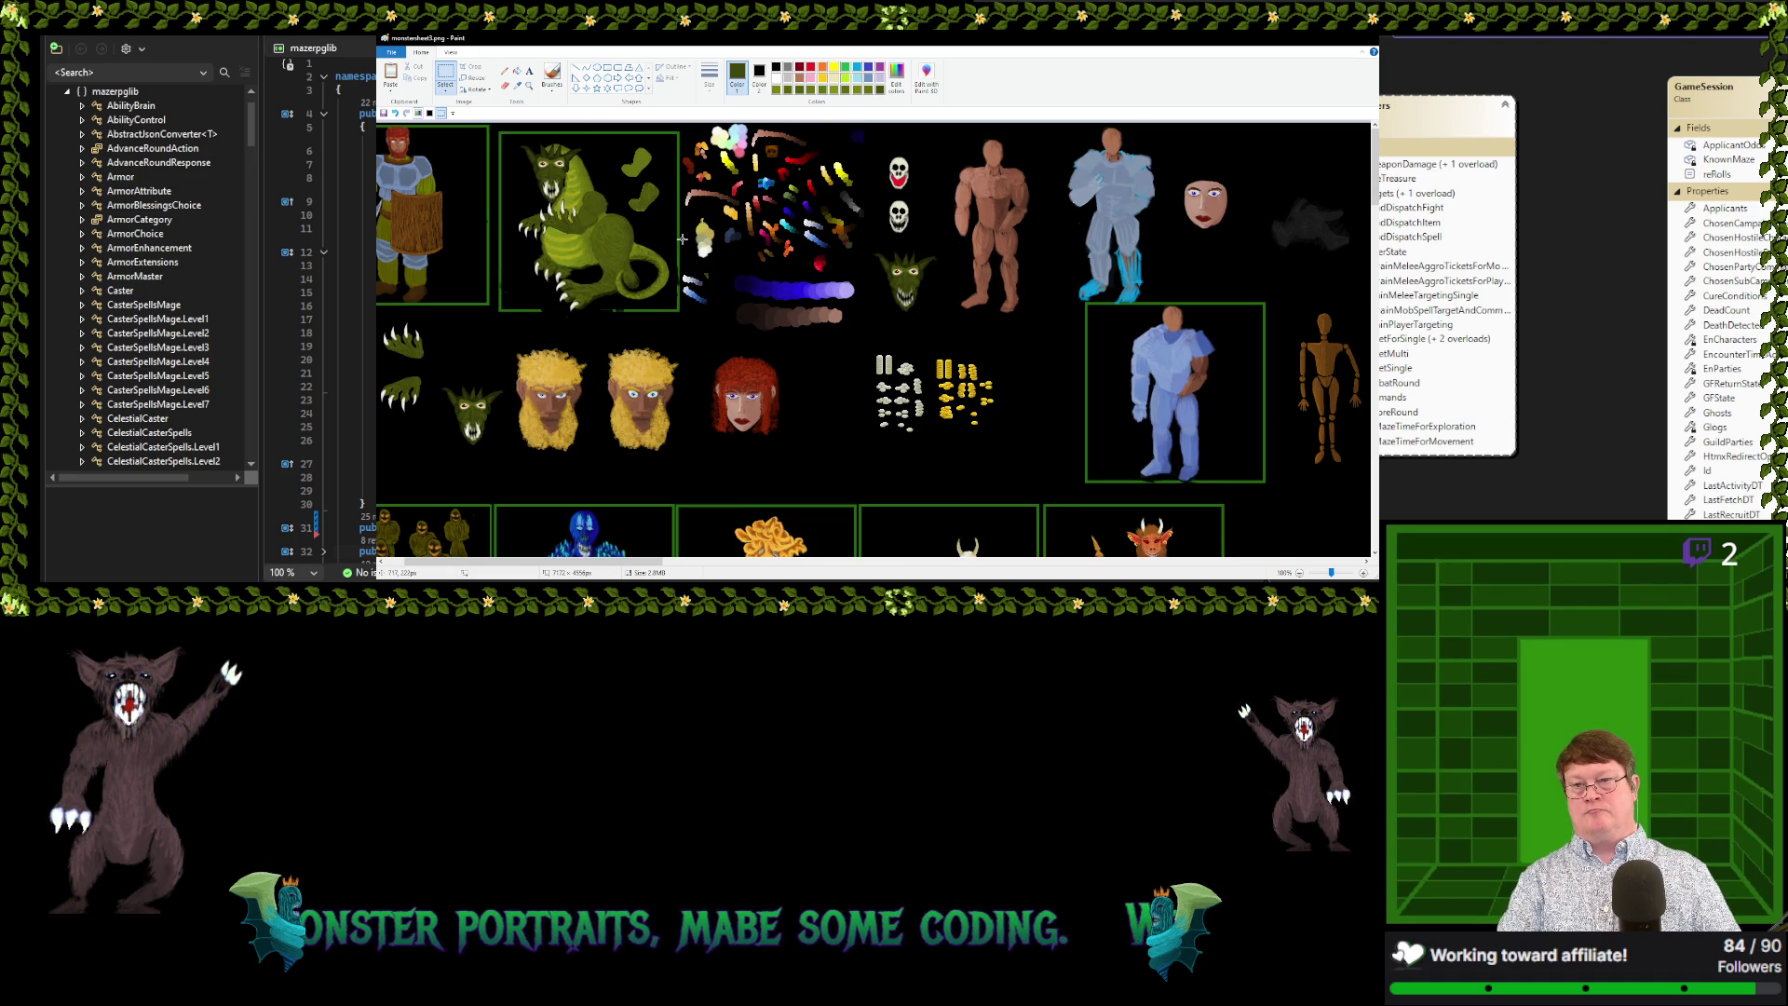
scroll(676, 241, "up", 3, "ctrl")
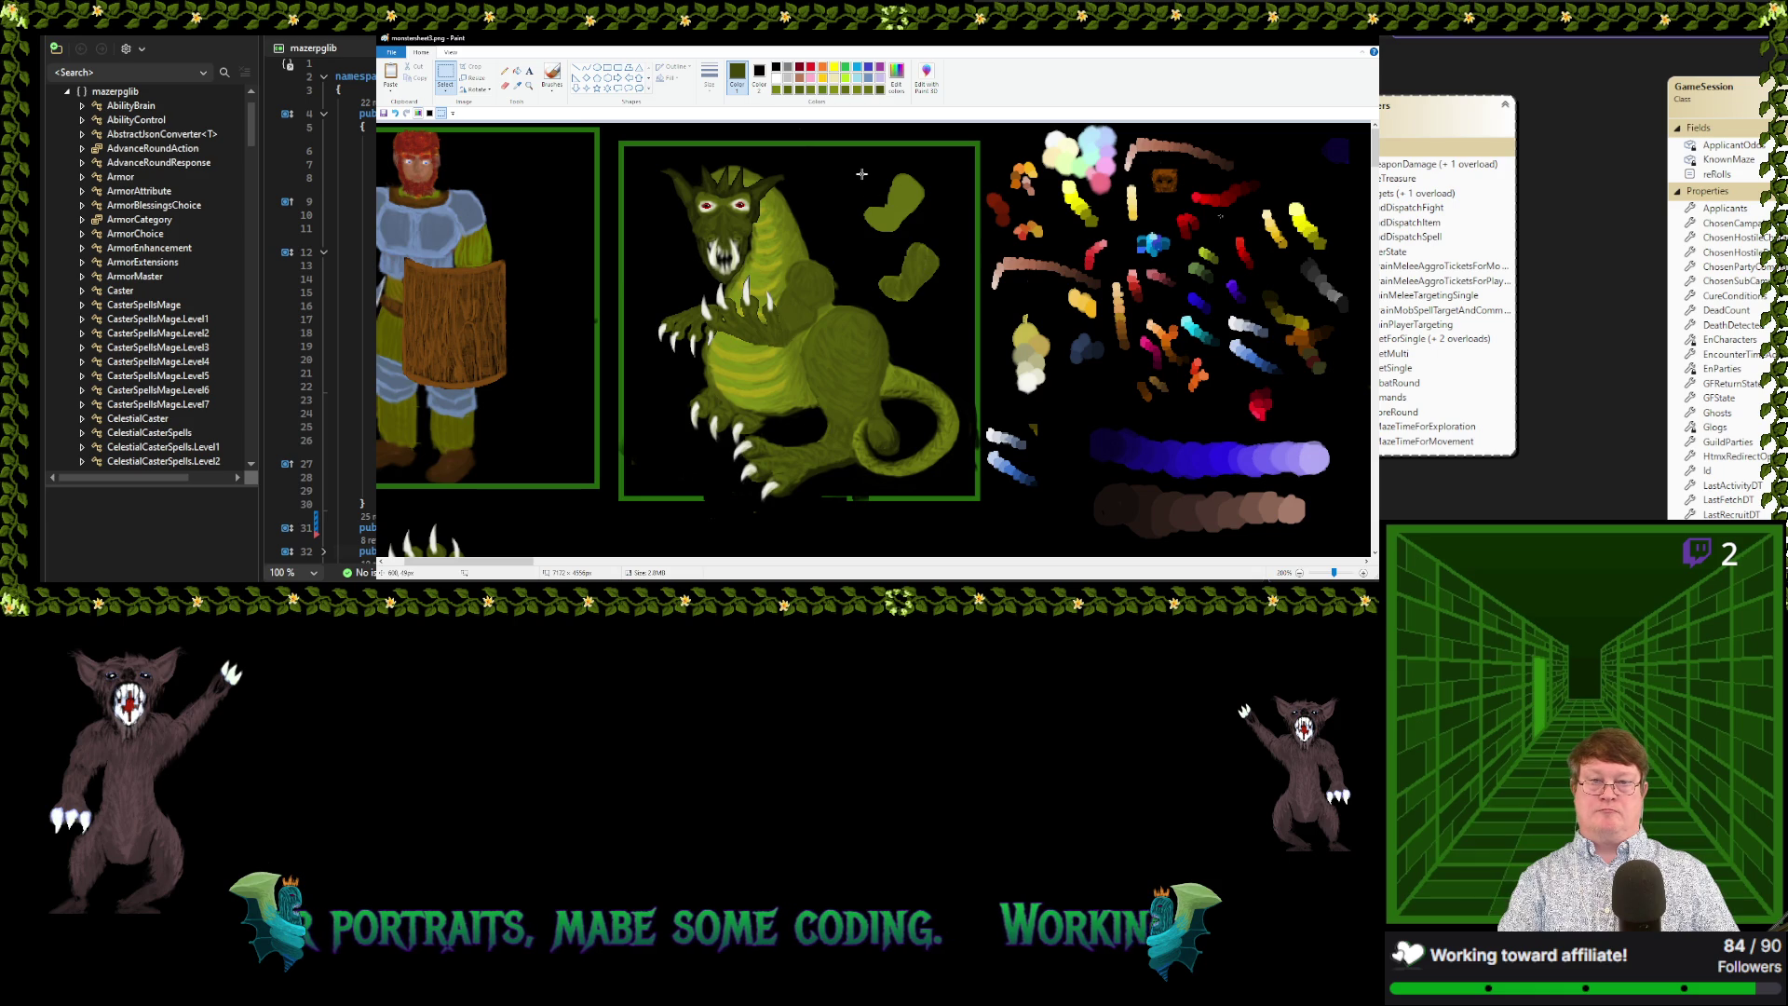
Delete the two green blobs right of the dragon, then select a frame strip
left_click_drag(853, 167, 960, 305)
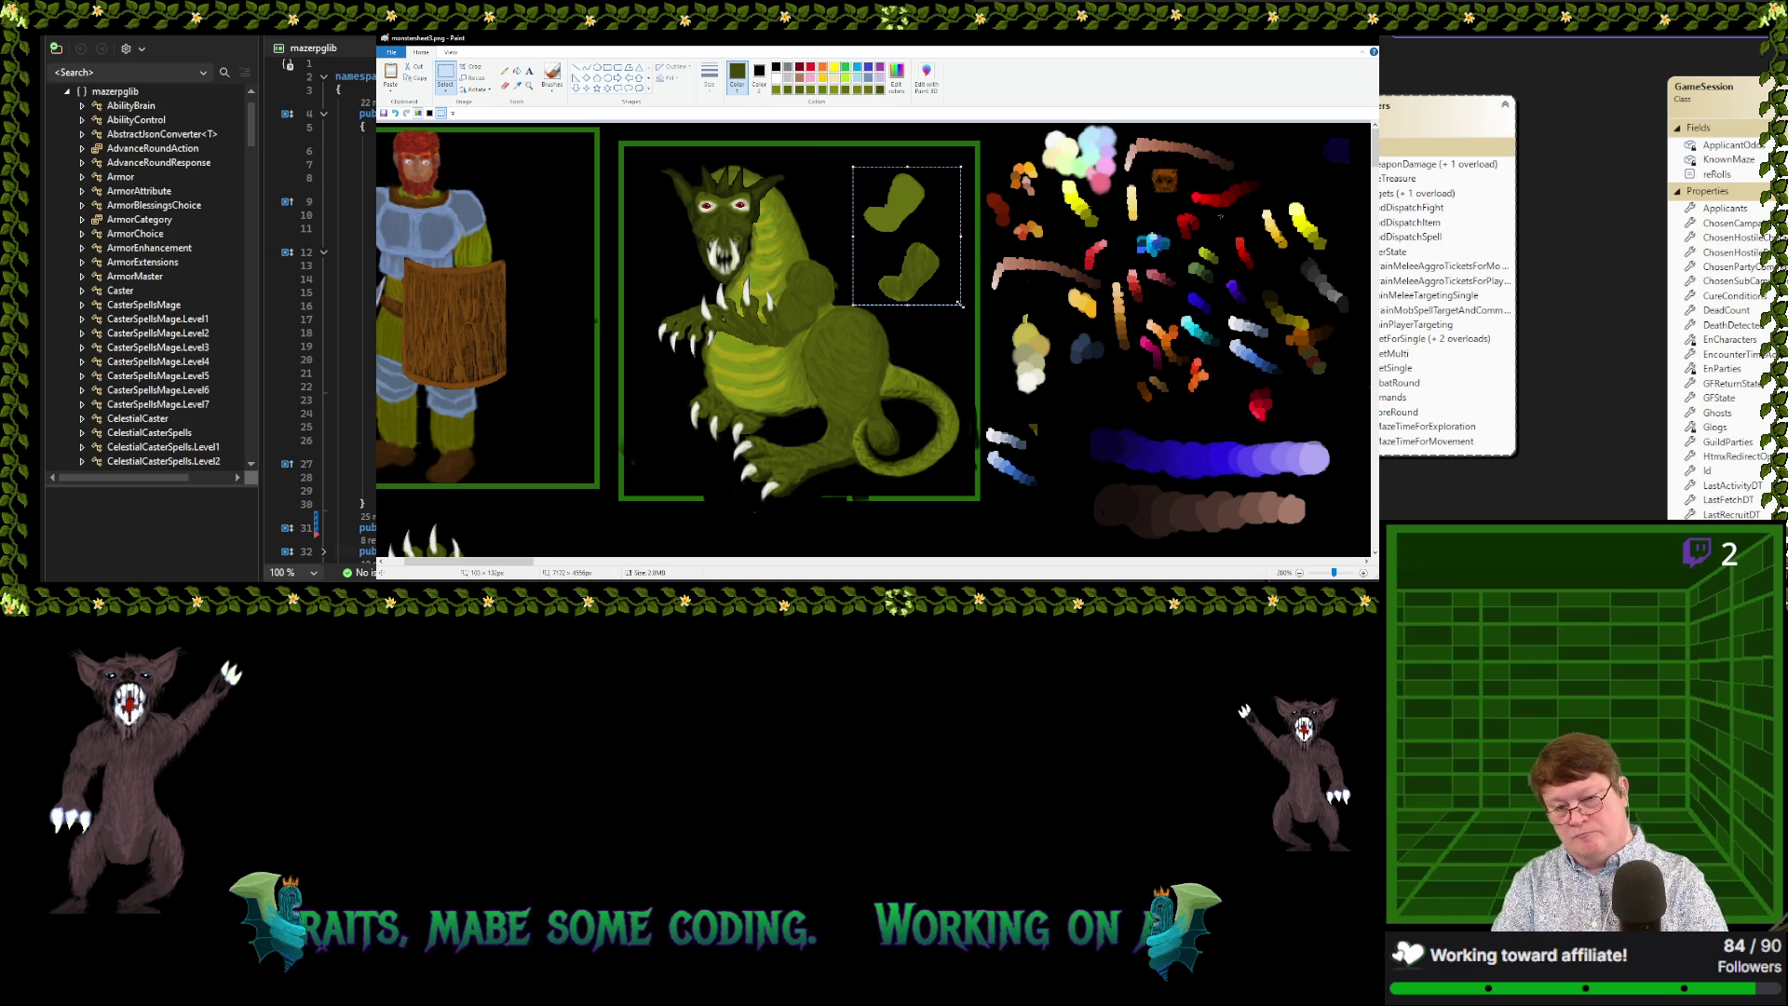
key("Delete")
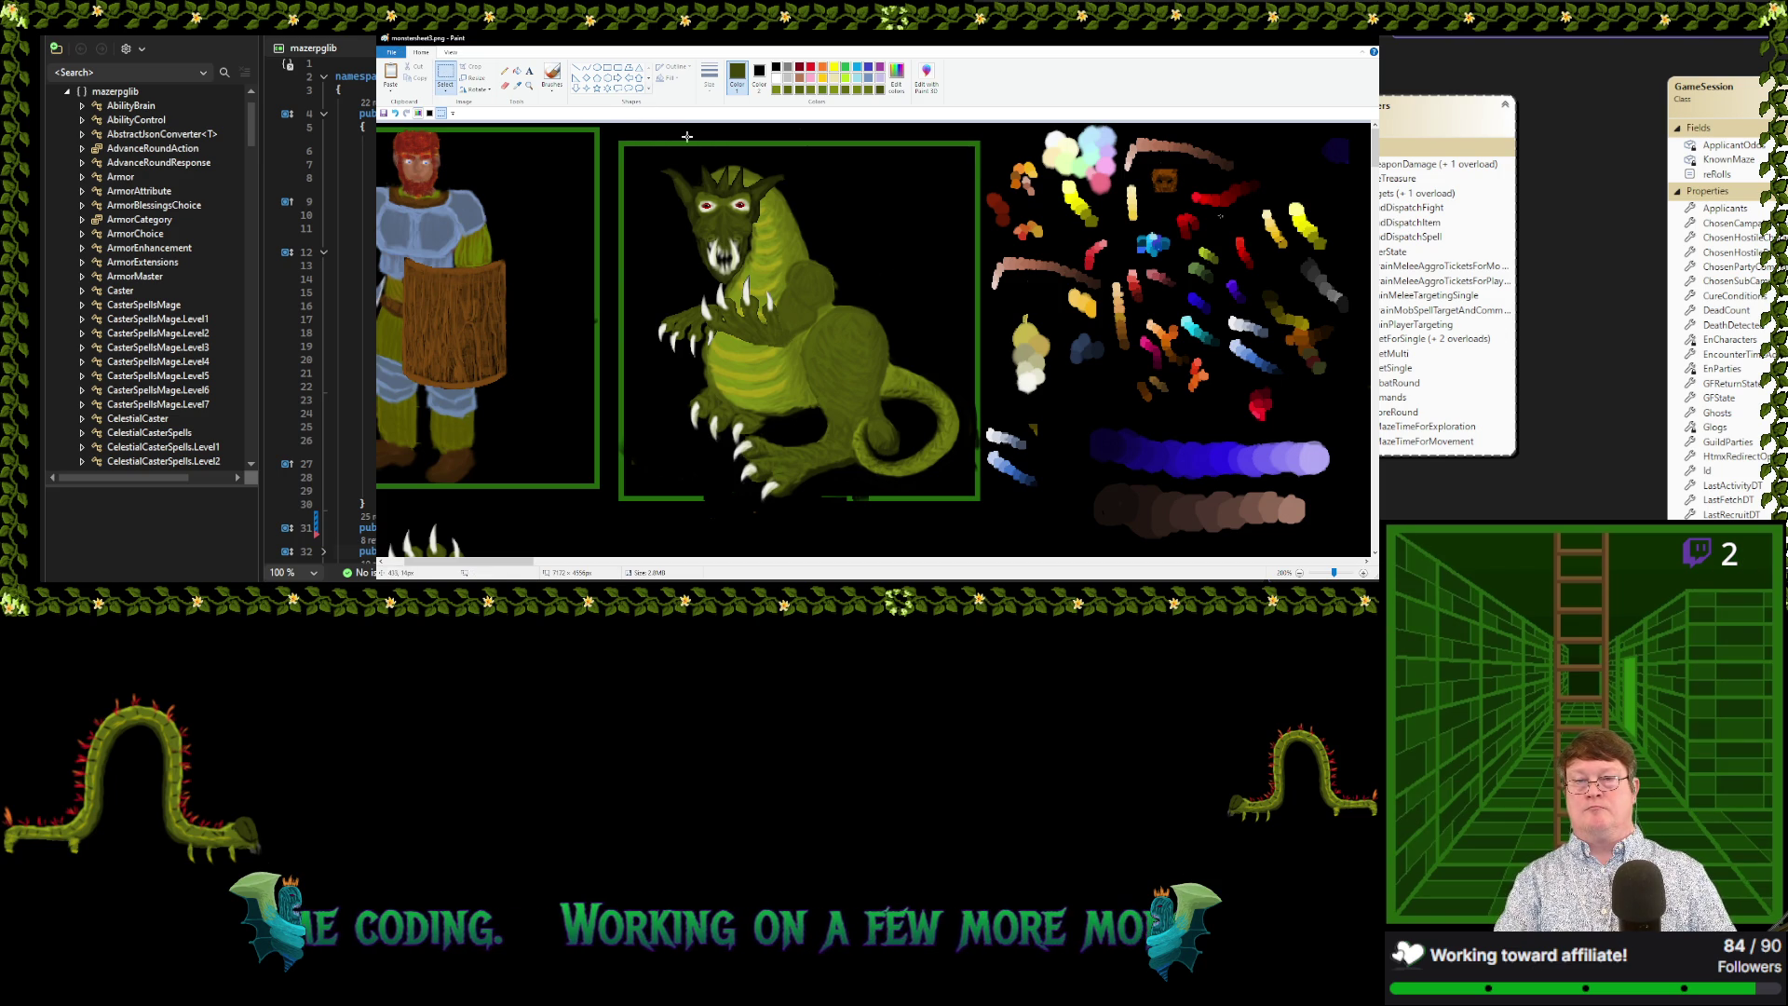
mouse_move(678, 128)
left_mouse_down()
mouse_move(967, 152)
mouse_move(855, 514)
mouse_move(827, 504)
left_mouse_up()
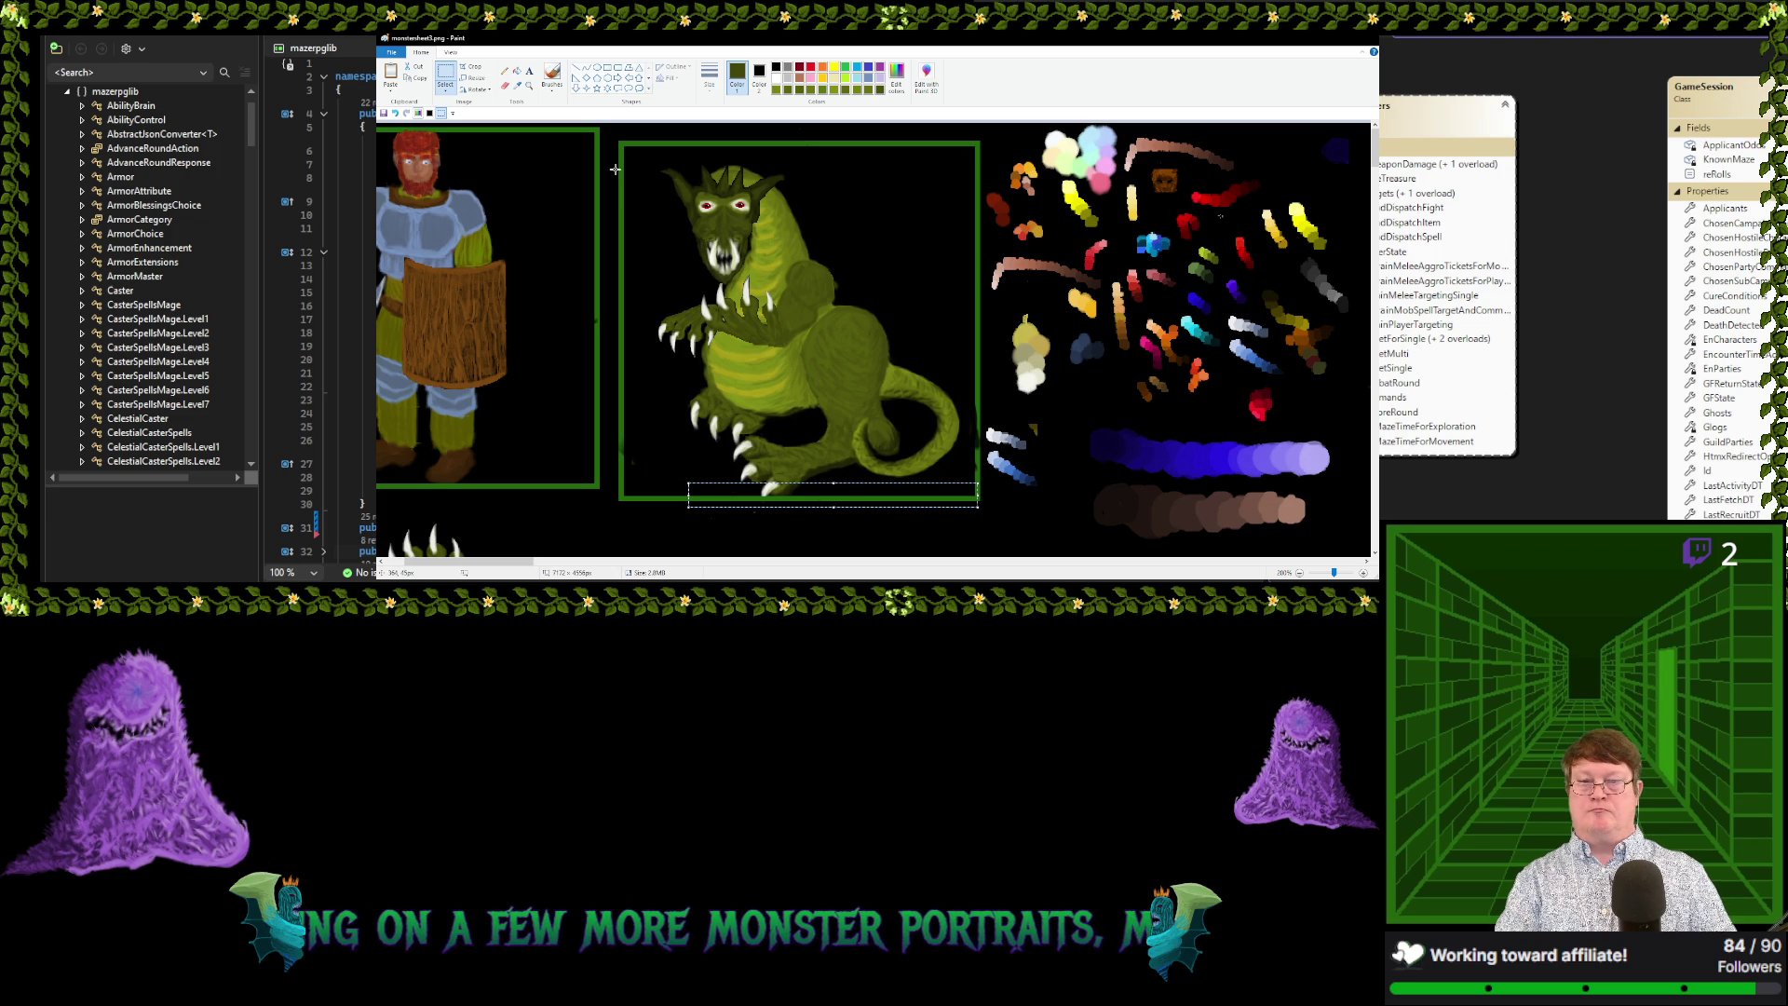
Move a copied green frame strip along the right border and drop it in place
mouse_move(613, 166)
left_mouse_down()
mouse_move(638, 365)
mouse_move(402, 317)
left_mouse_up()
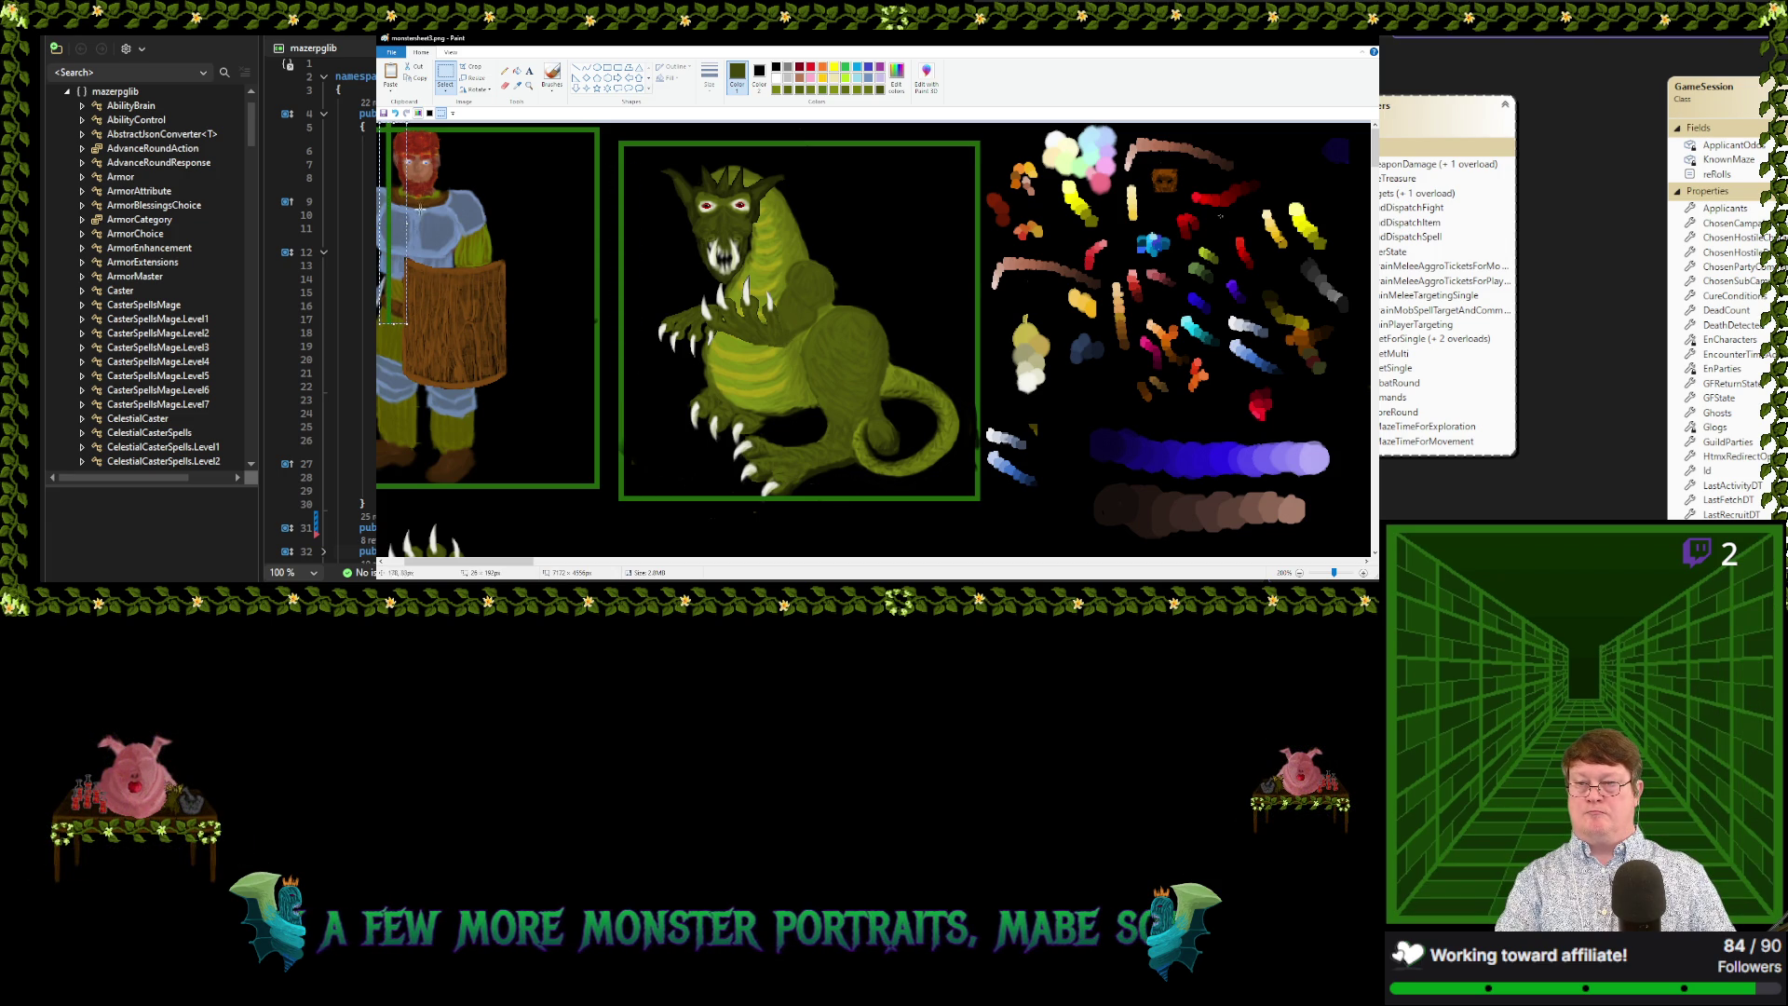
left_click(395, 113)
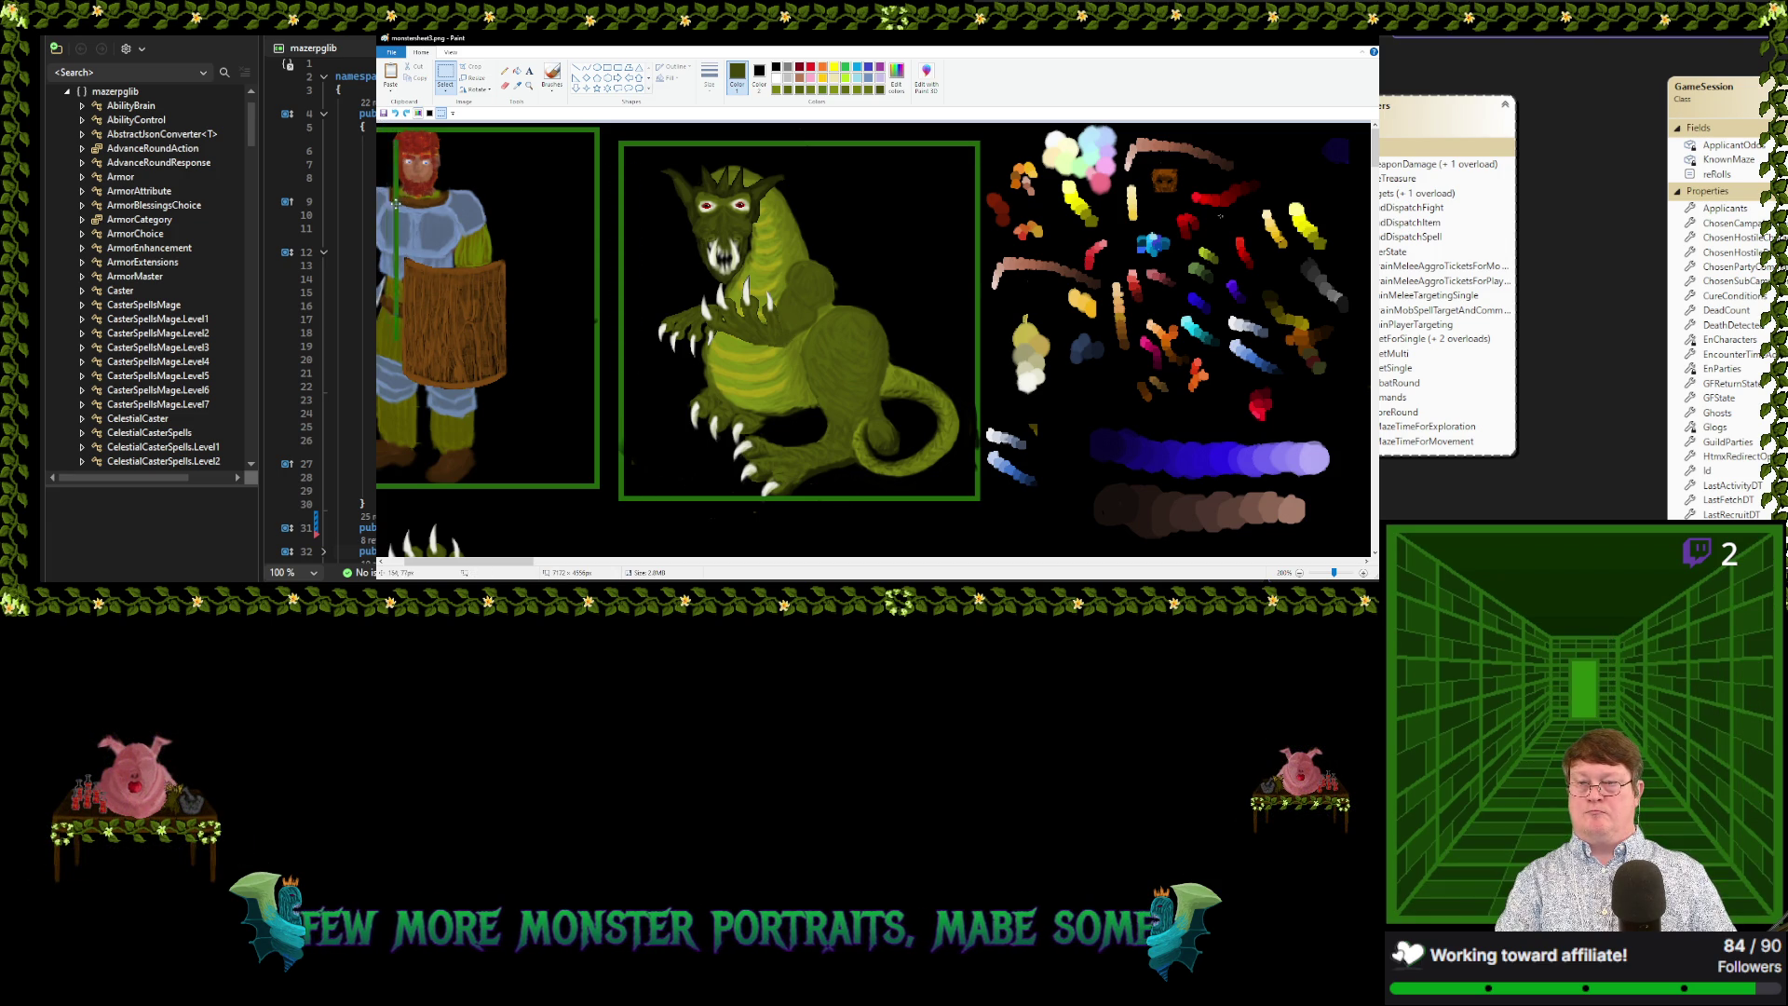
mouse_move(625, 231)
left_mouse_down()
mouse_move(614, 403)
mouse_move(614, 359)
mouse_move(970, 345)
left_mouse_up()
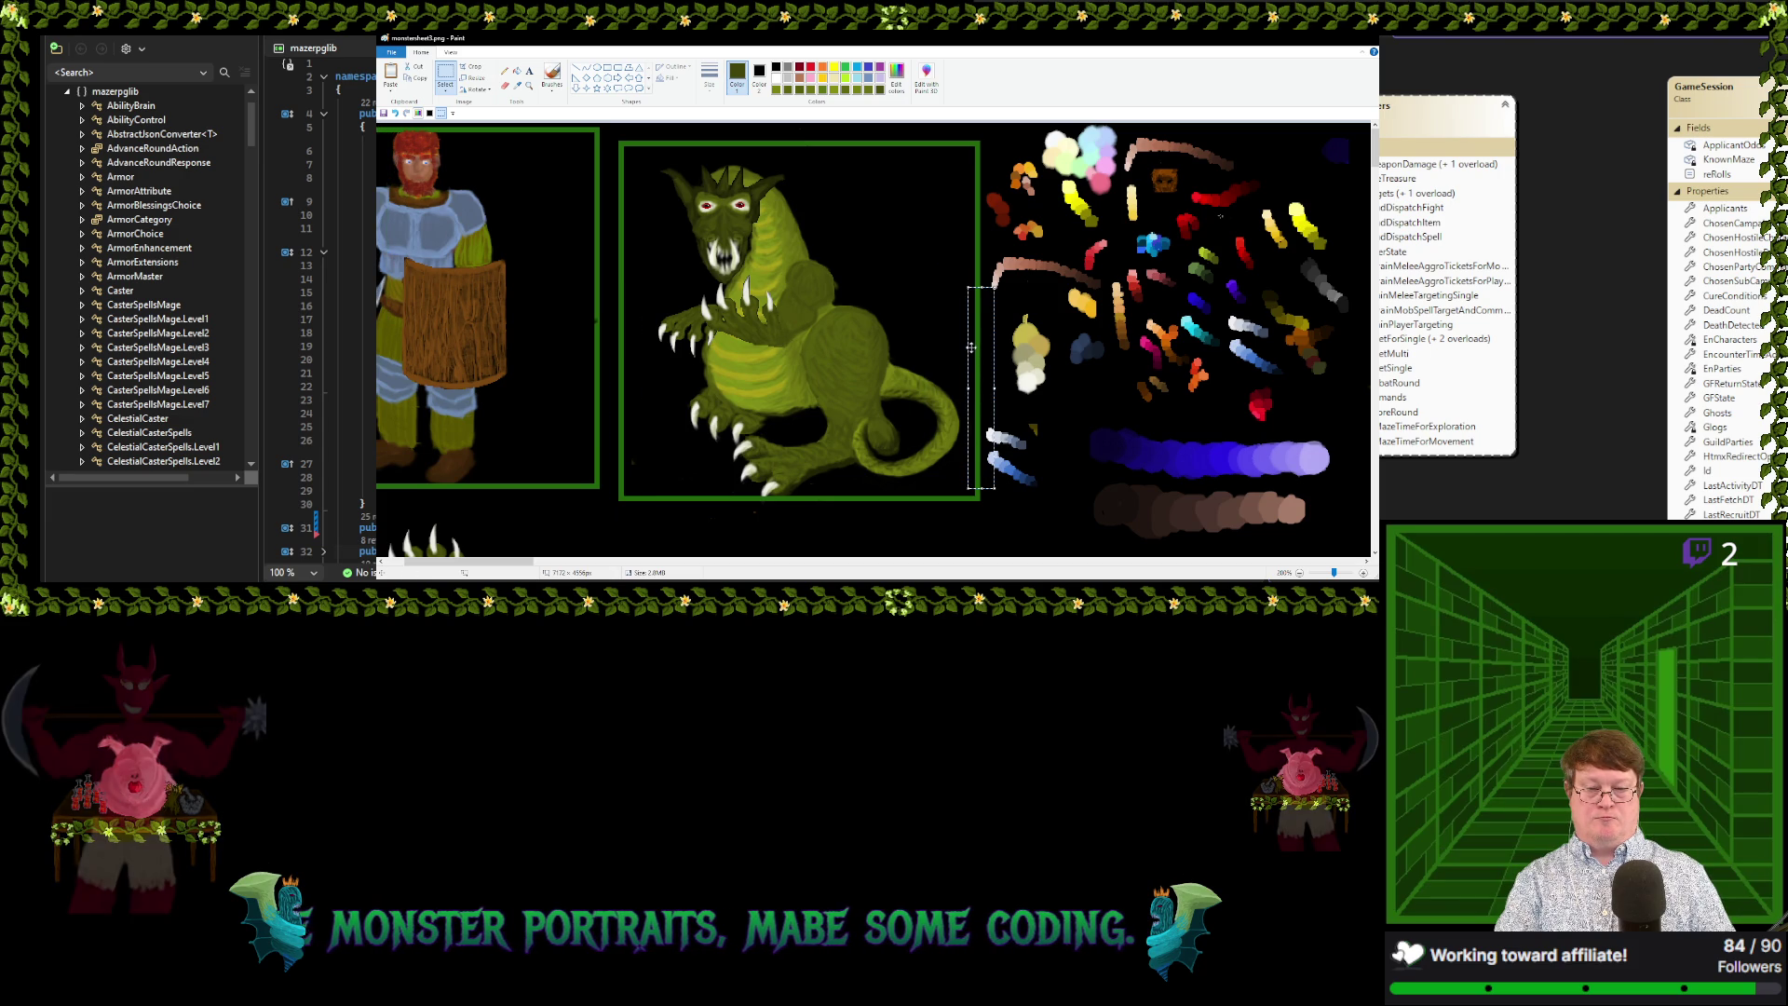
left_click(946, 227)
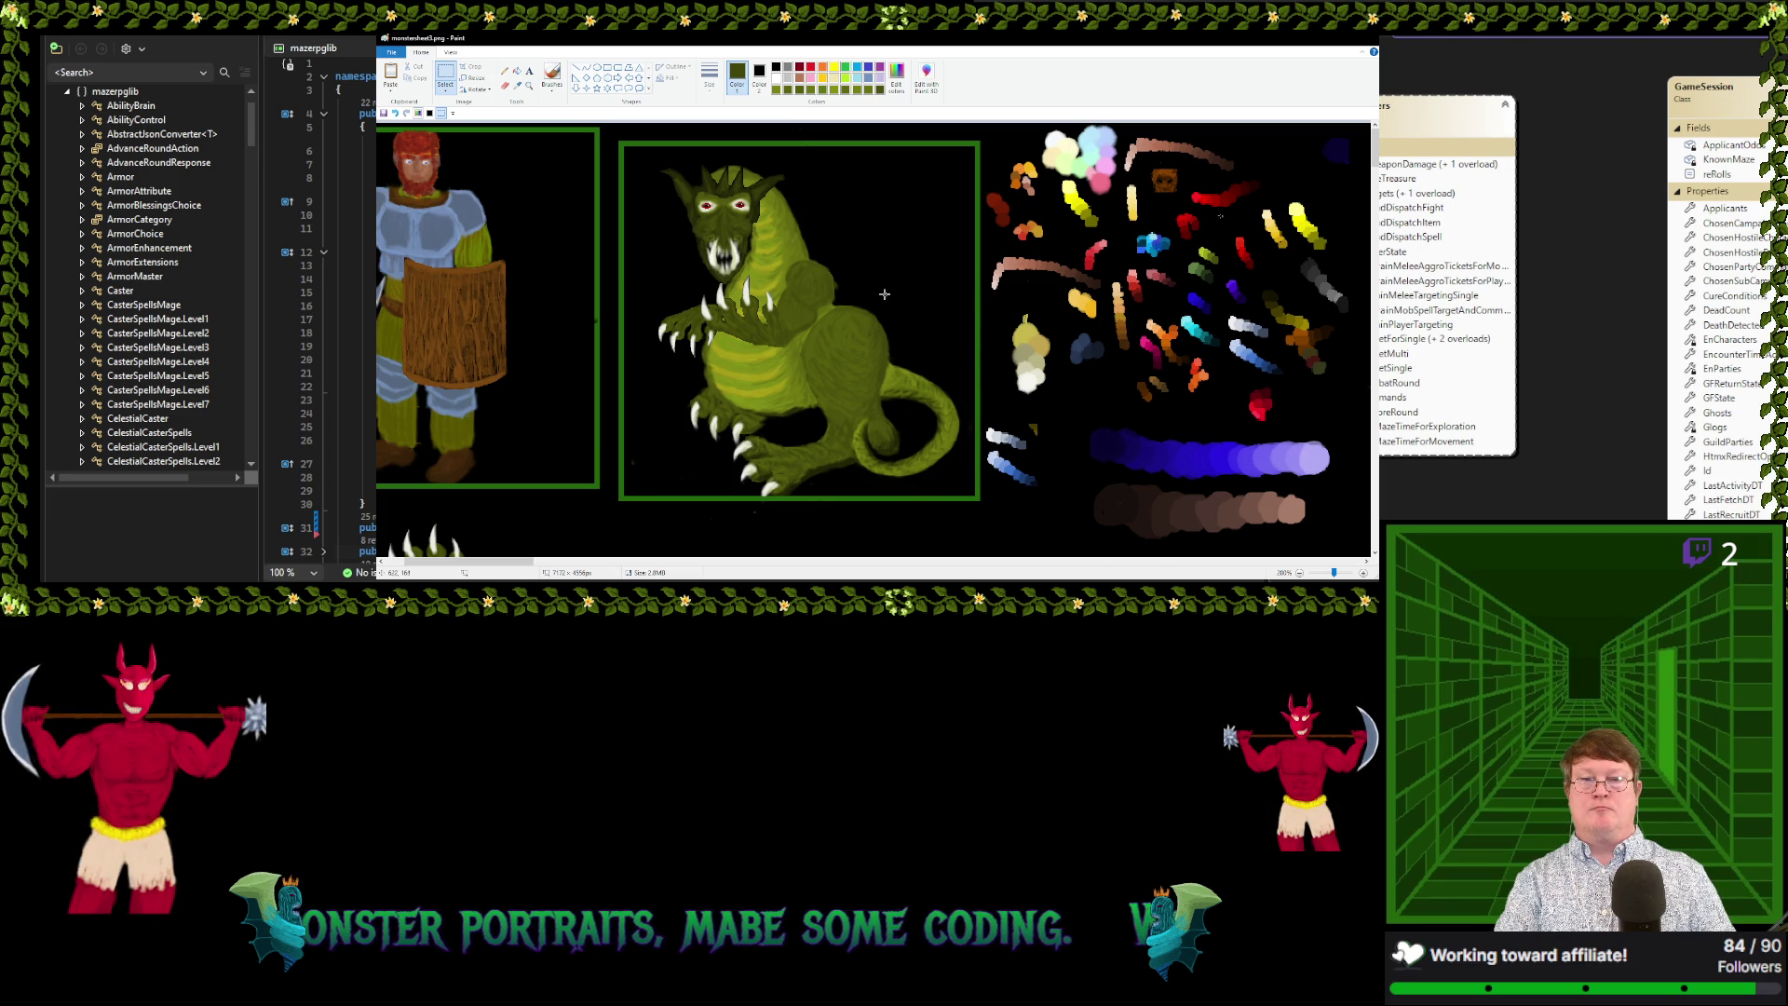
Sample the dragon's green from its neck for touch-ups
scroll(948, 232, "down", 3)
scroll(952, 244, "up", 2)
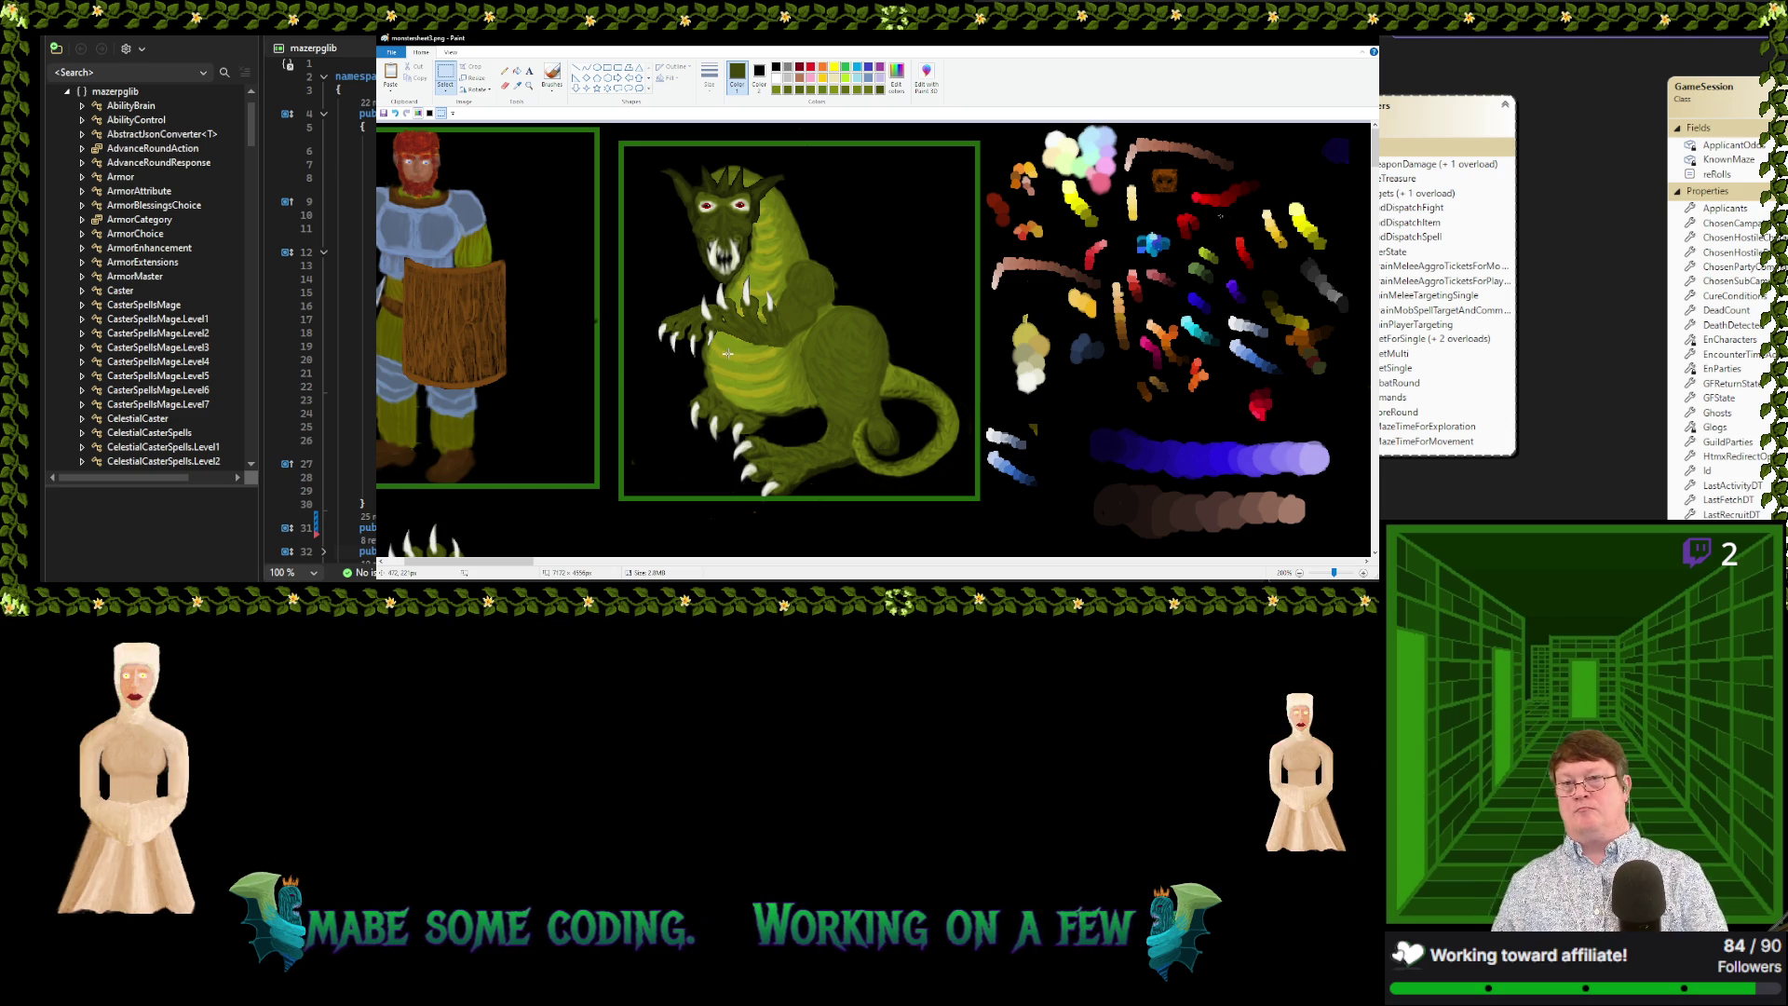
left_click(517, 87)
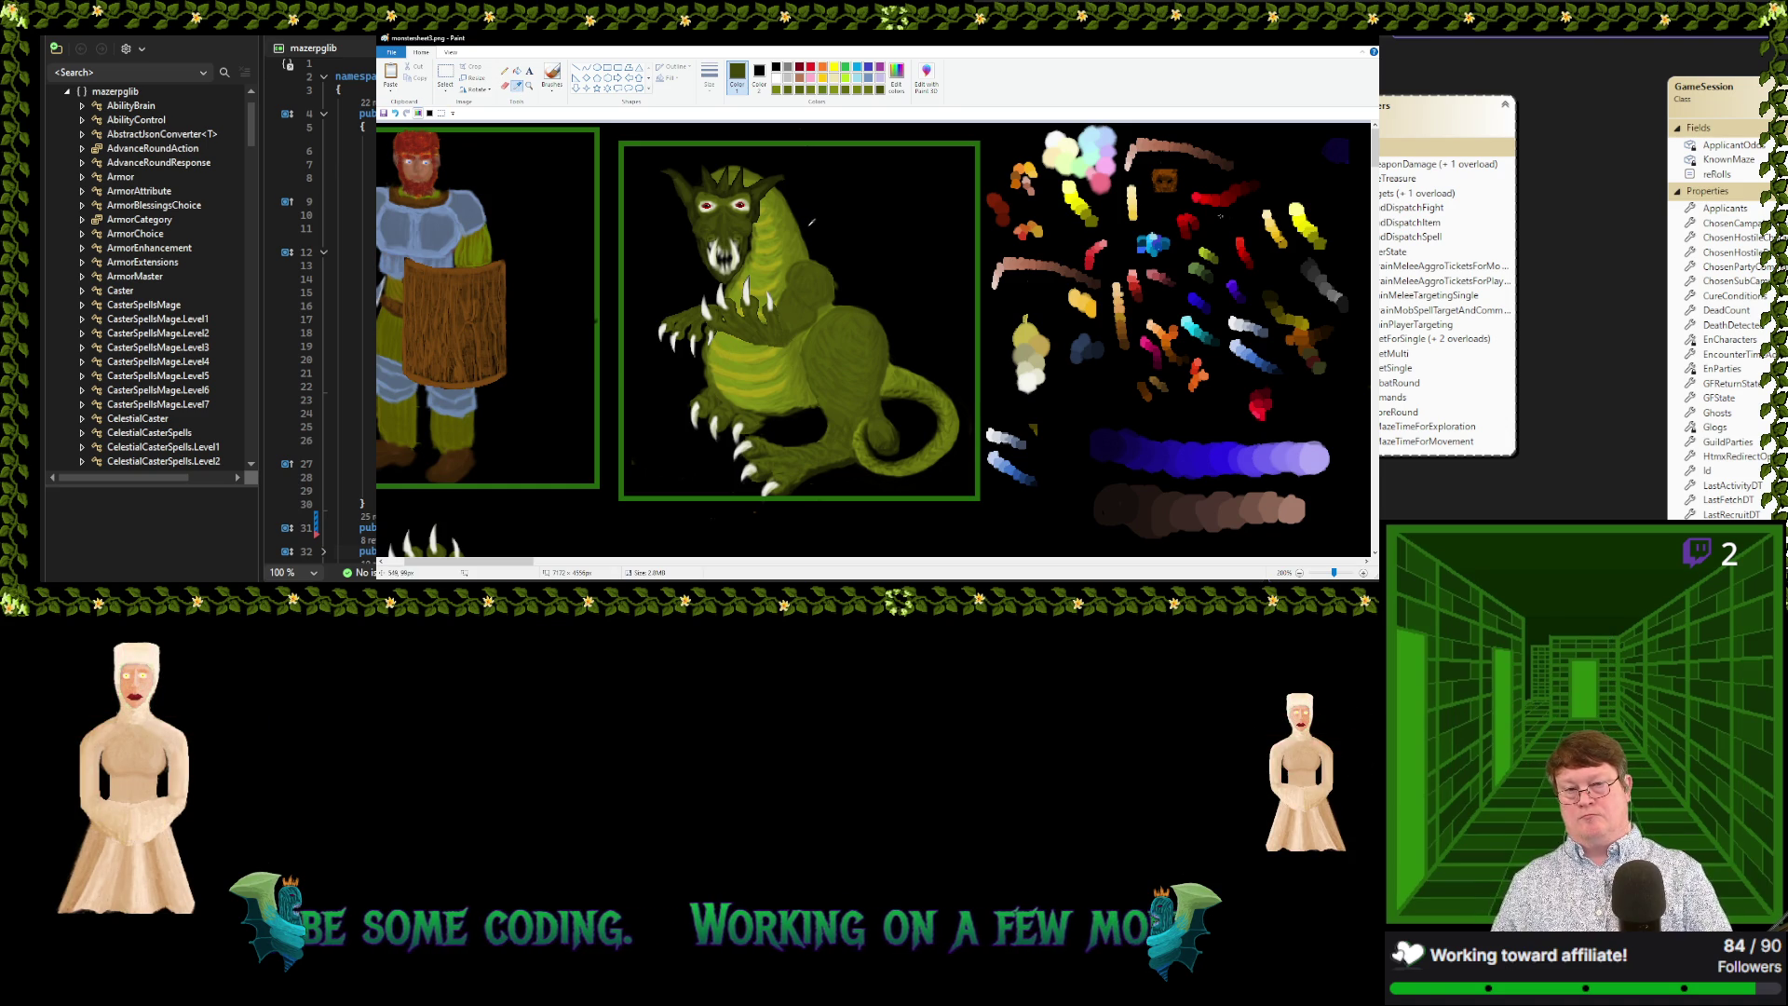
left_click(754, 219)
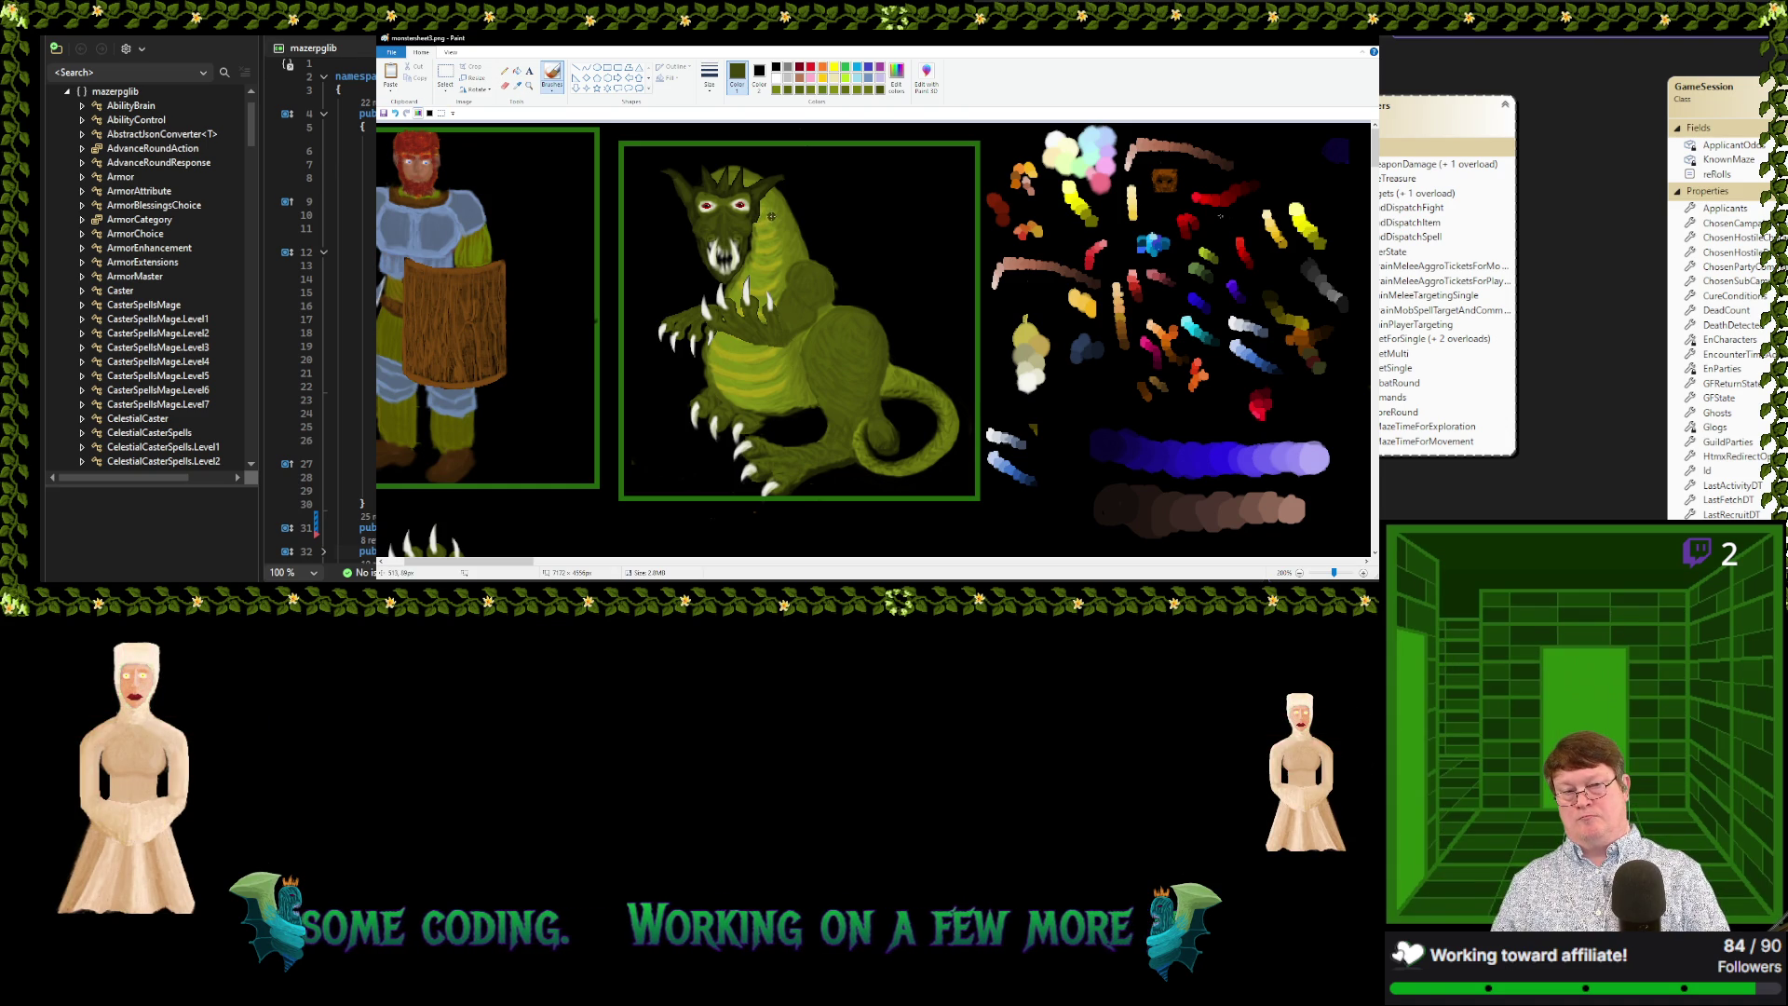
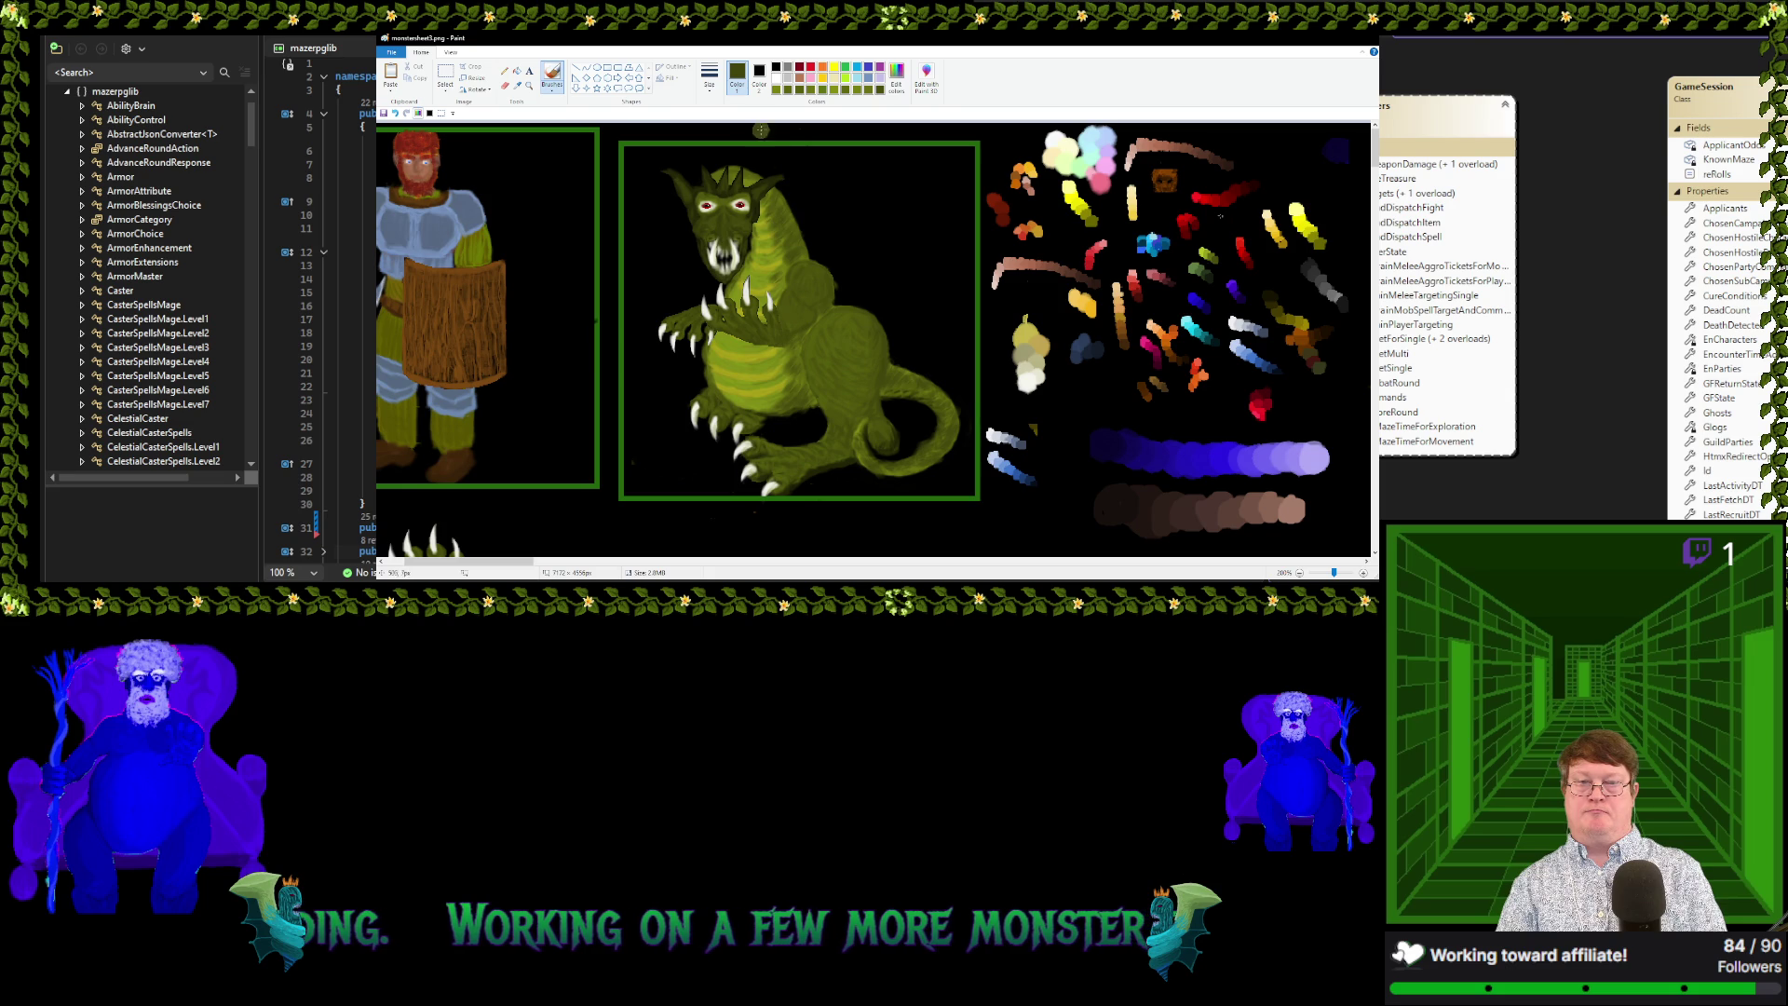
Sample lighter olive greens from the dragon's body to soften its body shading
left_click(517, 86)
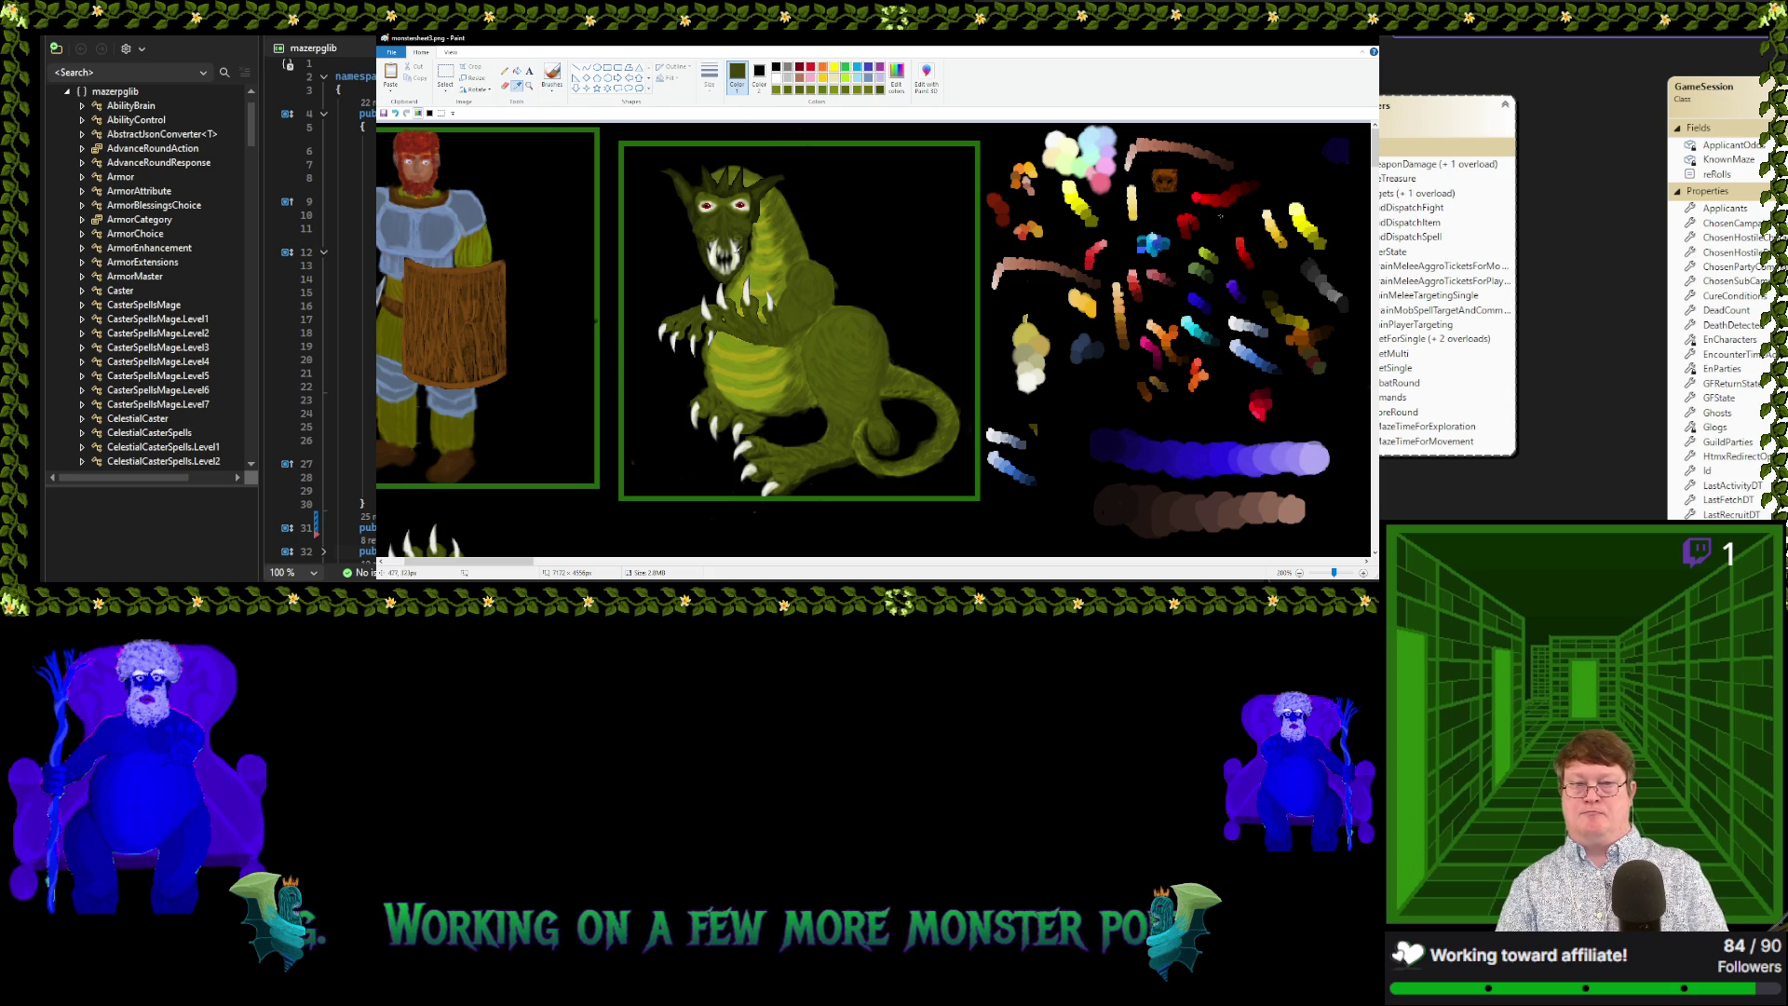
left_click(771, 226)
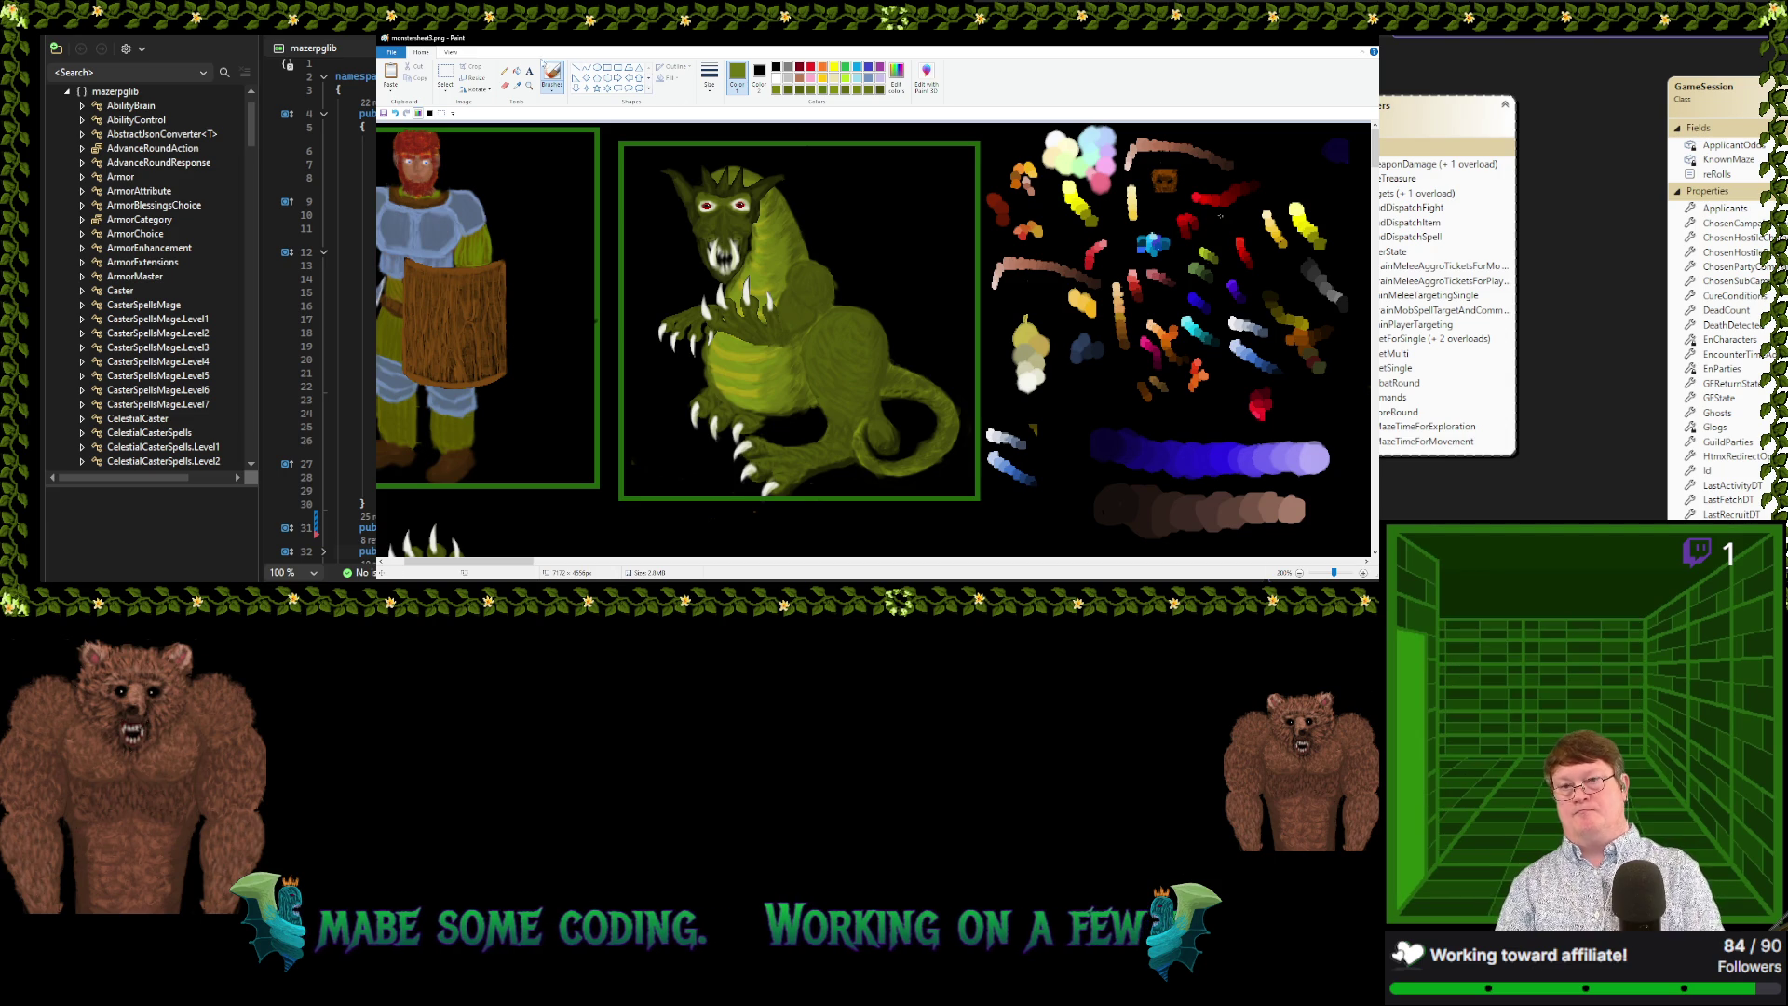
left_click(517, 84)
left_click(773, 233)
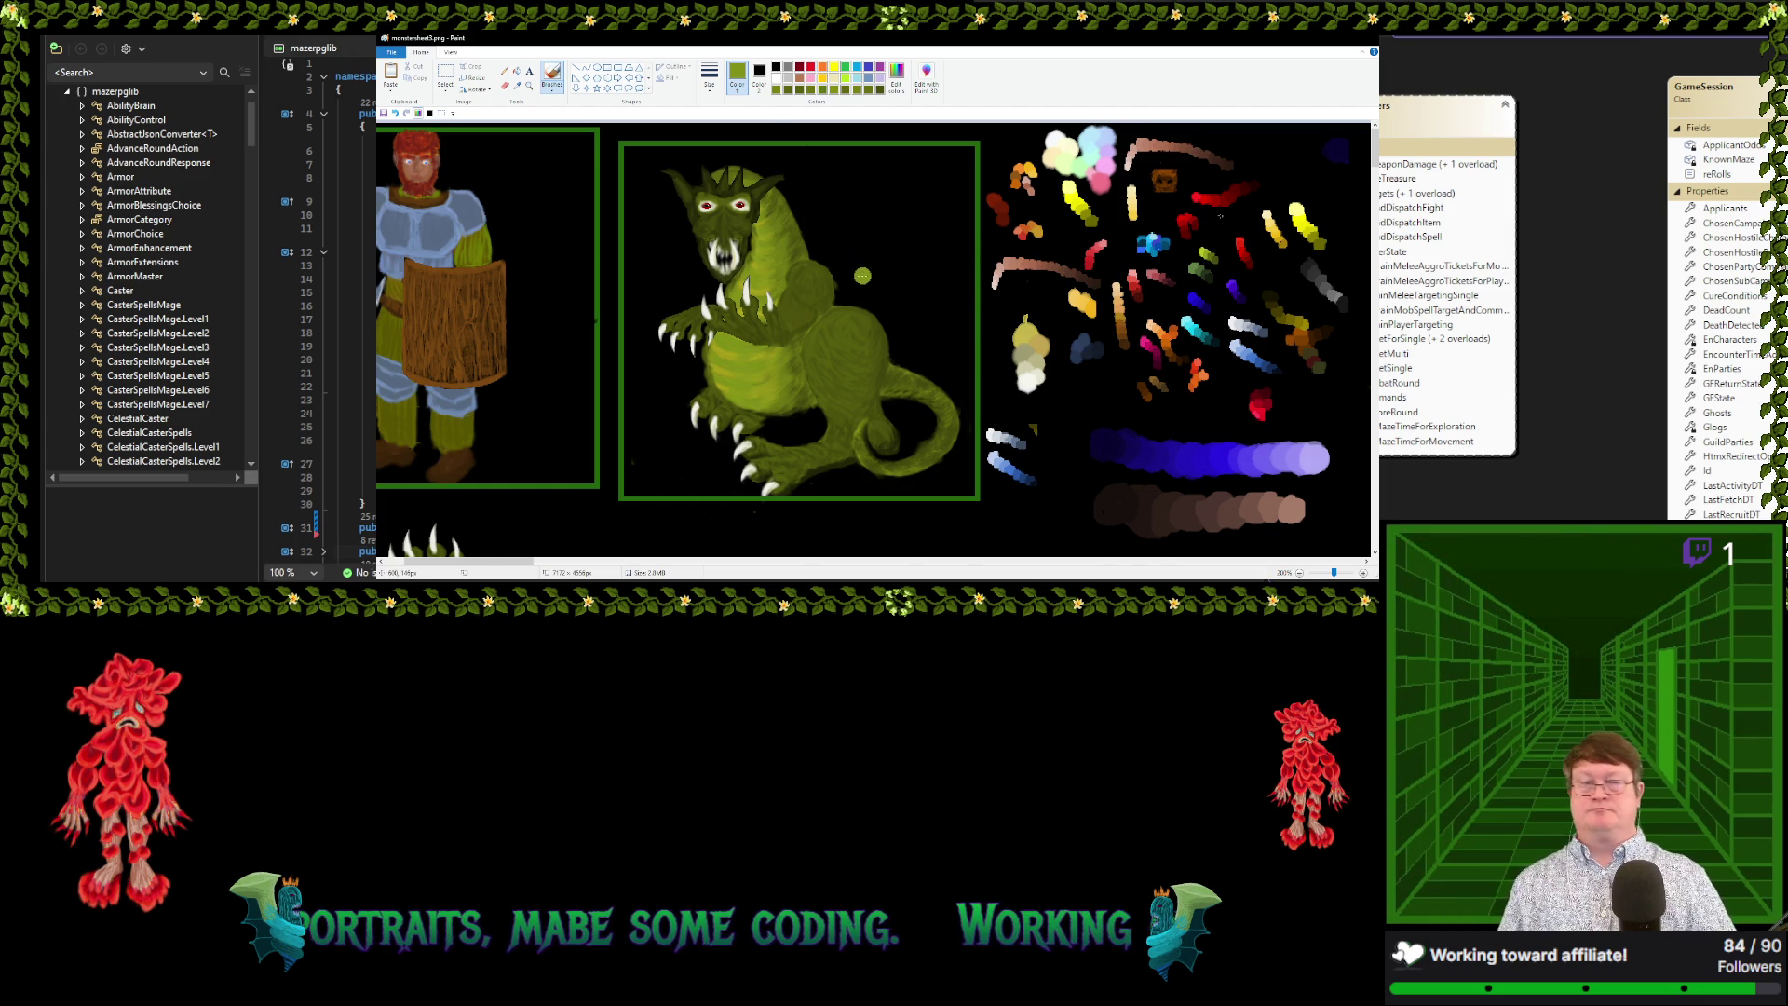
scroll(855, 272, "down", 1, "ctrl")
scroll(642, 263, "up", 1, "ctrl")
scroll(778, 250, "up", 1, "ctrl")
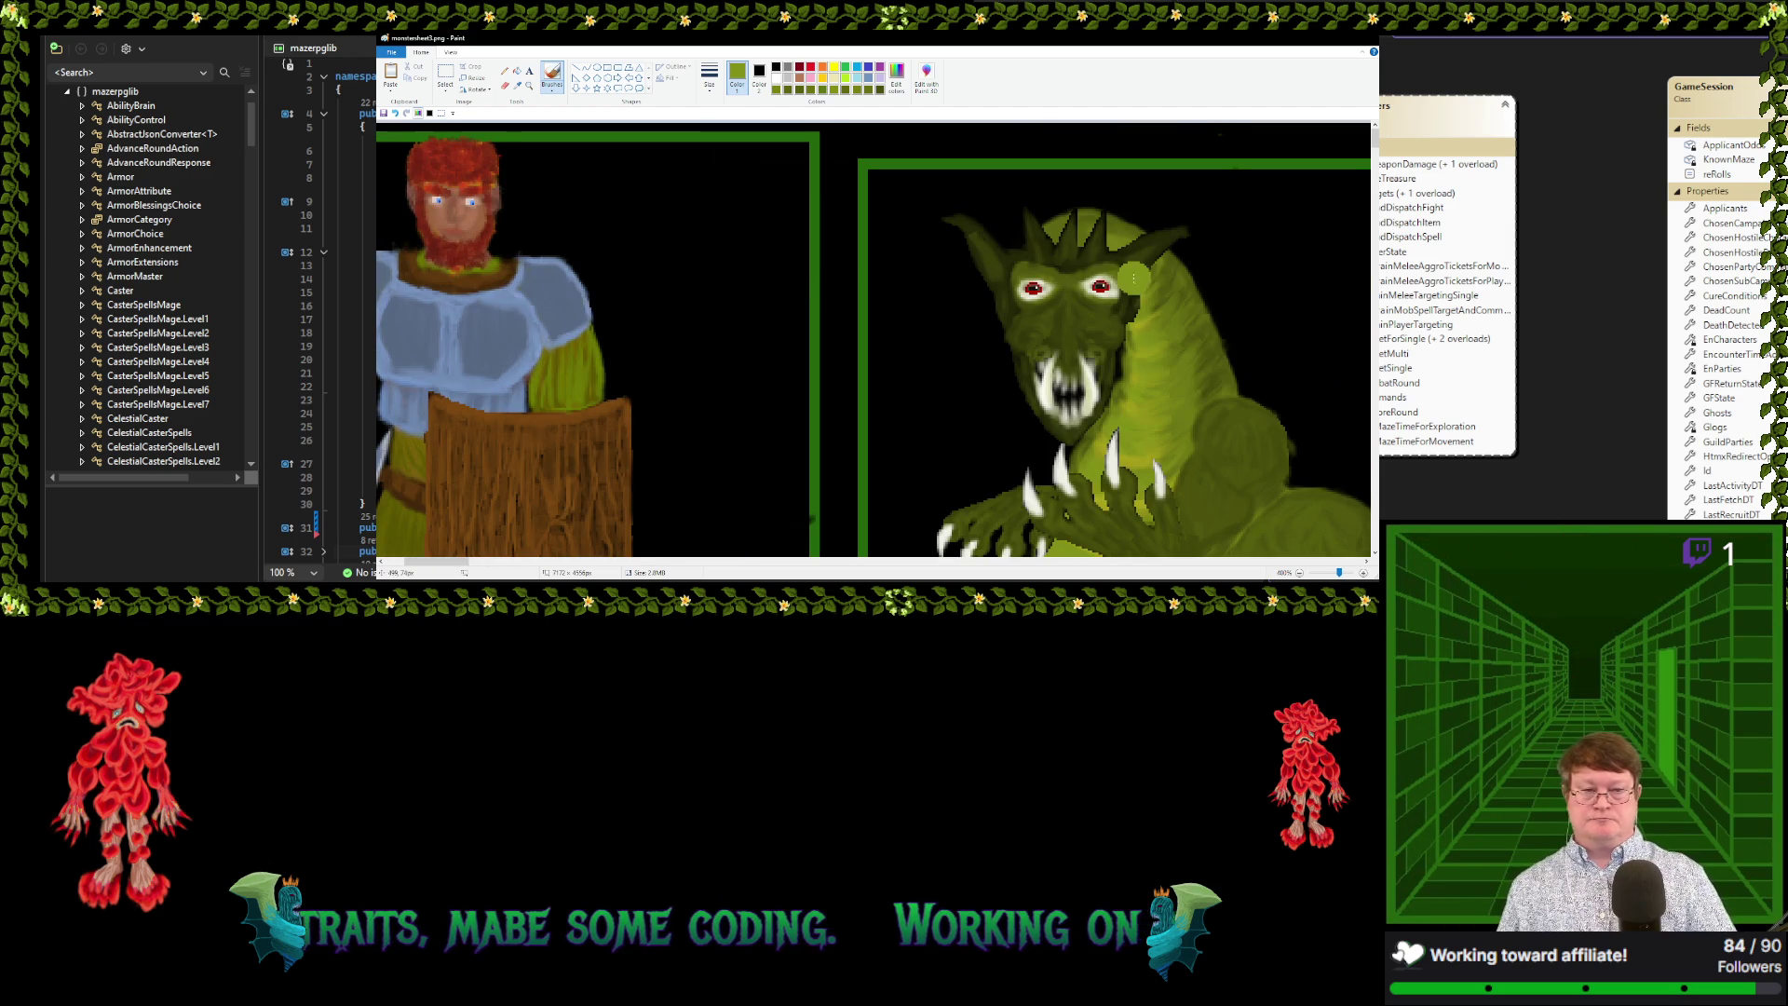
scroll(1191, 272, "down", 1, "ctrl")
scroll(1039, 261, "down", 1, "ctrl")
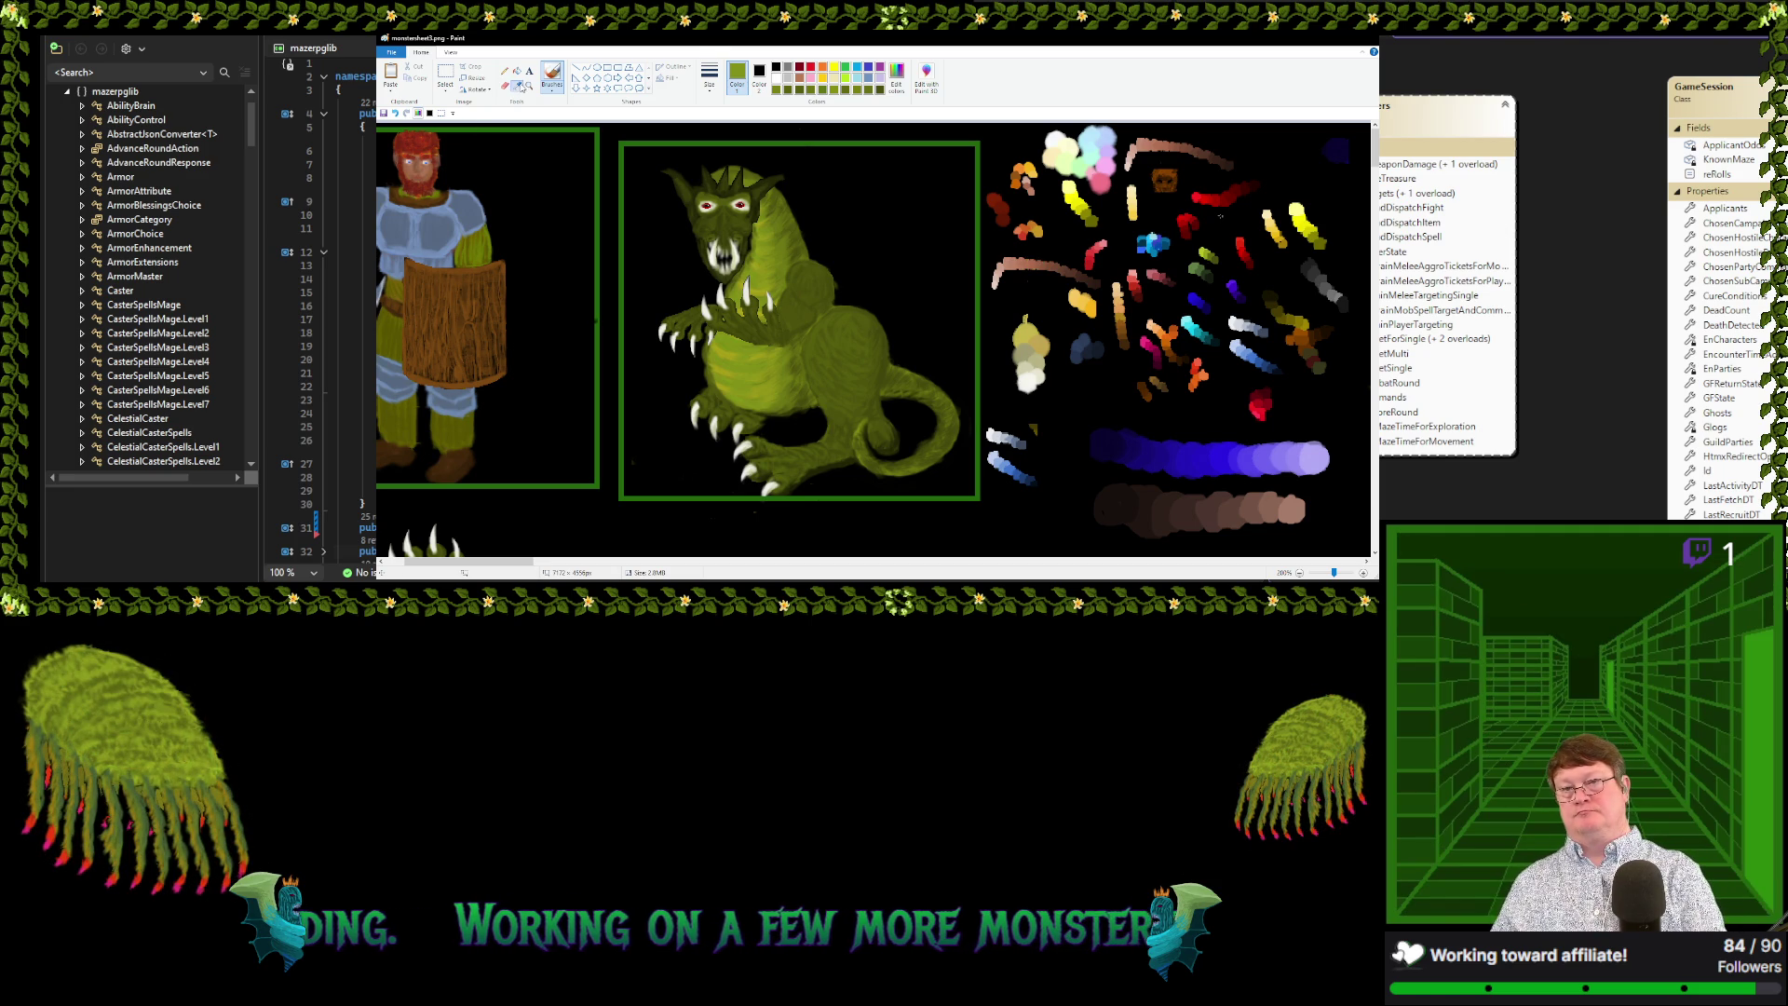
Sample a darker olive and another body green from the dragon for the shadow strokes
left_click(517, 85)
left_click(815, 357)
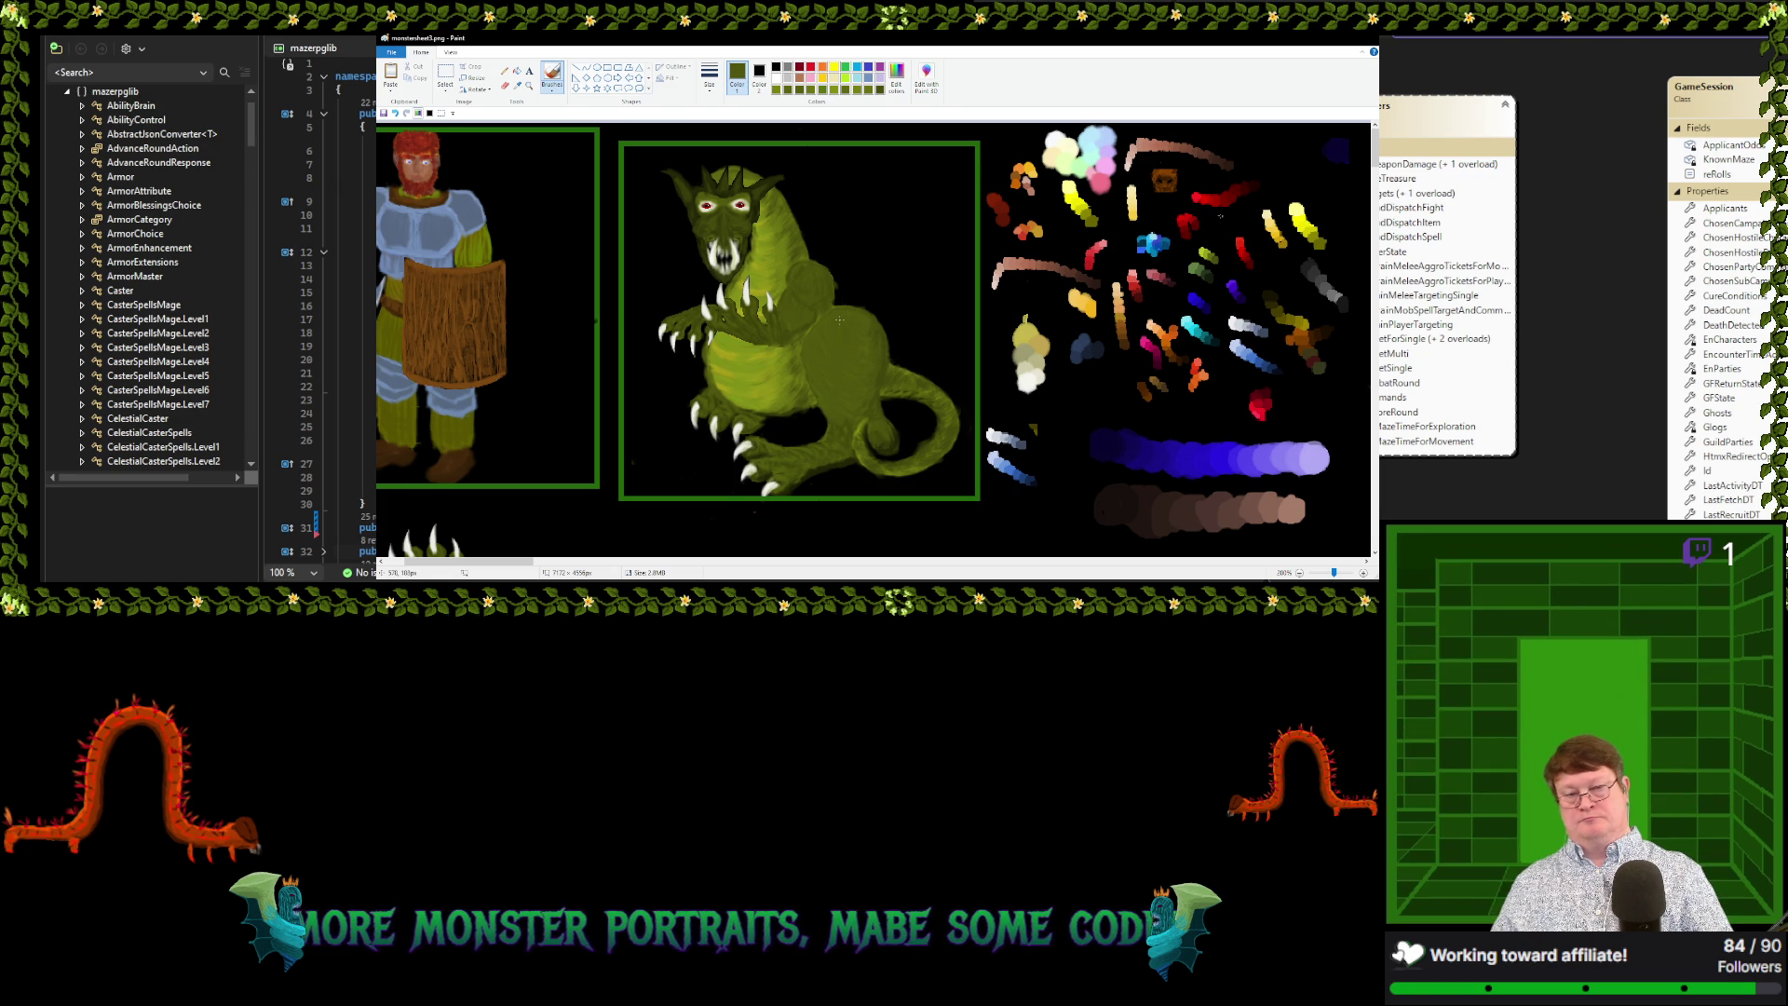
left_click(516, 84)
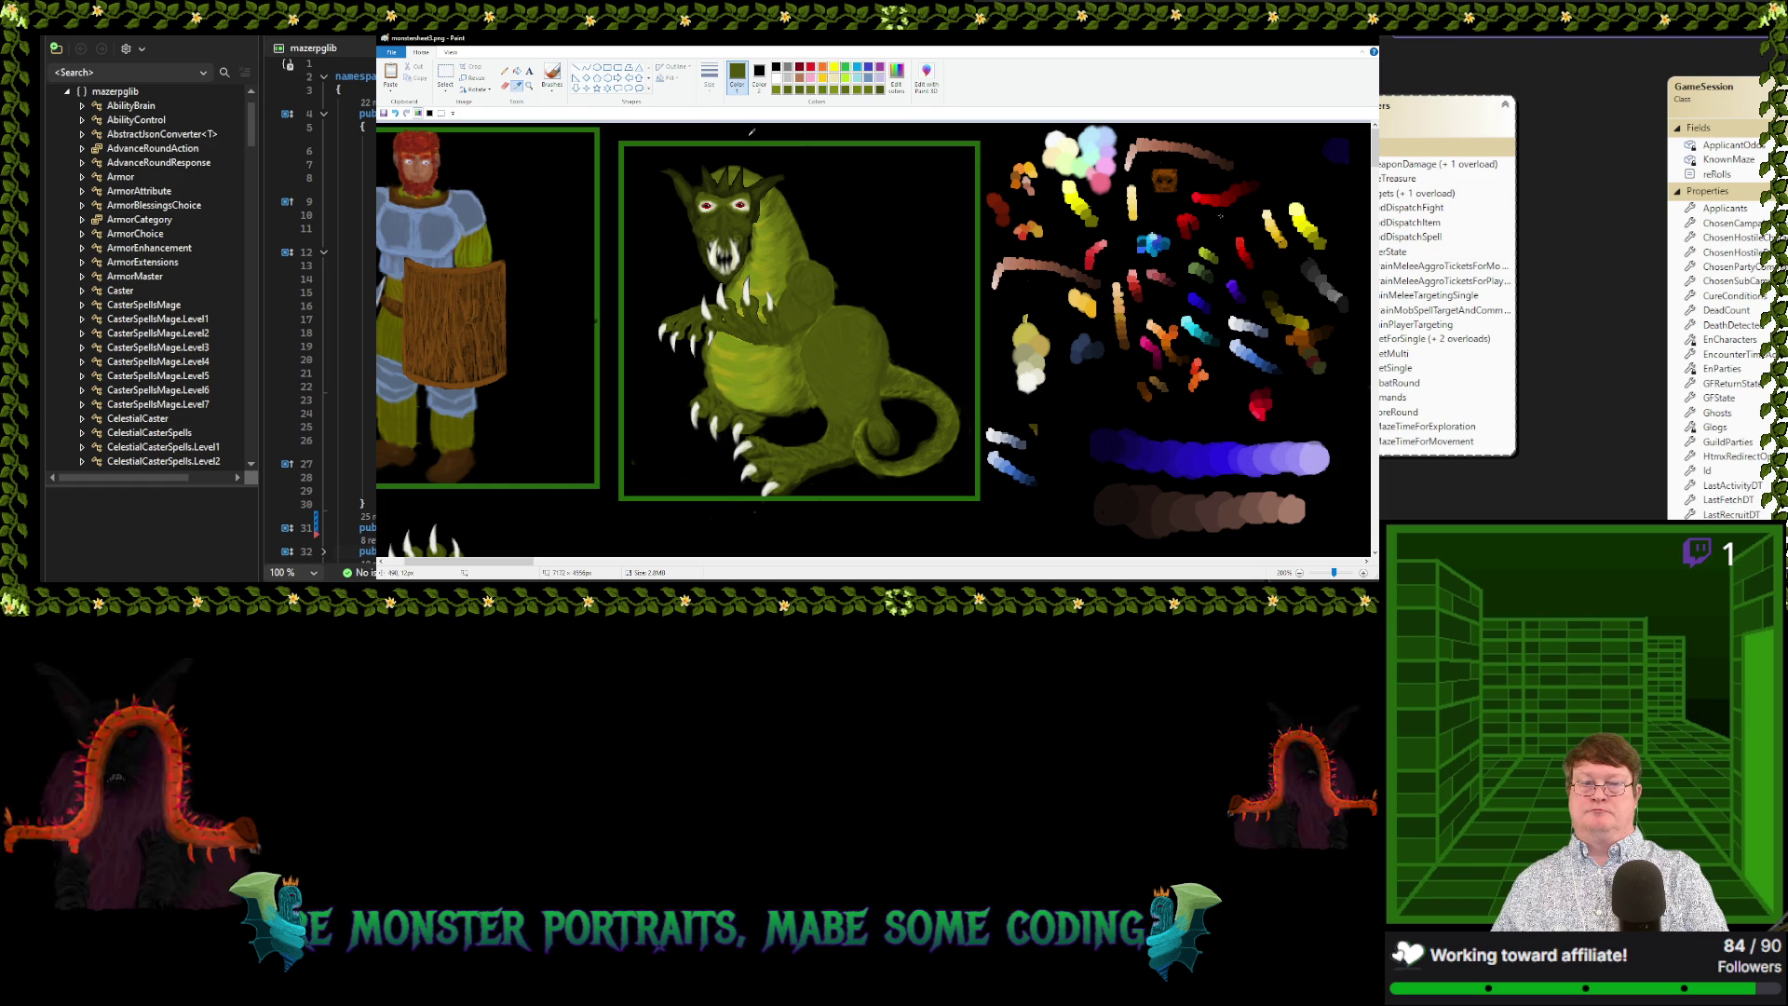
left_click(877, 335)
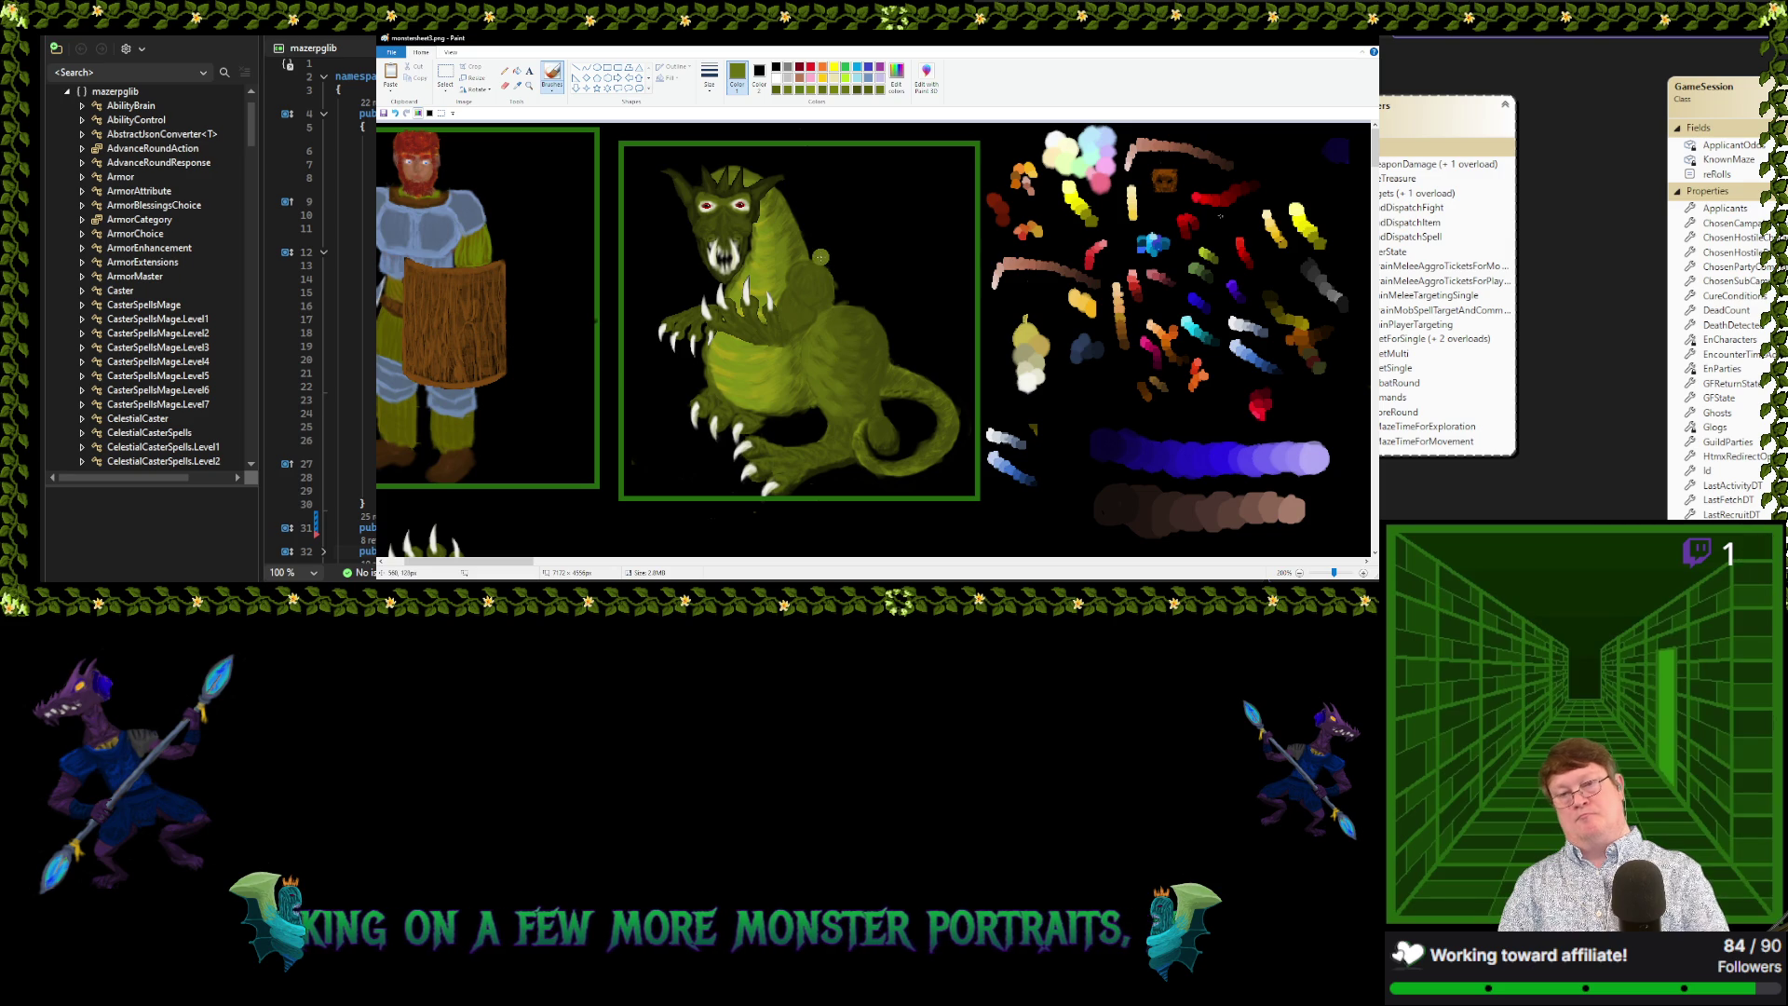
Brush over the dragon's chest, shoulder and belly, resampling body shades to blend the tones
left_click(552, 75)
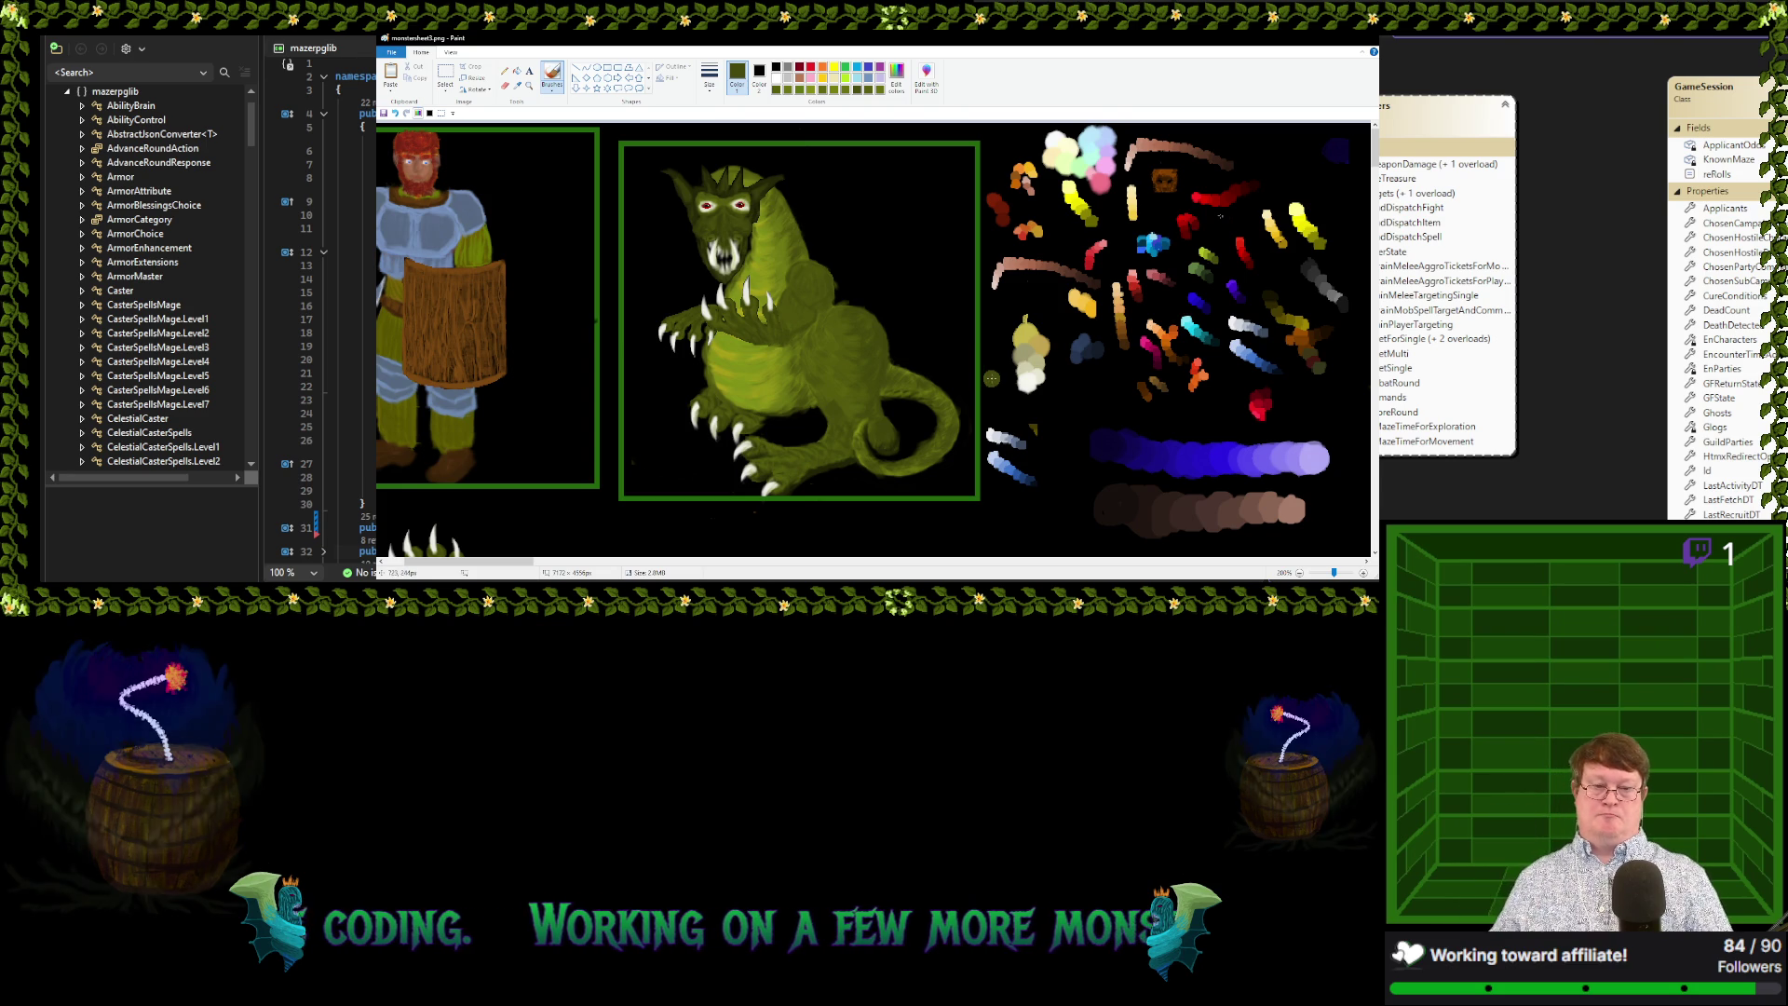
left_click(518, 85)
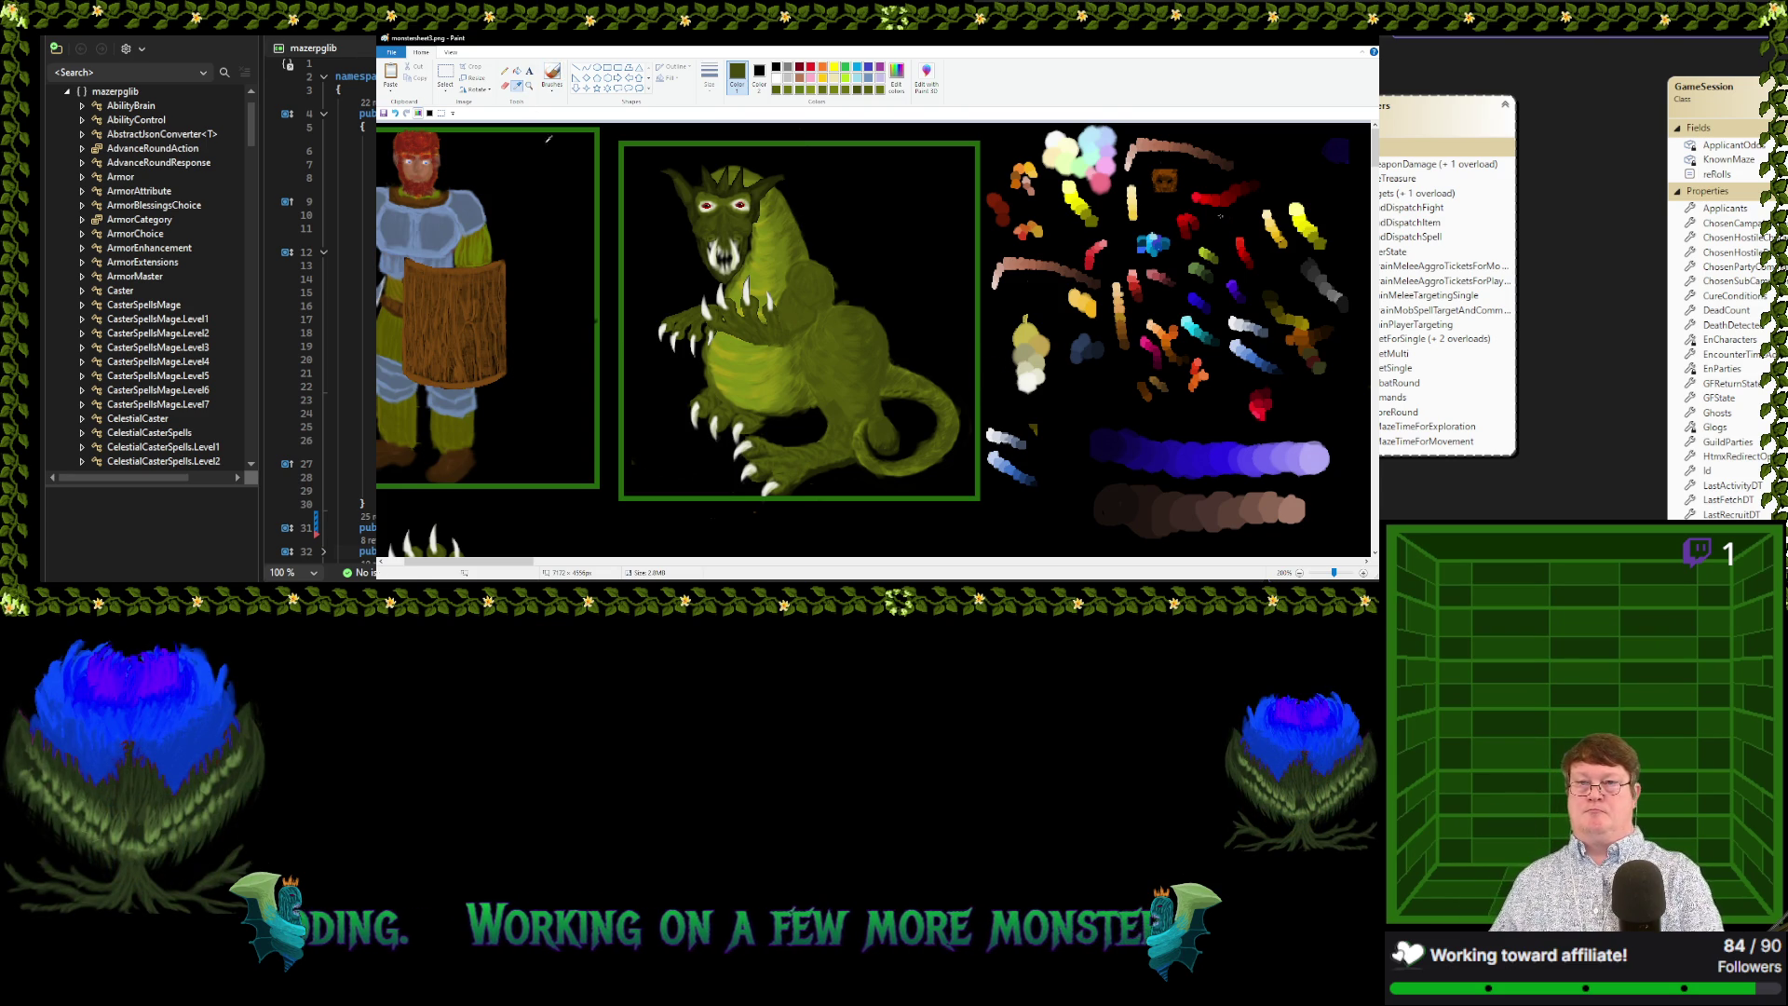
left_click(831, 430)
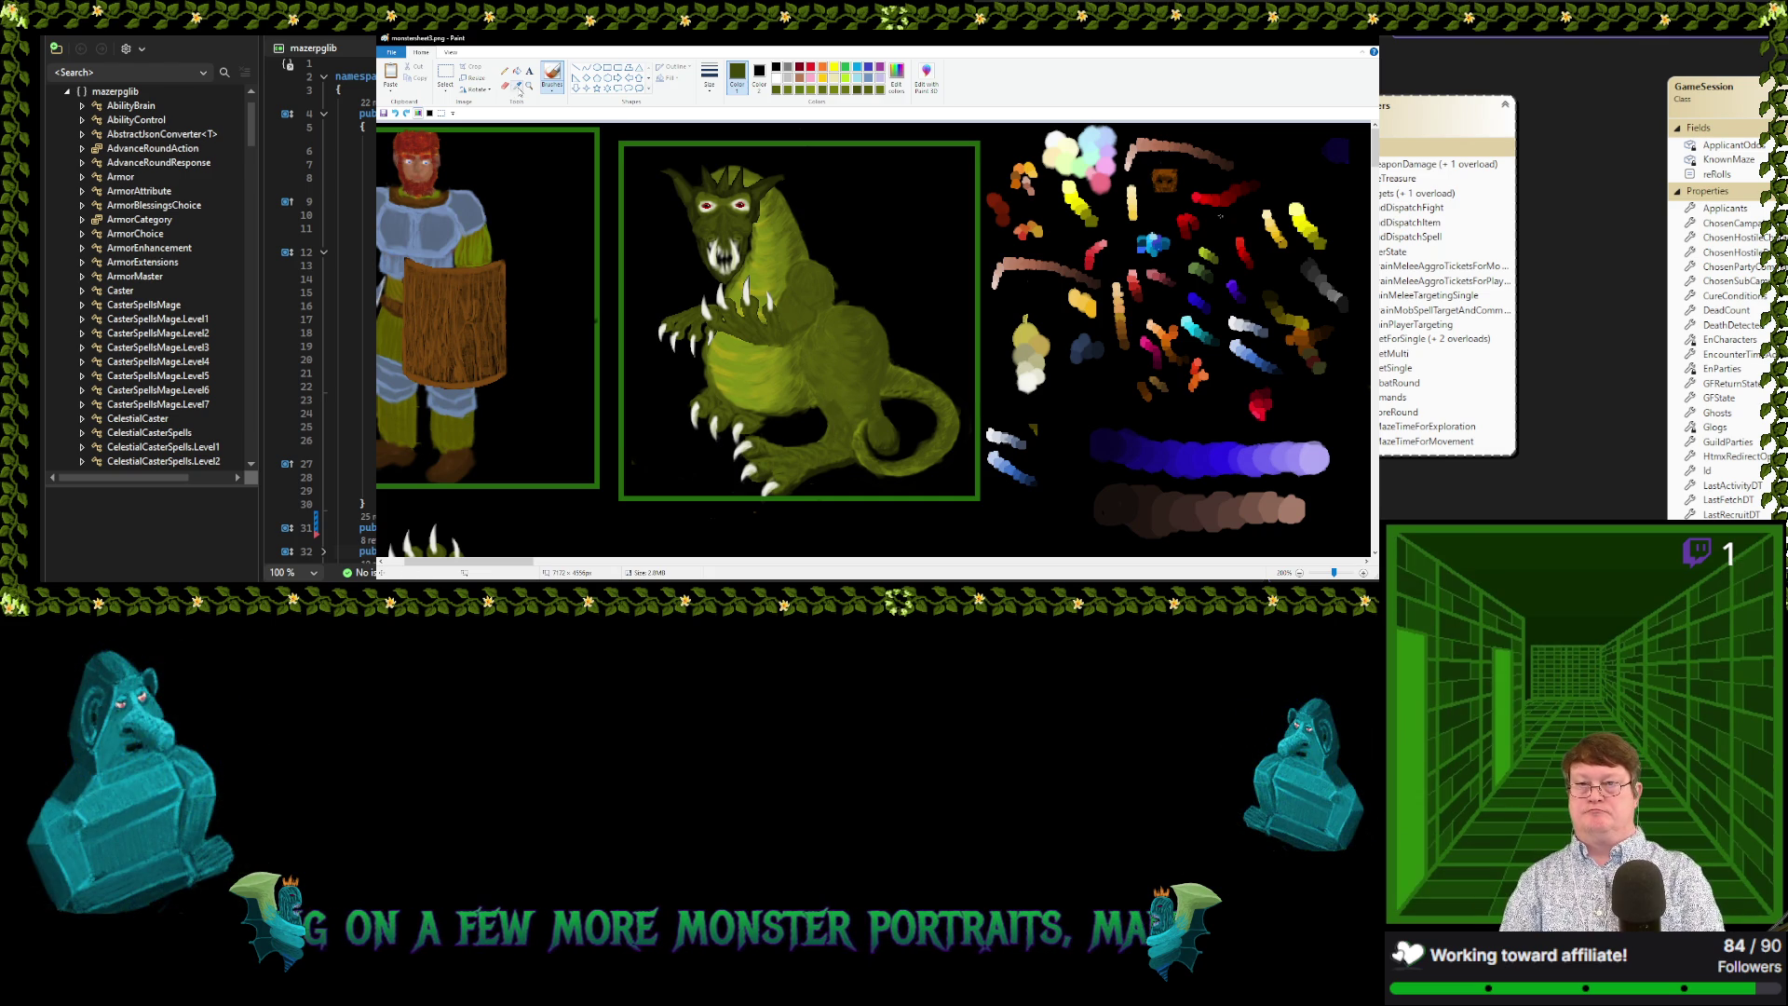
left_click(518, 85)
left_click(812, 362)
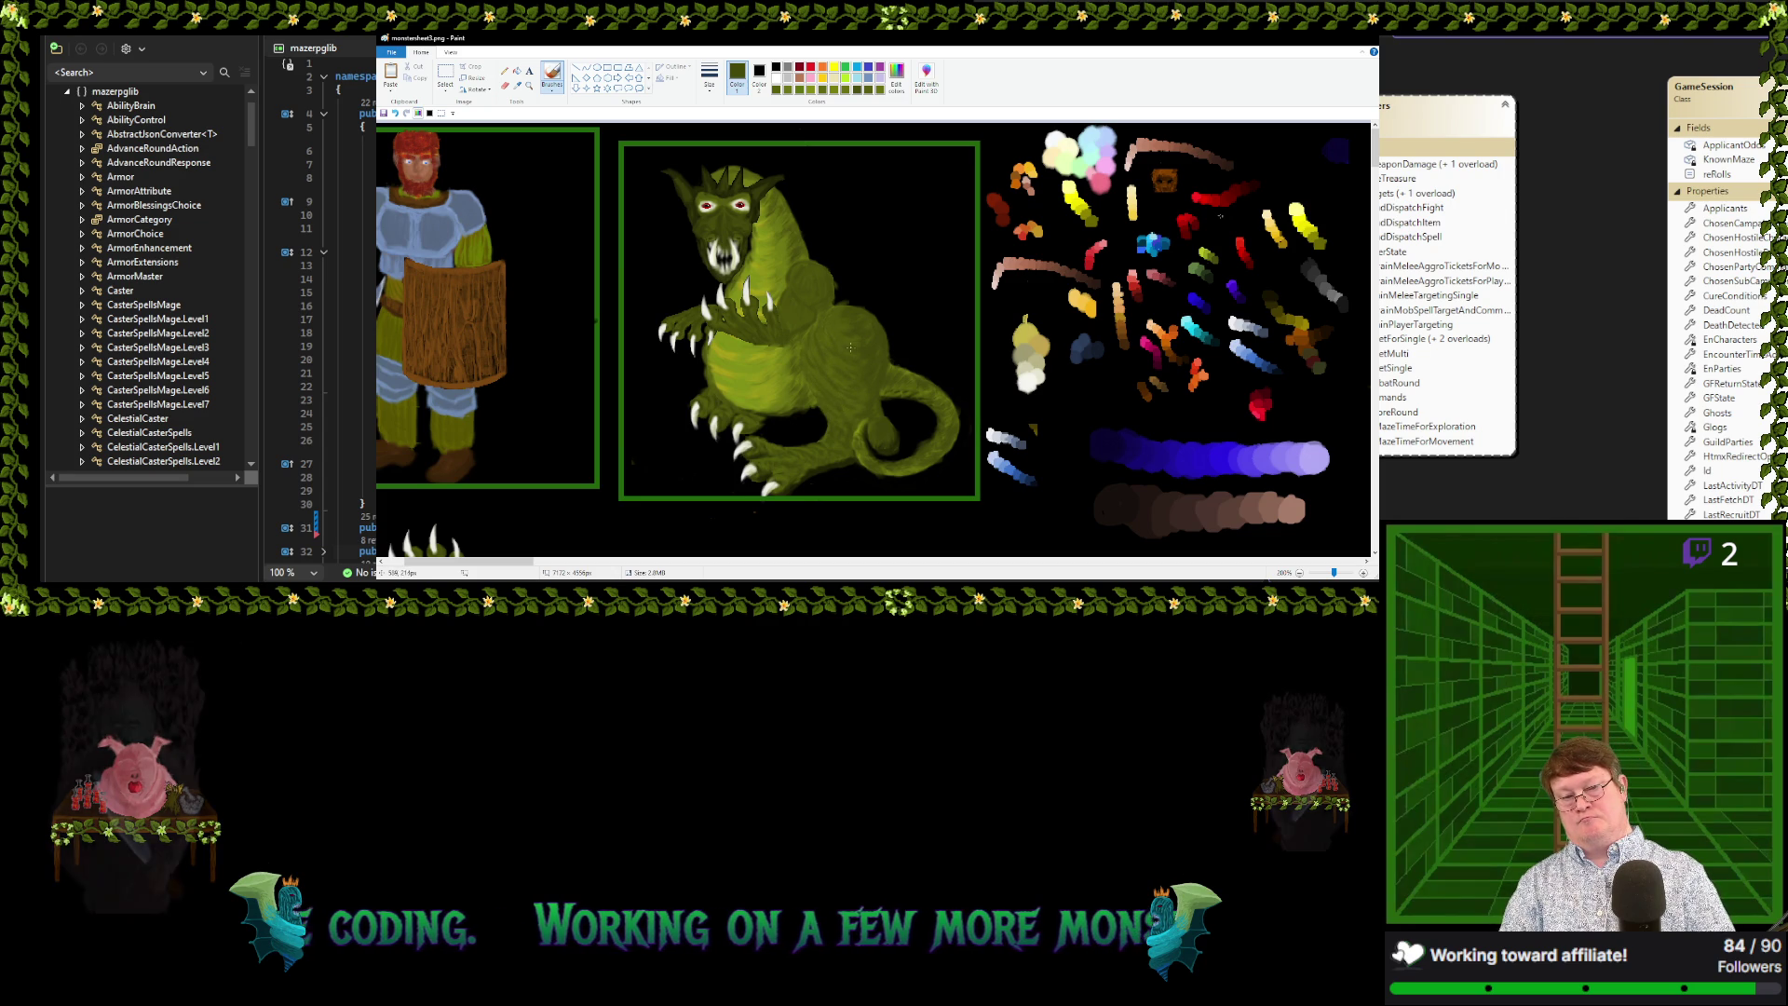
Resample olive greens and background black for more dragon strokes, then zoom out to the full sheet
left_click(517, 86)
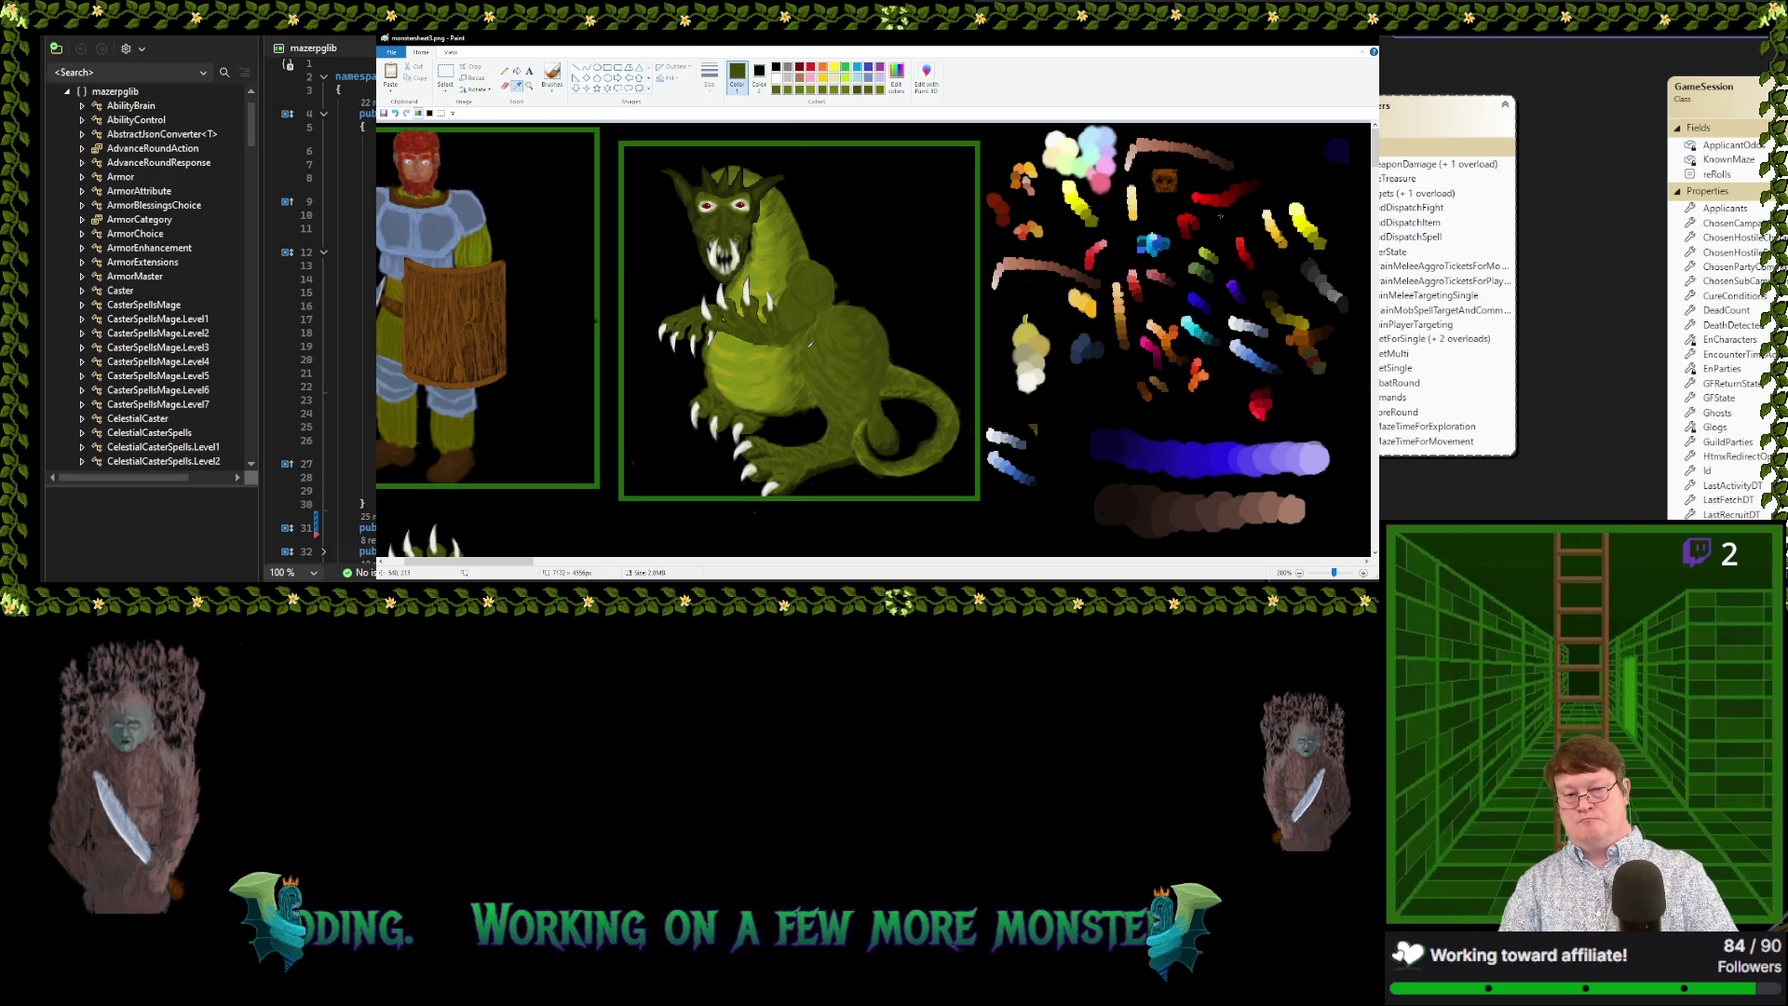
left_click(829, 359)
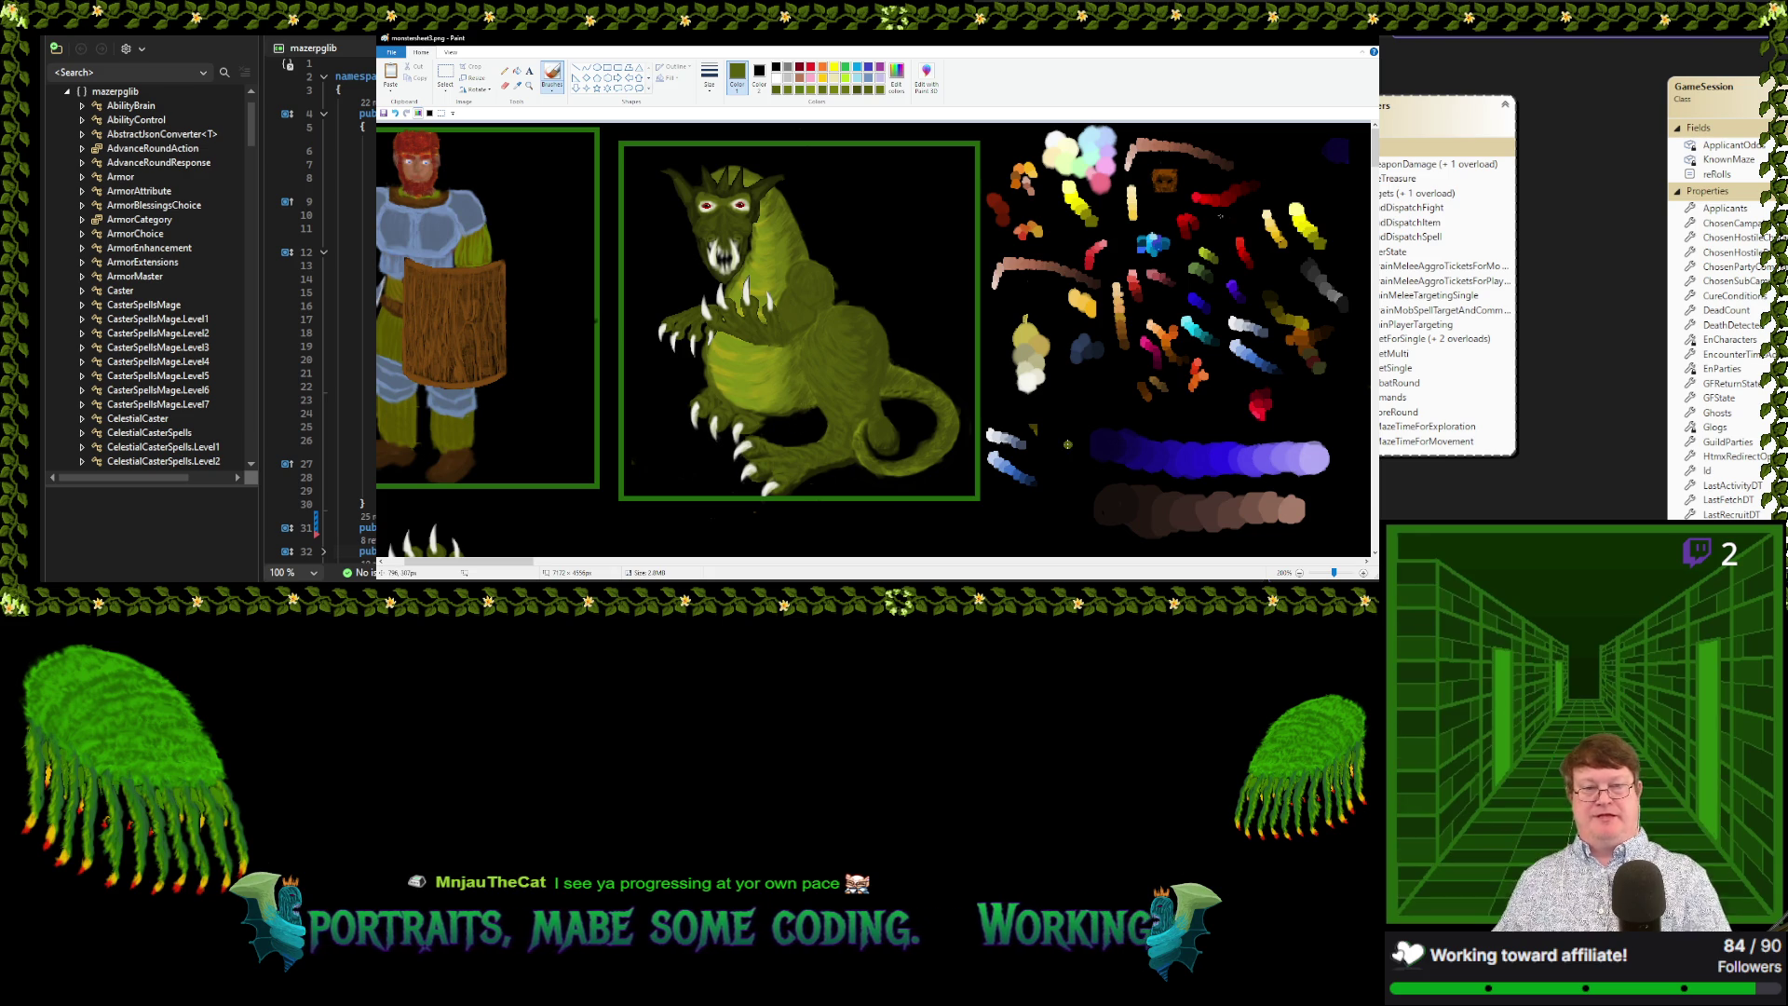
left_click(517, 85)
left_click(679, 278)
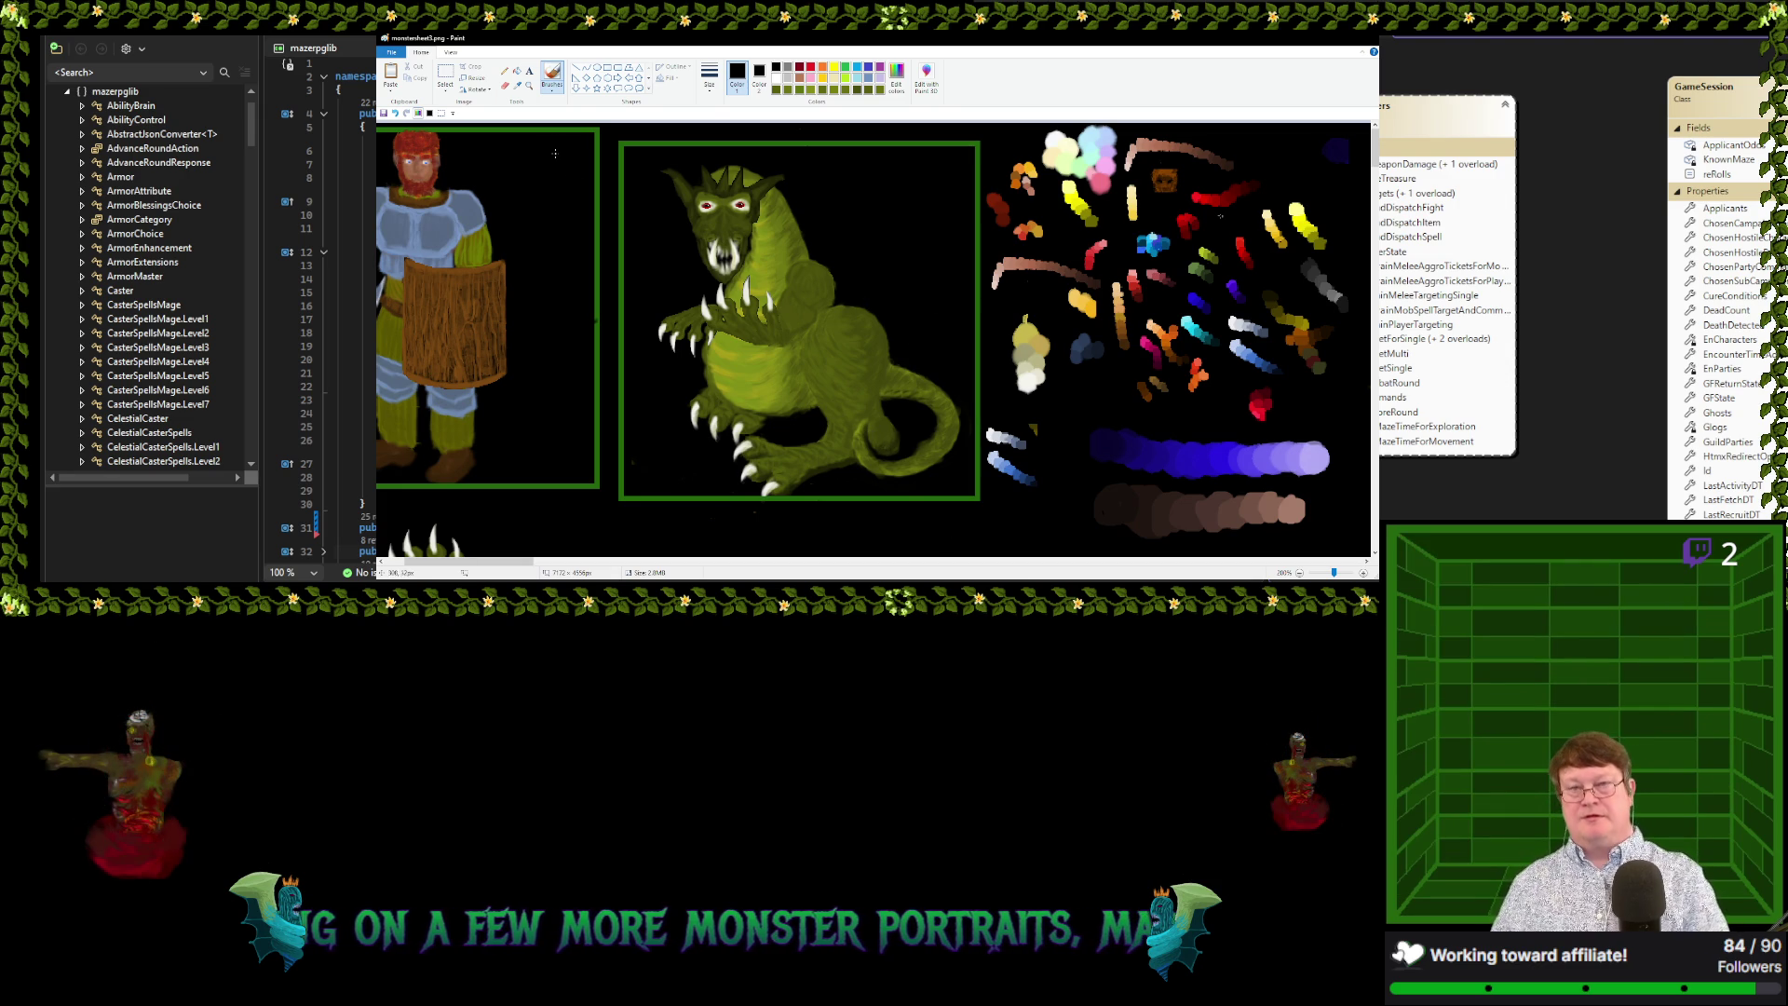
left_click(517, 84)
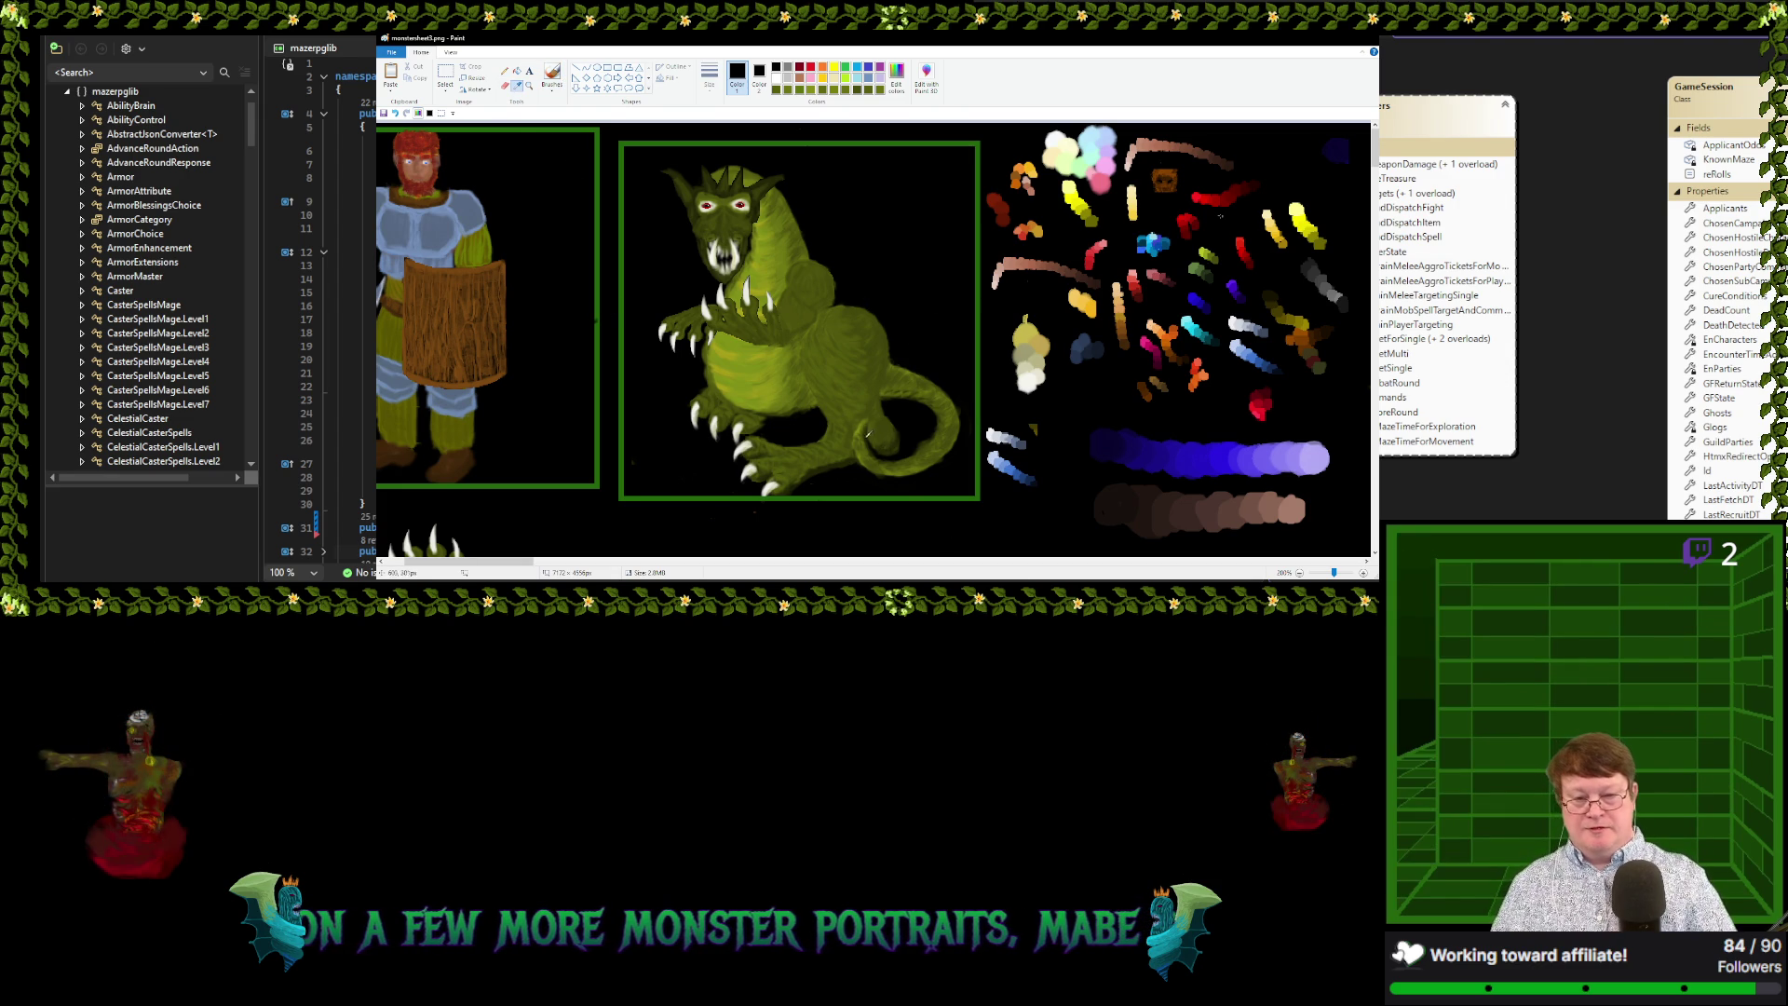
left_click(873, 431)
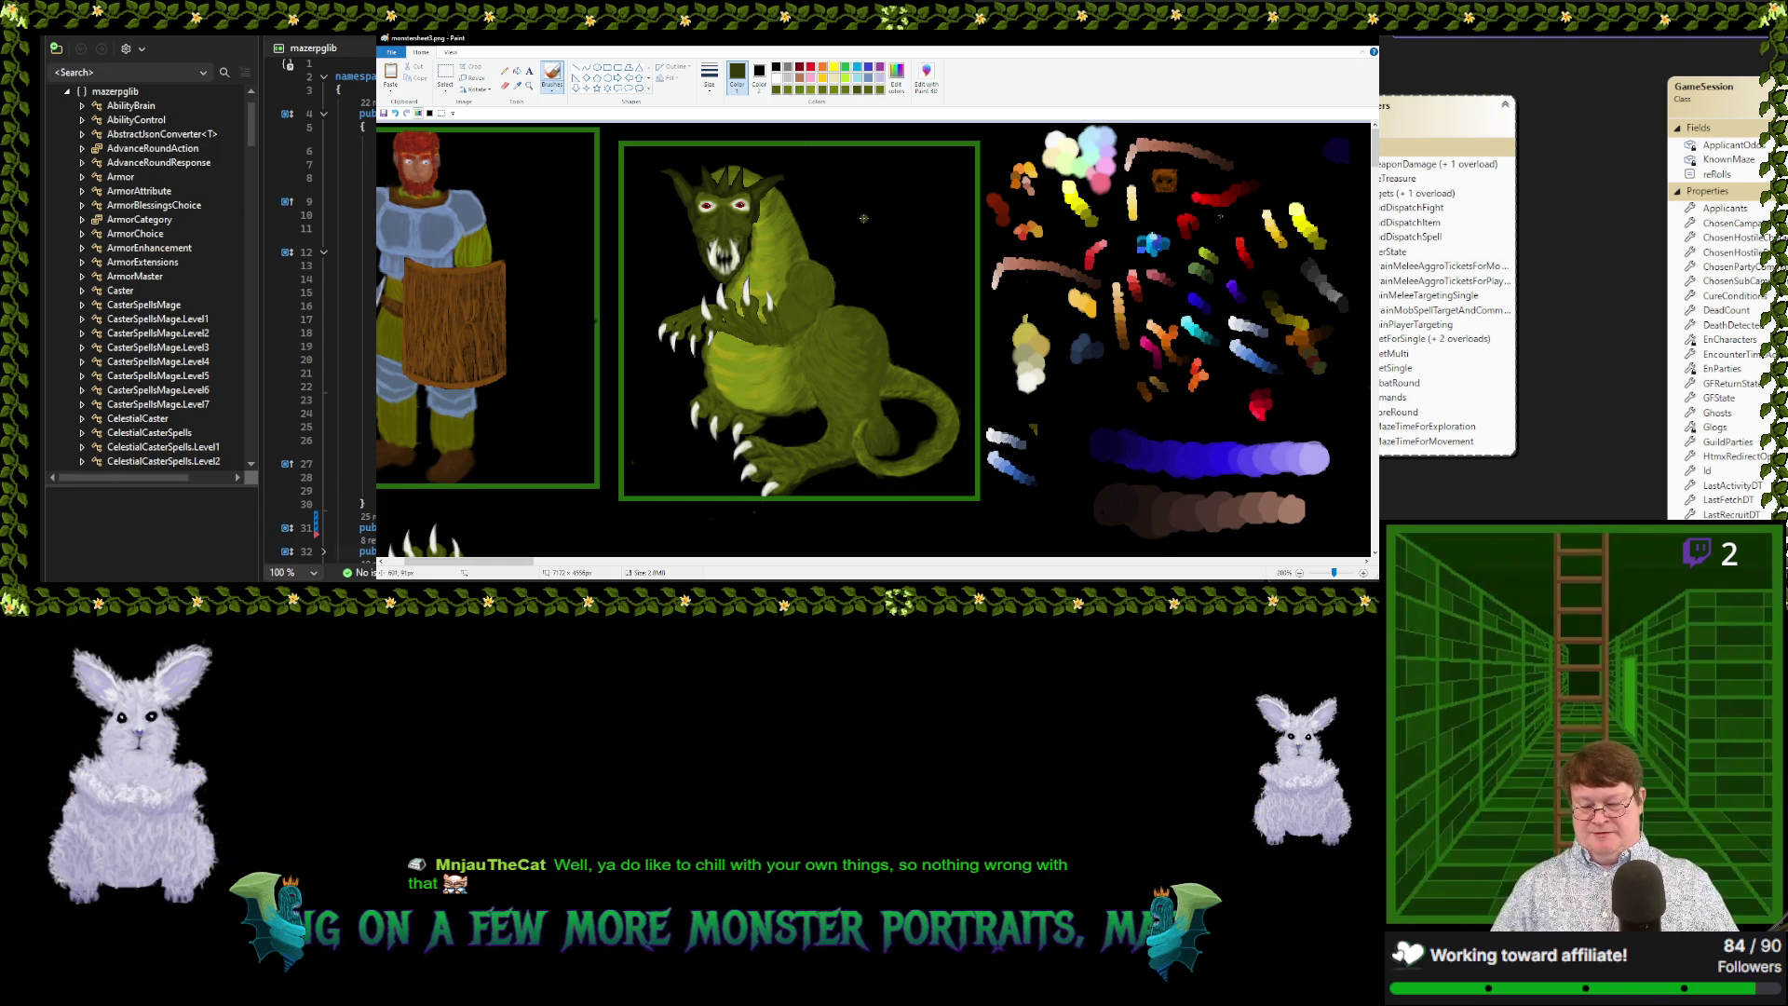
scroll(845, 266, "down", 2)
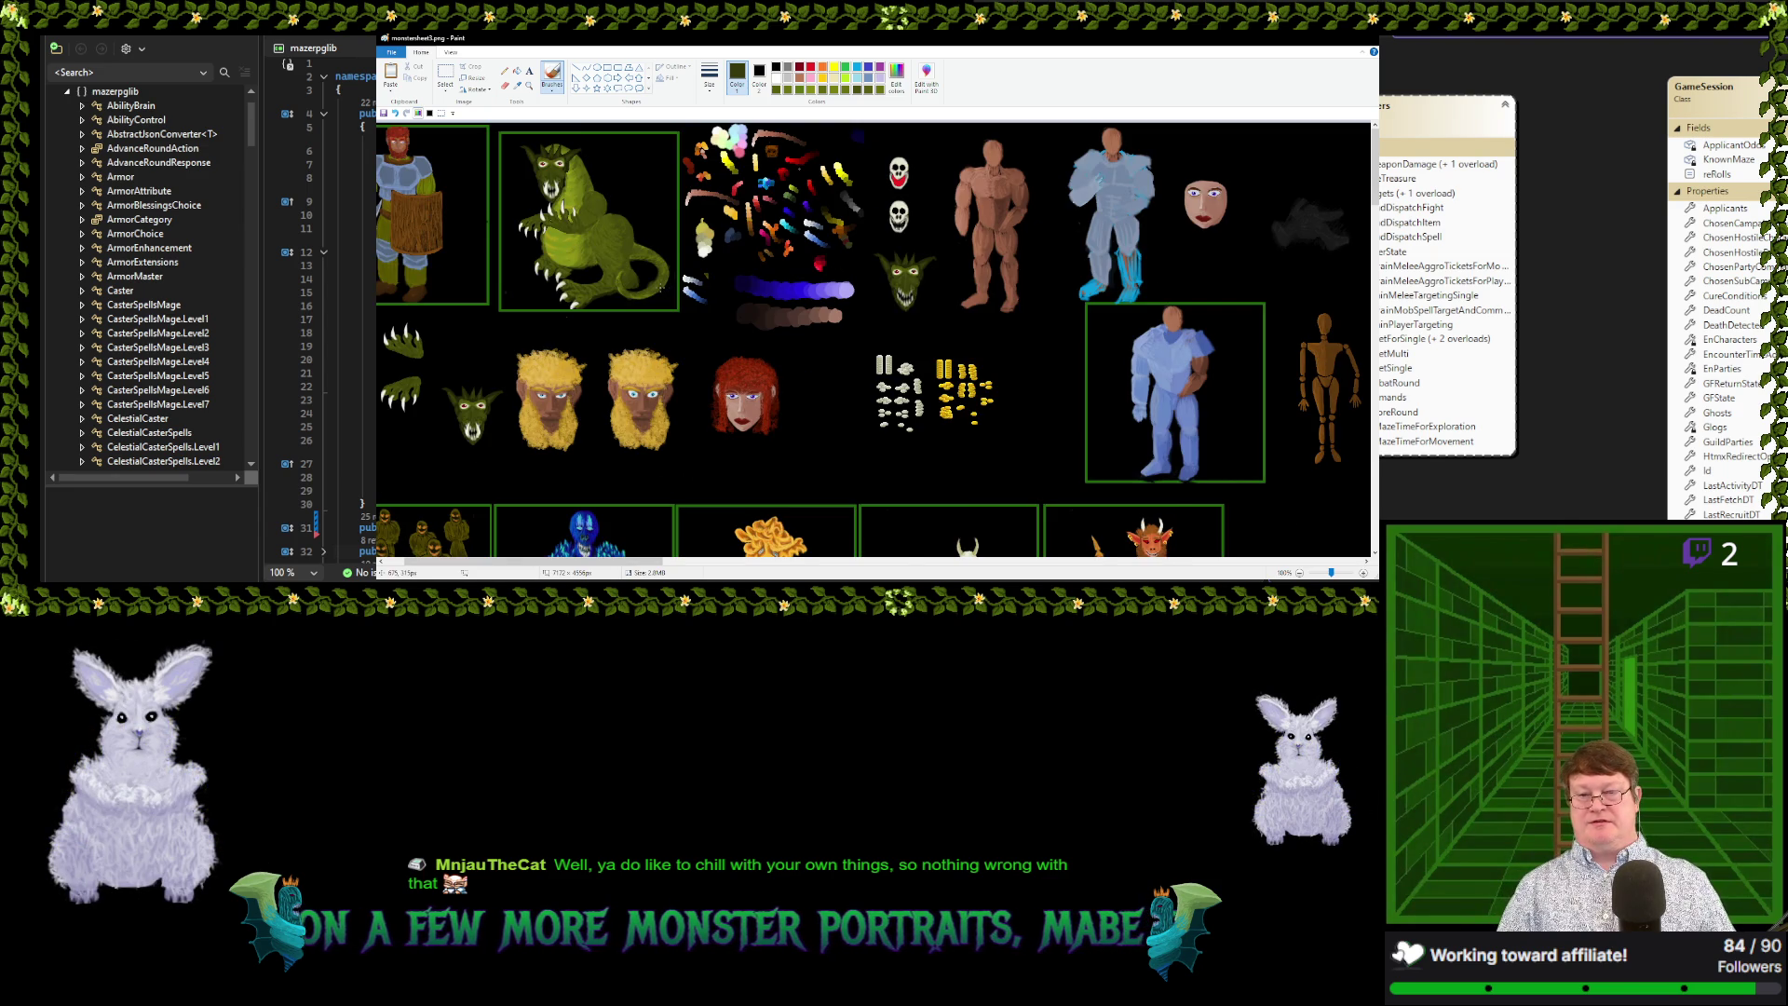
scroll(660, 288, "up", 2)
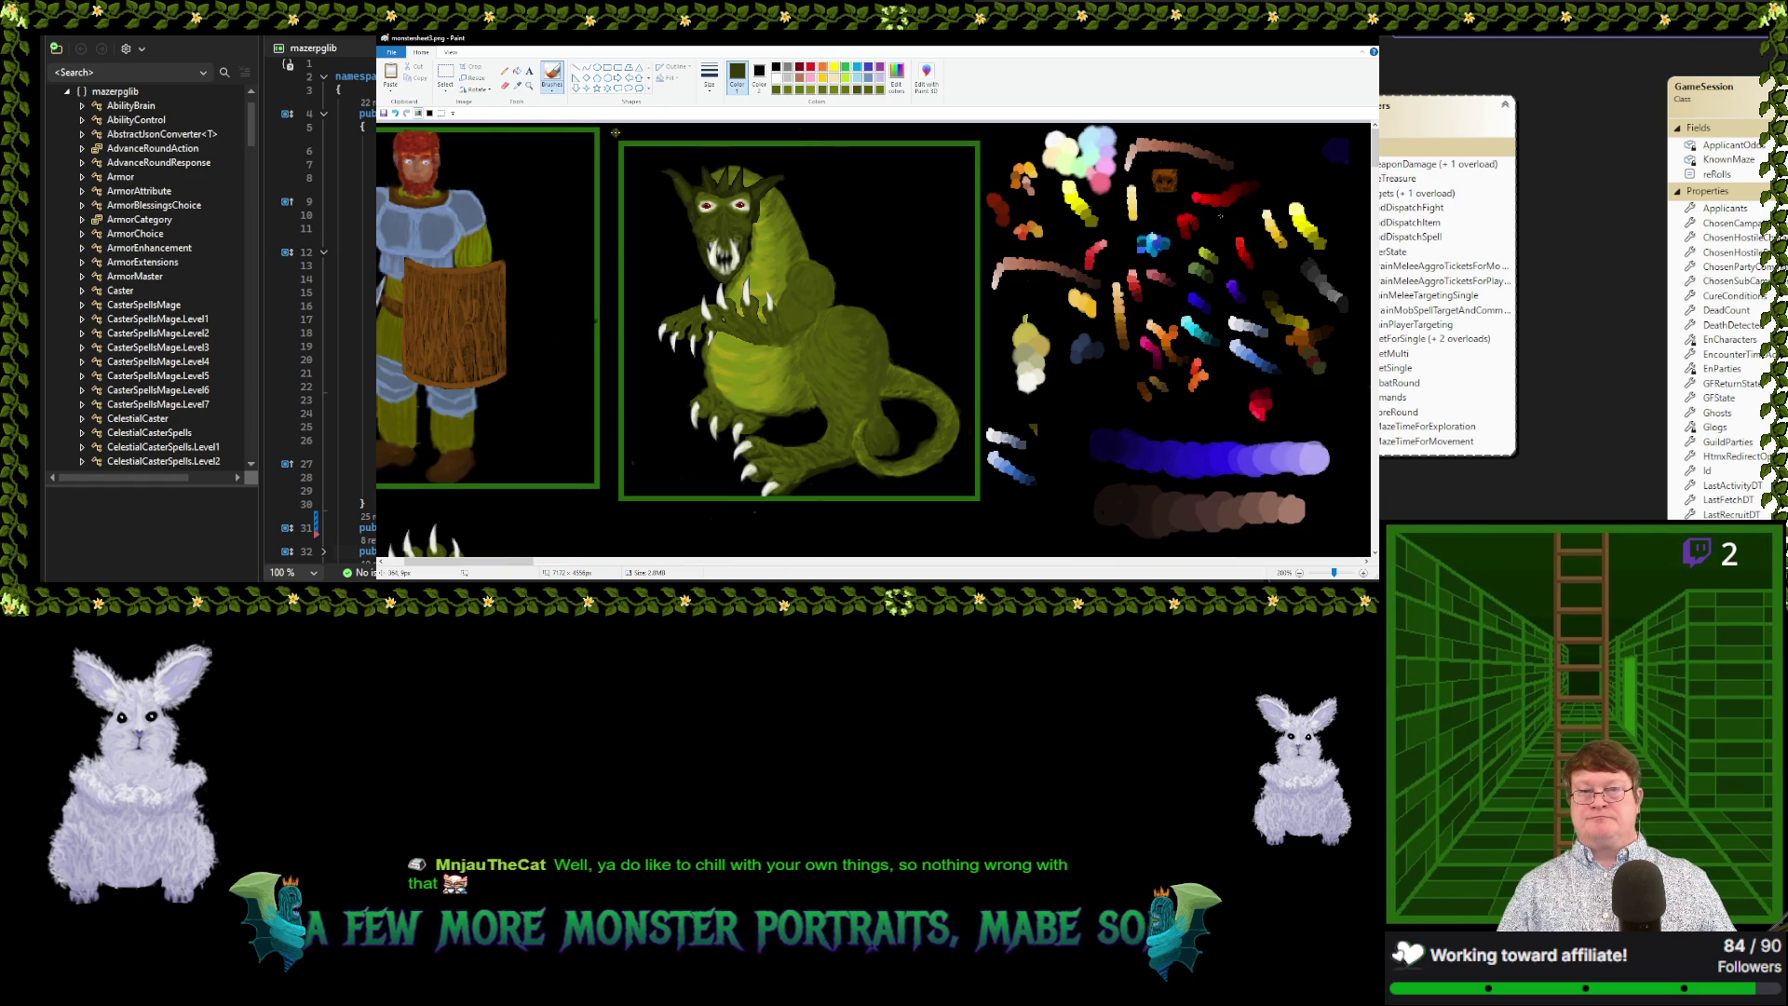
Draw a rectangular selection fitted around the whole dragon portrait
left_click(445, 75)
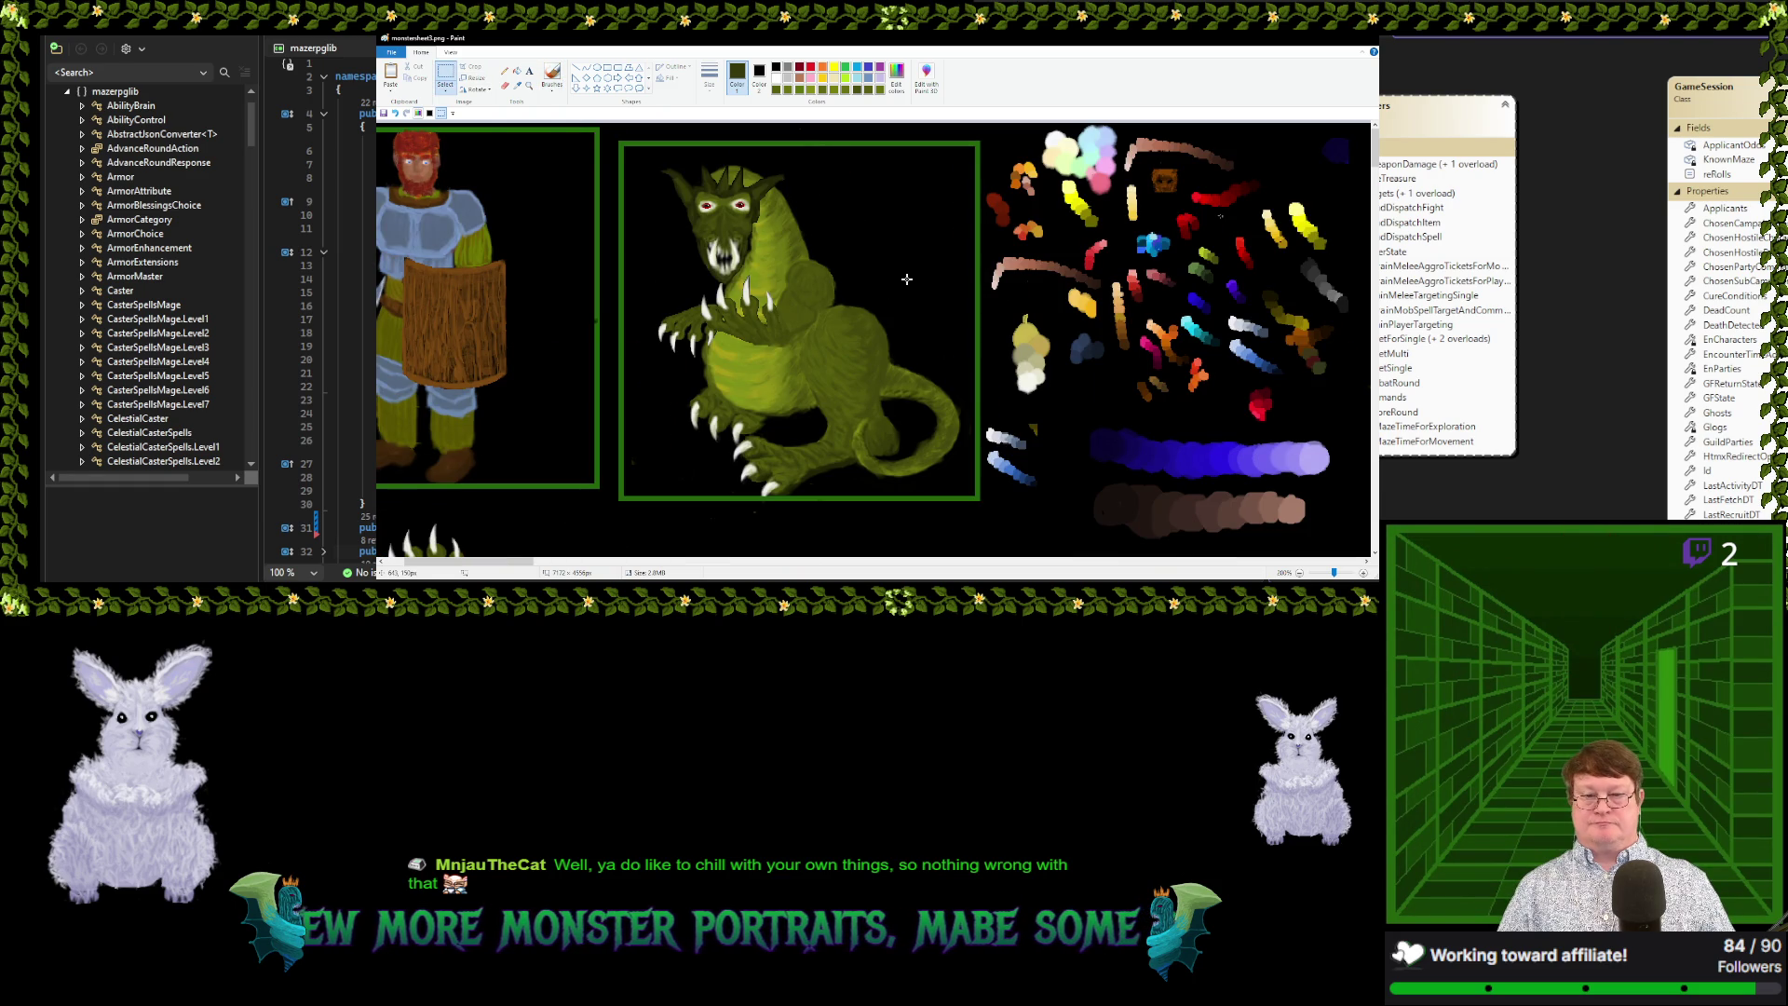
mouse_move(636, 151)
left_mouse_down()
mouse_move(934, 498)
mouse_move(968, 495)
left_mouse_up()
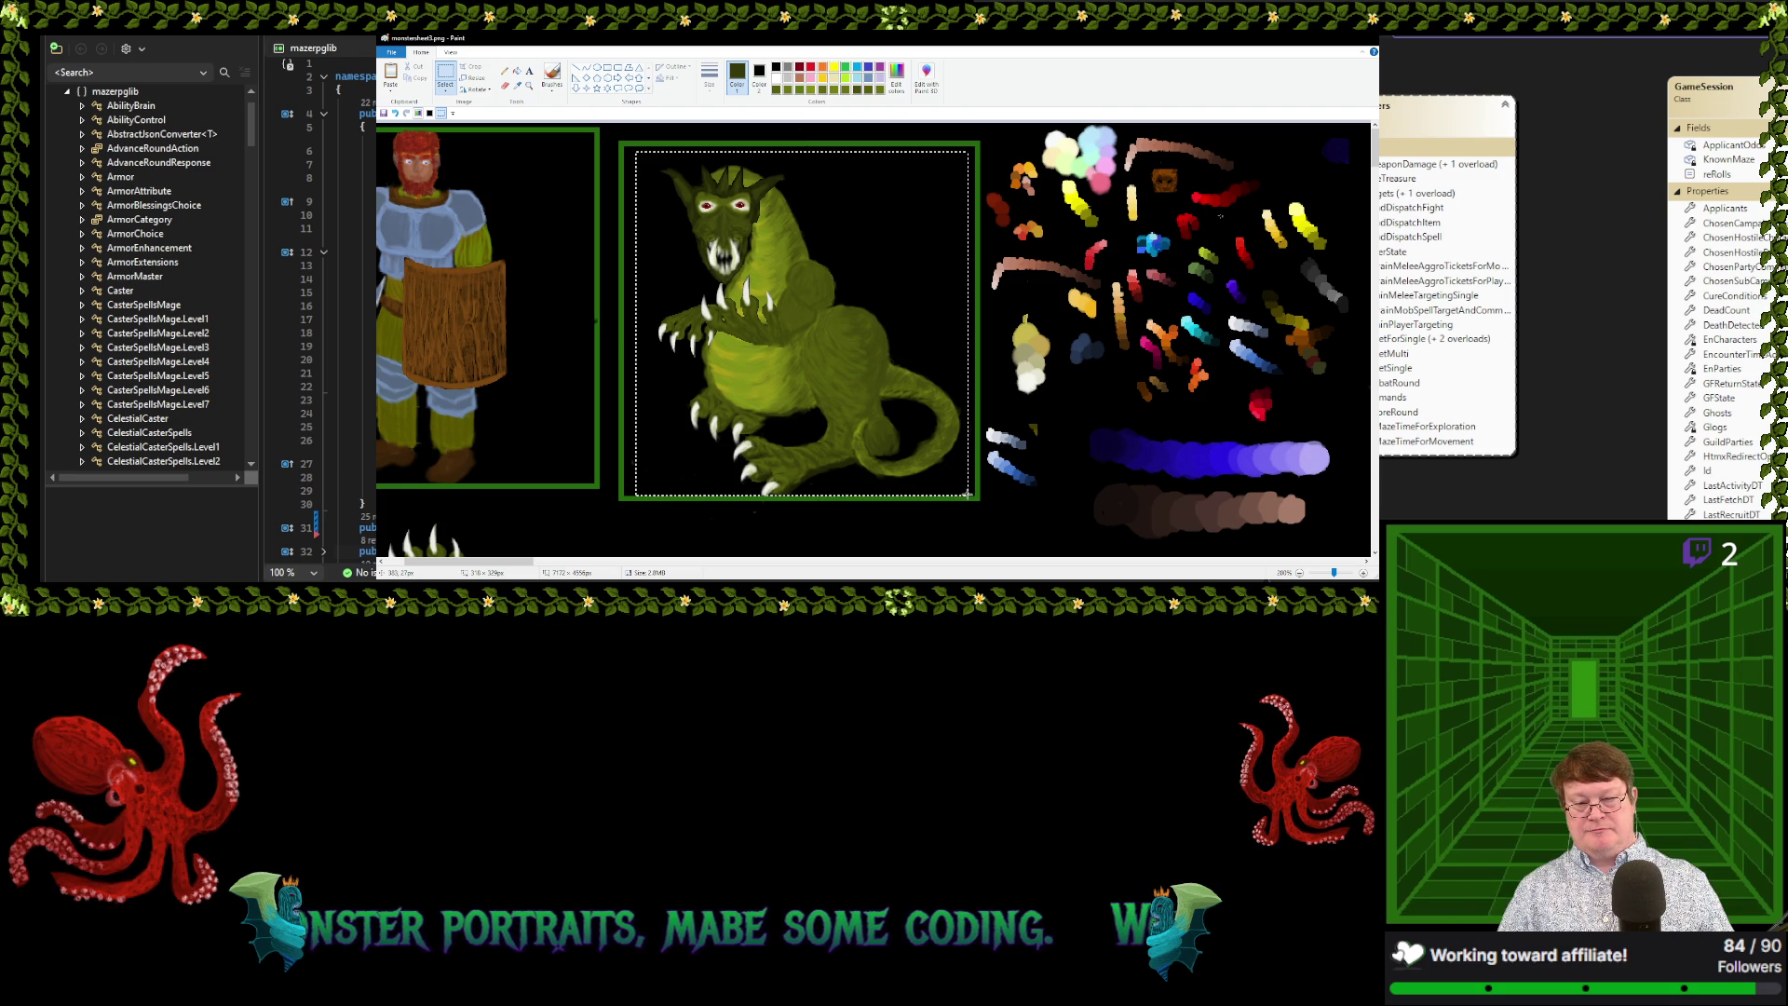
left_click_drag(969, 496, 967, 493)
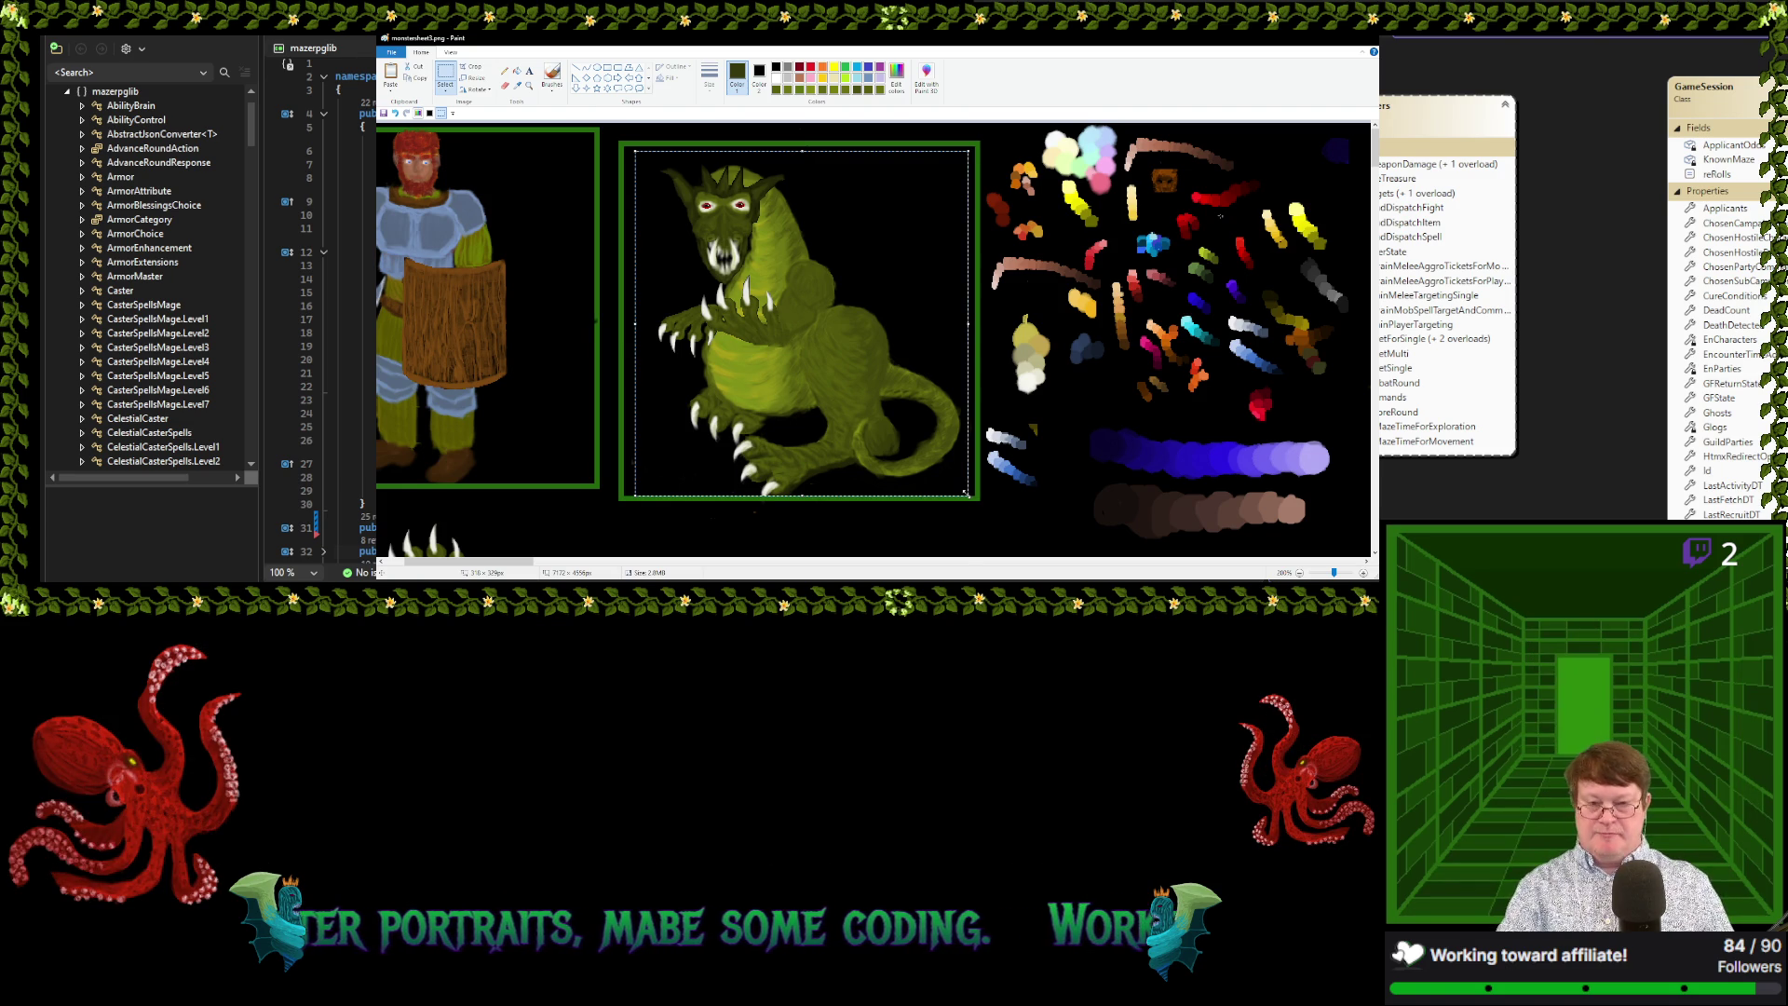
Reselect a patch lower on the sheet around the two claw sprites and goblin head
scroll(662, 412, "down", 3)
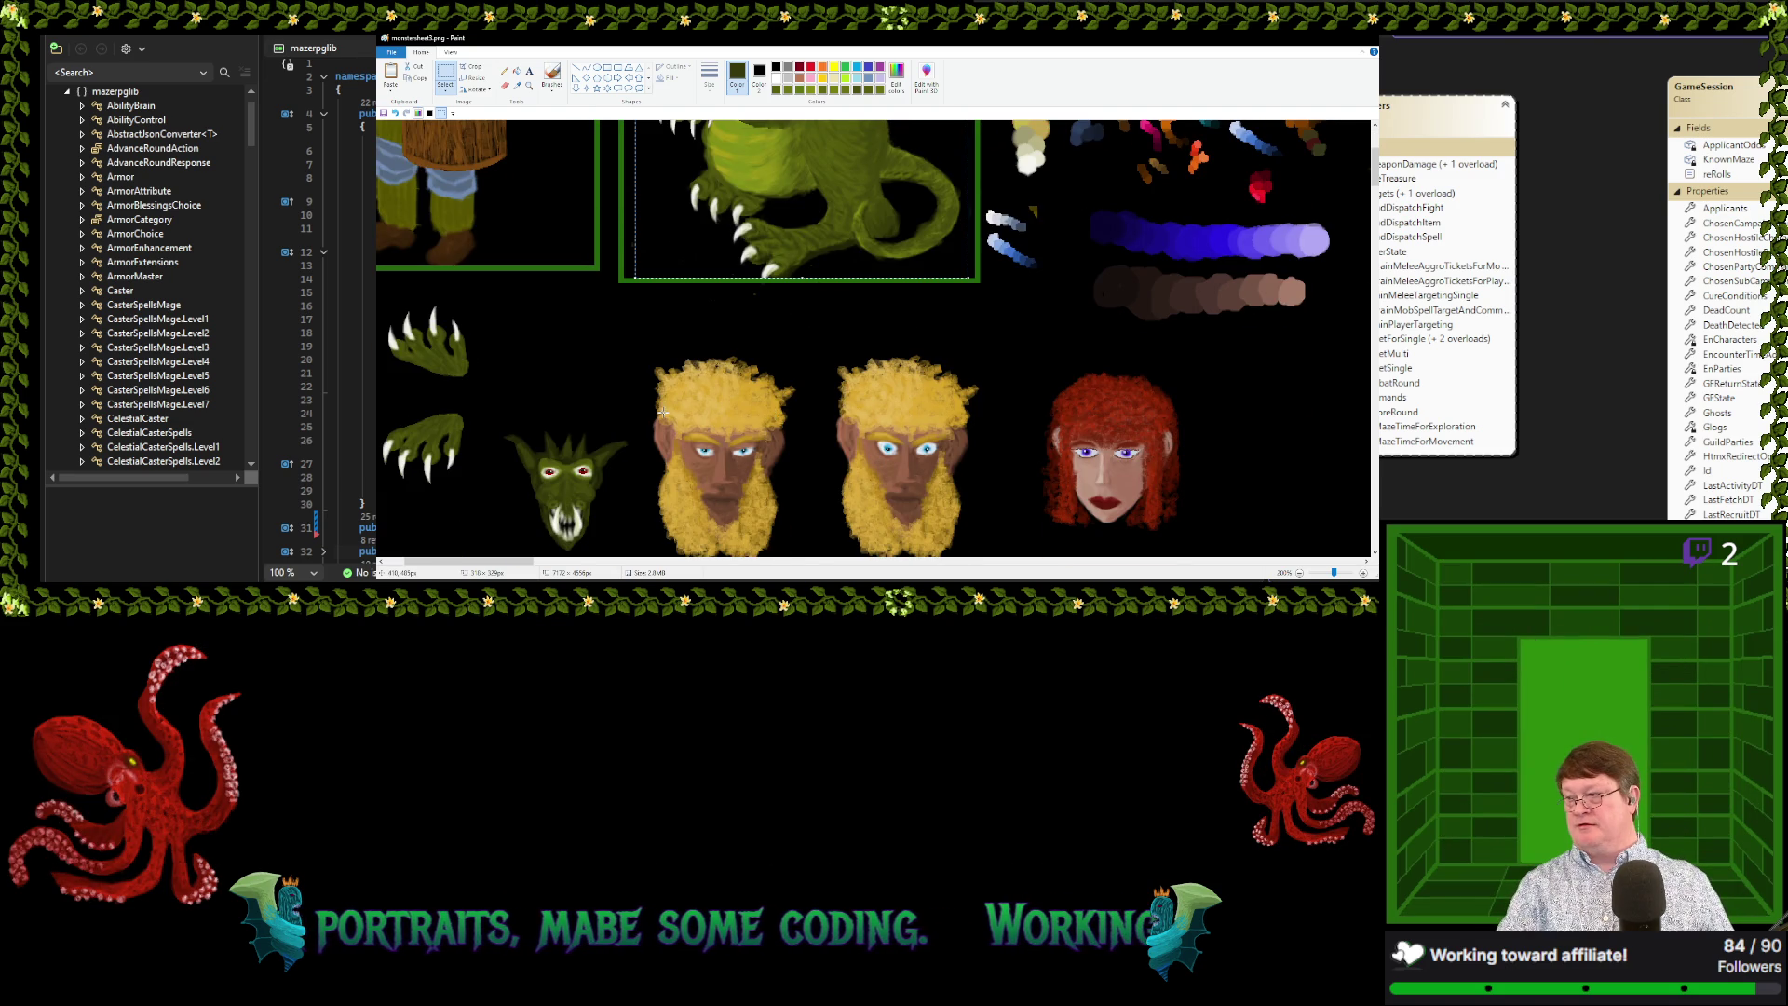
scroll(662, 411, "up", 2)
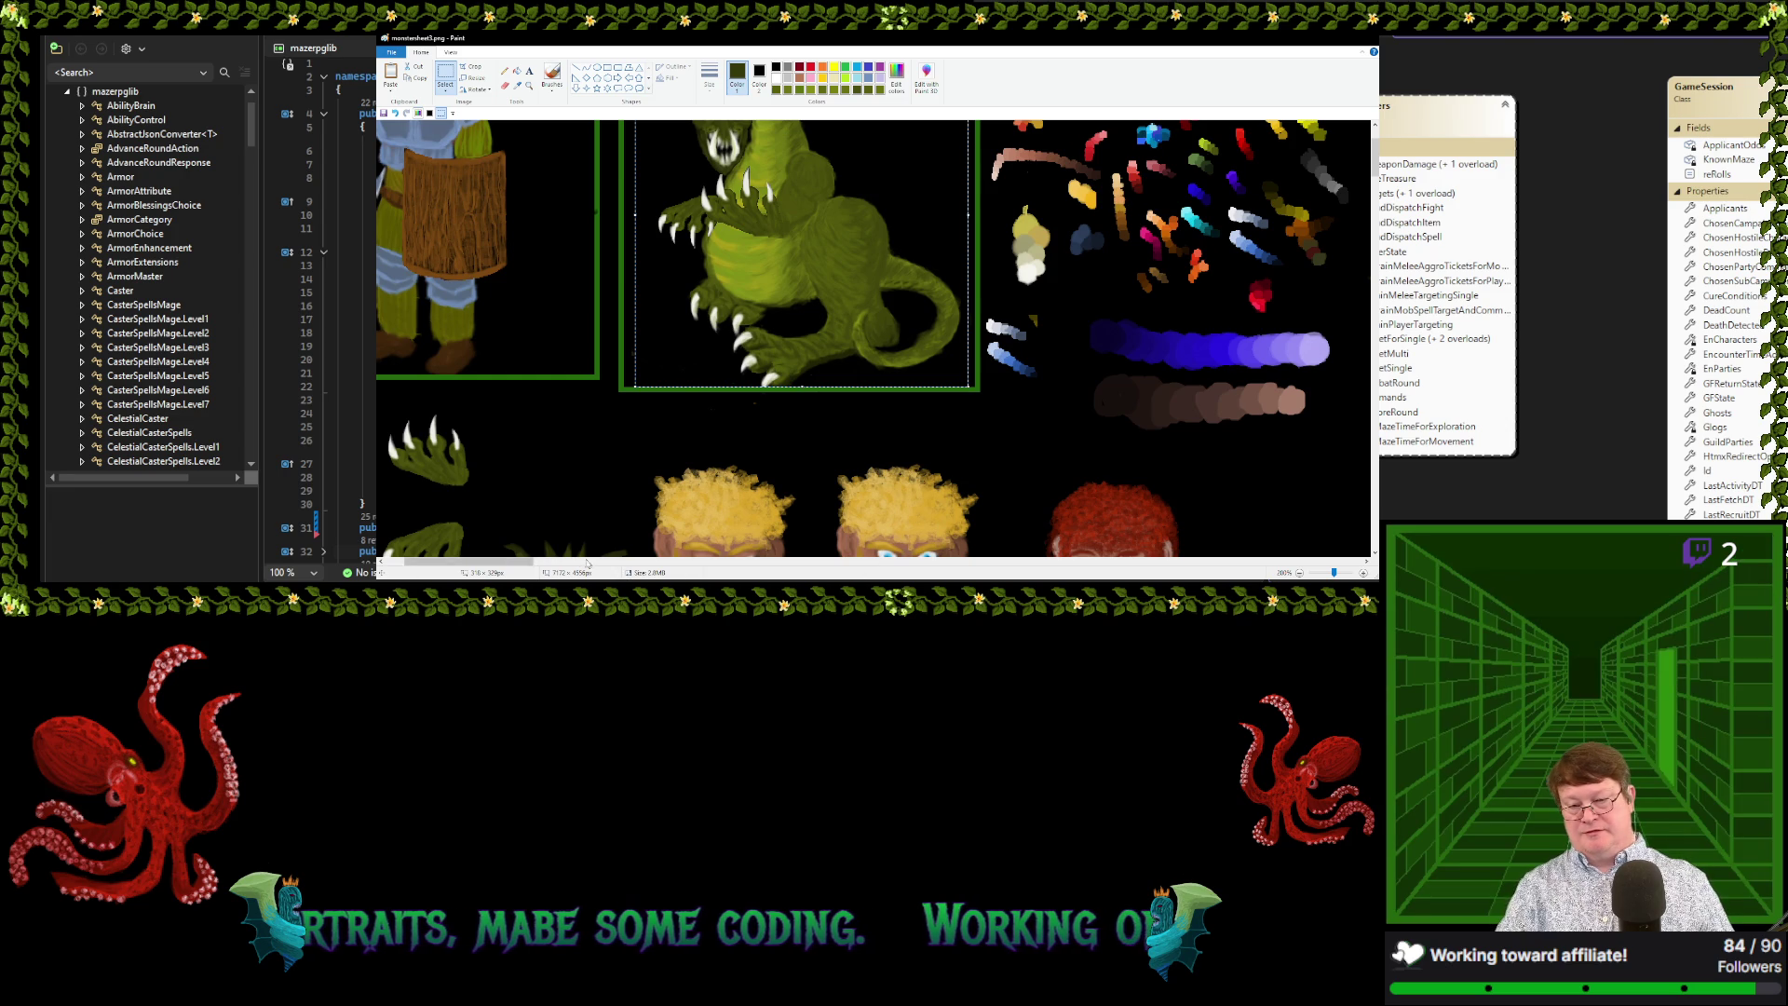
left_click_drag(503, 563, 479, 562)
scroll(585, 268, "down", 3)
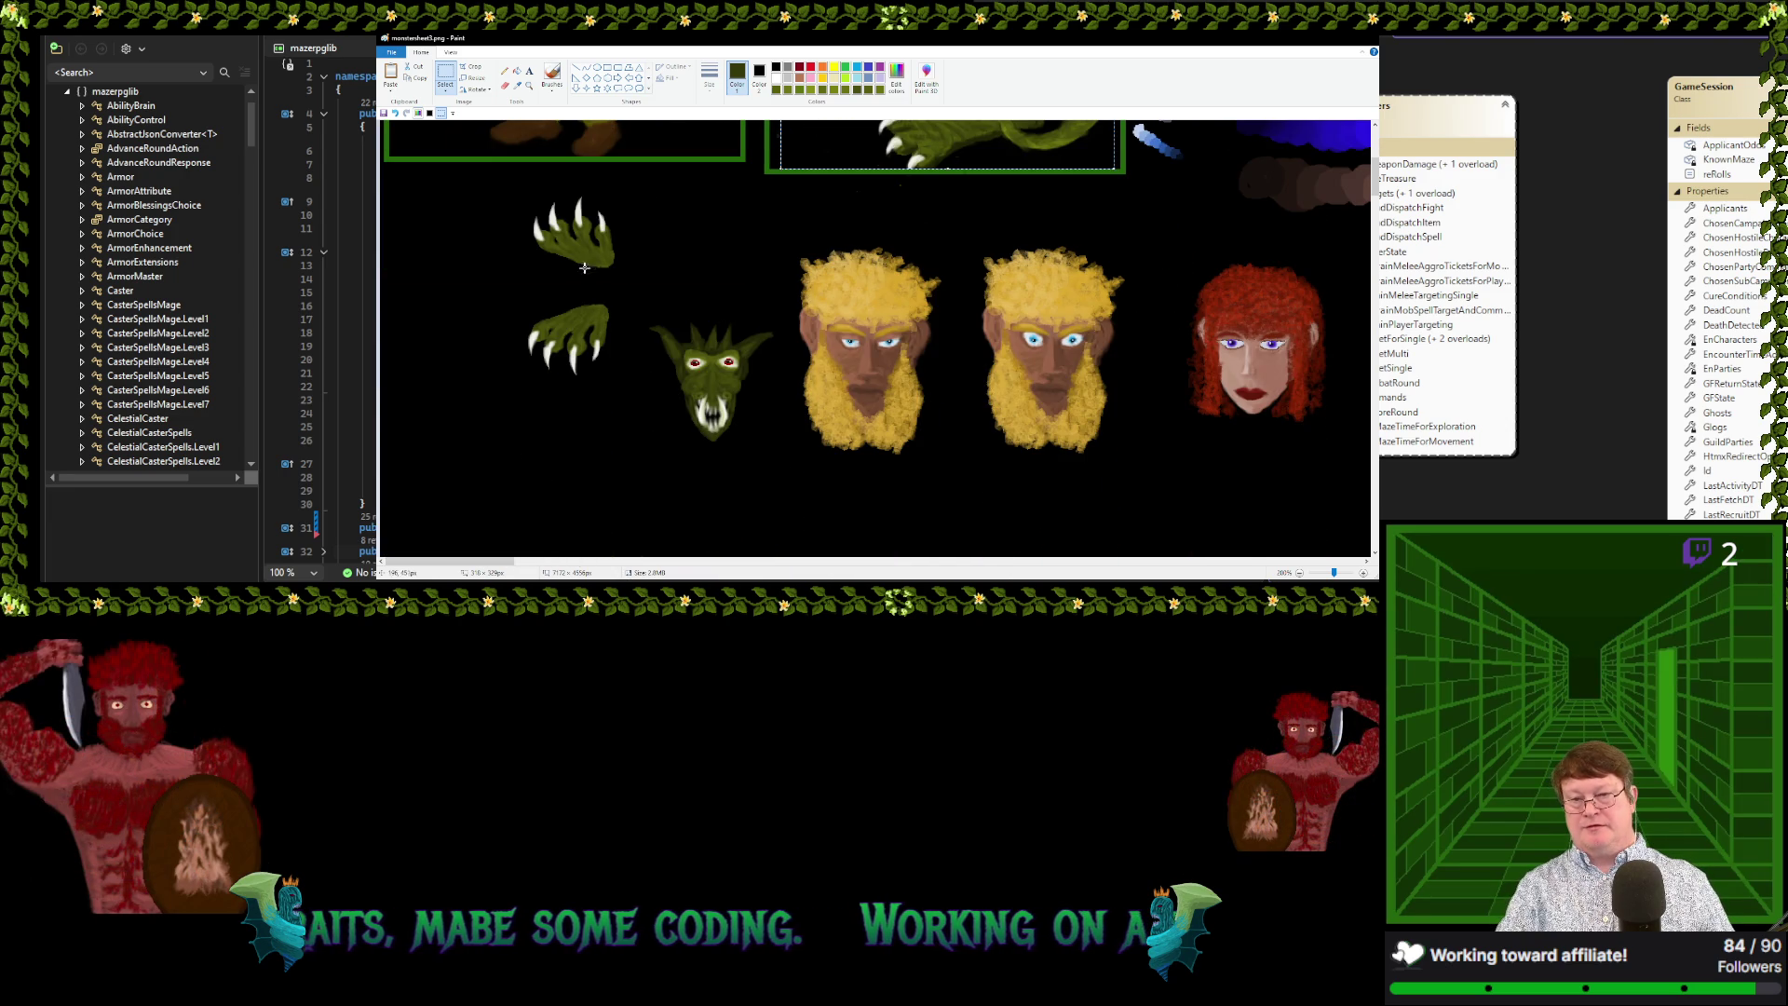
left_click_drag(495, 180, 768, 454)
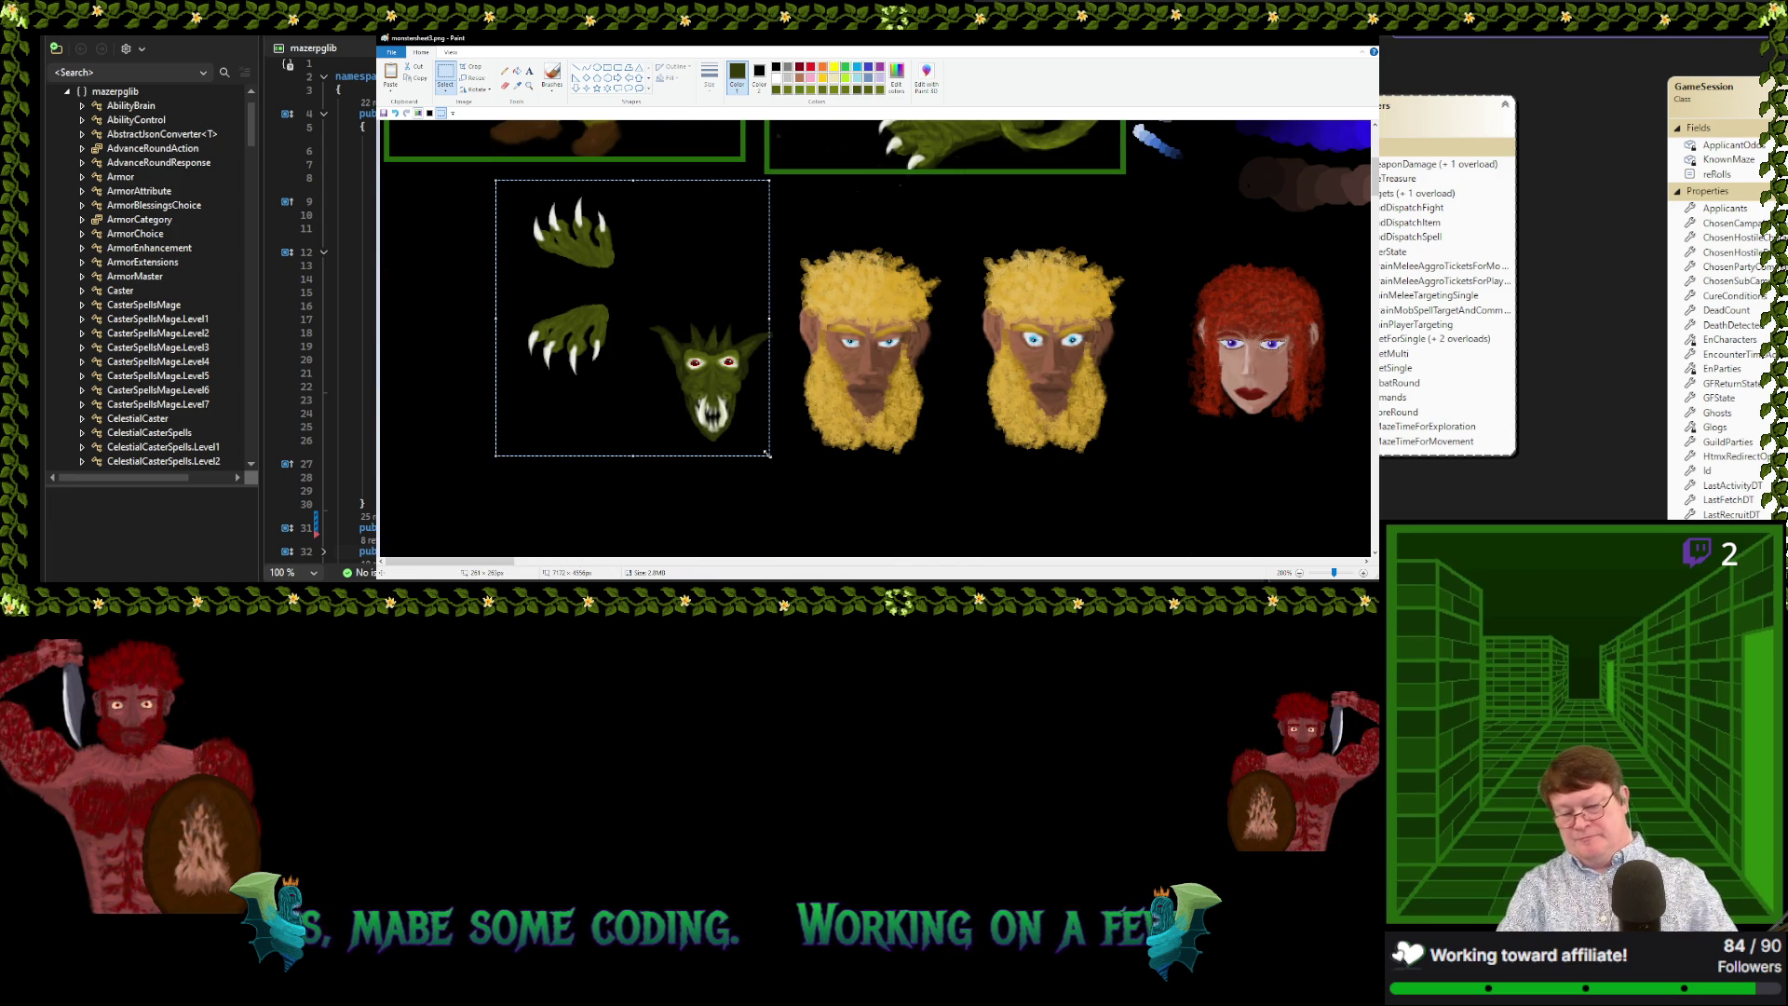
Delete the claws and goblin head, paste the dragon there, try a smaller size, then re-paste it
key("Delete")
key("ctrl+v")
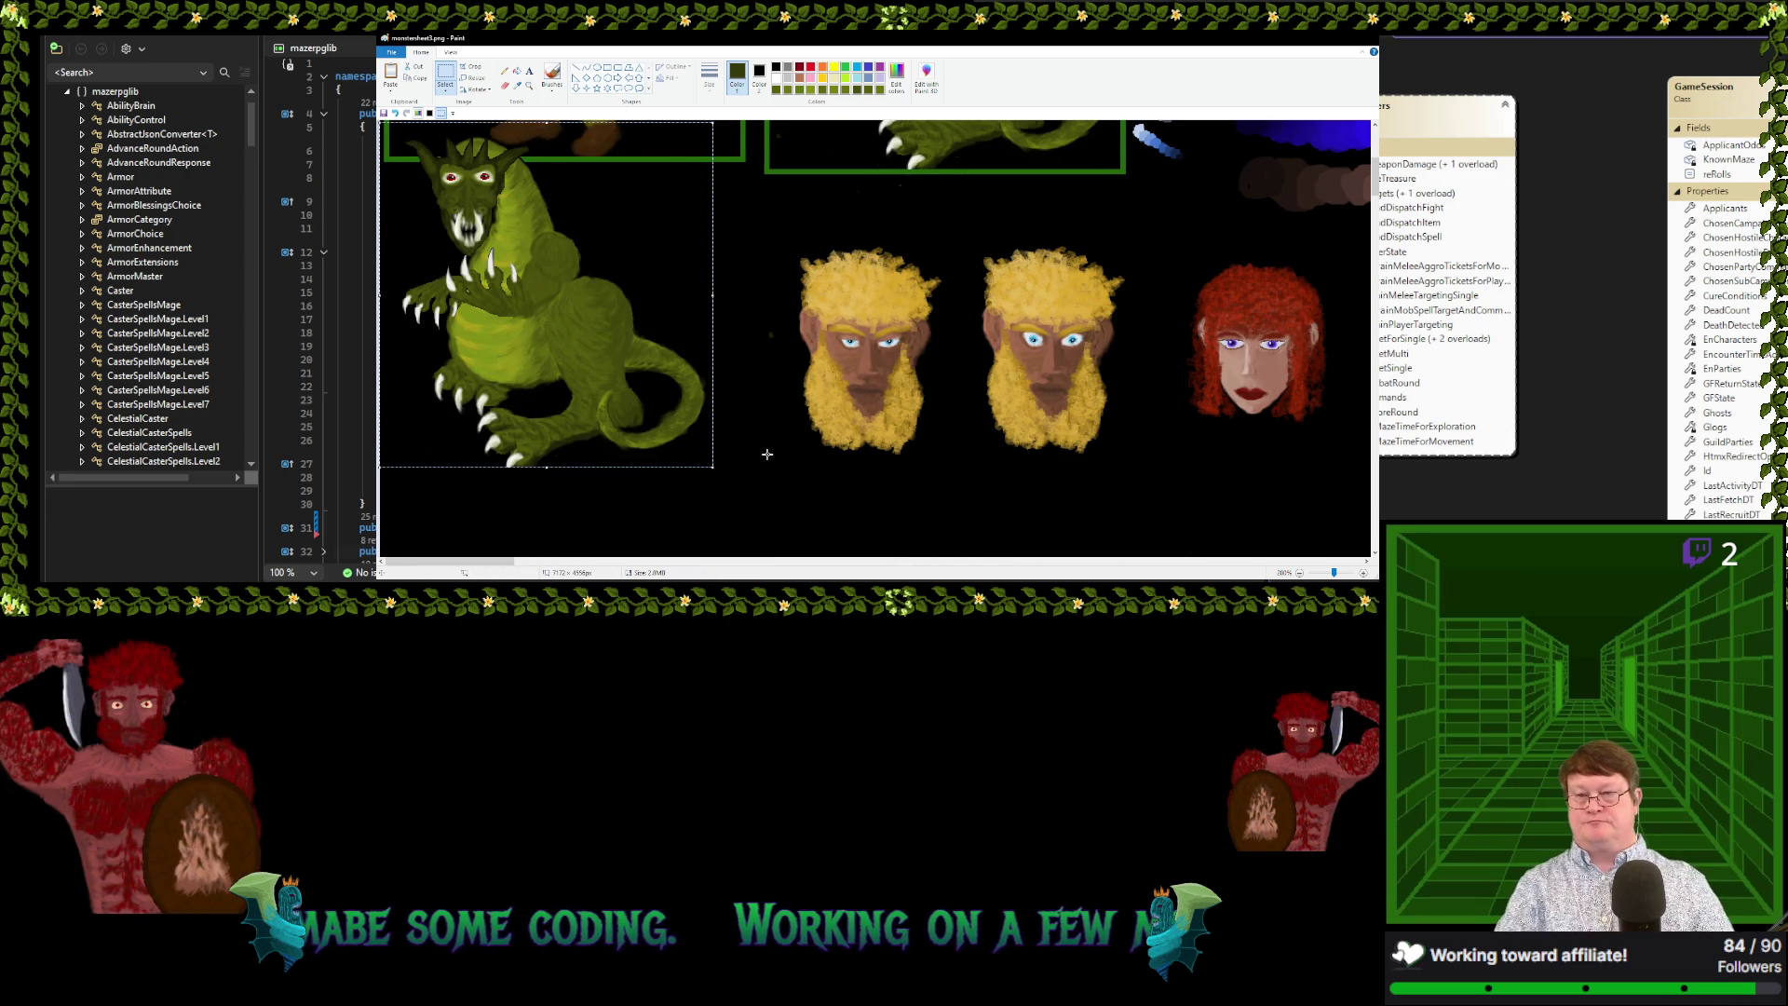
left_click_drag(558, 326, 611, 354)
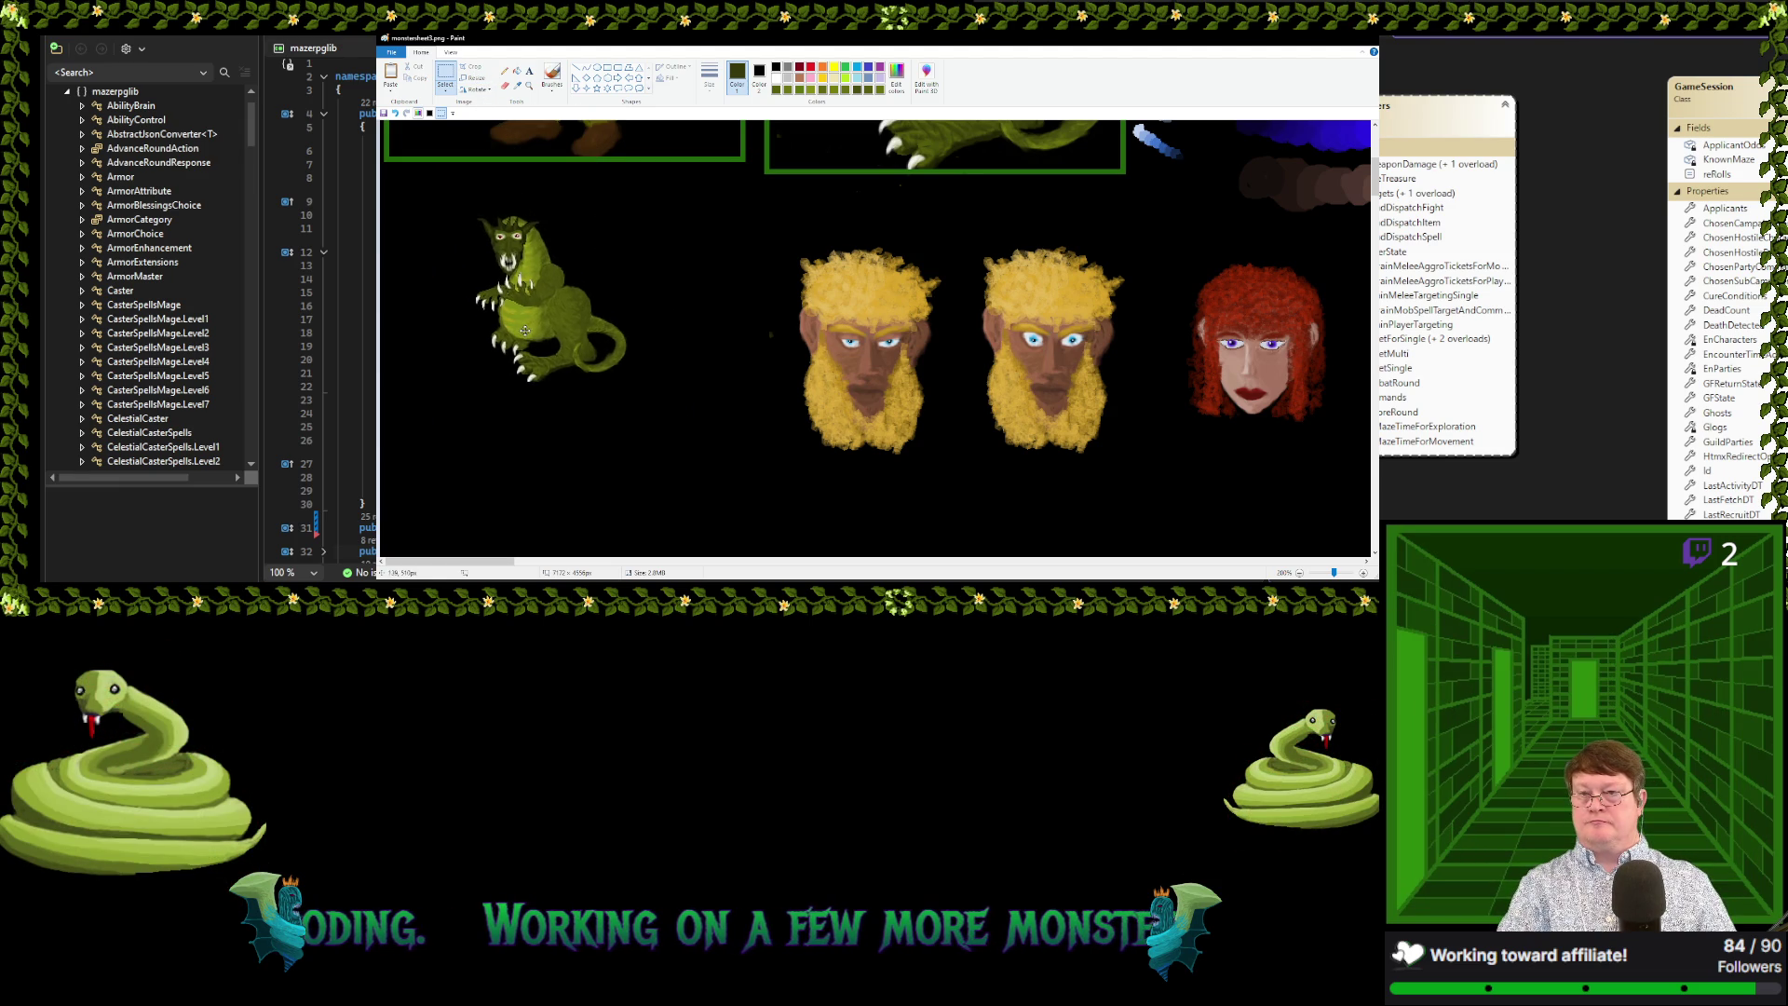
left_click_drag(480, 275, 537, 357)
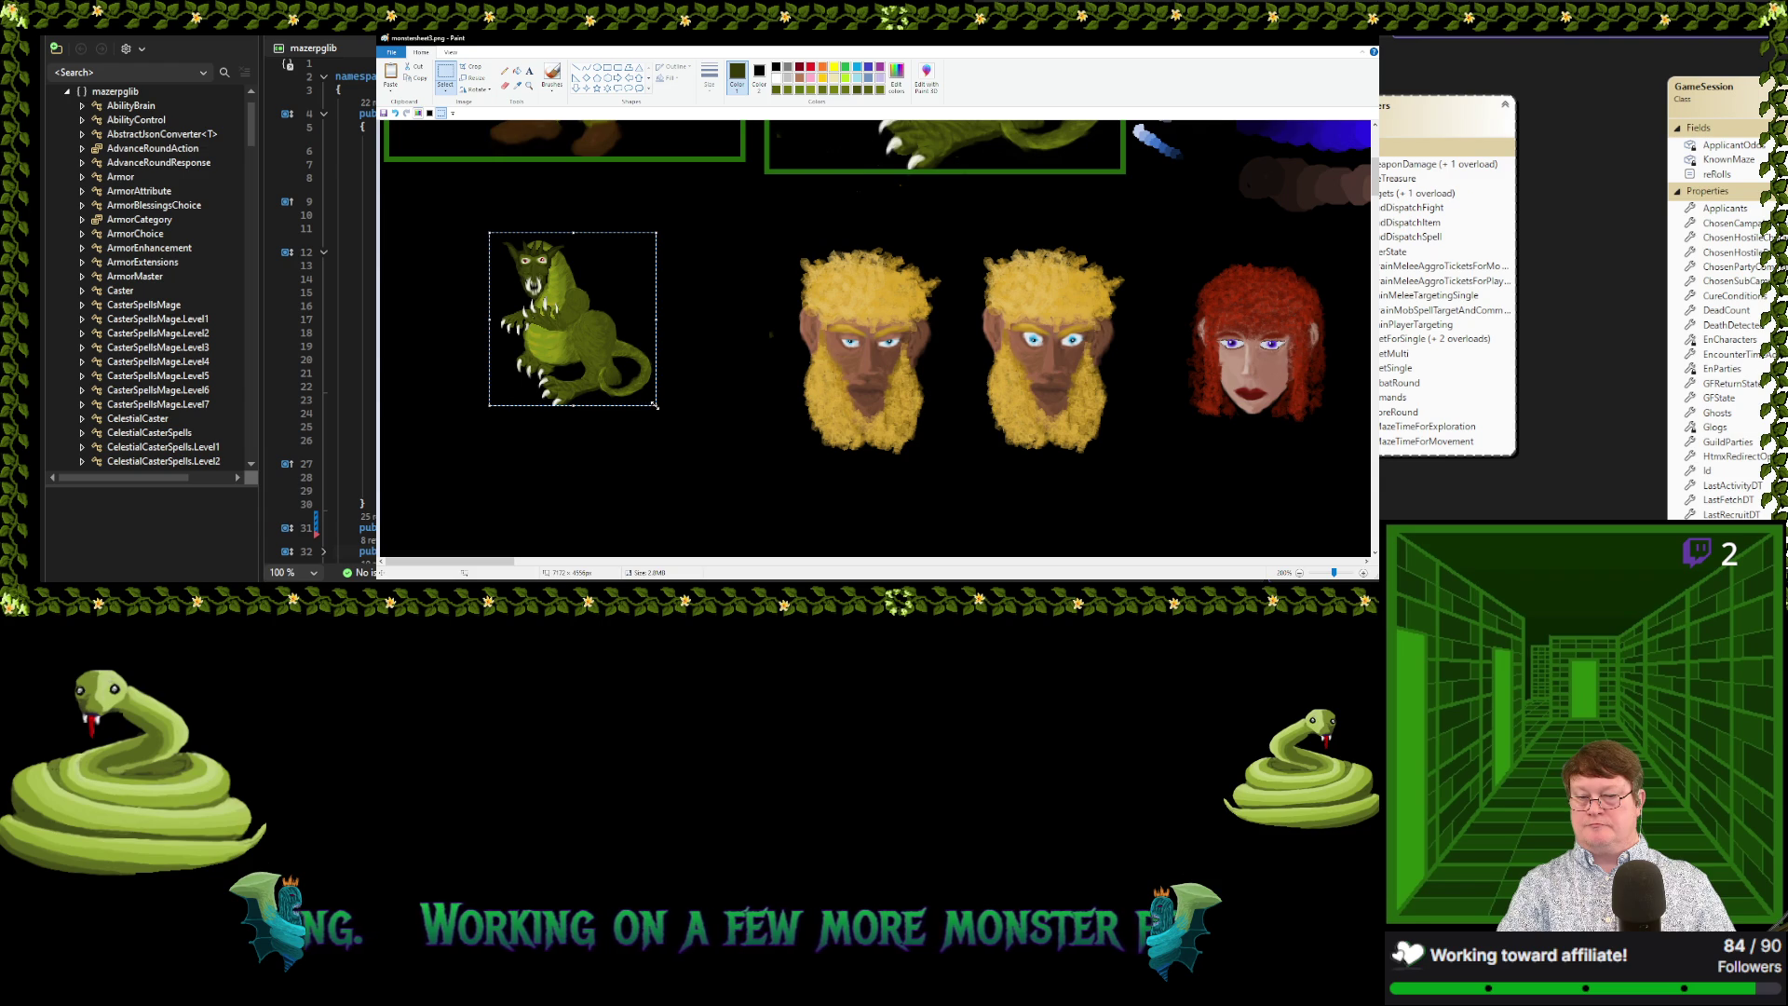
left_click_drag(655, 405, 609, 366)
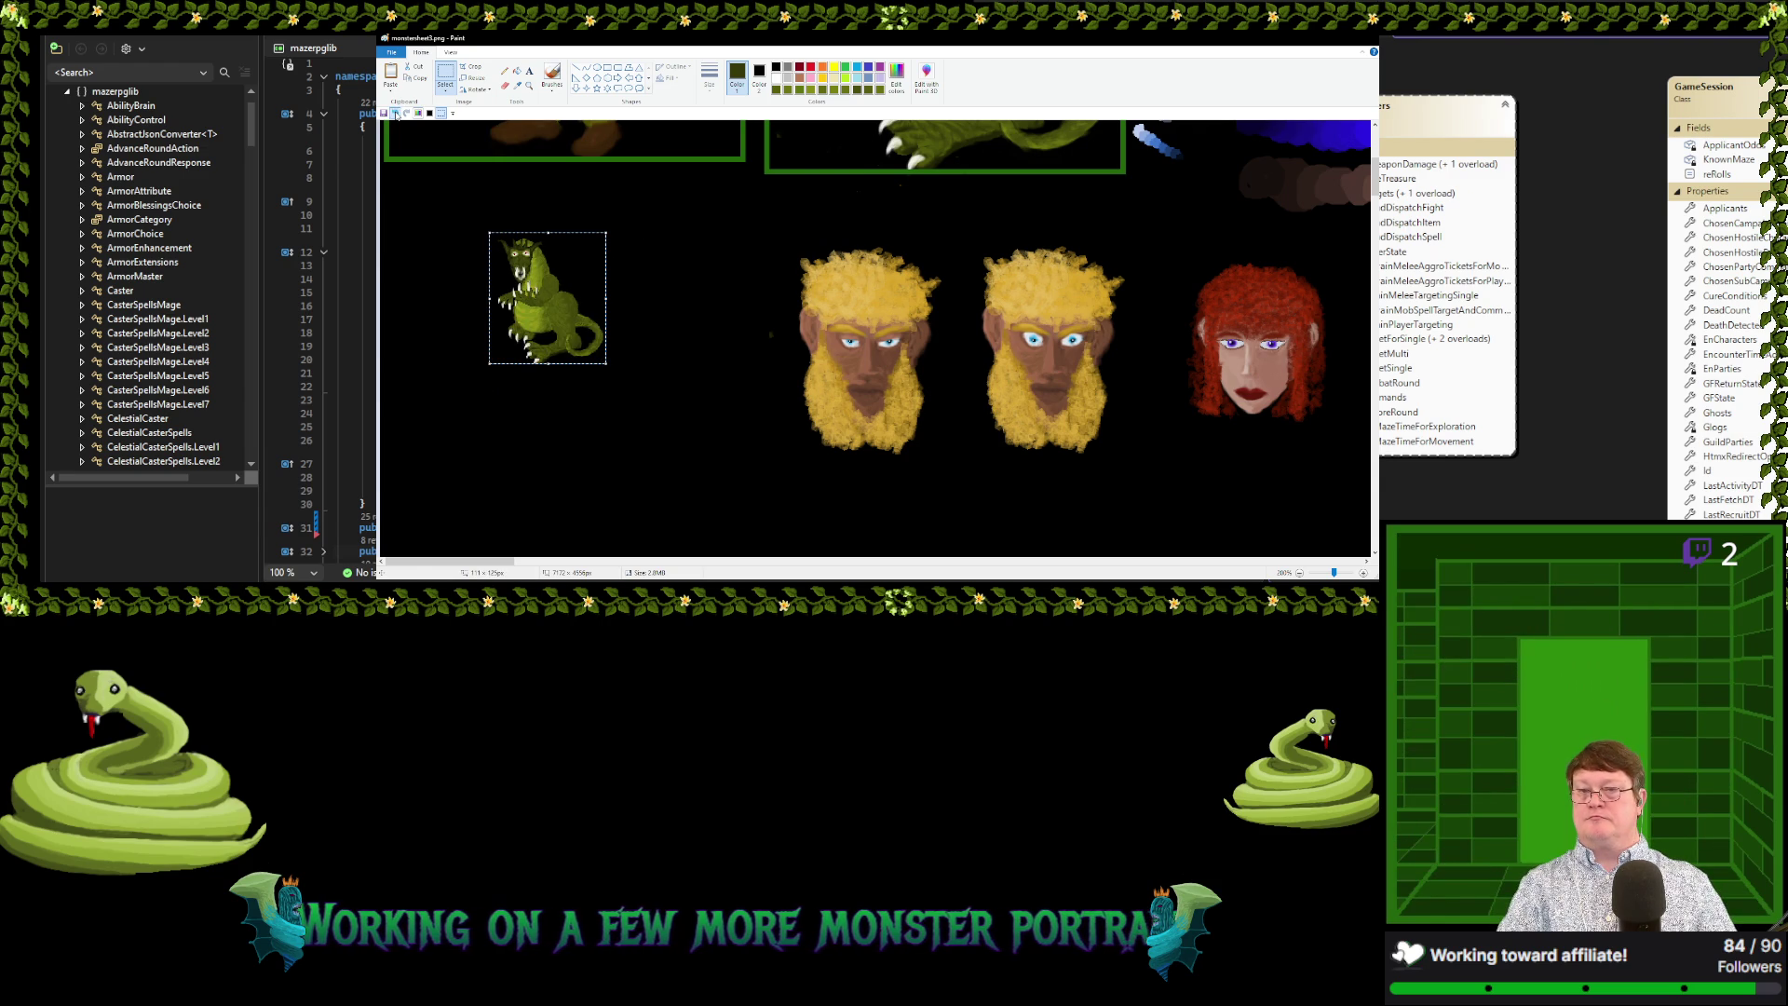
key("Delete")
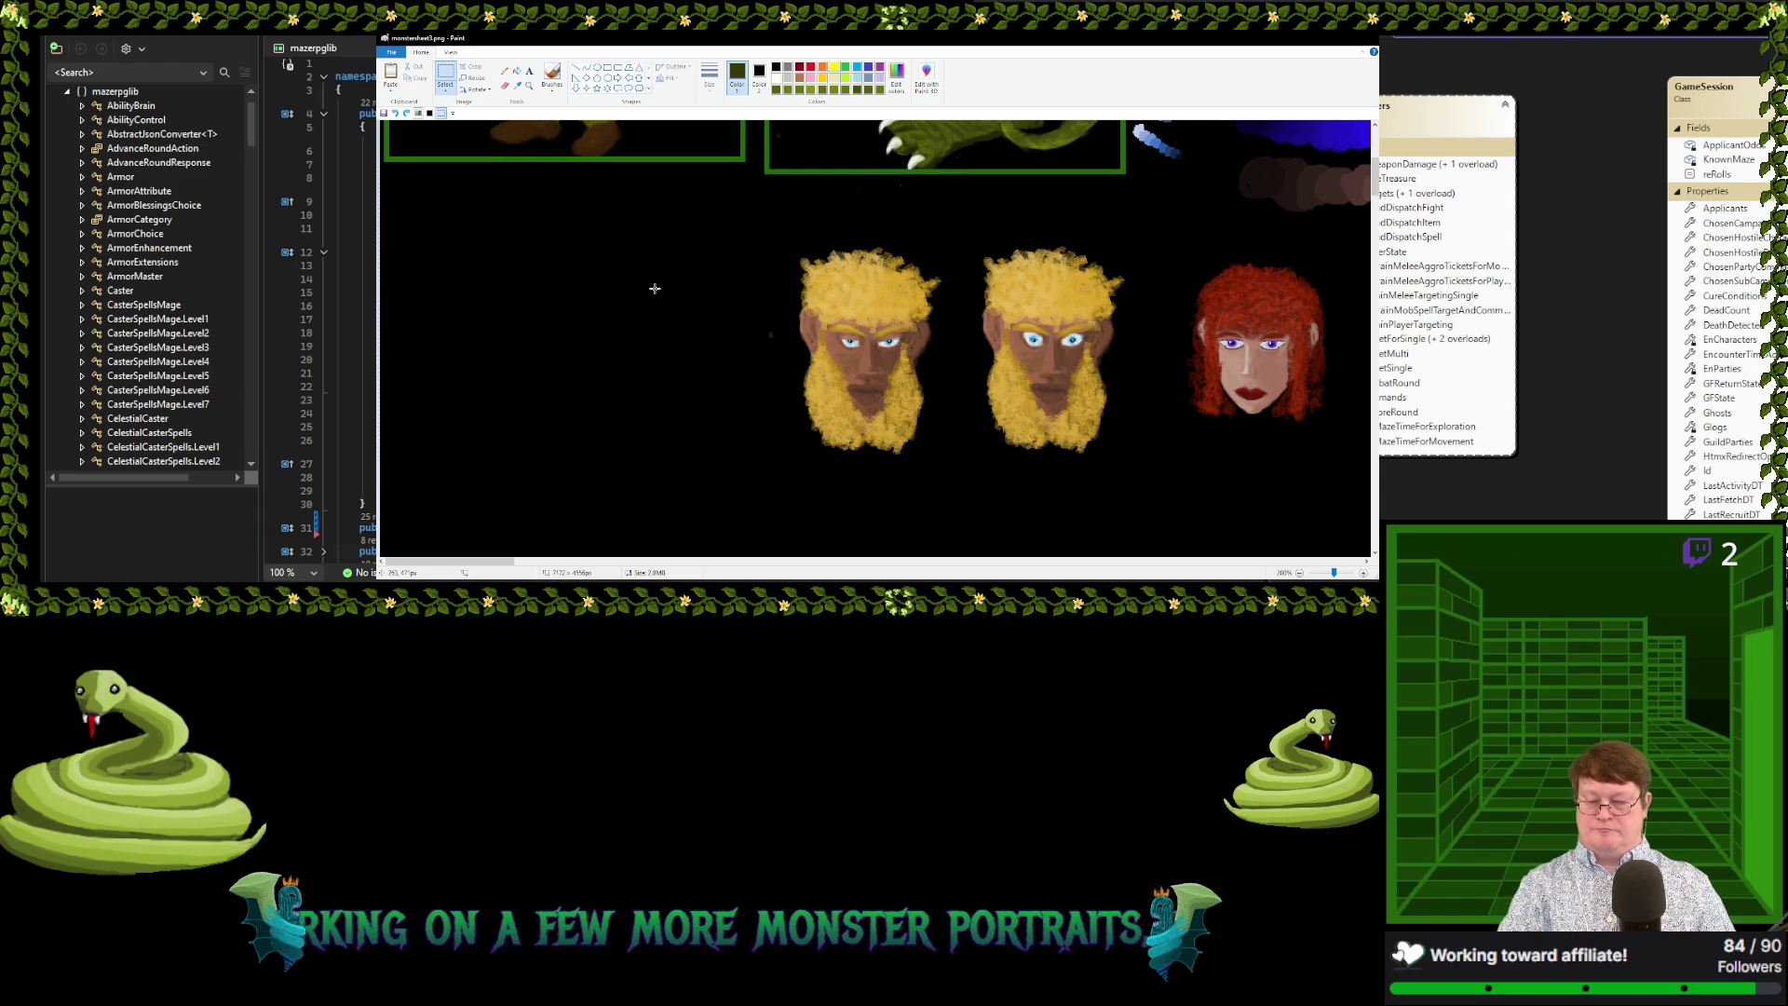
key("ctrl+v")
Nudge the pasted full-size dragon slightly right and up into the cleared space
left_click_drag(595, 376, 612, 366)
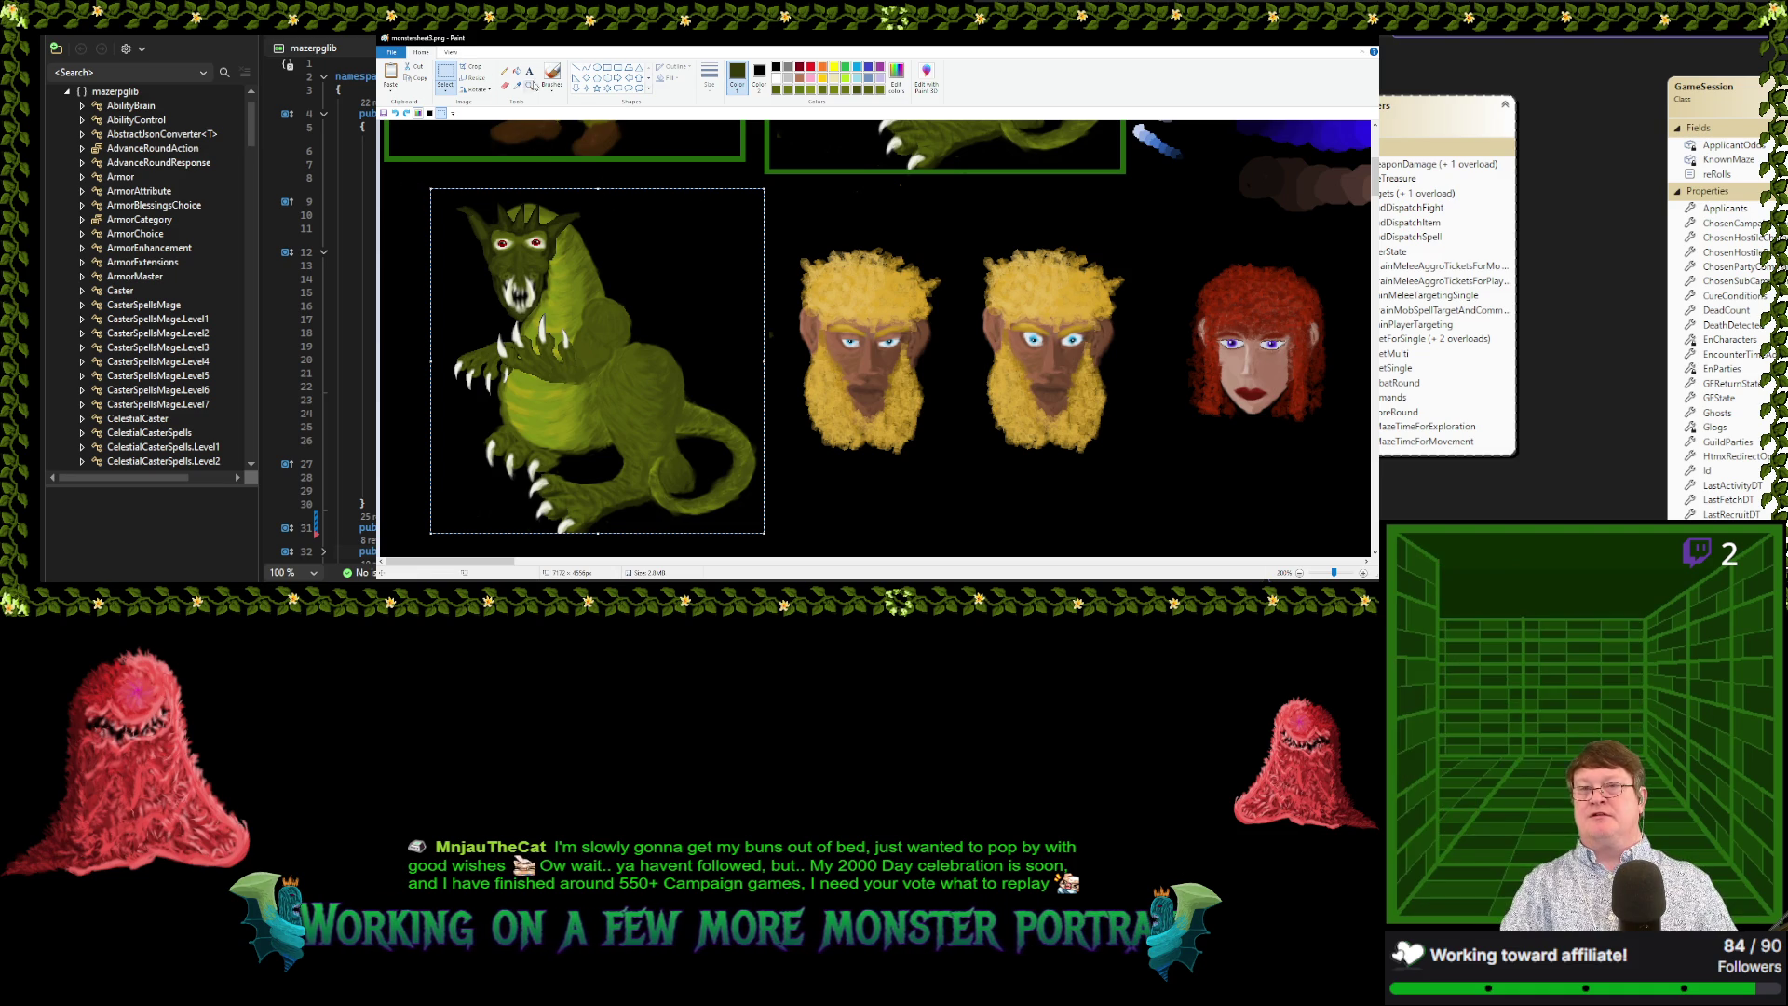
Cut and re-paste the green dragon, resize it to 75%, and move it down beside the blond heads
left_click(517, 85)
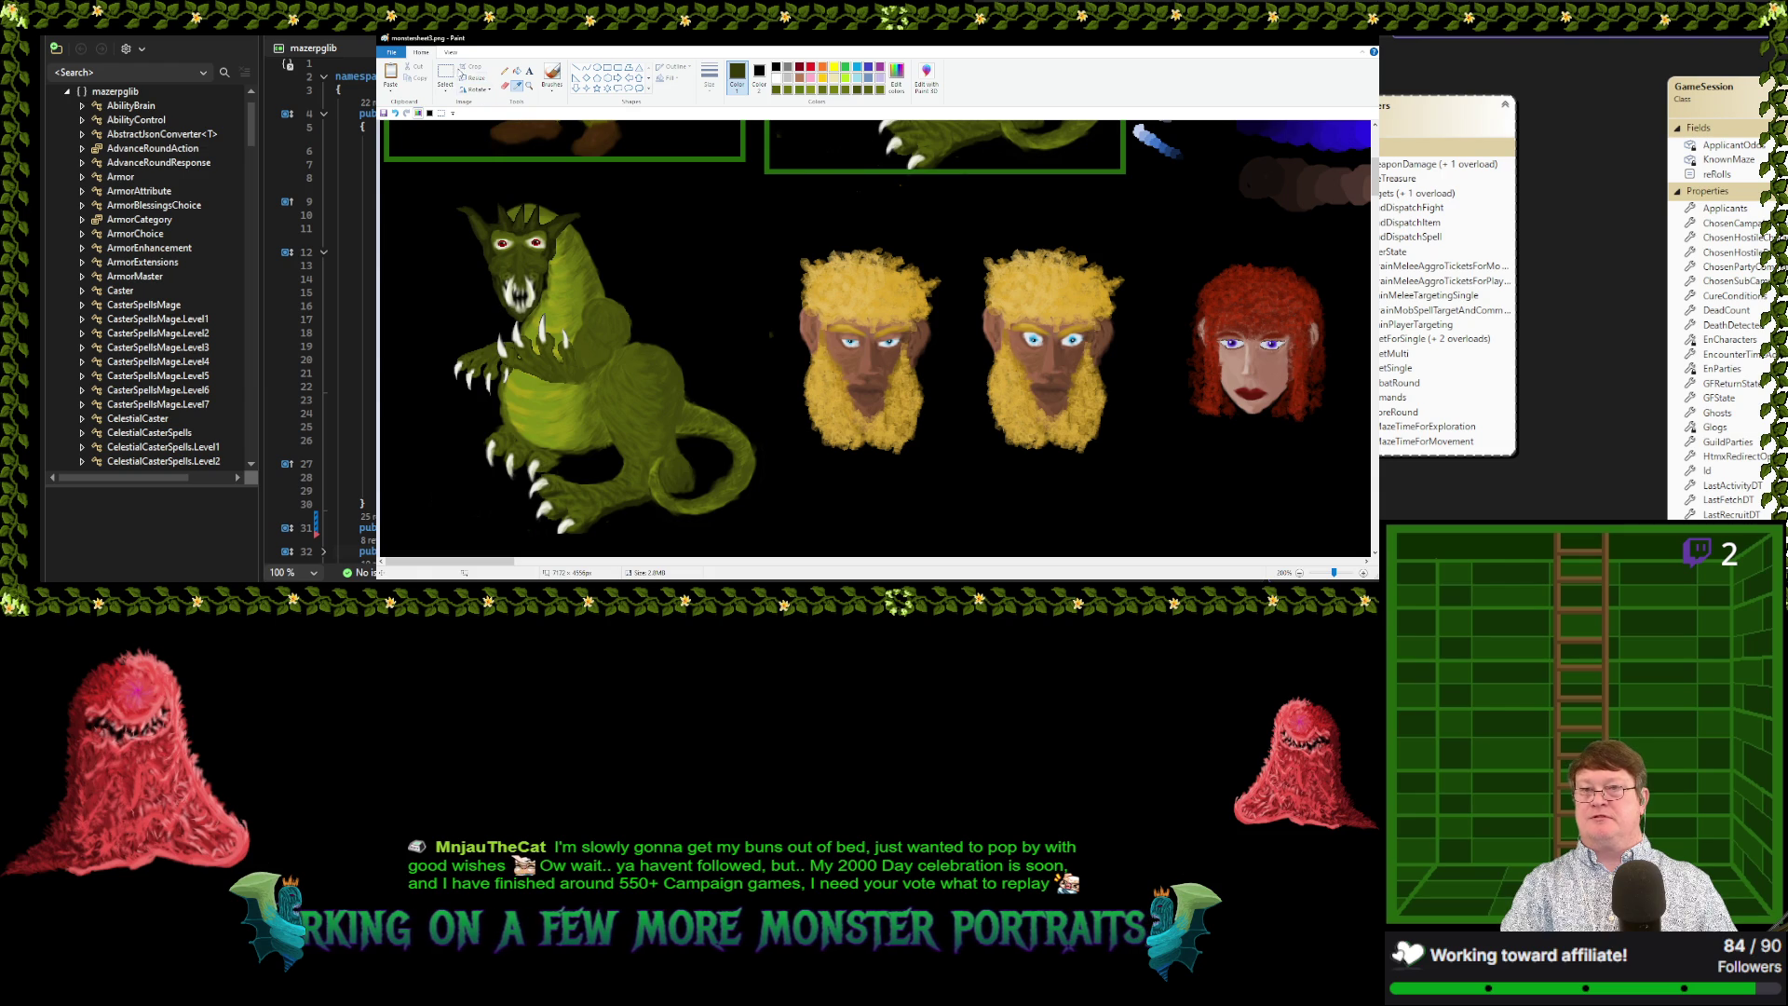
left_click(445, 74)
mouse_move(419, 181)
left_mouse_down()
mouse_move(730, 544)
mouse_move(764, 543)
left_mouse_up()
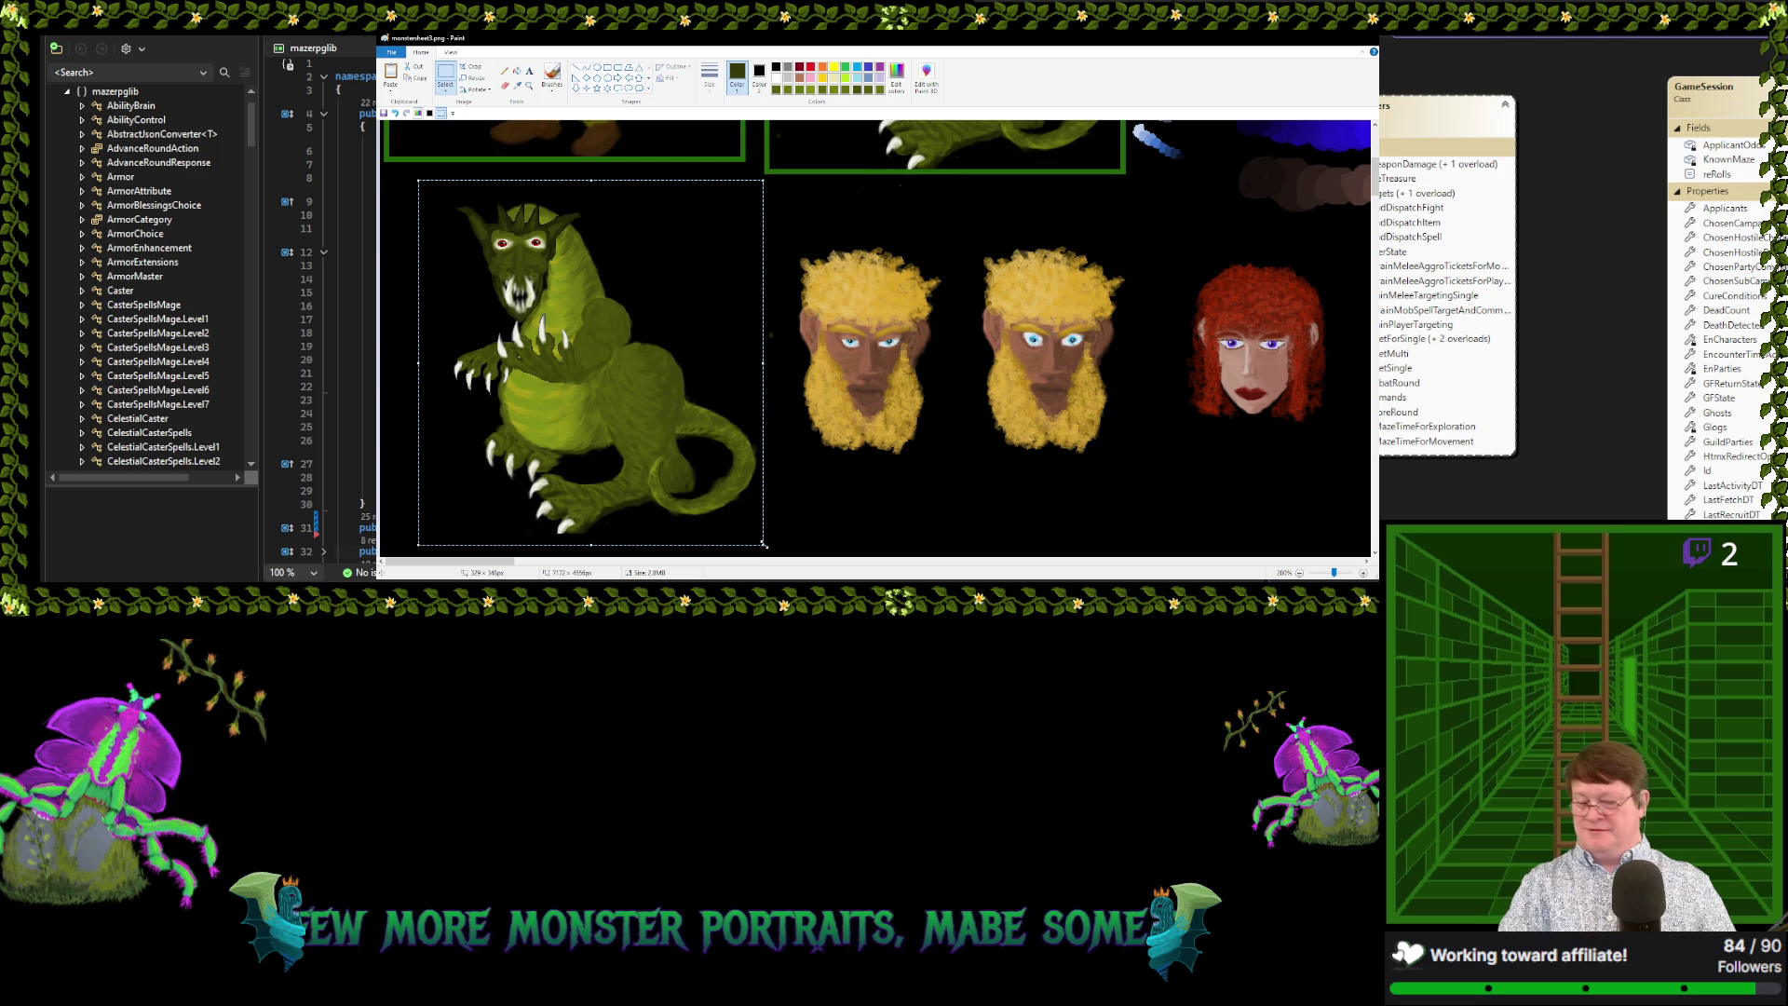
key("ctrl+x")
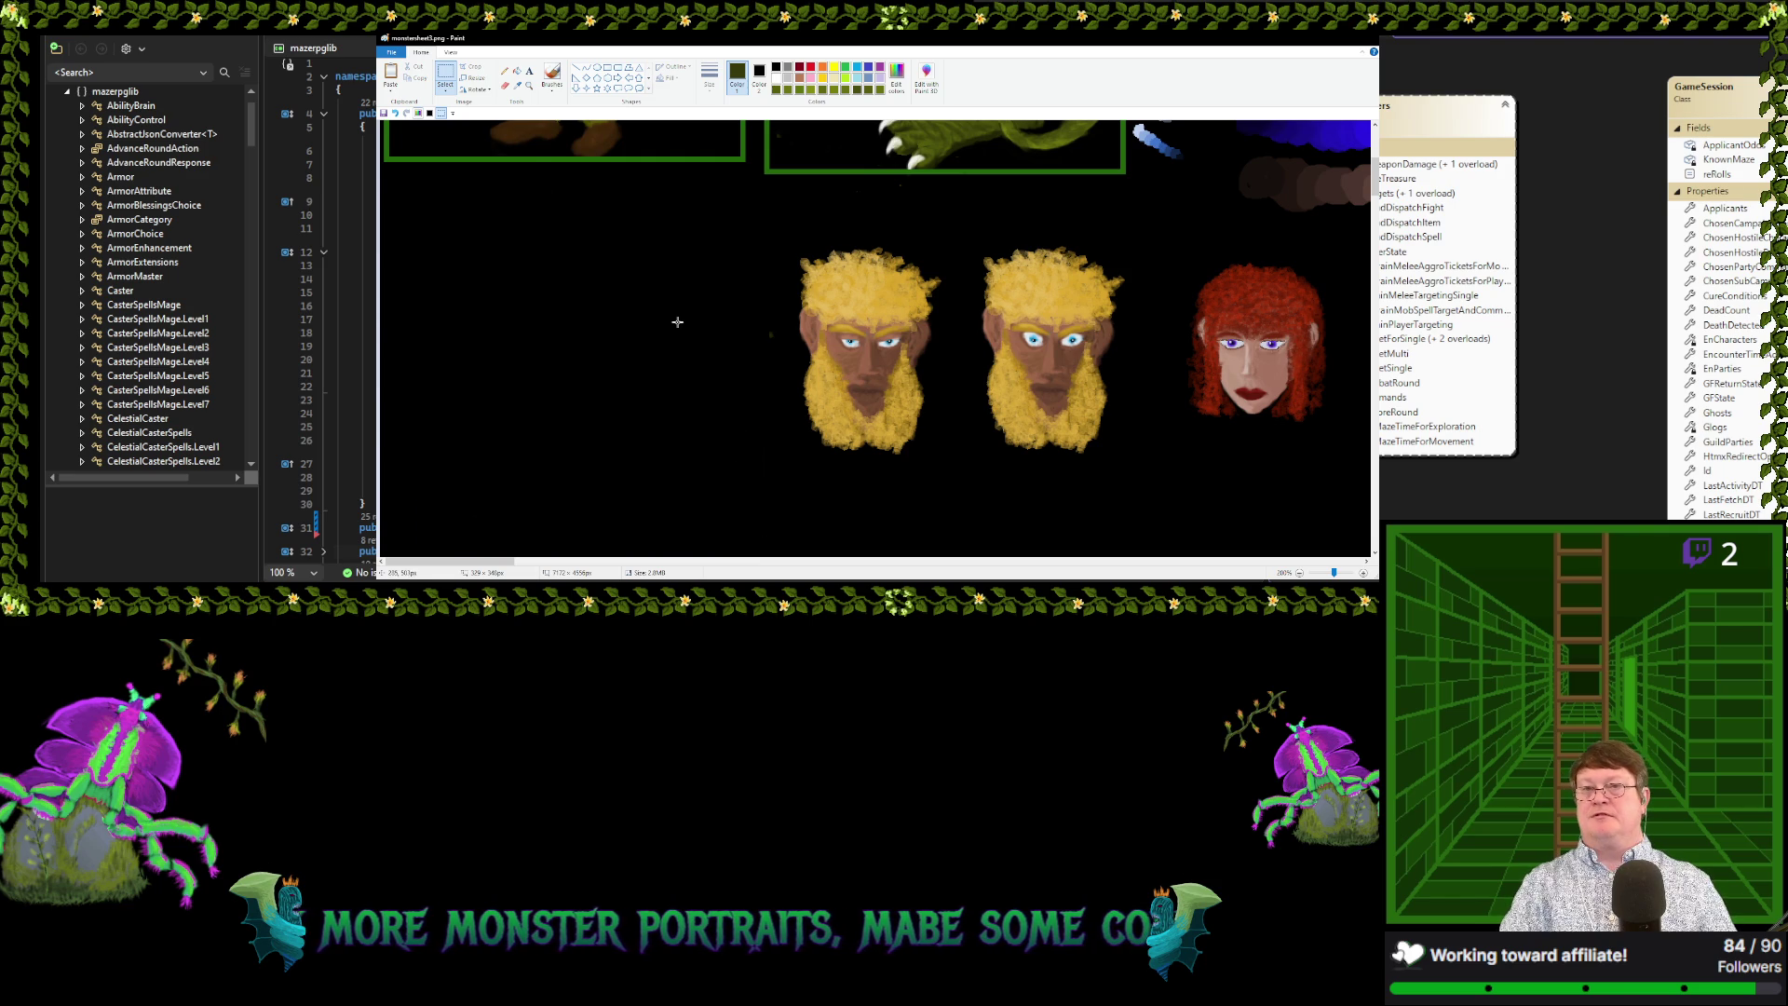
key("ctrl+v")
left_click_drag(591, 202, 618, 239)
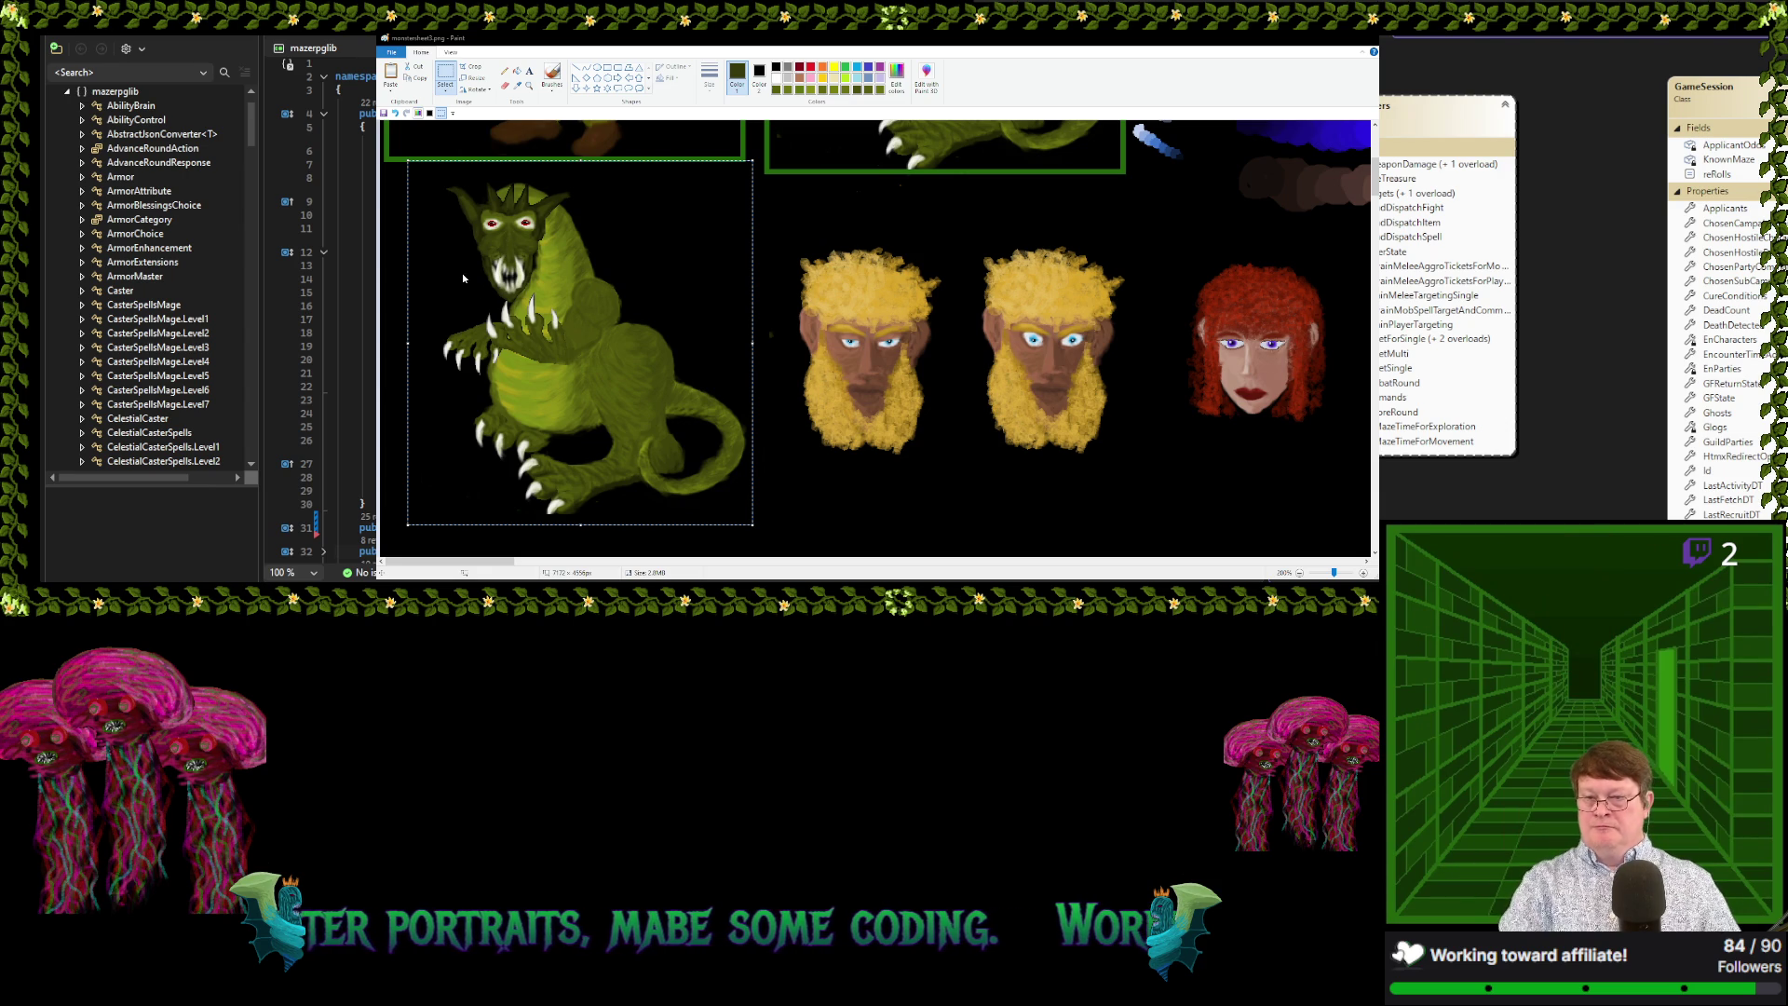
key("Return")
left_click_drag(462, 272, 496, 328)
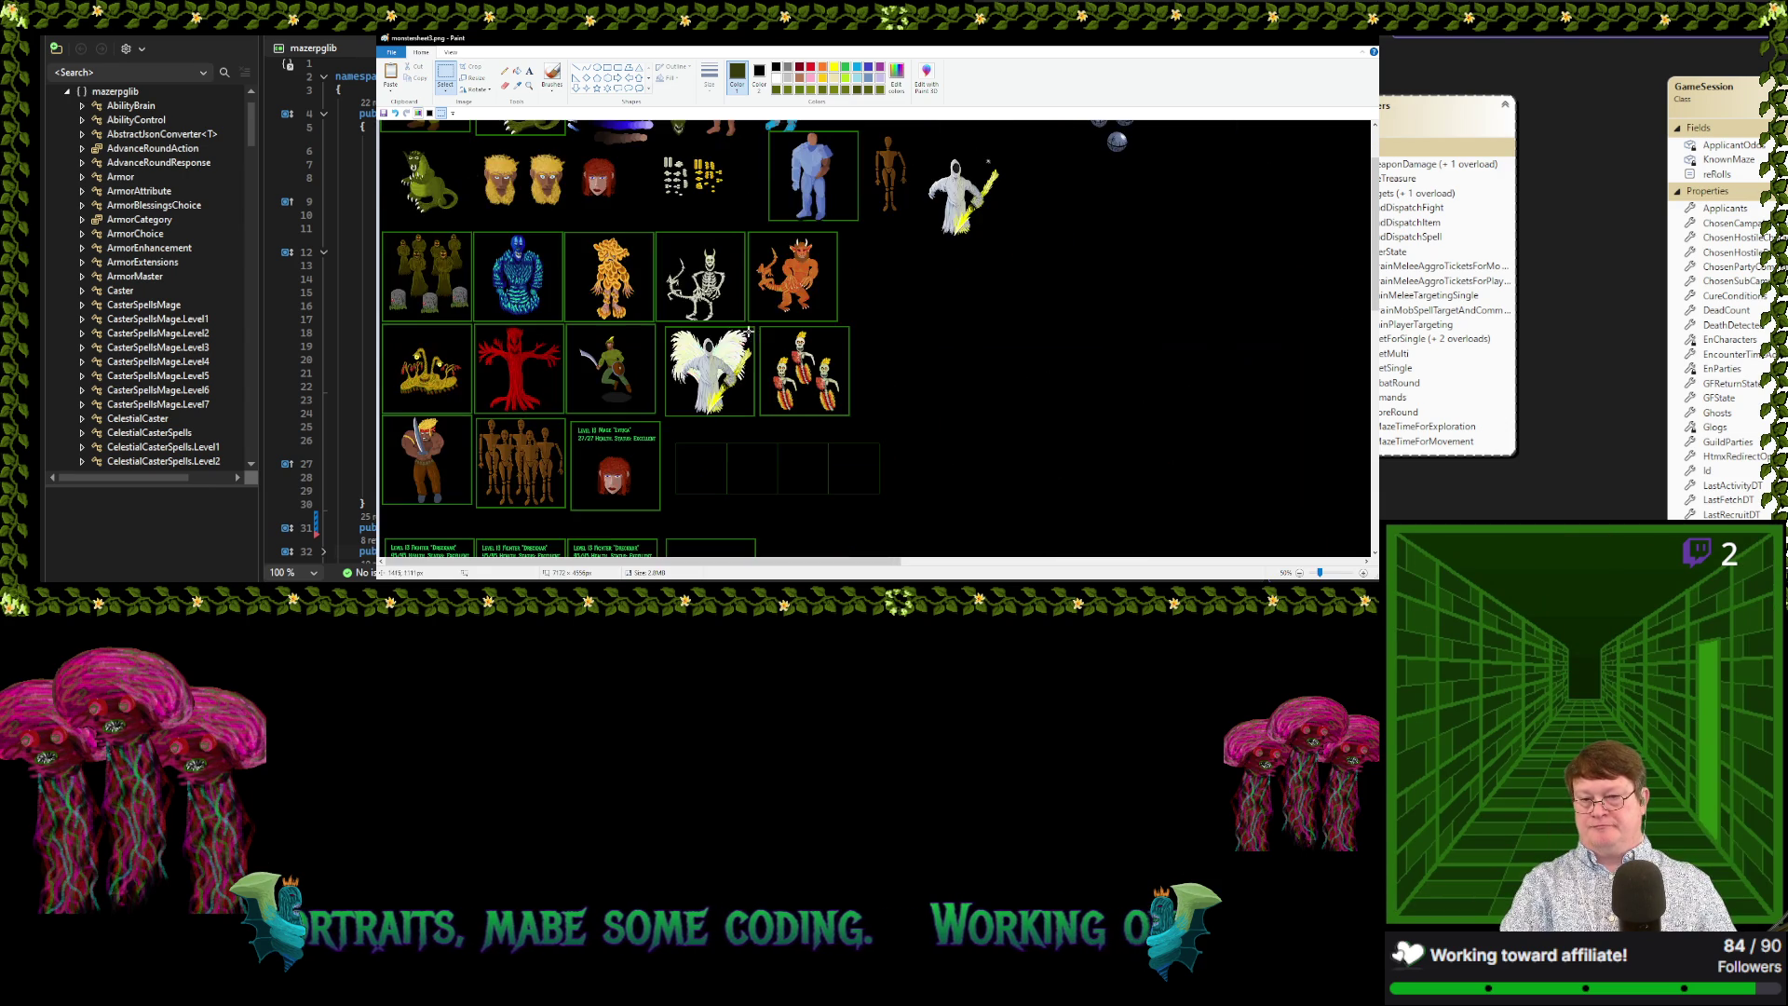
scroll(745, 335, "down", 2)
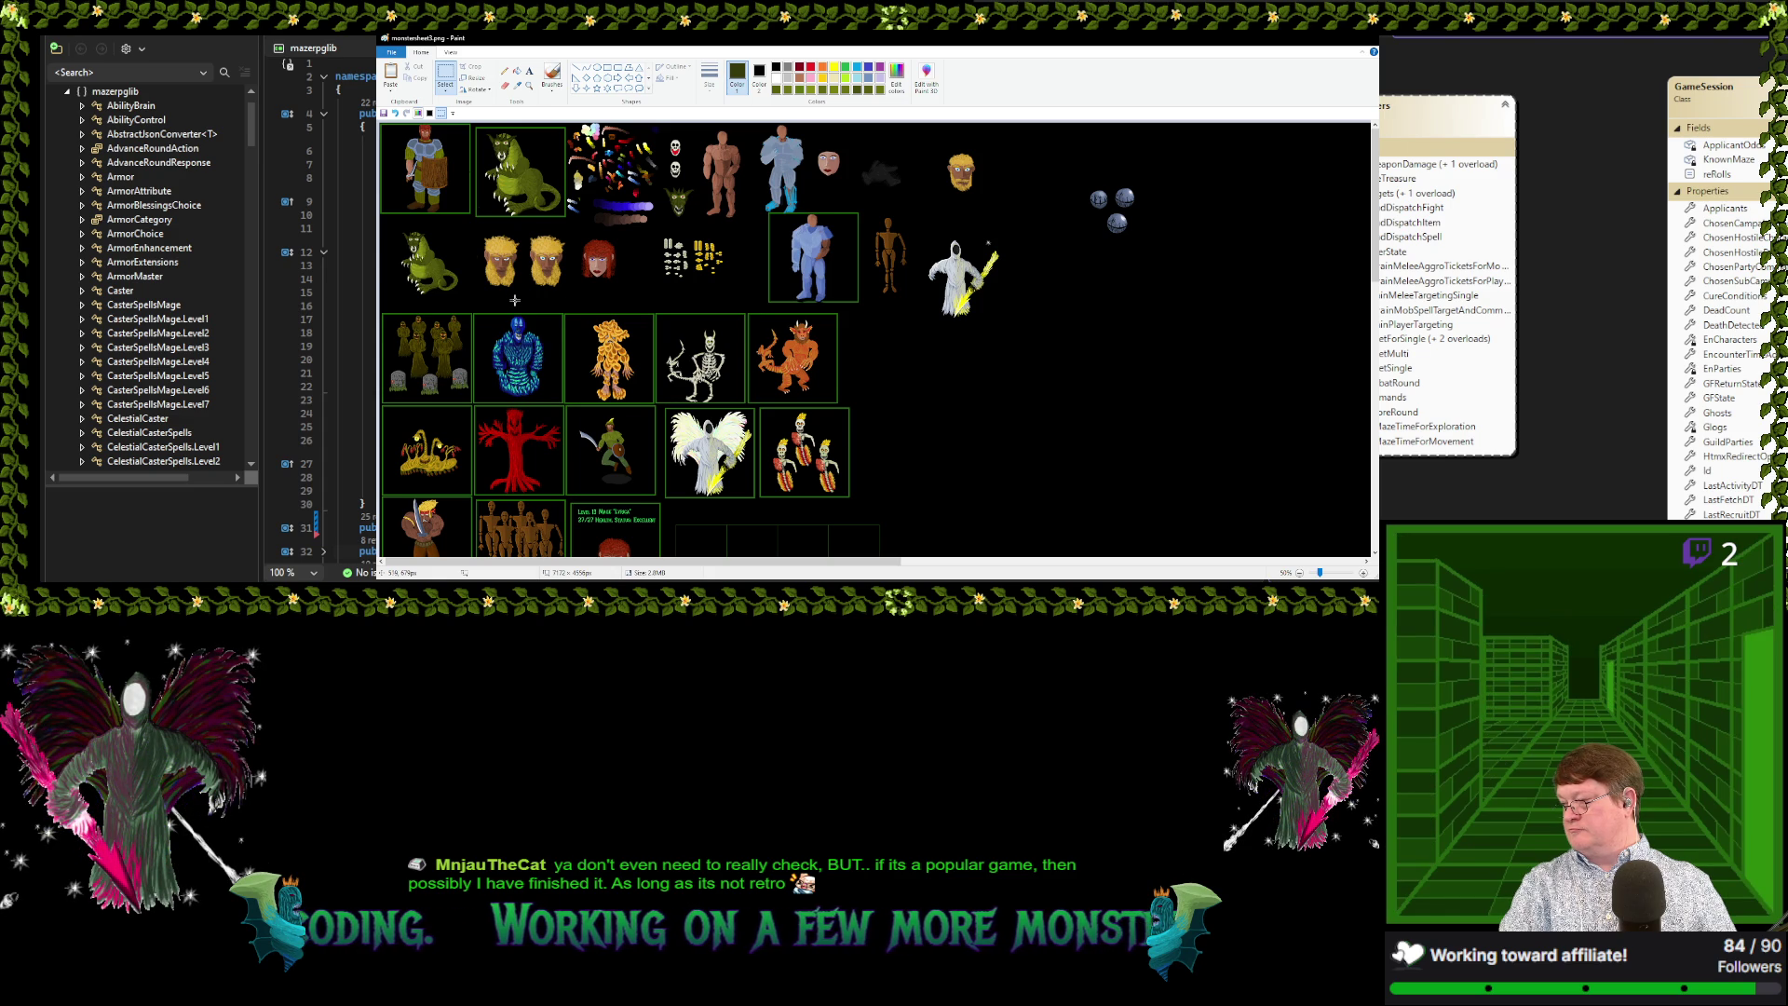
scroll(568, 321, "up", 1)
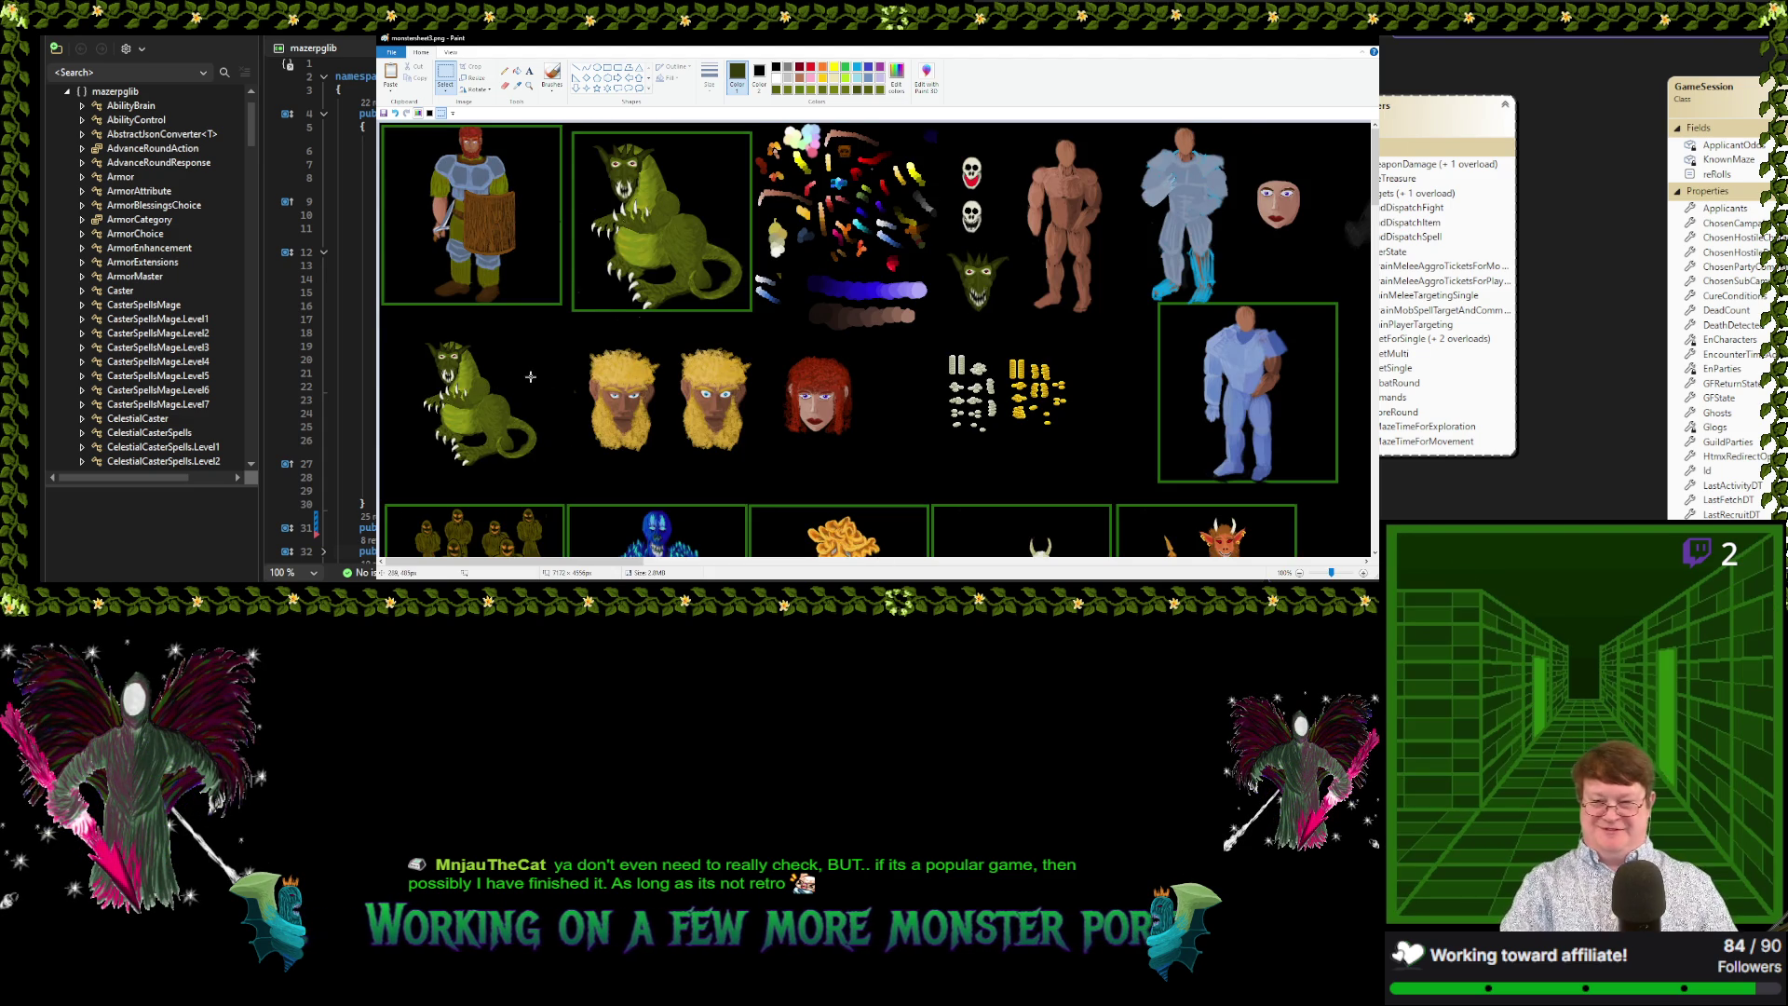
Reselect the small dragon more tightly and shift it slightly up and right, then zoom back out
scroll(531, 376, "up", 1)
scroll(747, 377, "down", 1)
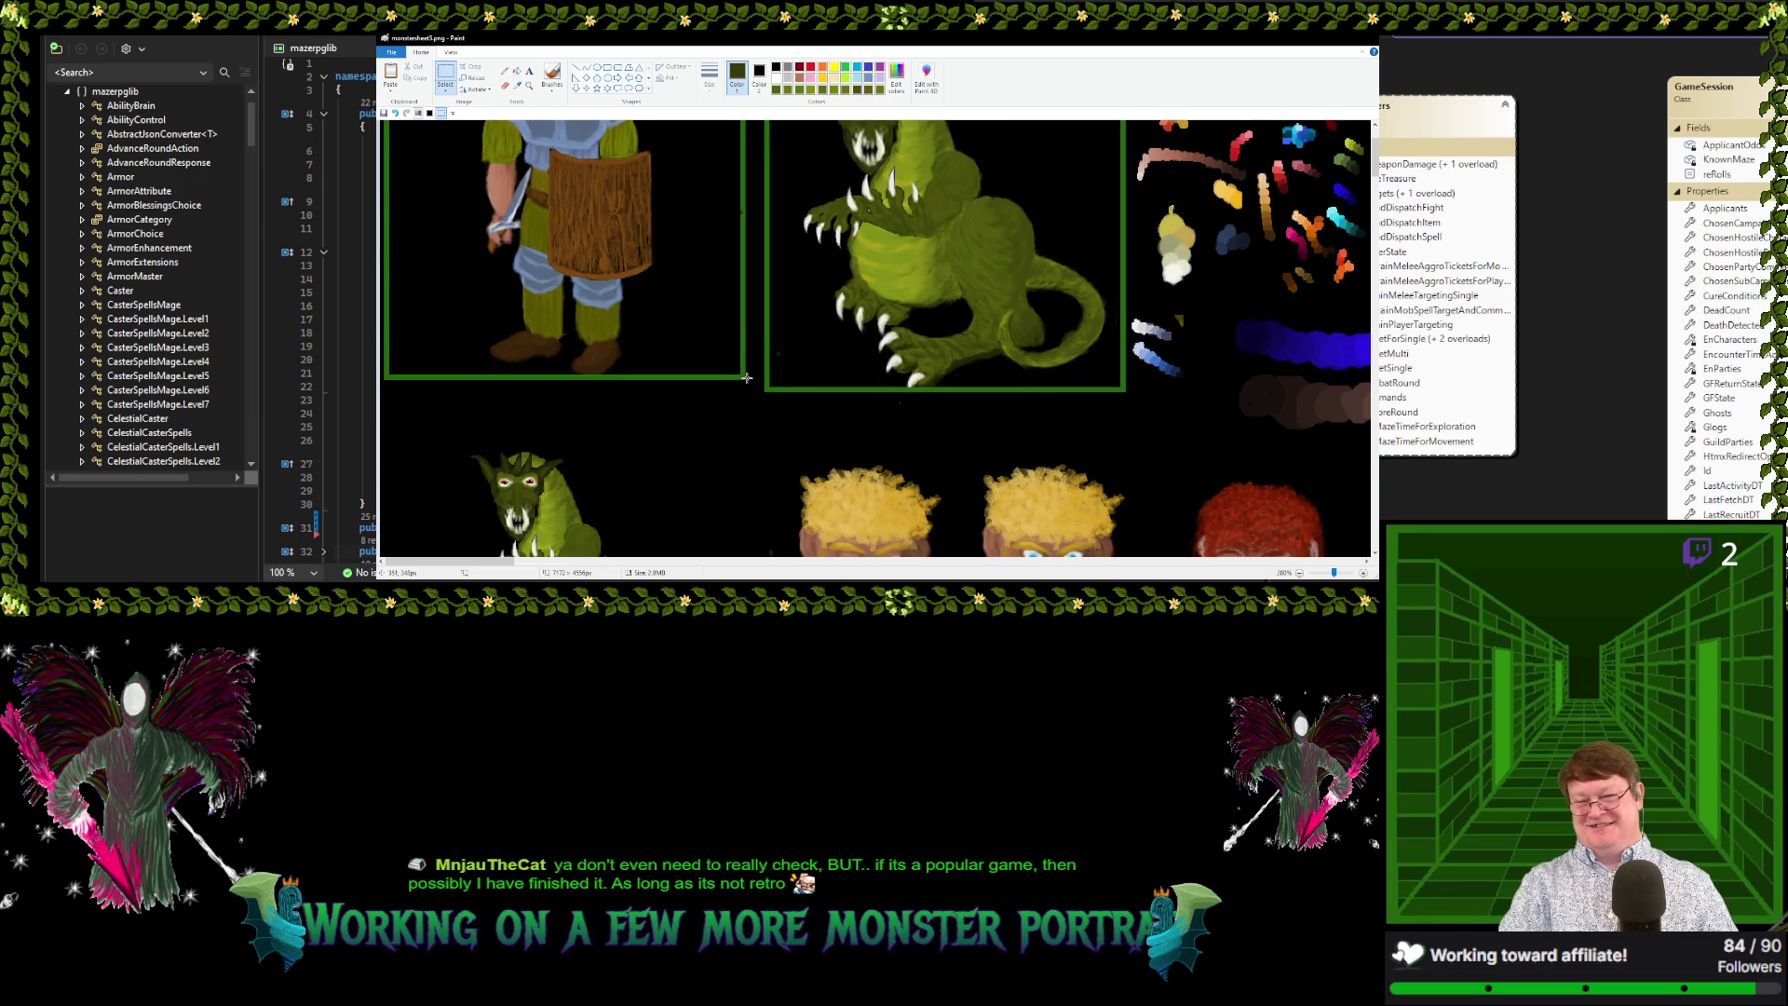
scroll(747, 378, "down", 2)
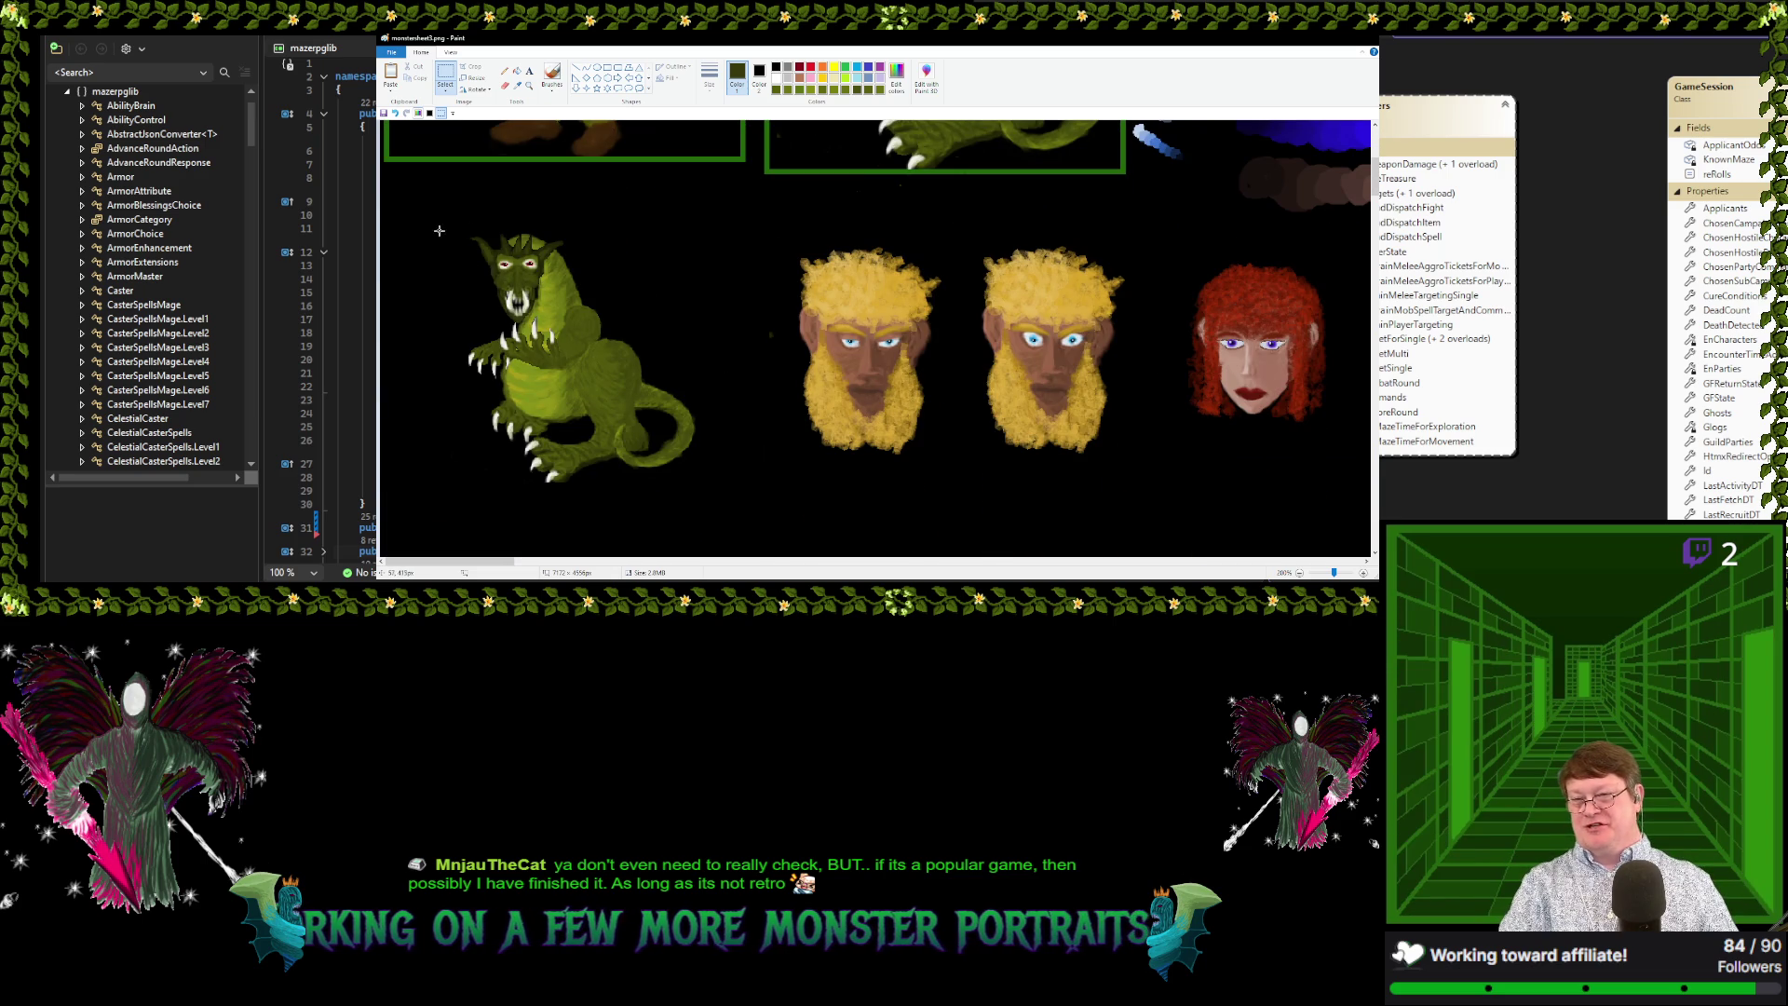
left_click_drag(439, 230, 719, 493)
left_click(750, 399)
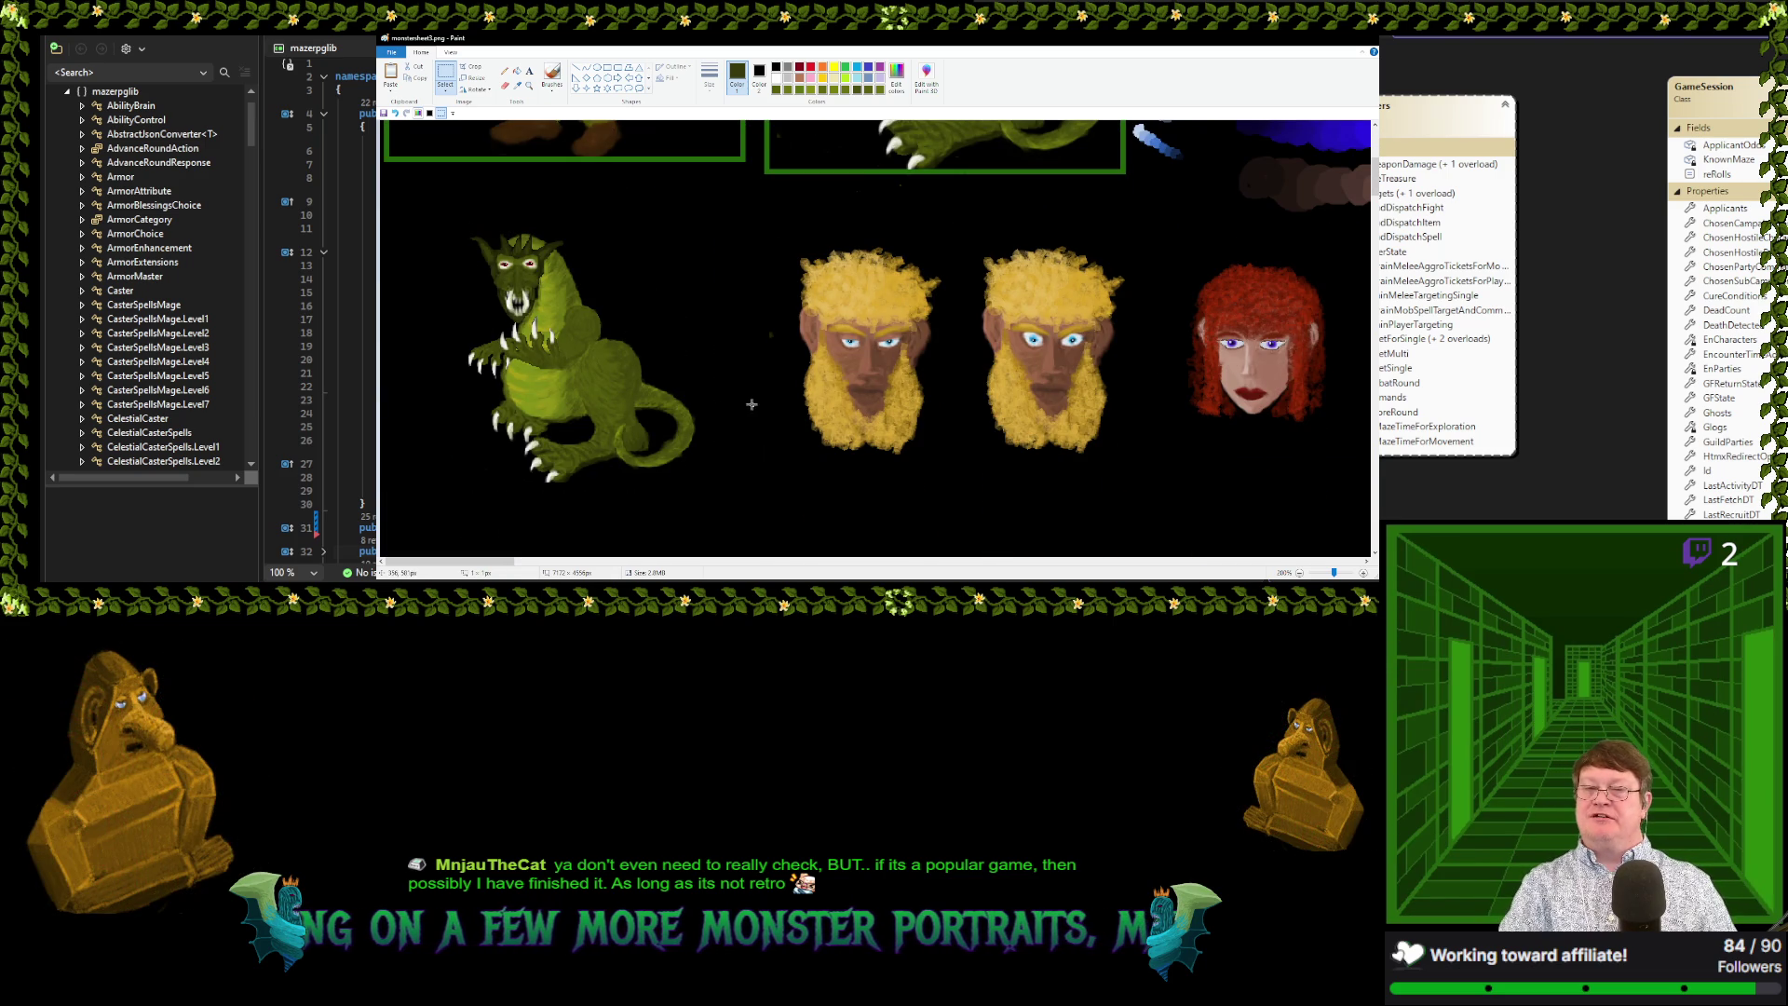
mouse_move(443, 187)
left_mouse_down()
mouse_move(676, 498)
mouse_move(444, 186)
left_mouse_up()
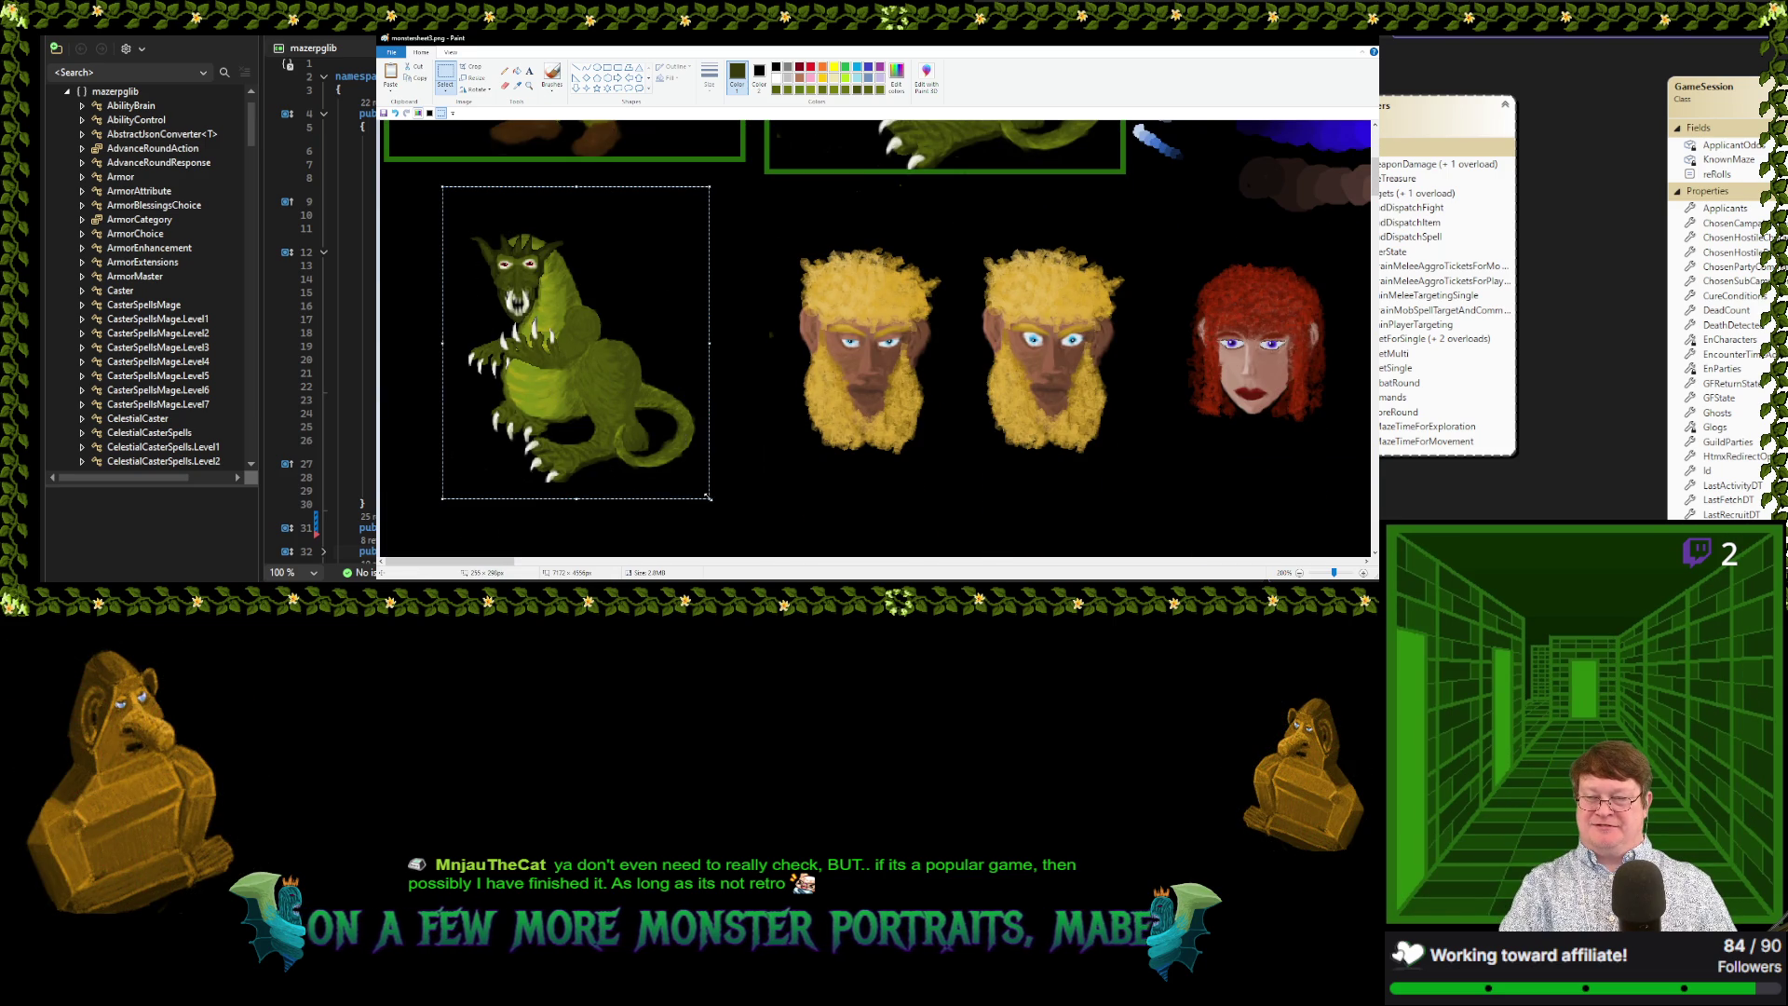
left_click_drag(574, 455, 610, 428)
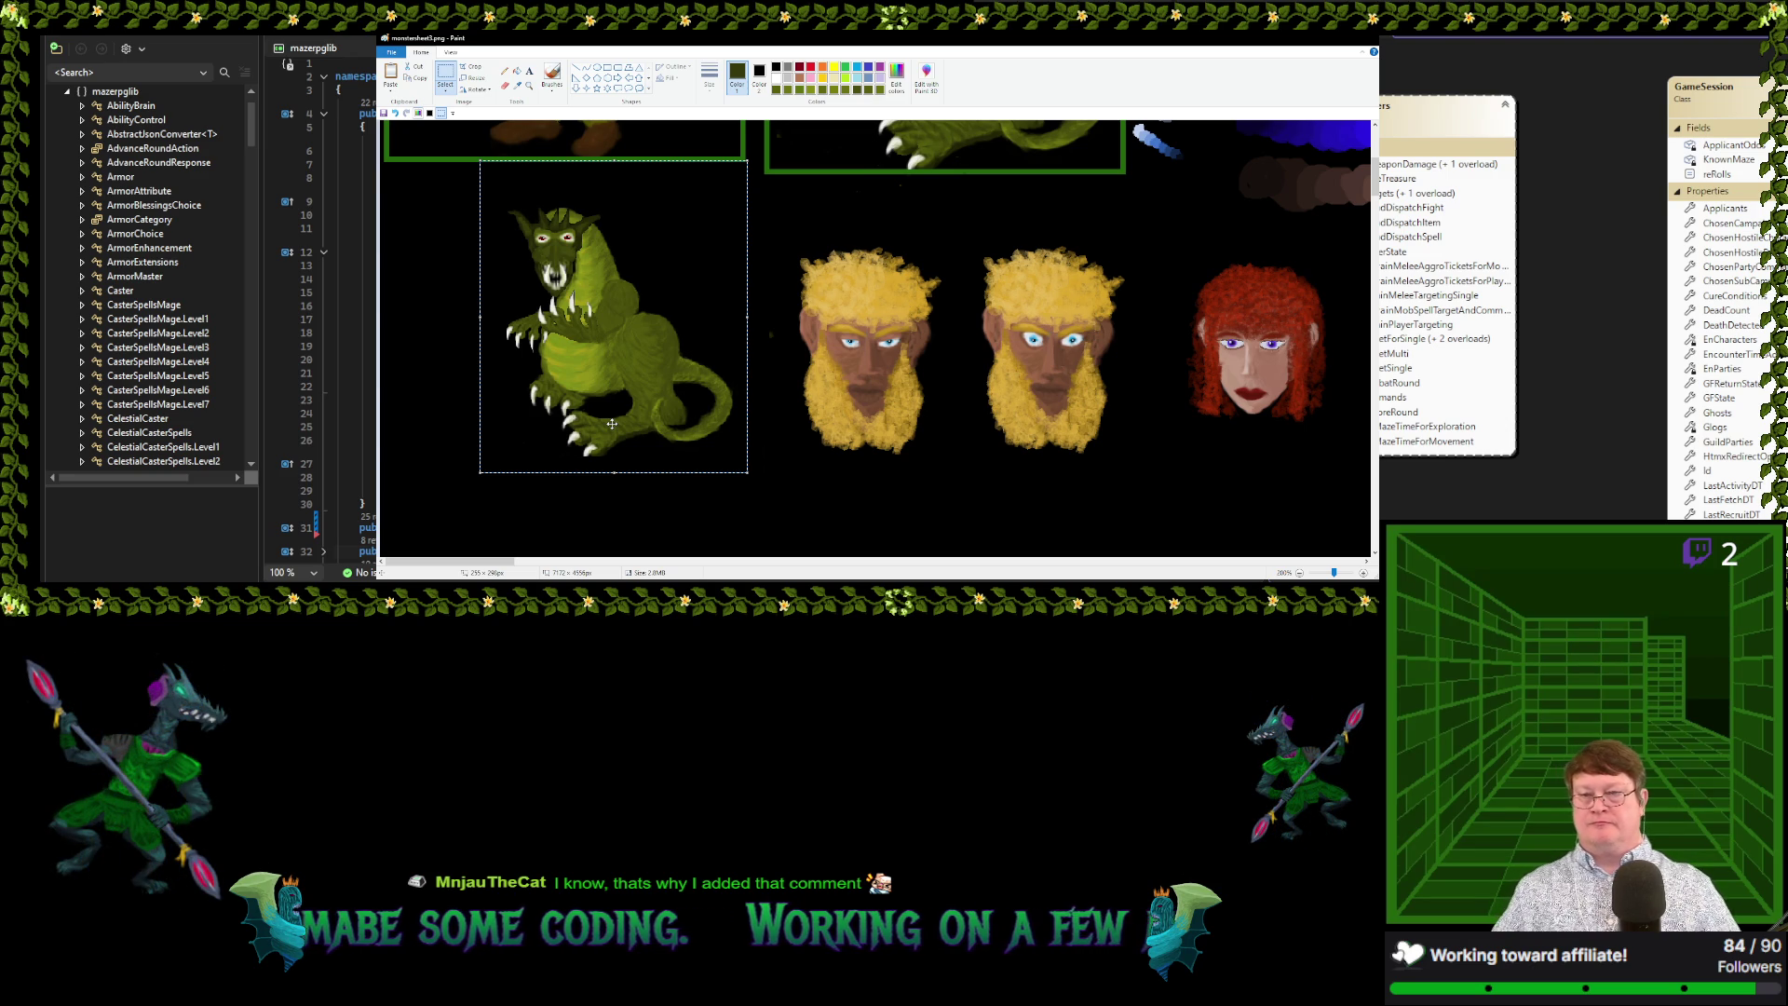
scroll(770, 422, "down", 1)
scroll(766, 426, "up", 2)
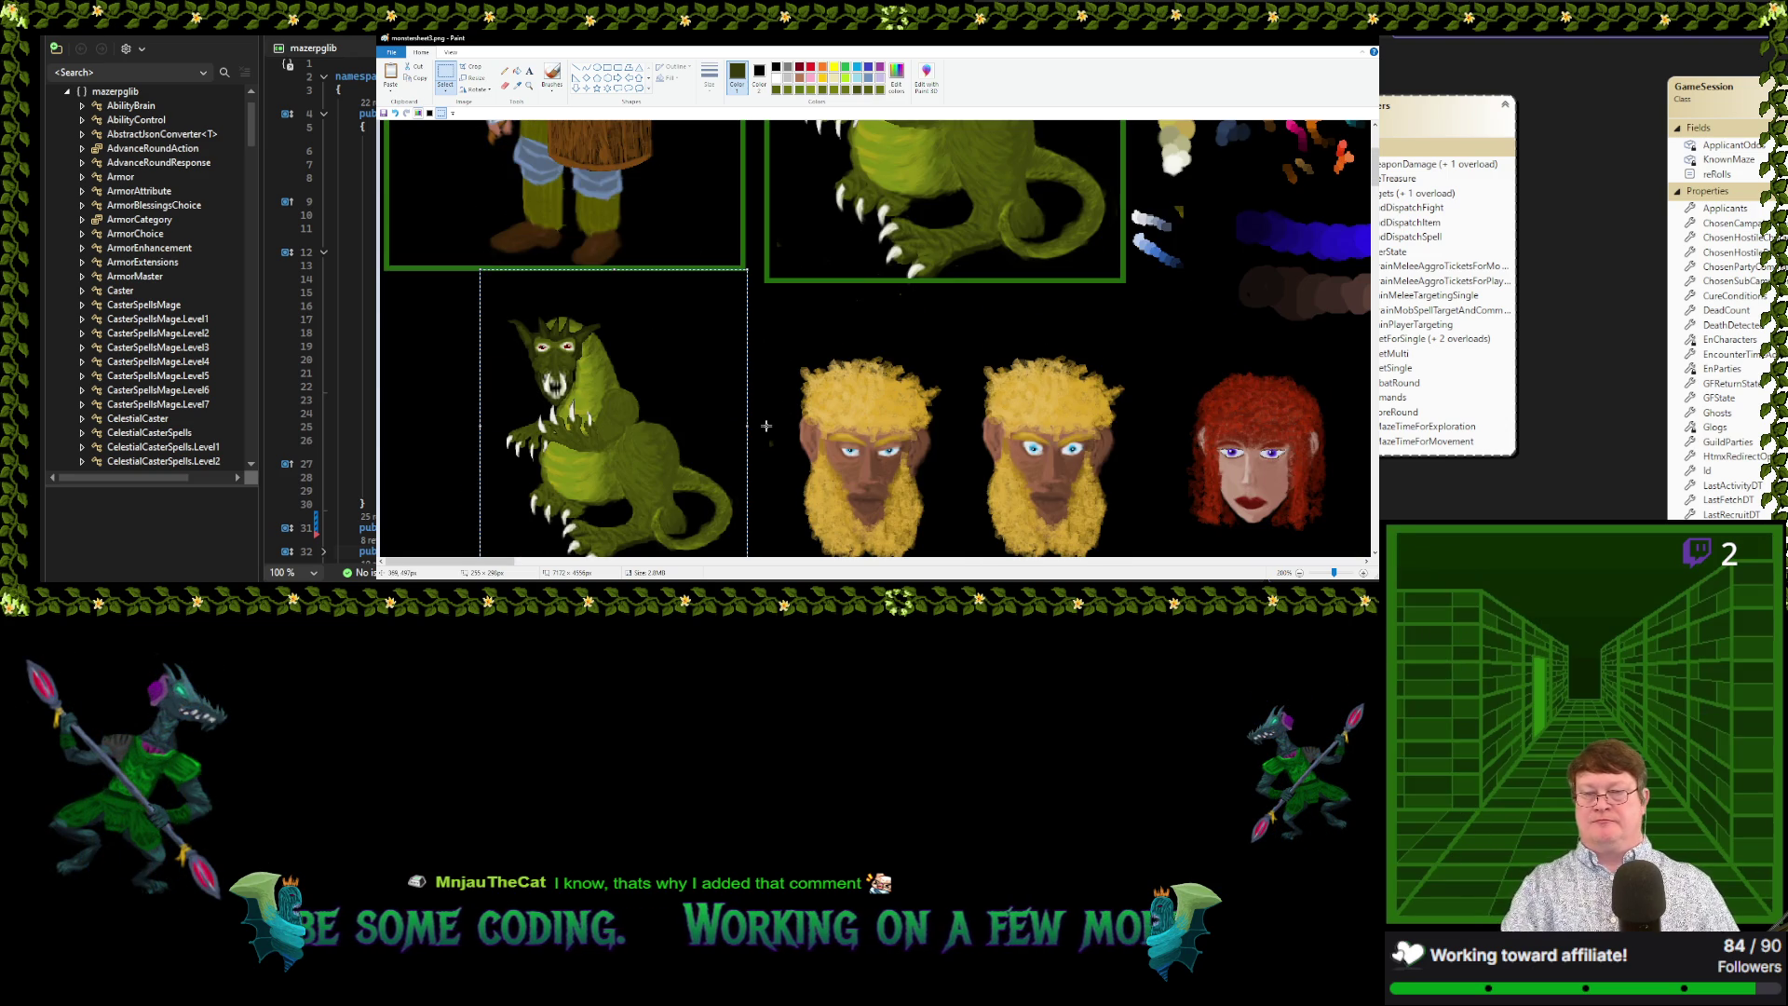
scroll(781, 355, "down", 2)
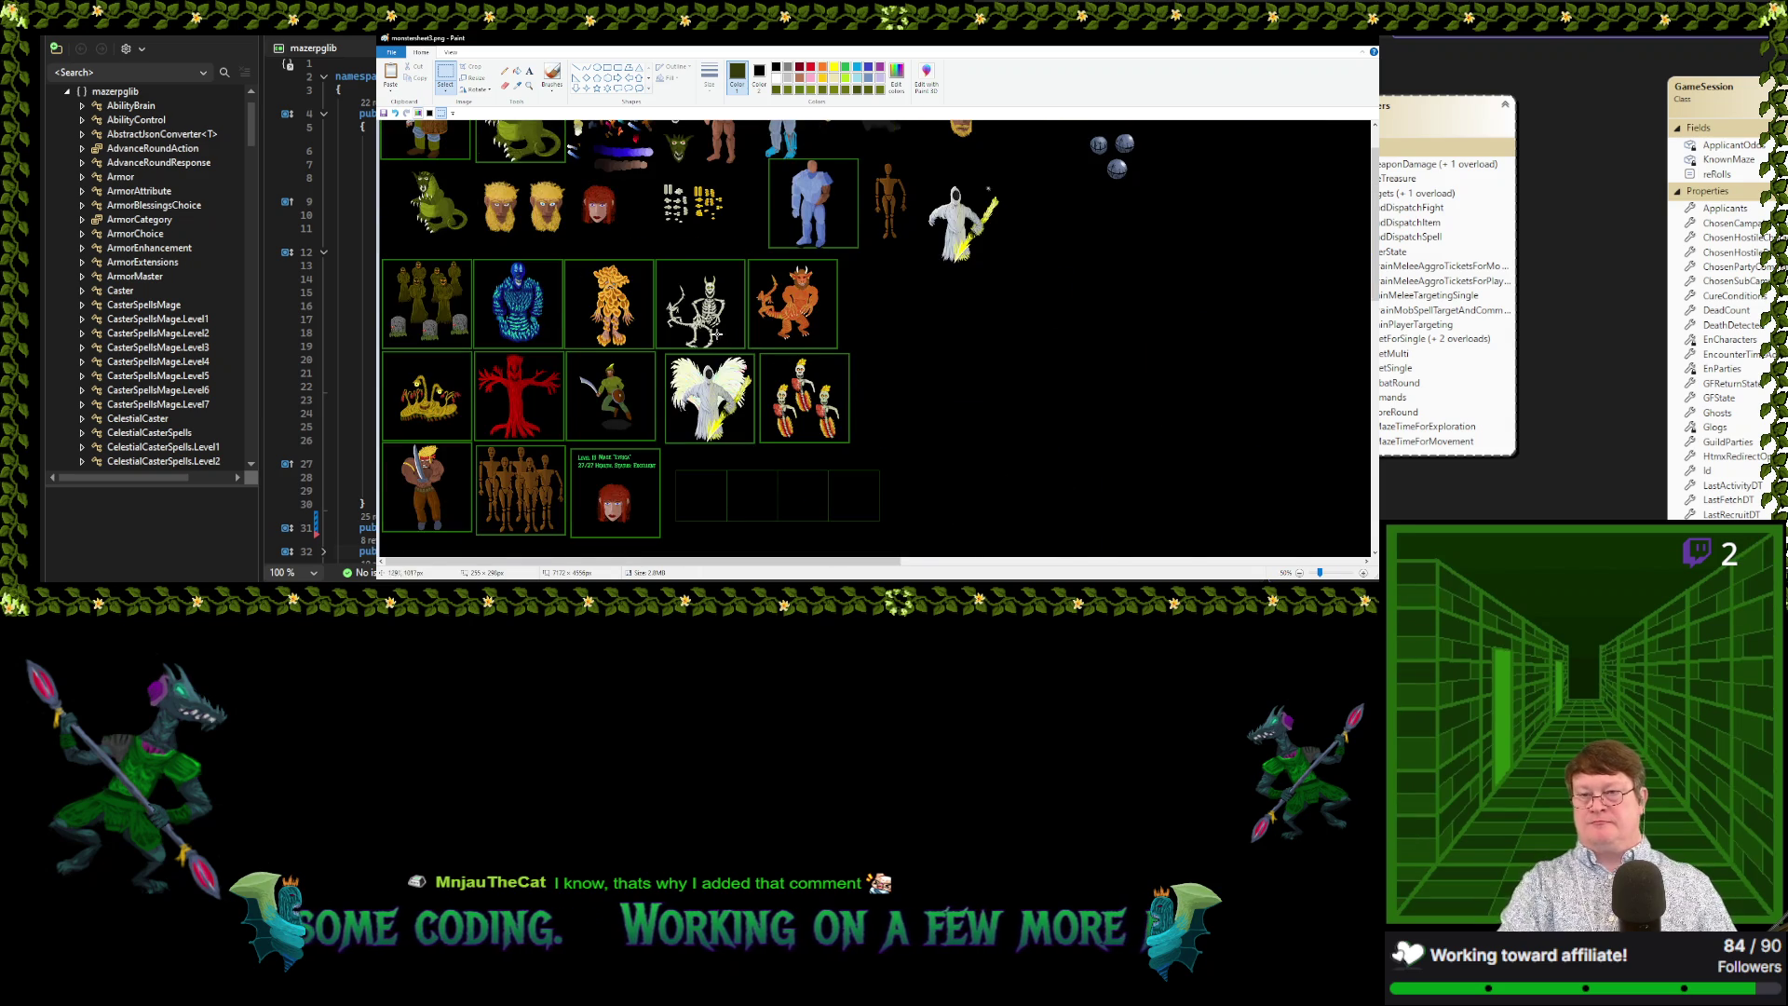
Zoom in and draw a selection rectangle around the framed original dragon portrait at the top
scroll(701, 320, "up", 1)
scroll(681, 322, "up", 1)
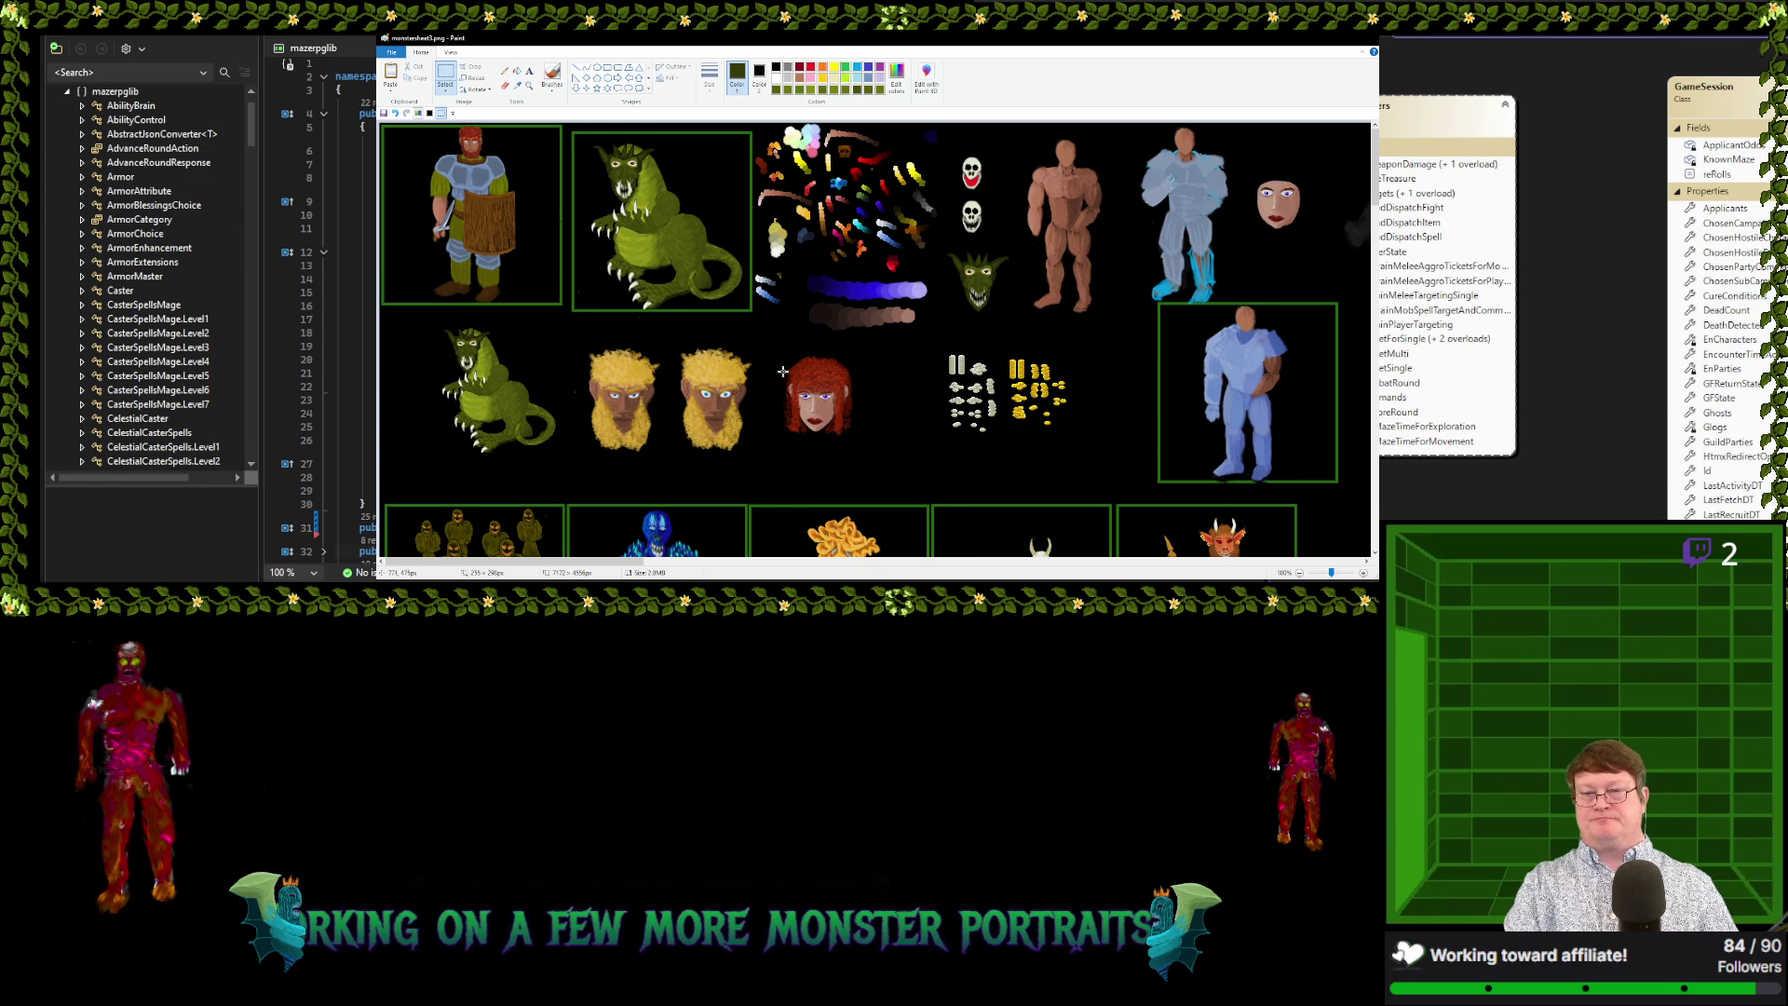
scroll(761, 374, "up", 1)
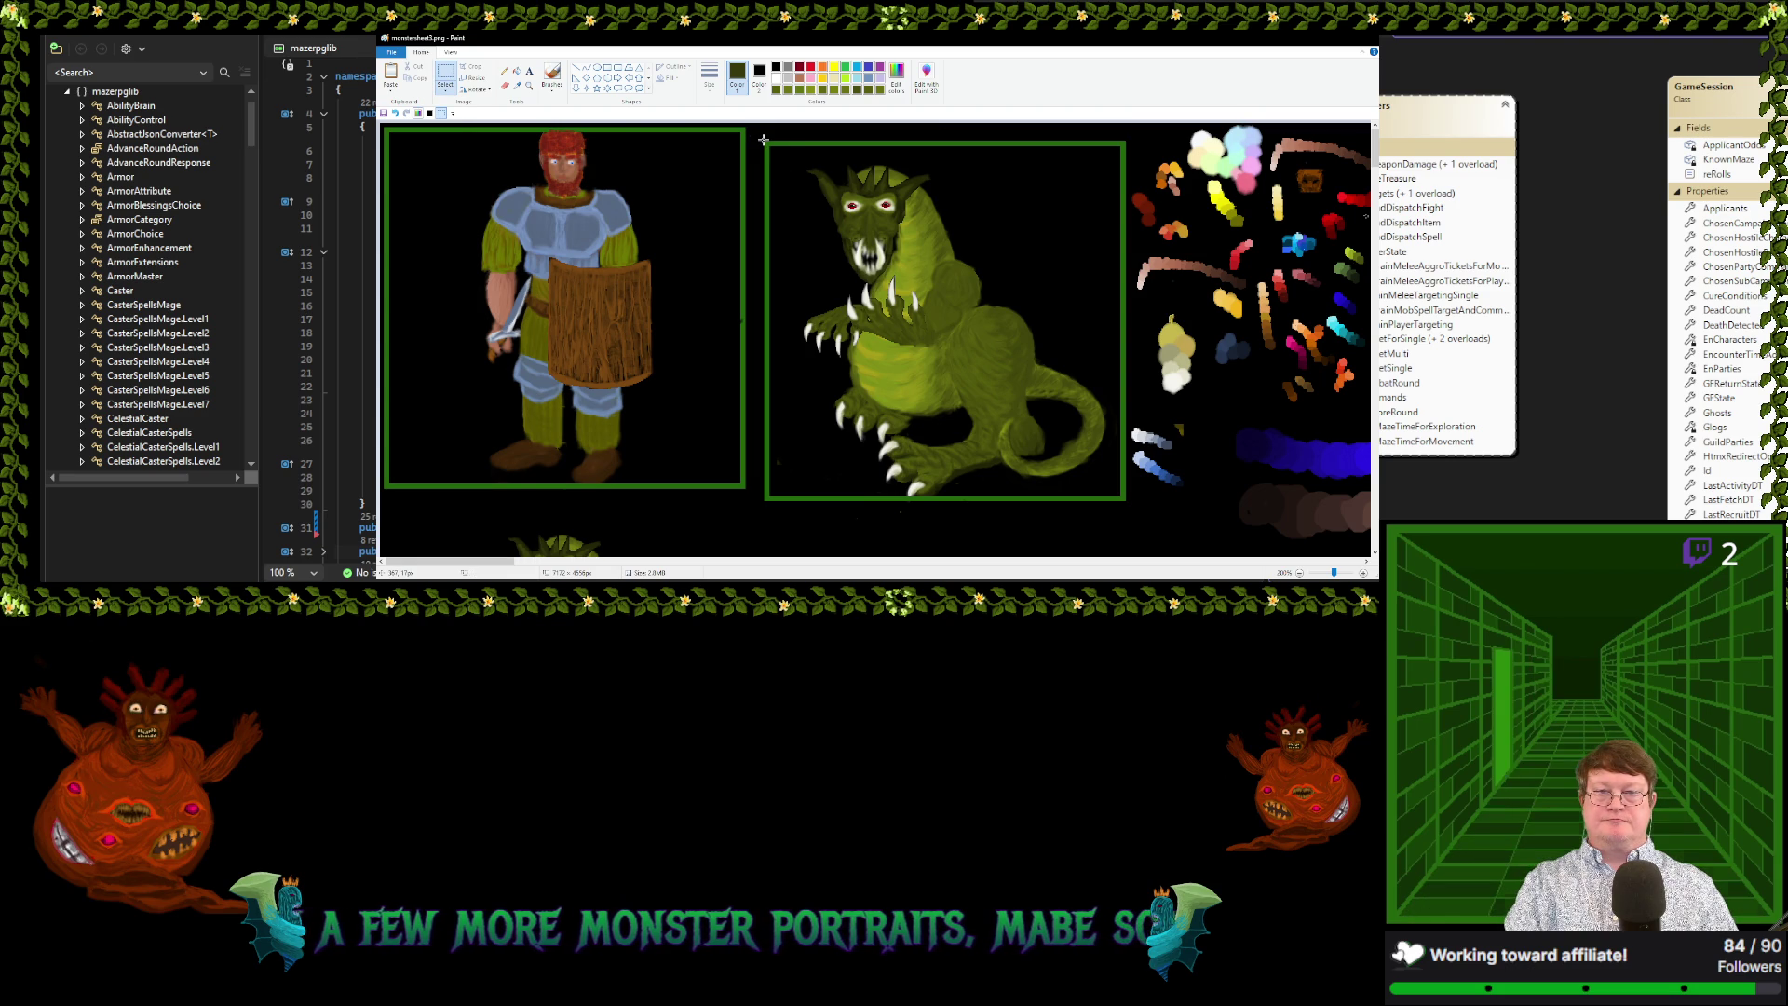
left_click_drag(762, 139, 1124, 499)
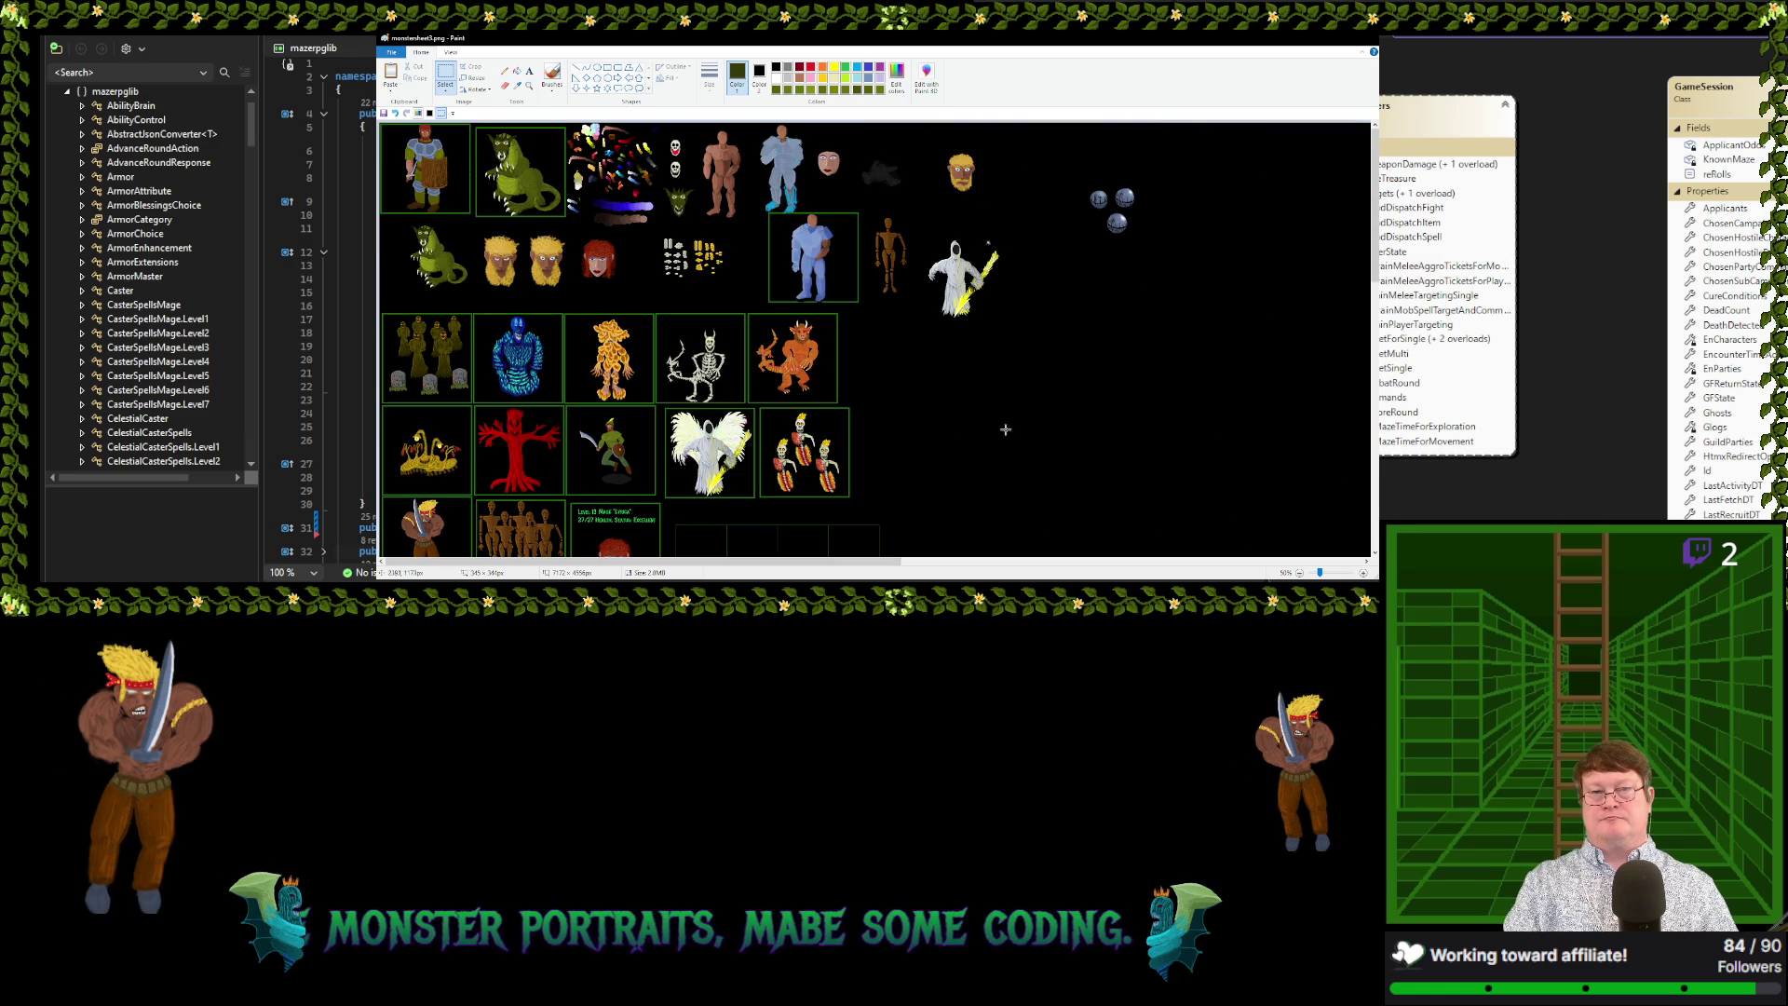
Move the green dragon portrait from the top-left cell to the empty slot beside the skeletons
scroll(1044, 437, "down", 3)
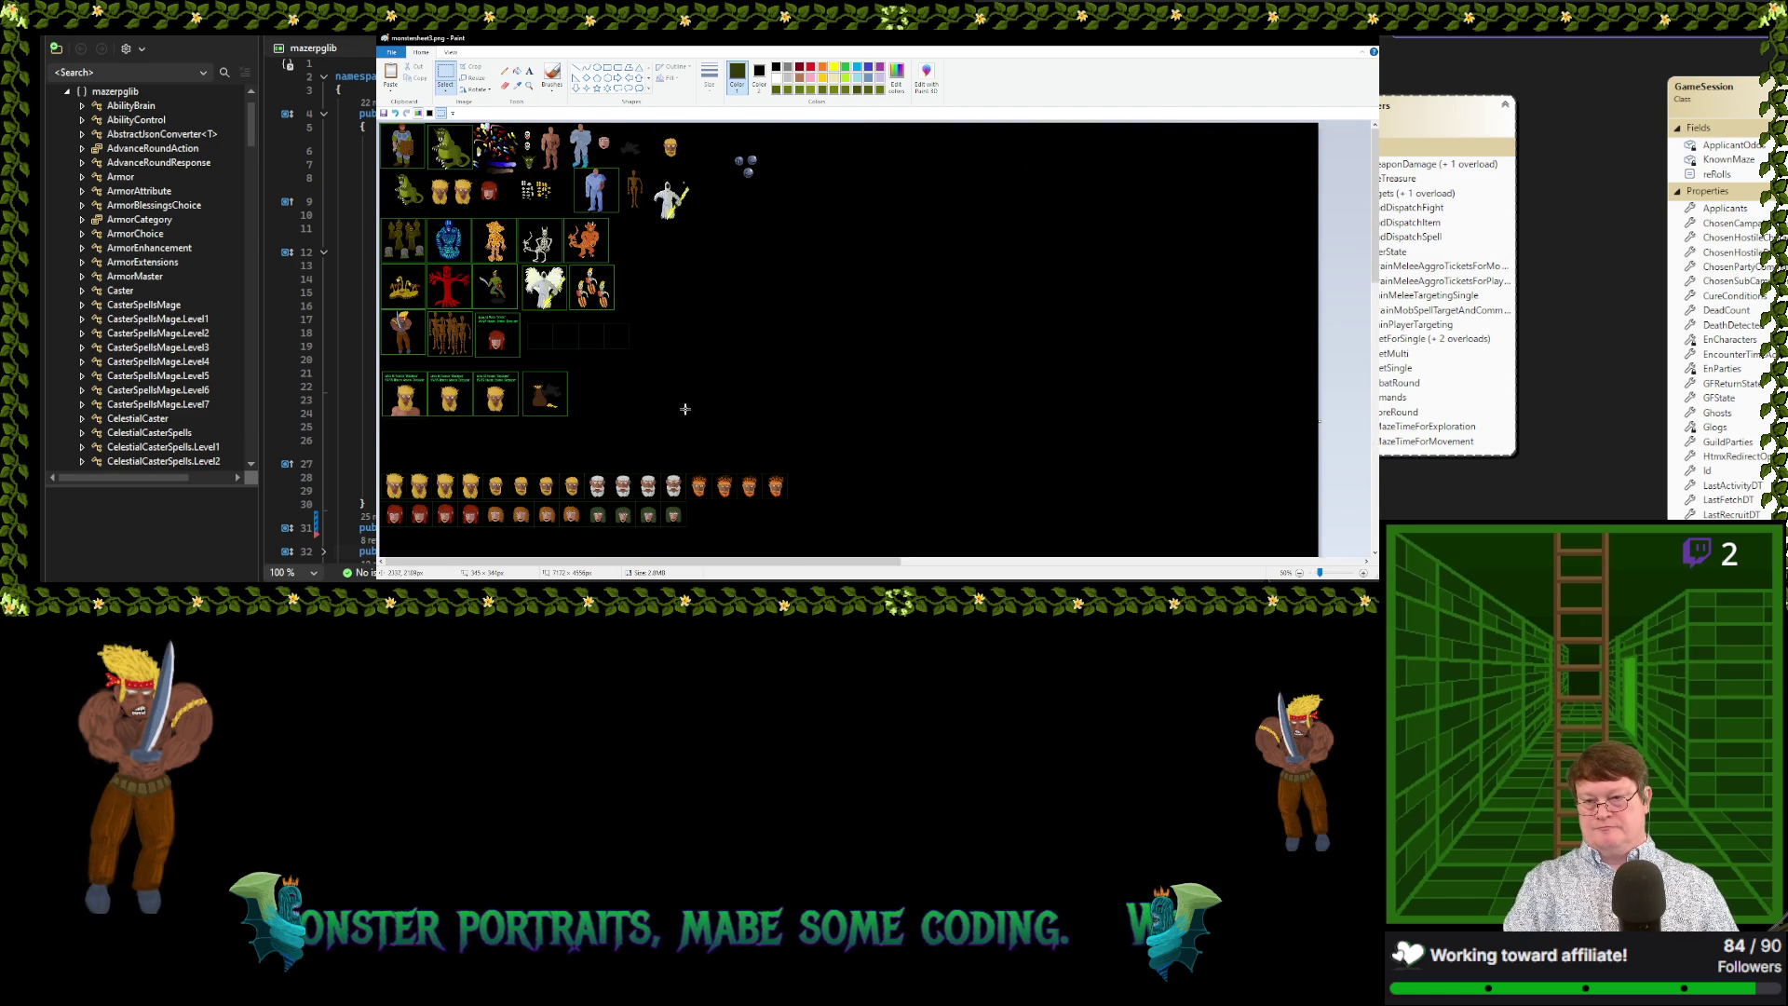
scroll(688, 407, "up", 2)
scroll(843, 406, "down", 1)
scroll(892, 399, "down", 2)
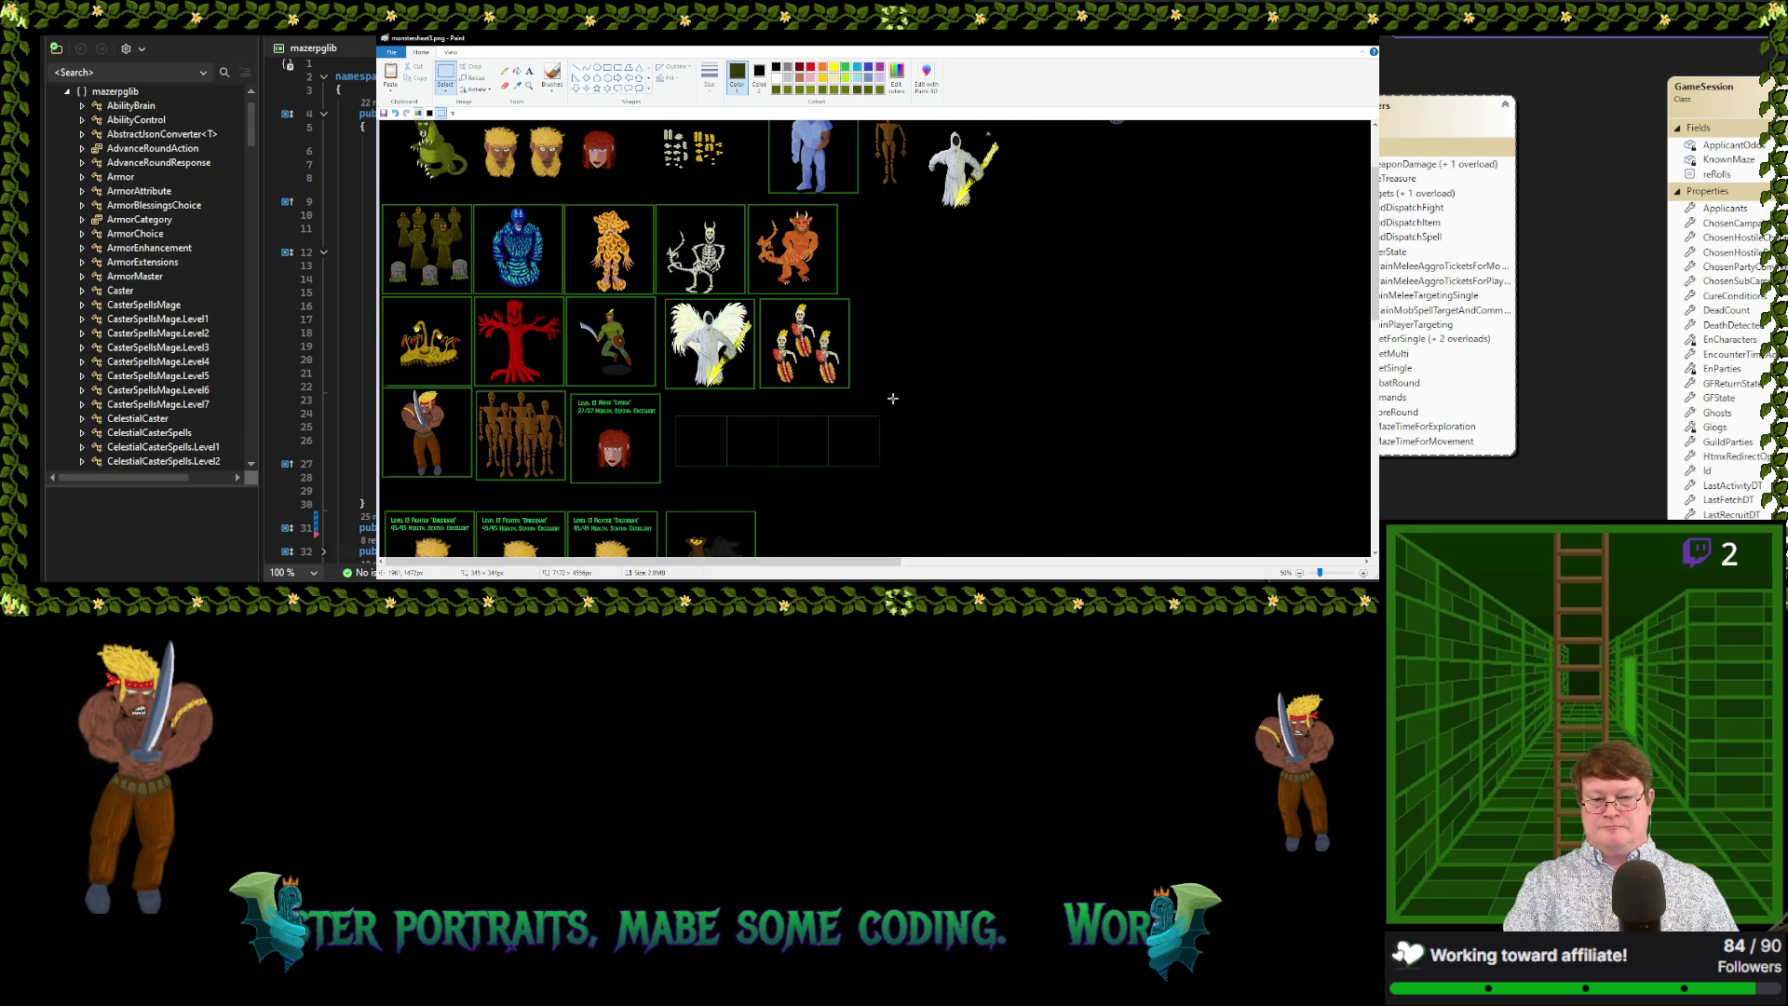
scroll(909, 391, "up", 2)
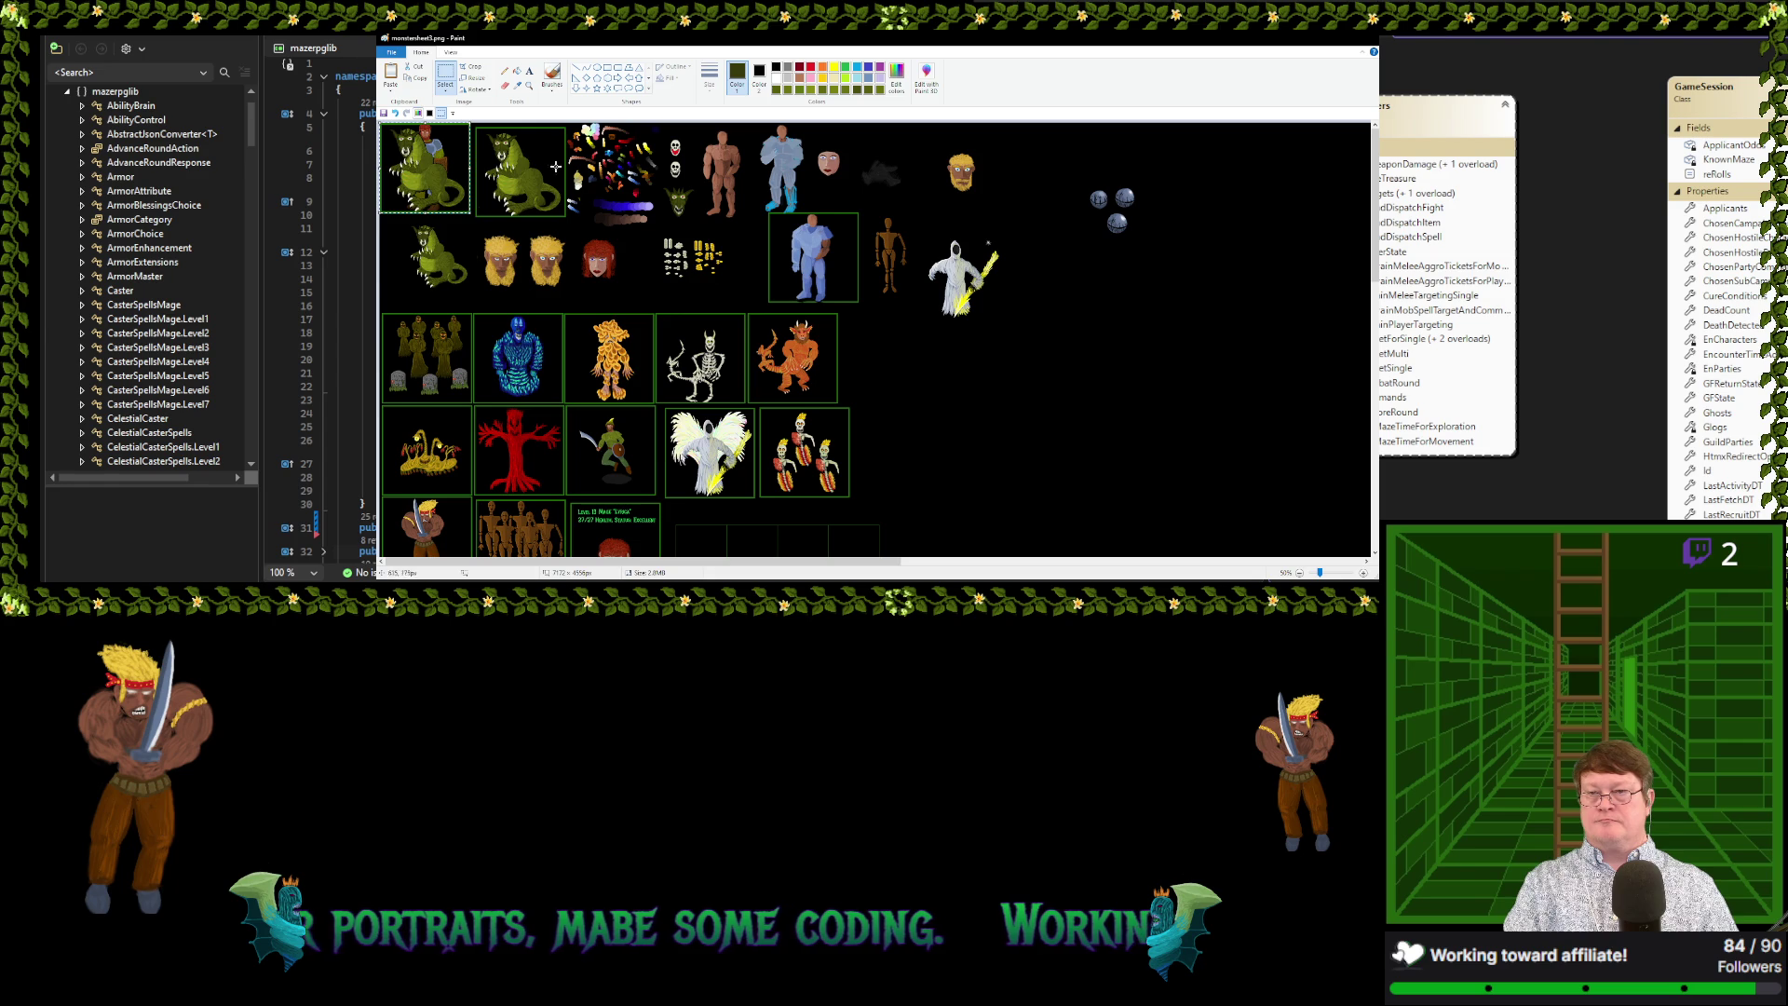
left_click_drag(400, 167, 873, 454)
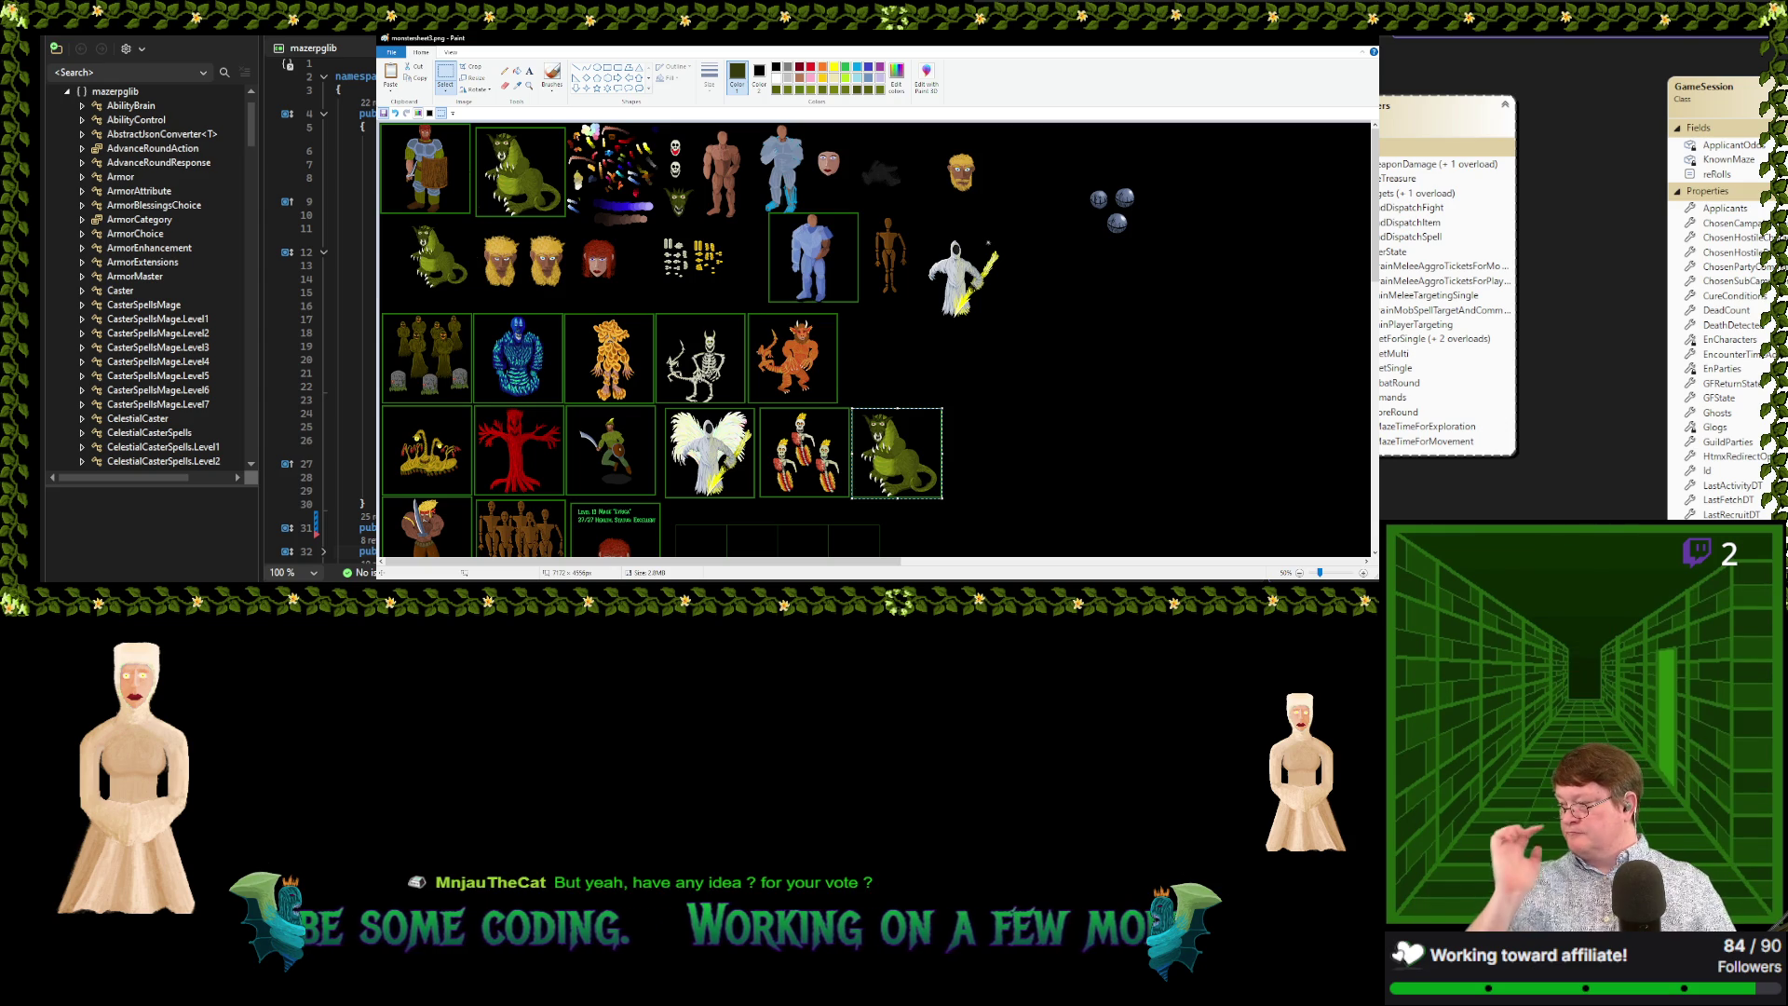
key("Escape")
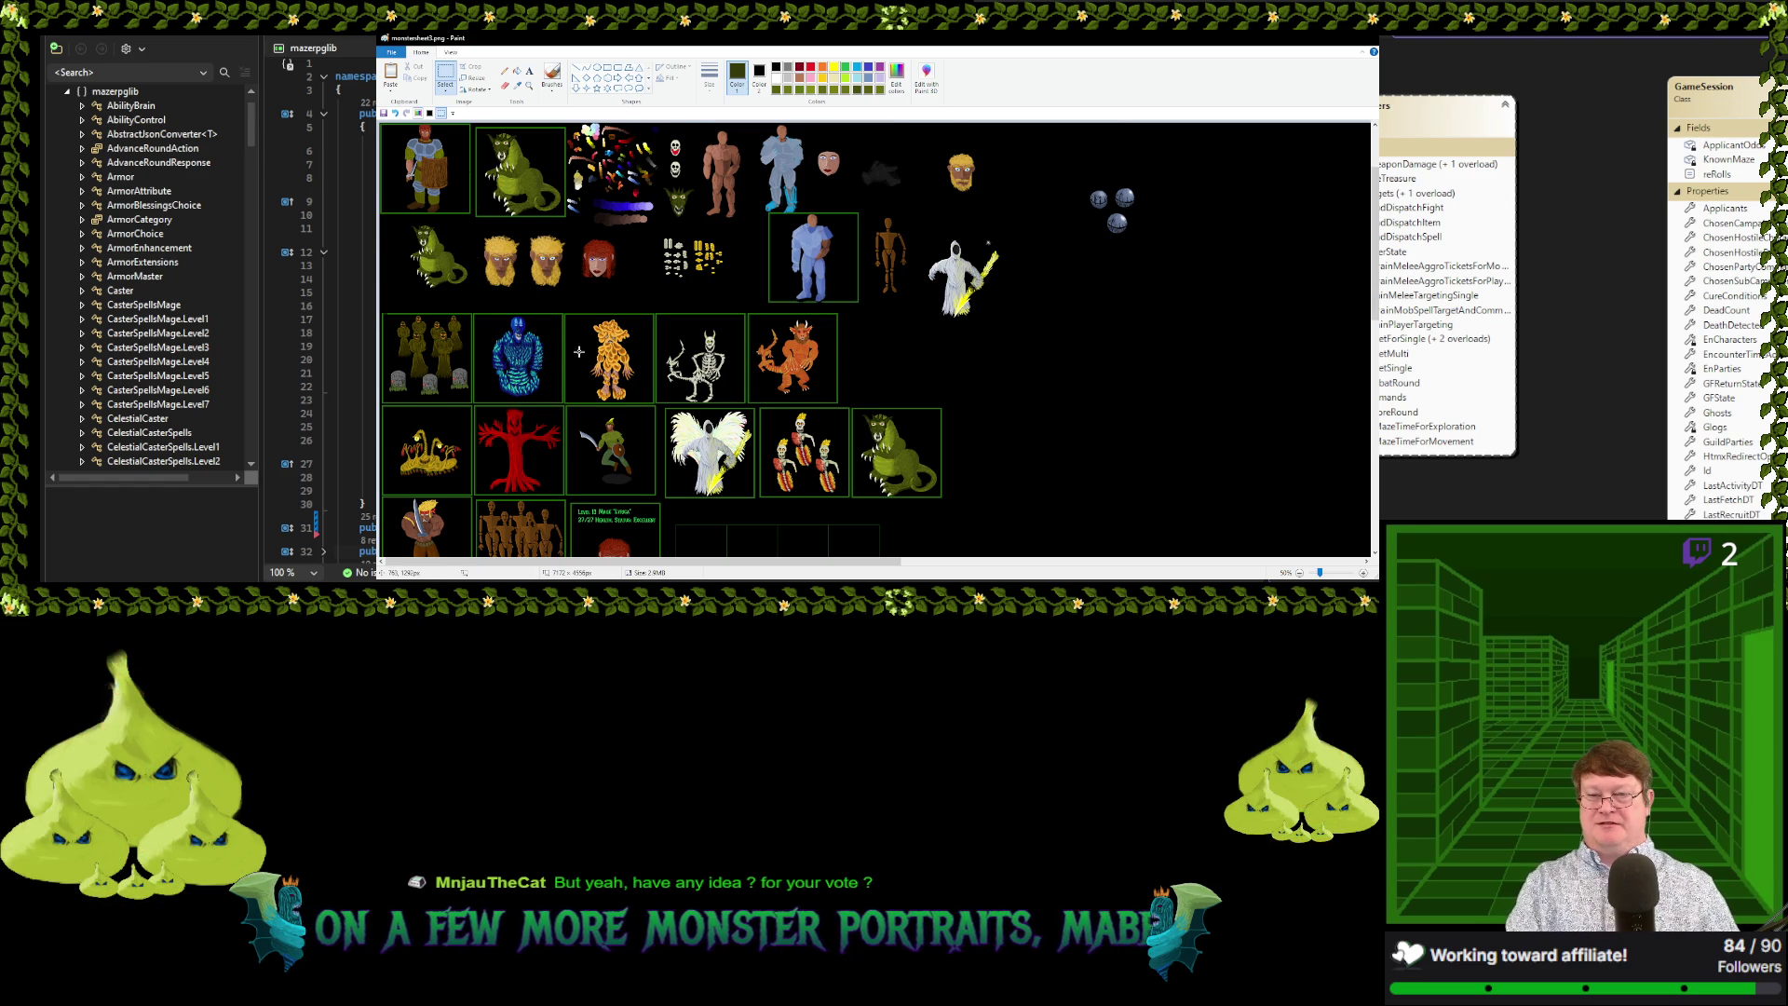
scroll(556, 211, "up", 1)
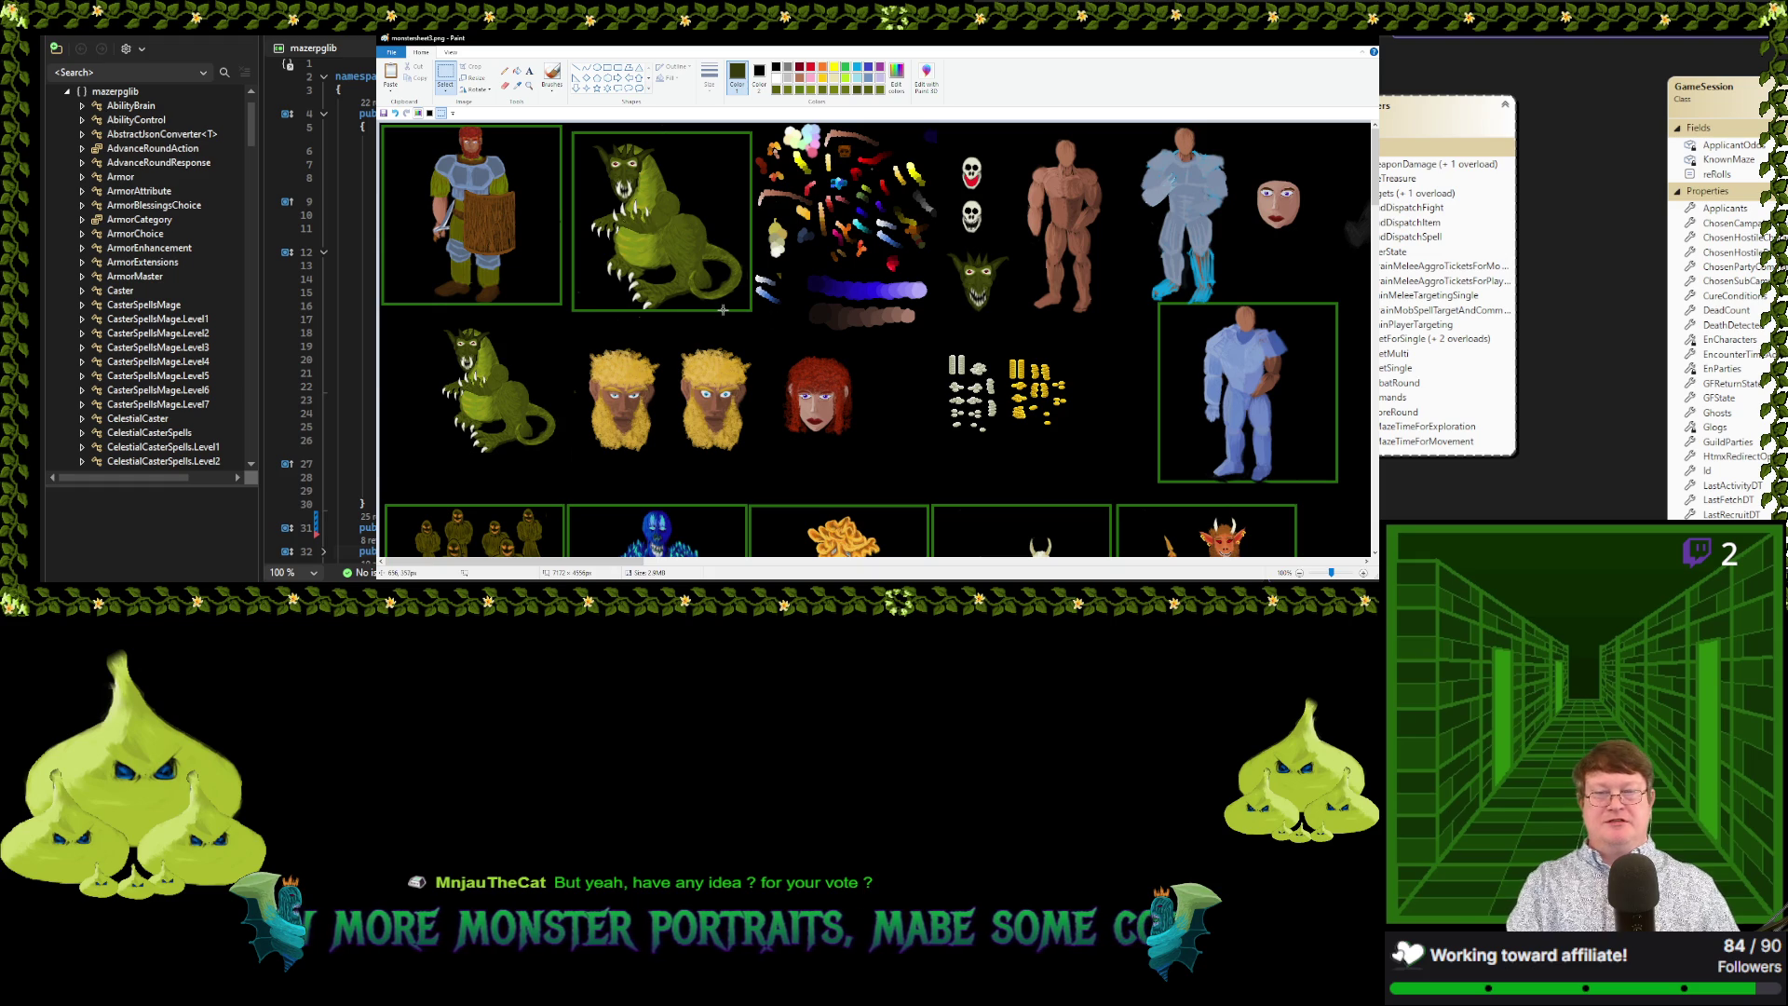
scroll(723, 309, "up", 1)
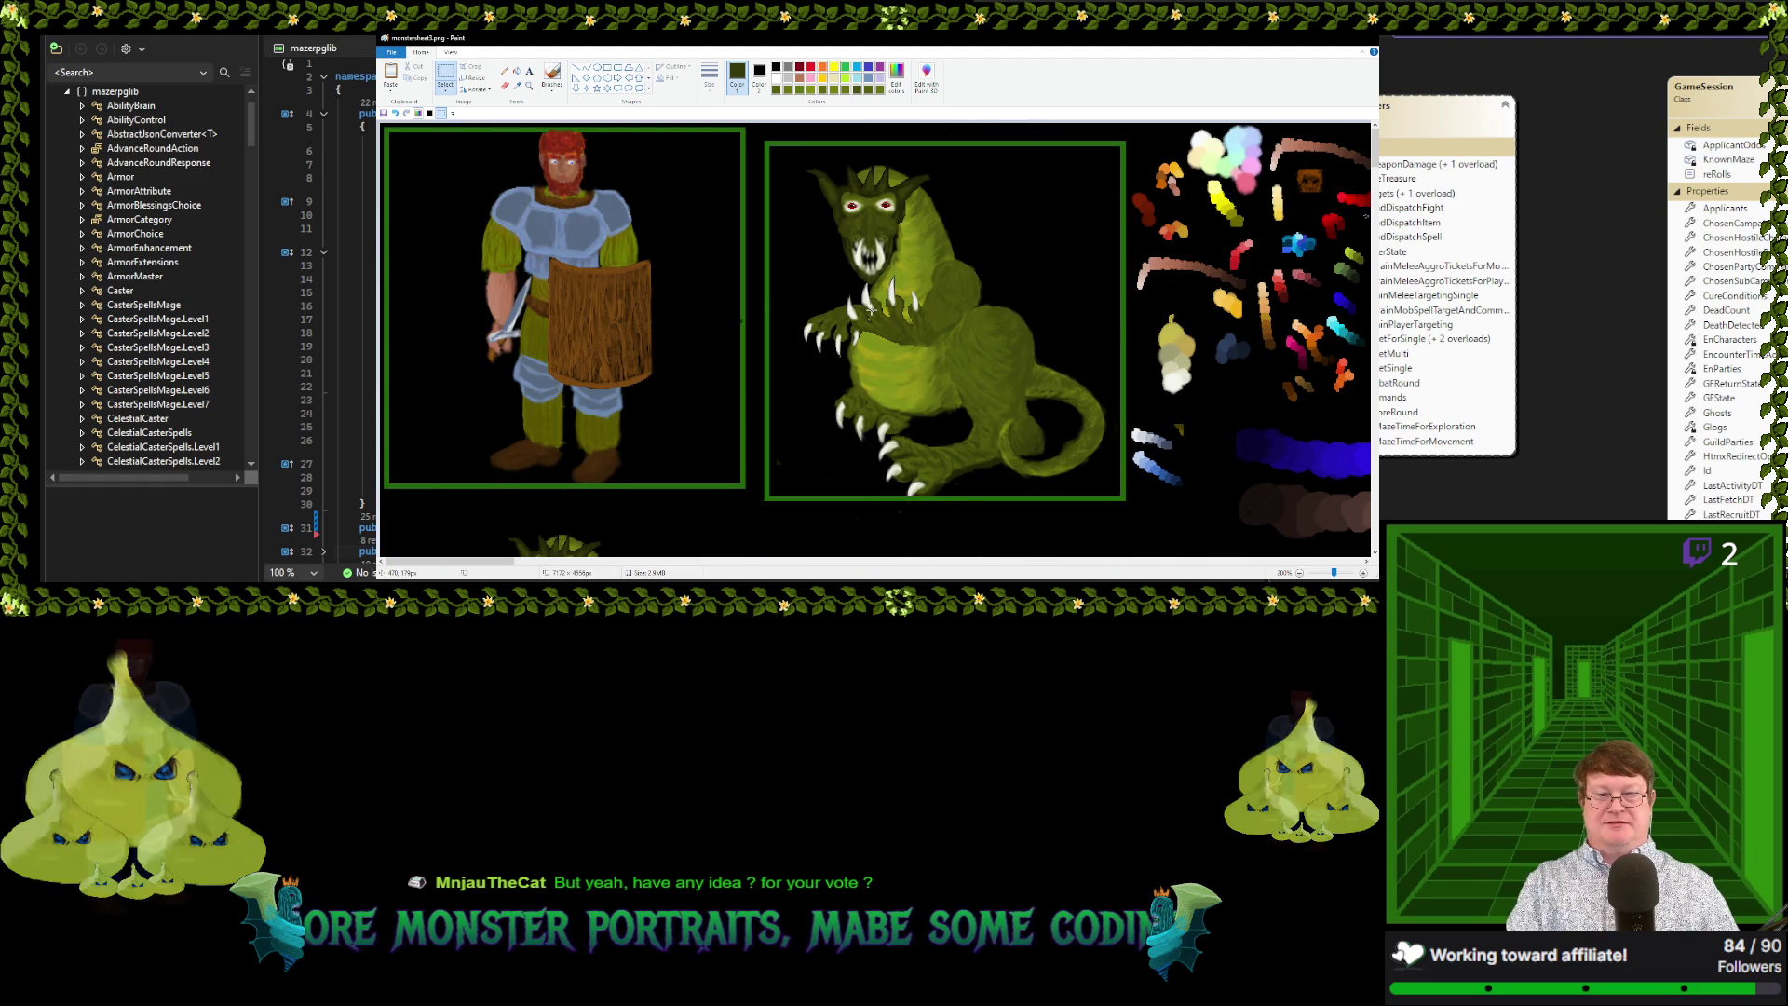
scroll(869, 307, "down", 2)
scroll(871, 313, "up", 2)
scroll(869, 310, "down", 1)
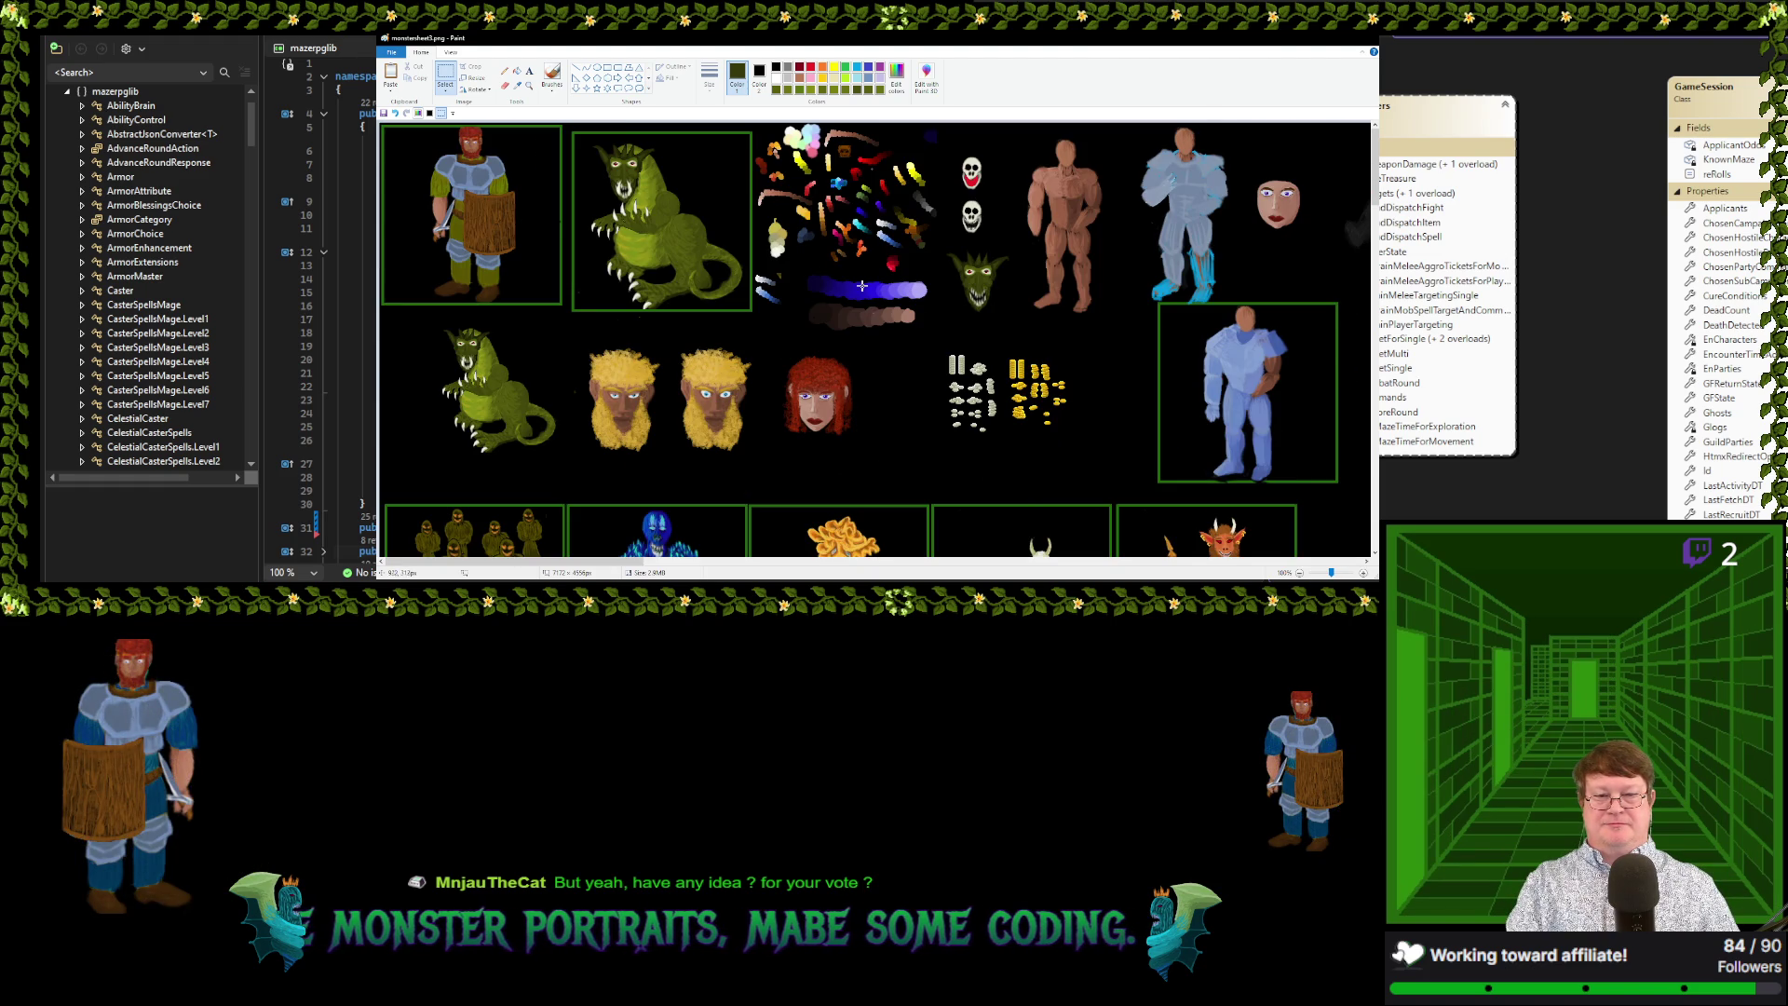
scroll(817, 278, "up", 1)
scroll(818, 278, "down", 1, "ctrl")
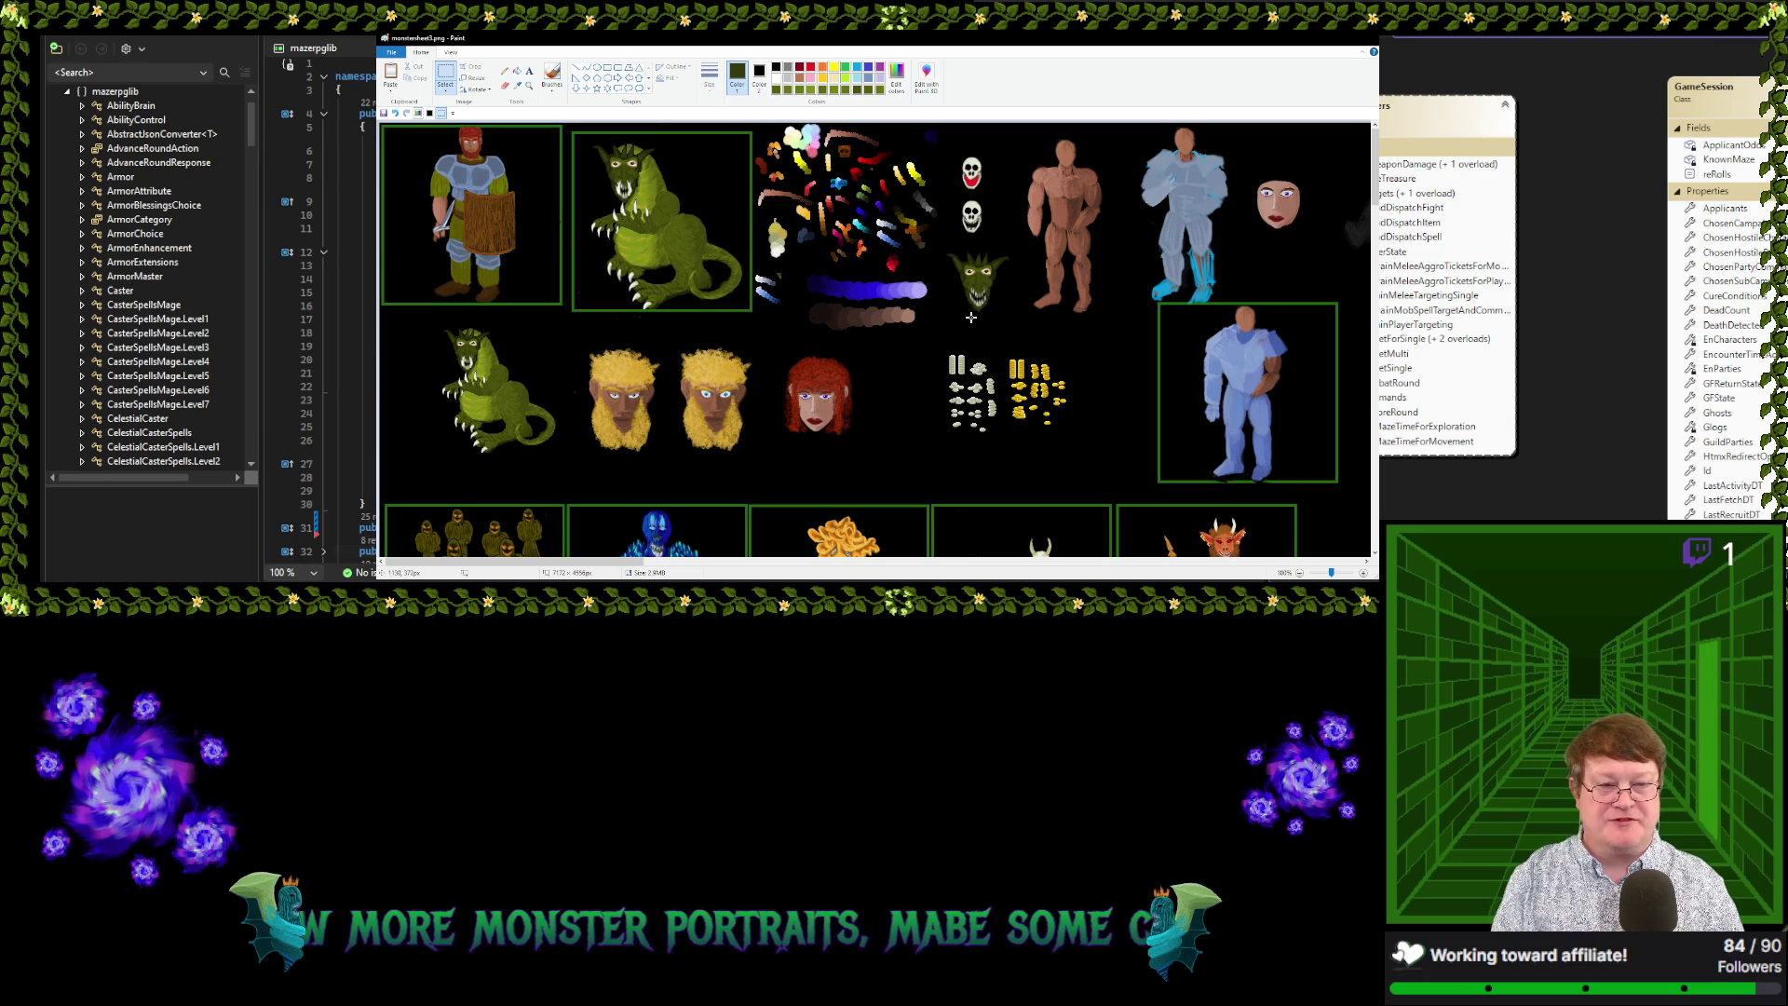
scroll(971, 318, "down", 3)
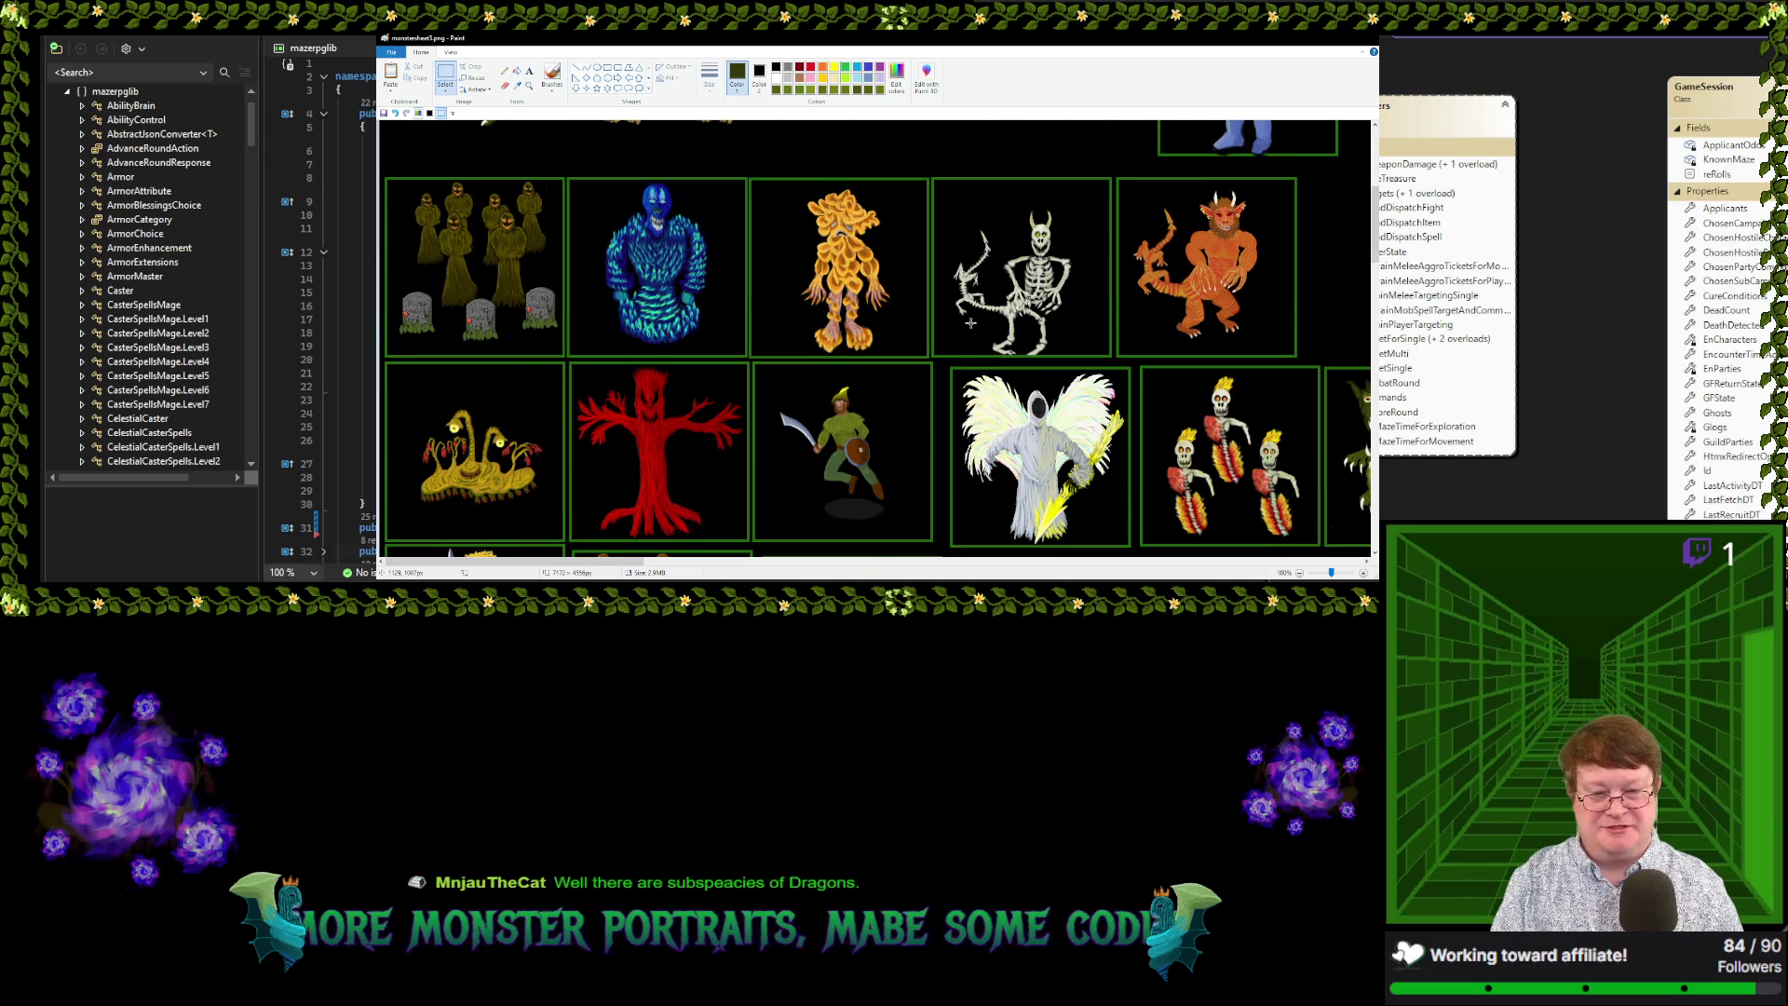
scroll(971, 323, "down", 2)
scroll(971, 323, "up", 5)
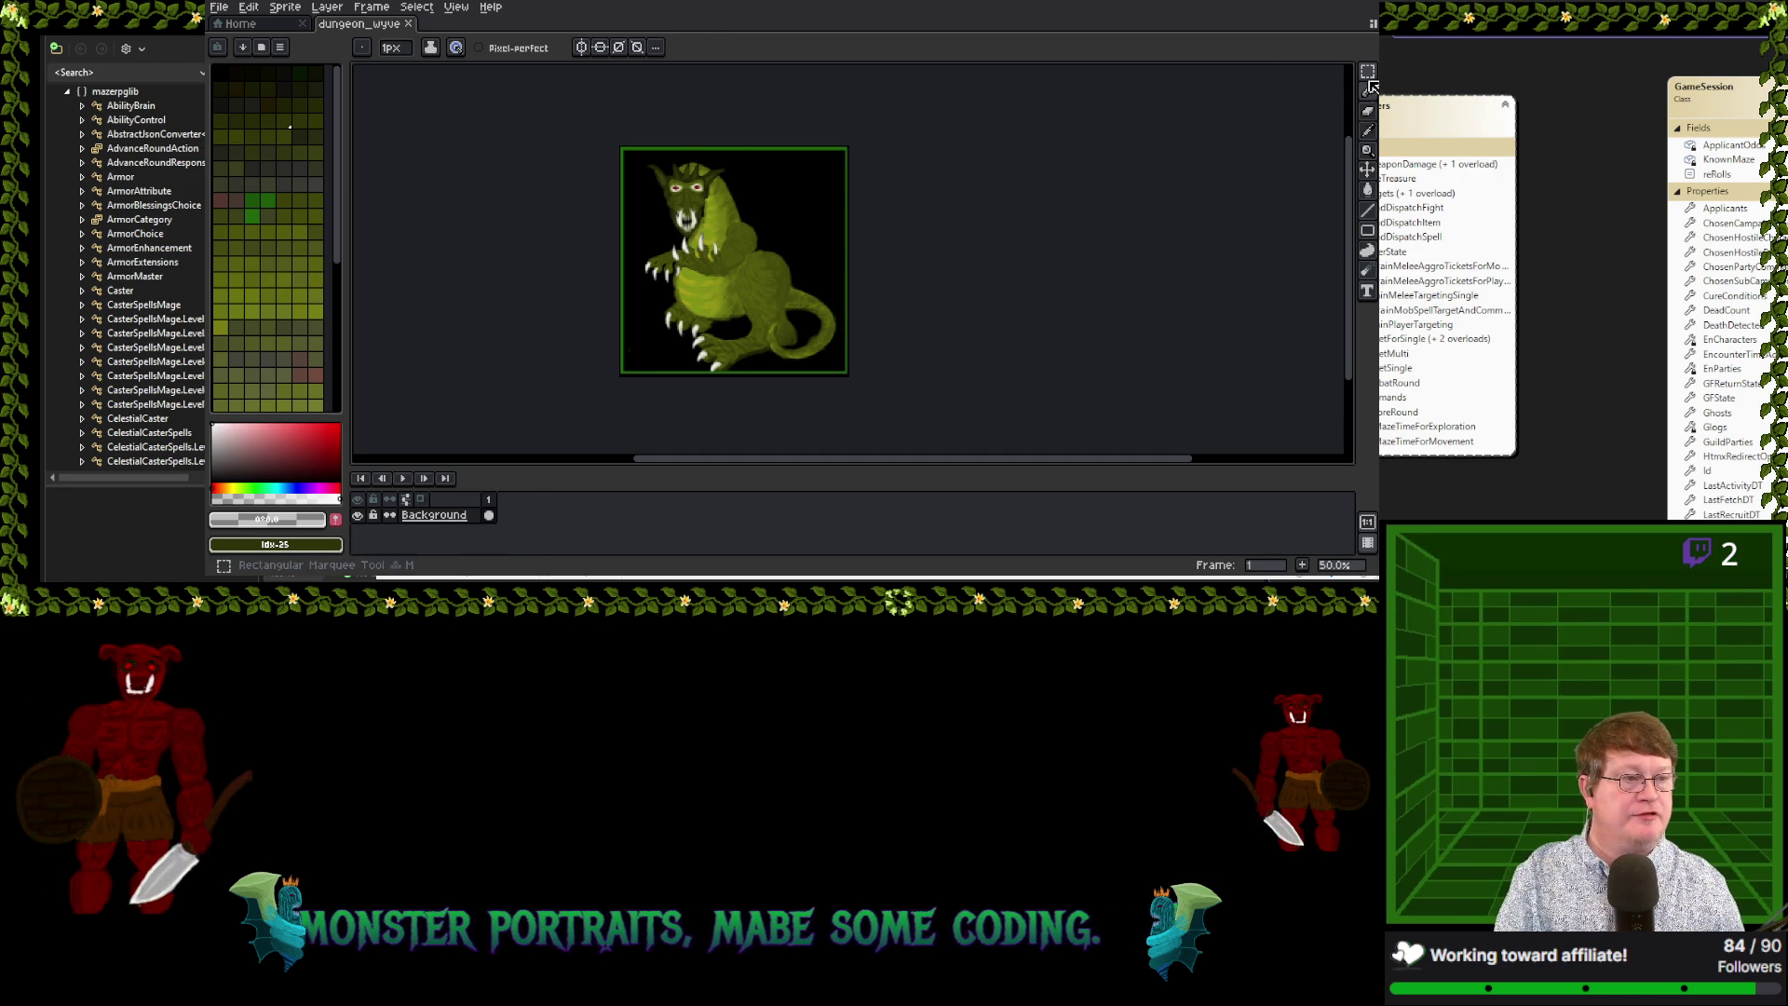
Draw a rectangular marquee selection around the whole dragon portrait
left_click(1367, 72)
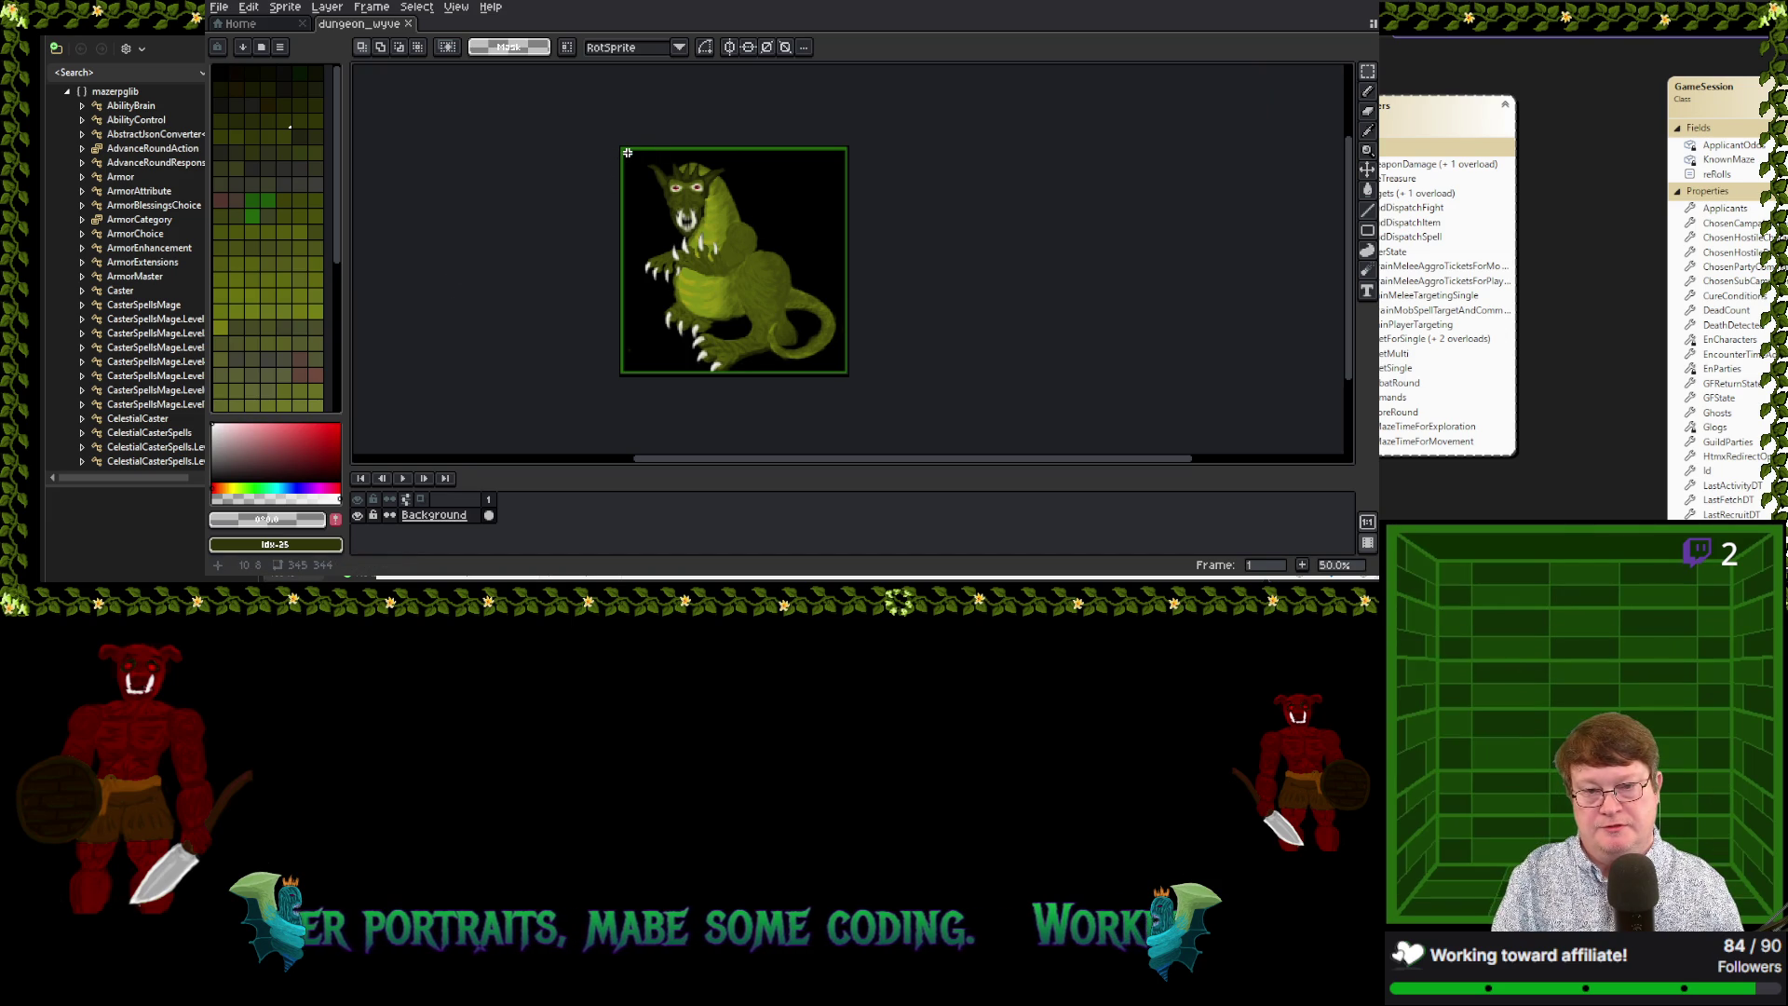
left_click_drag(628, 152, 843, 368)
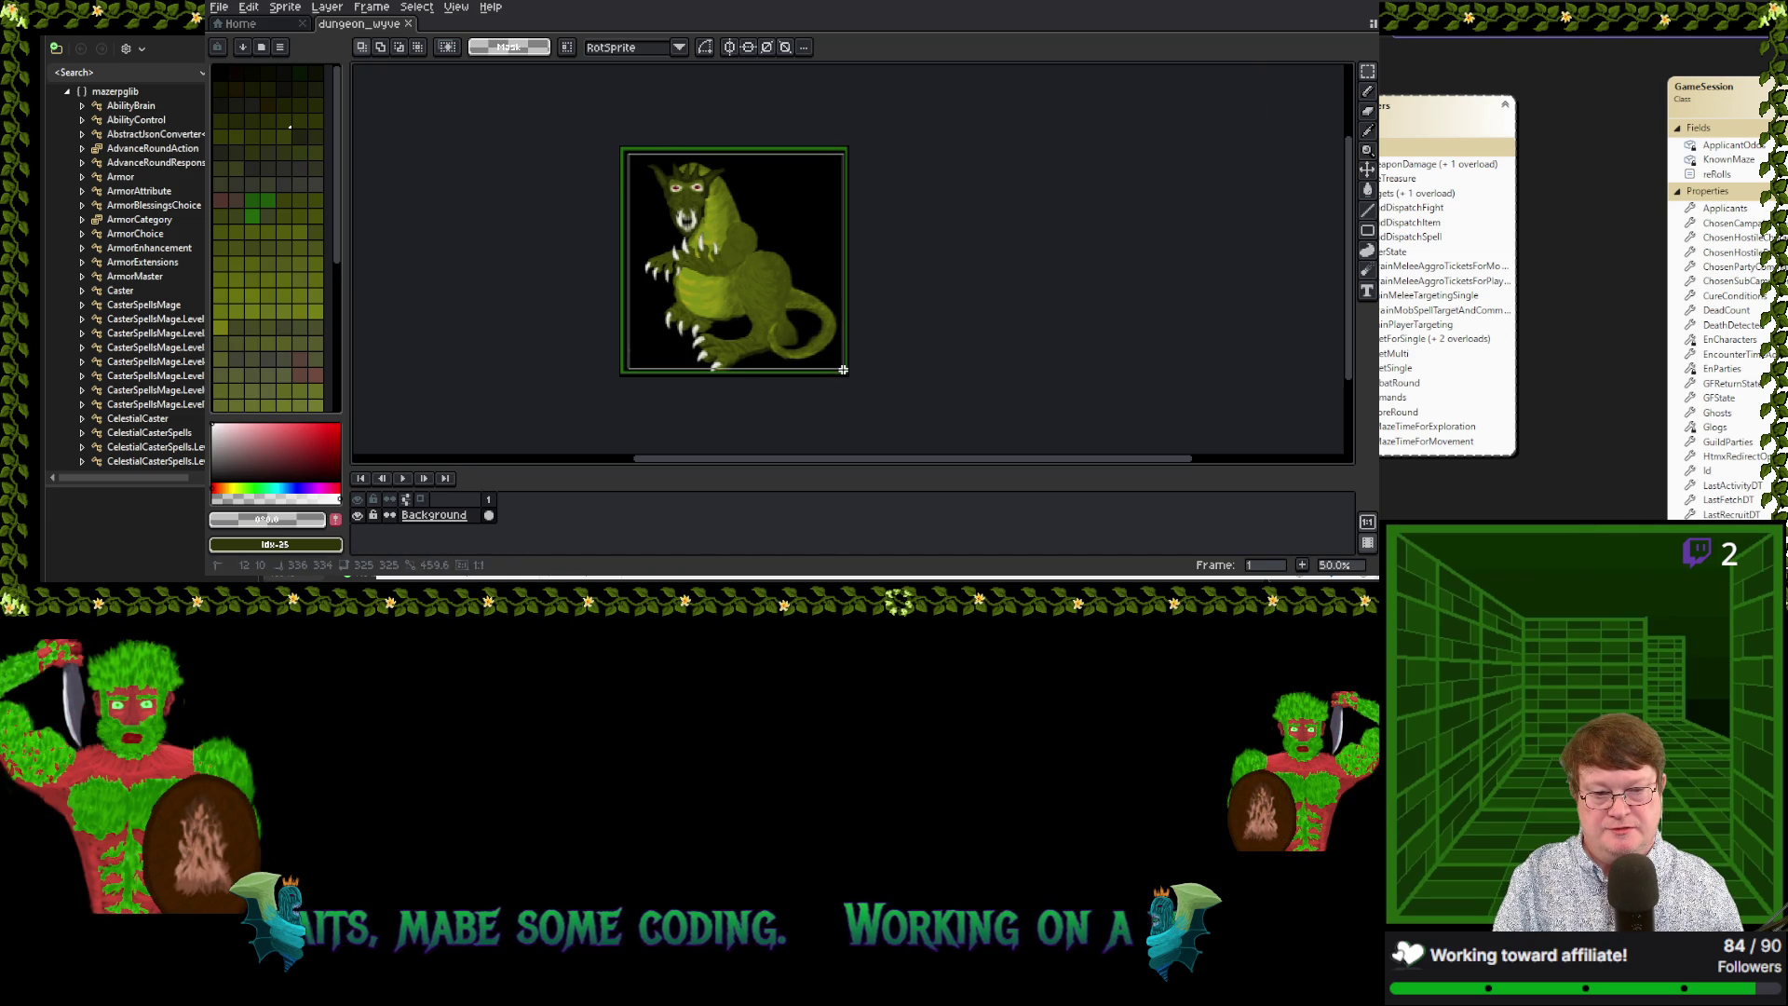
Extend the rectangular marquee to cover the entire wyvern sprite
left_click_drag(843, 368, 842, 372)
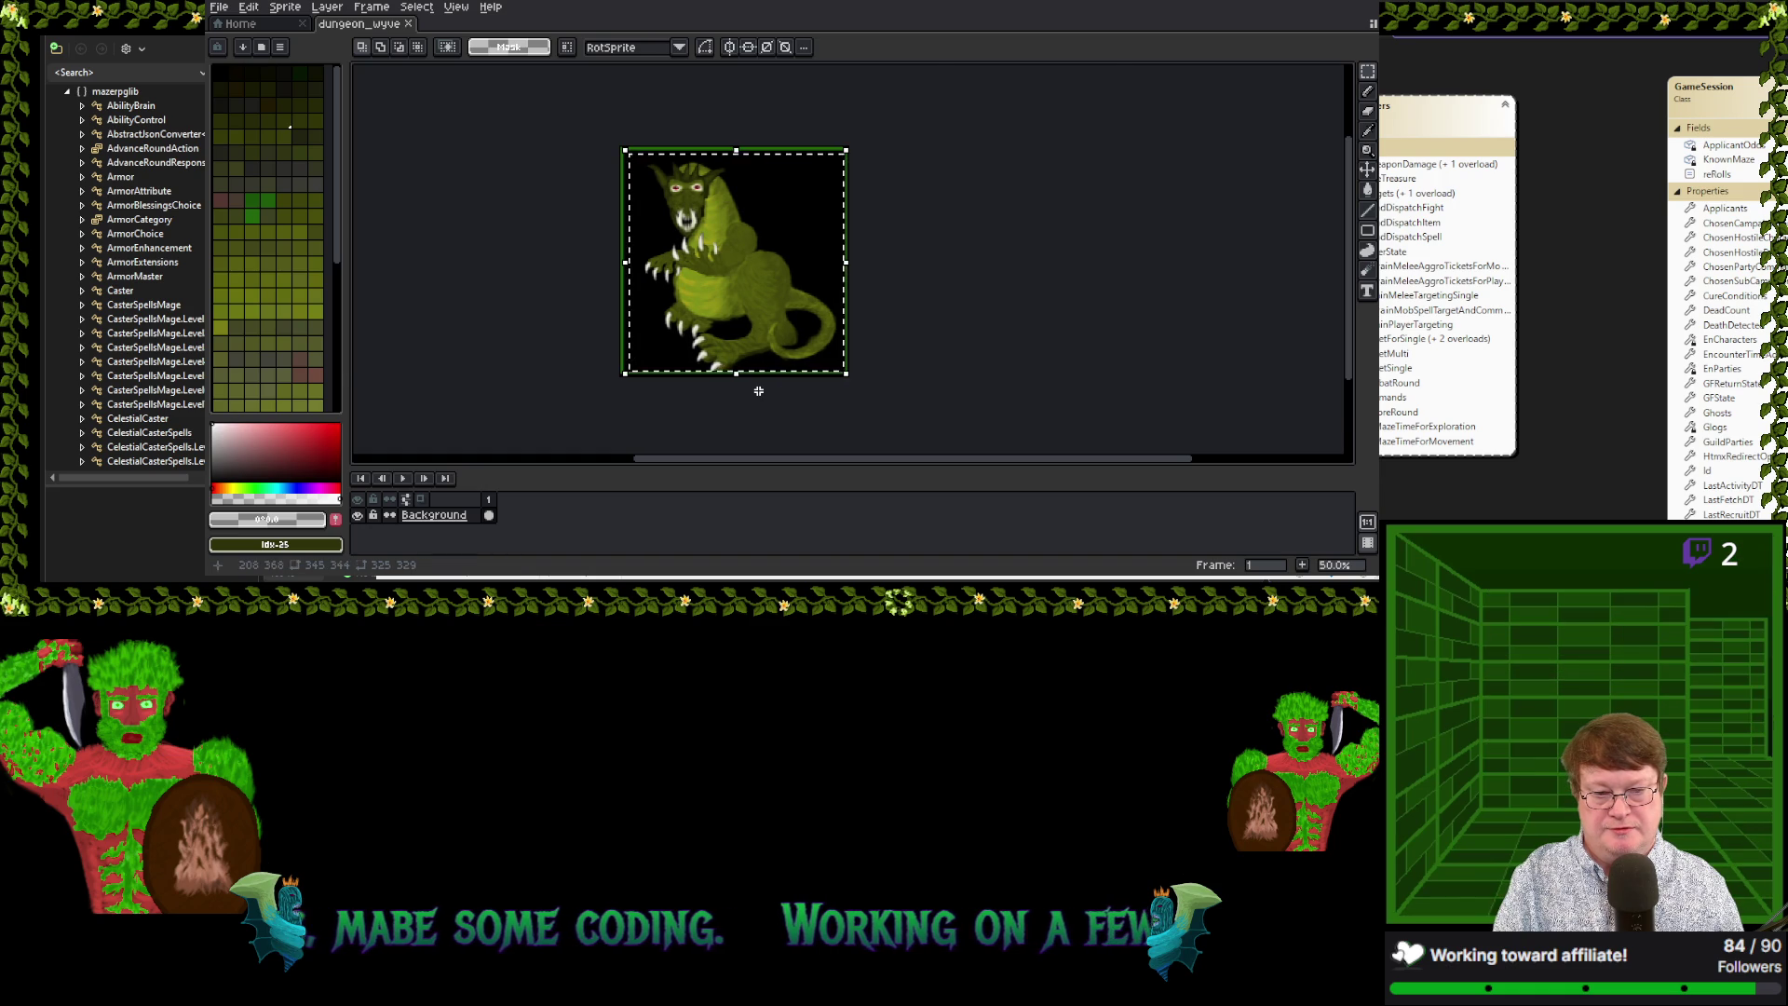
scroll(750, 382, "up", 3)
scroll(747, 379, "up", 1)
scroll(735, 371, "down", 1)
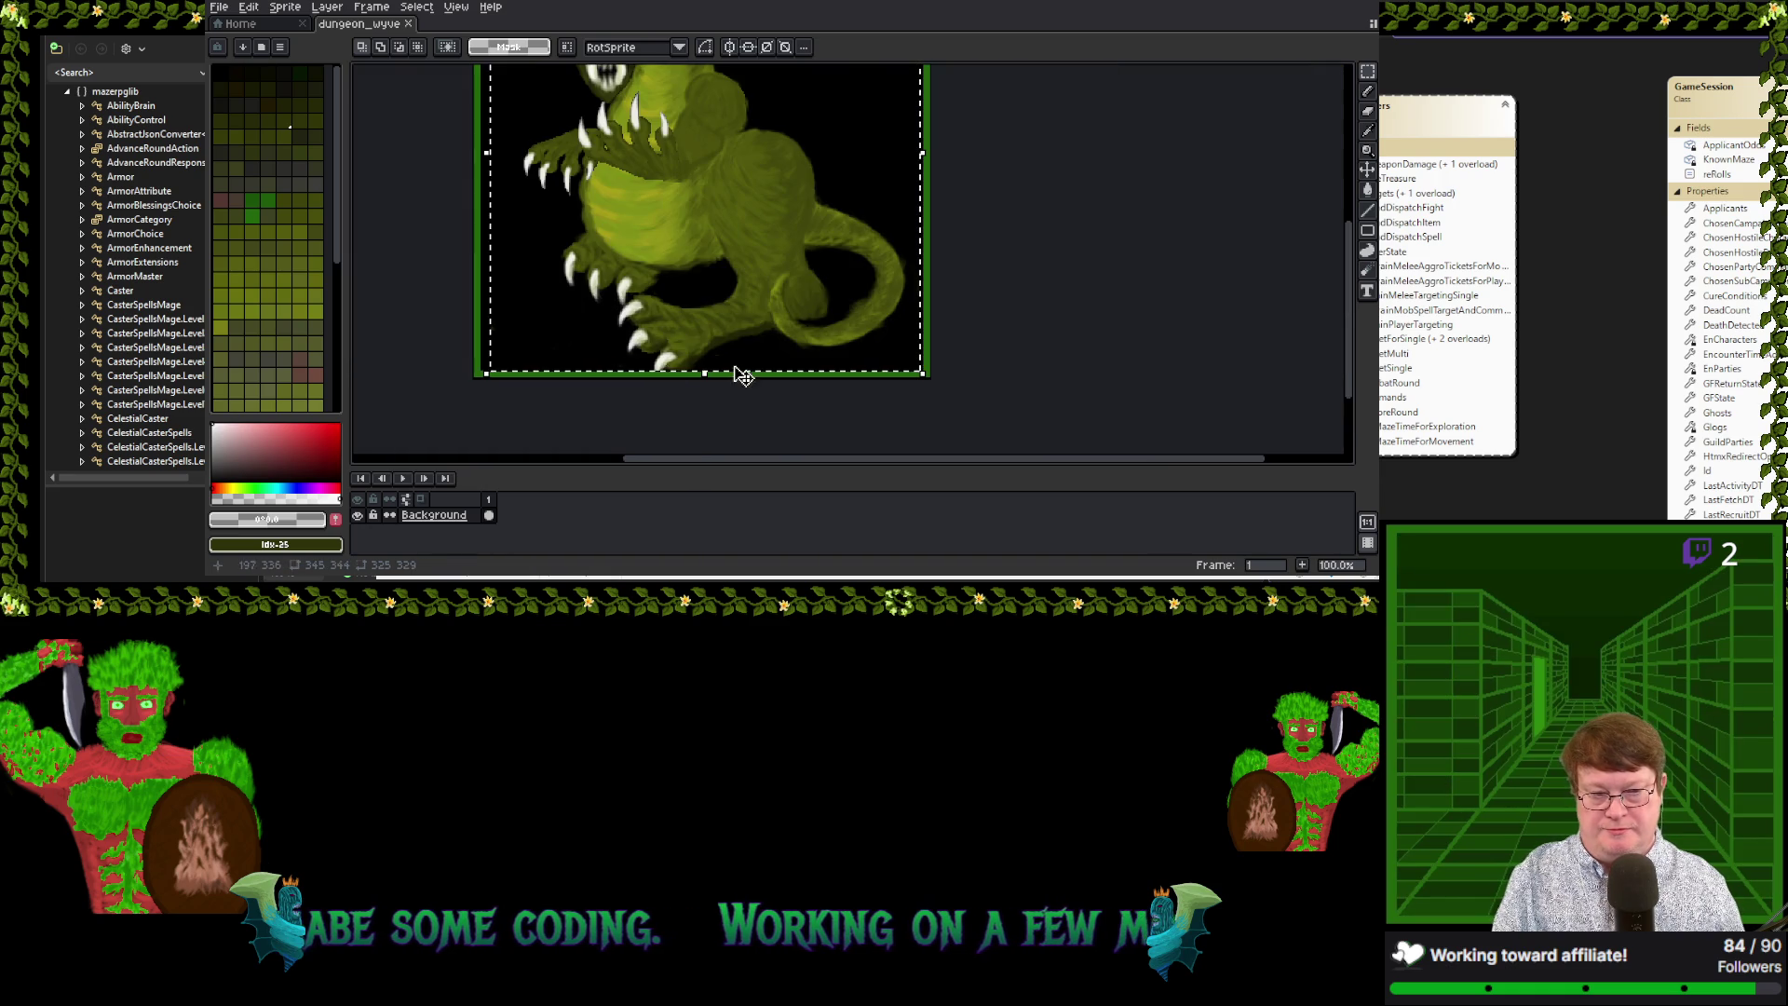
scroll(699, 354, "up", 2)
scroll(745, 373, "down", 1)
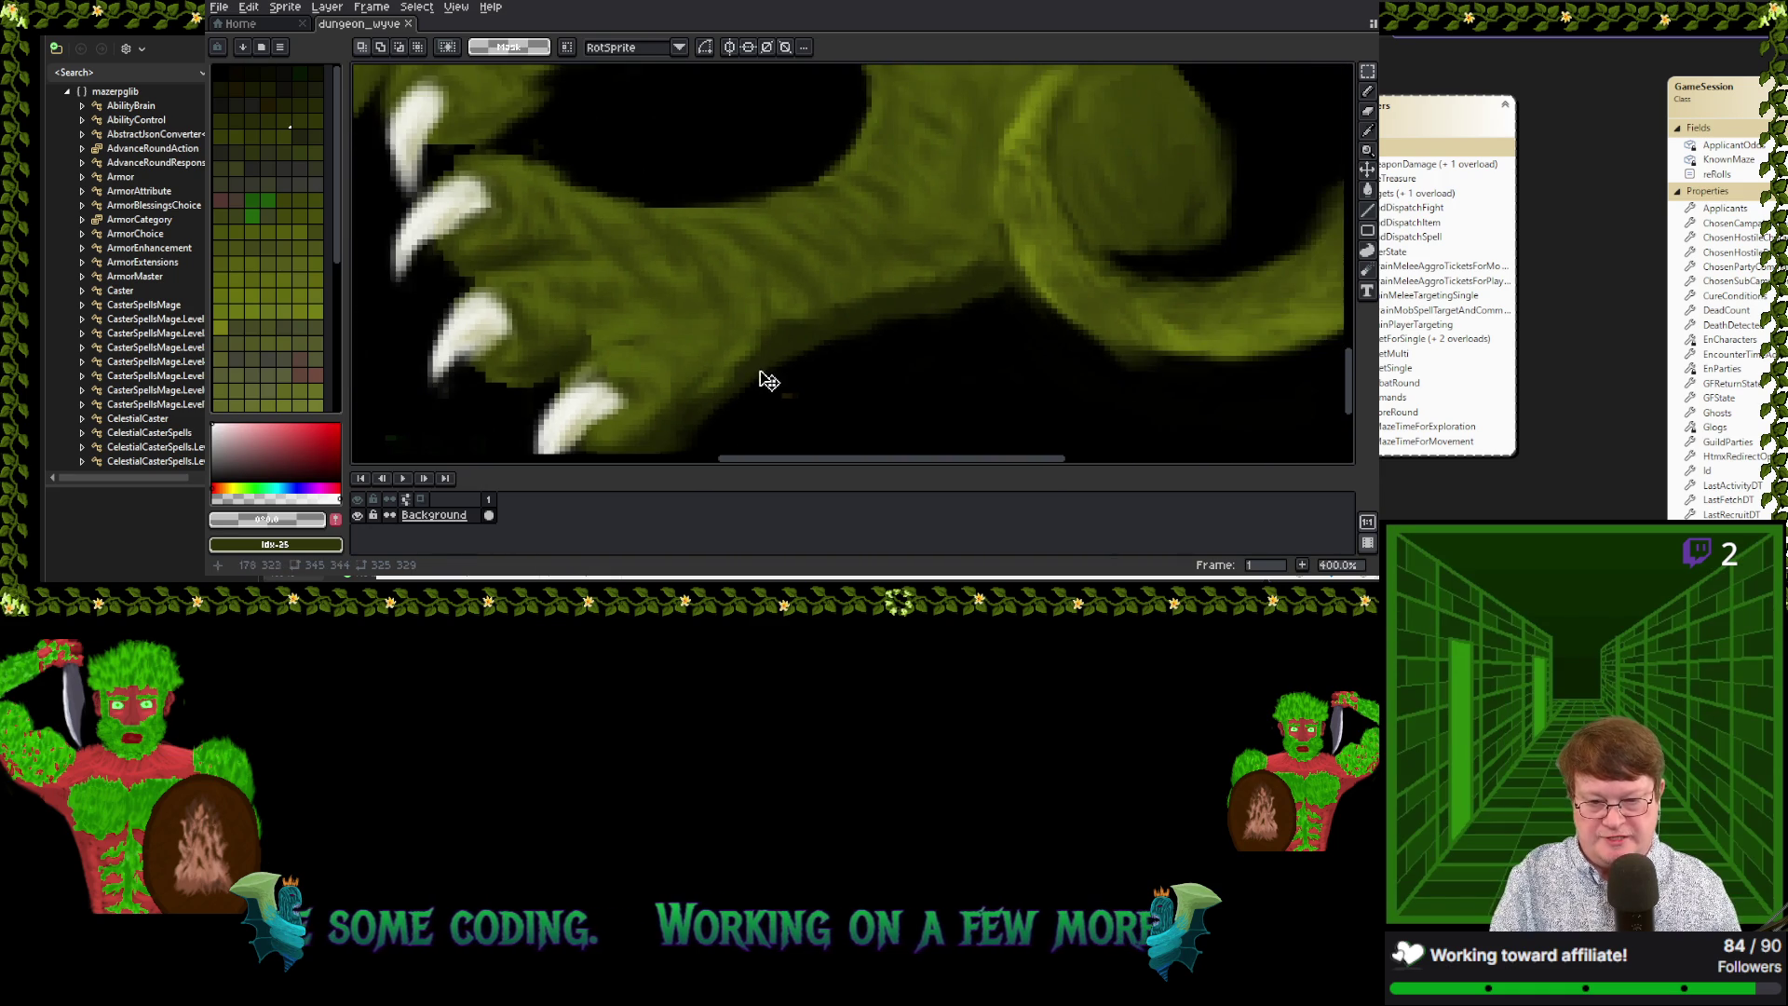
scroll(758, 381, "down", 1)
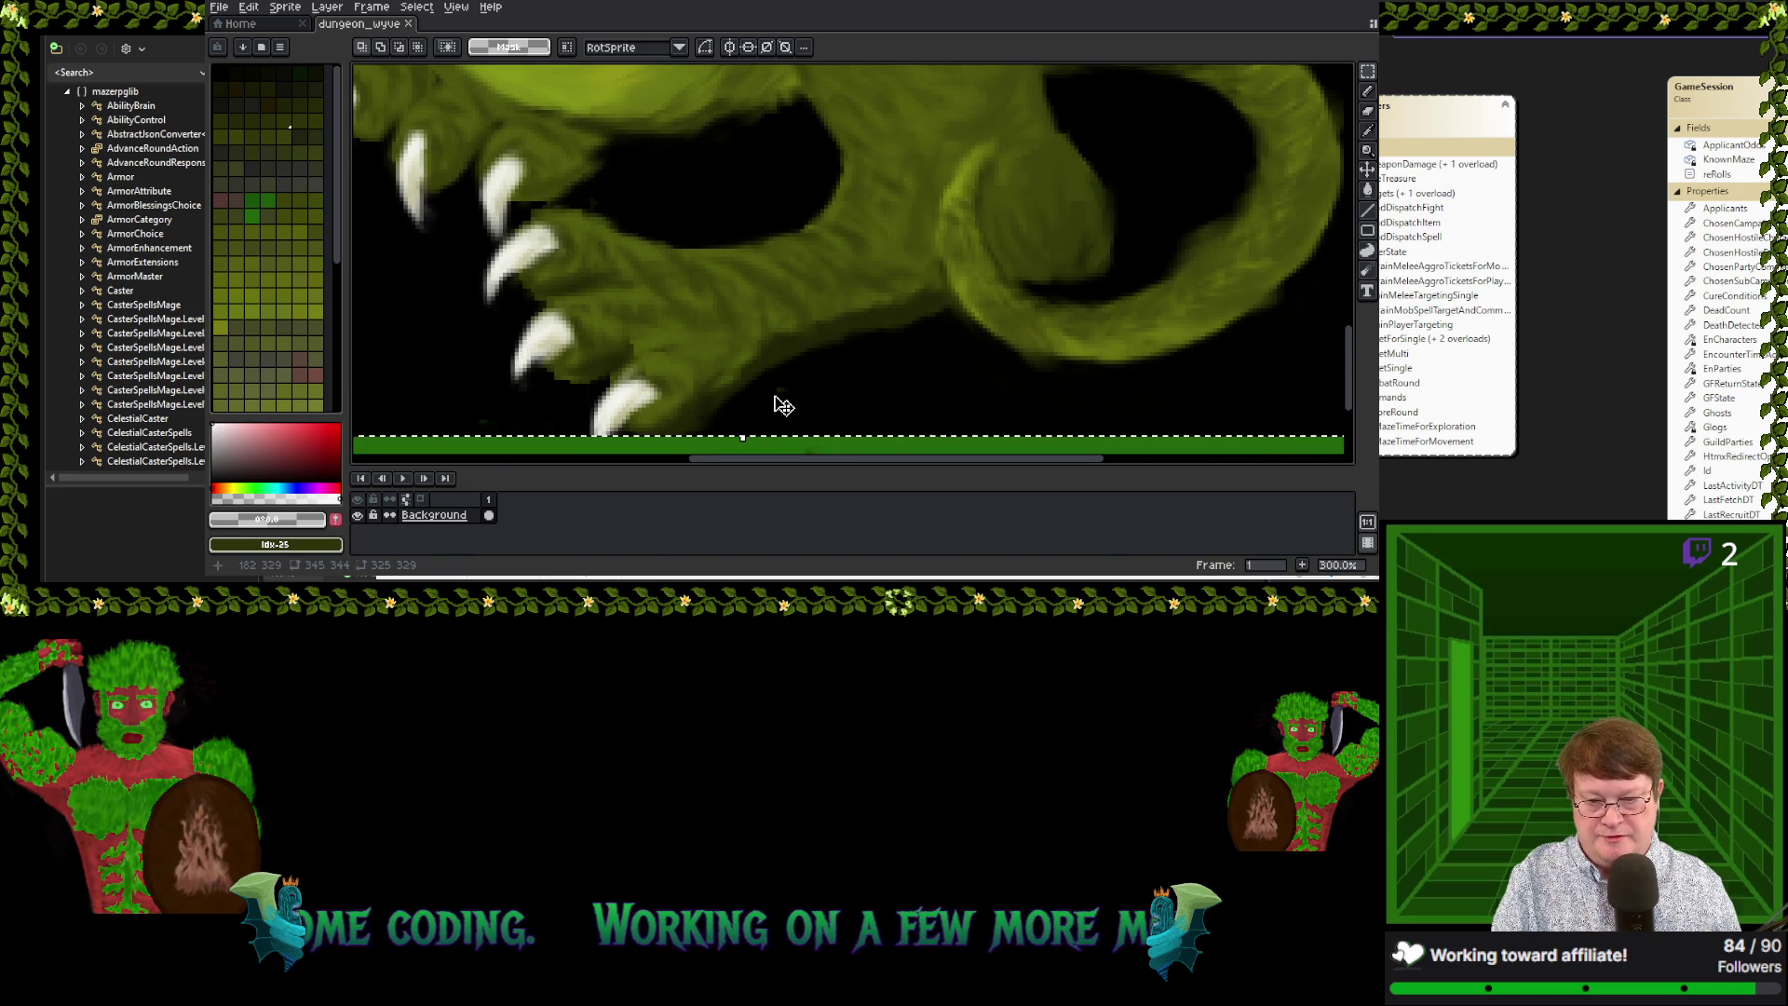
Zoom in to check the sprite's bottom edge, then switch to the Lasso Tool
left_click_drag(803, 459, 736, 491)
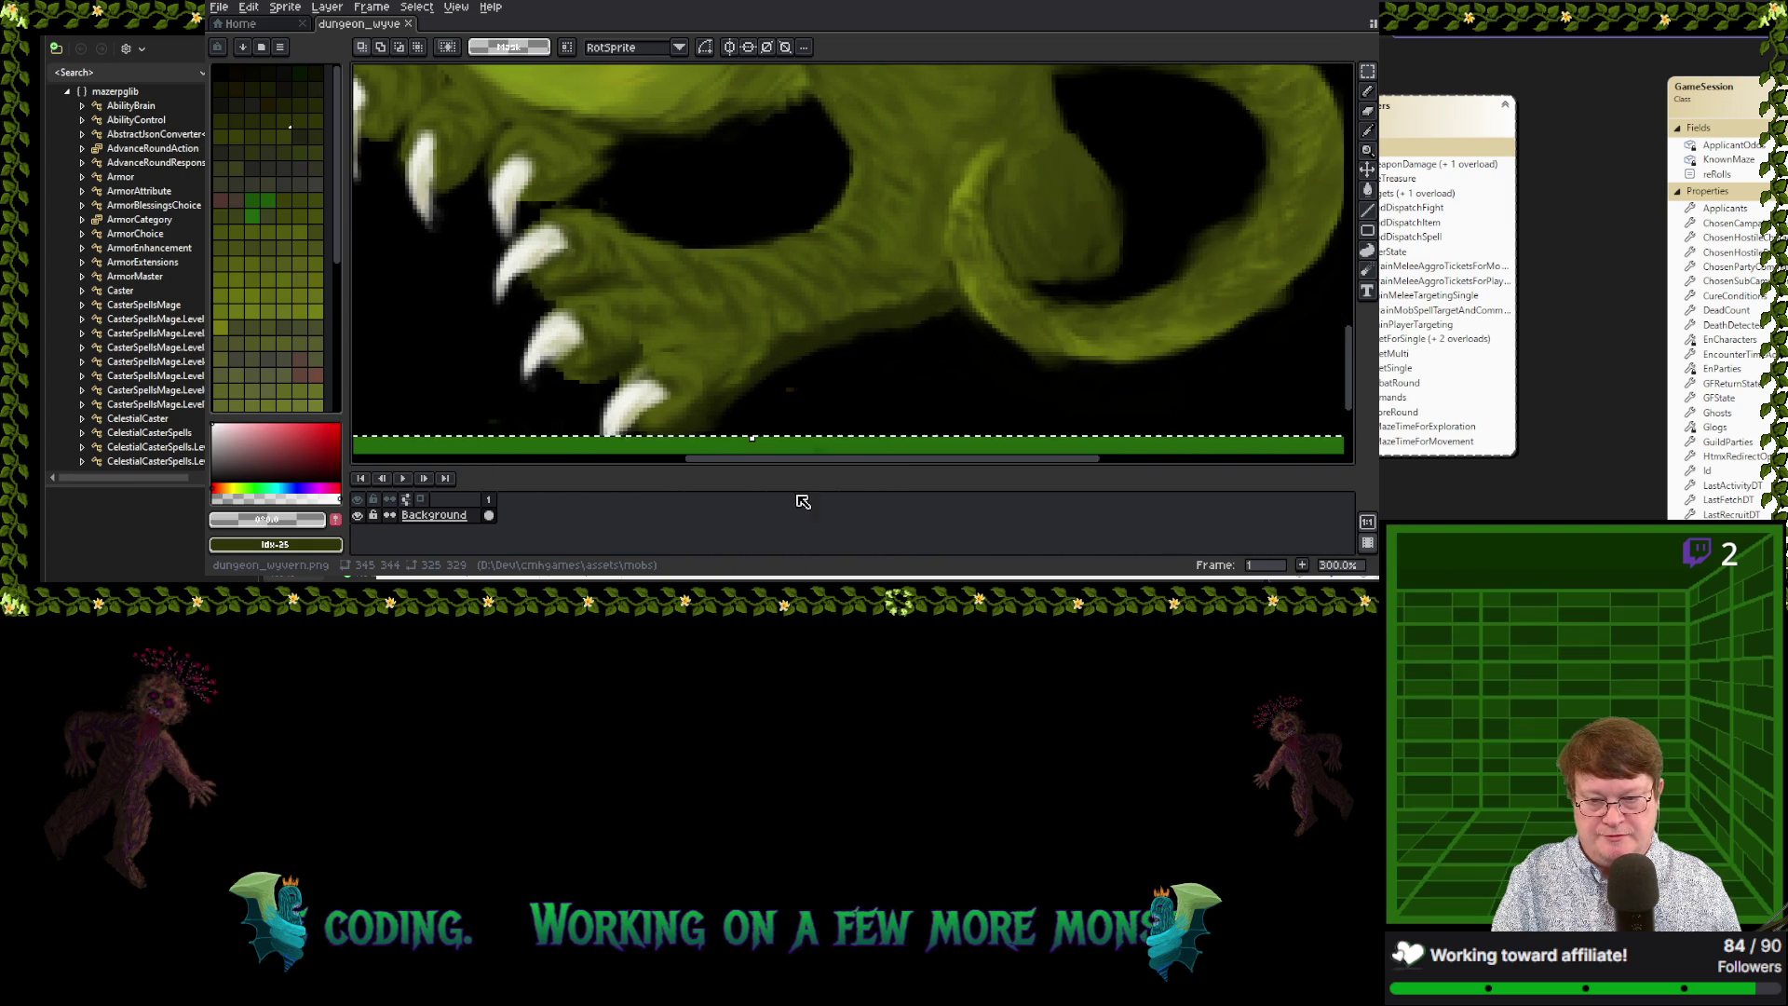
scroll(786, 307, "down", 2)
scroll(835, 239, "up", 1)
scroll(832, 240, "down", 1)
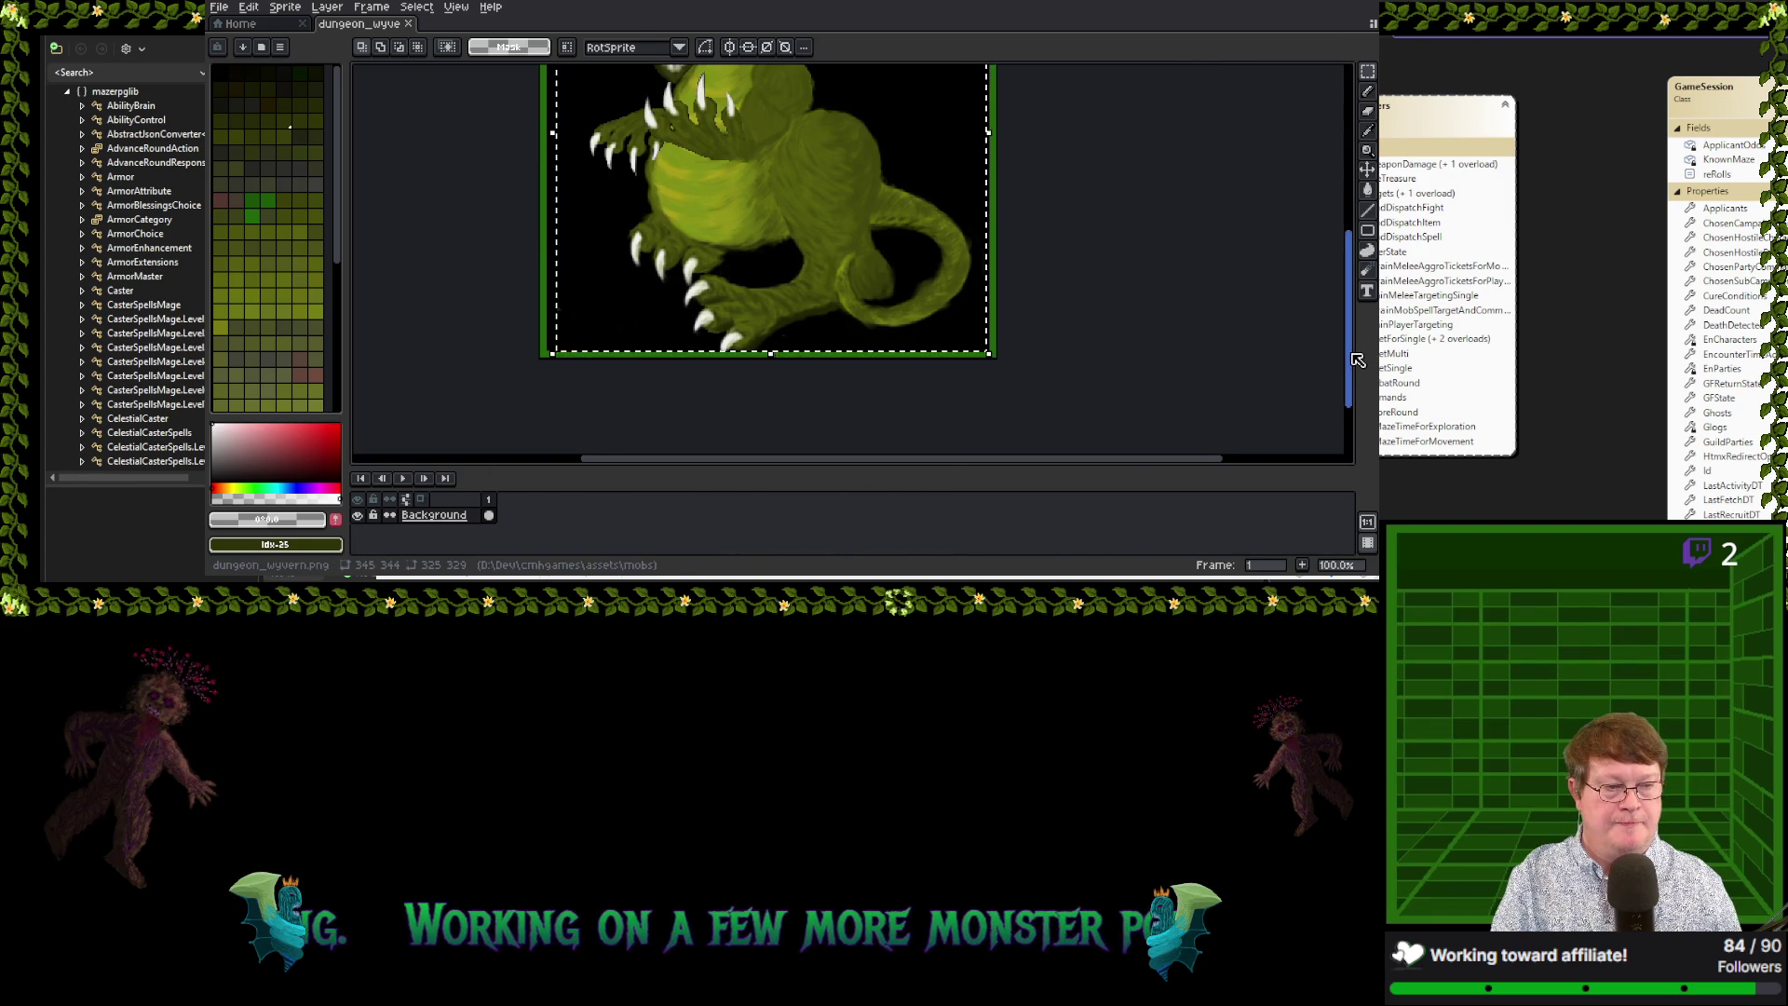
left_click_drag(1350, 357, 1352, 294)
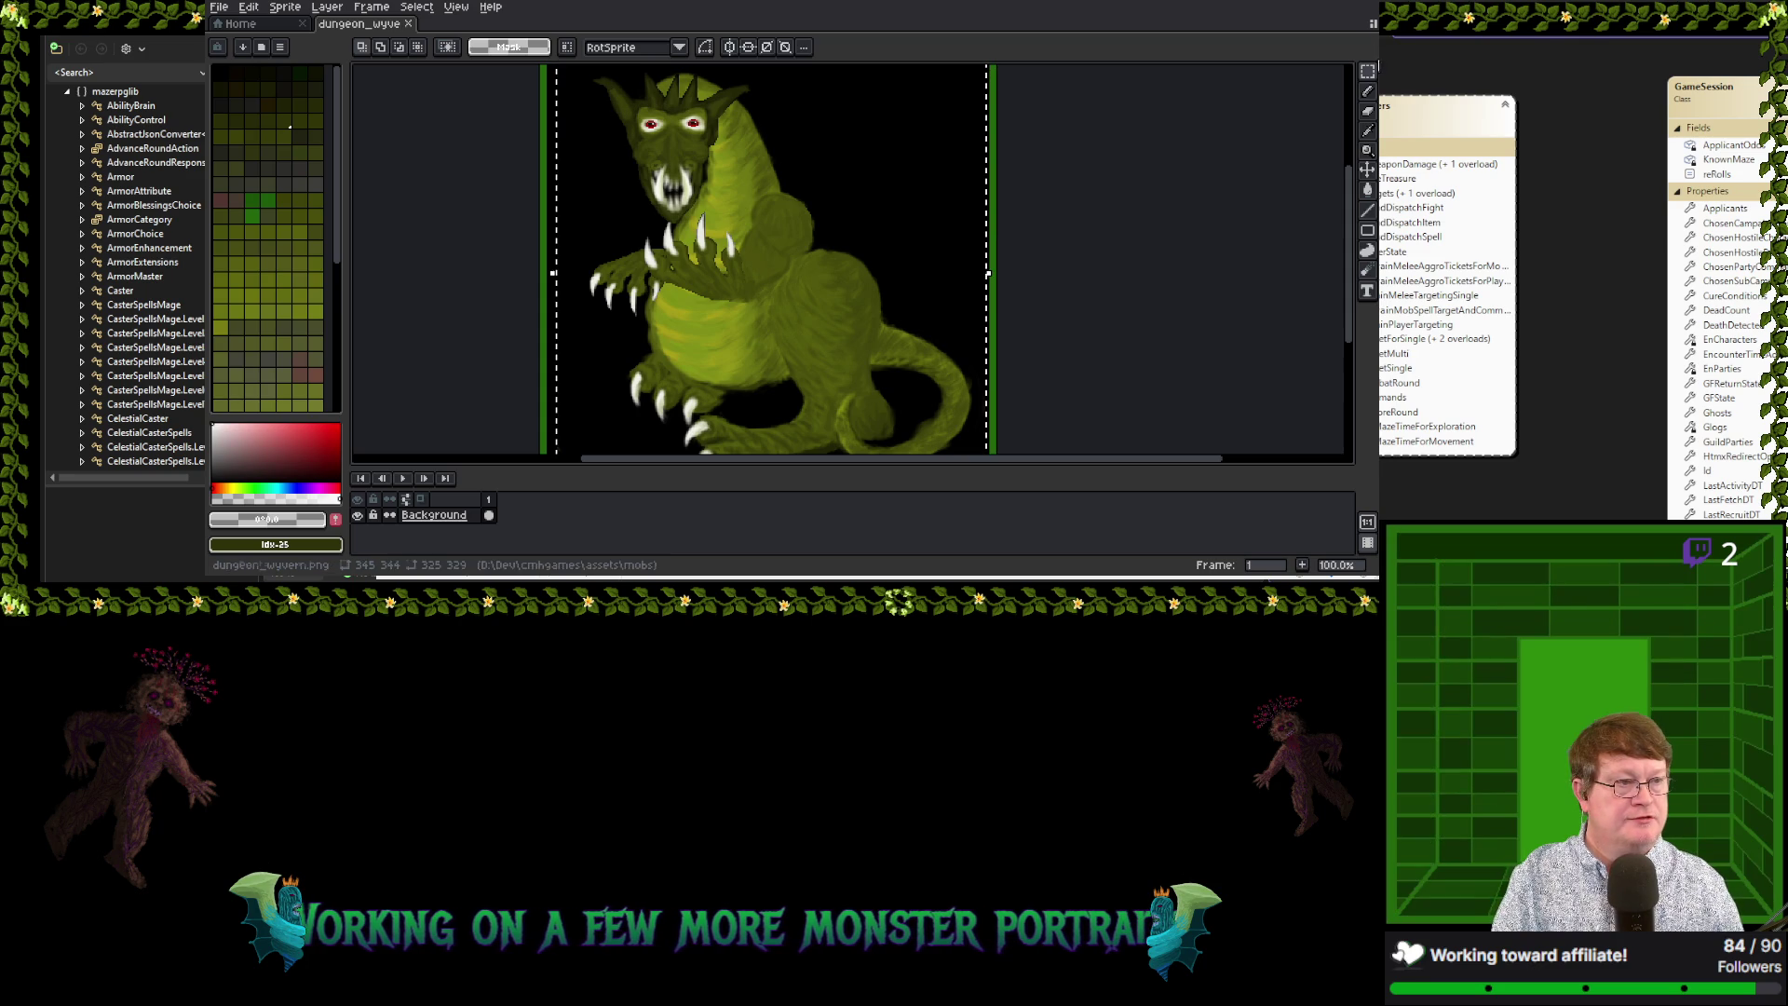
mouse_move(1365, 72)
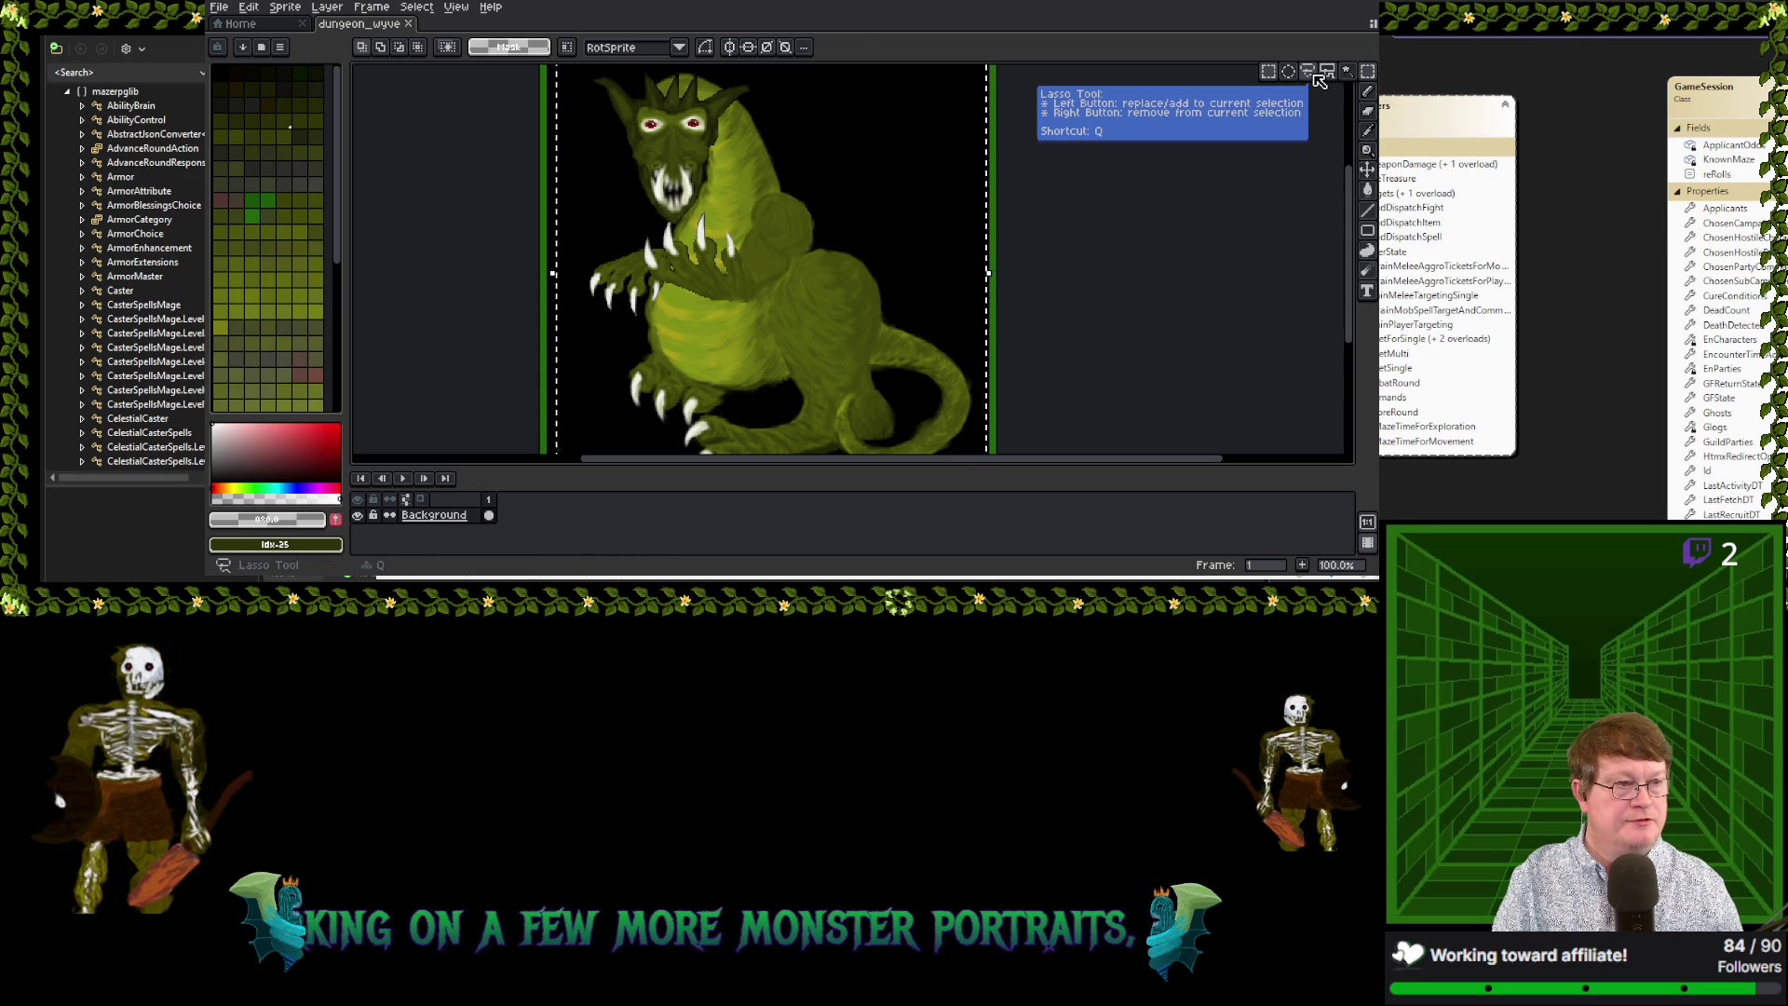
left_click(1320, 78)
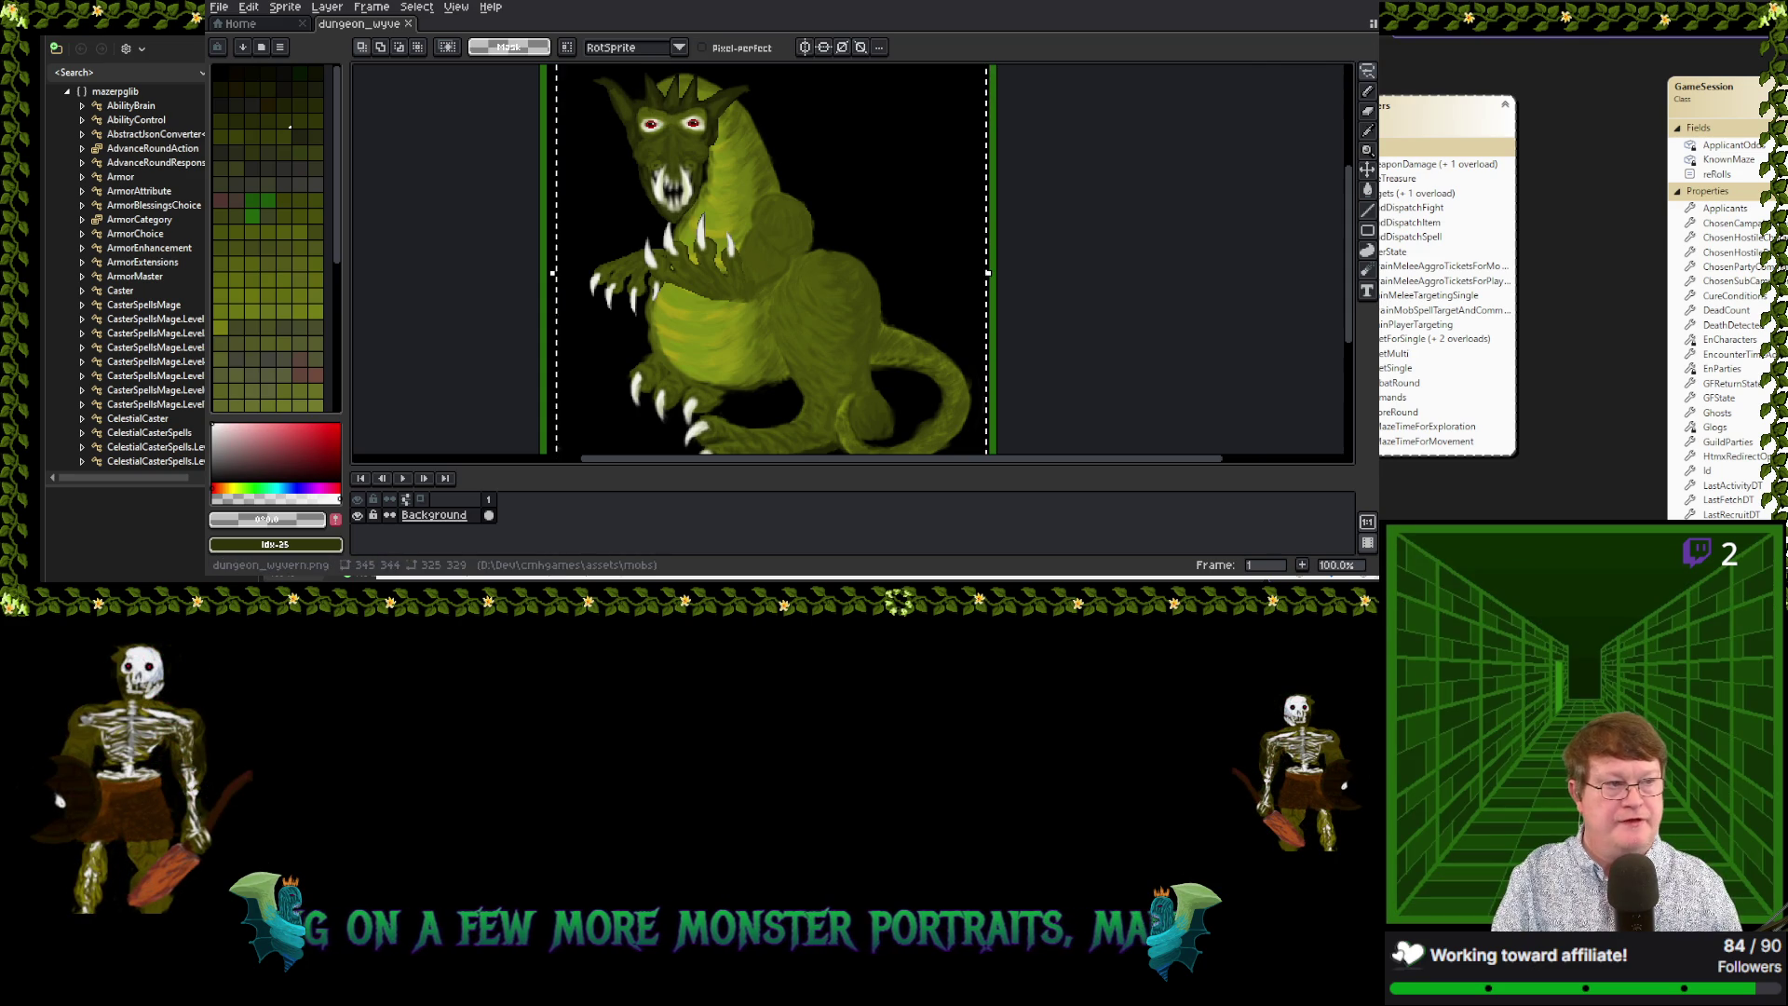
Lasso around the whites of the left and right wyvern eyes
mouse_move(1366, 71)
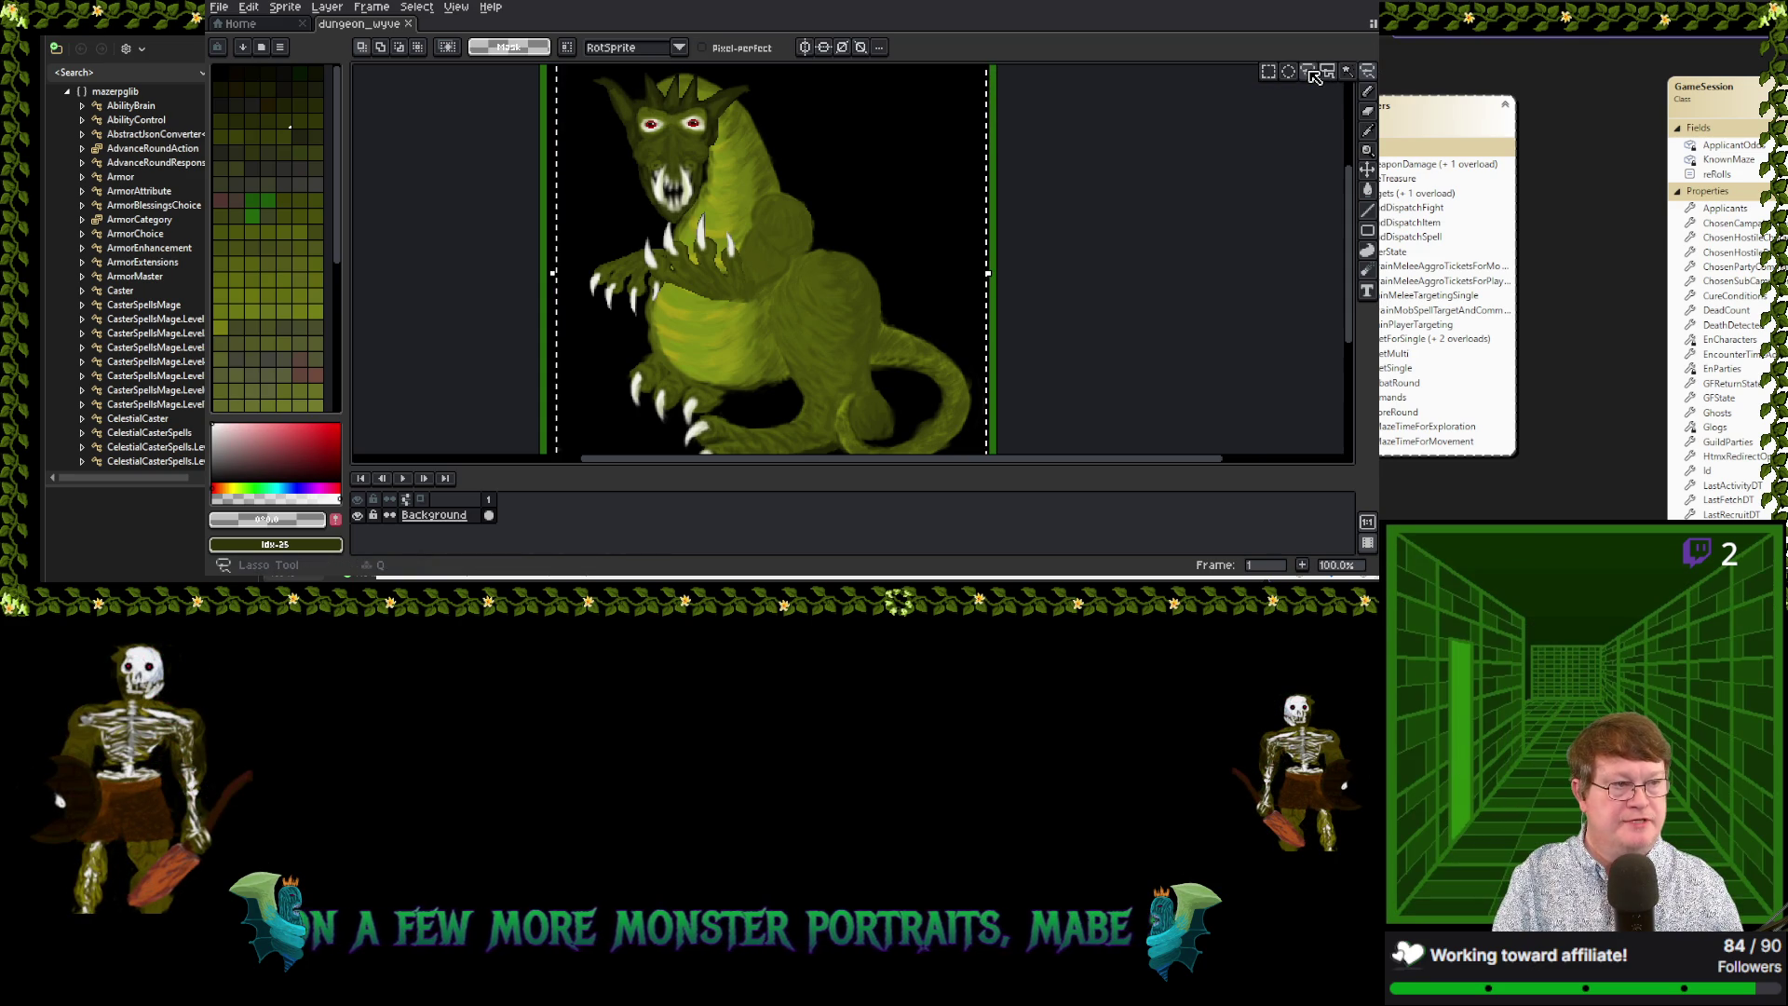
scroll(690, 135, "up", 1)
scroll(690, 135, "up", 2)
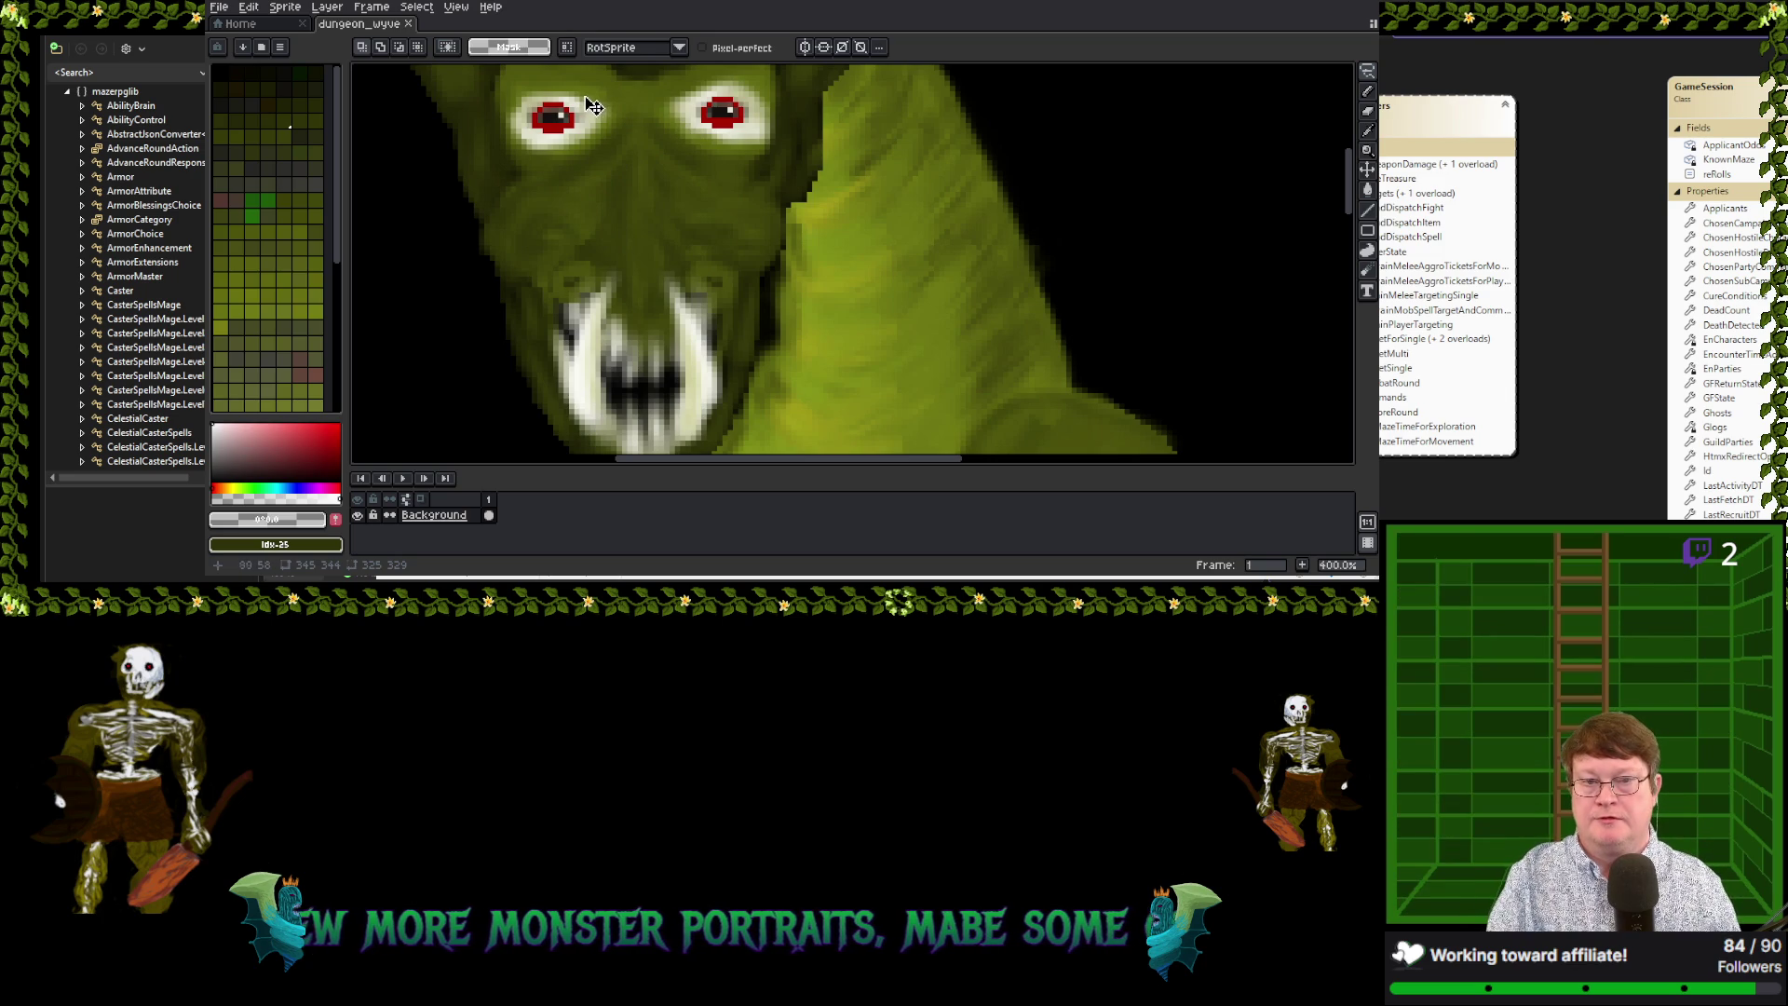
mouse_move(588, 104)
left_mouse_down()
mouse_move(567, 93)
mouse_move(538, 145)
mouse_move(585, 93)
left_mouse_up()
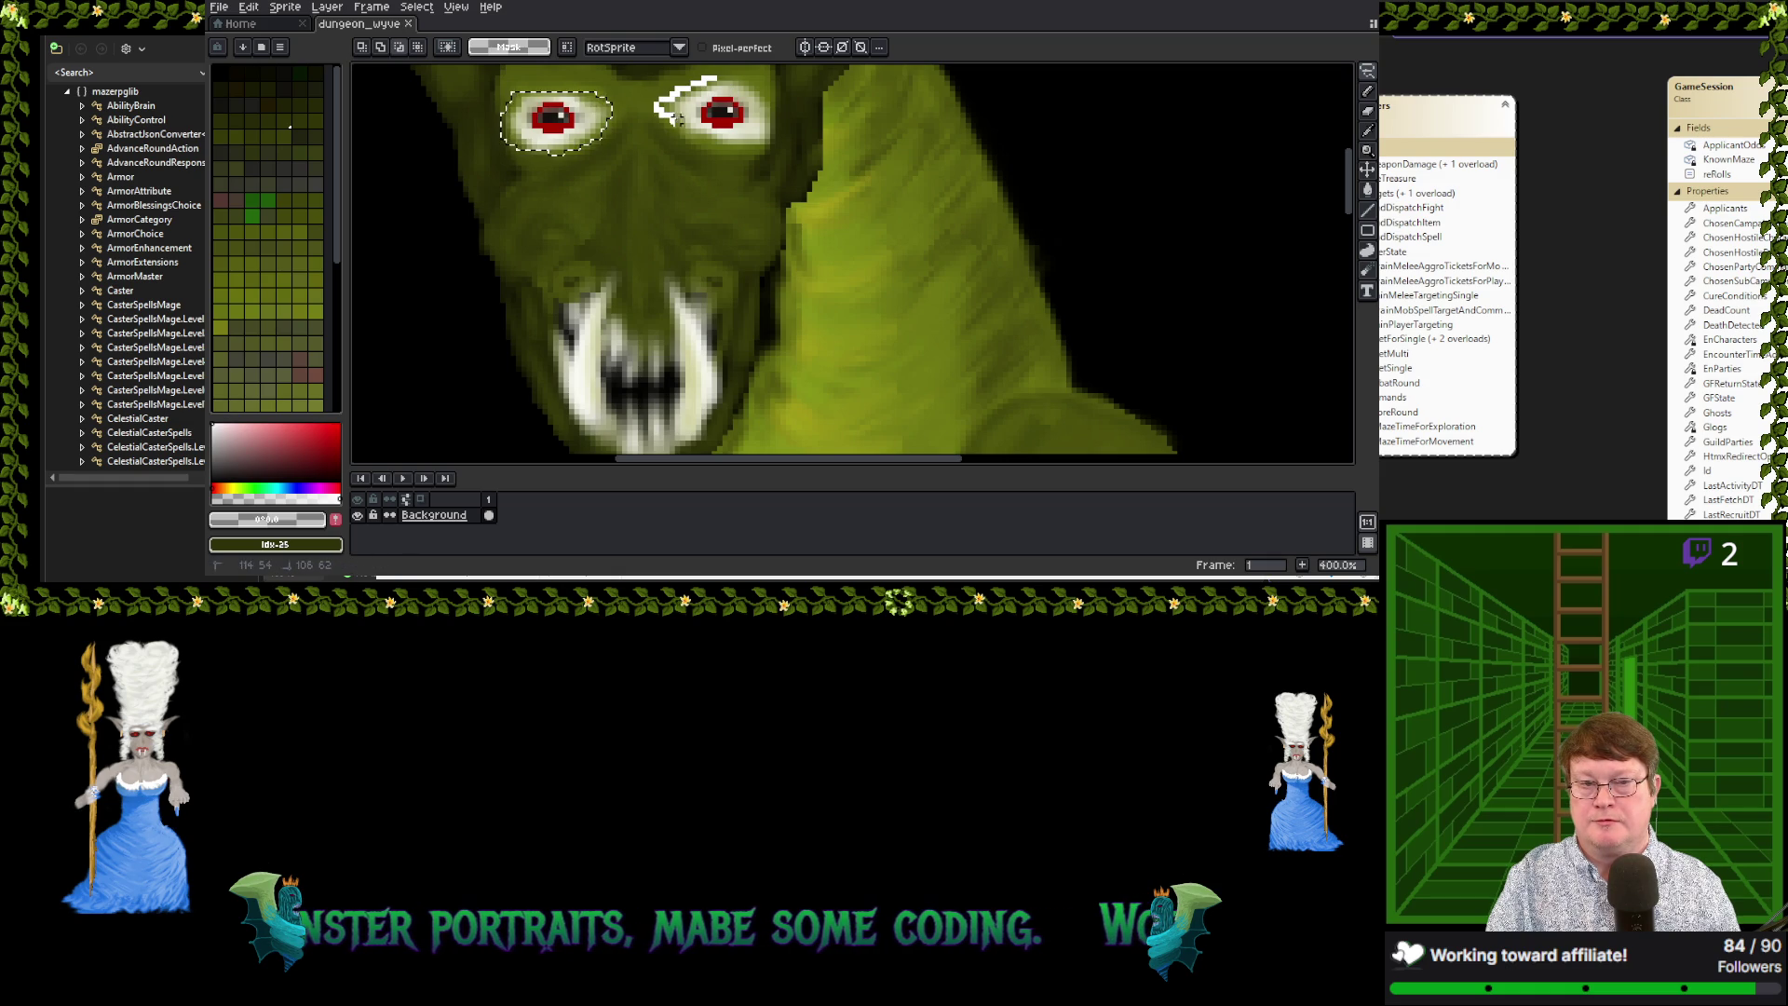
left_click_drag(713, 135, 768, 141)
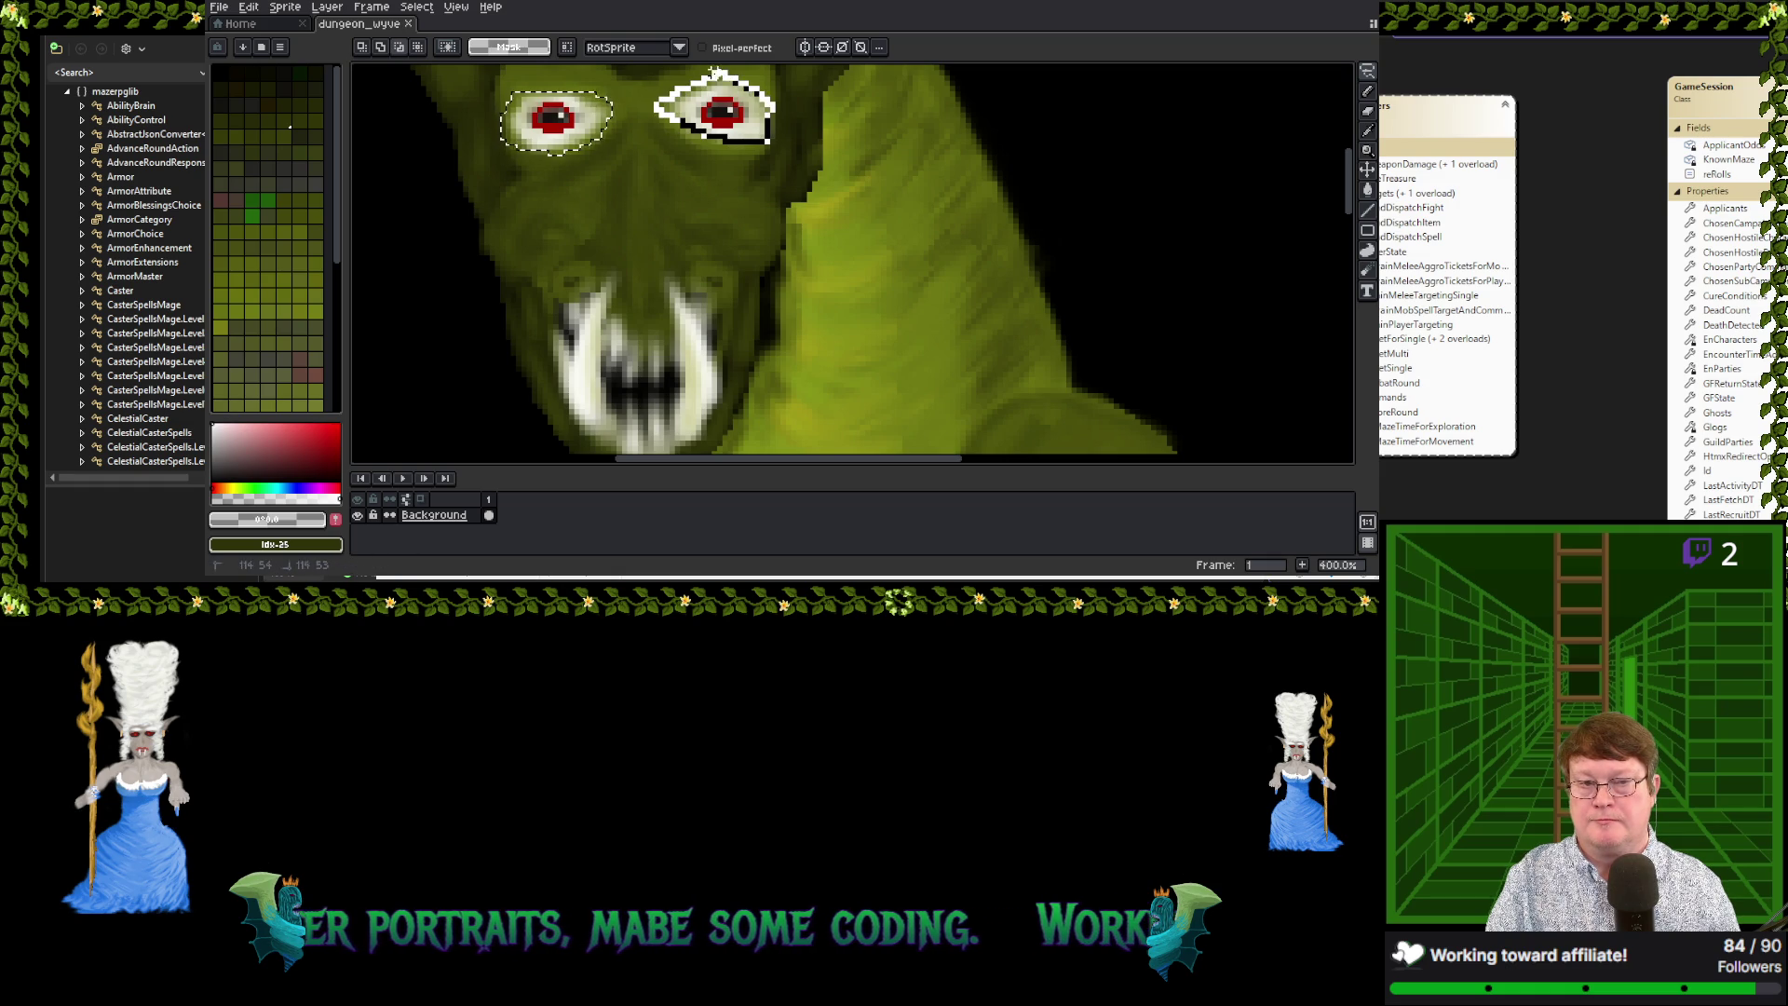
left_click_drag(713, 71, 704, 77)
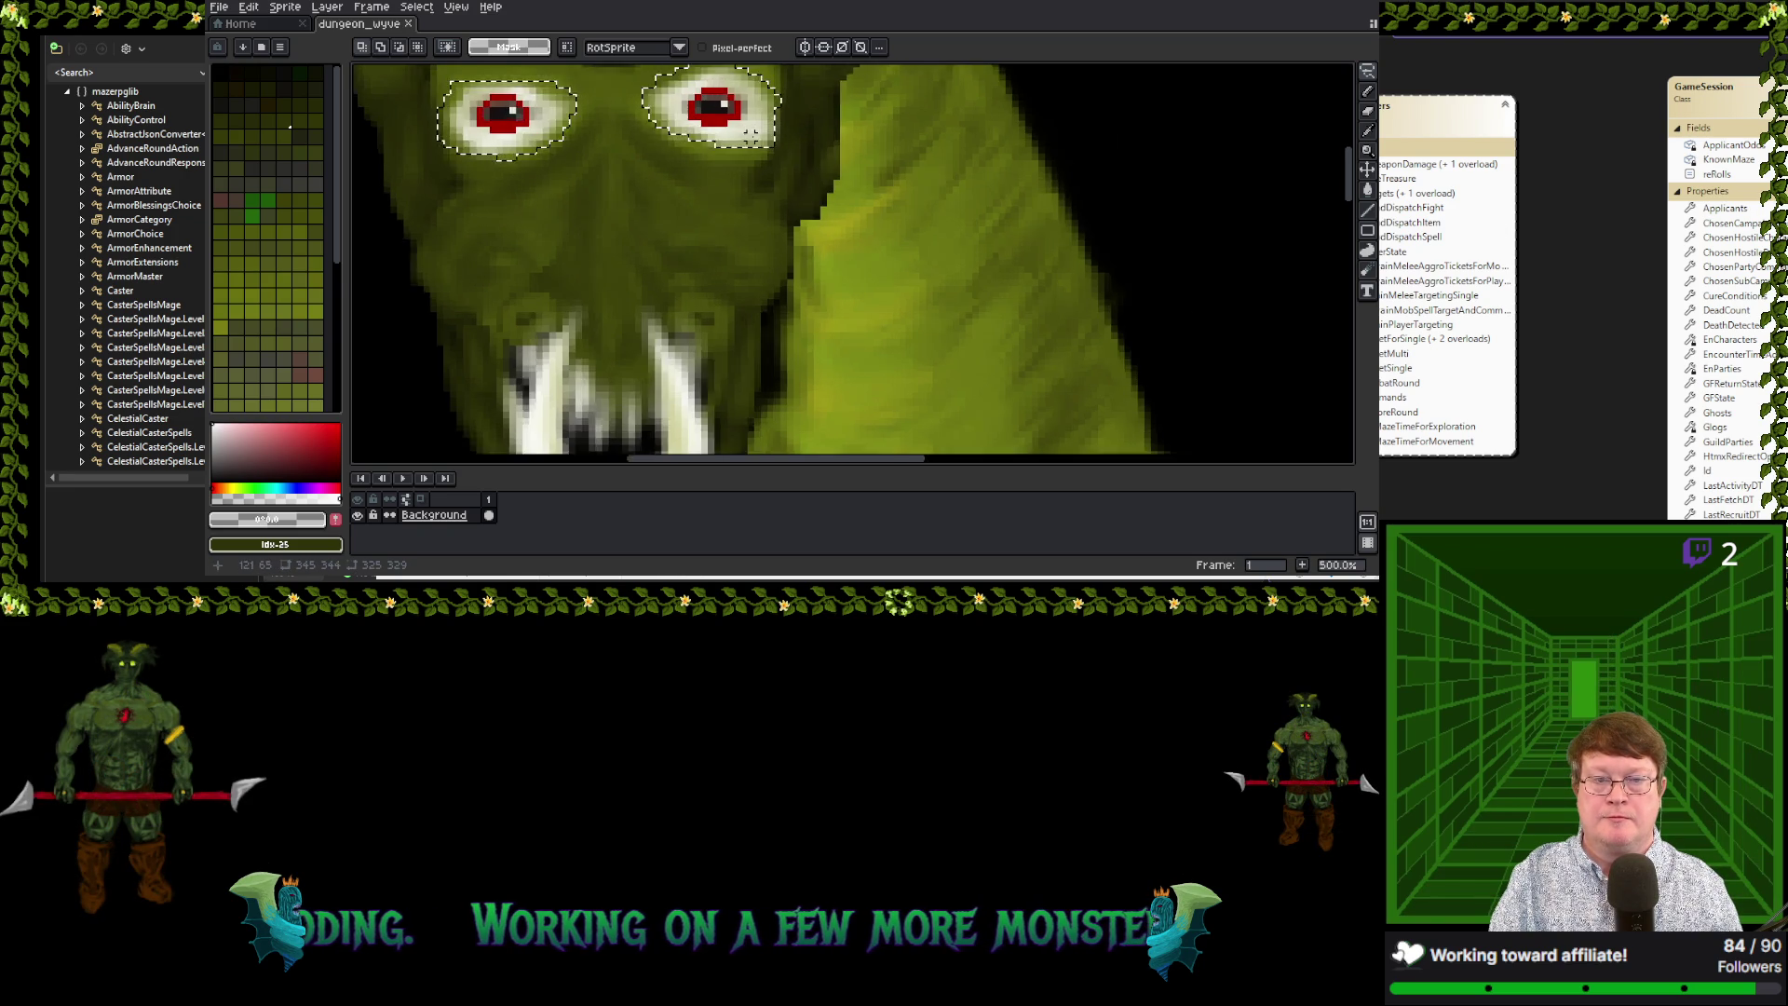
Undo stray selection changes, add the area left of the left eye, and switch to subtract mode
scroll(828, 238, "down", 5)
scroll(828, 237, "up", 6)
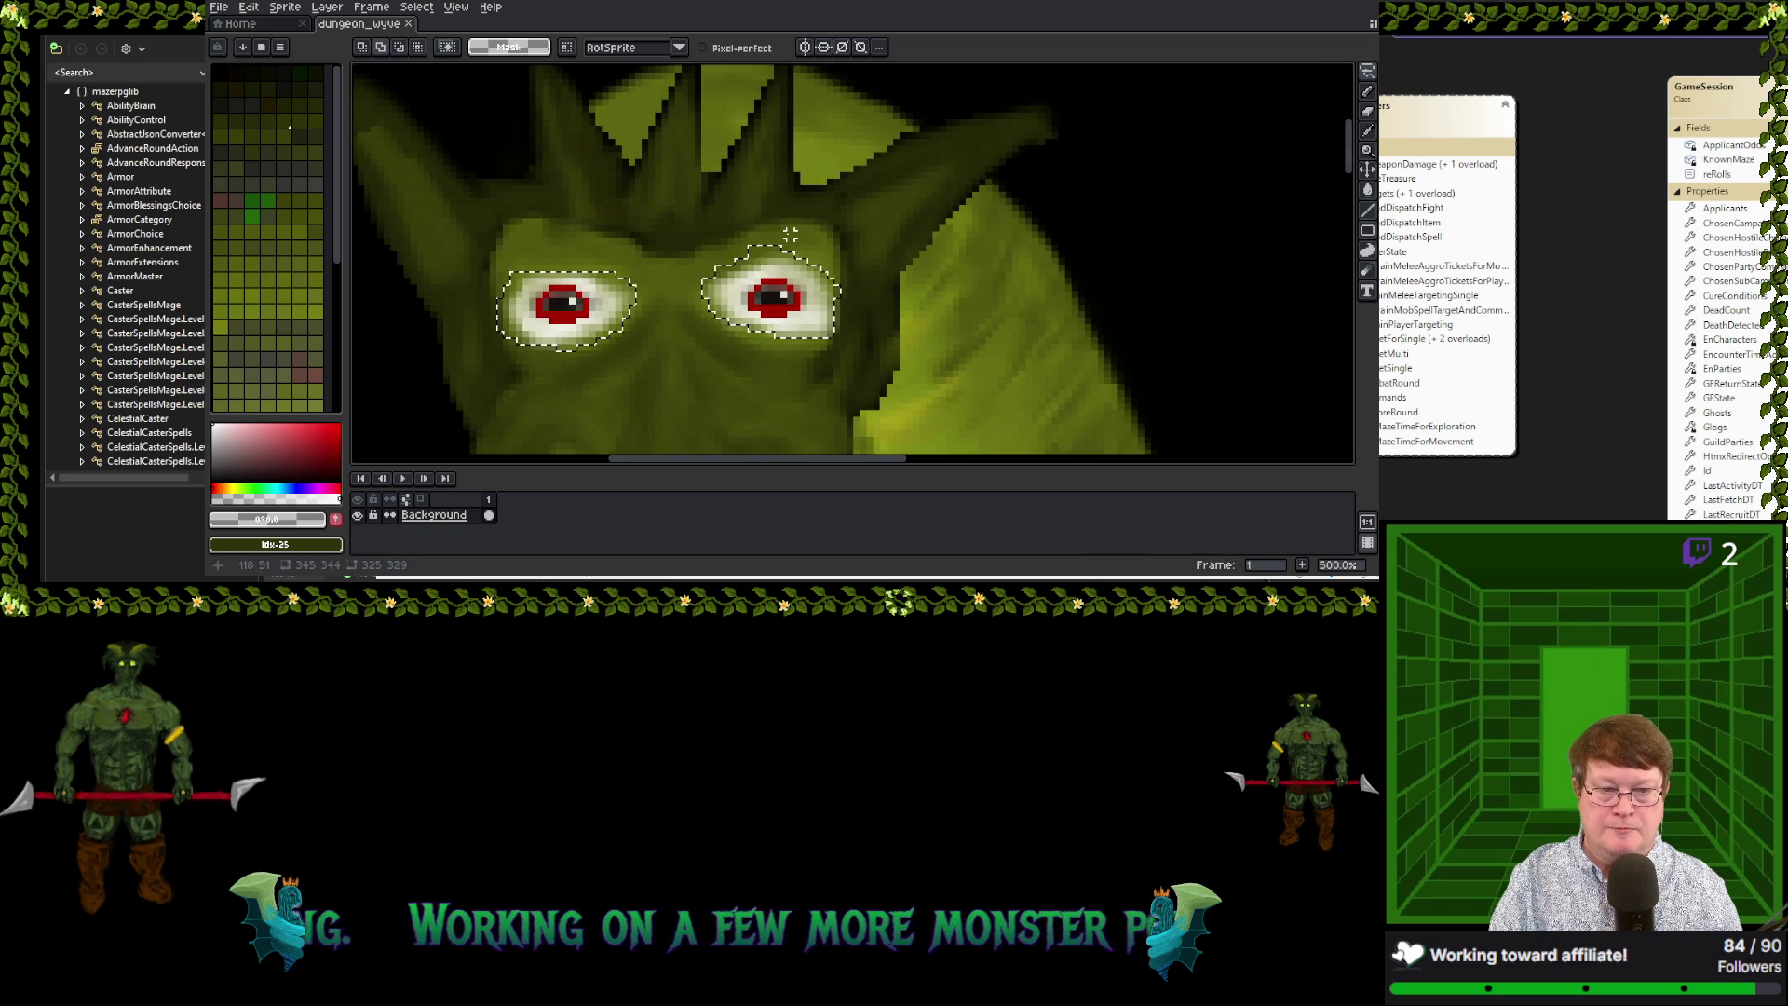
left_click(759, 247)
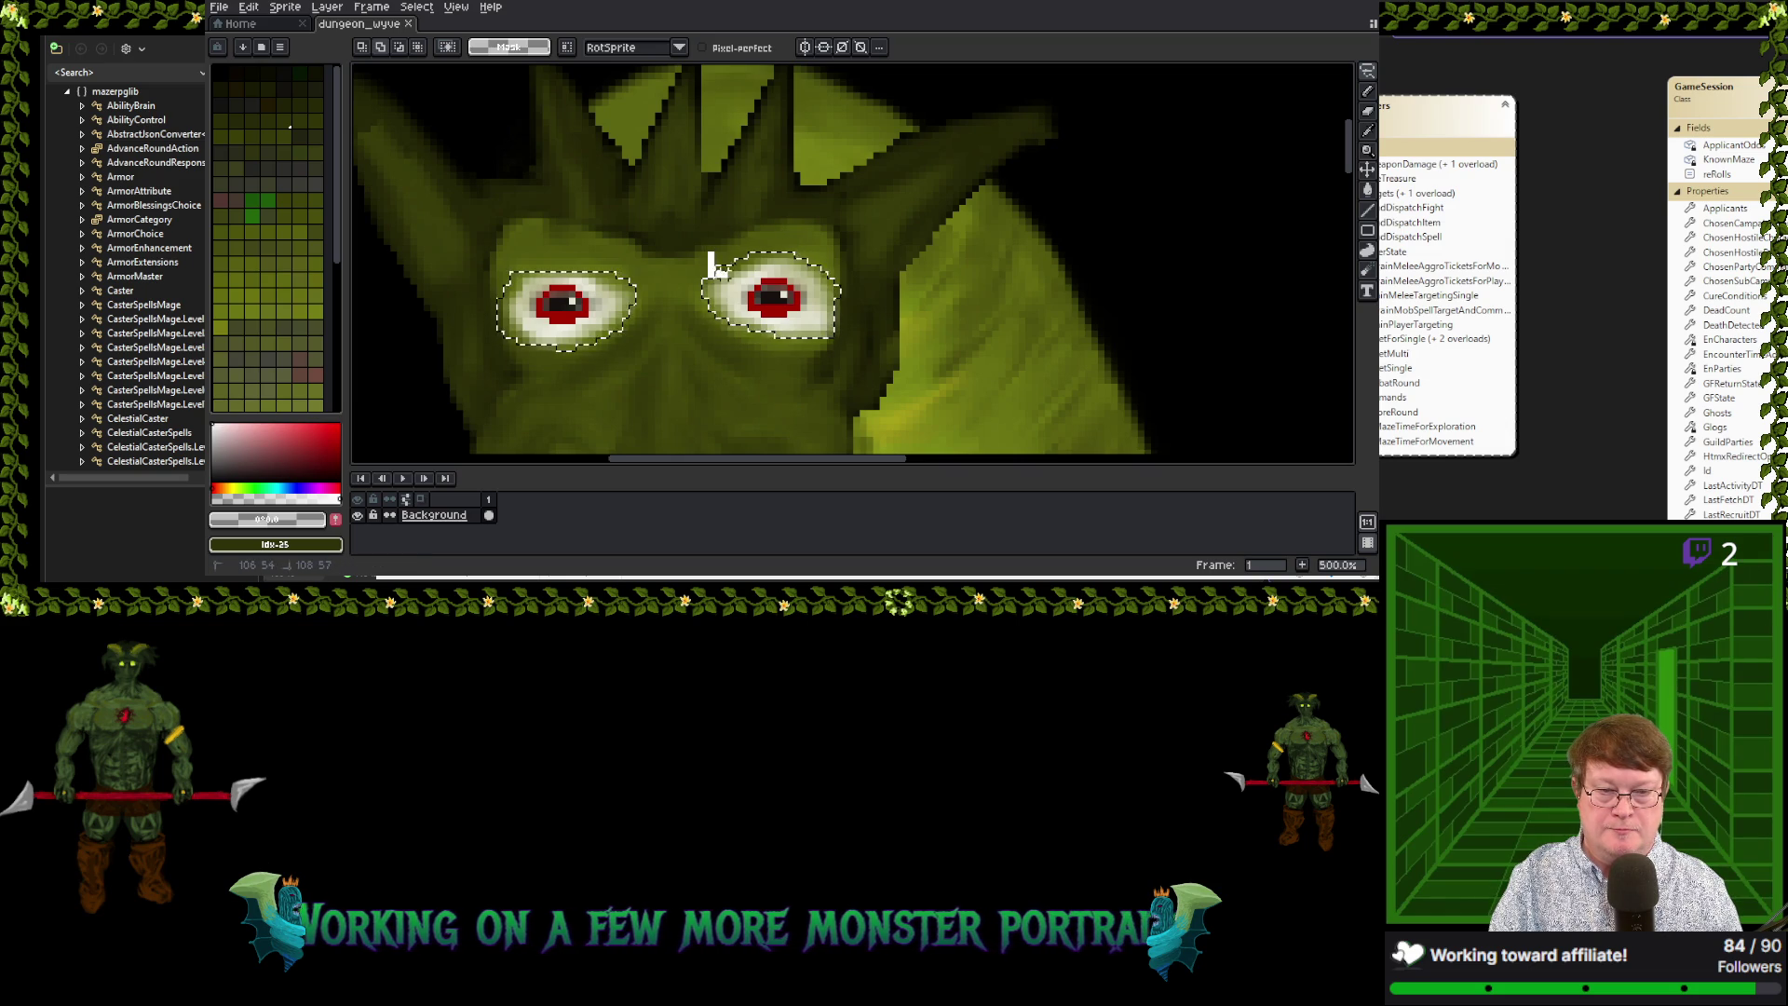
key("ctrl+z")
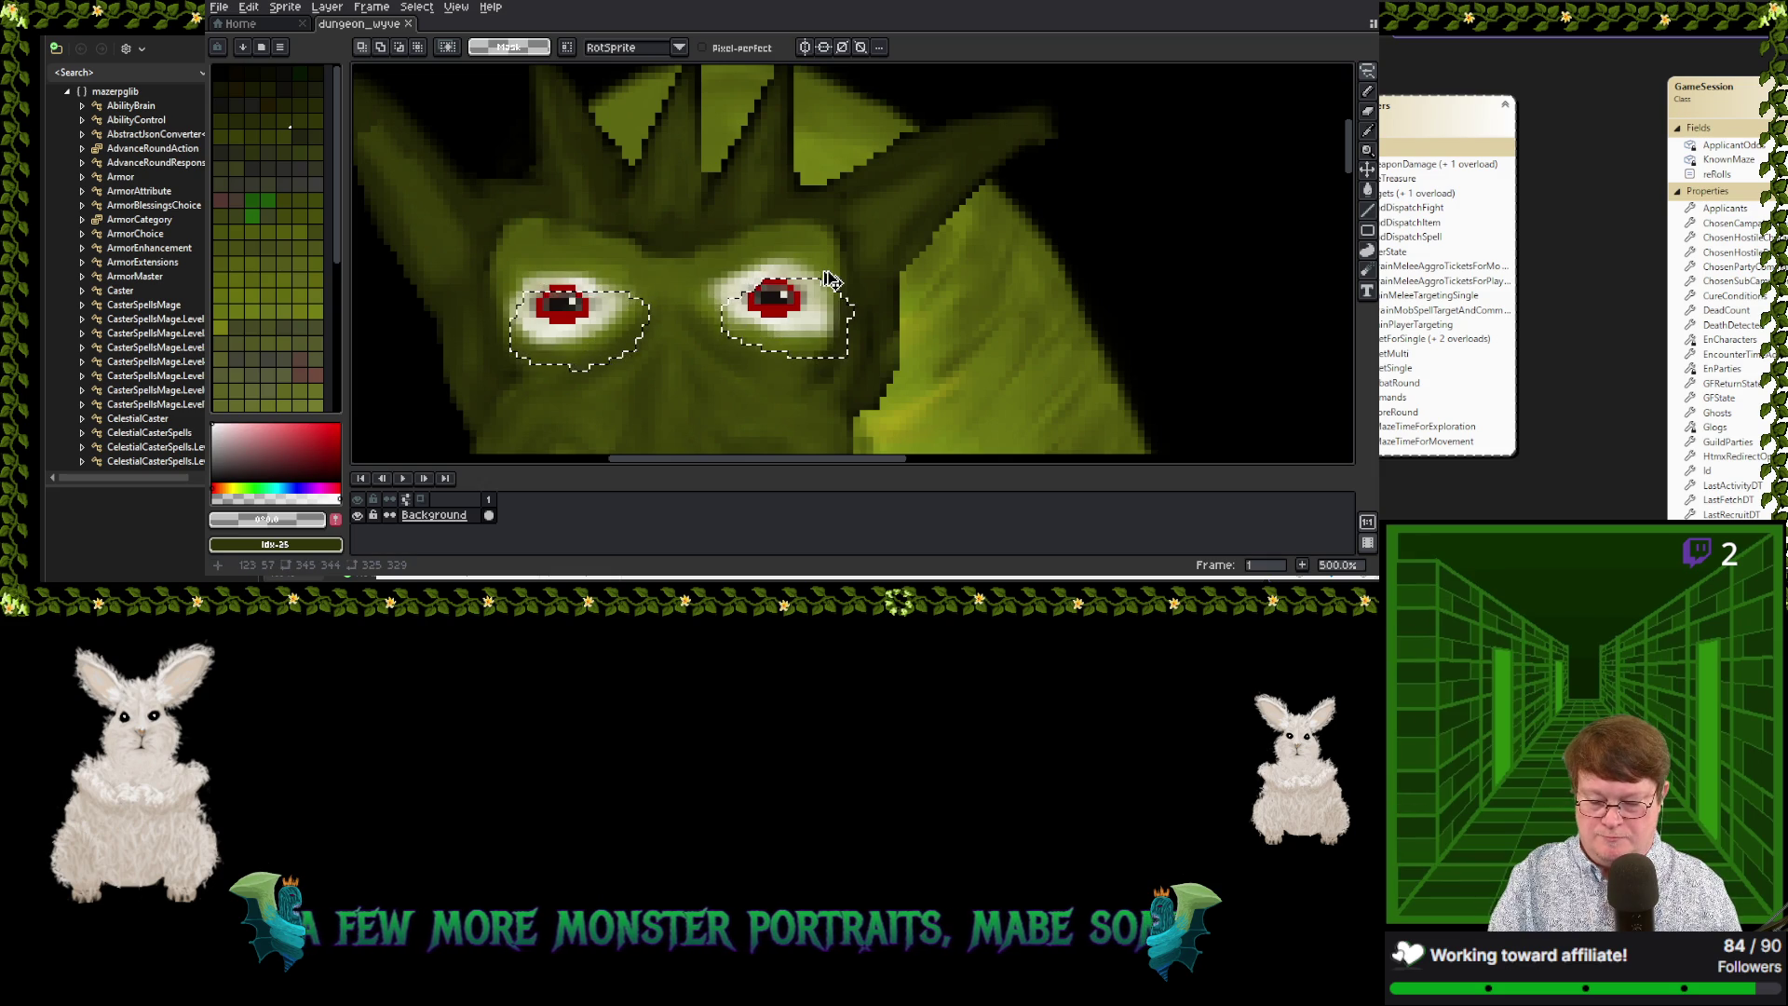
key("ctrl+z")
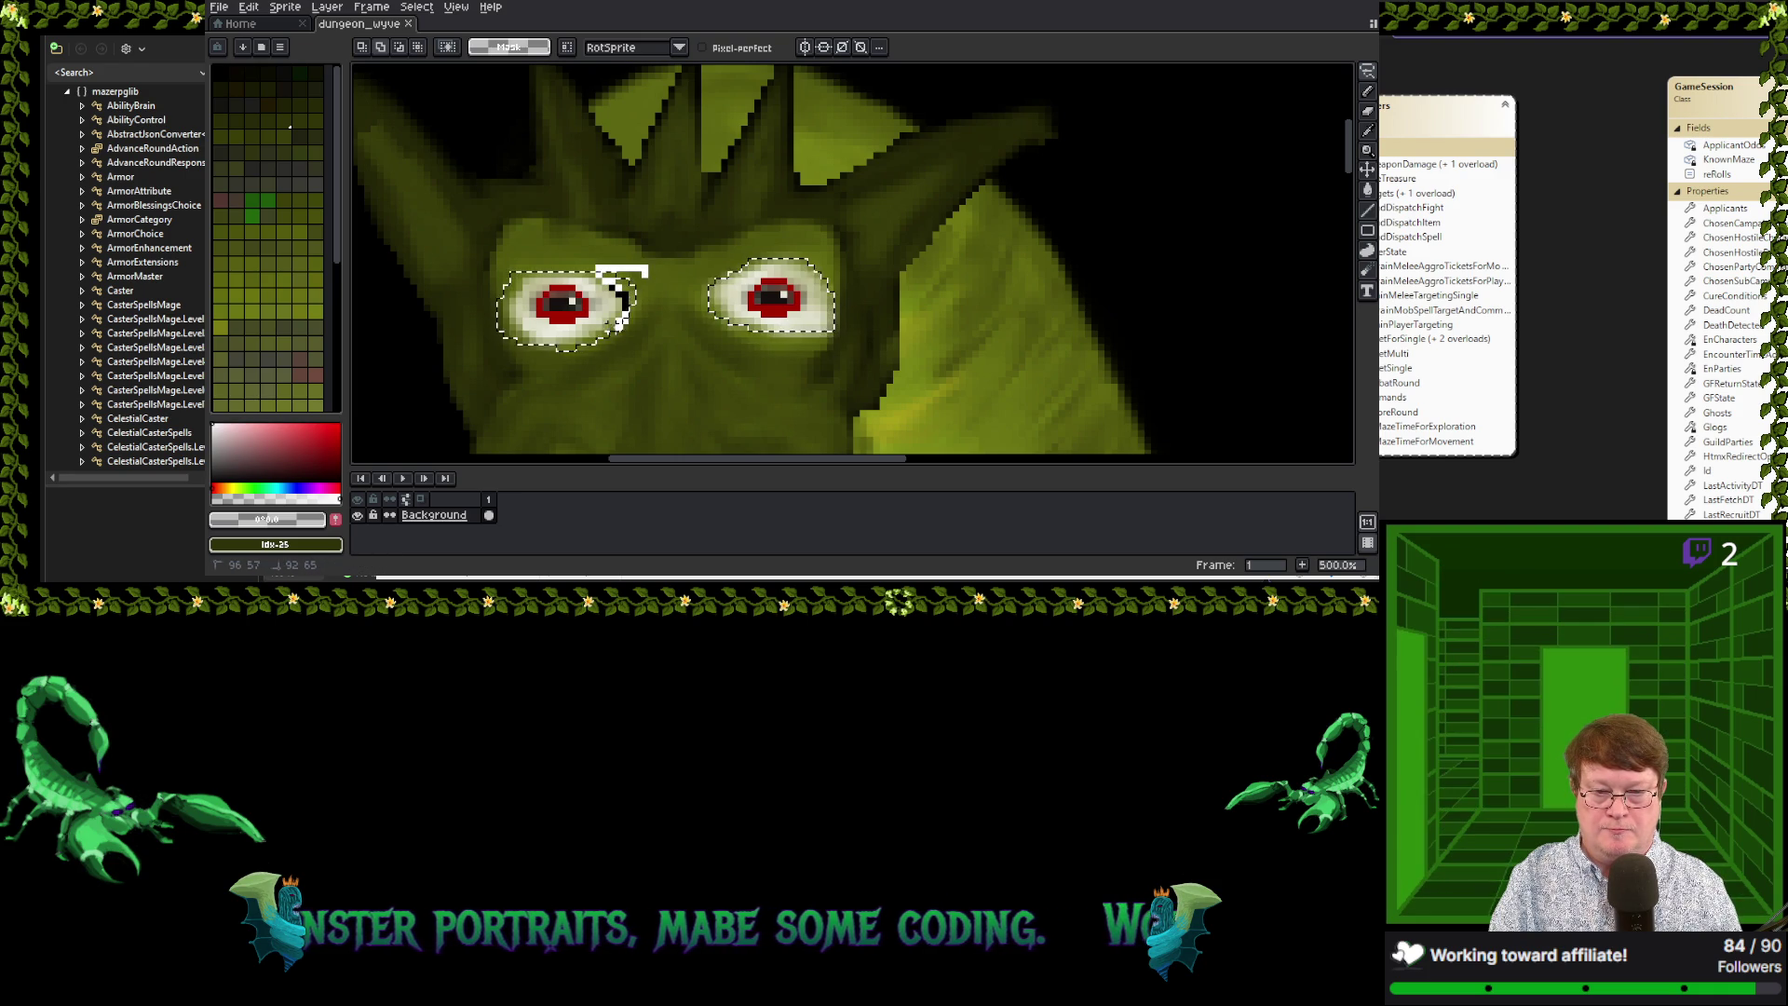
left_click_drag(654, 305, 645, 276)
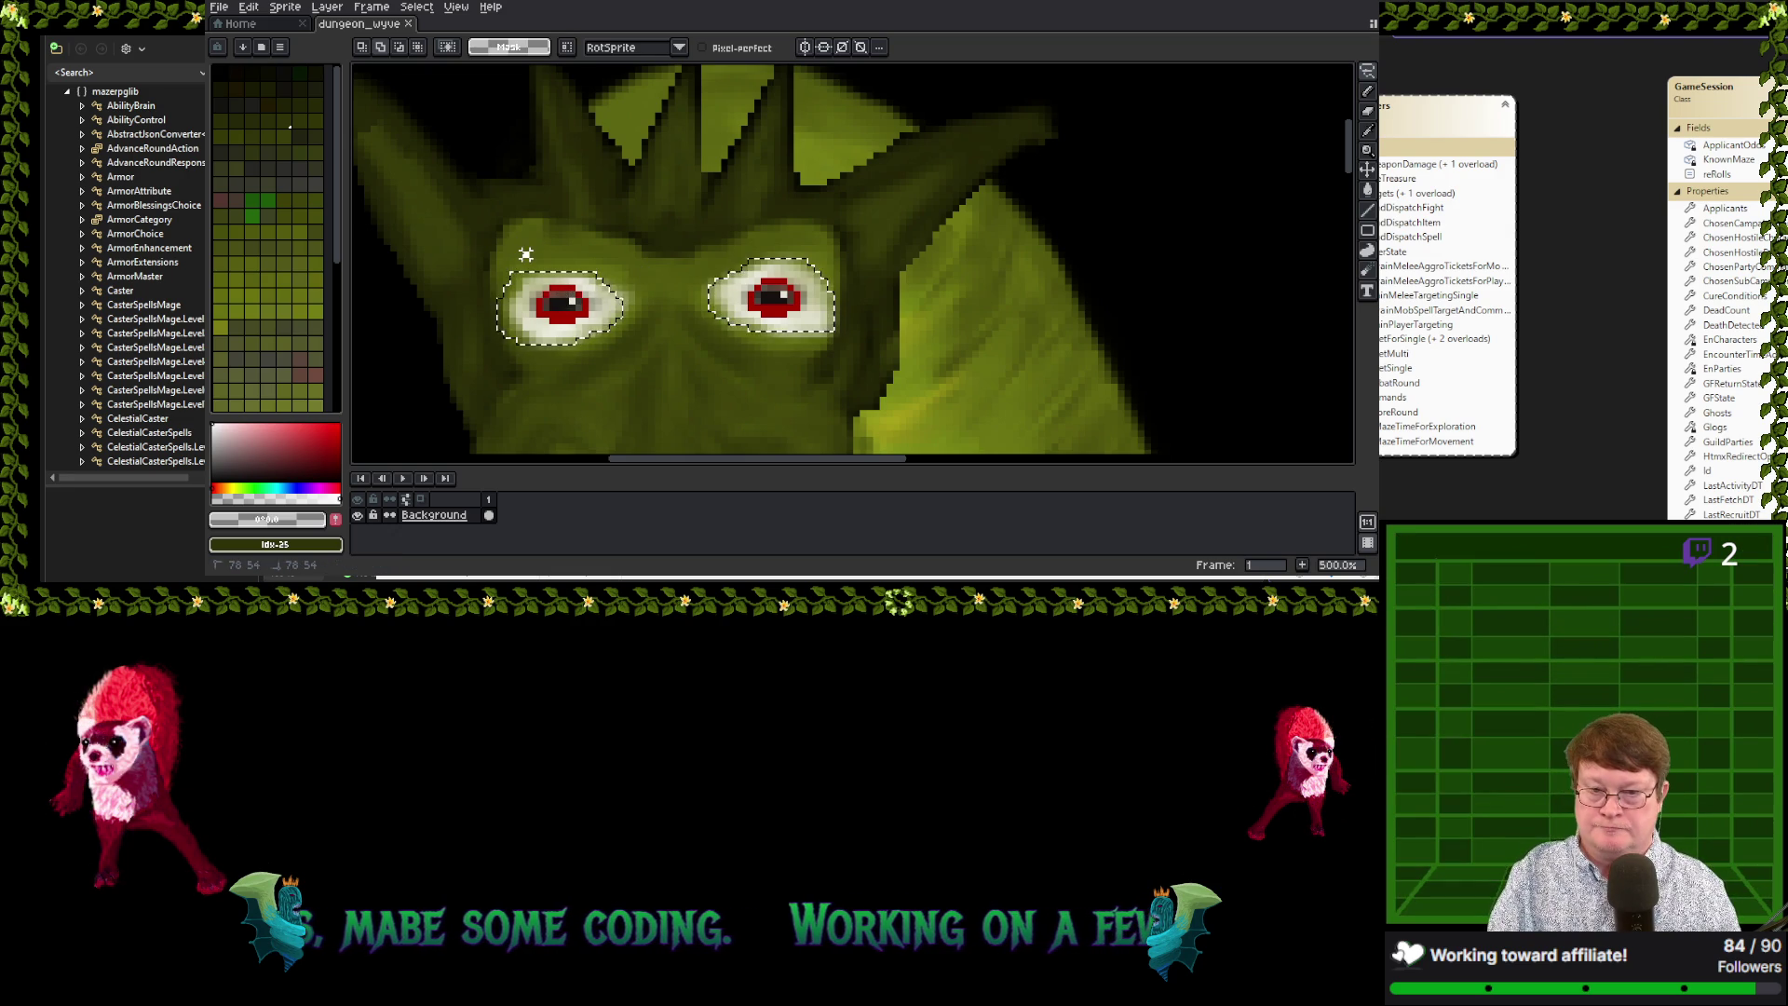
left_click_drag(497, 268, 485, 304)
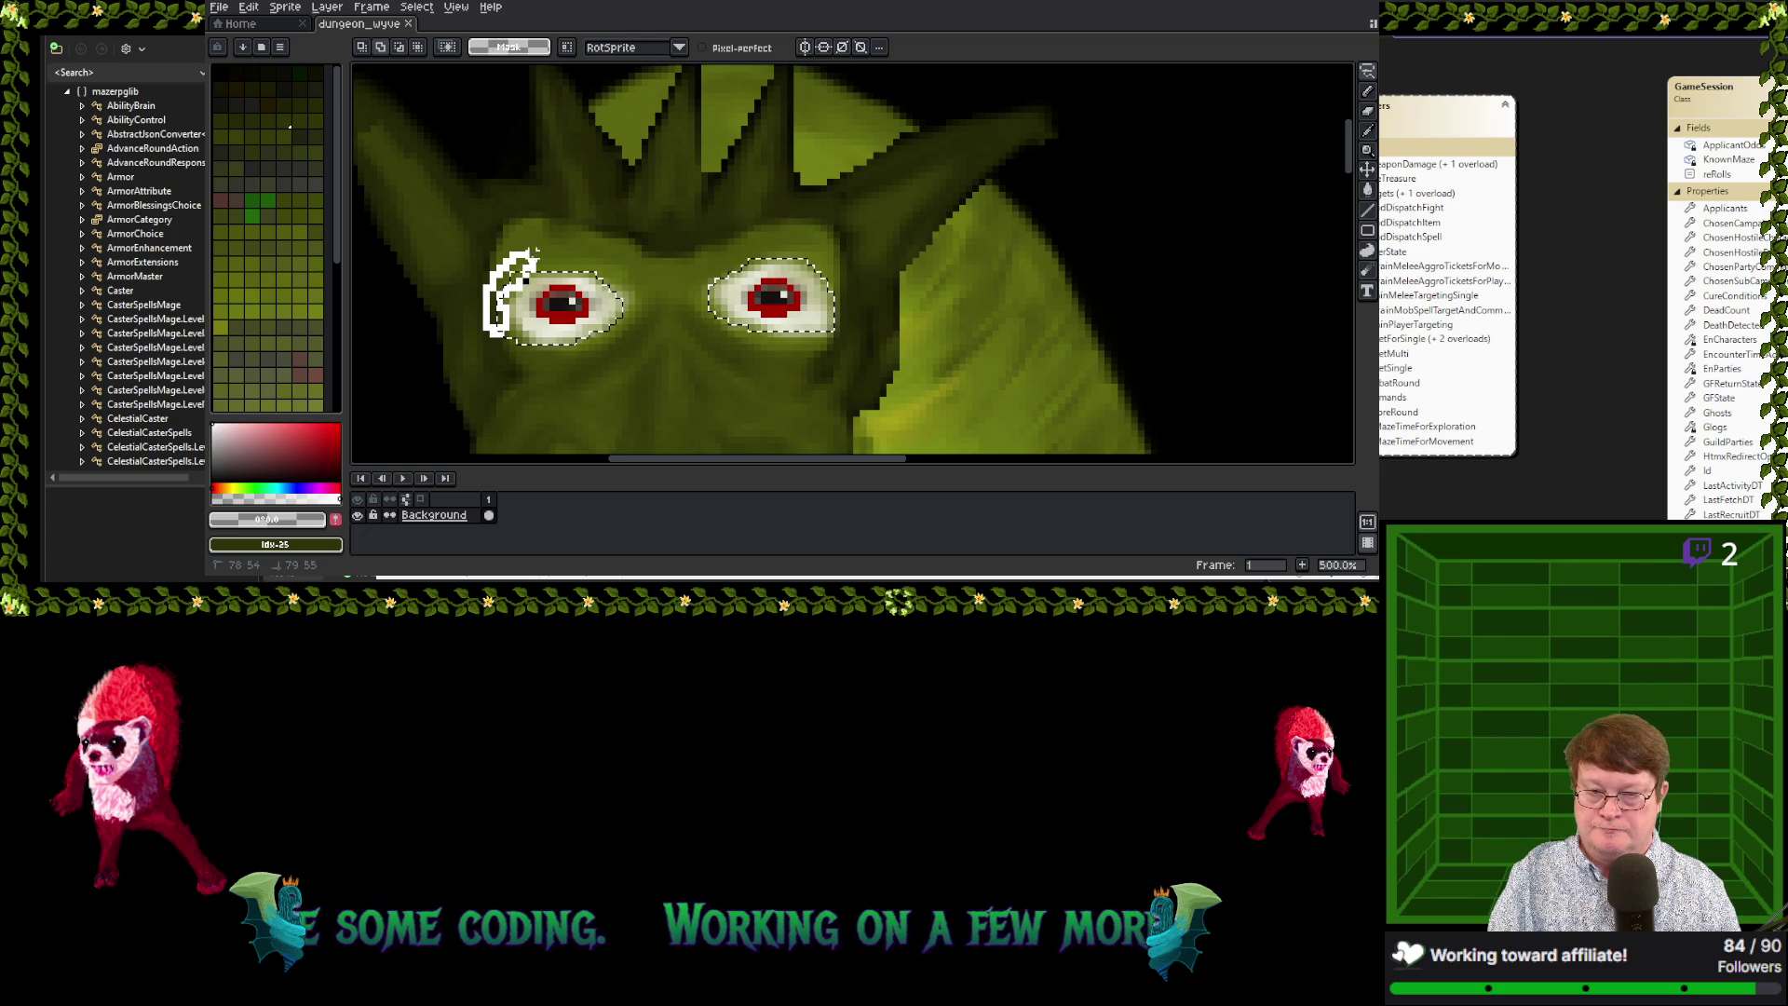
left_click_drag(535, 251, 570, 284)
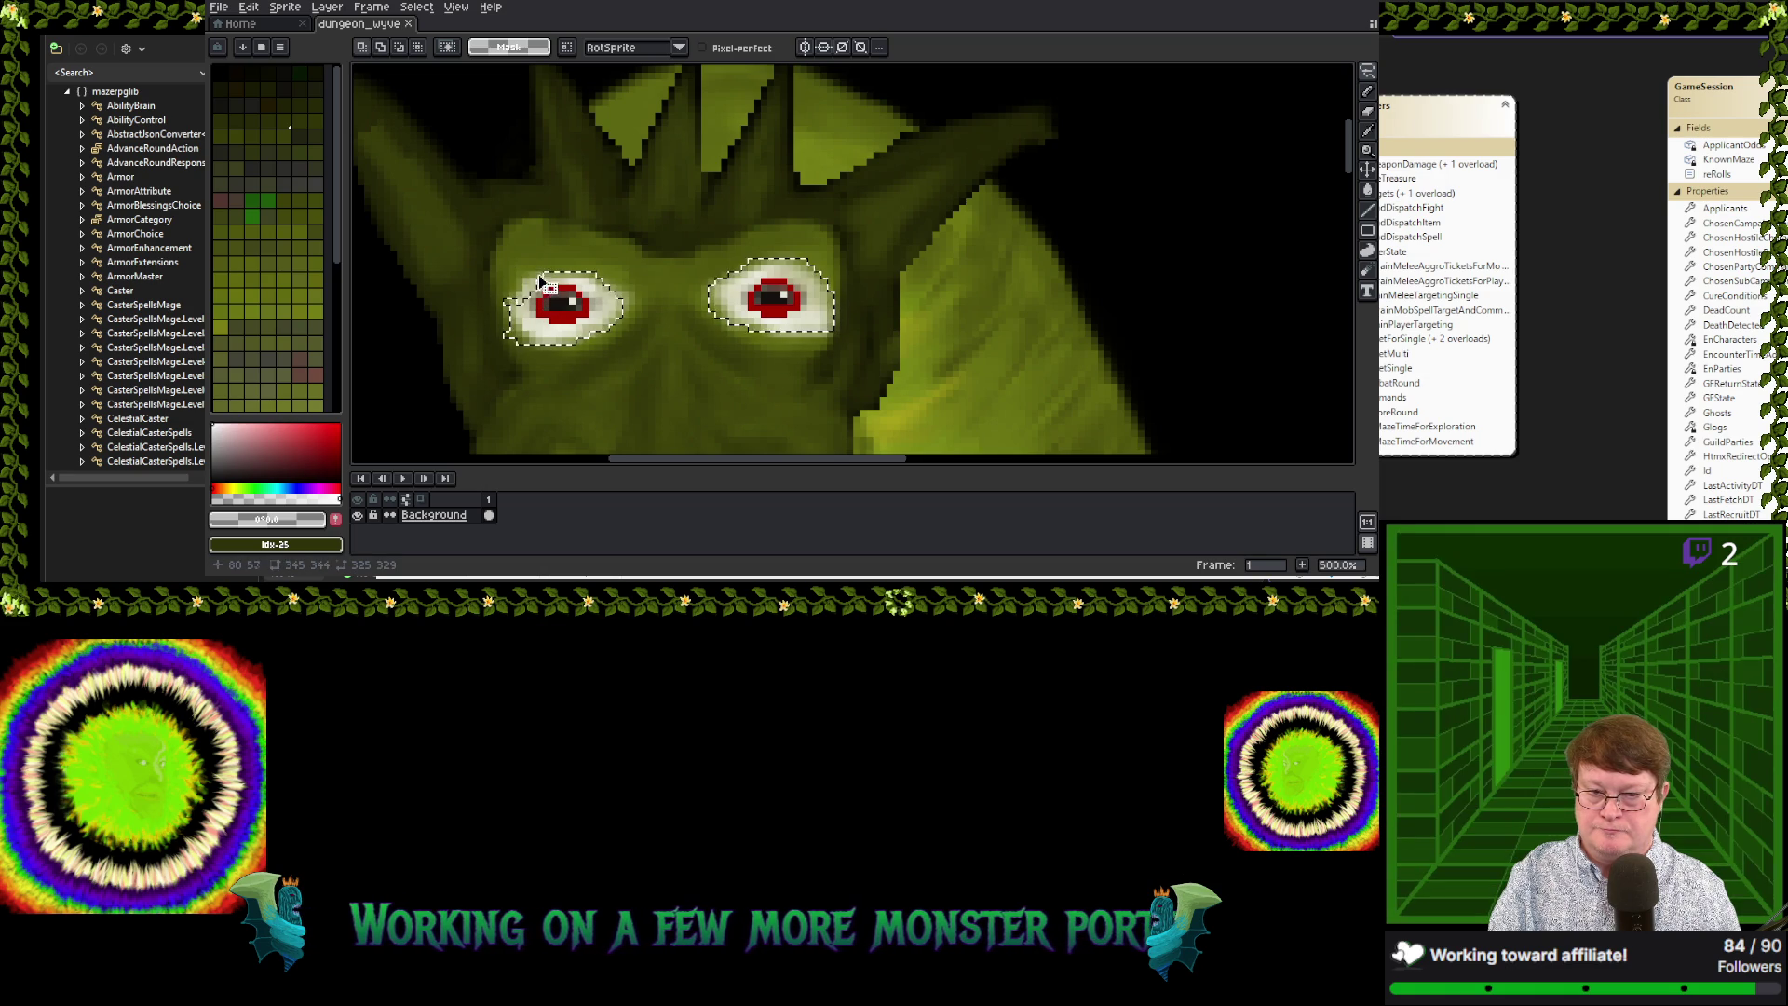
key("alt")
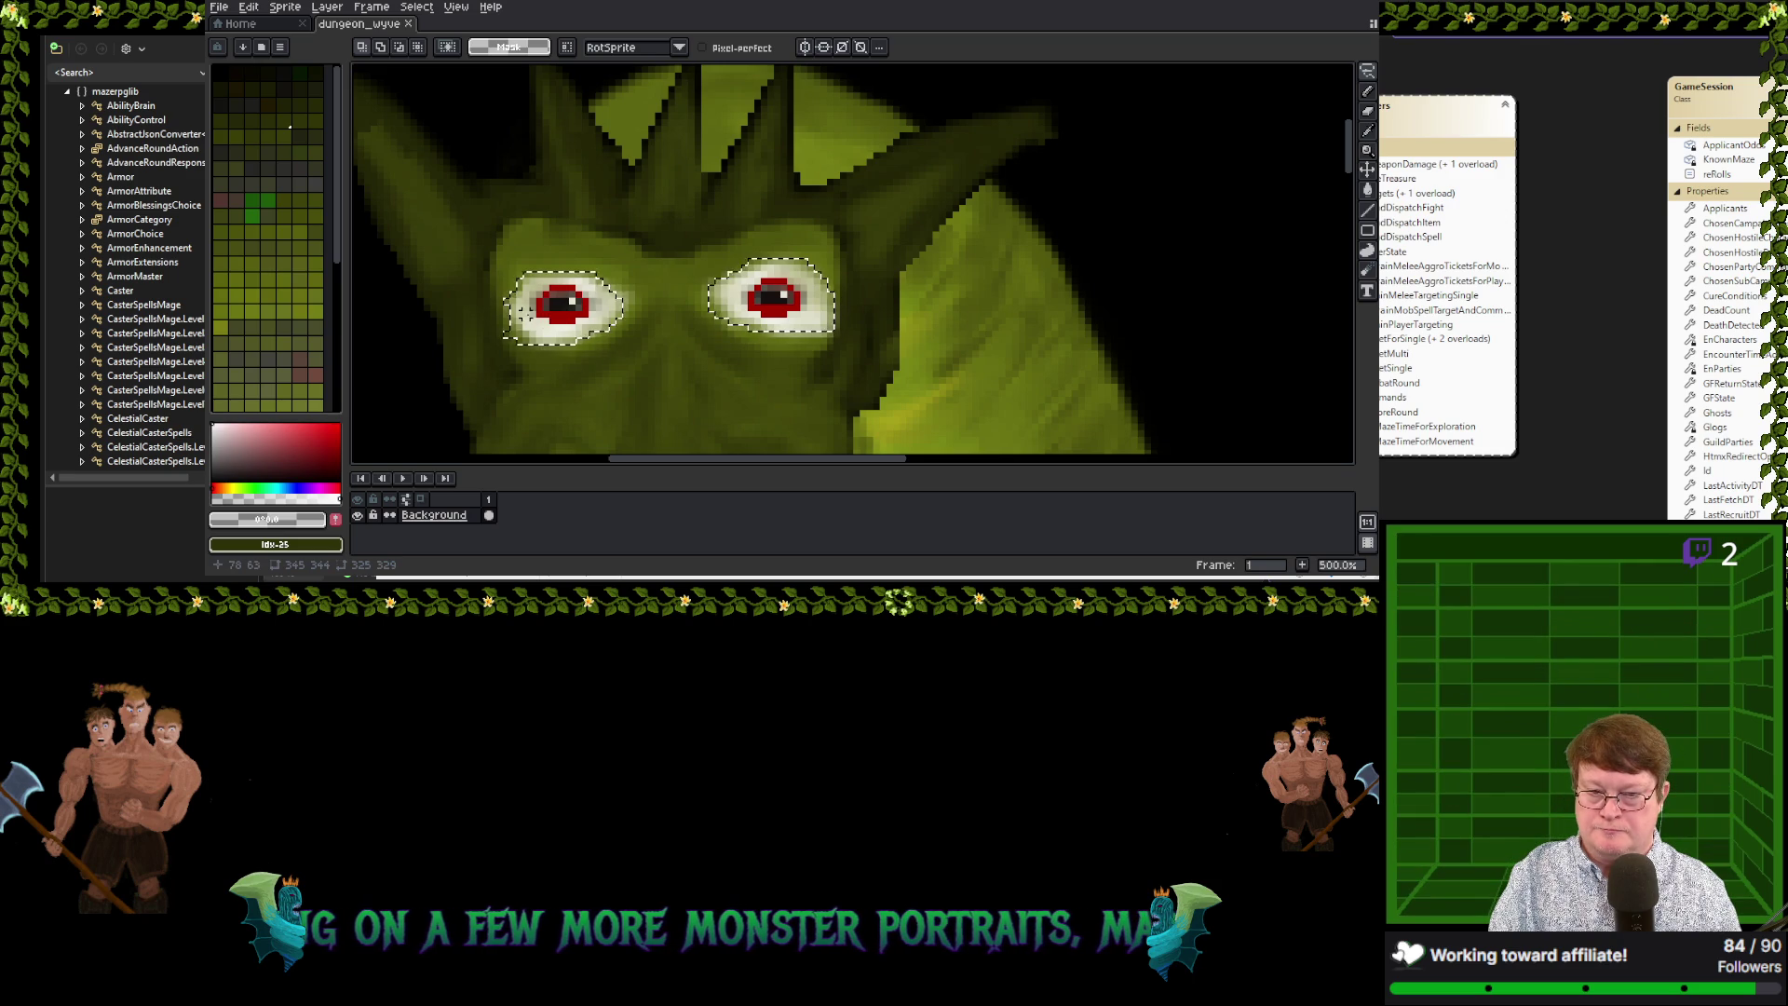
Trim and reshape the selection edges around the left eye
left_click(526, 307)
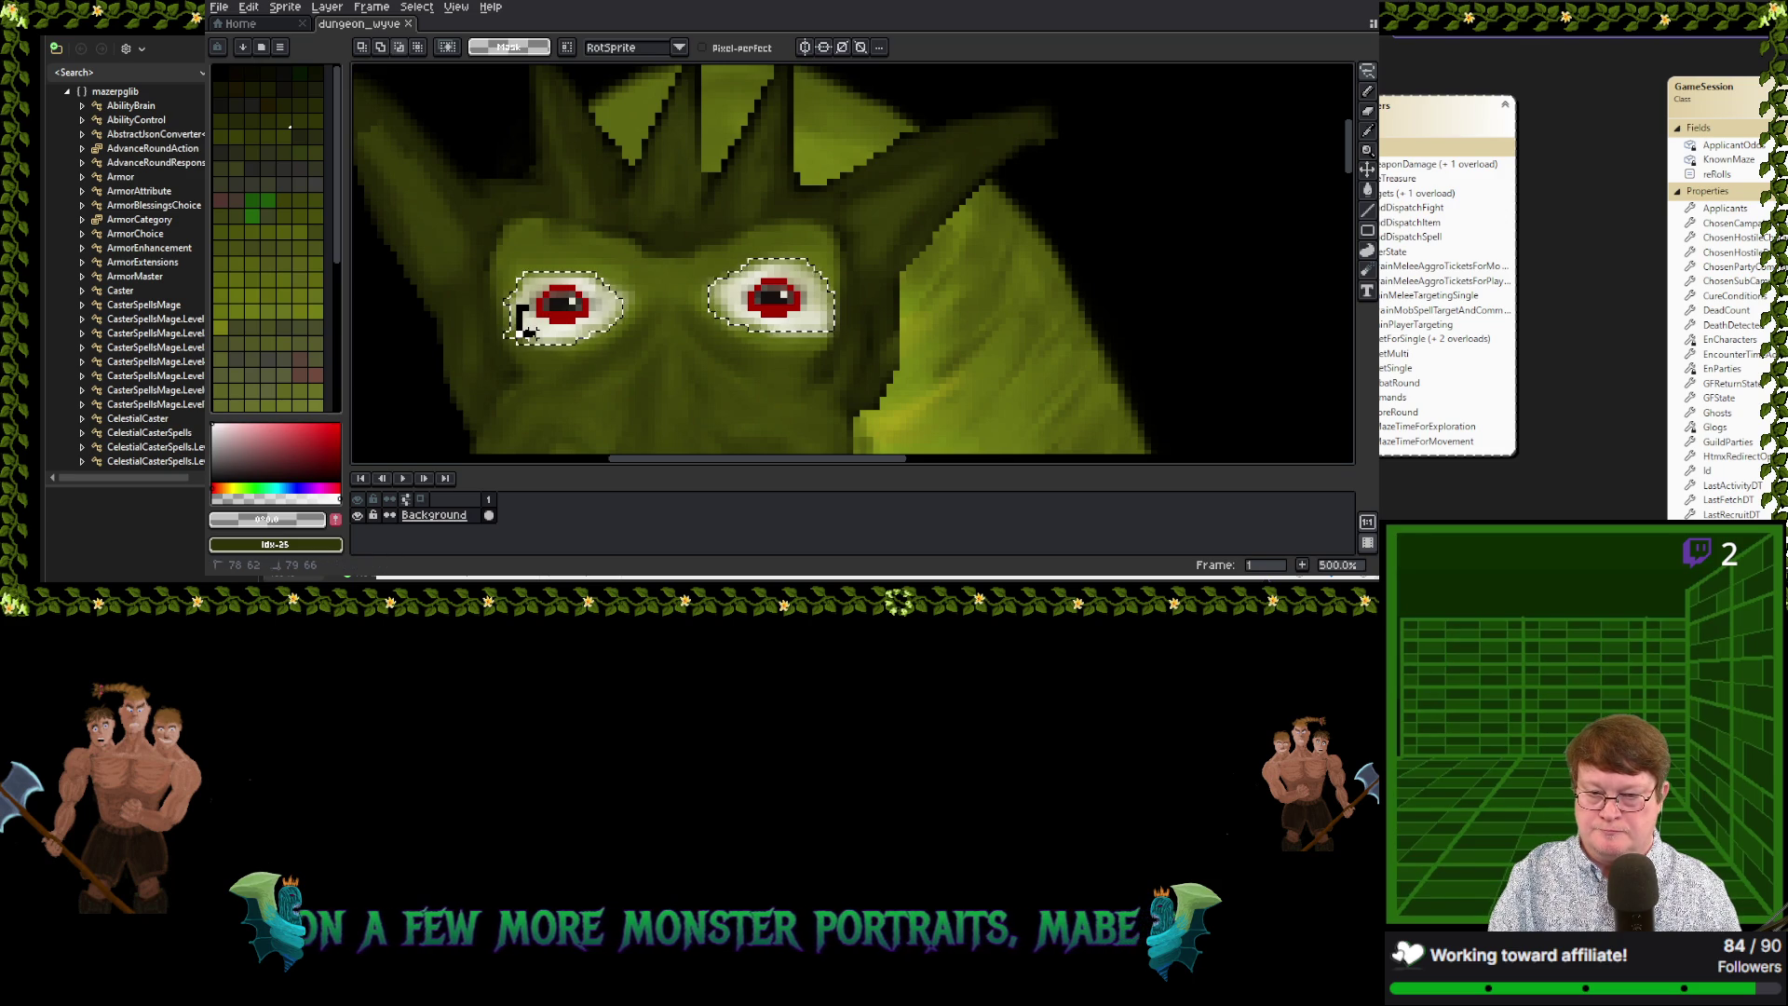
left_click_drag(523, 328, 559, 337)
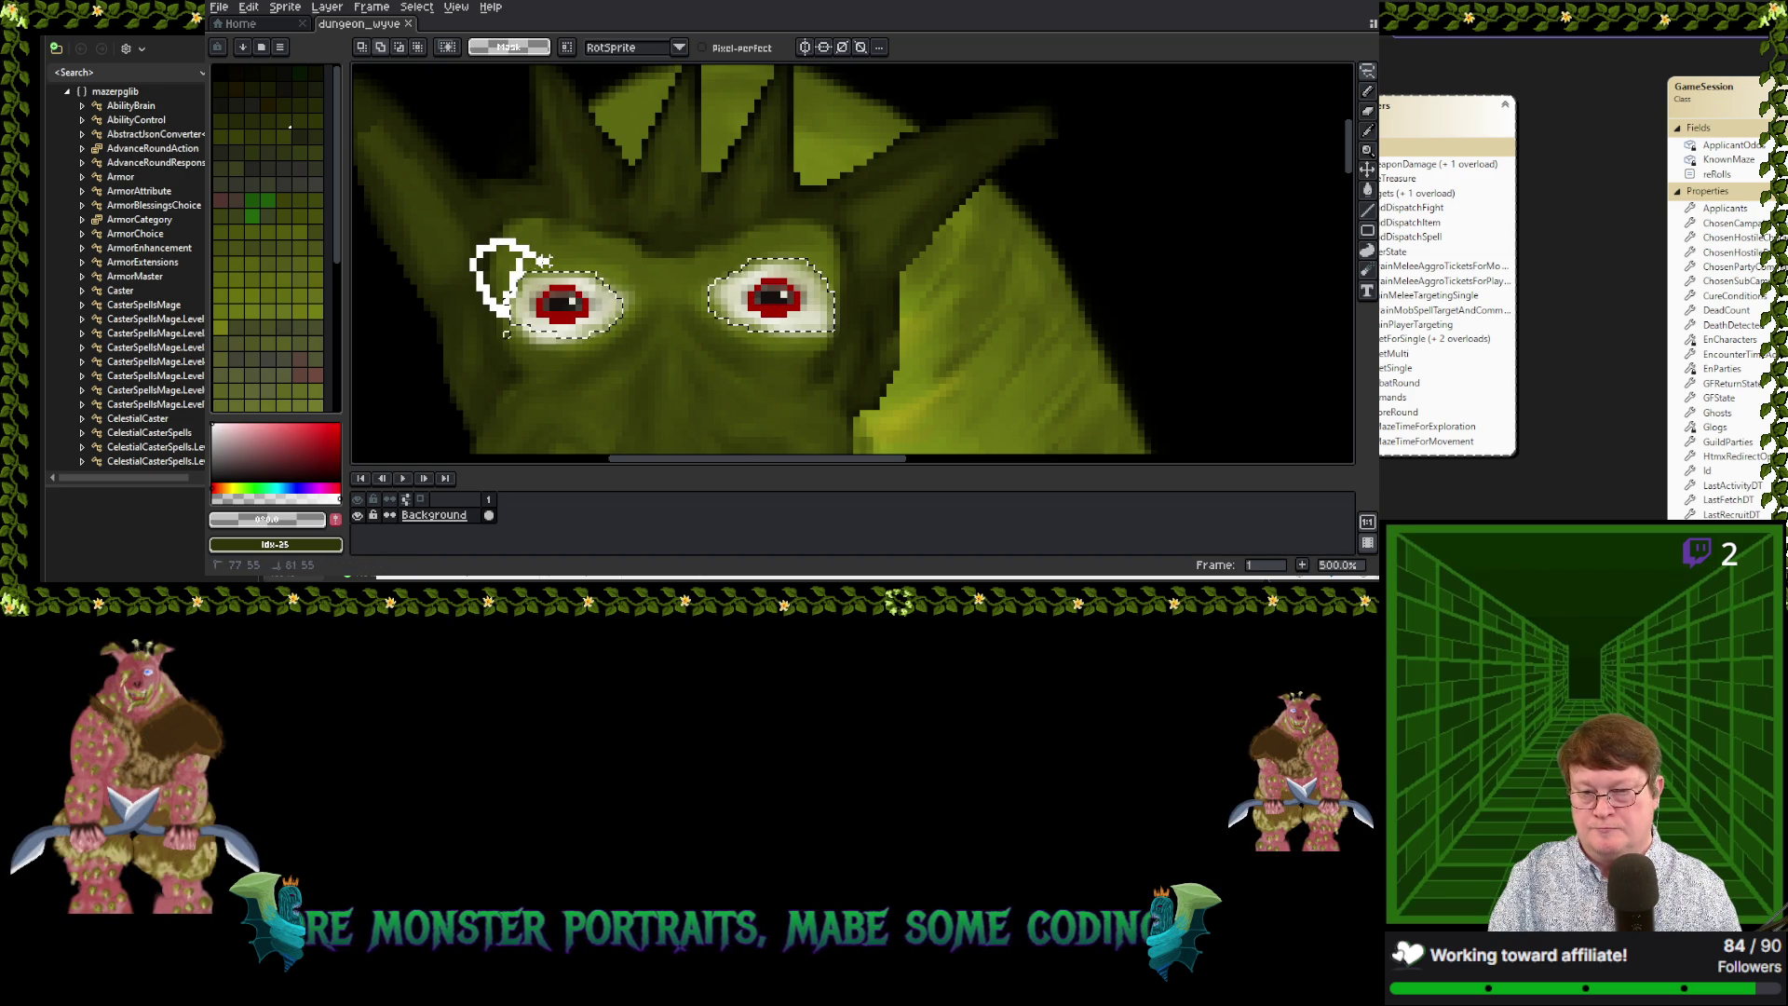
left_click_drag(472, 268, 480, 270)
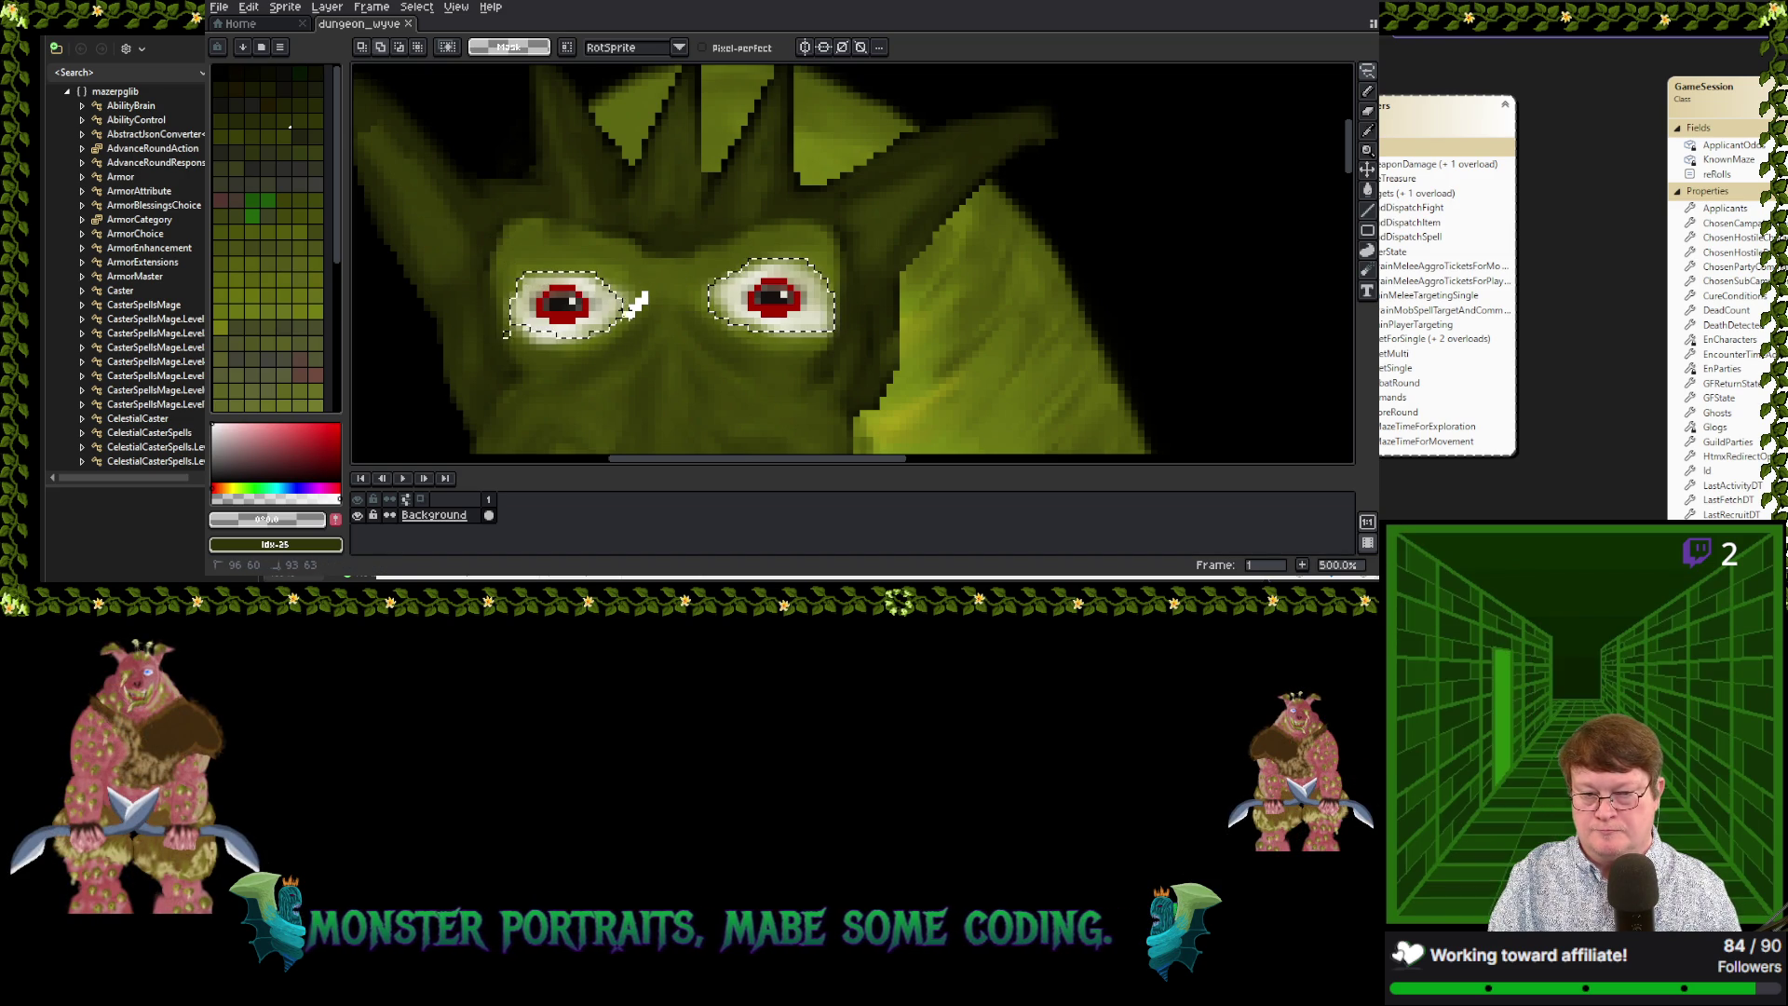
left_click_drag(608, 322, 645, 320)
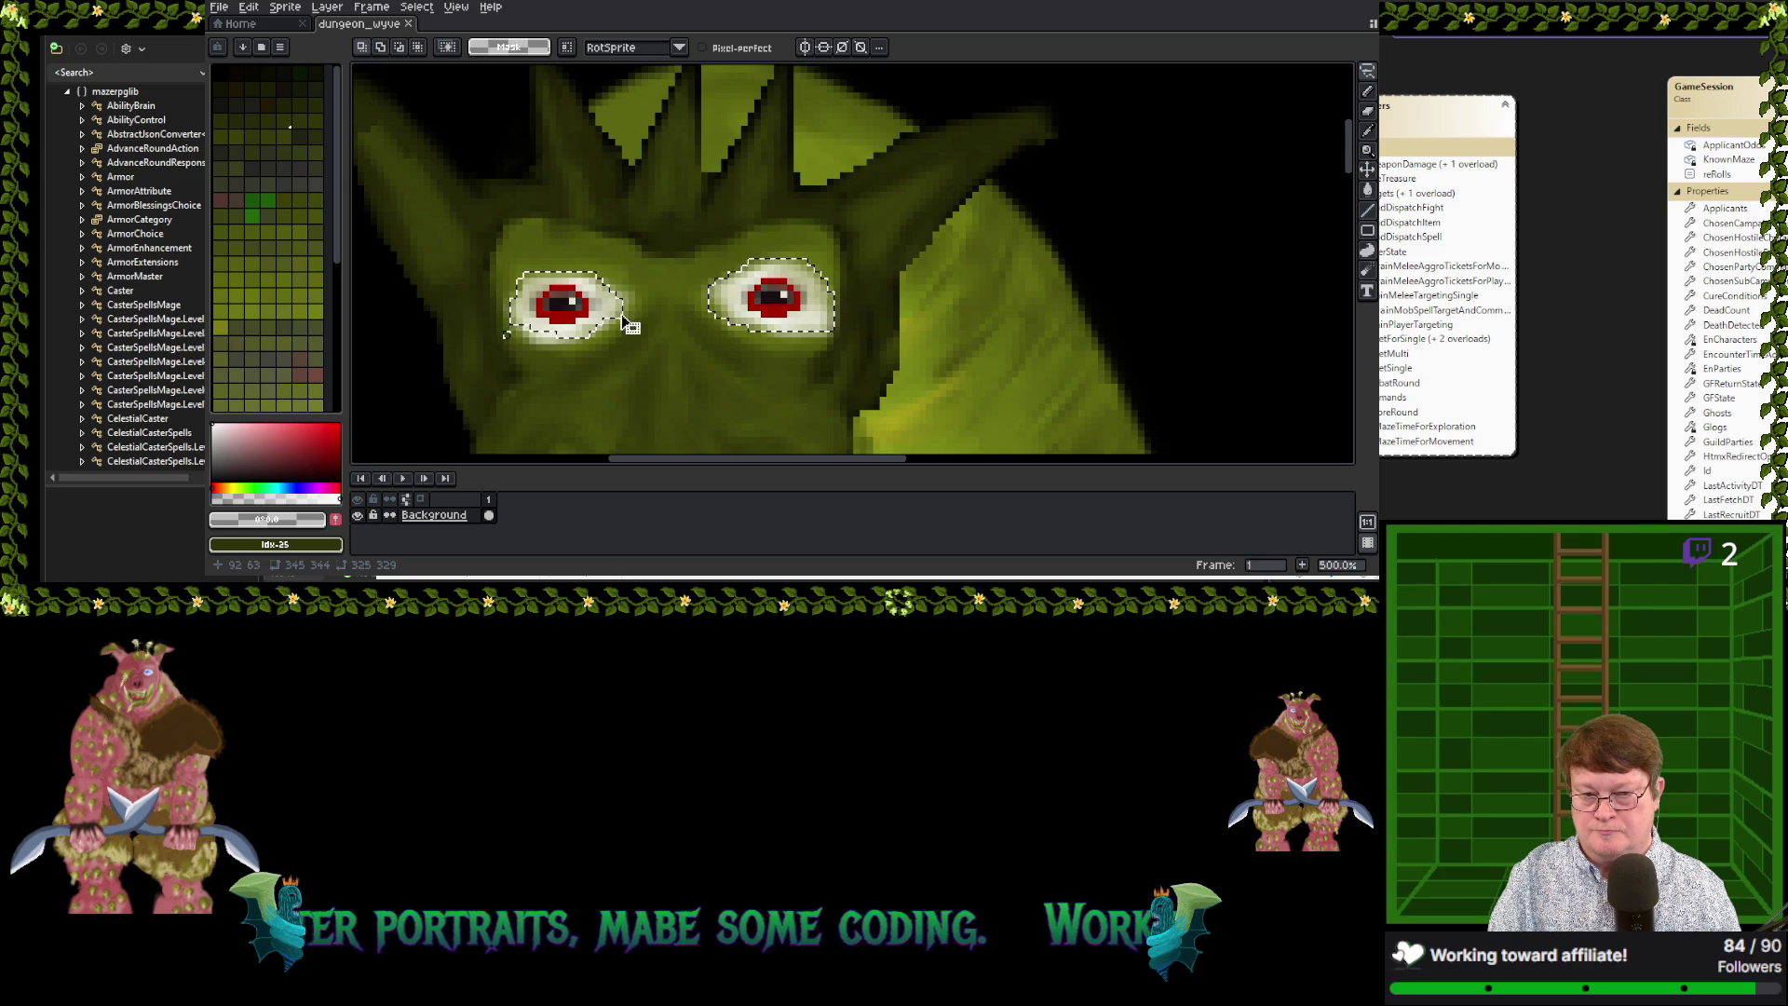
left_click_drag(596, 306, 554, 332)
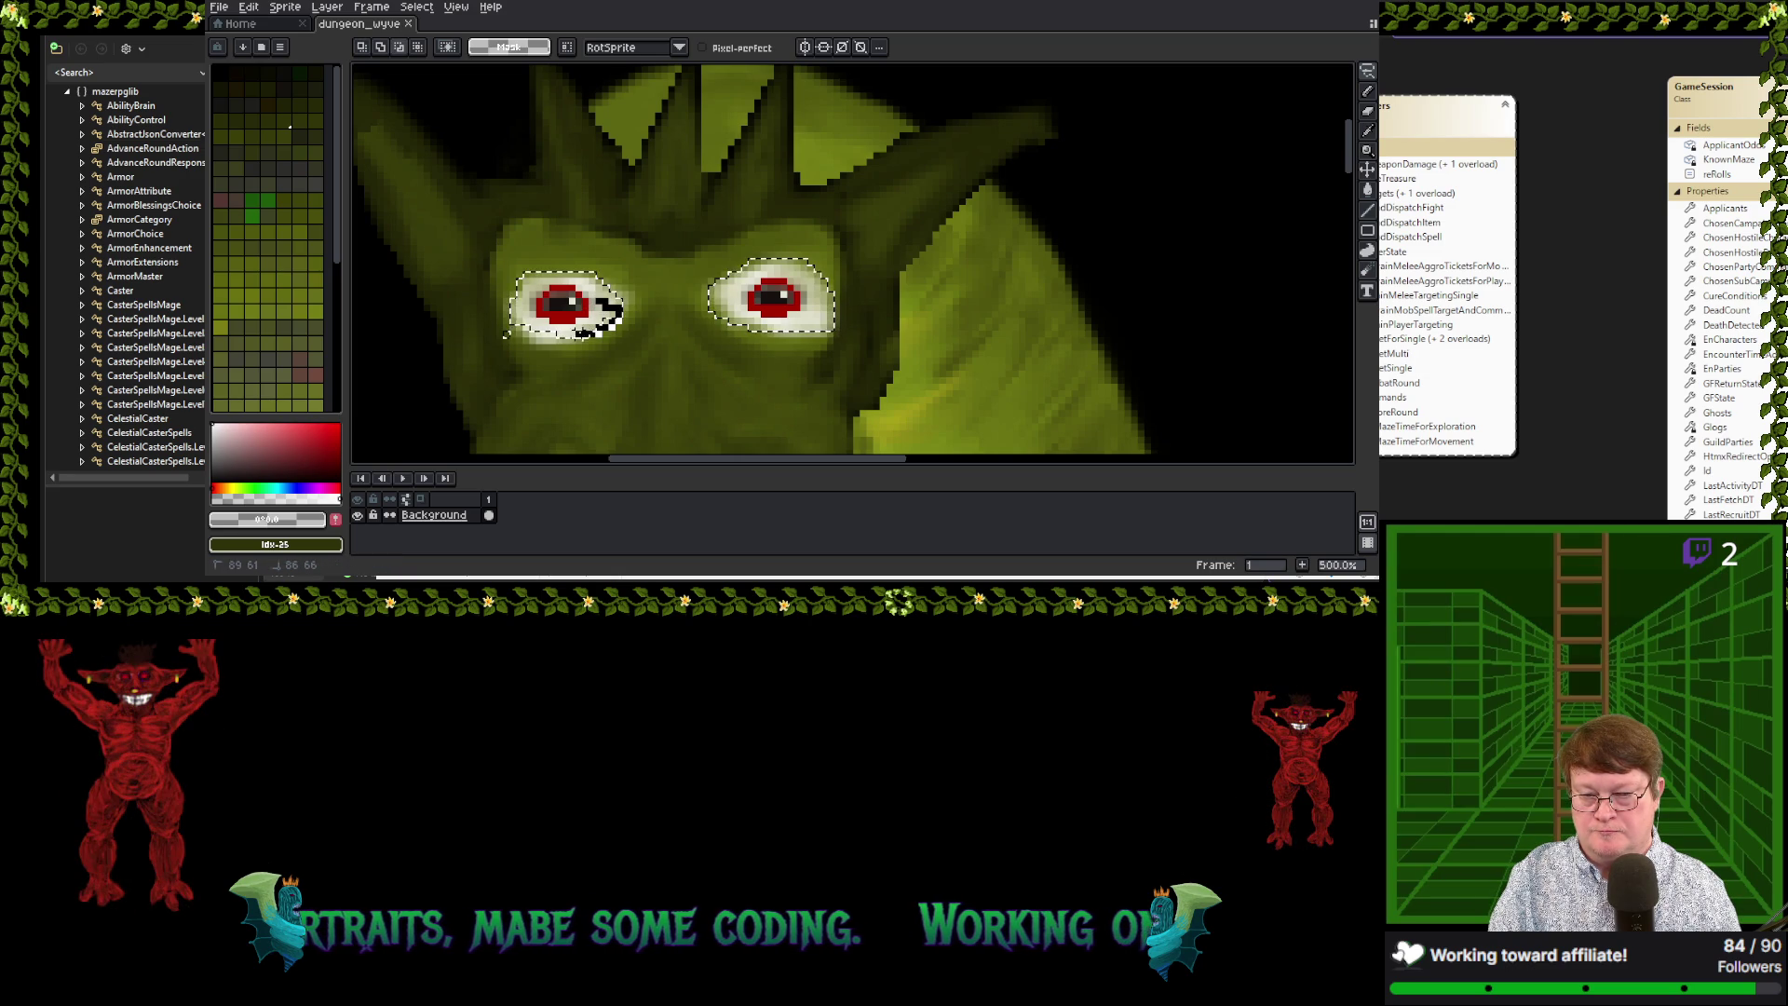
left_click_drag(568, 305, 597, 301)
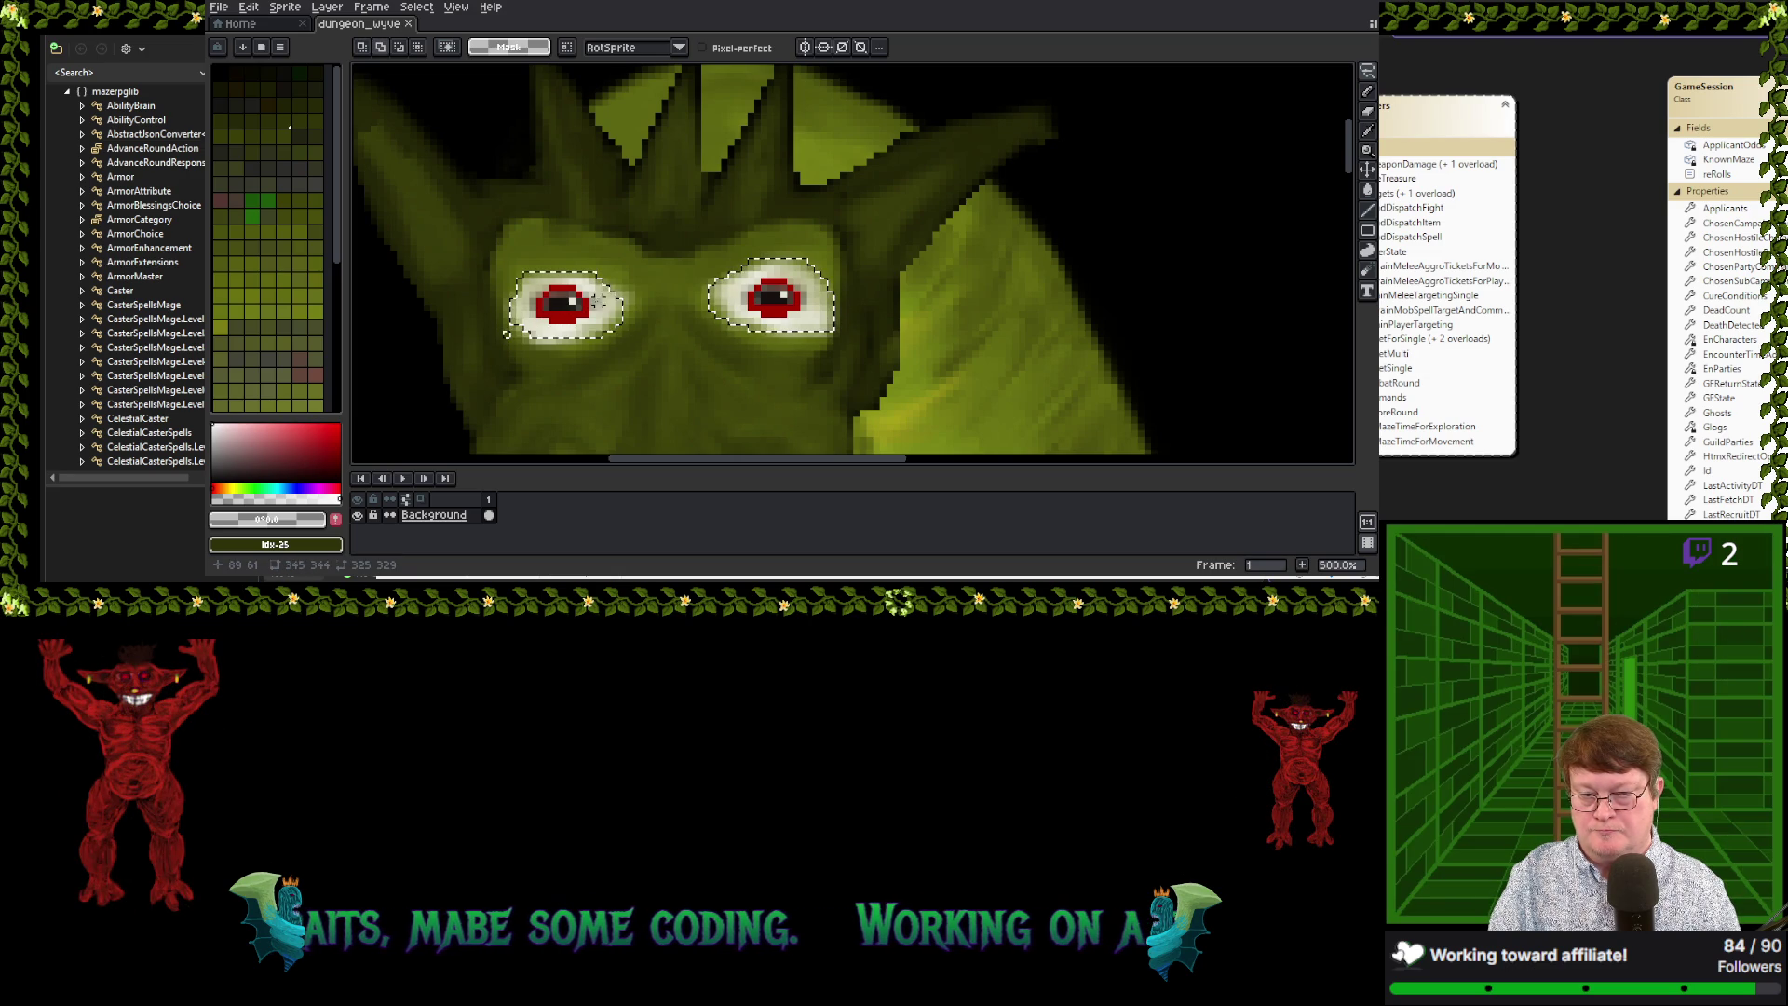
Cut remaining excess from the left eye selection and trim the right eye's lower edge
left_click(533, 314, "alt")
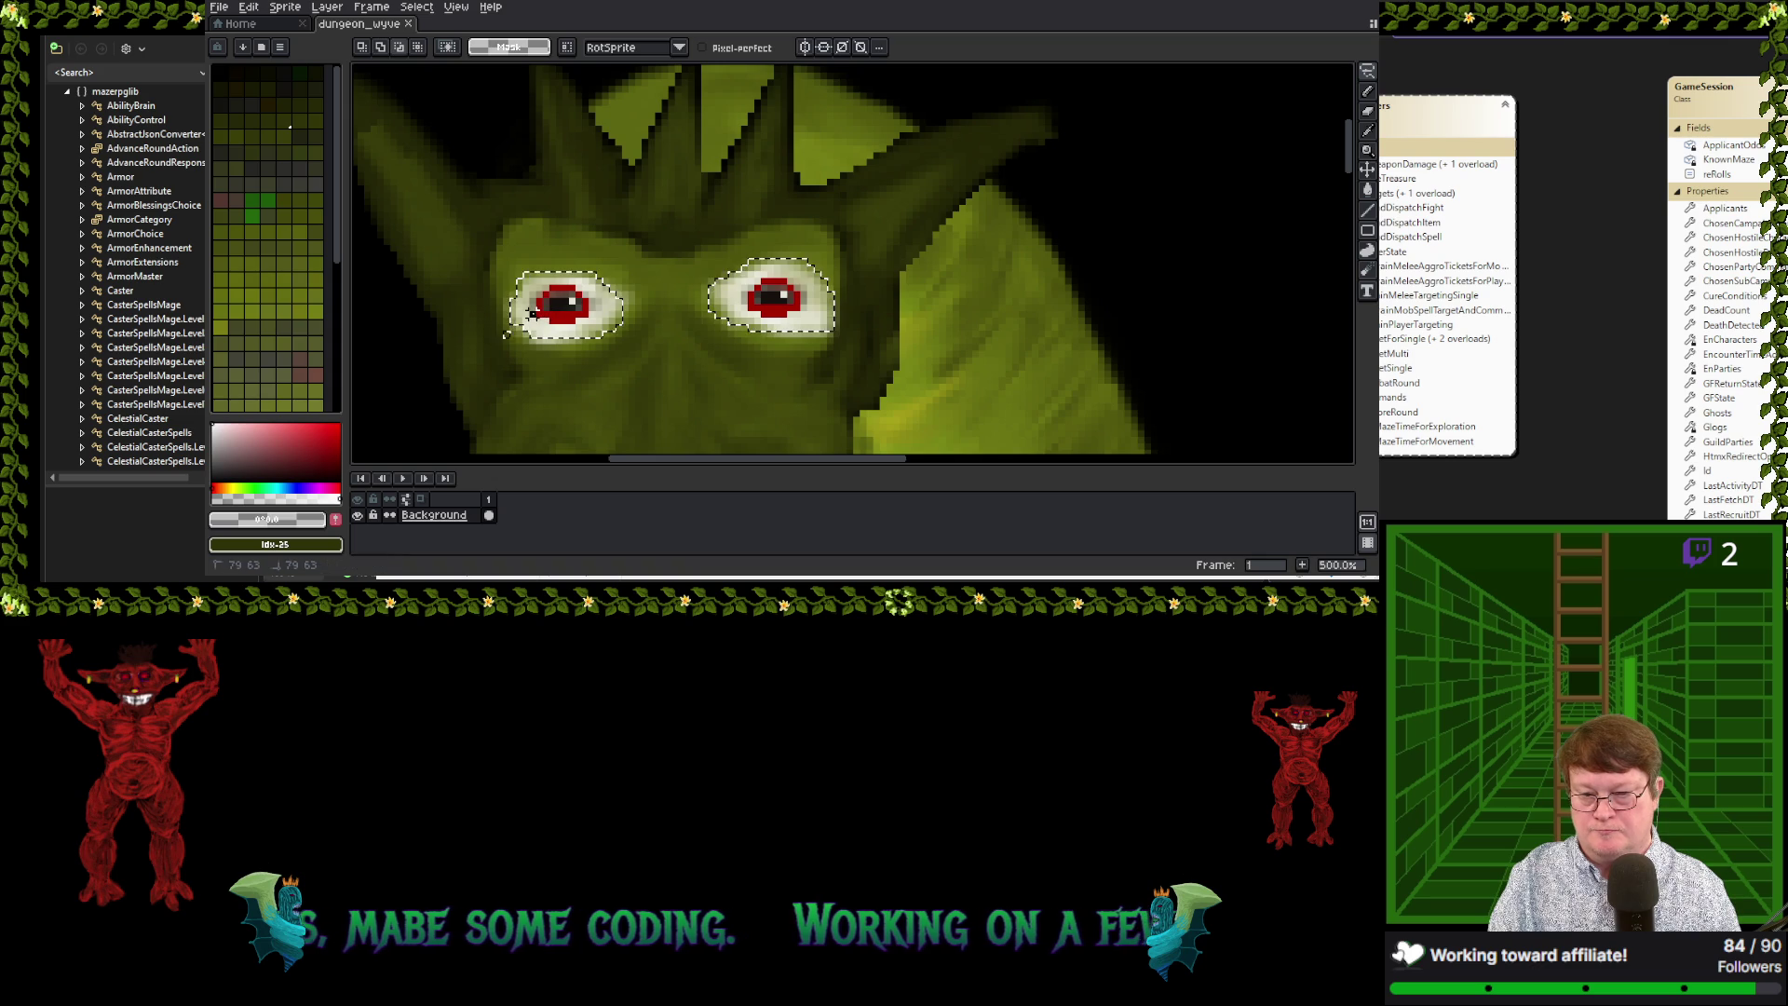
left_click_drag(528, 321, 581, 307)
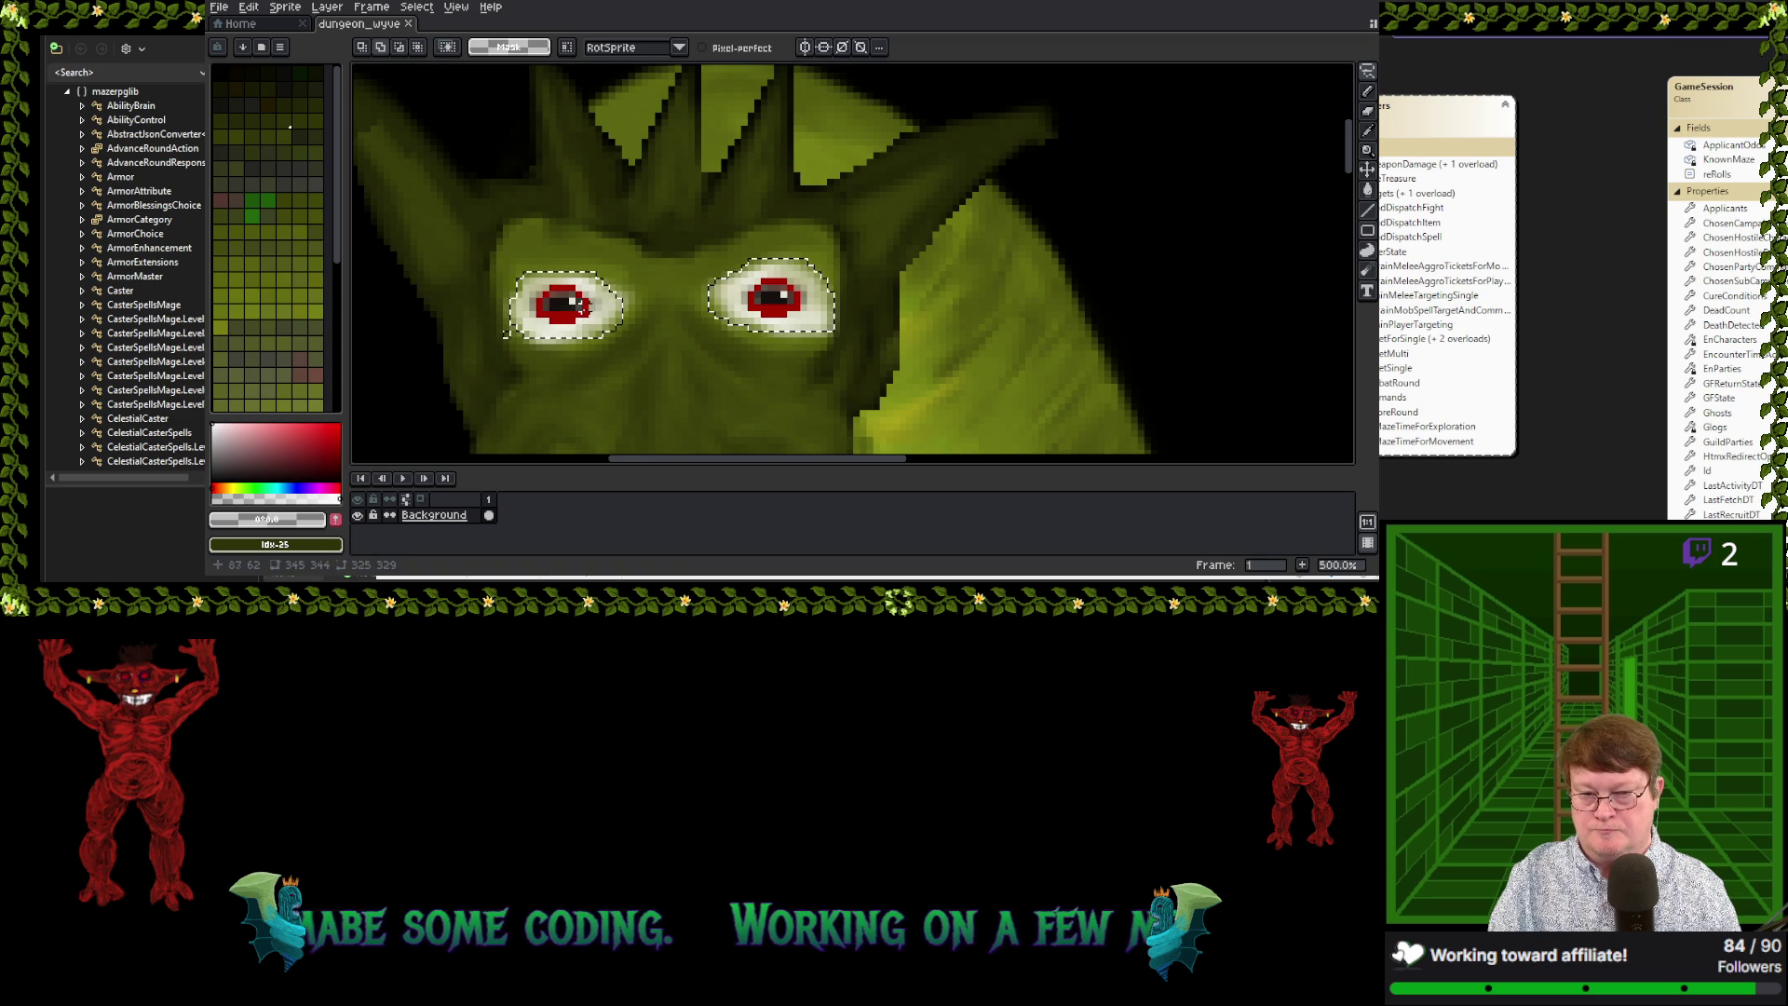
left_click(593, 288, "alt")
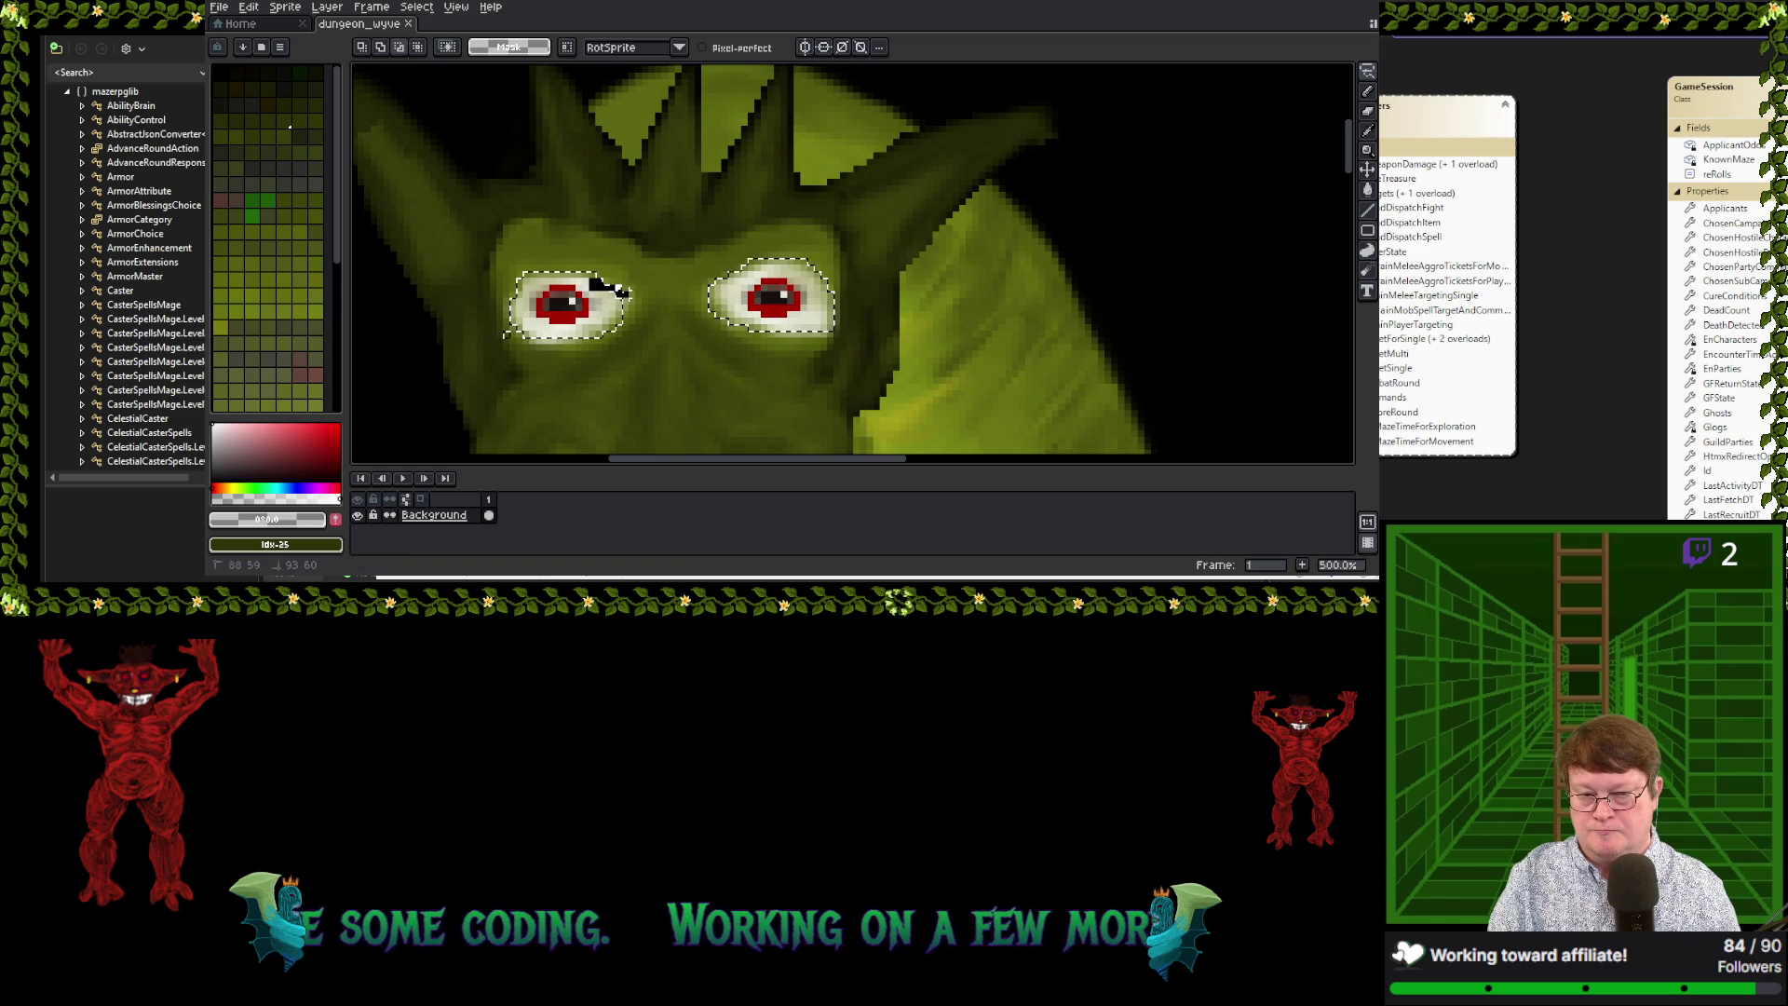
left_click_drag(600, 321, 596, 293)
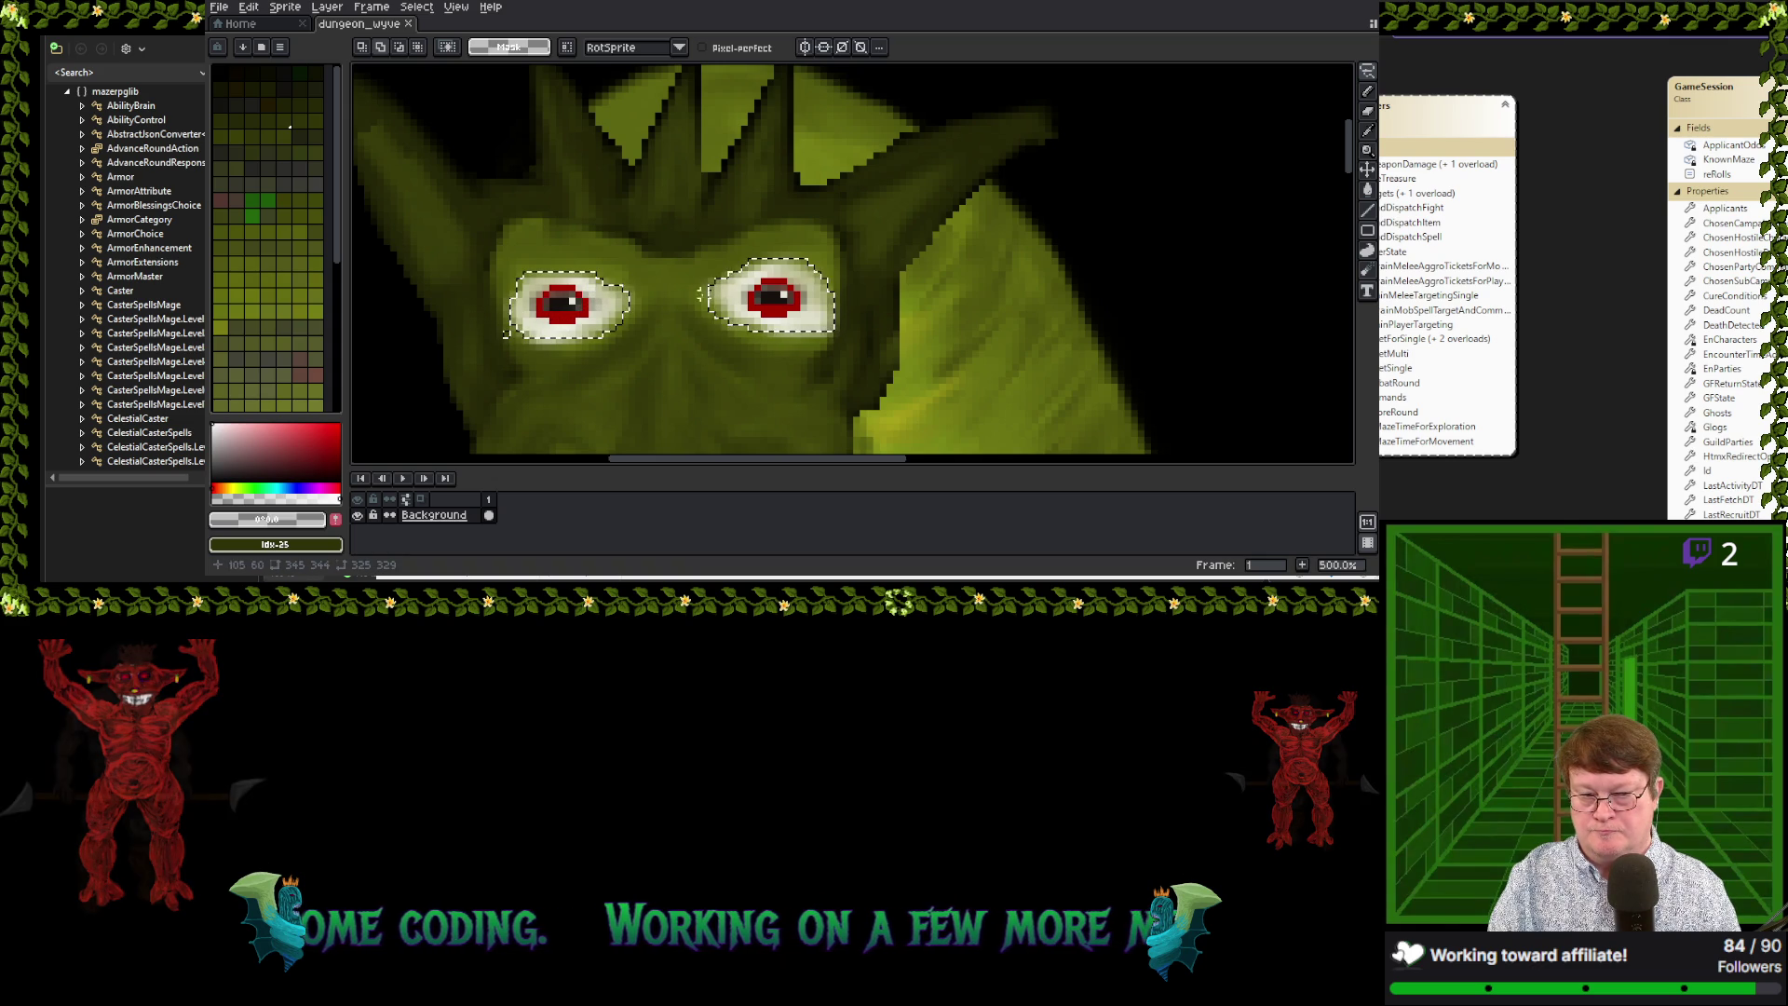
left_click(763, 323, "alt")
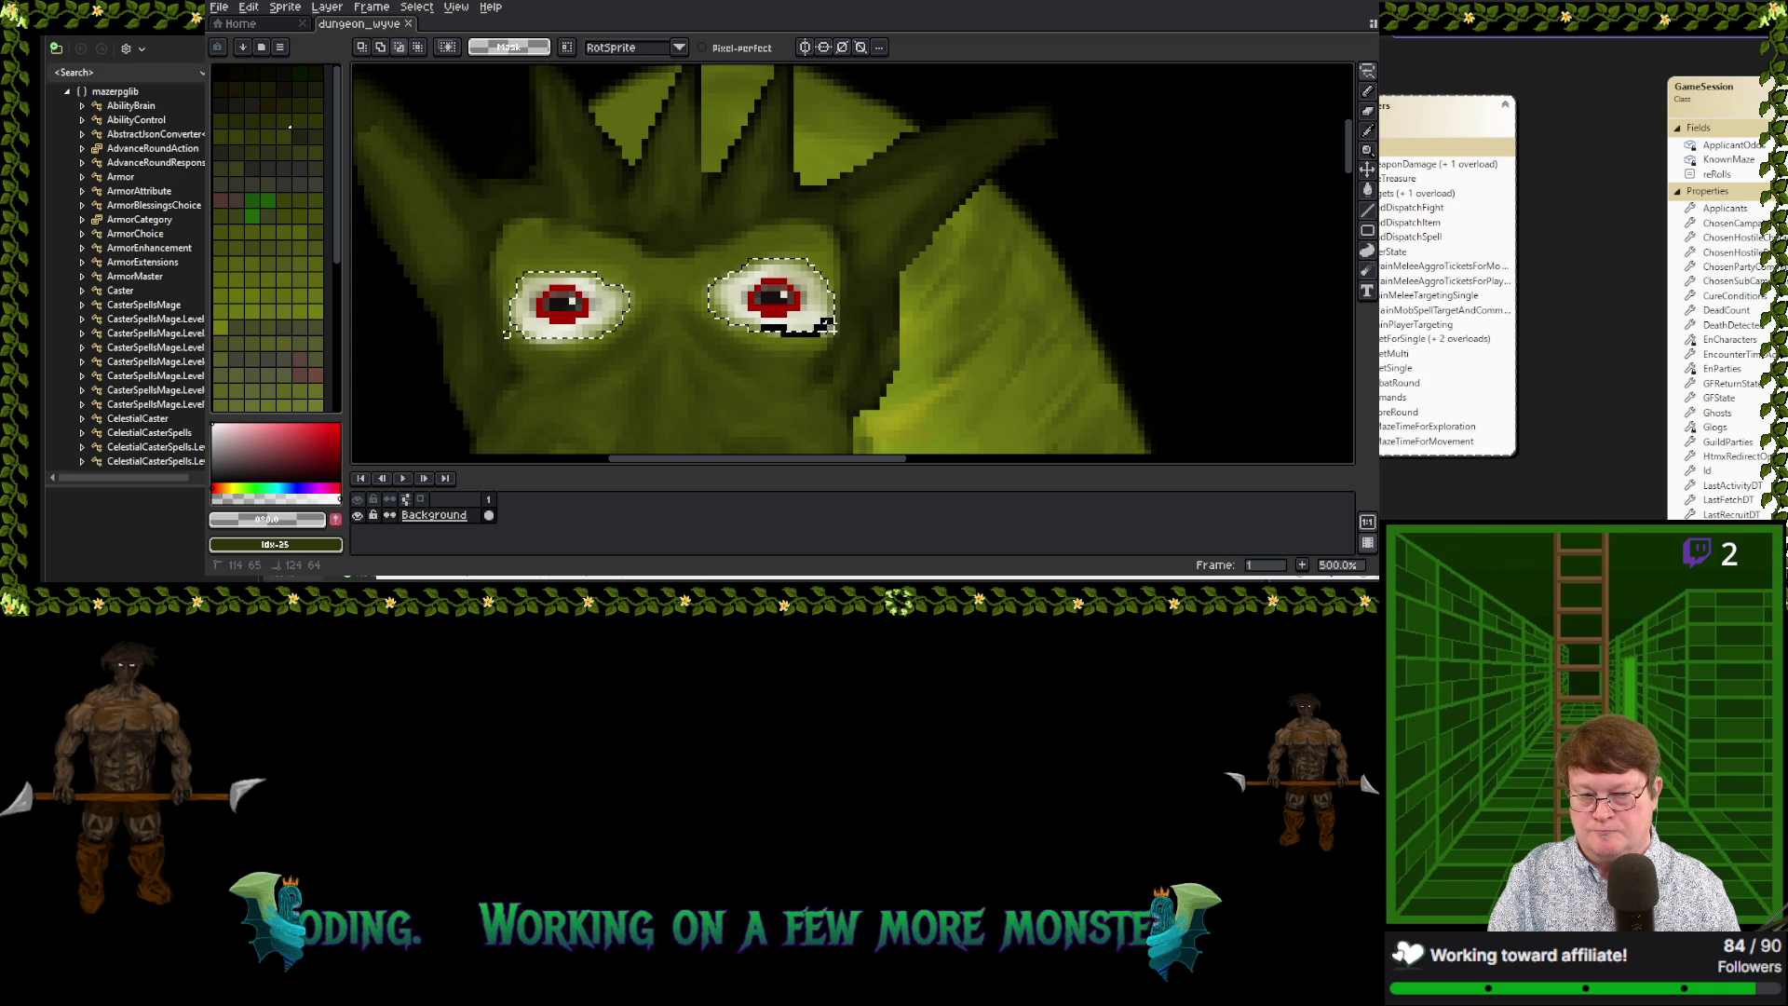
left_click_drag(827, 321, 774, 330)
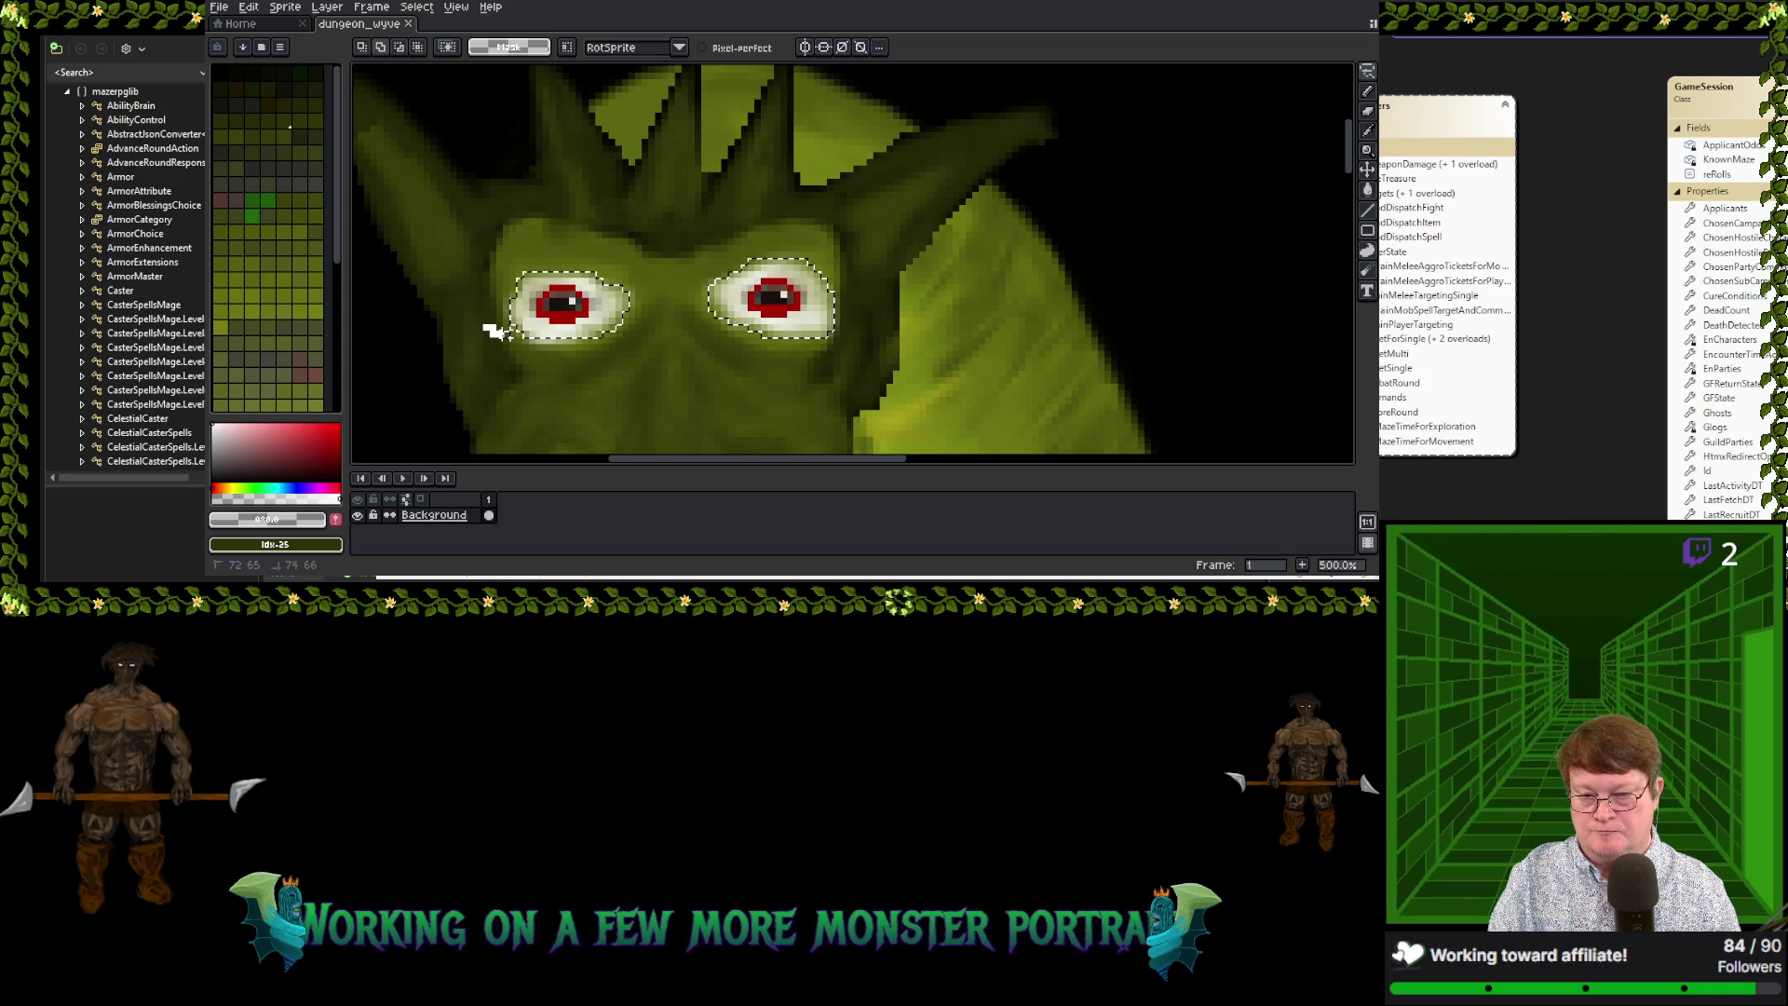
Zoom back out to the full wyvern sprite and bring up the Edit menu
scroll(596, 352, "down", 5)
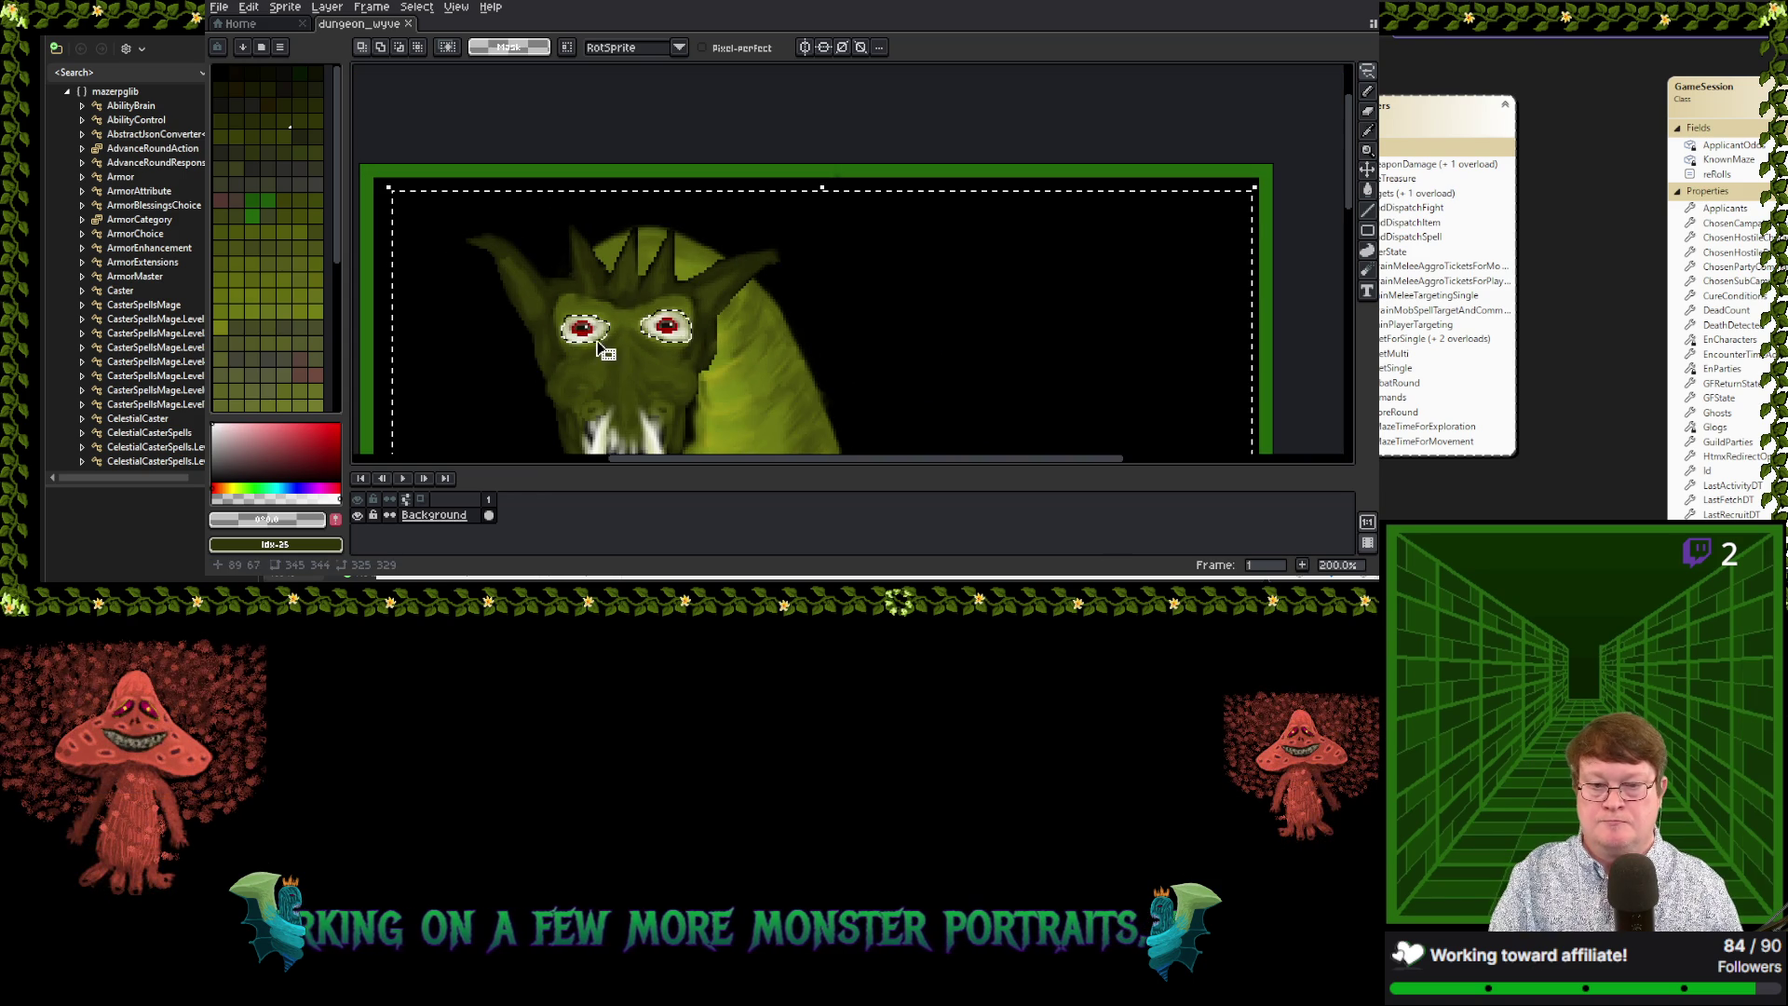
scroll(753, 345, "down", 1)
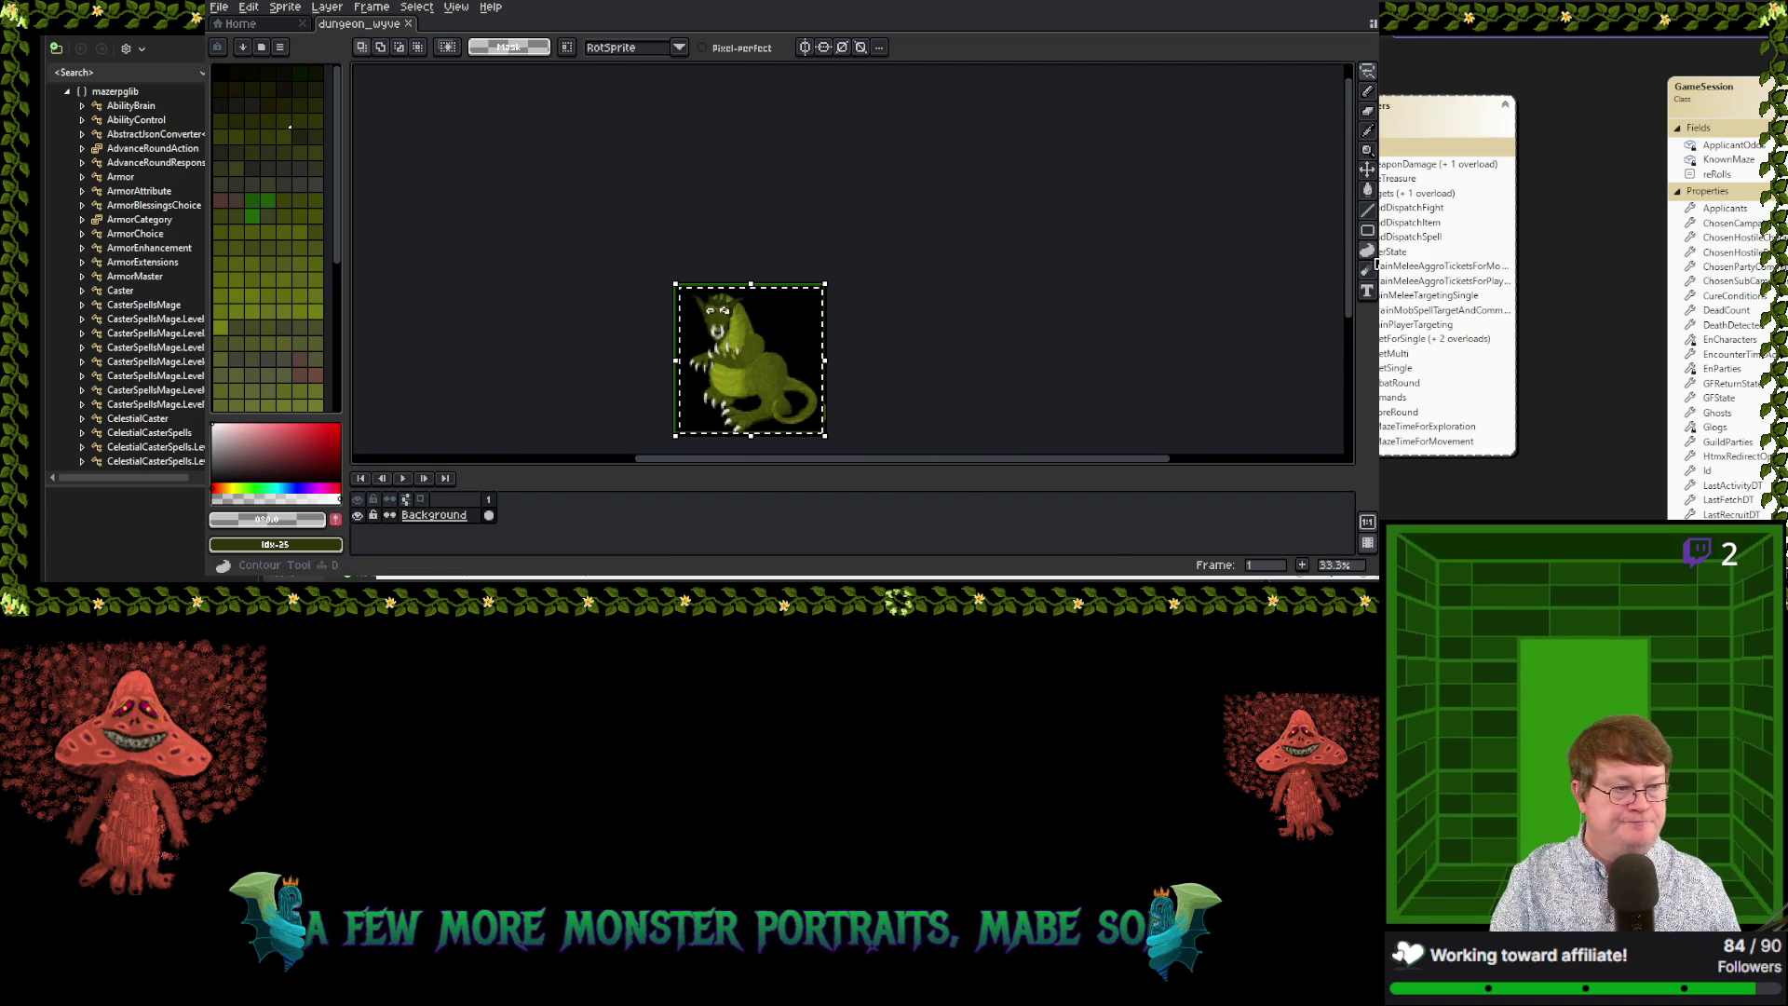
left_click_drag(1349, 272, 1352, 328)
scroll(901, 248, "up", 1)
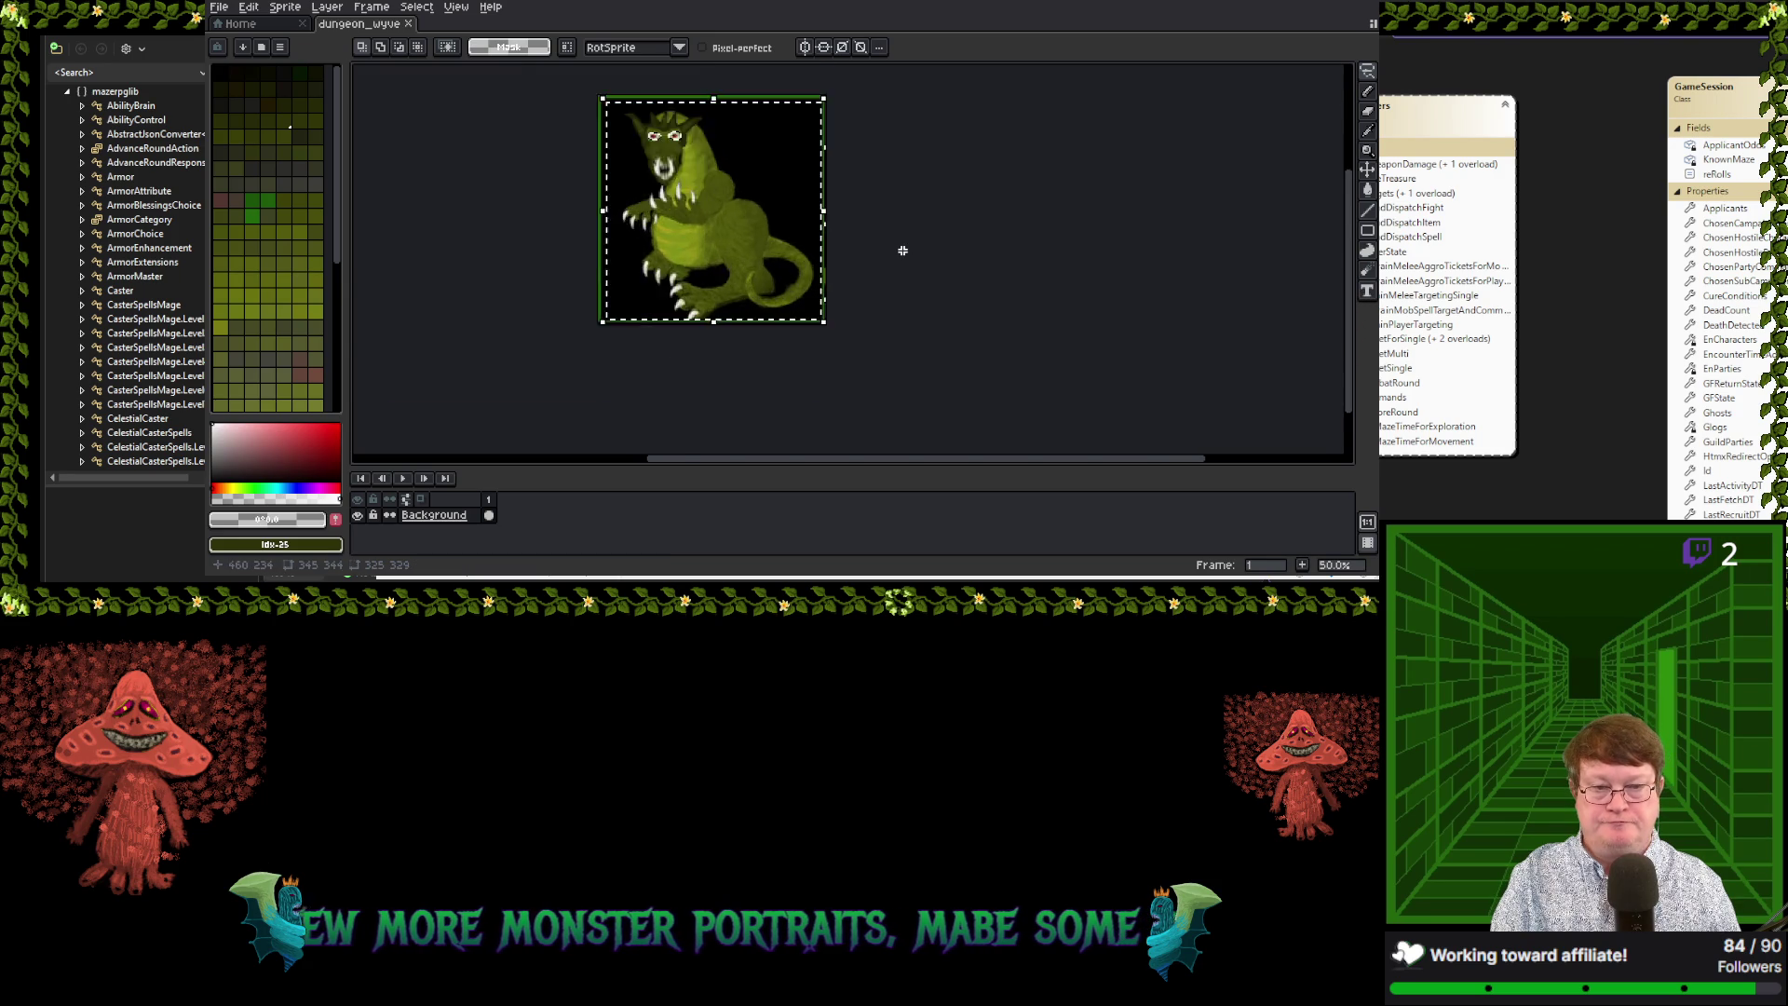
scroll(902, 247, "up", 1)
scroll(903, 245, "down", 1)
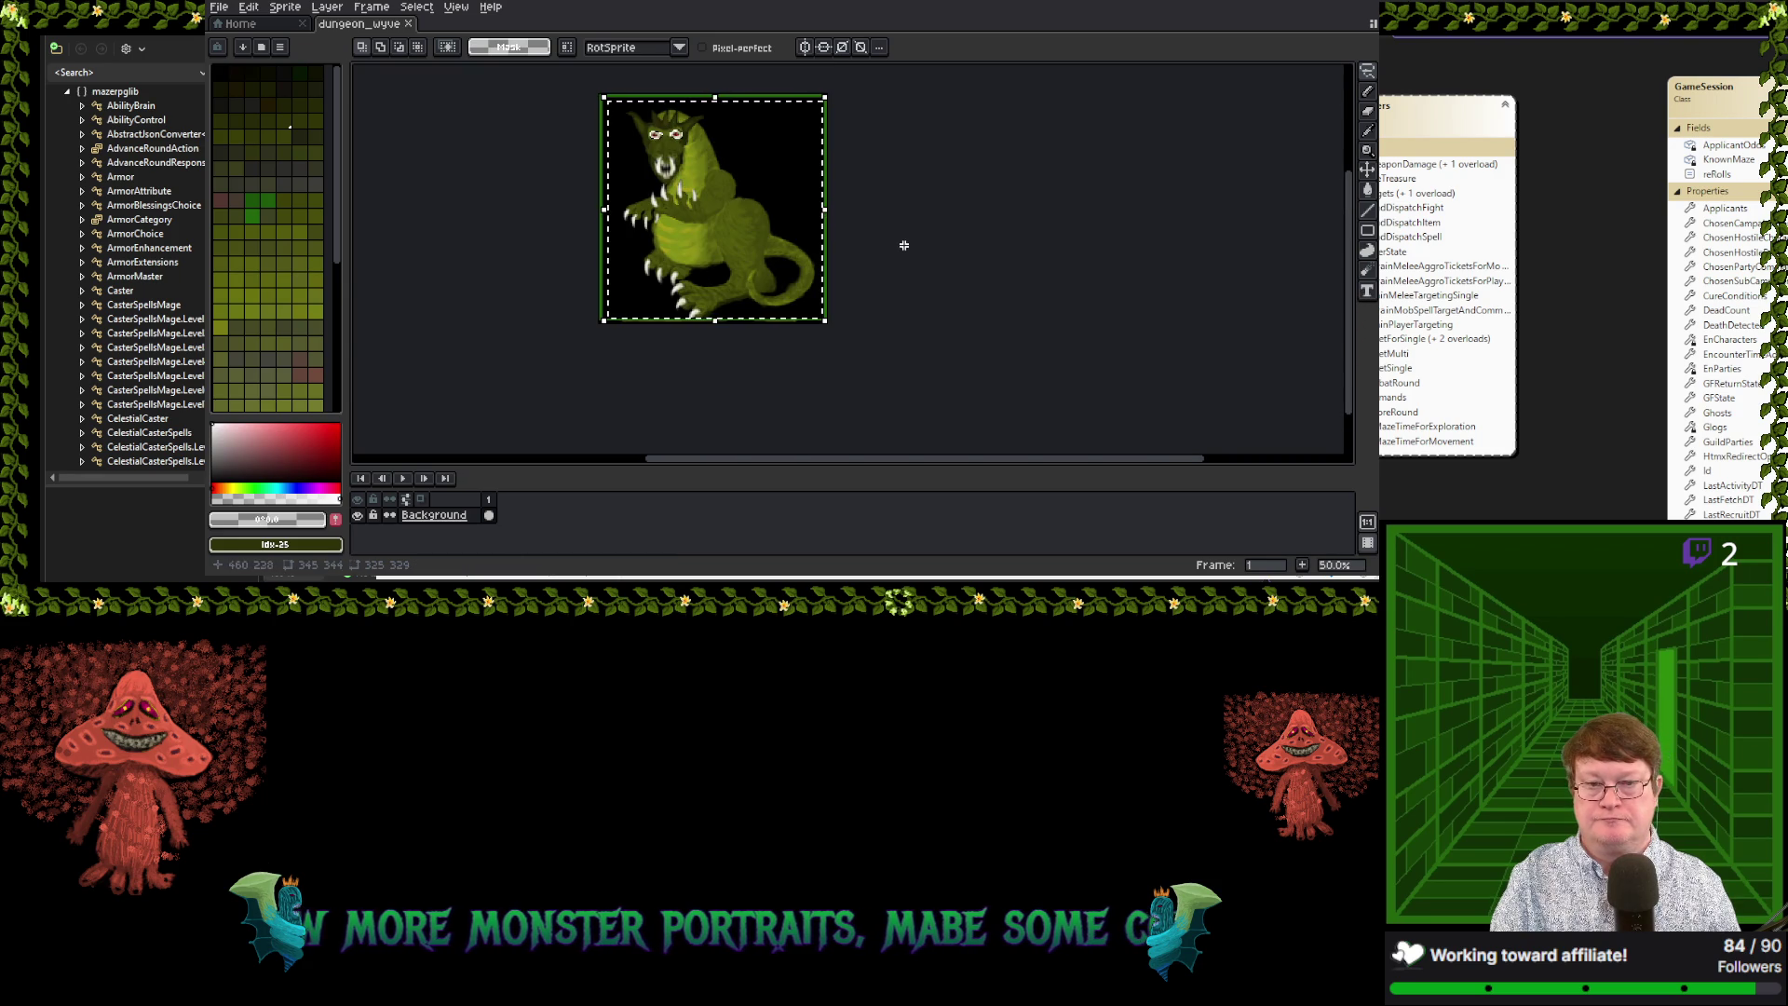
left_click(249, 7)
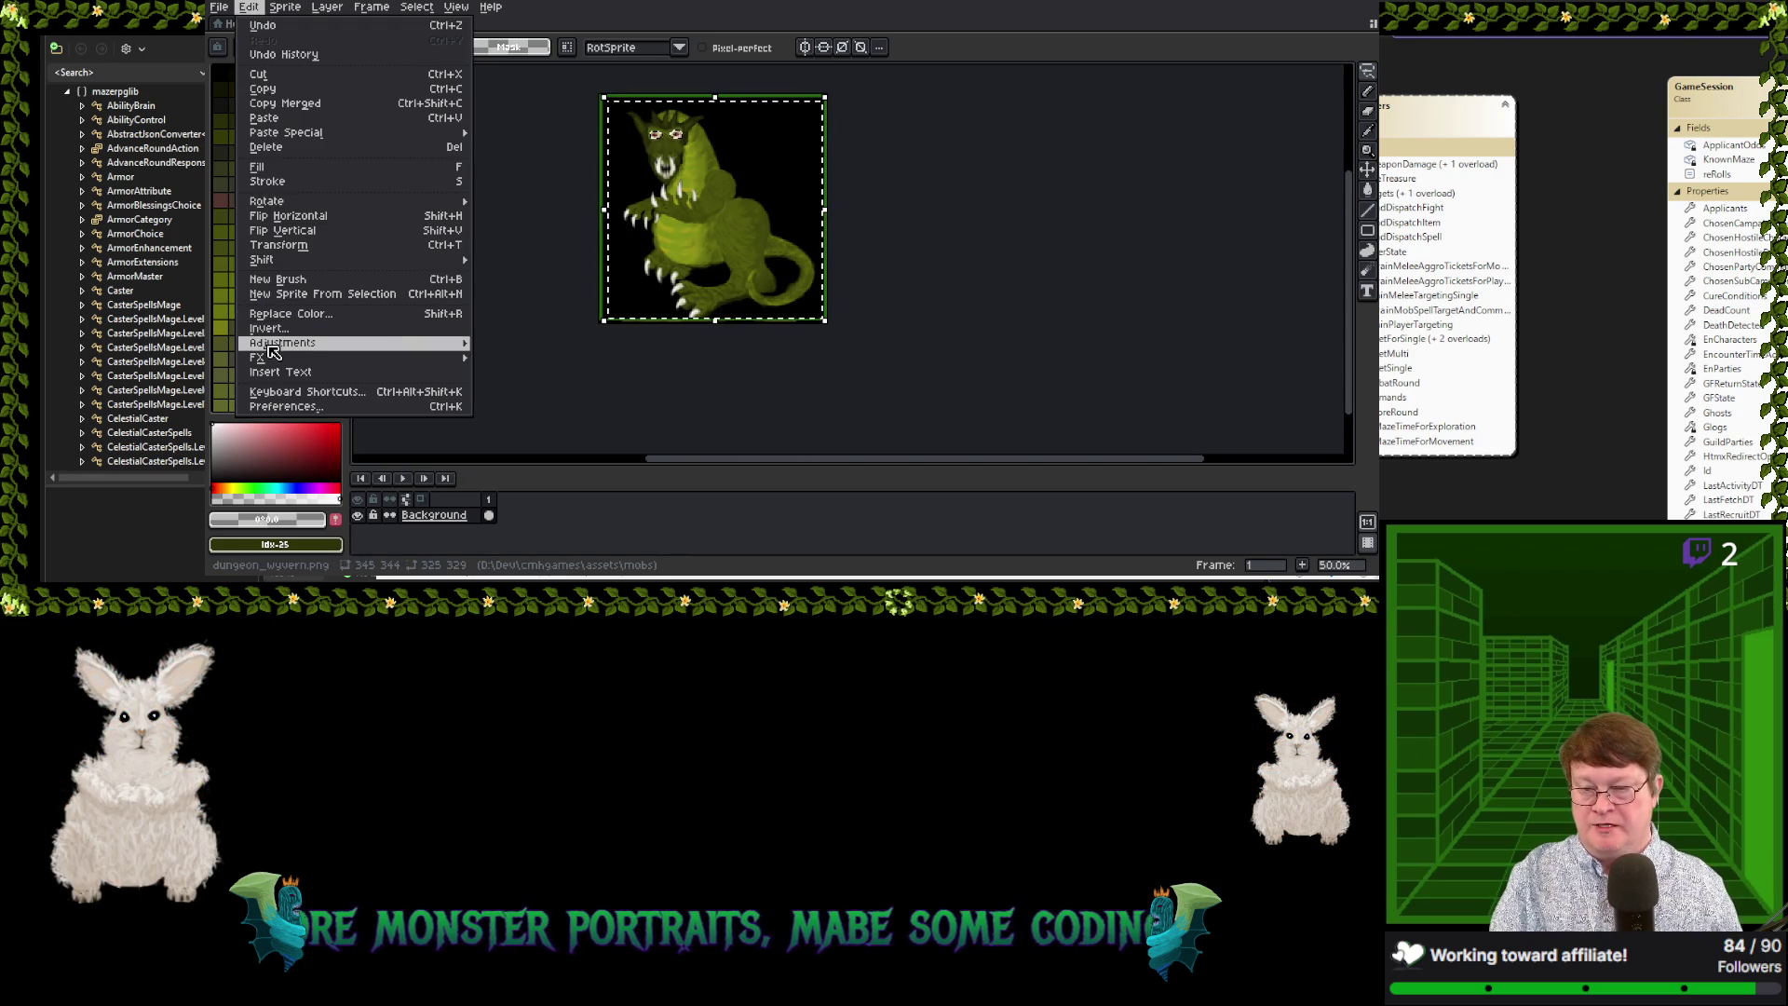
Open Hue/Saturation and preview a red wyvern at hue -65, saturation -13, lightness 85
mouse_move(280, 342)
left_click(501, 359)
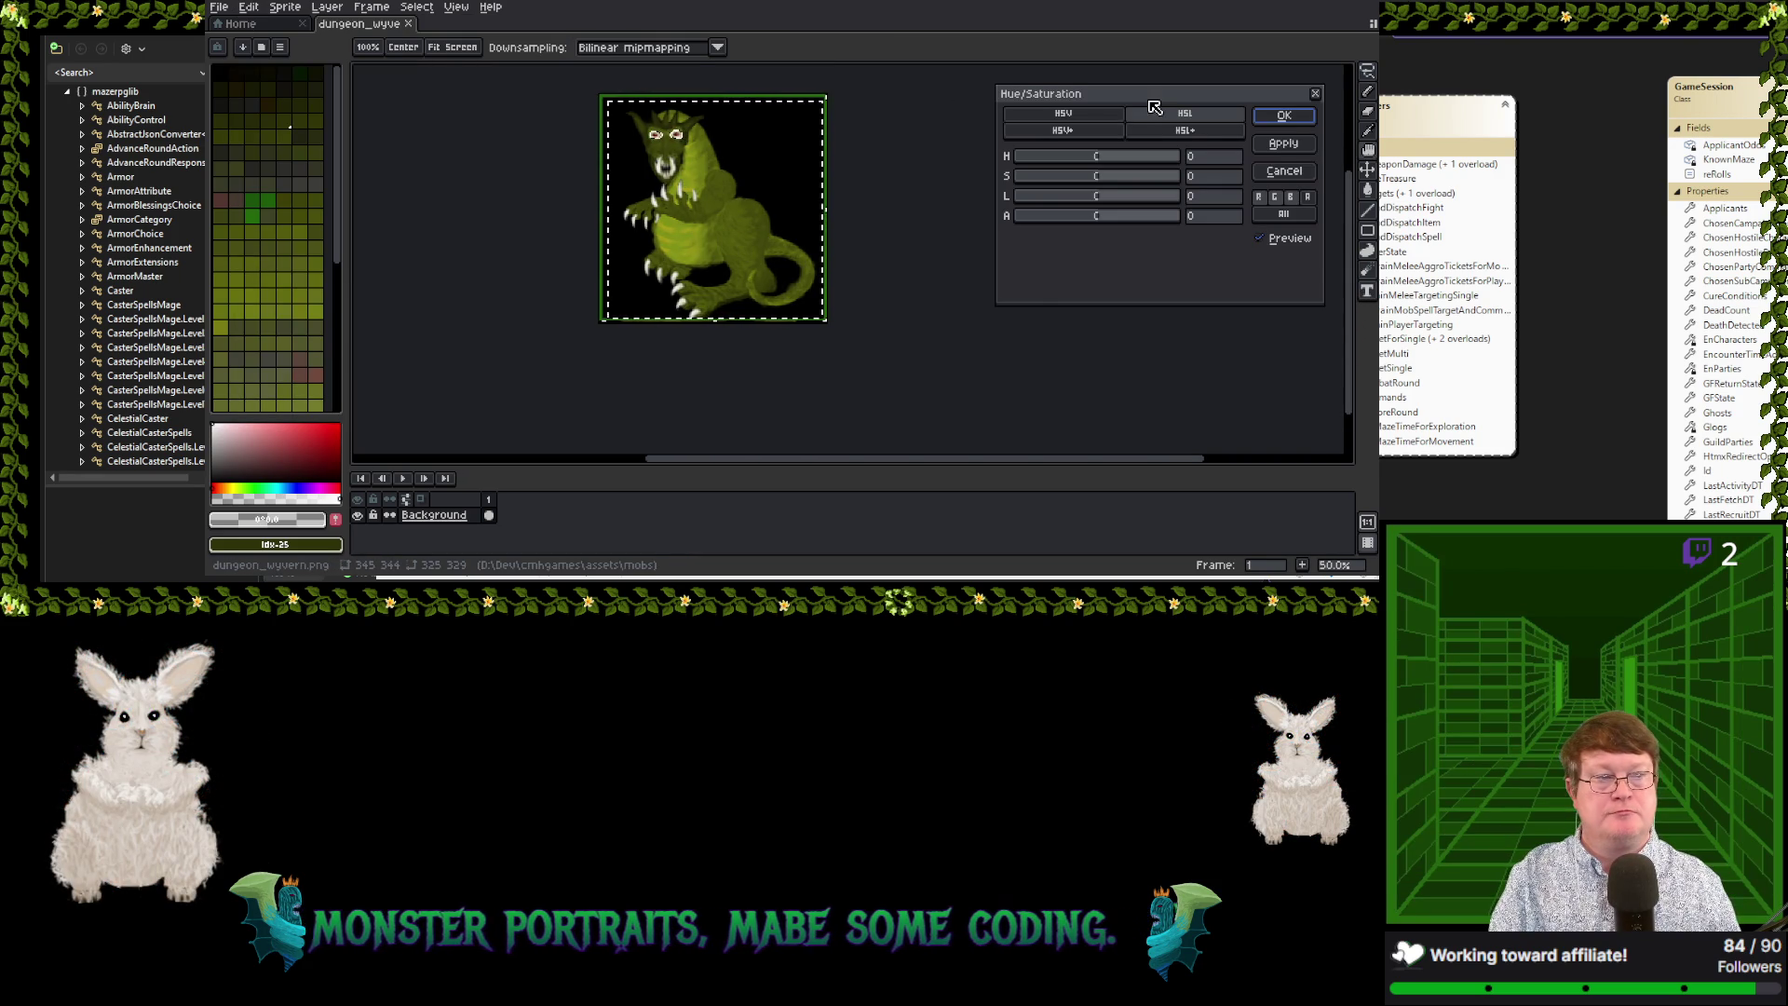
left_click_drag(1146, 94, 1049, 90)
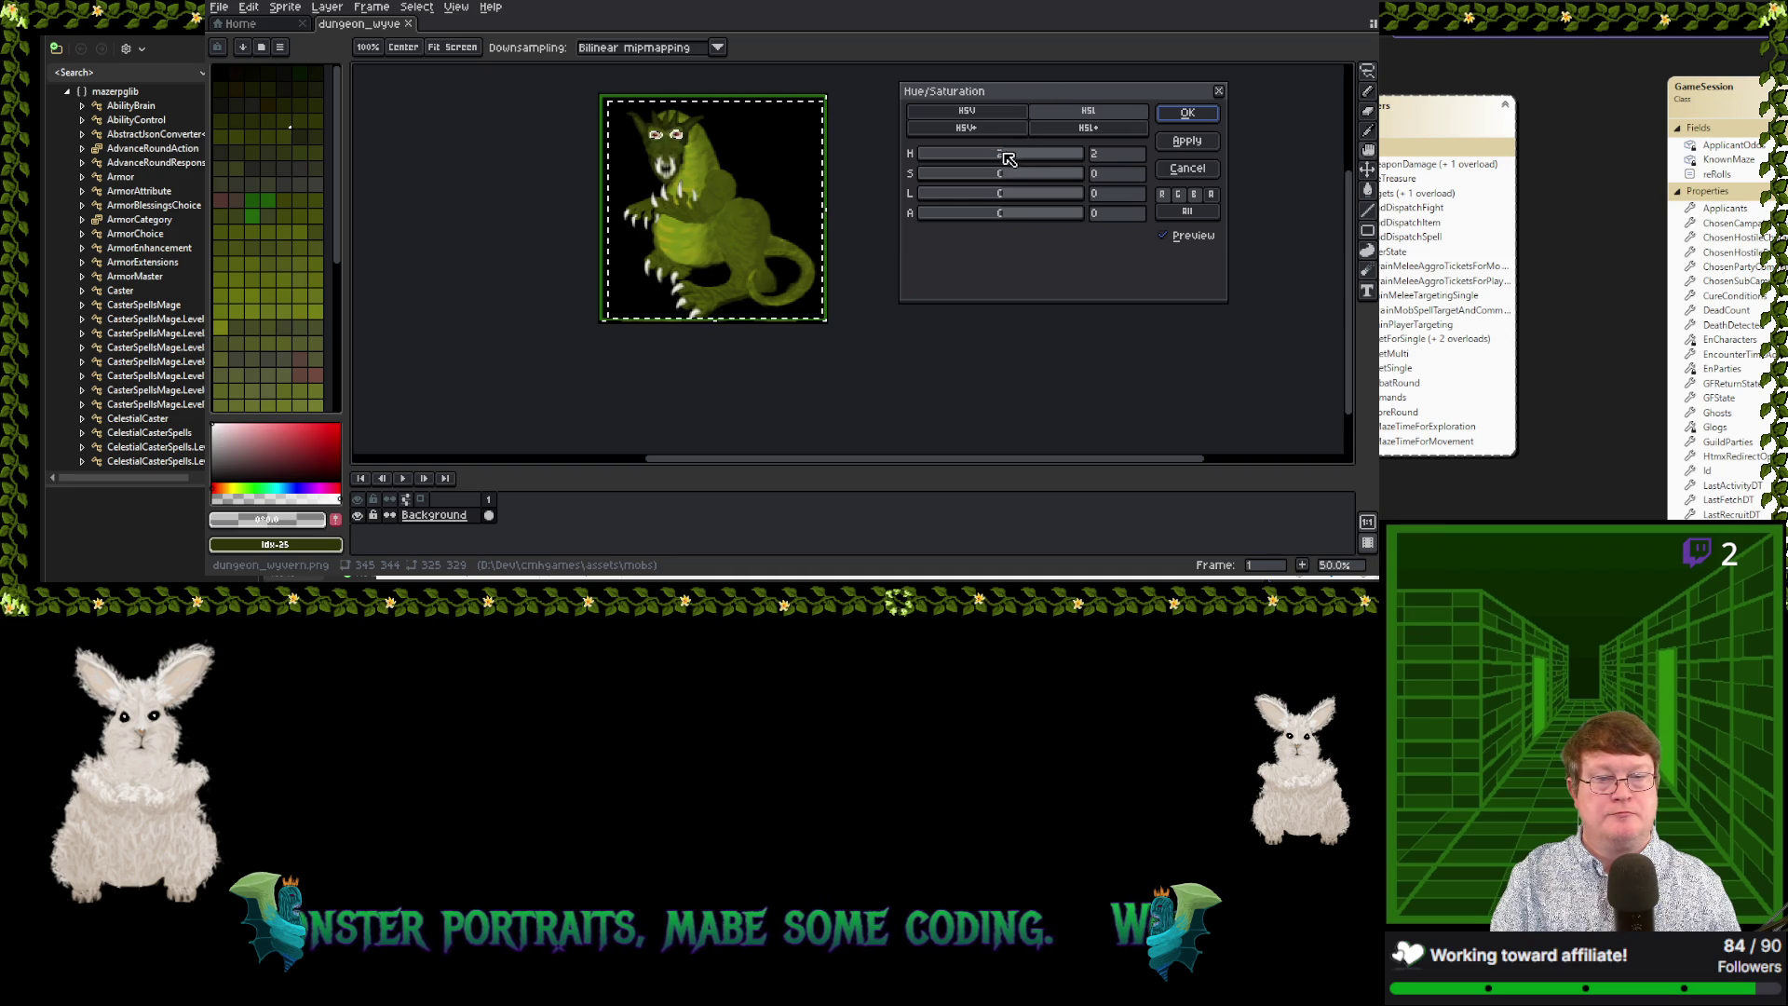
left_click_drag(1006, 158, 1027, 160)
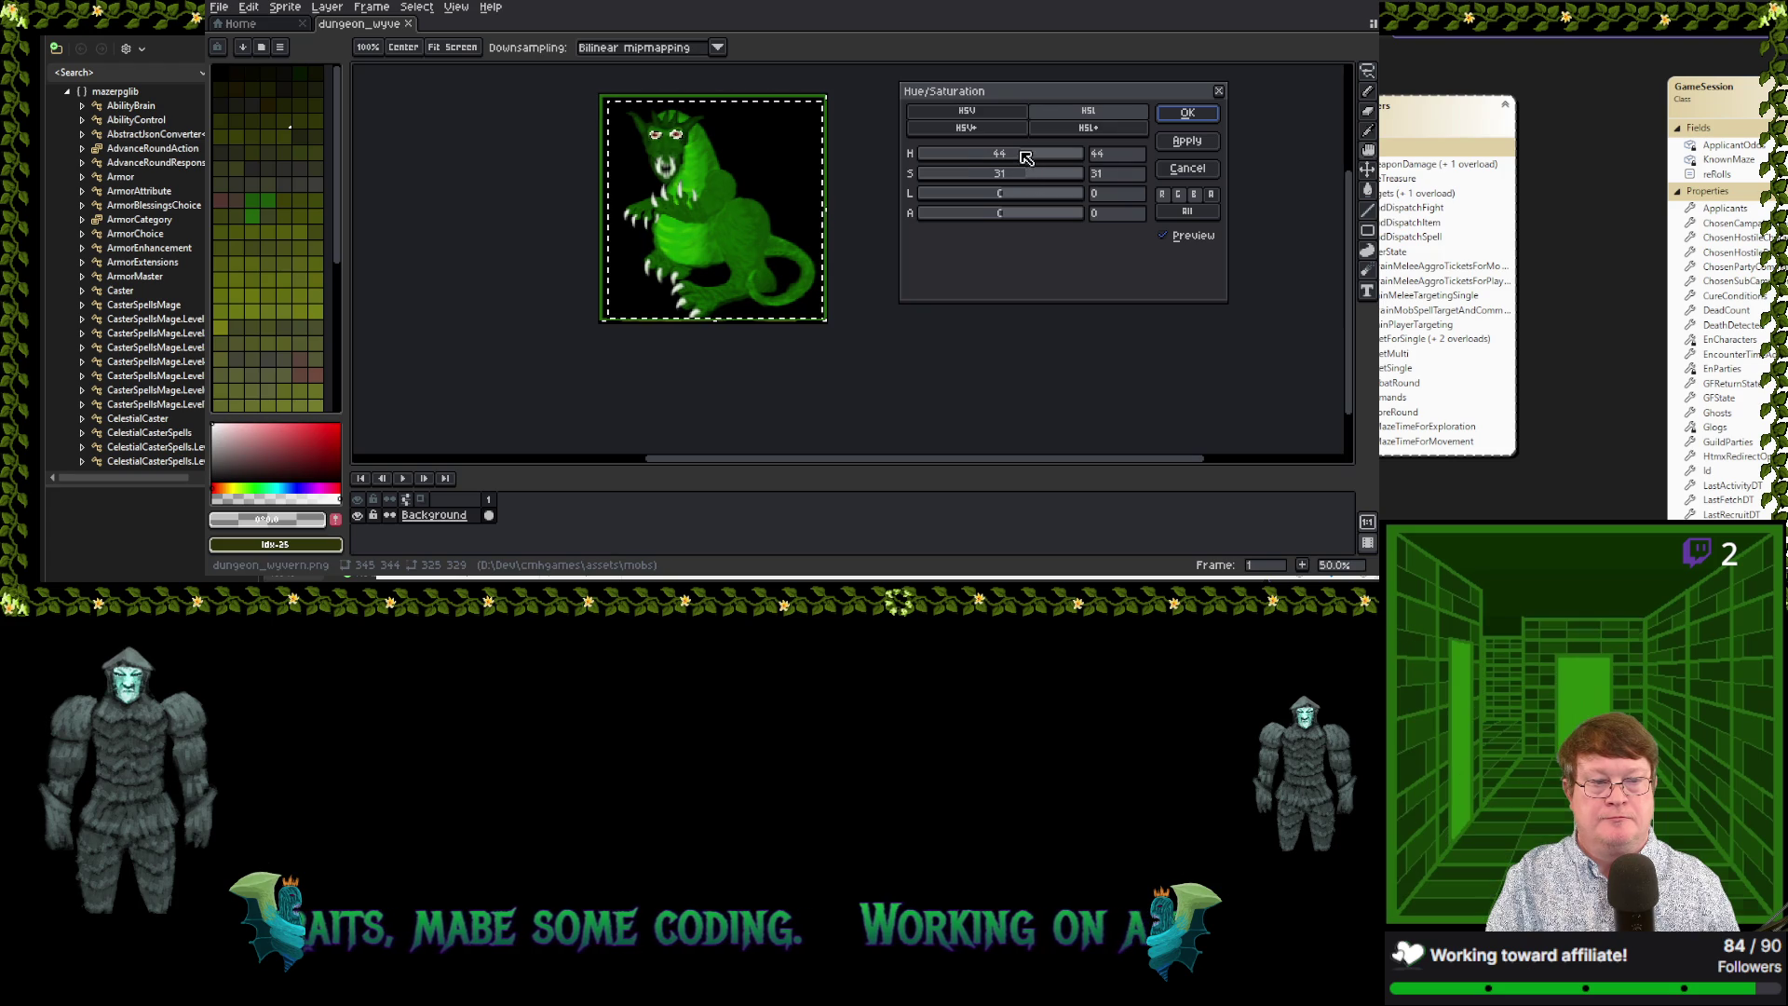
mouse_move(1023, 154)
left_mouse_down()
mouse_move(973, 161)
mouse_move(1008, 199)
mouse_move(1080, 199)
mouse_move(1035, 201)
left_mouse_up()
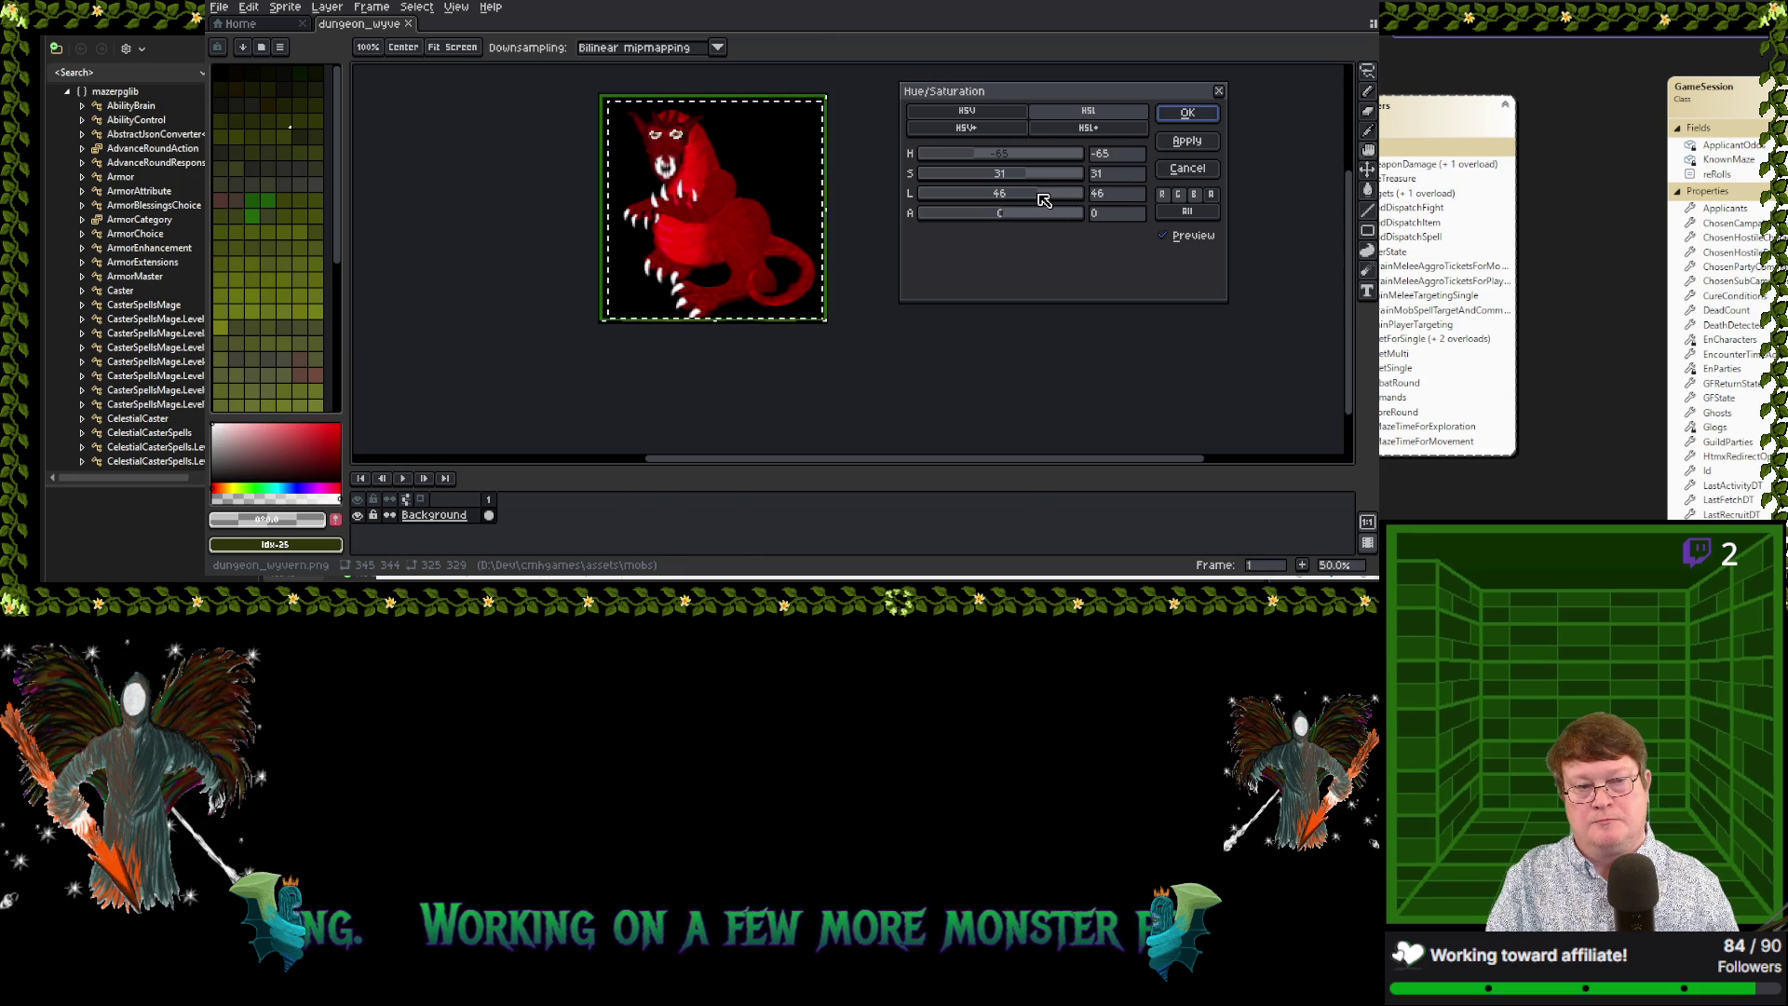
mouse_move(1043, 201)
left_mouse_down()
mouse_move(980, 180)
mouse_move(998, 180)
left_mouse_up()
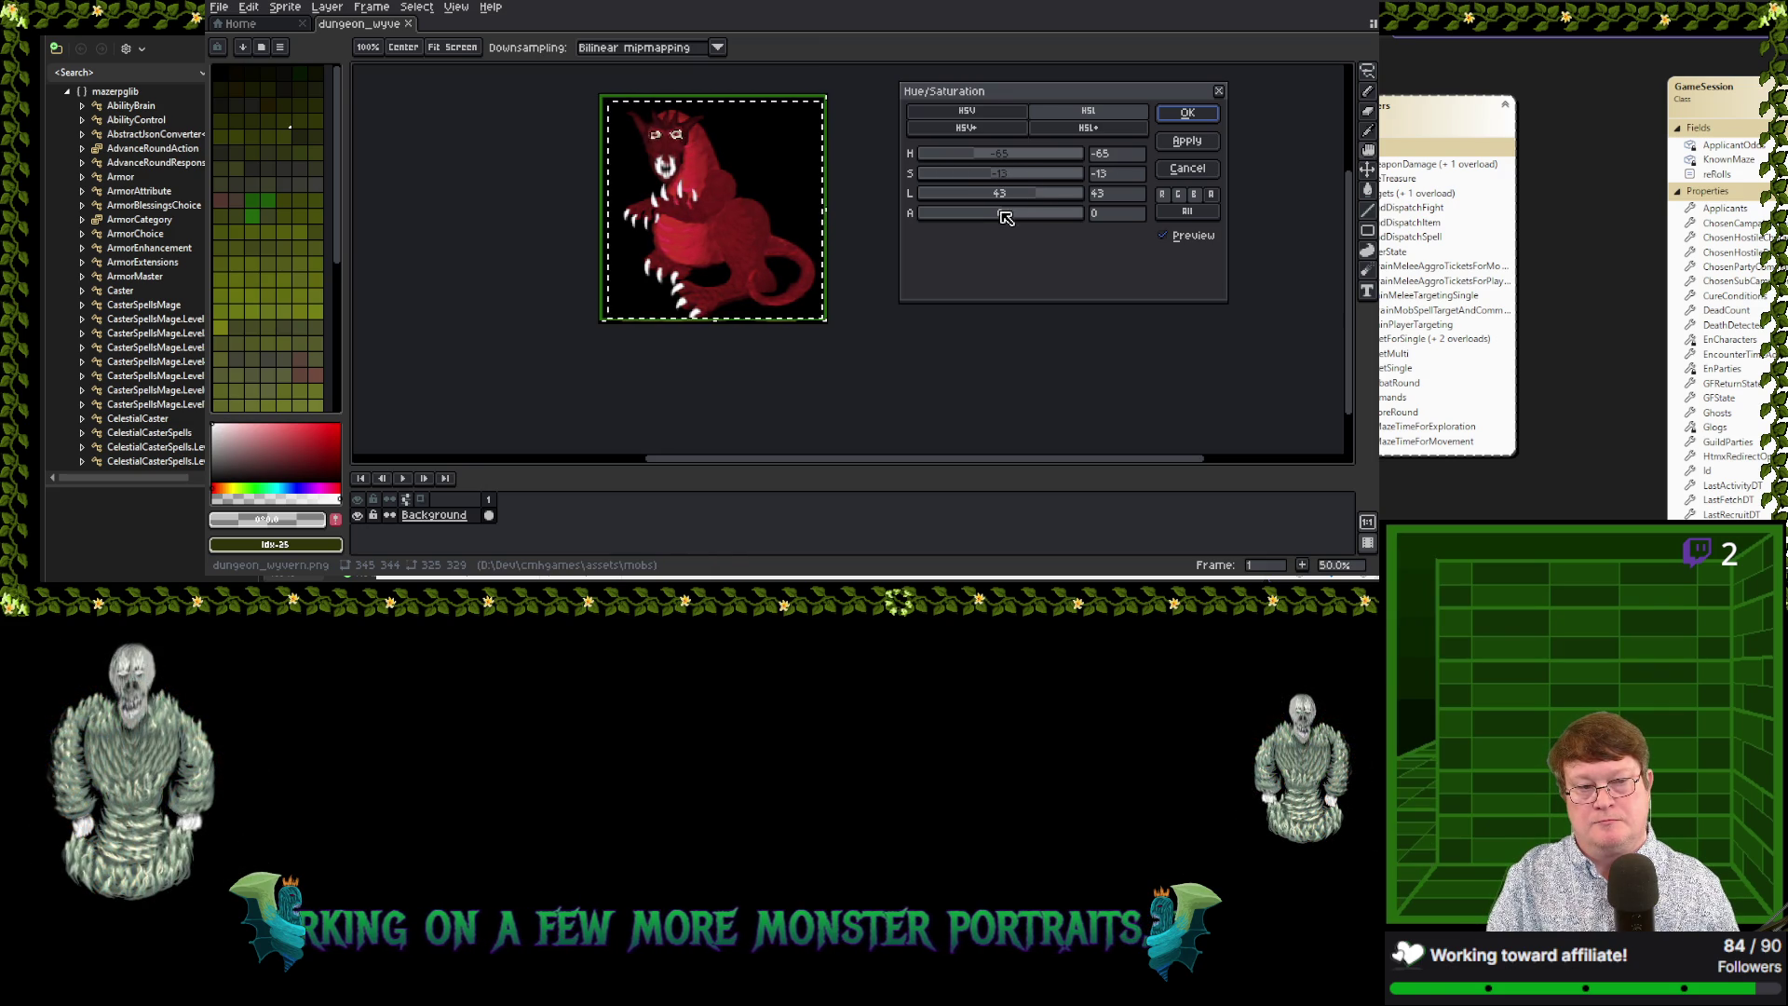
left_click_drag(1038, 198, 1054, 200)
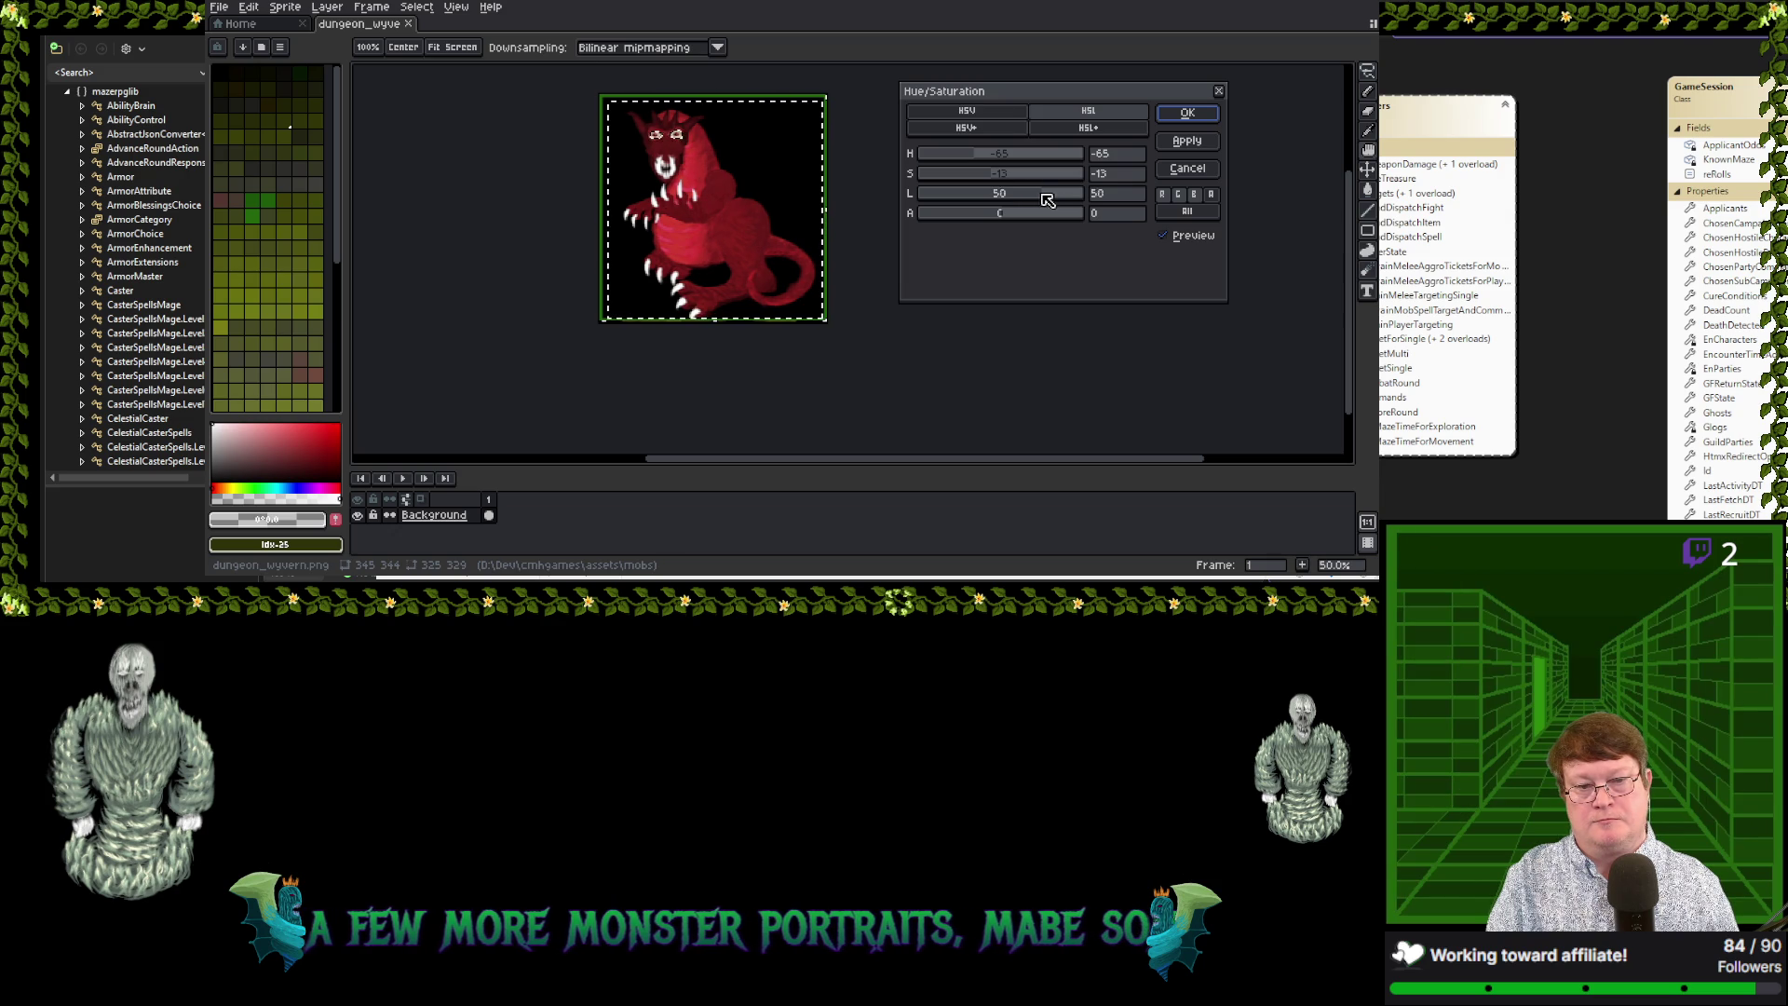
left_click_drag(1047, 200, 1072, 199)
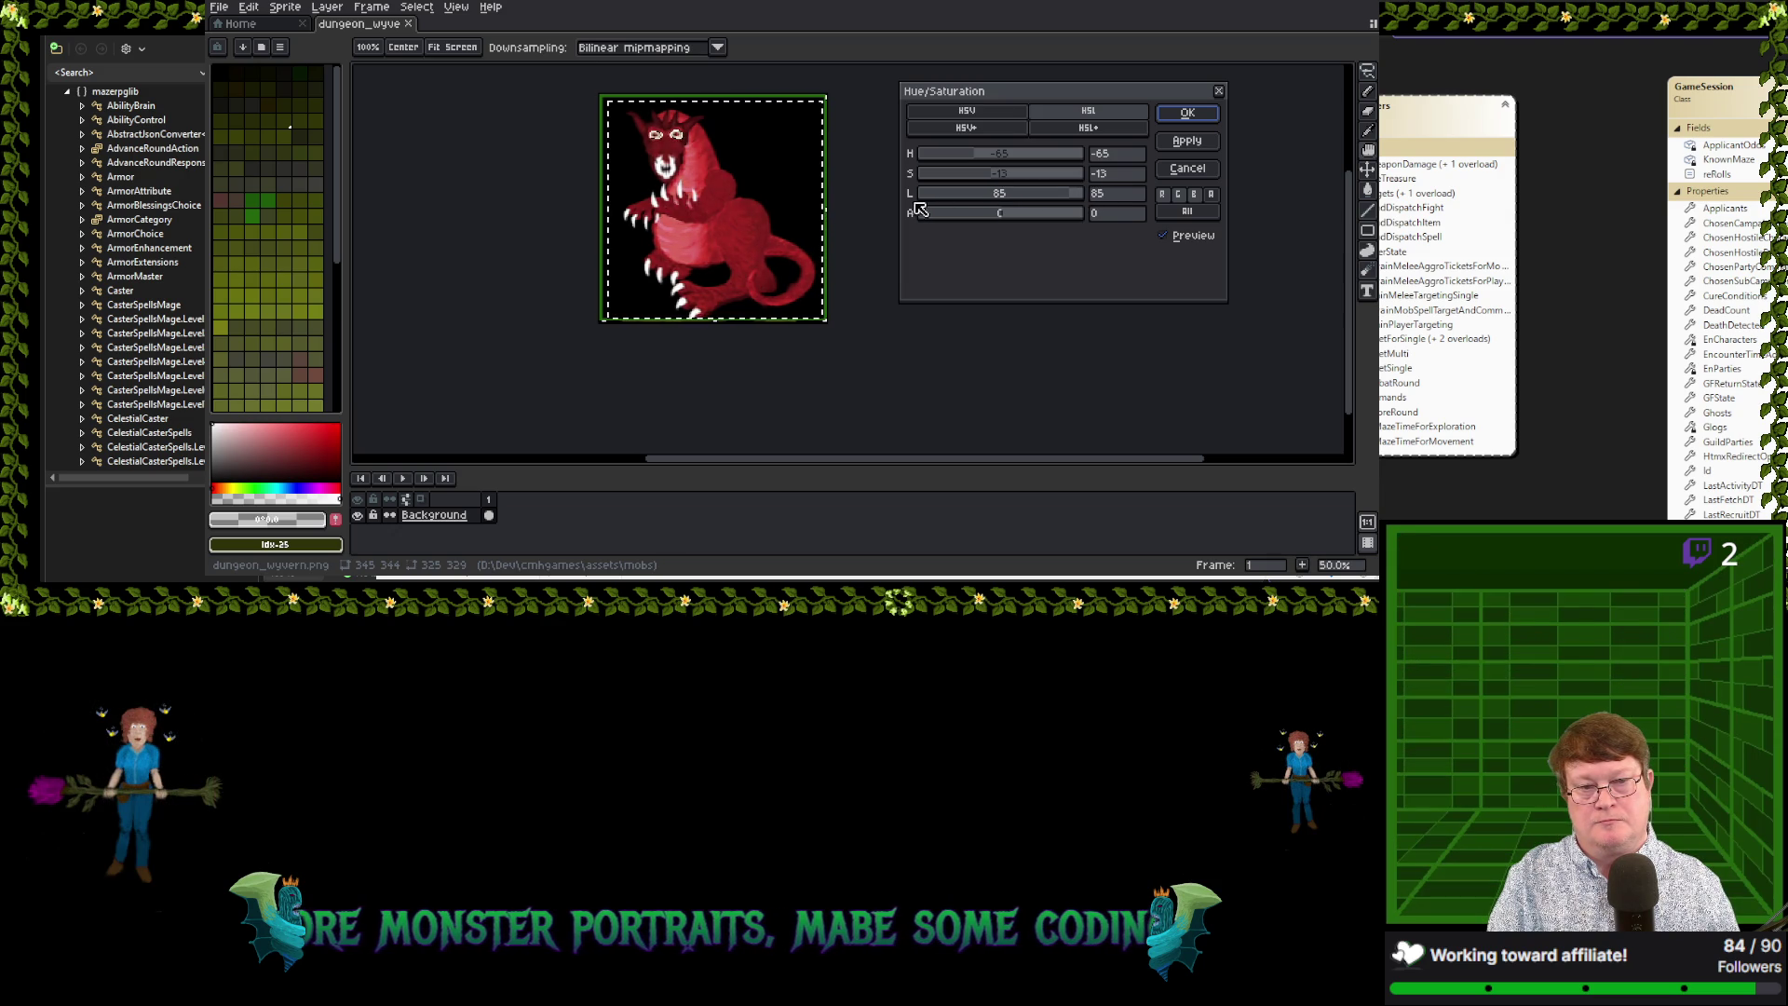
scroll(714, 164, "up", 2)
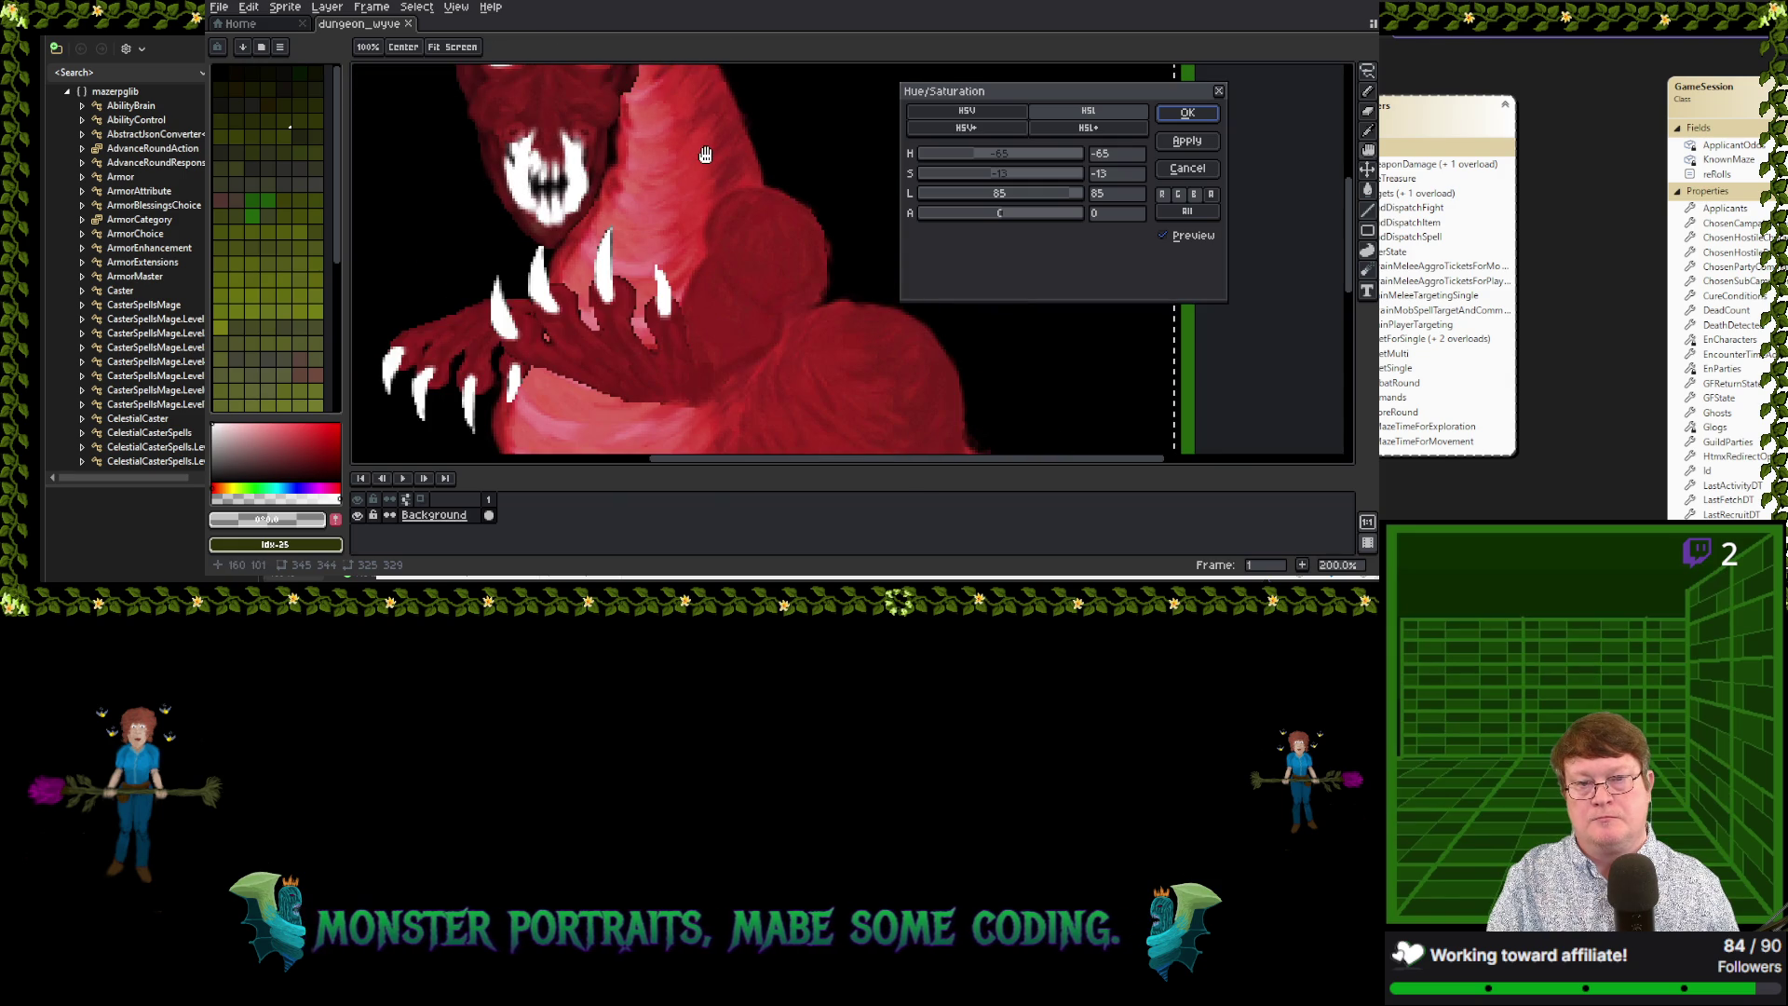
scroll(513, 149, "down", 1)
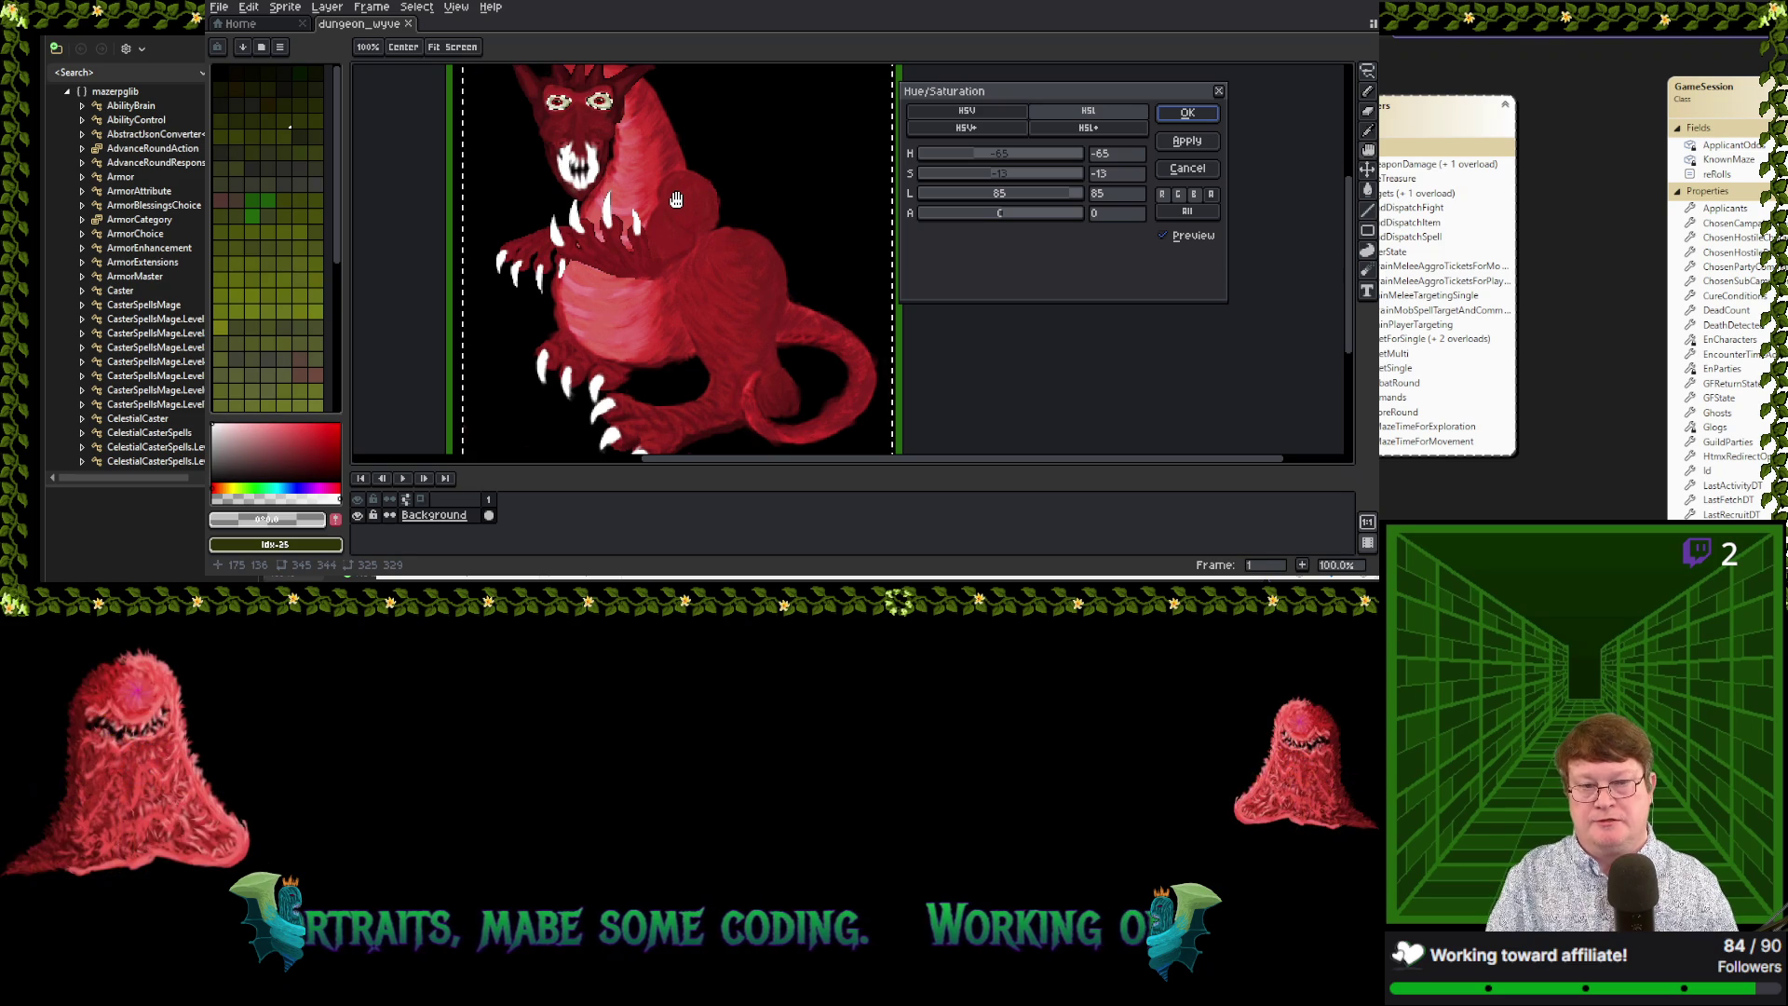
Discard the red recolour, clear a stray ellipse selection, and reopen Hue/Saturation
key("Return")
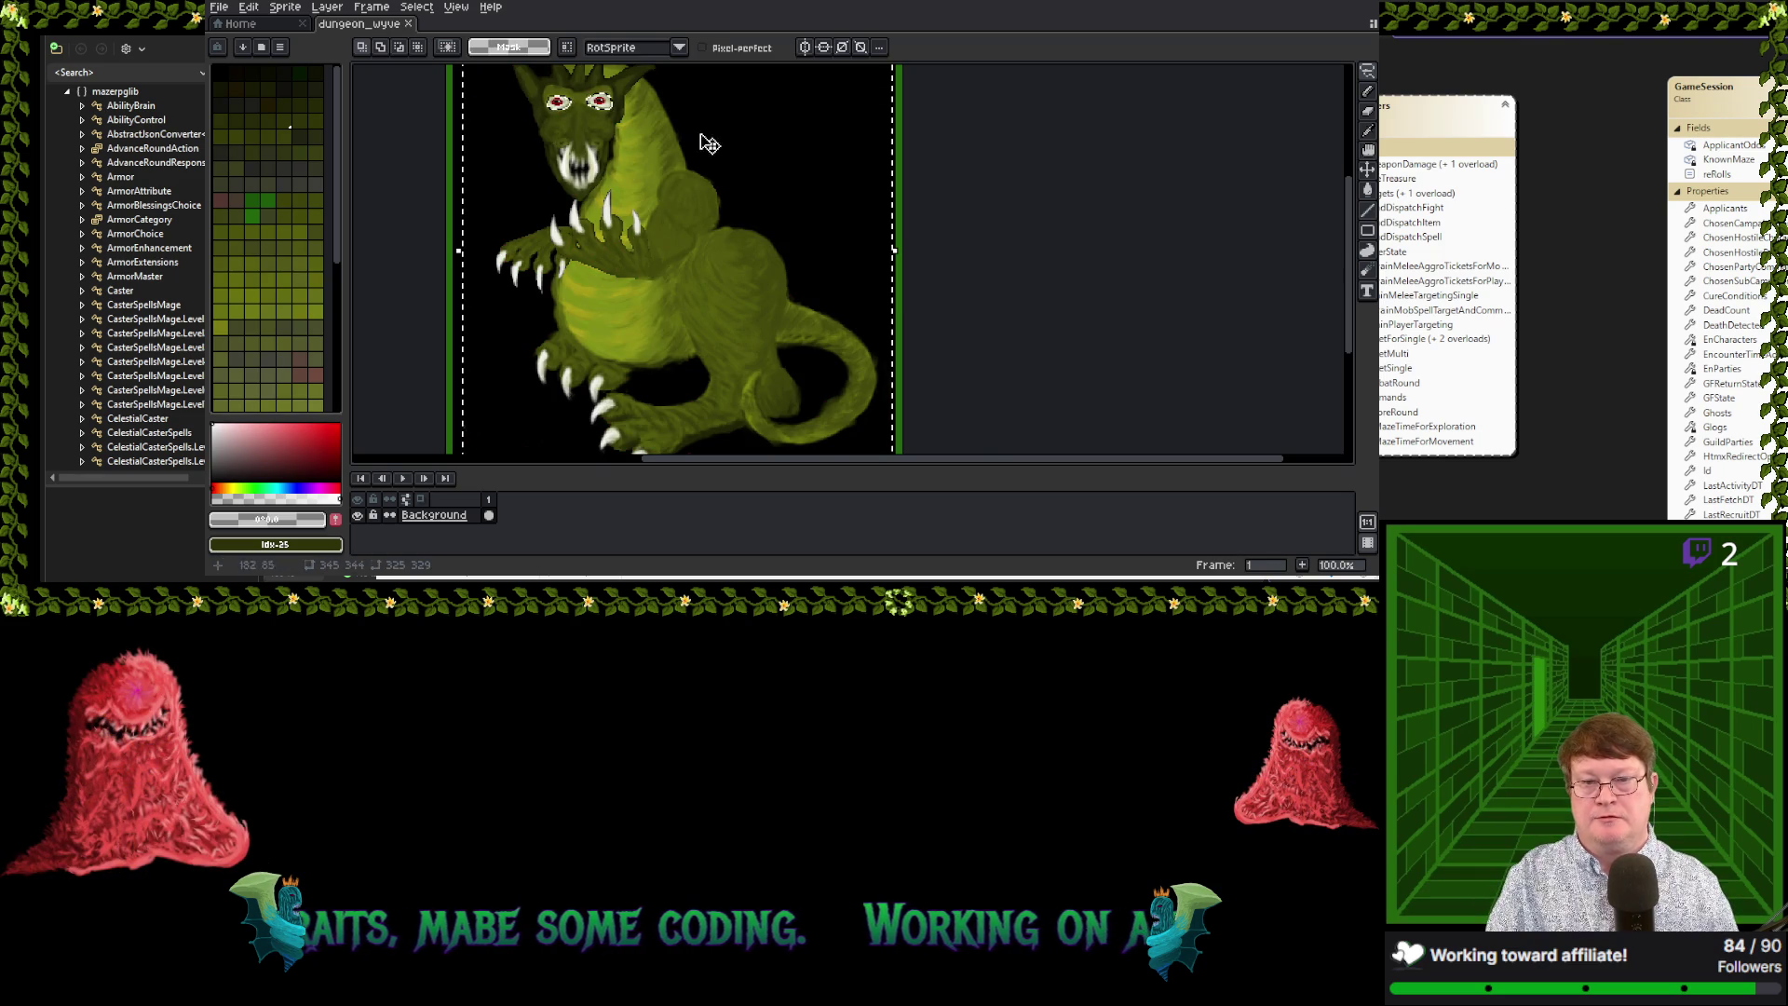
scroll(806, 175, "up", 1)
scroll(792, 178, "down", 2)
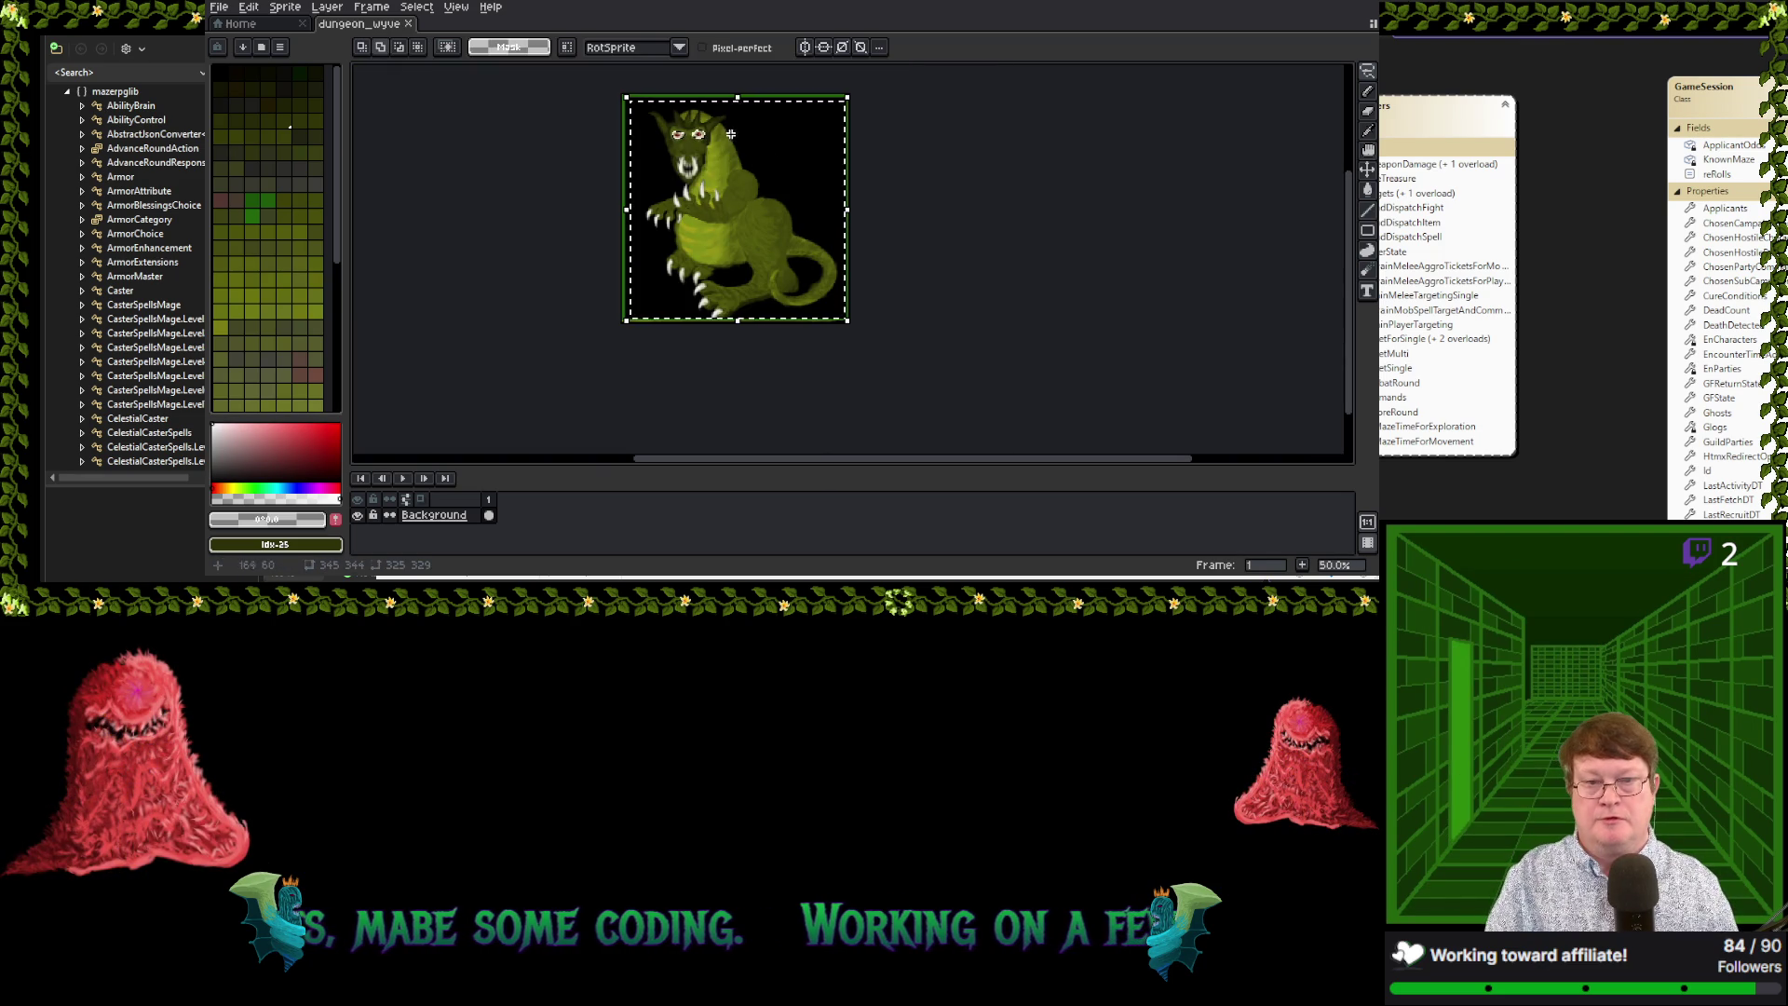
left_click_drag(683, 119, 721, 150)
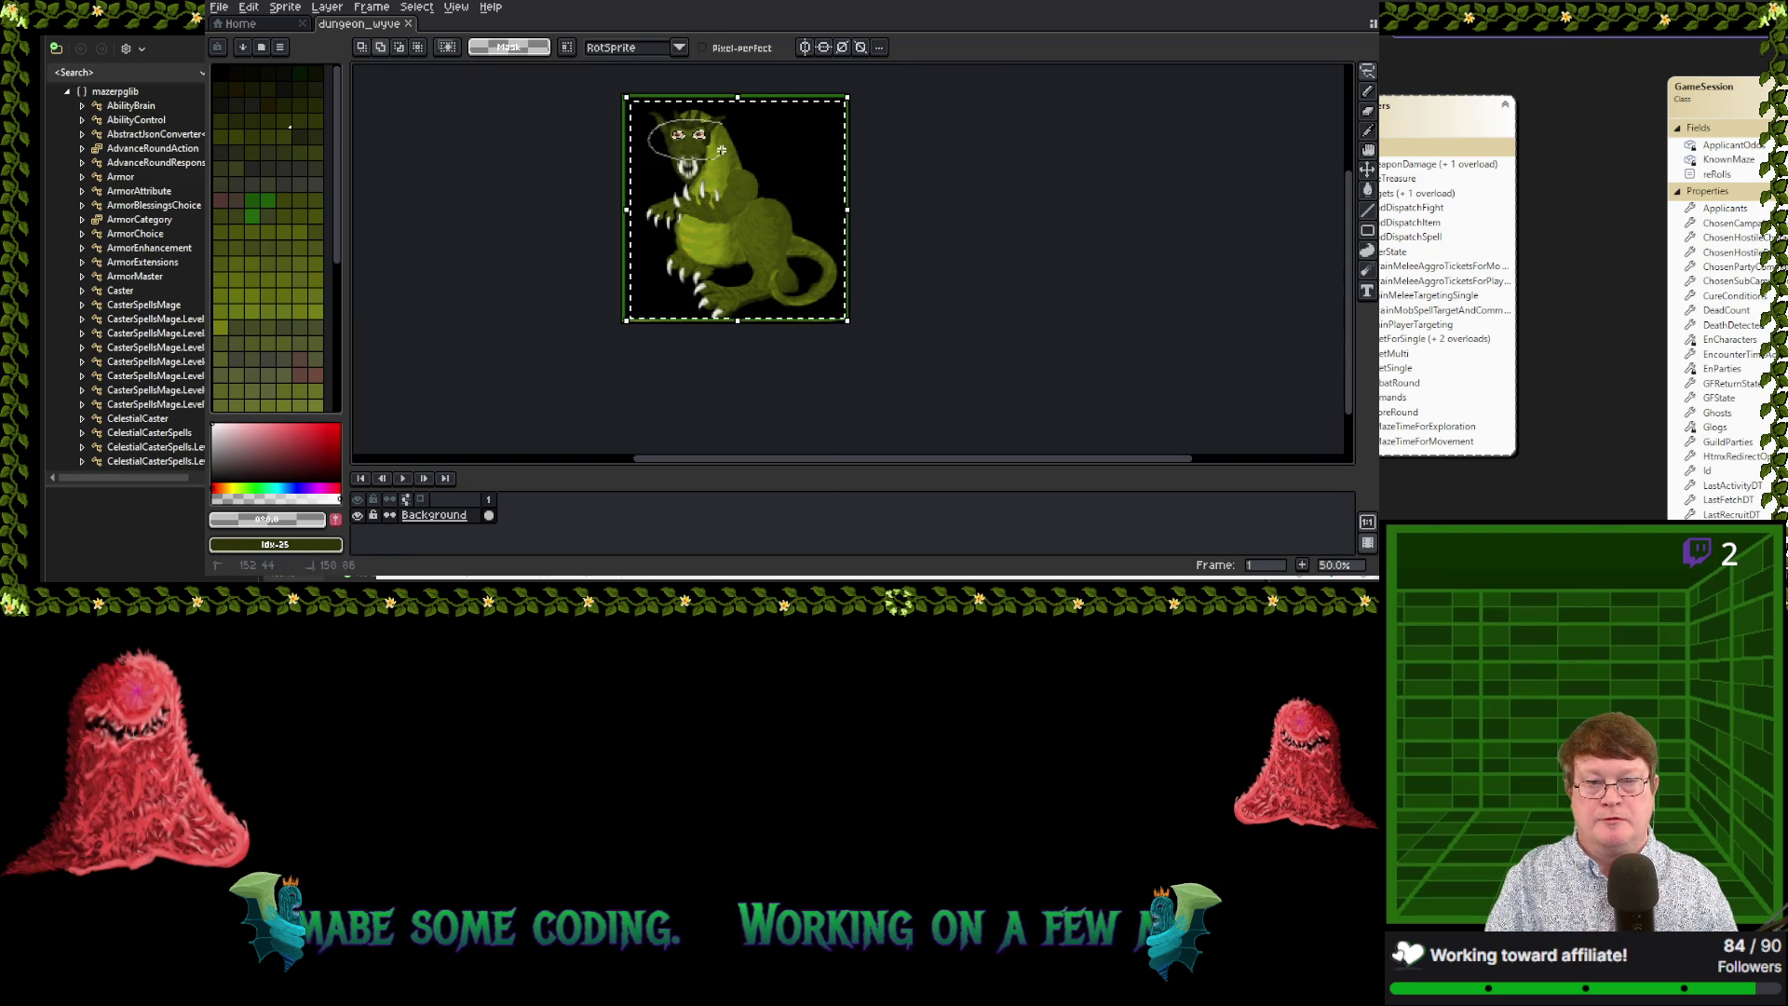
key("Escape")
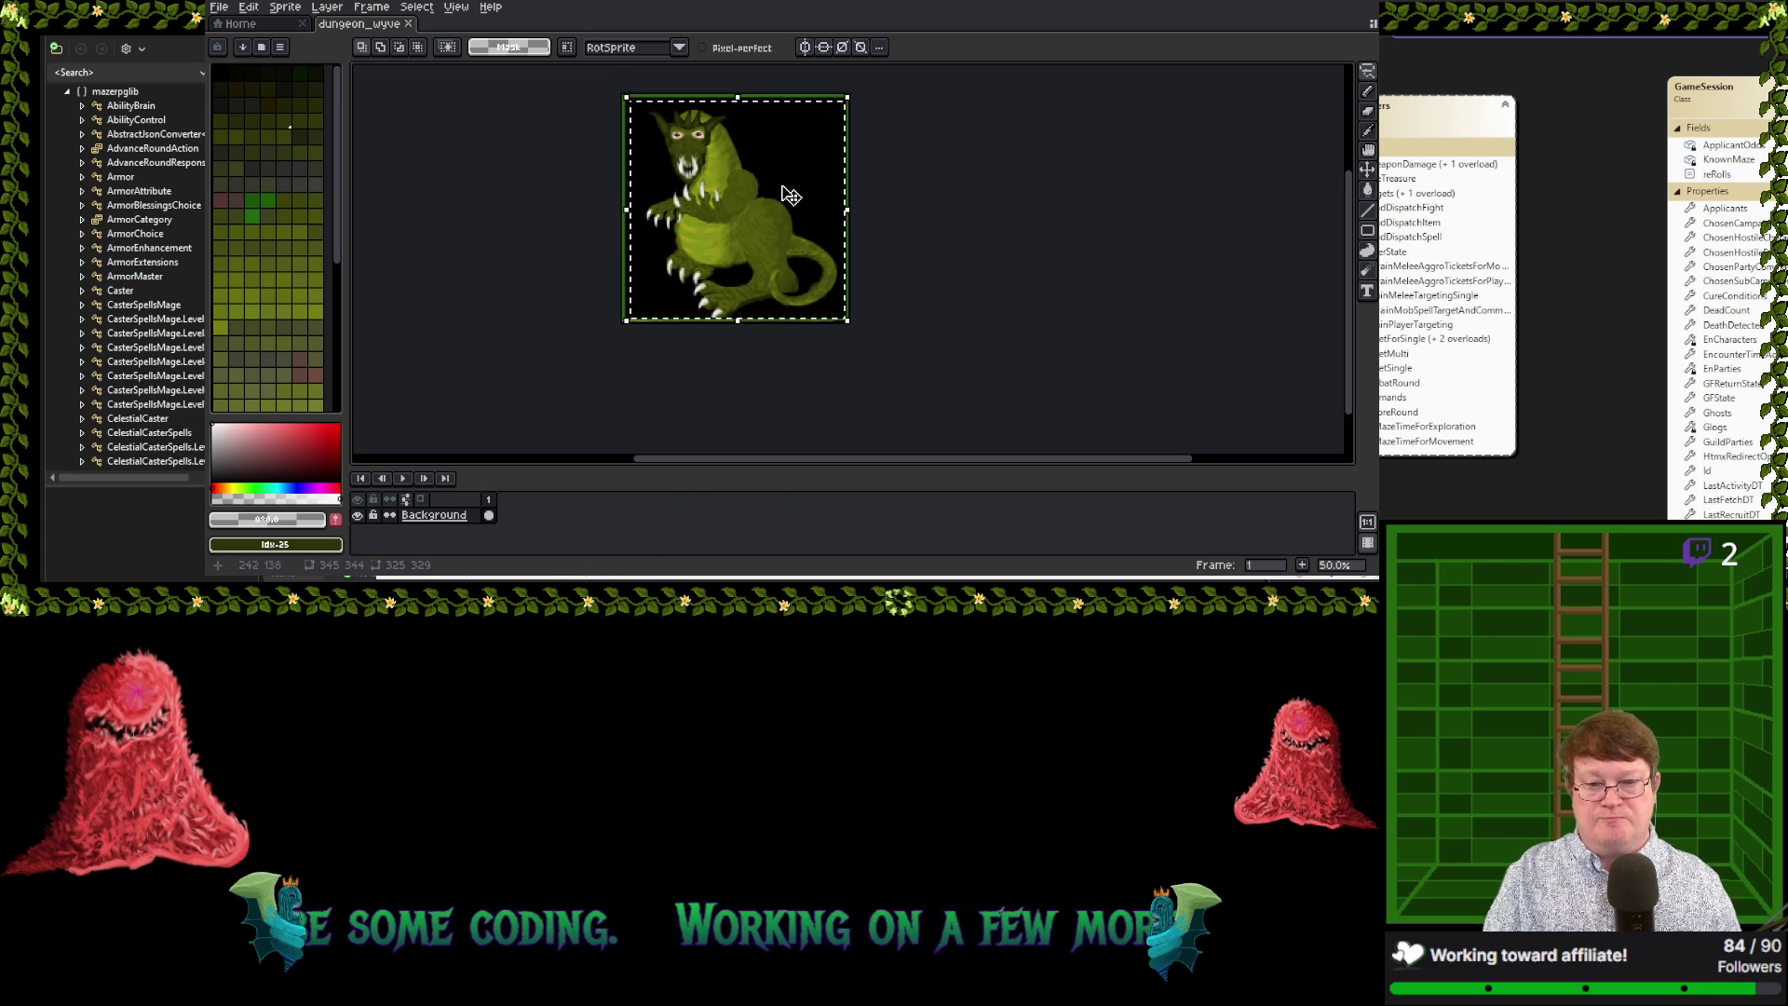
left_click(249, 7)
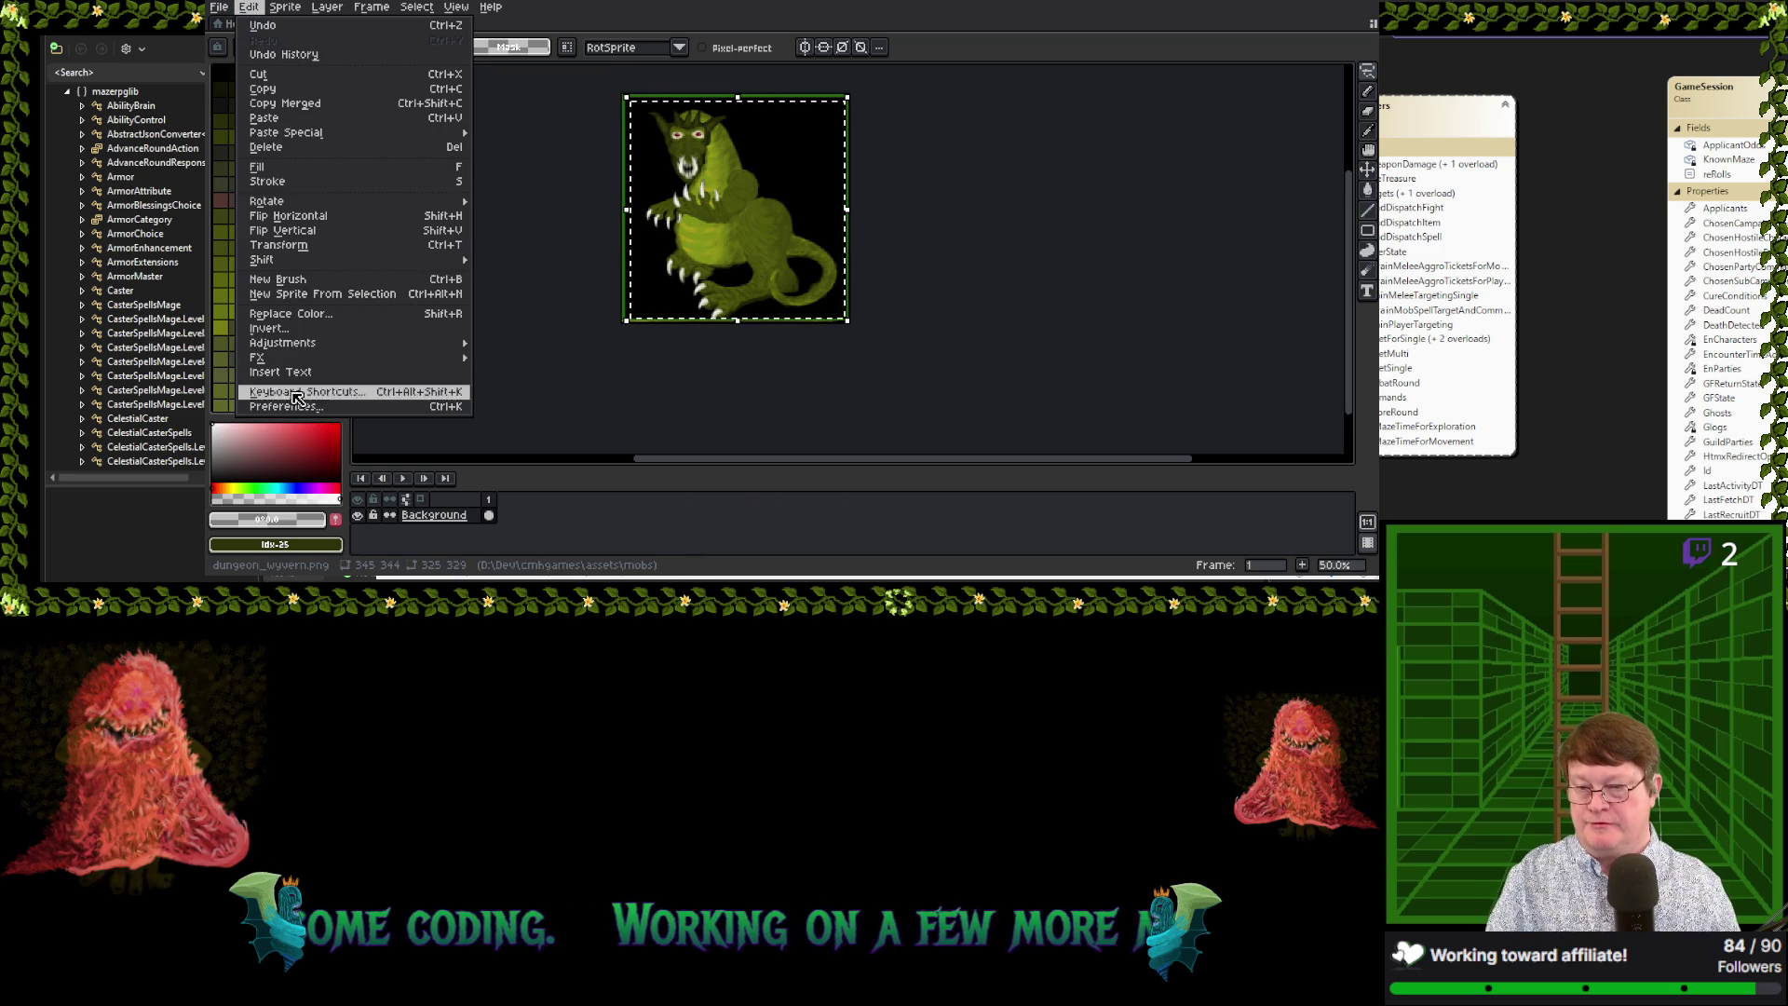
mouse_move(384, 345)
left_click(489, 362)
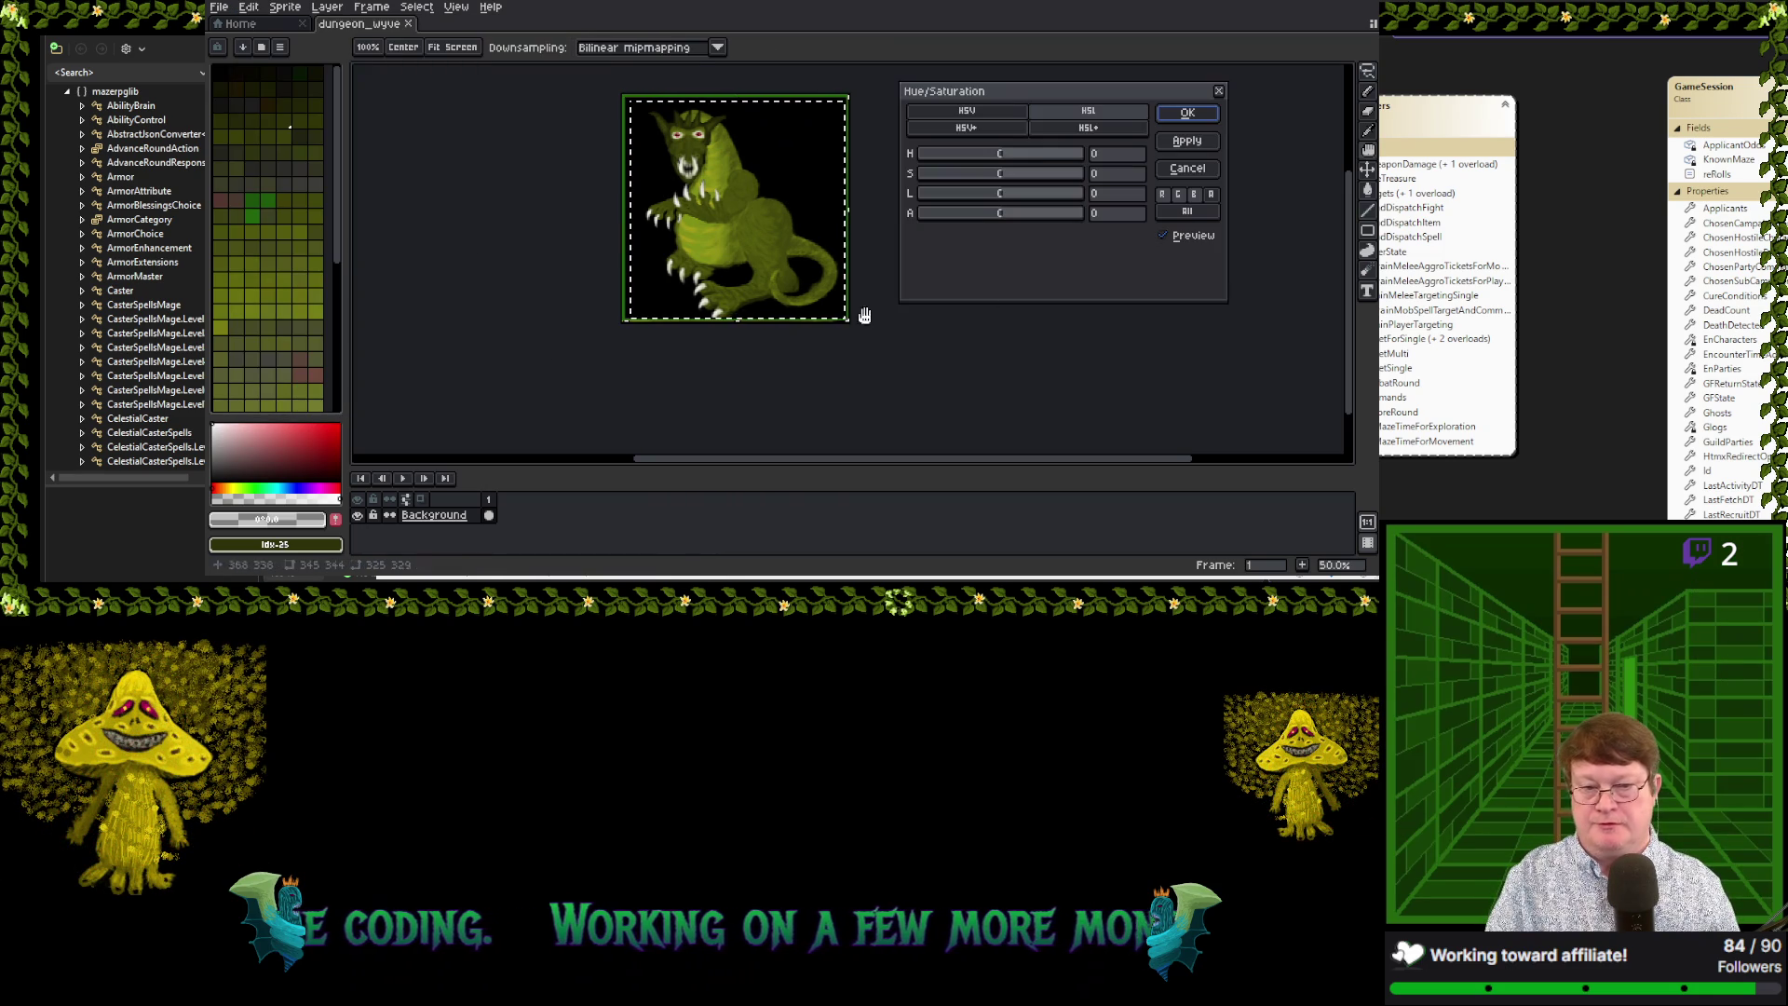
Preview a cyan wyvern with hue 123, saturation 65 and lightness 31
mouse_move(1003, 152)
left_mouse_down()
mouse_move(1018, 187)
mouse_move(941, 182)
left_mouse_up()
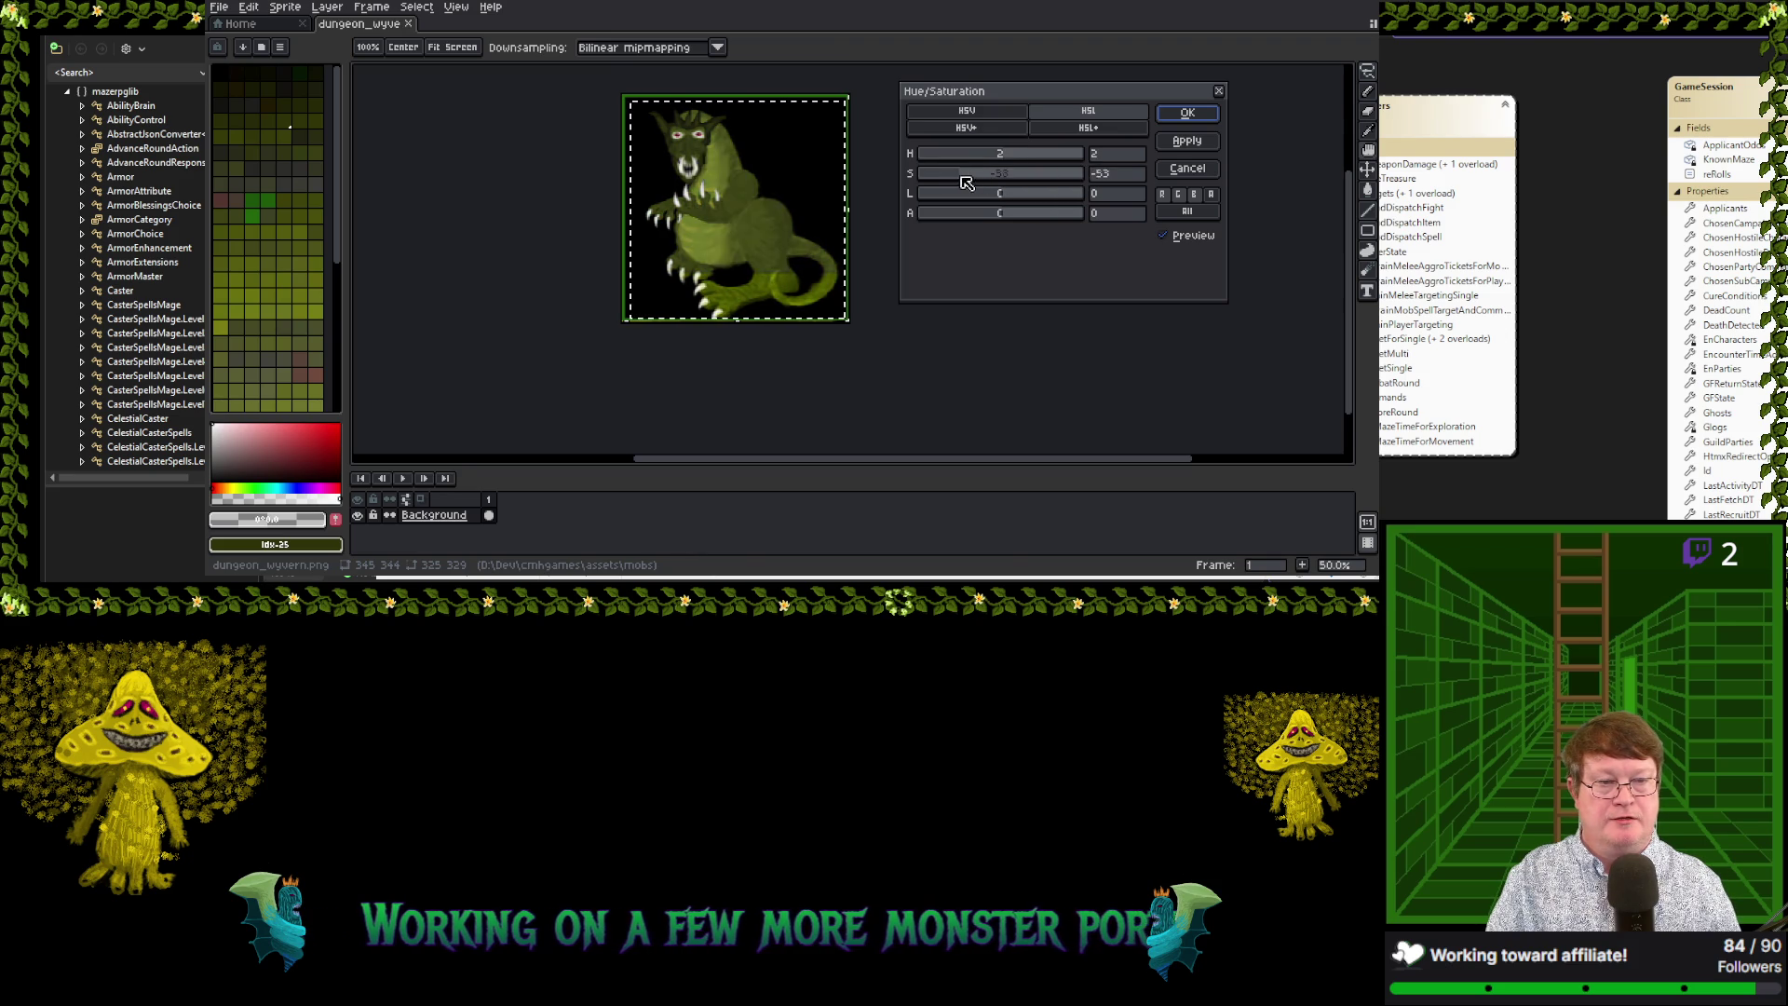
mouse_move(928, 183)
left_mouse_down()
mouse_move(1004, 183)
mouse_move(1014, 203)
mouse_move(975, 207)
mouse_move(1073, 179)
mouse_move(1020, 177)
mouse_move(1000, 201)
mouse_move(1021, 159)
mouse_move(1053, 162)
mouse_move(982, 173)
mouse_move(1017, 196)
mouse_move(969, 196)
mouse_move(1064, 199)
mouse_move(1034, 202)
mouse_move(1022, 179)
left_mouse_up()
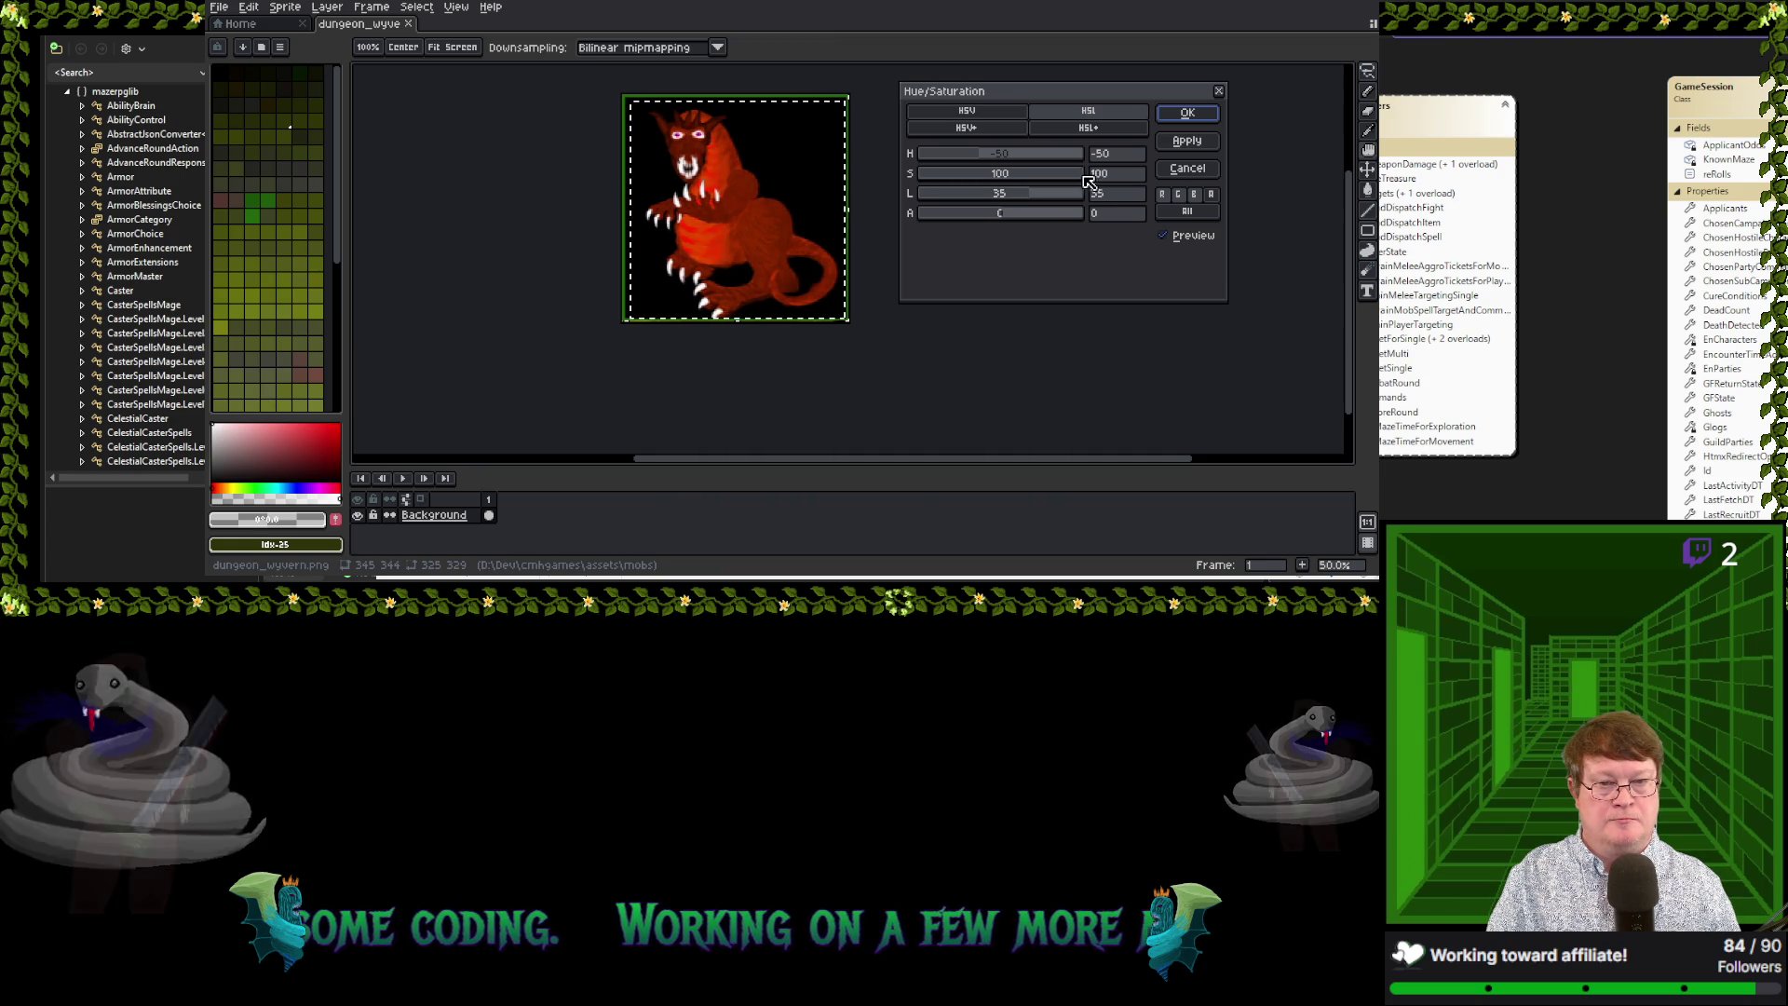
mouse_move(1029, 182)
left_mouse_down()
mouse_move(1014, 185)
mouse_move(1064, 187)
mouse_move(929, 162)
left_mouse_up()
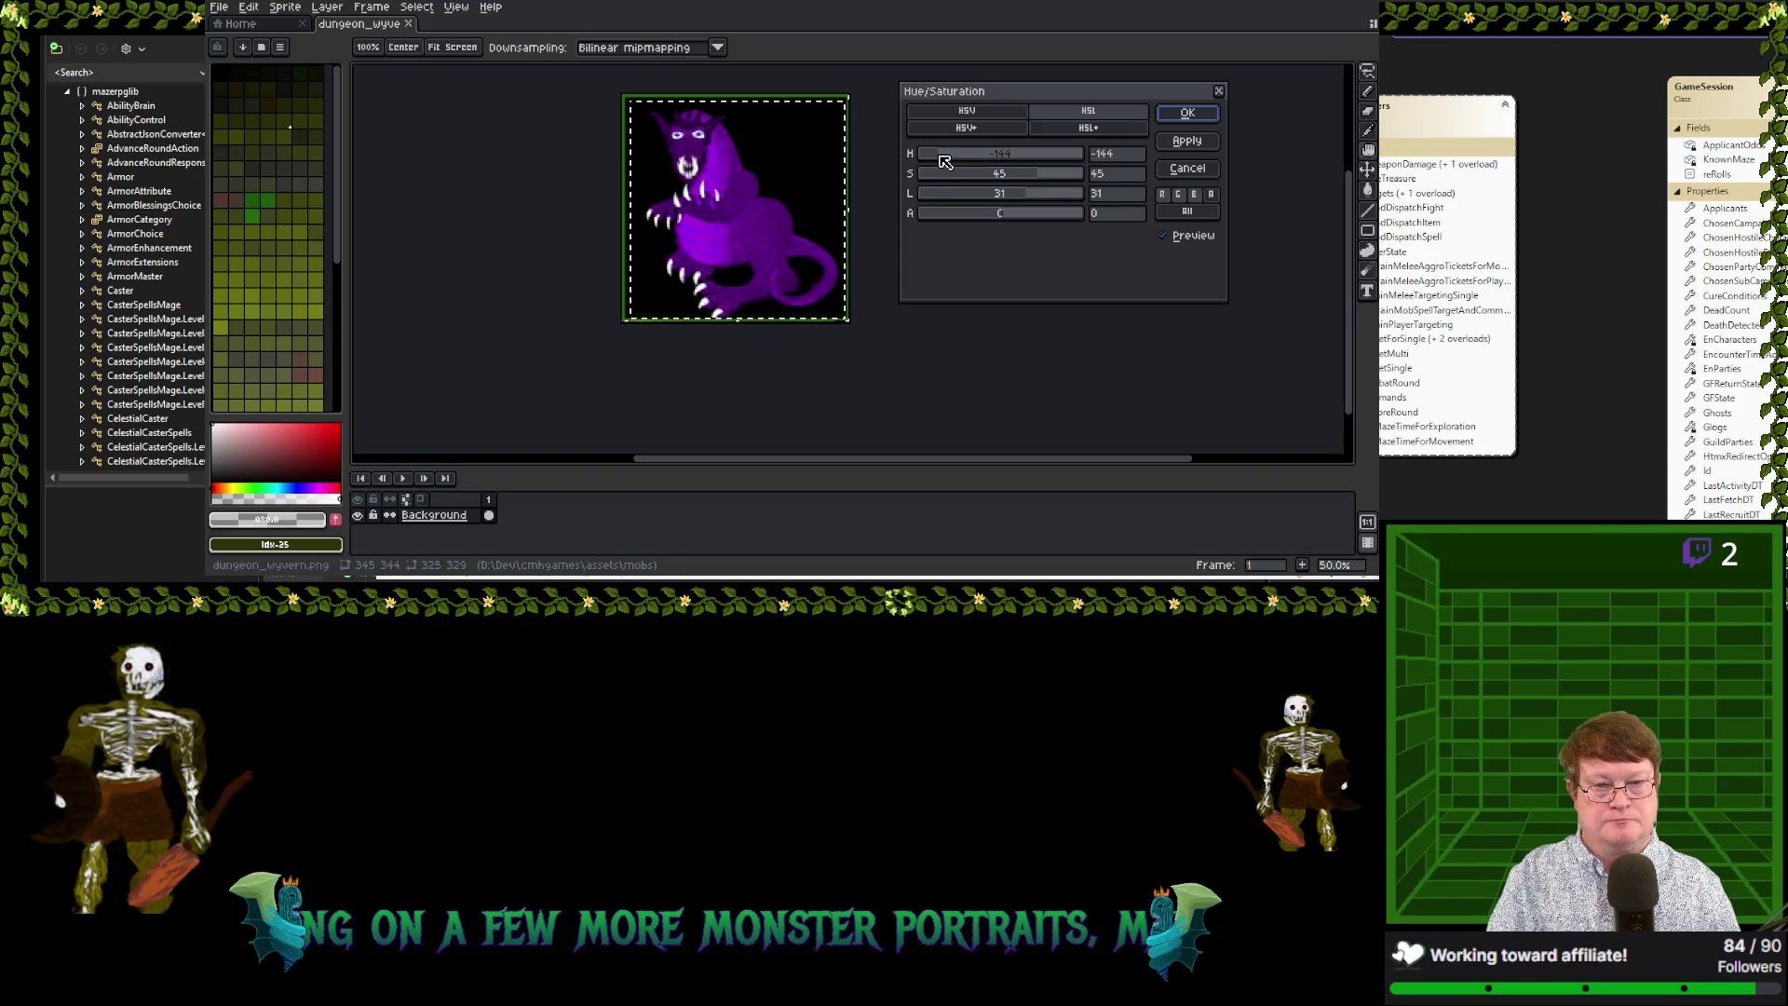
mouse_move(922, 162)
left_mouse_down()
mouse_move(1032, 171)
mouse_move(1015, 184)
left_mouse_up()
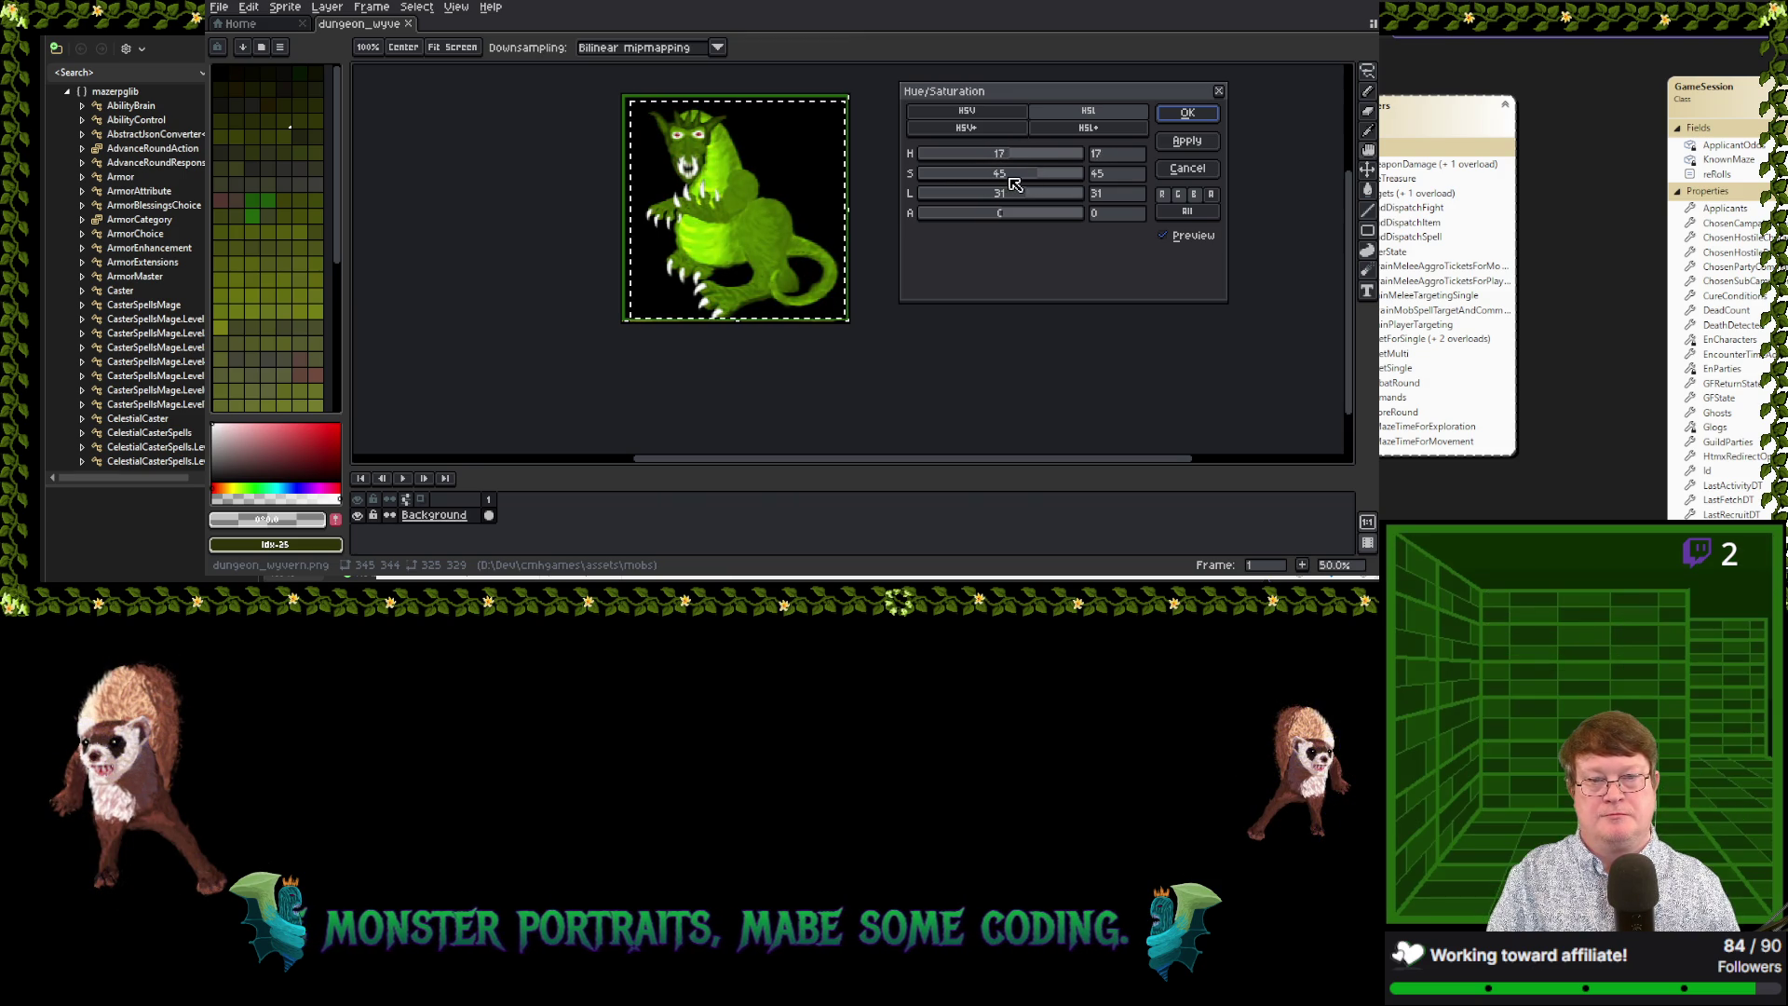
left_click_drag(1027, 184, 1062, 194)
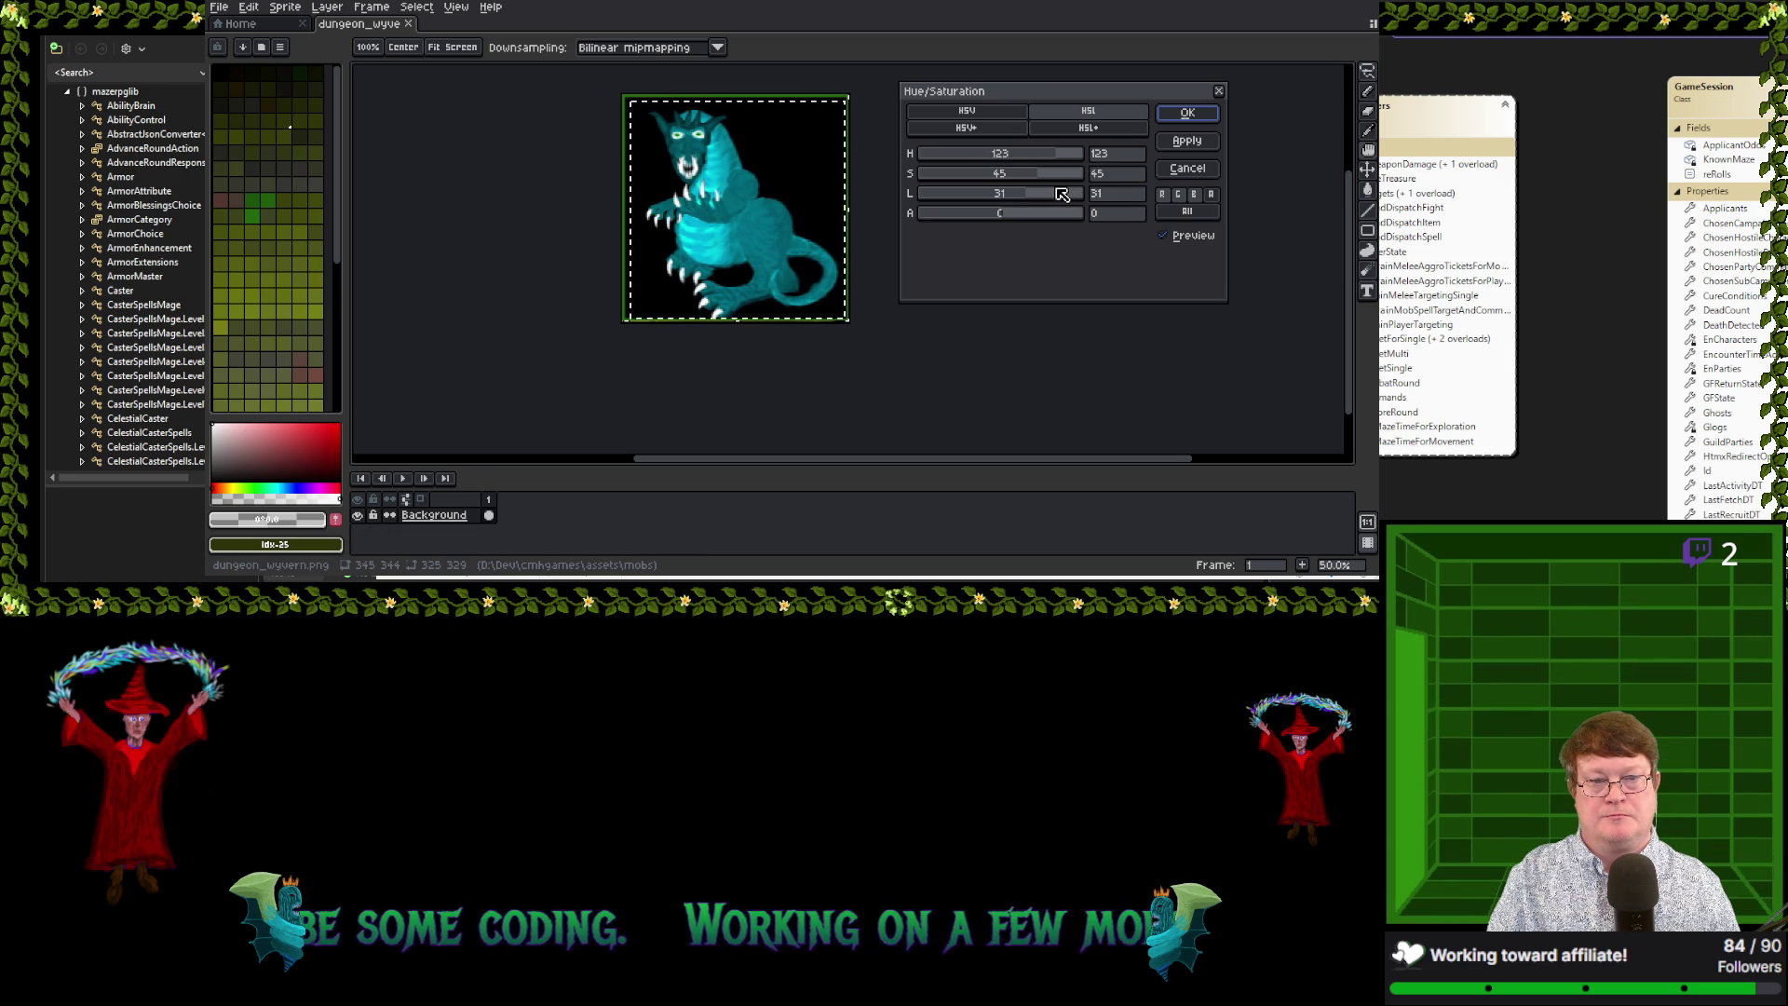
Tune the sliders to hue 132, saturation 80, lightness 57 for a sky-blue wyvern
left_click_drag(1061, 193, 1062, 194)
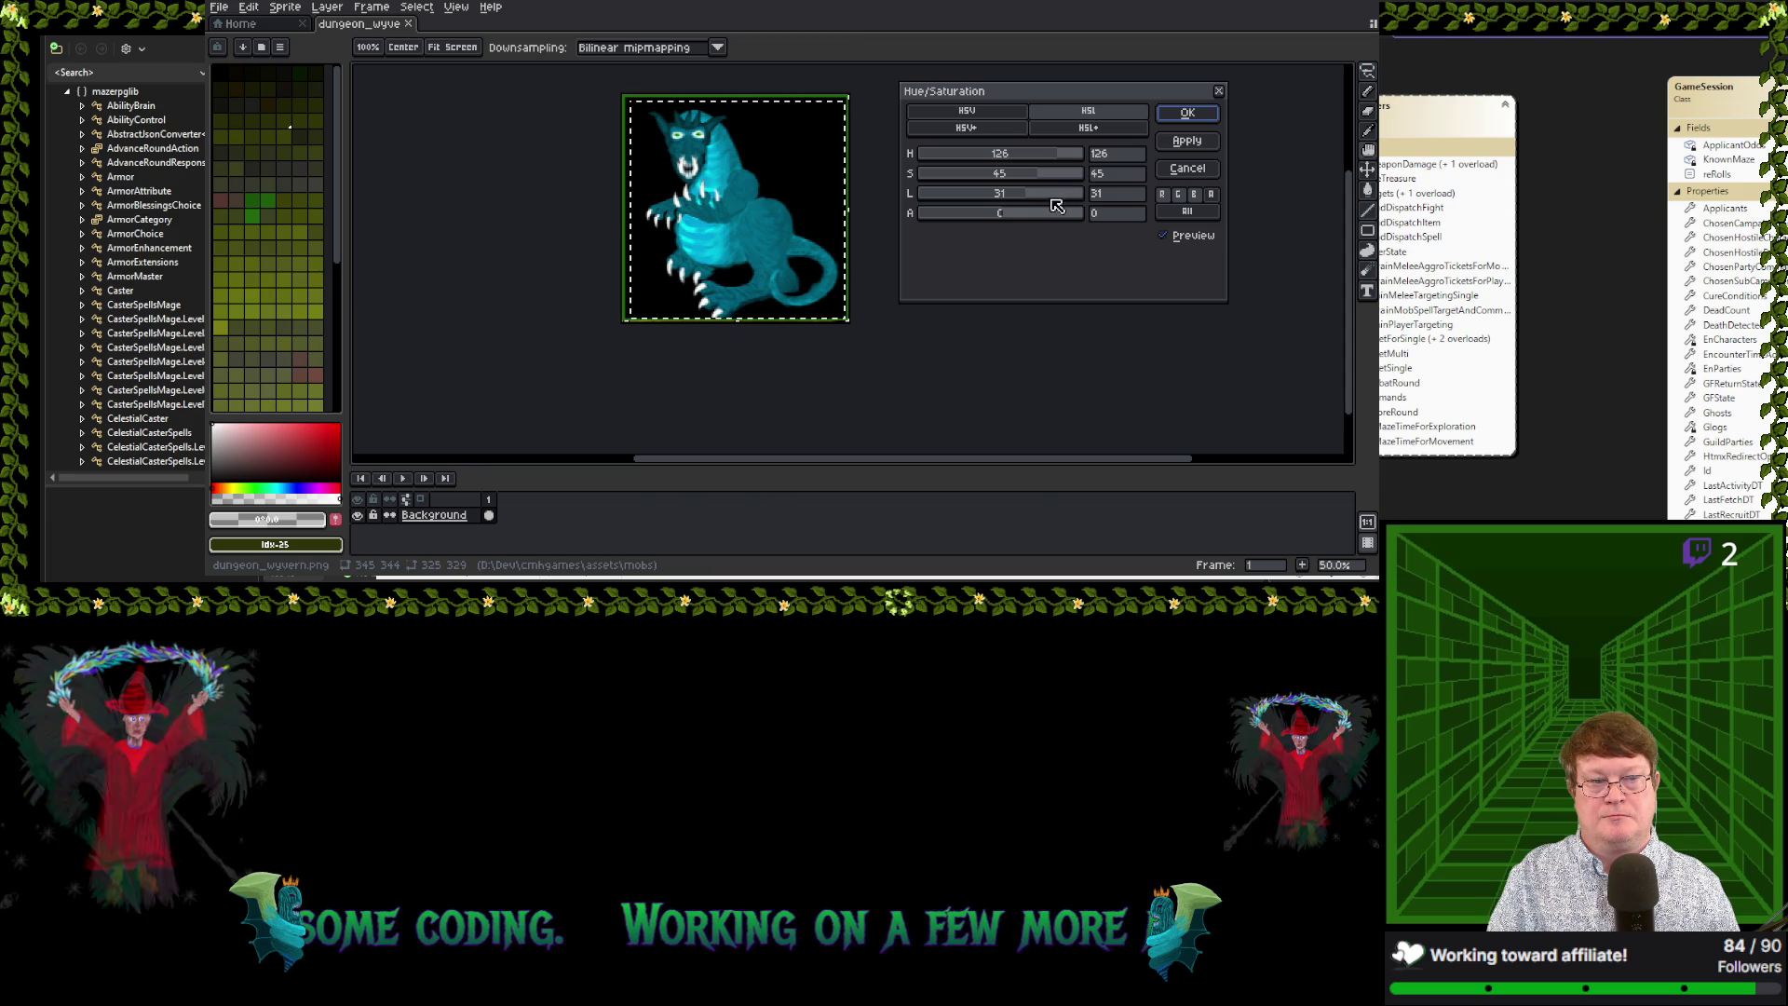
left_click(1058, 196)
mouse_move(1058, 197)
left_mouse_down()
mouse_move(1011, 198)
mouse_move(1042, 190)
left_mouse_up()
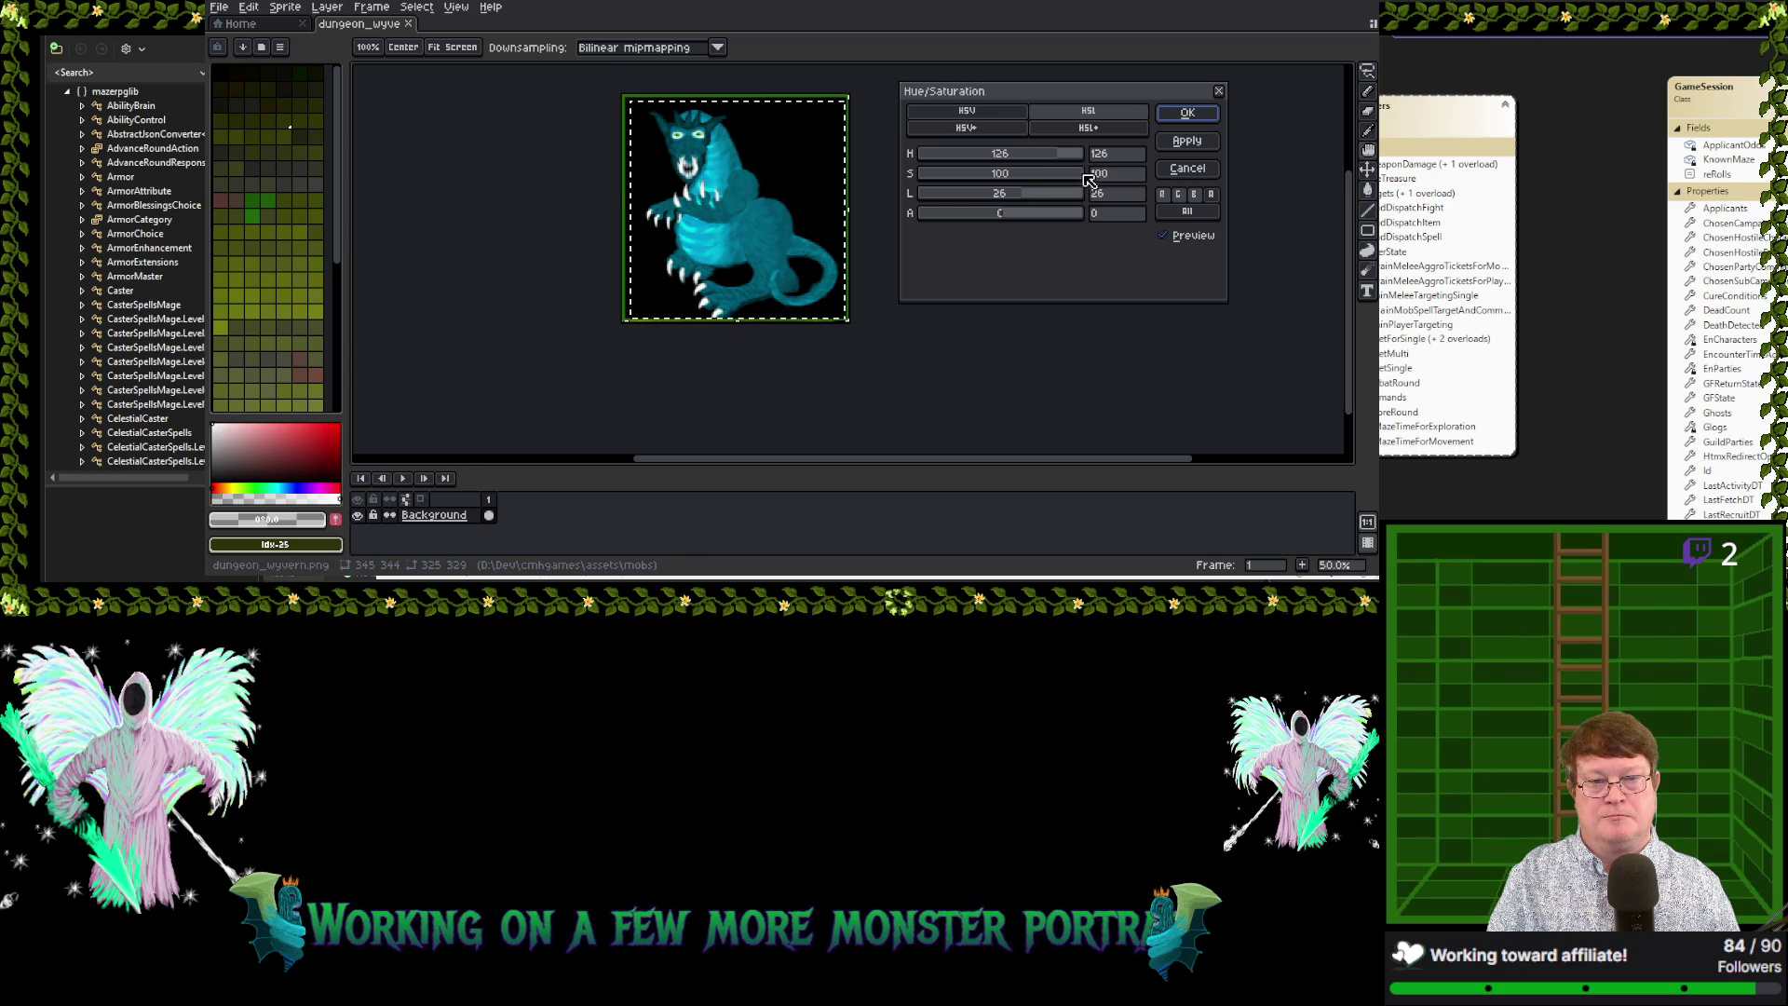
mouse_move(1090, 177)
left_mouse_down()
mouse_move(1006, 190)
mouse_move(1050, 189)
left_mouse_up()
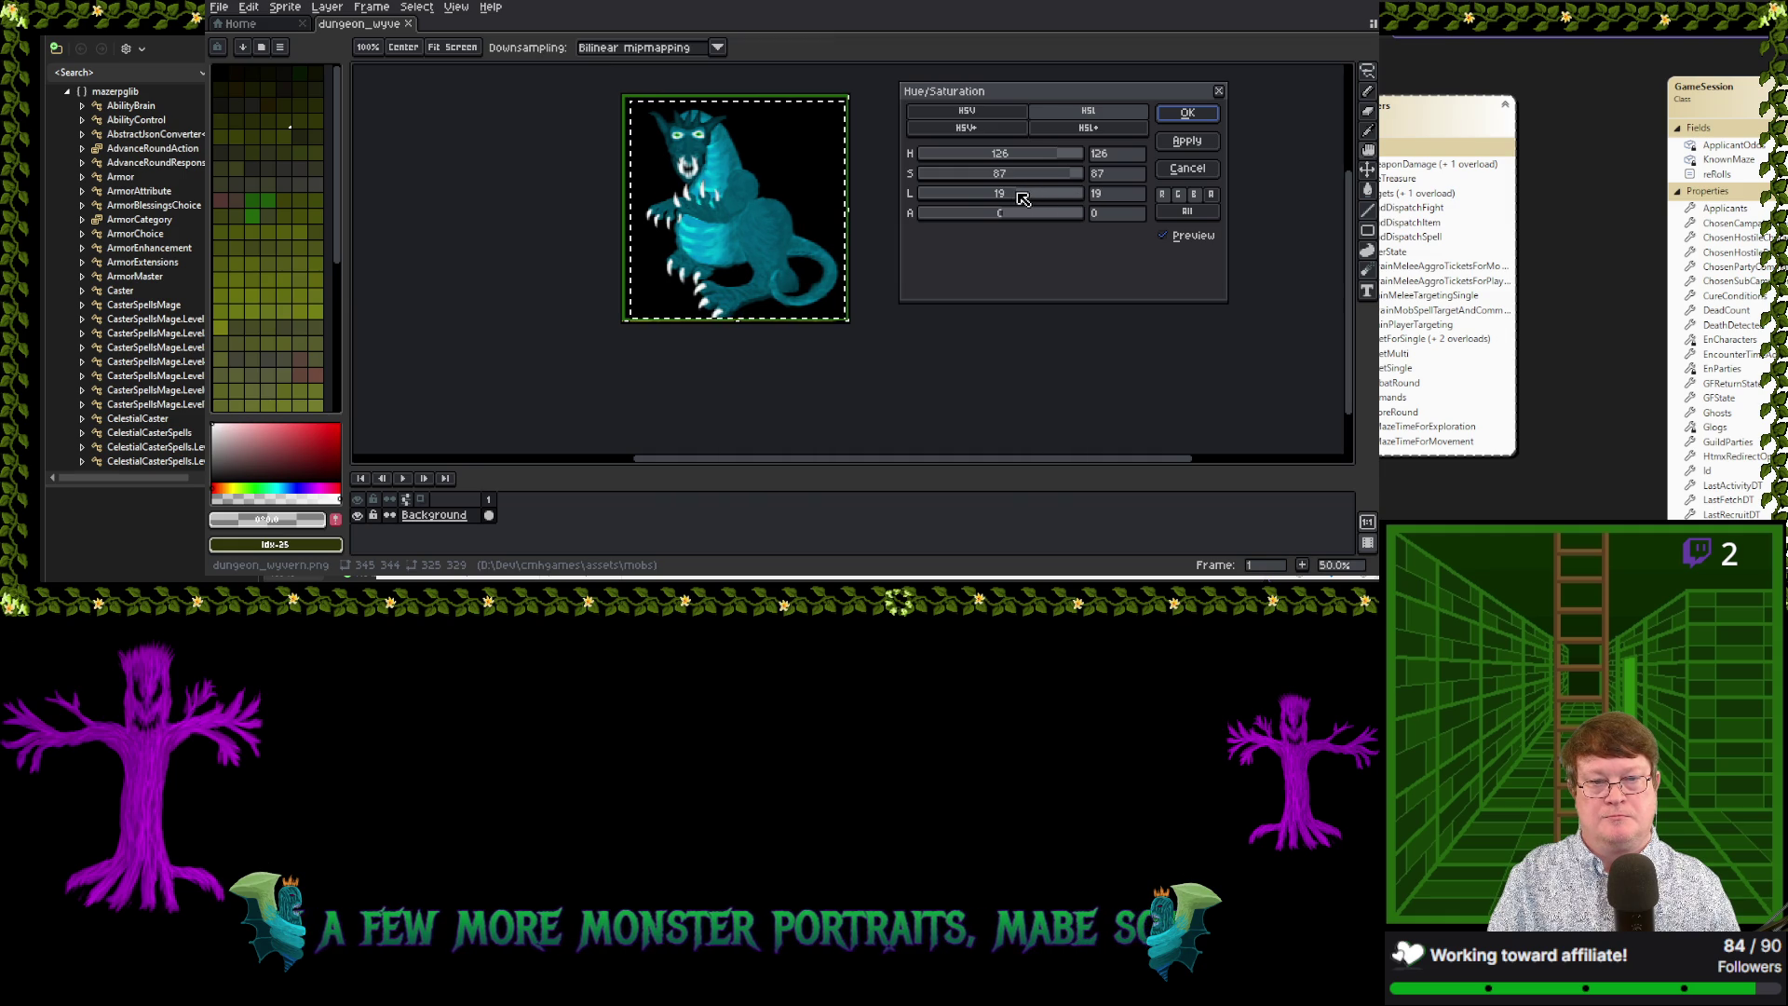
left_click_drag(1019, 198, 1057, 198)
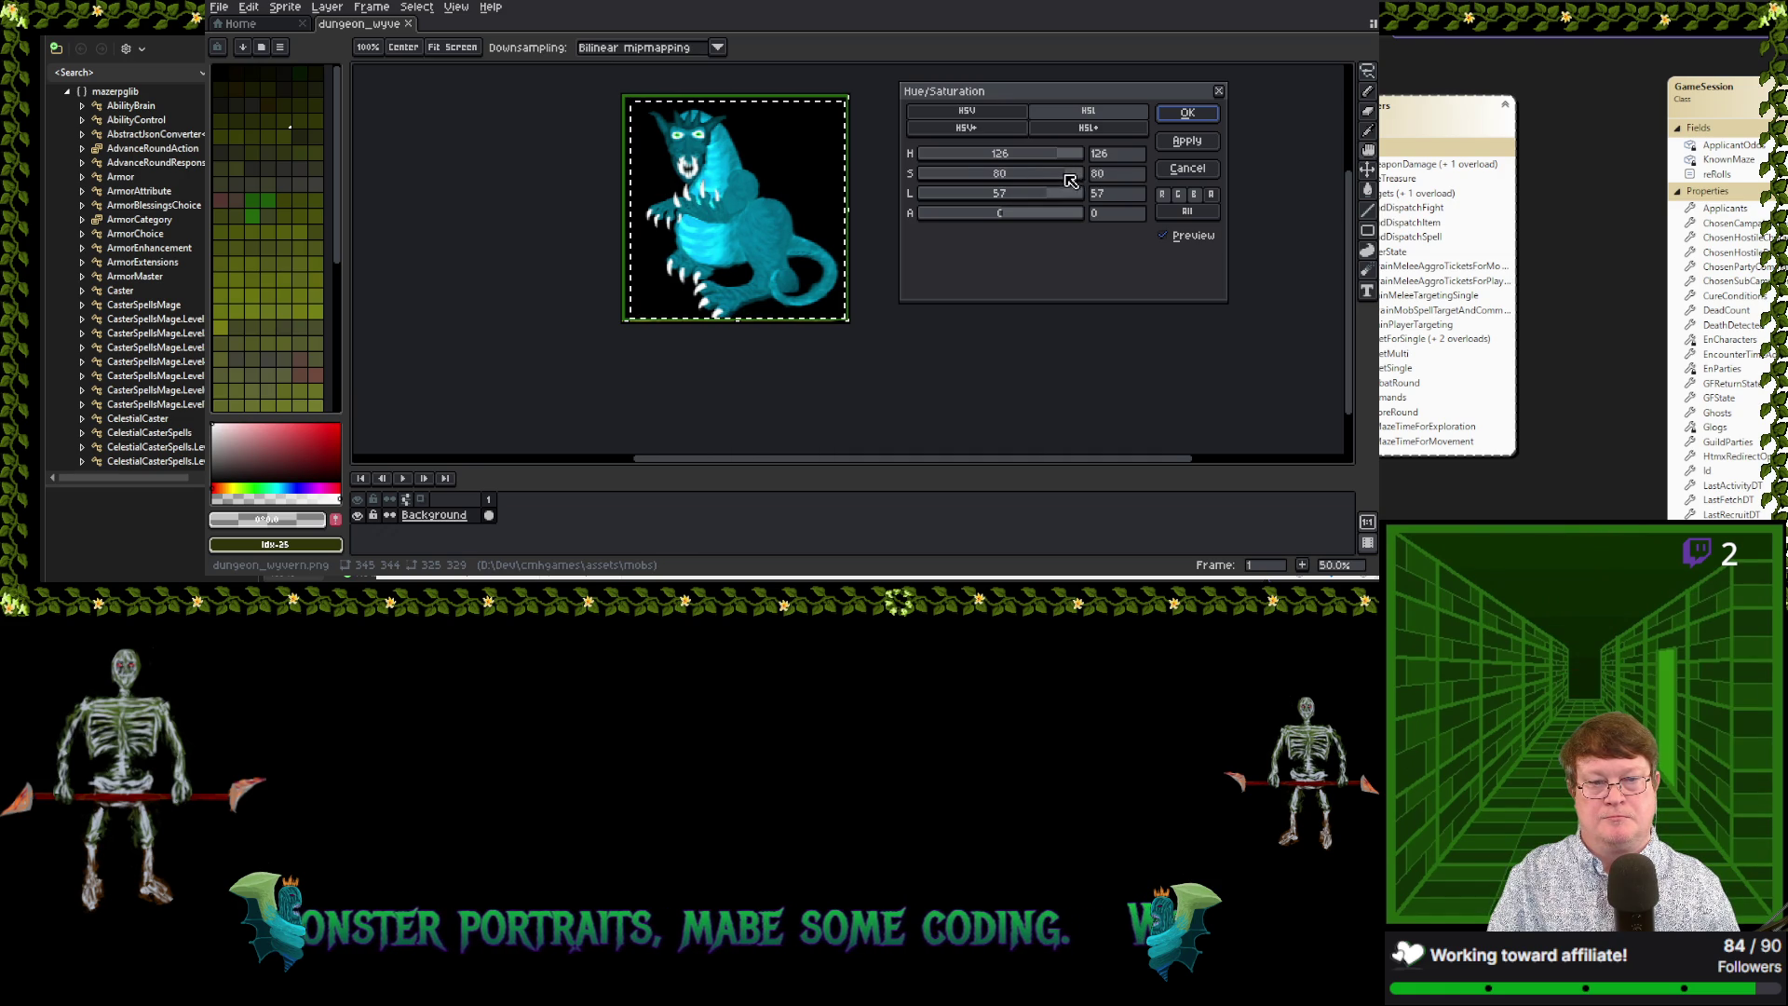
mouse_move(1036, 181)
left_mouse_down()
mouse_move(1001, 184)
mouse_move(1116, 184)
mouse_move(976, 190)
mouse_move(1088, 190)
left_mouse_up()
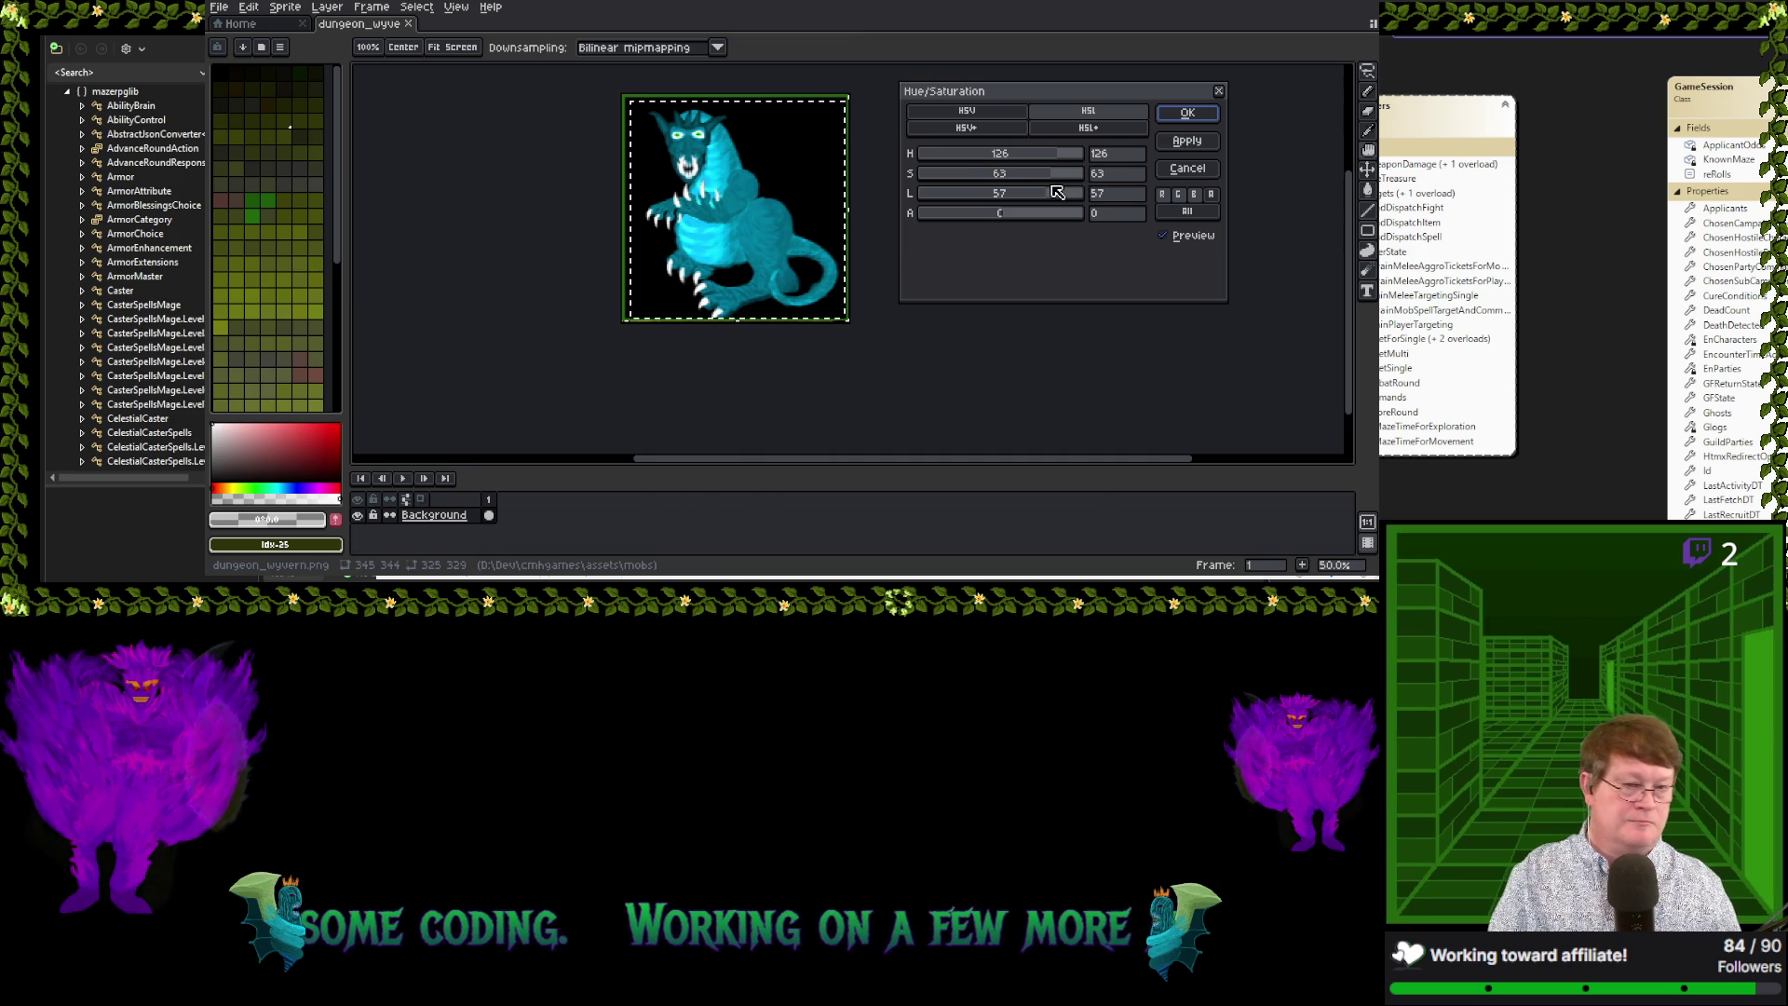
mouse_move(1054, 177)
left_mouse_down()
mouse_move(1074, 185)
mouse_move(1011, 192)
mouse_move(1039, 199)
left_mouse_up()
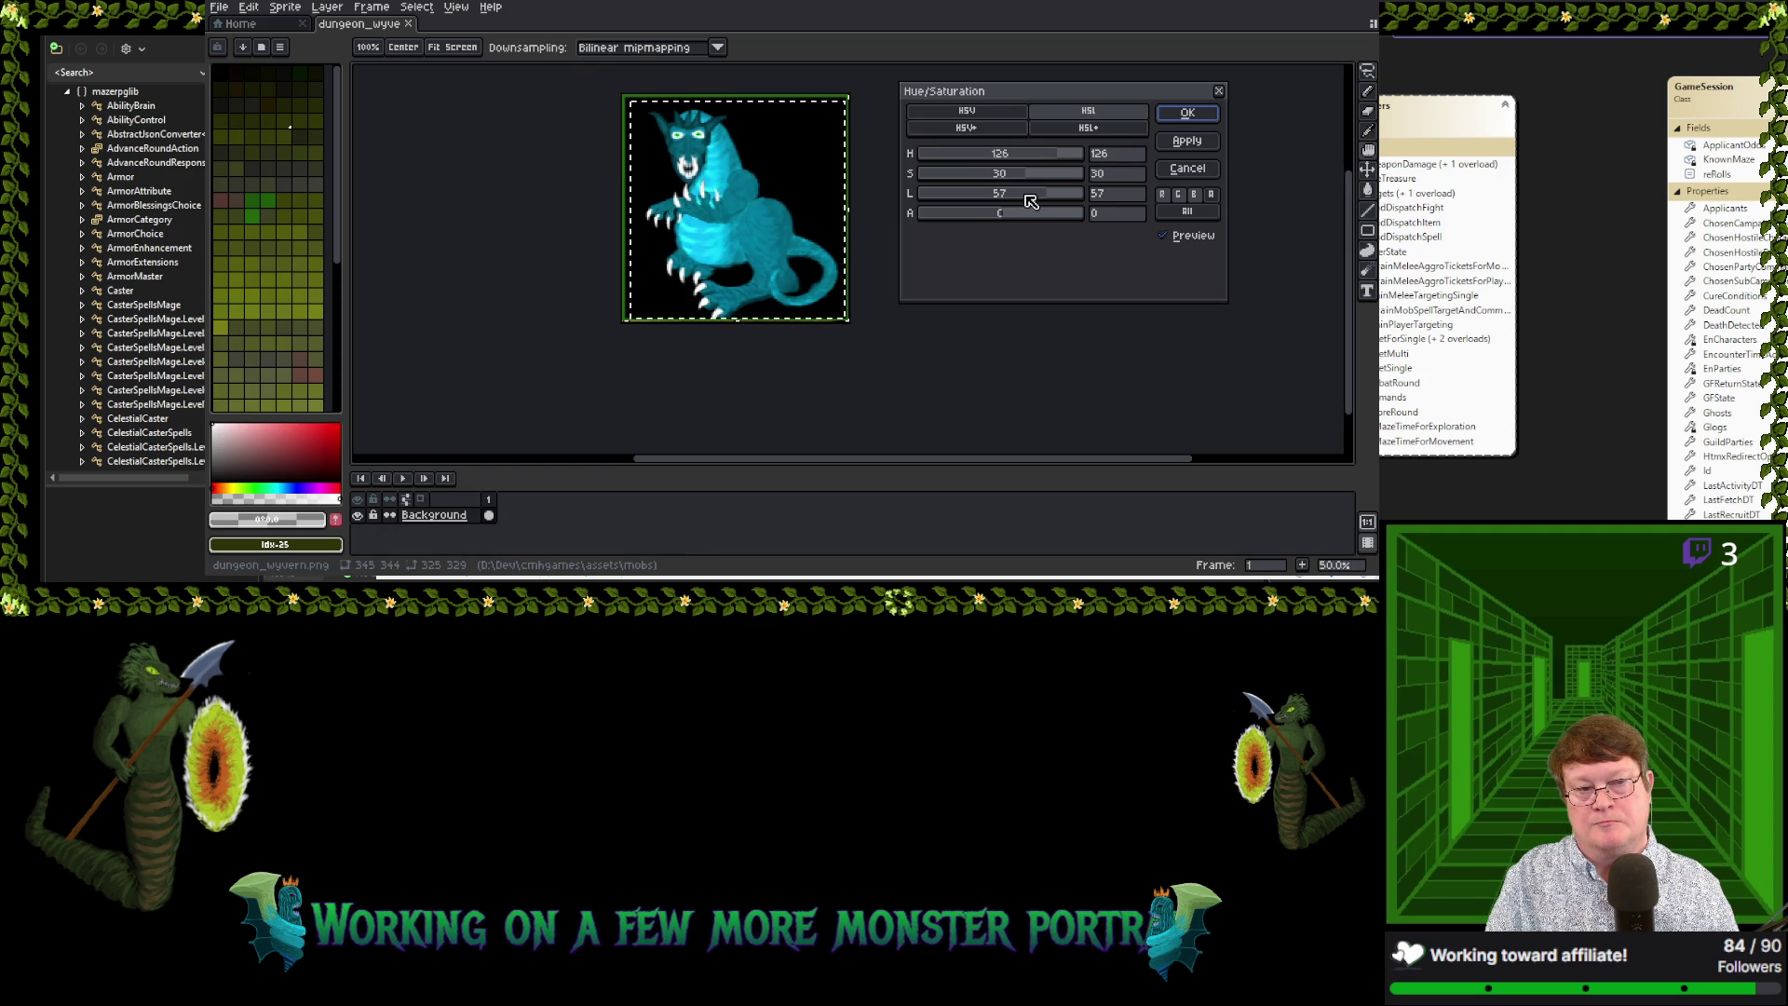
left_click_drag(1025, 196, 1045, 197)
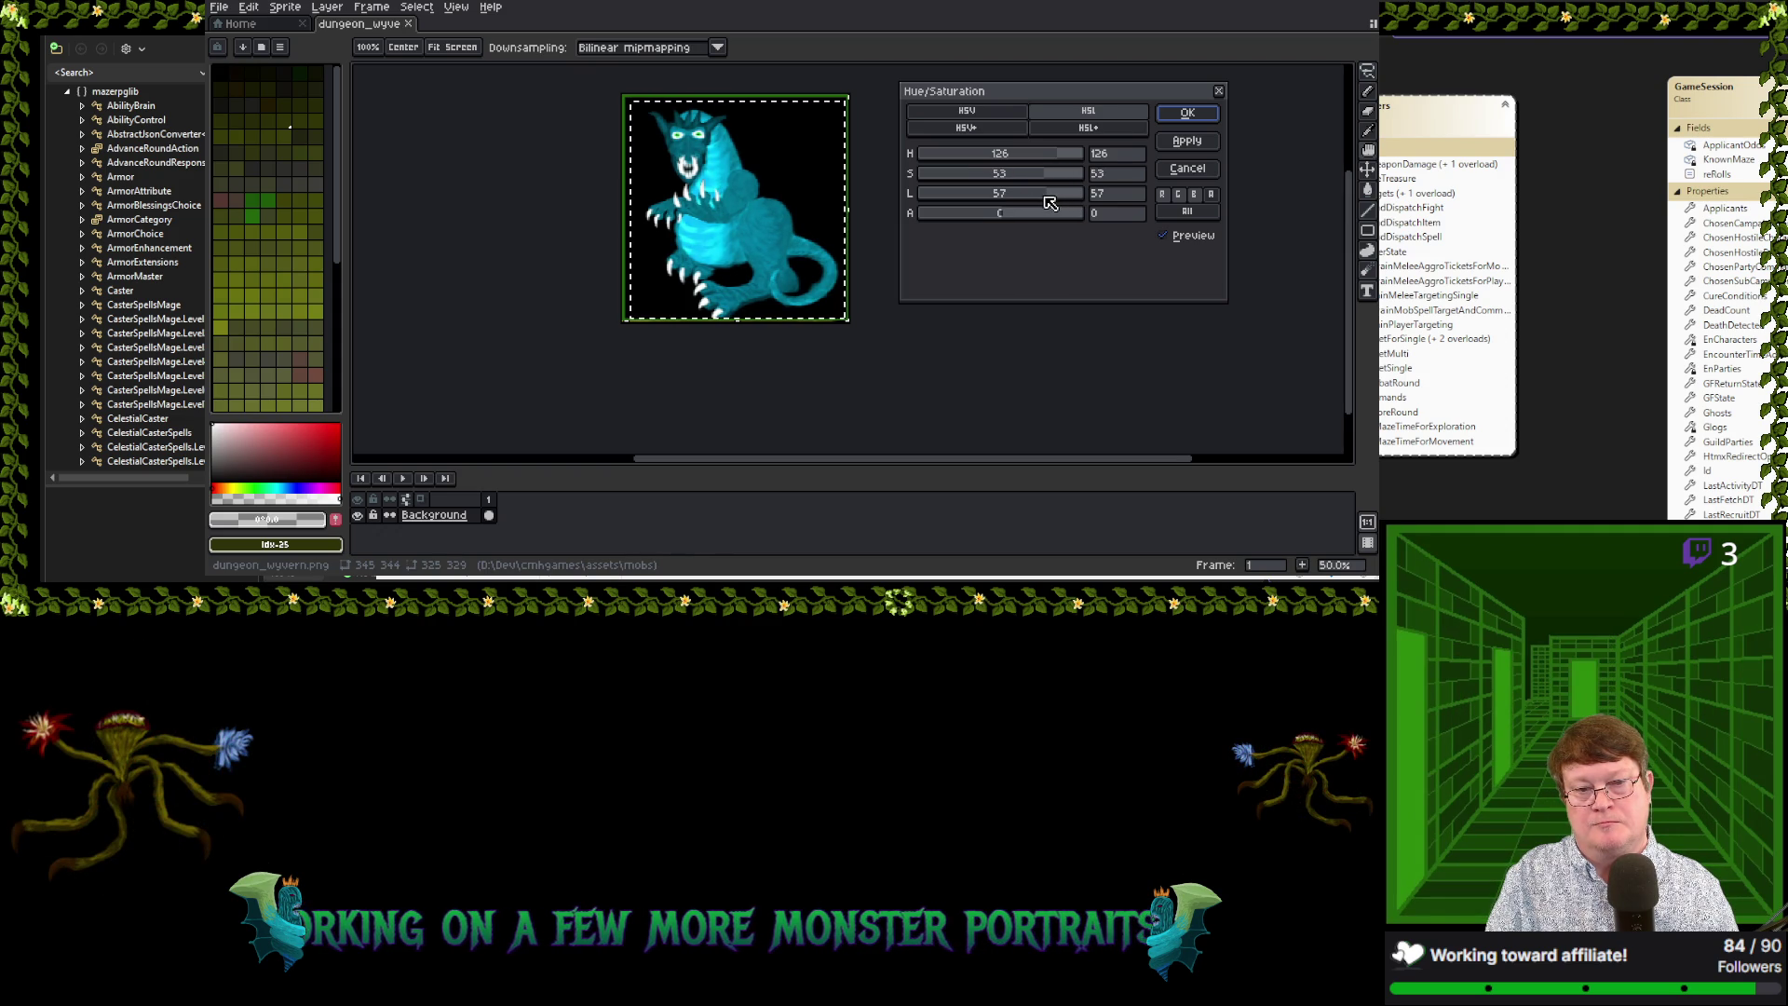
mouse_move(1061, 194)
left_mouse_down()
mouse_move(1094, 193)
mouse_move(1070, 197)
left_mouse_up()
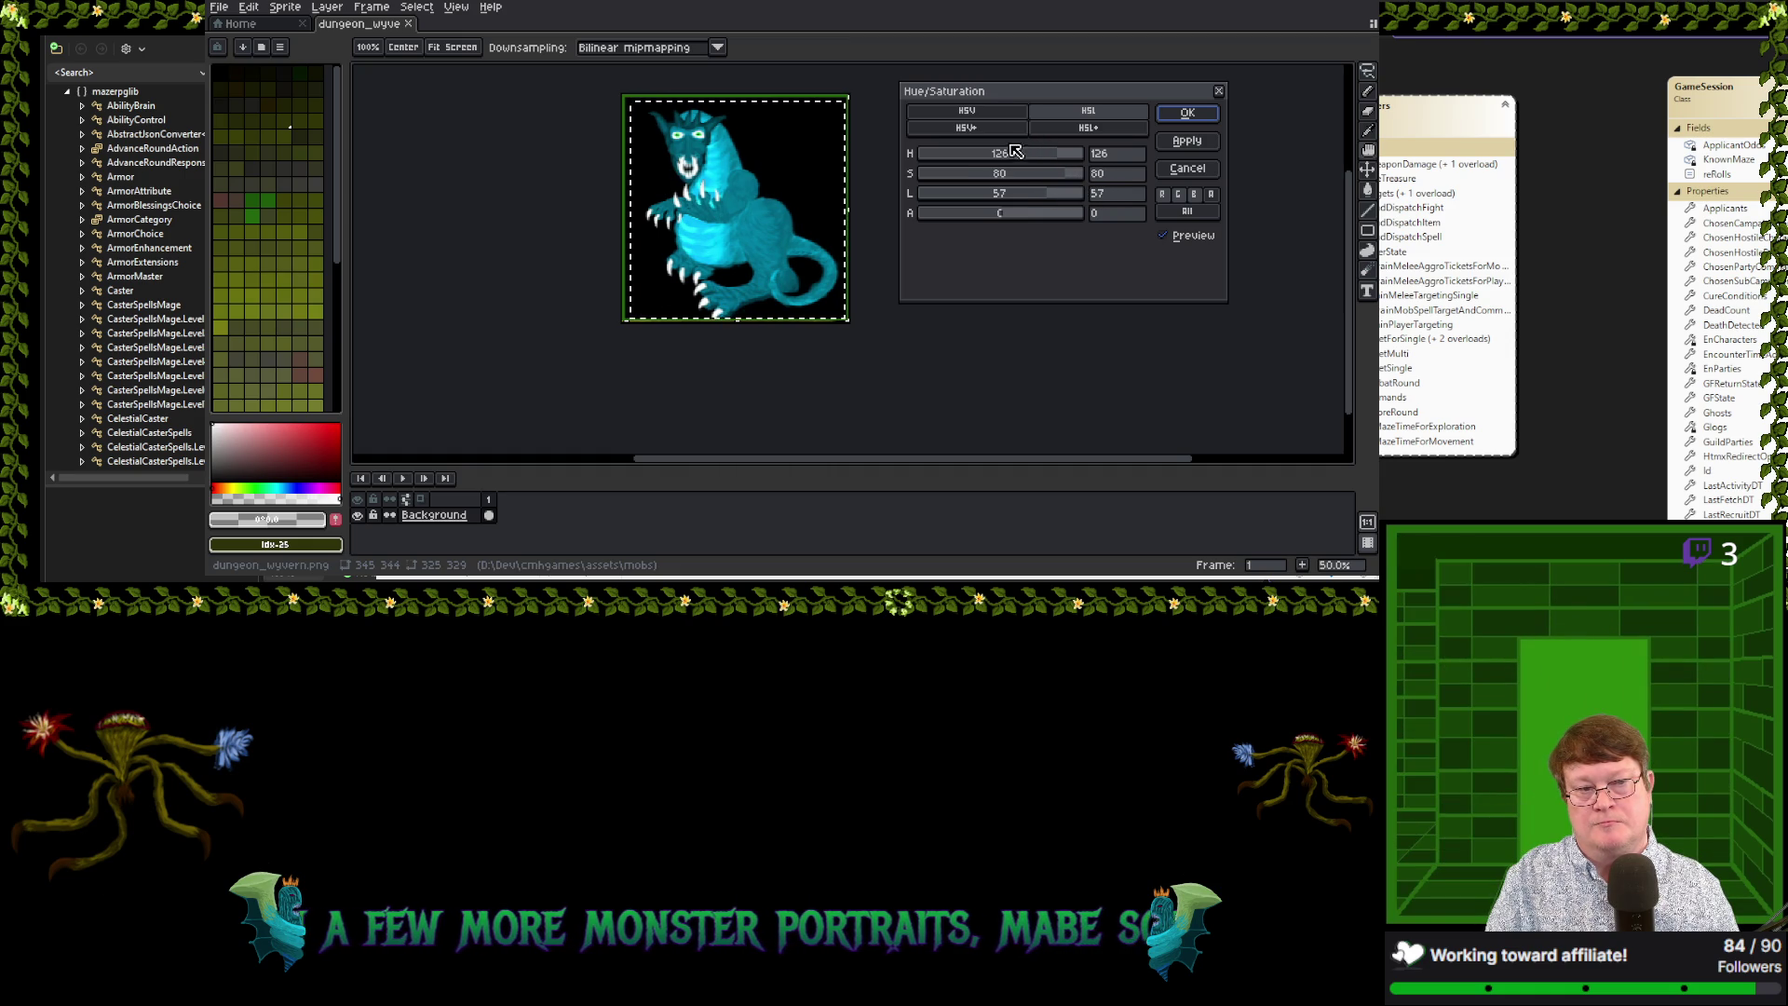
scroll(1058, 160, "down", 6)
left_click_drag(1058, 160, 1065, 160)
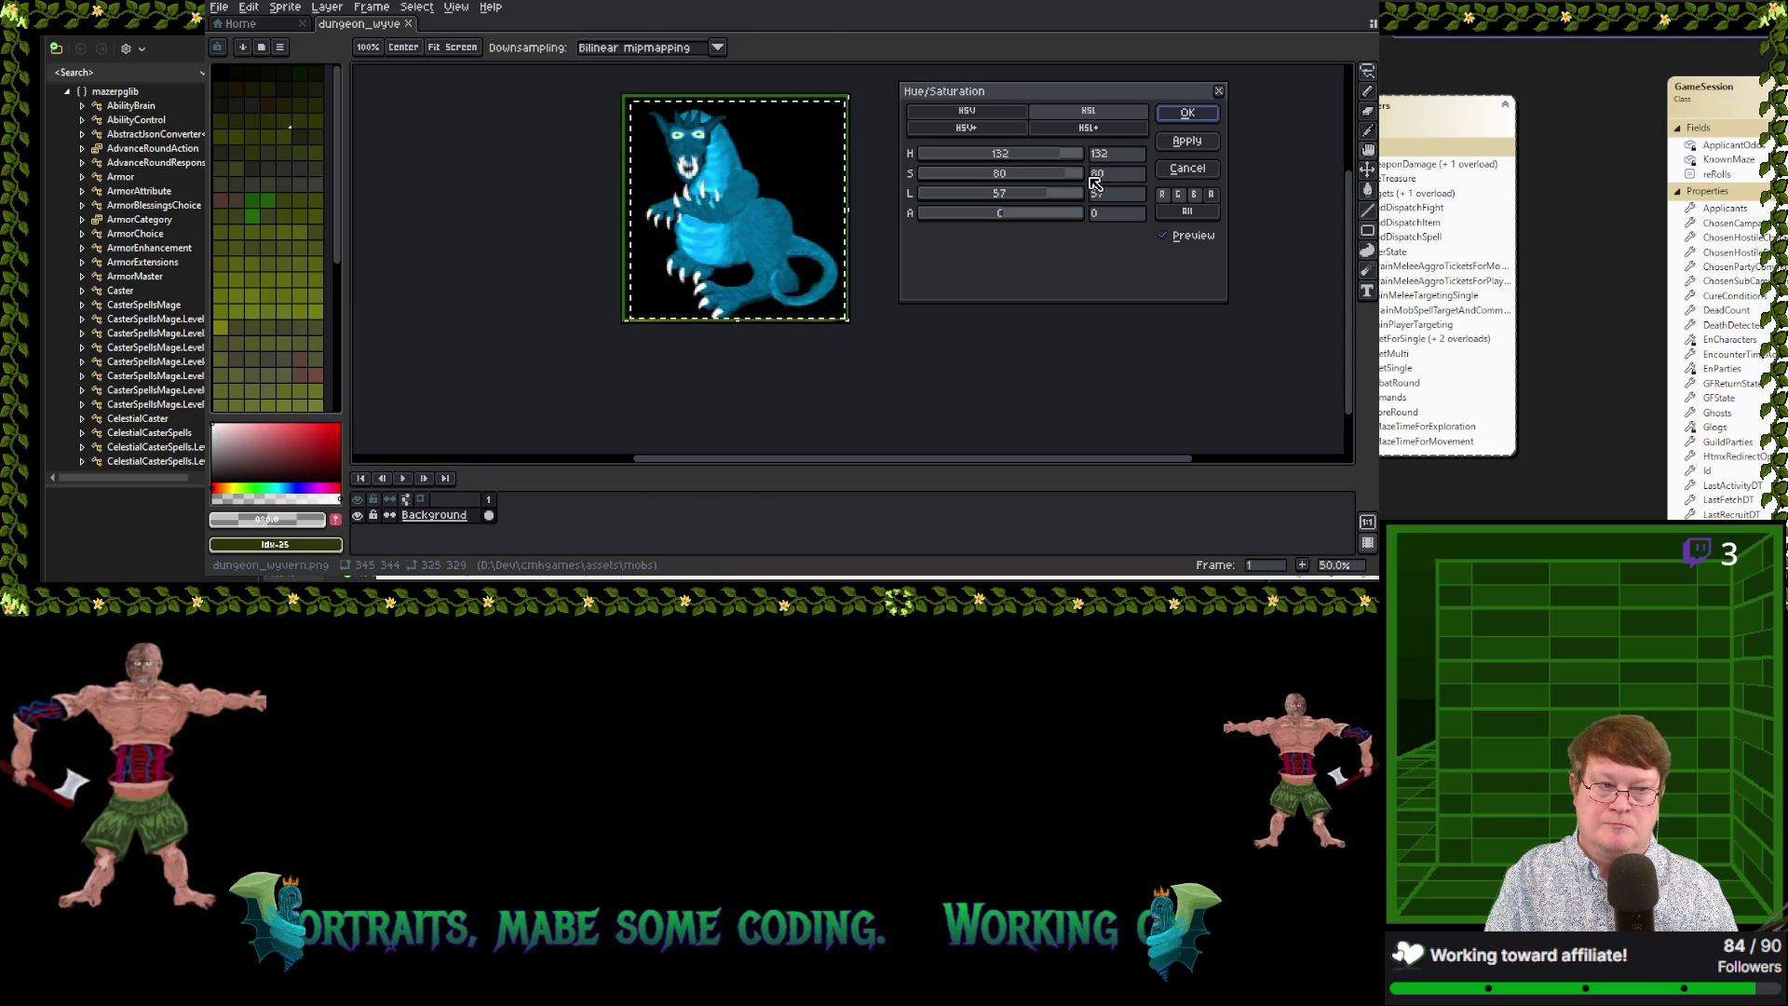
Apply the blue recolour and save it as dungeon_wyvern_a.png
left_click(1187, 113)
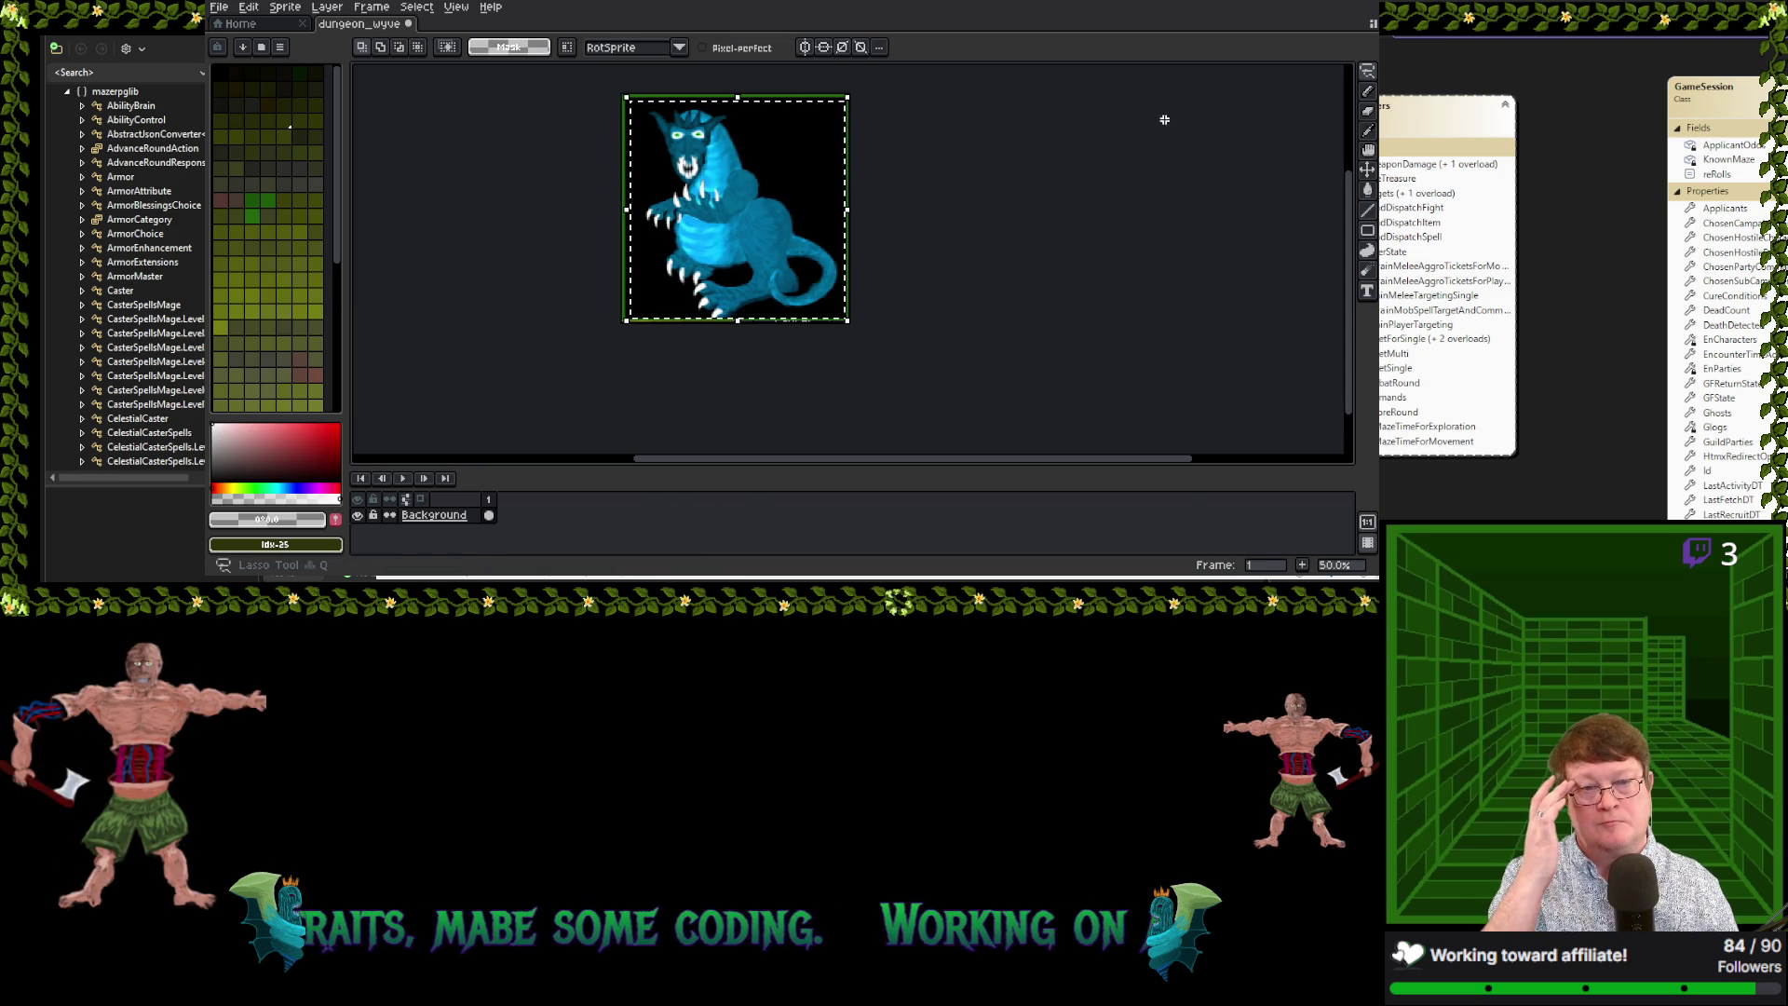
left_click(219, 7)
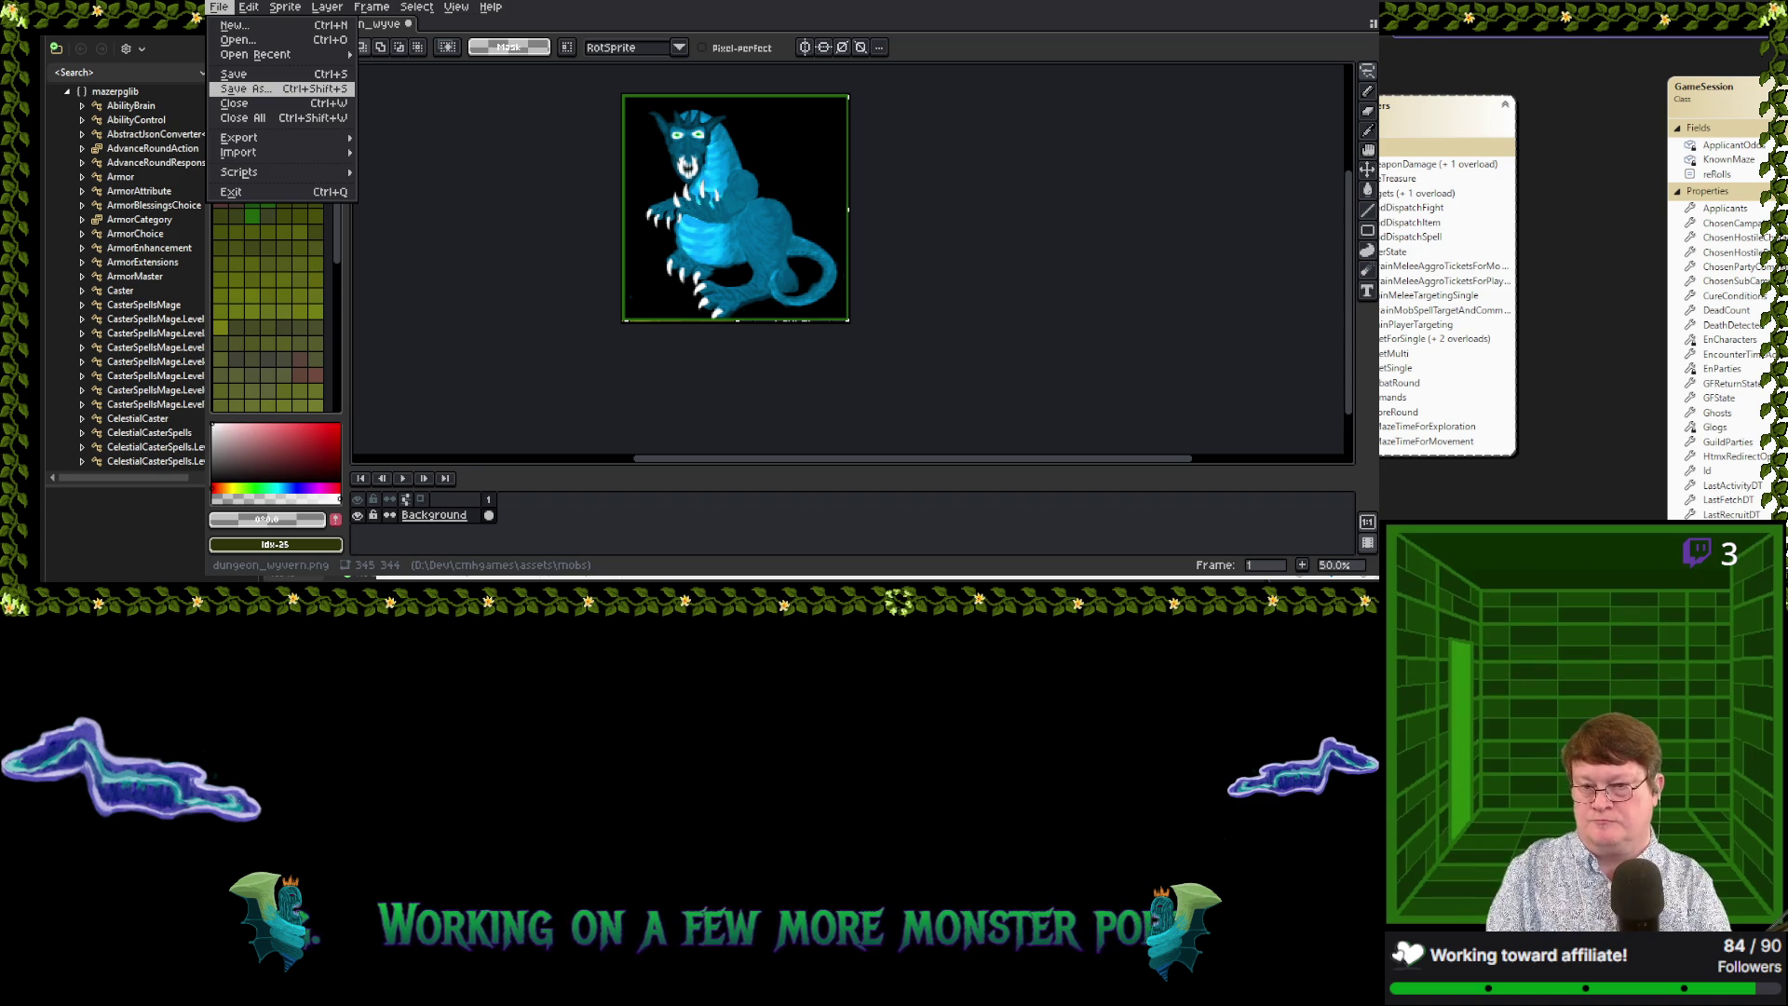
left_click(246, 88)
key("Return")
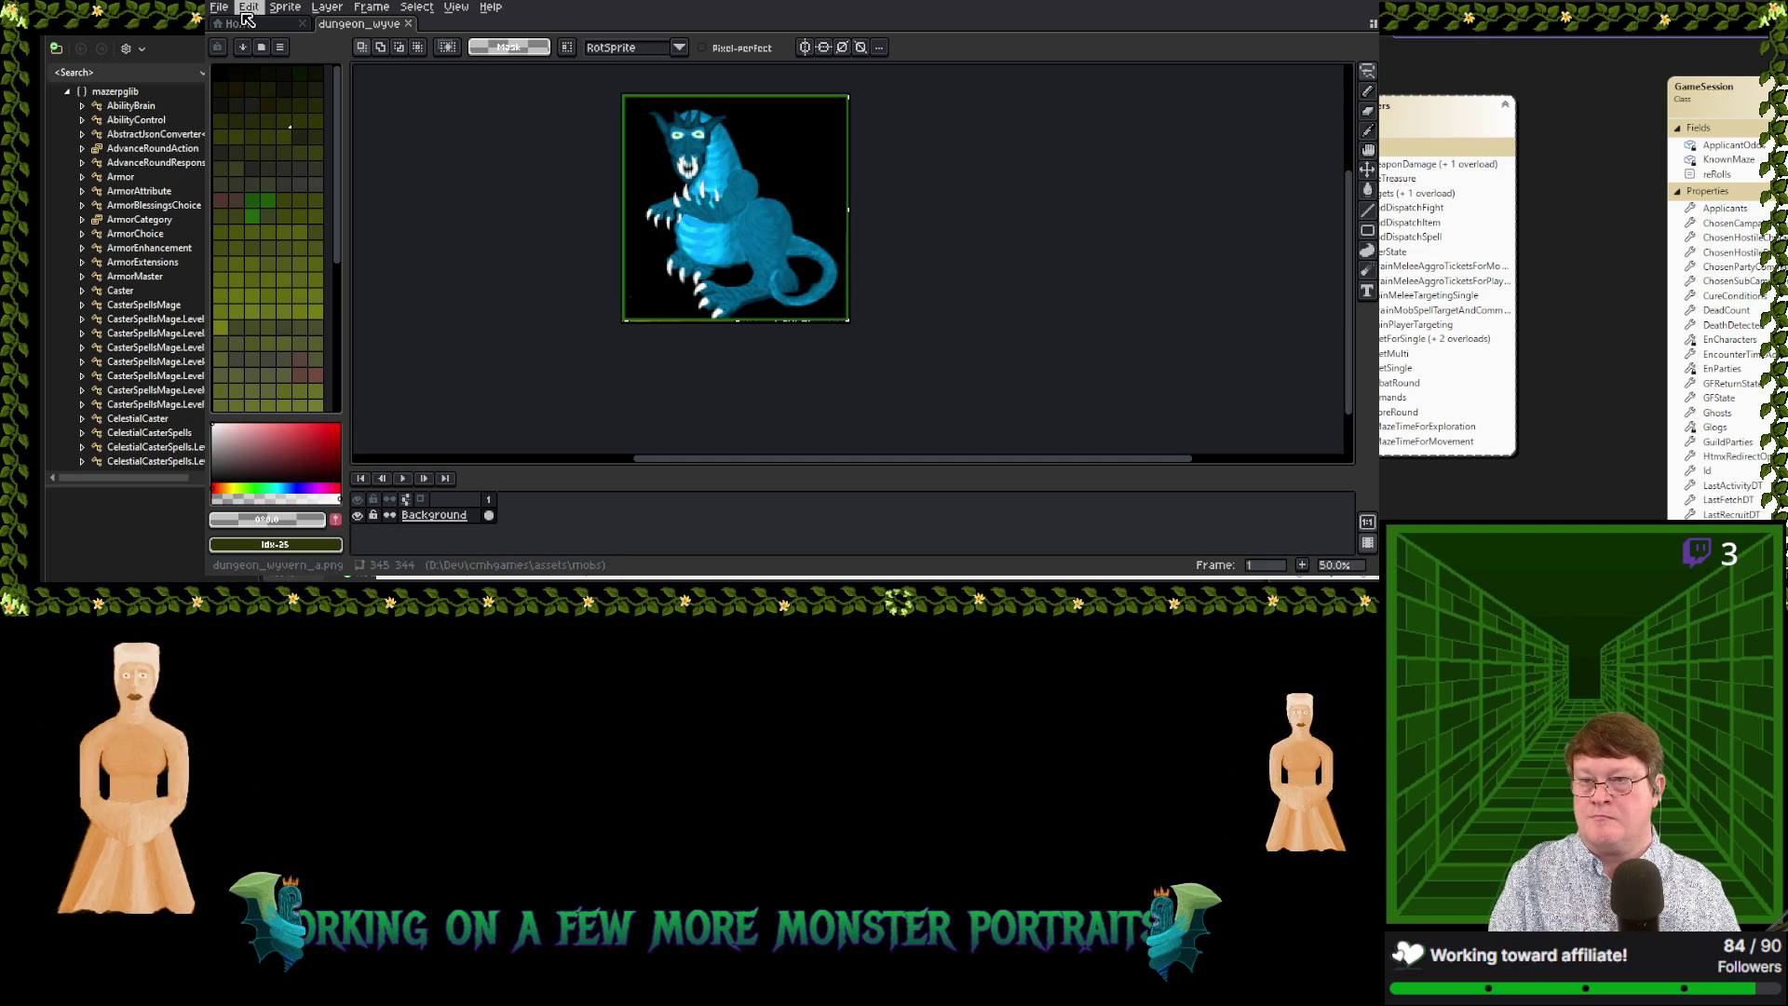
Select the whole sprite with Ctrl+A and bring up the Edit menu again
key("alt+e")
key("Escape")
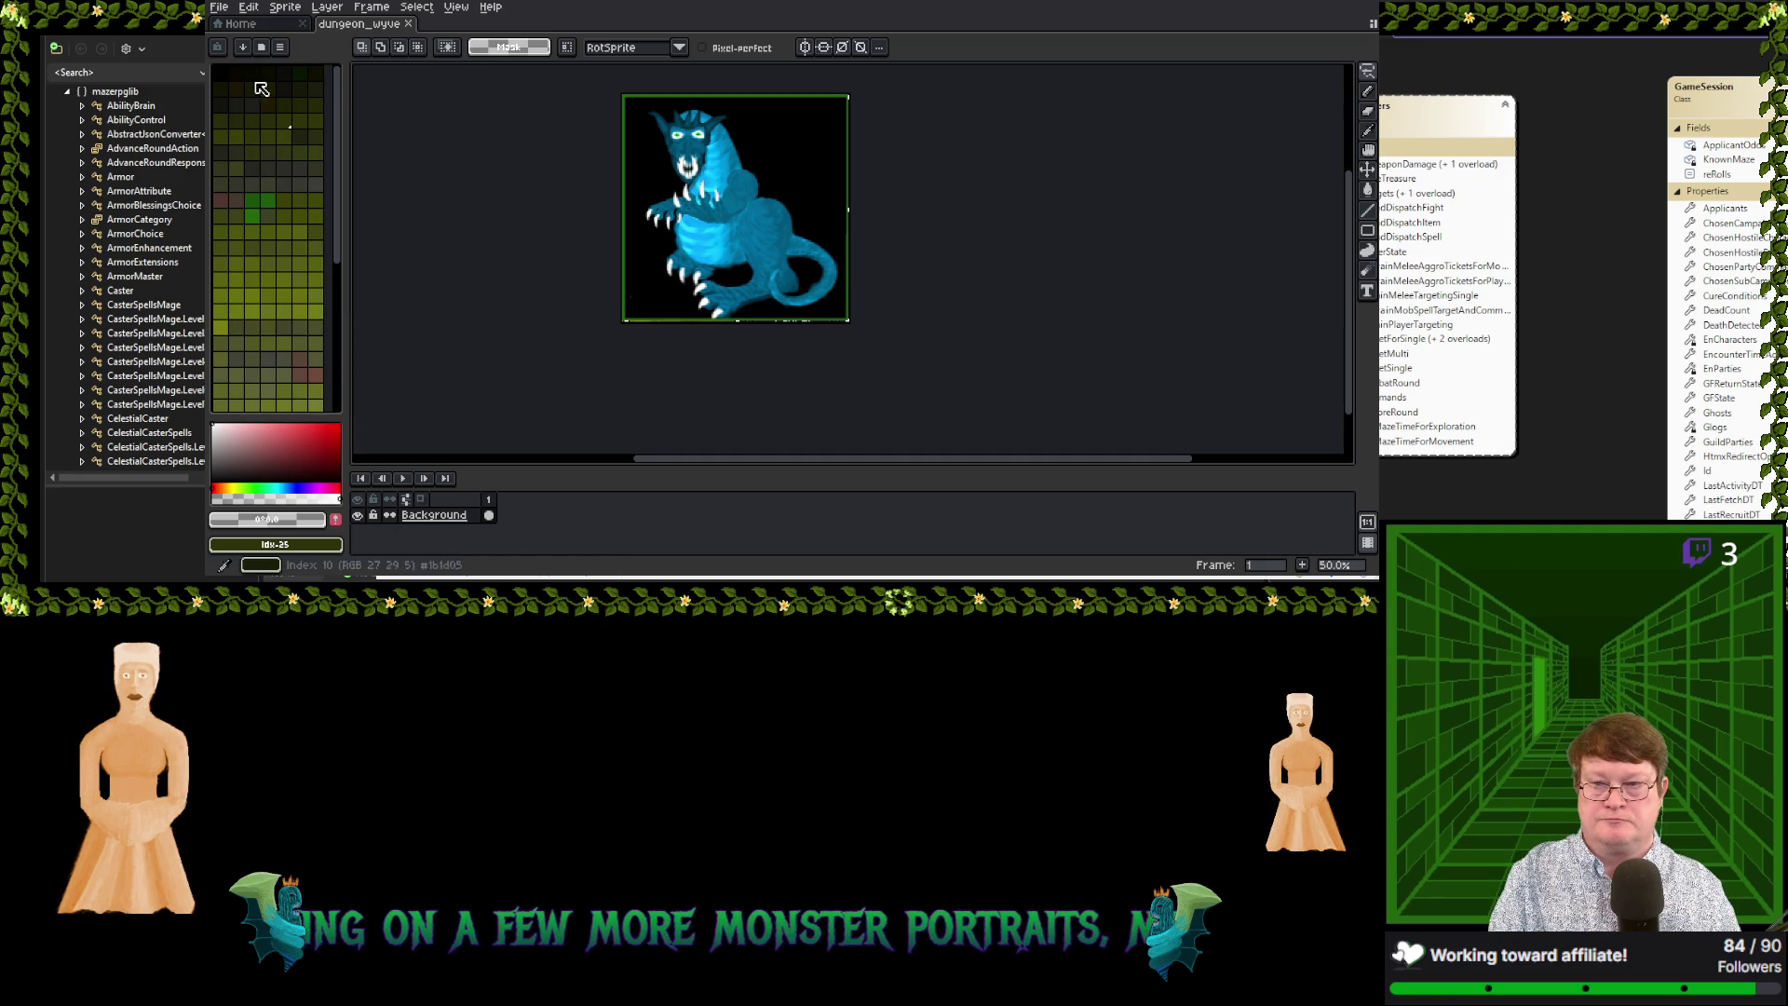
key("ctrl+a")
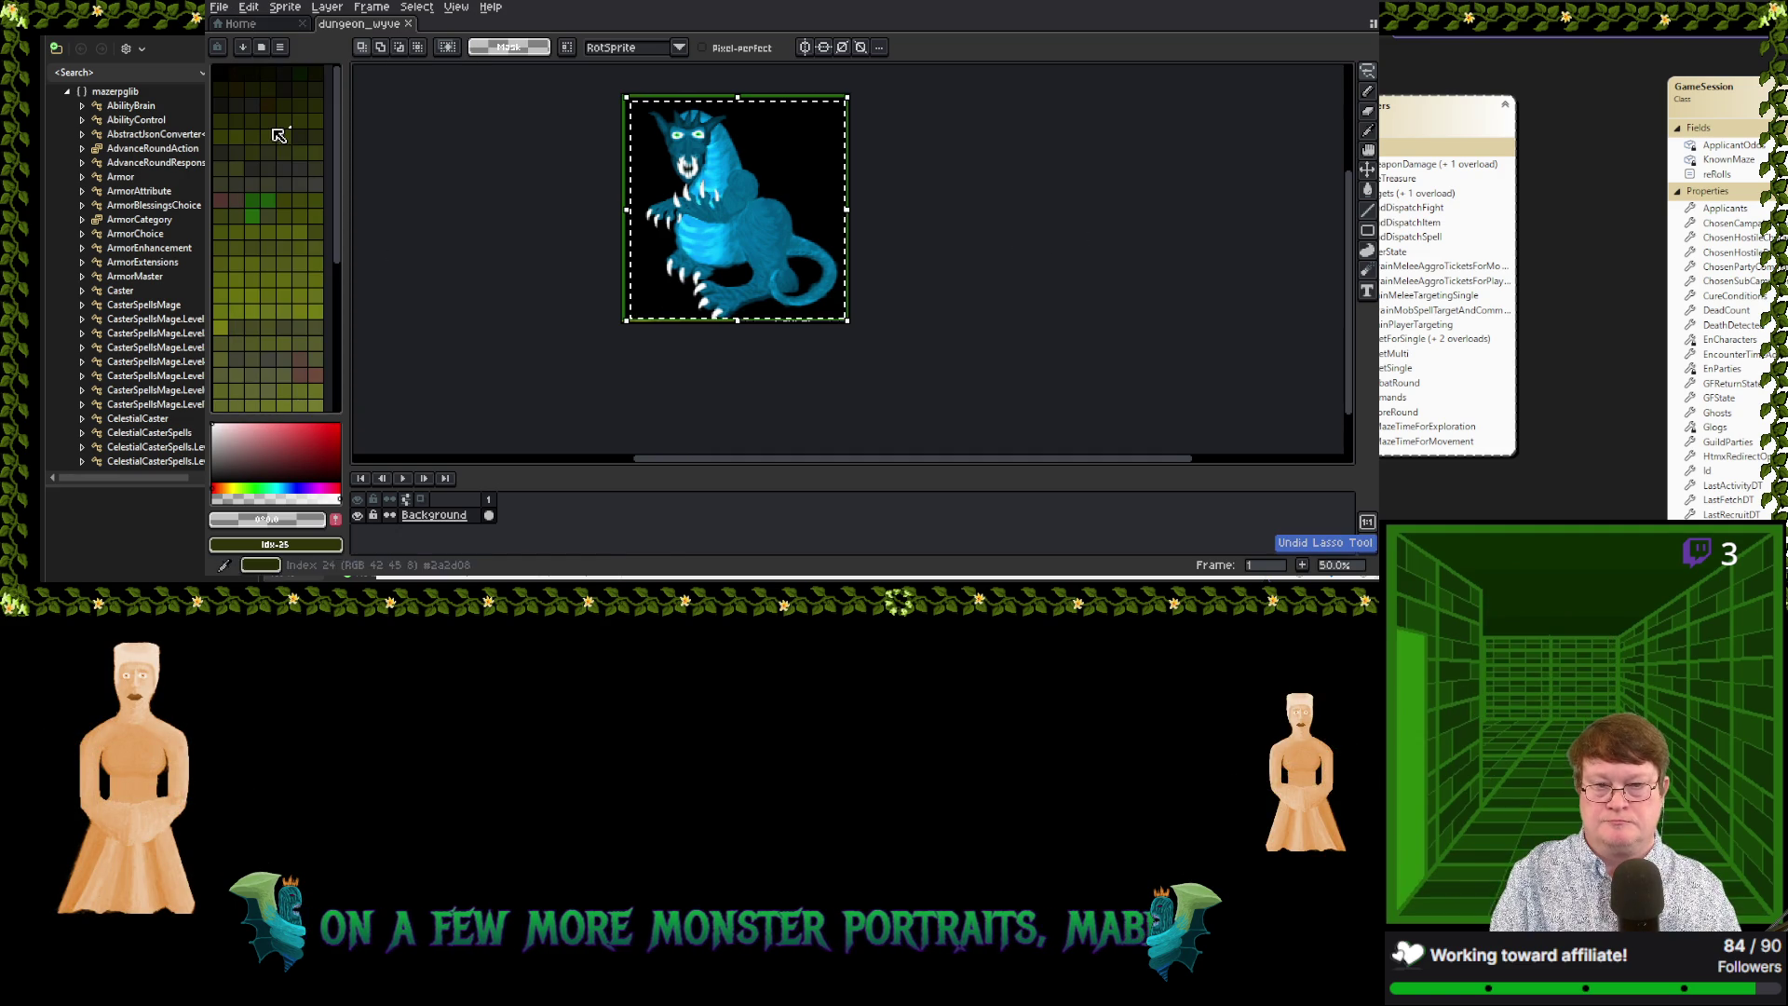
left_click(248, 8)
Preview a Hue/Saturation swing toward lime green, cancel it, and undo the earlier hue change
mouse_move(307, 343)
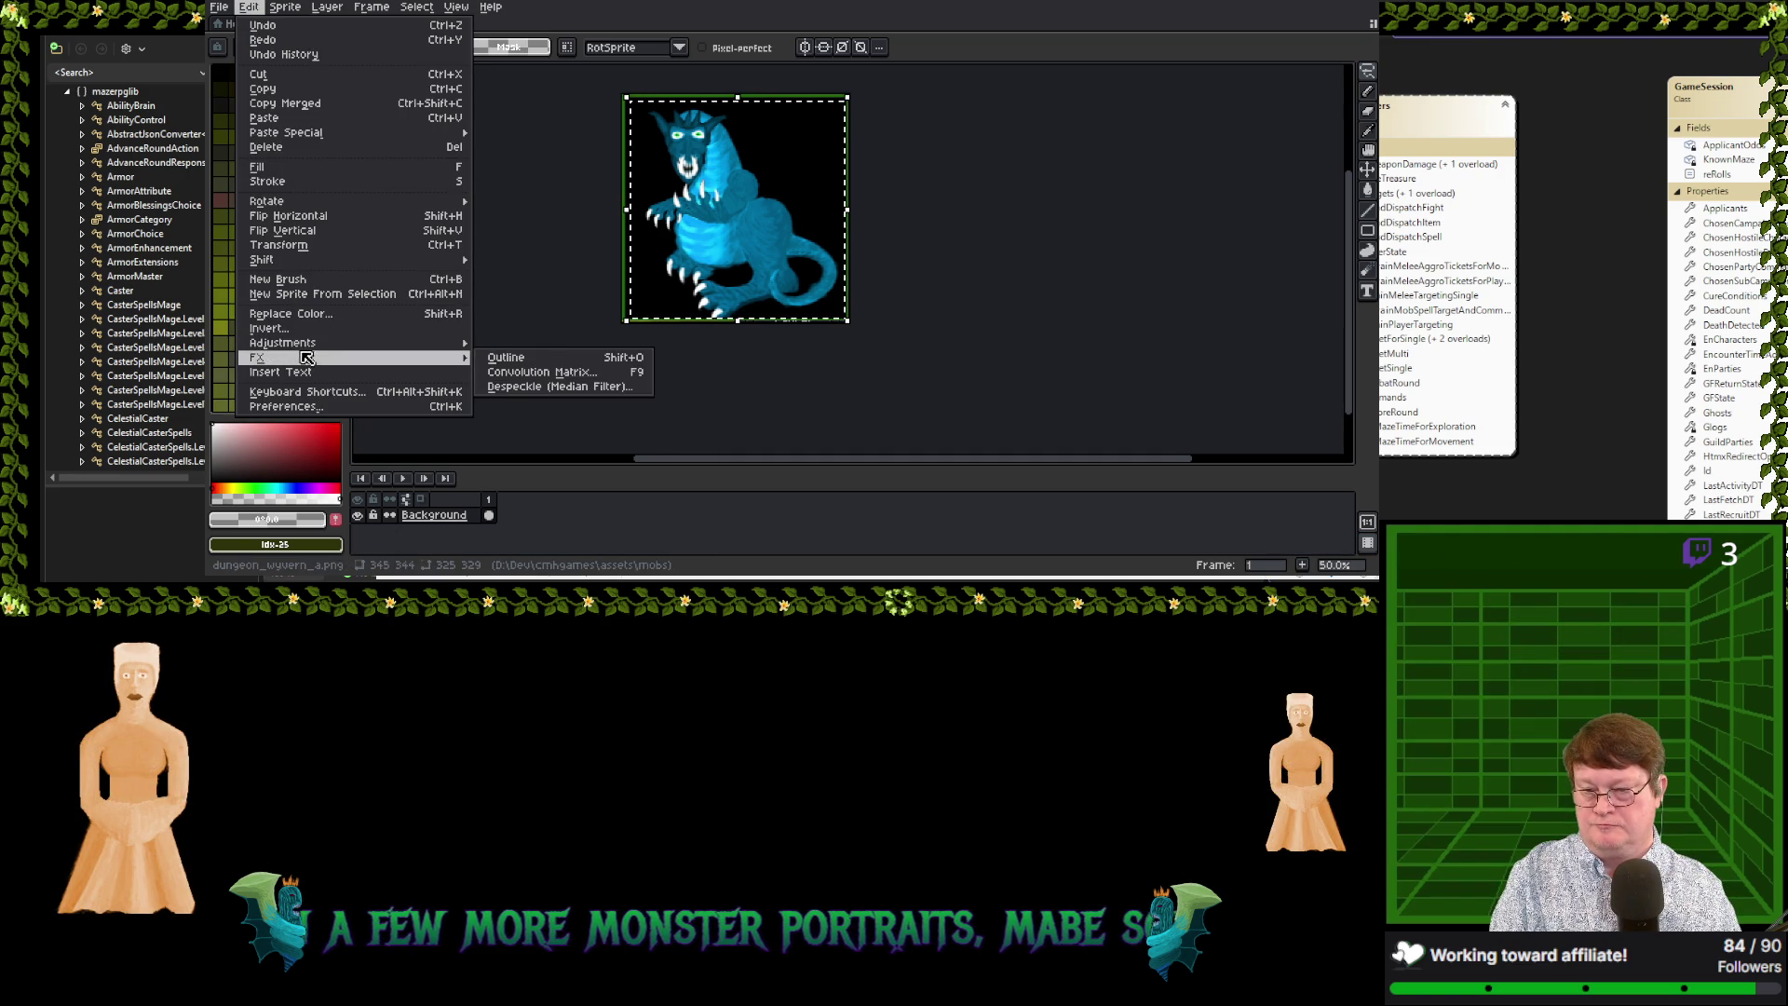
left_click(531, 358)
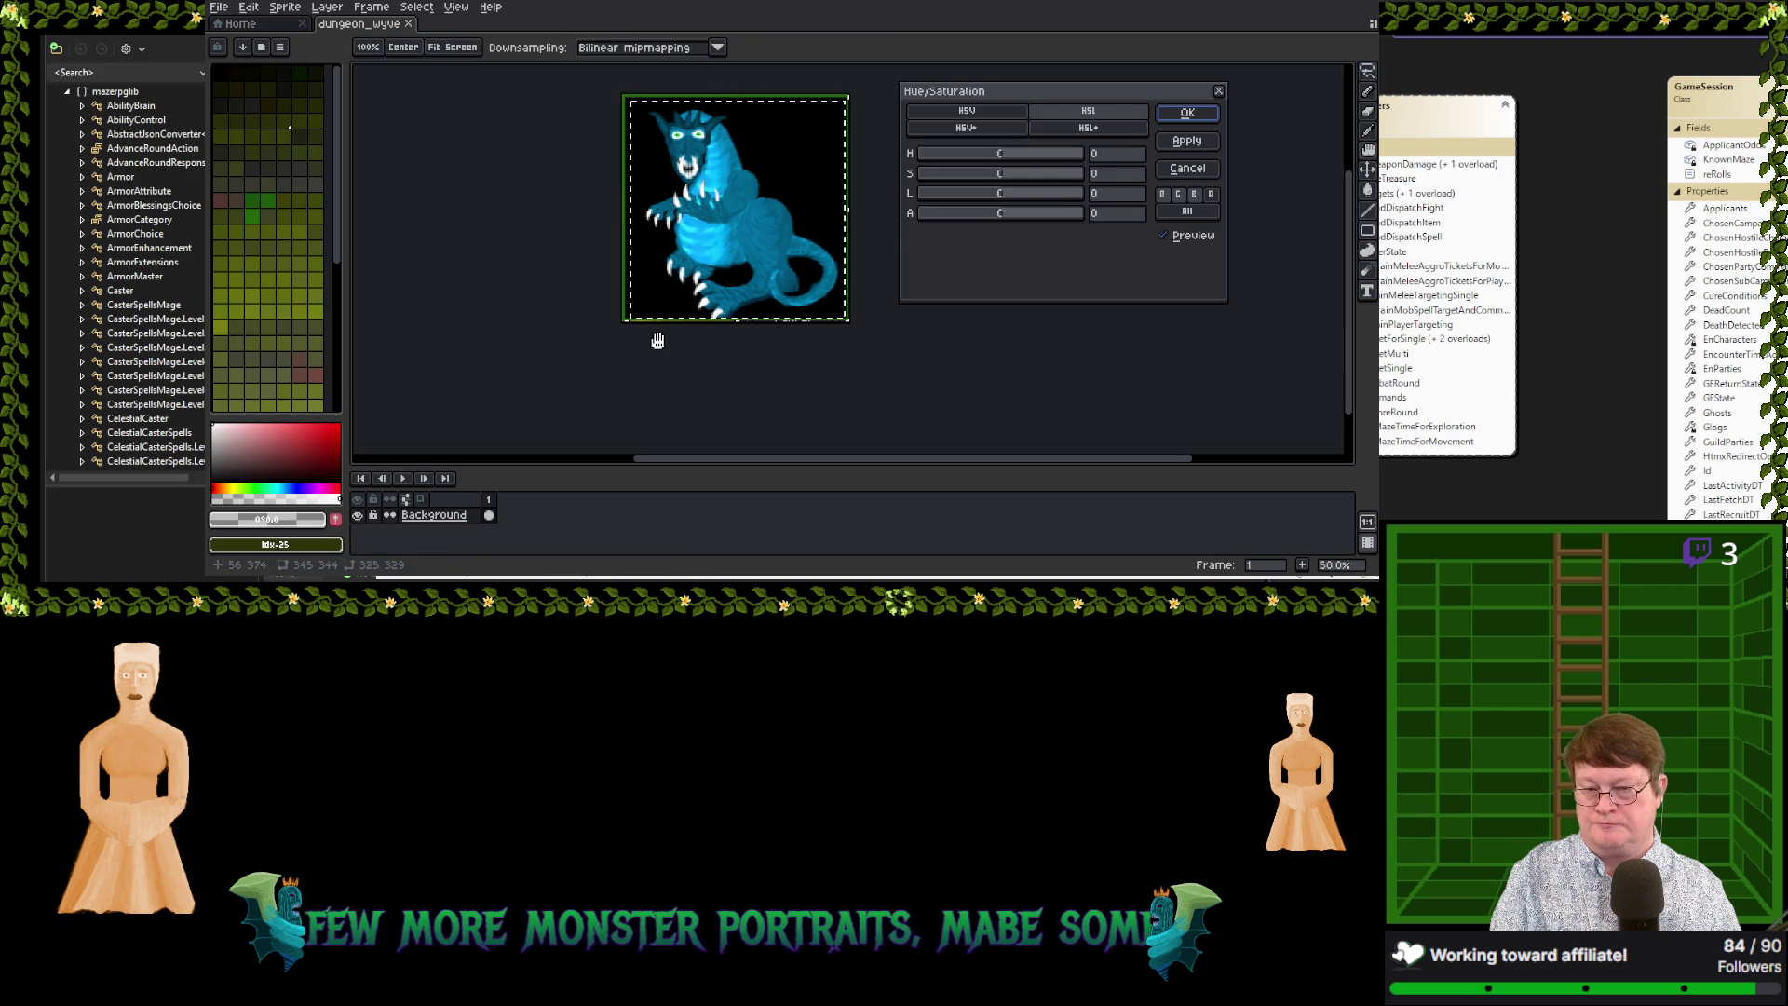
left_click(998, 154)
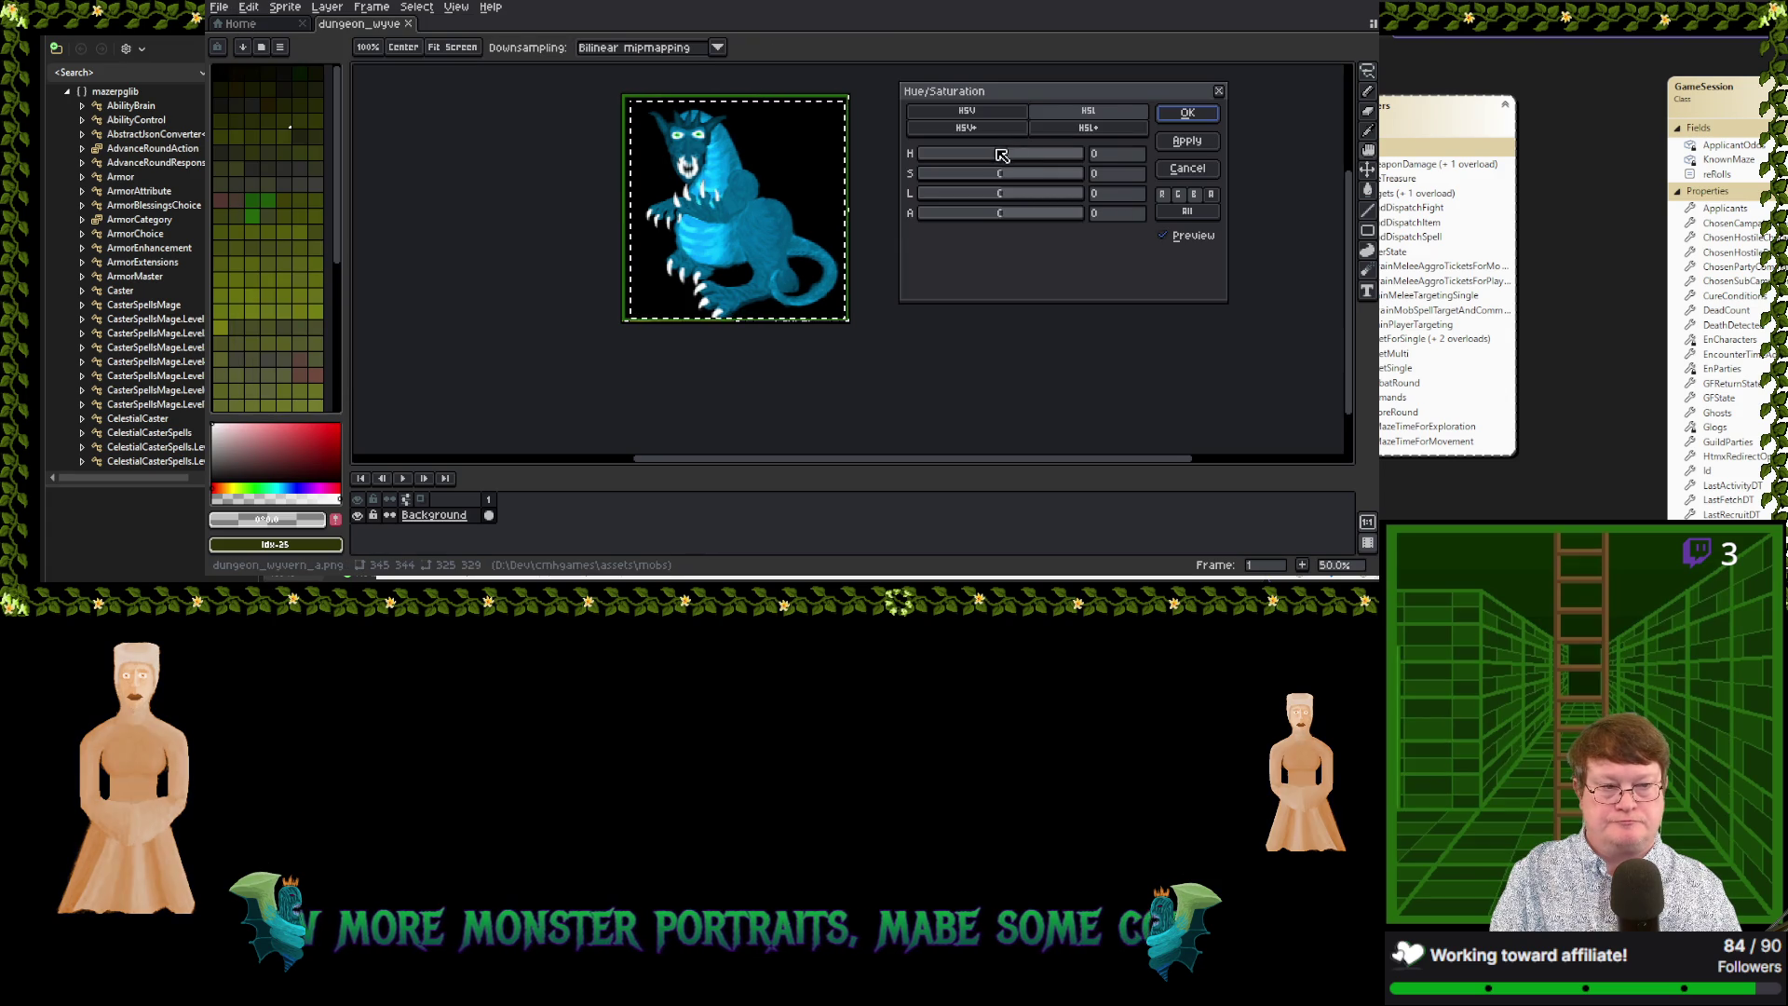
mouse_move(1003, 154)
left_mouse_down()
mouse_move(920, 155)
mouse_move(1095, 198)
mouse_move(968, 201)
mouse_move(1017, 201)
left_mouse_up()
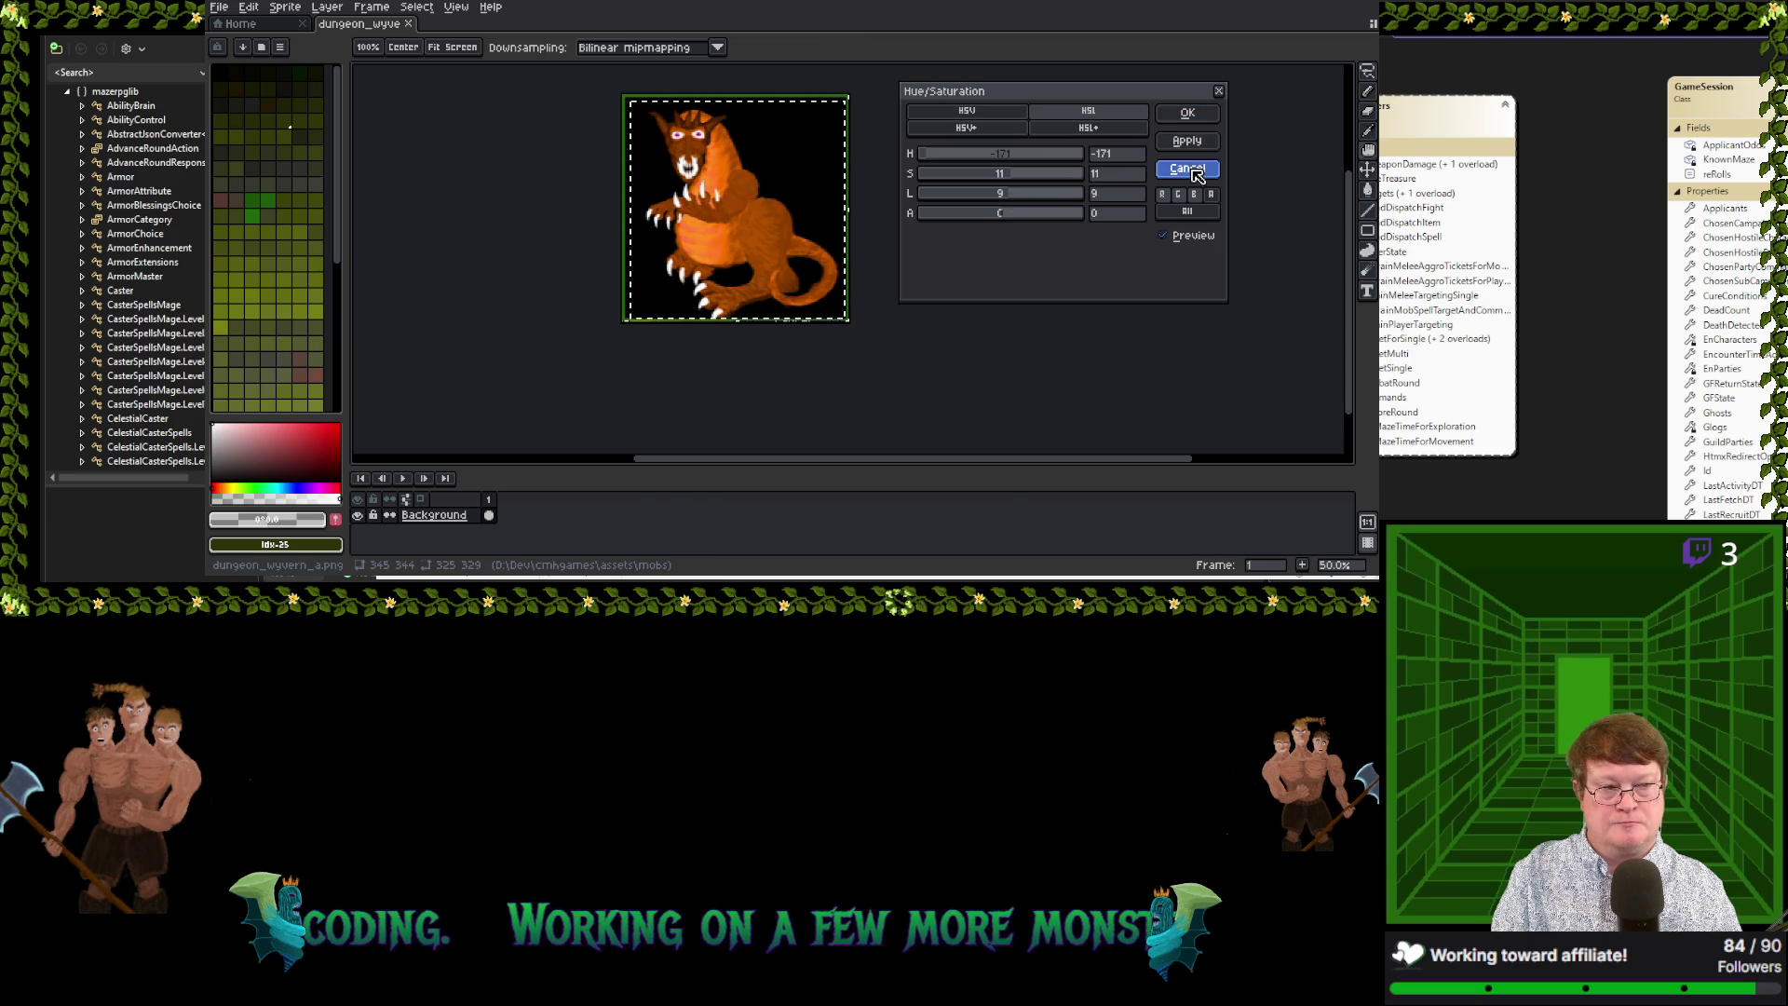
left_click(1188, 113)
key("ctrl+z")
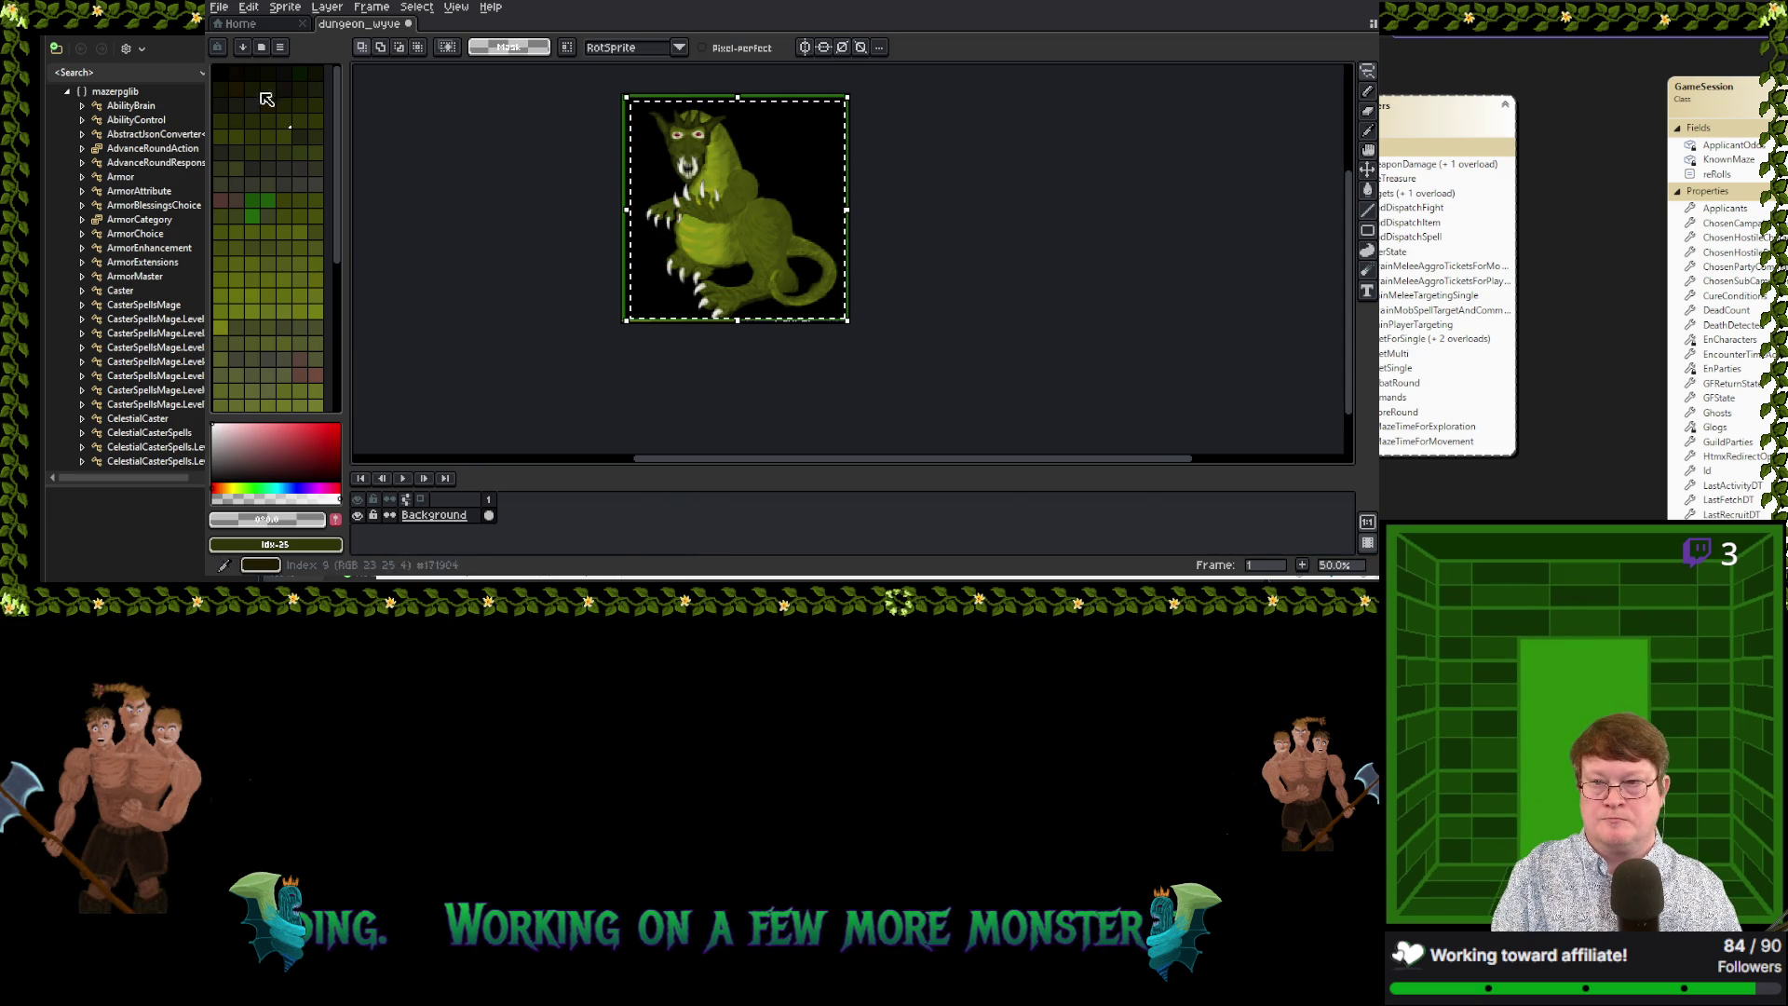
Recolour the wyvern orange-brown with Hue/Saturation at hue -41, saturation 20, lightness 31
left_click(248, 6)
mouse_move(288, 343)
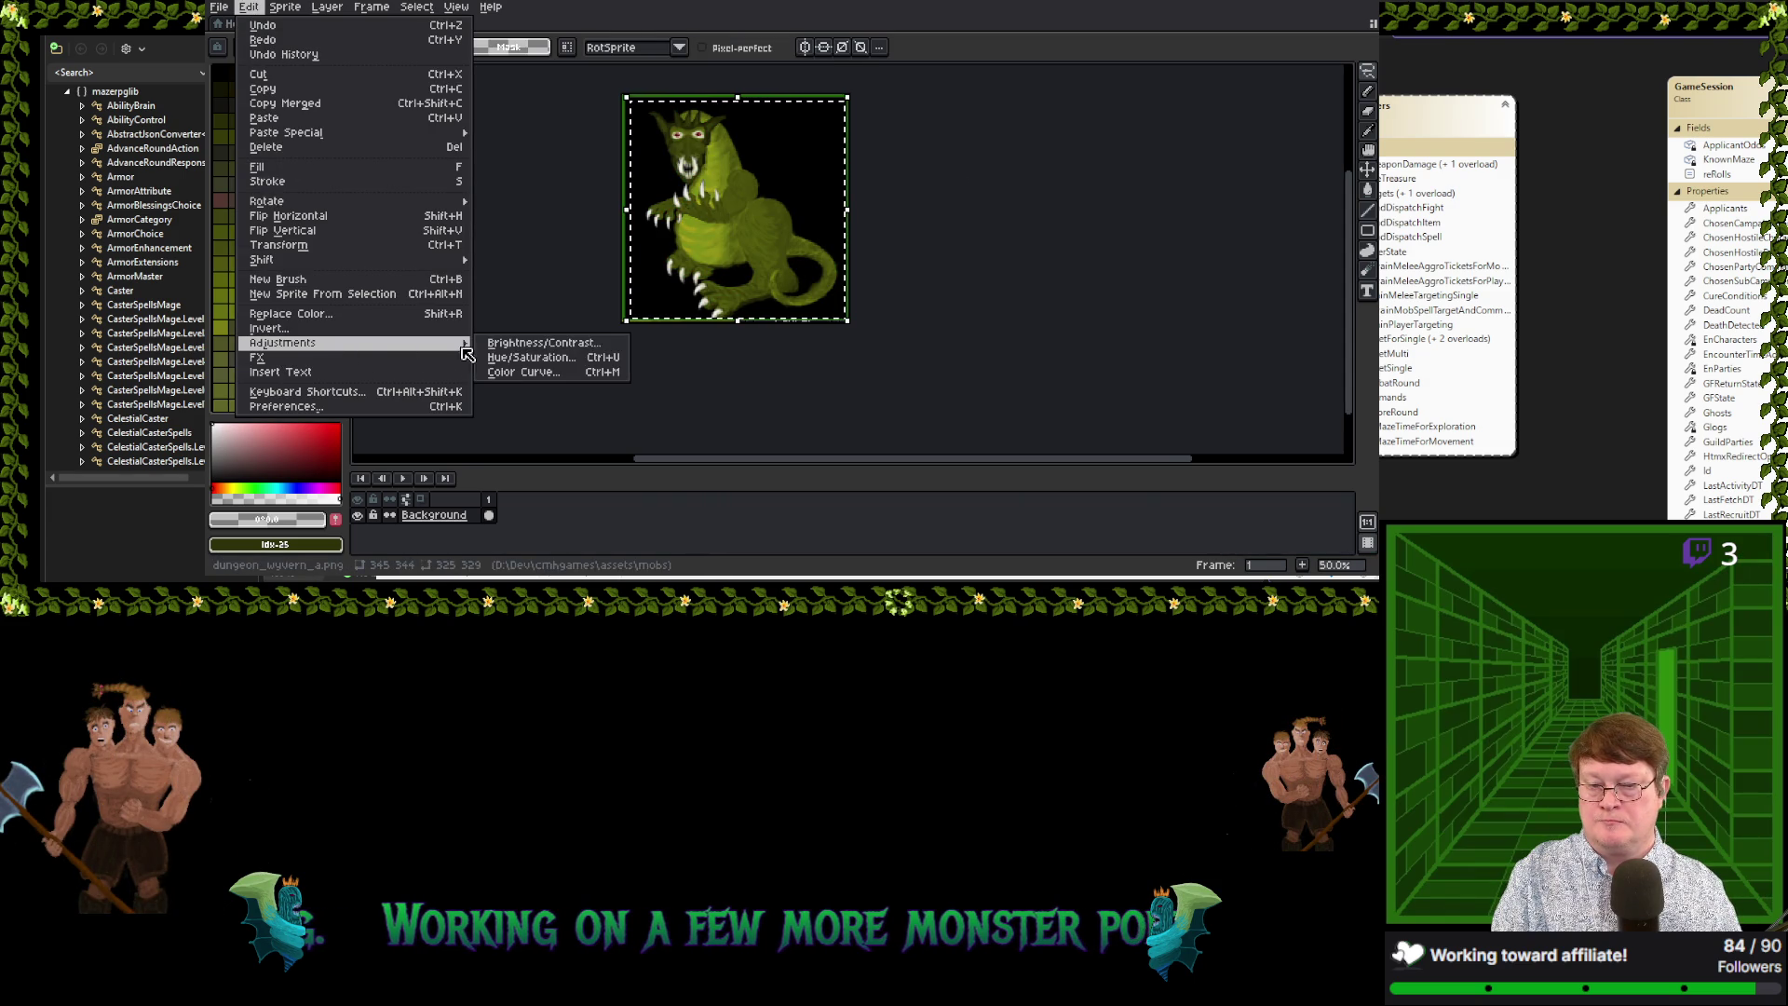
left_click(522, 359)
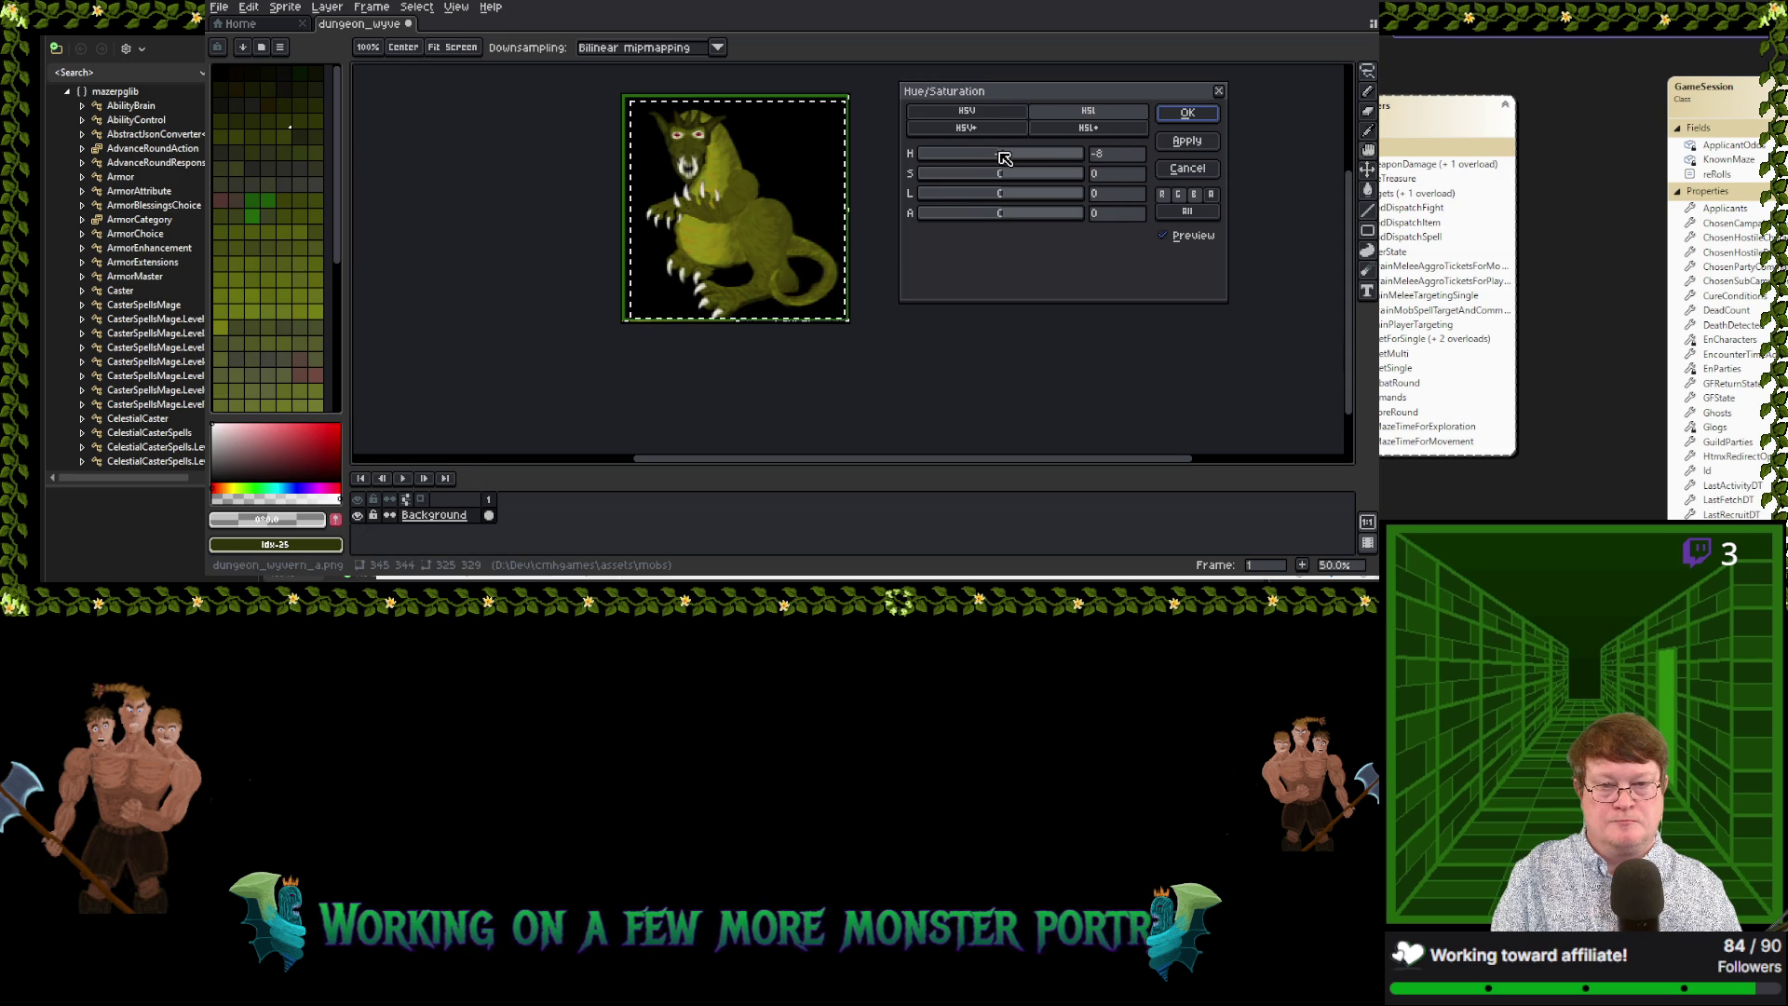
mouse_move(1004, 159)
left_mouse_down()
mouse_move(989, 160)
mouse_move(1048, 183)
mouse_move(1041, 197)
mouse_move(990, 166)
left_mouse_up()
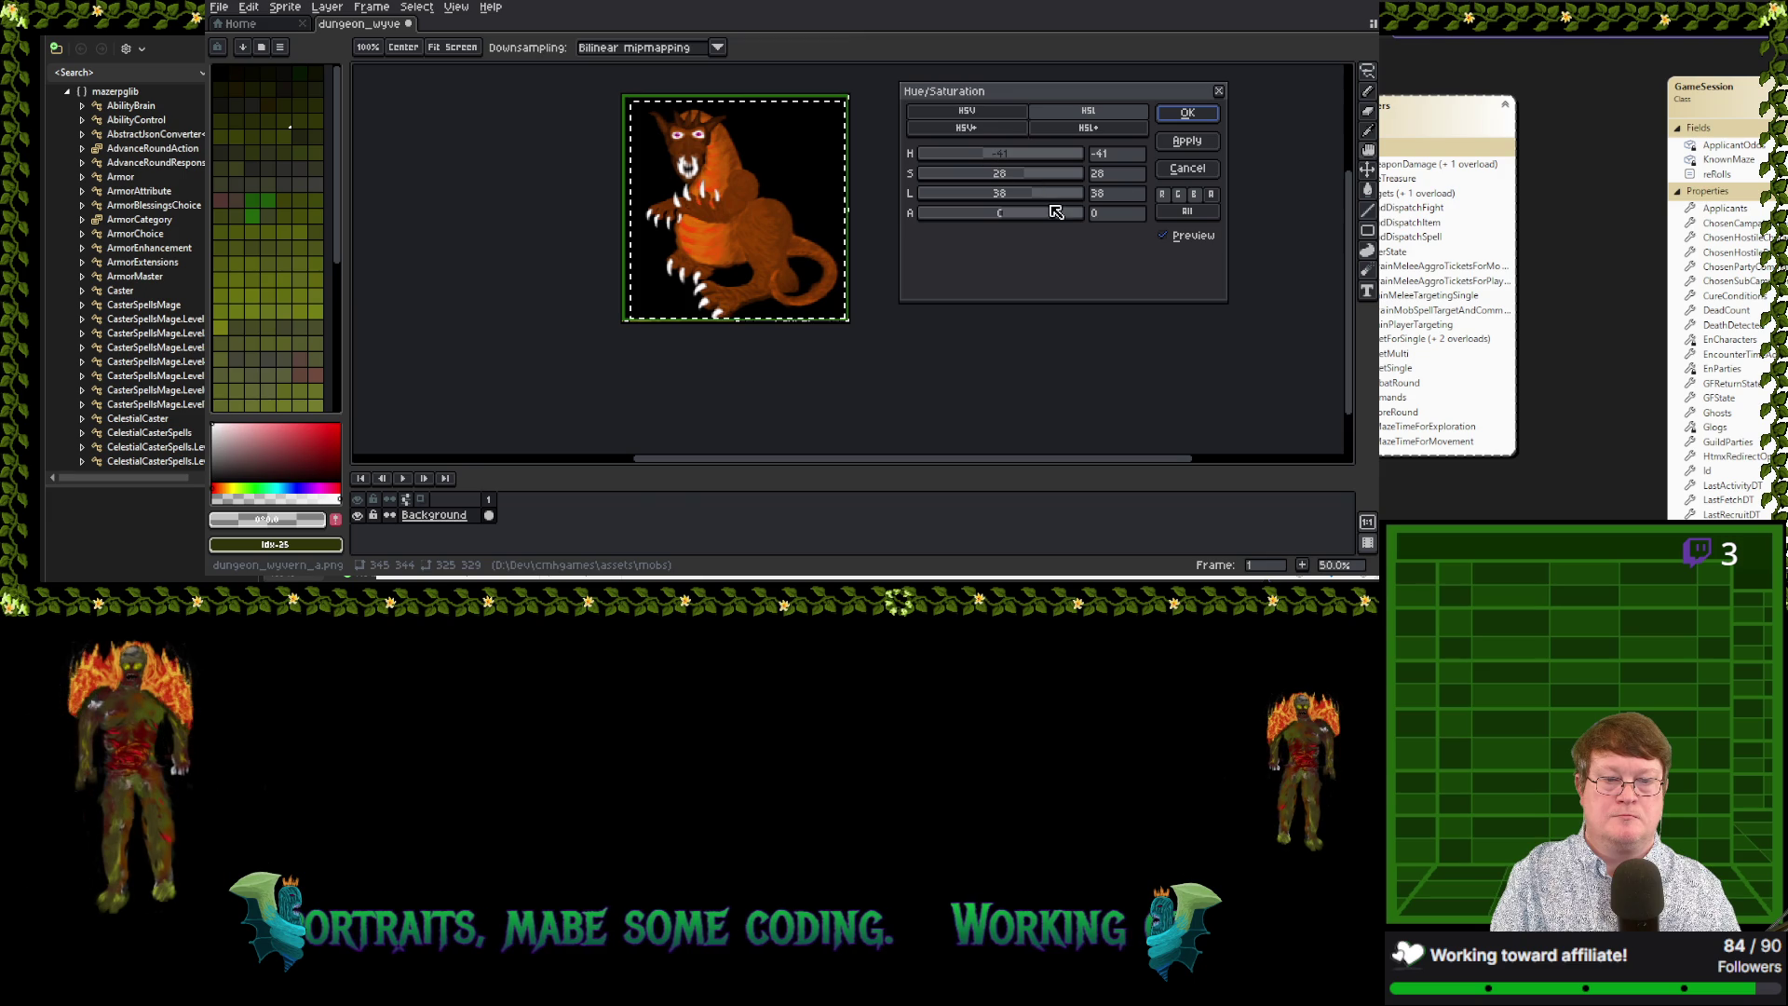
left_click_drag(1028, 178, 989, 179)
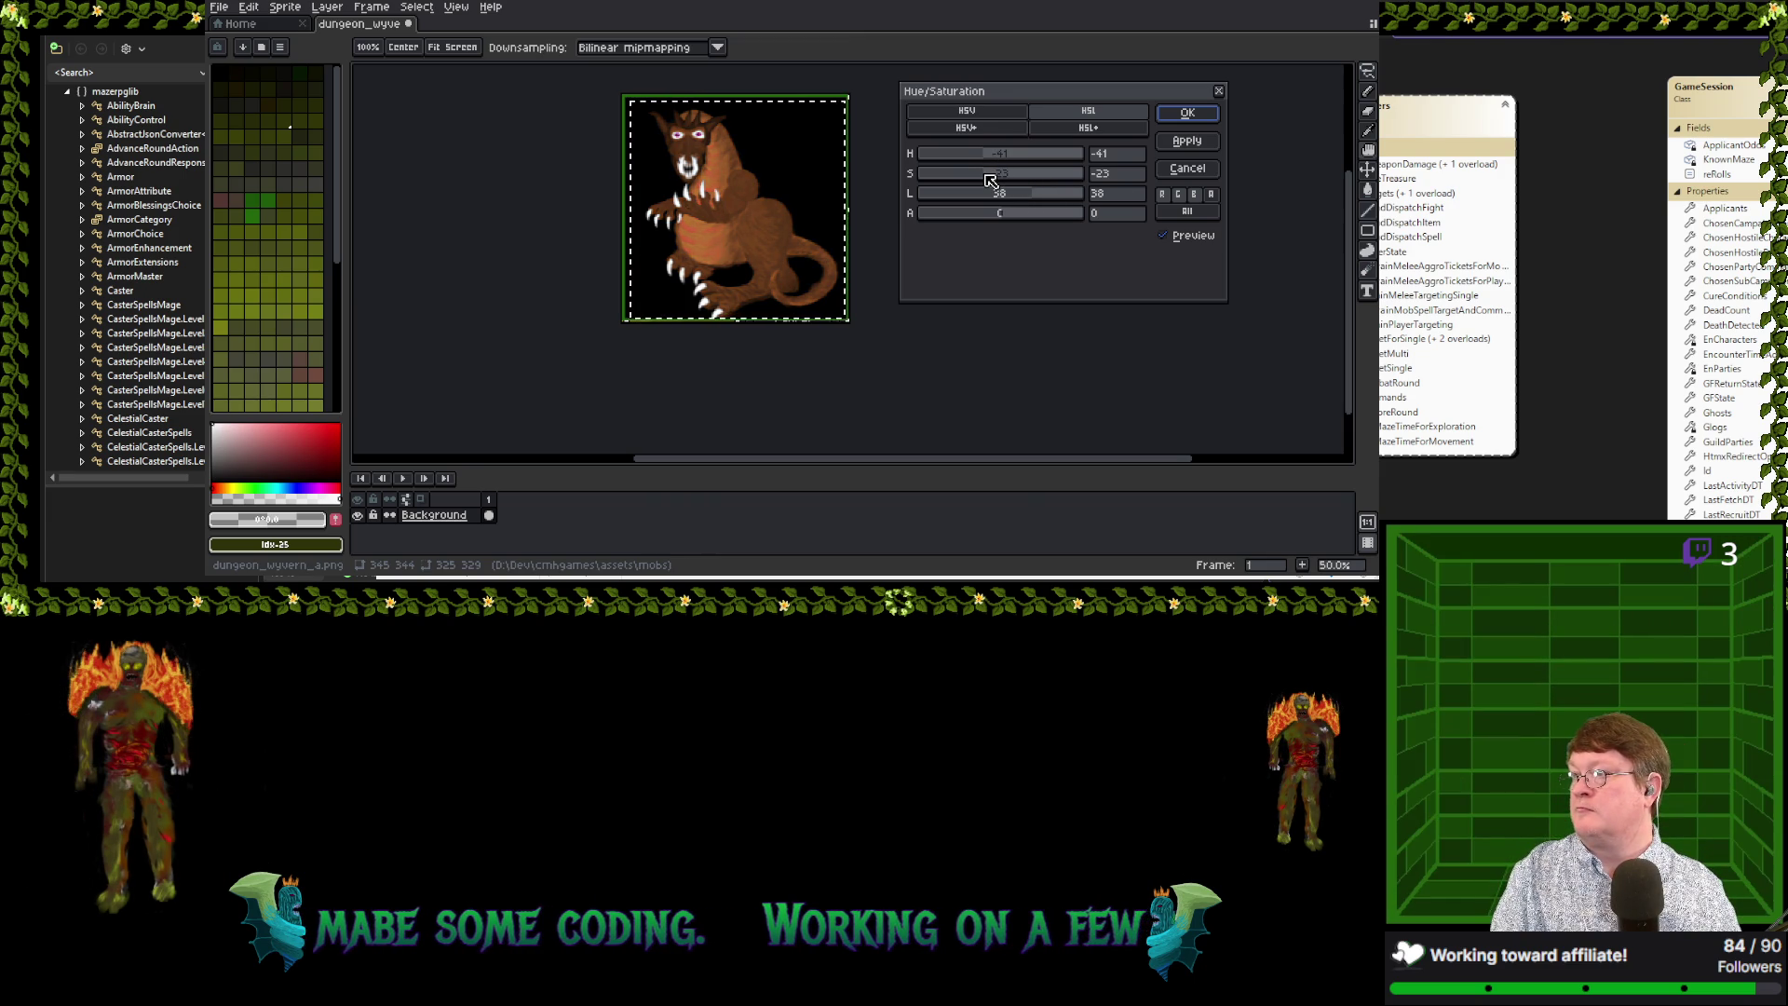
left_click_drag(989, 179, 1005, 181)
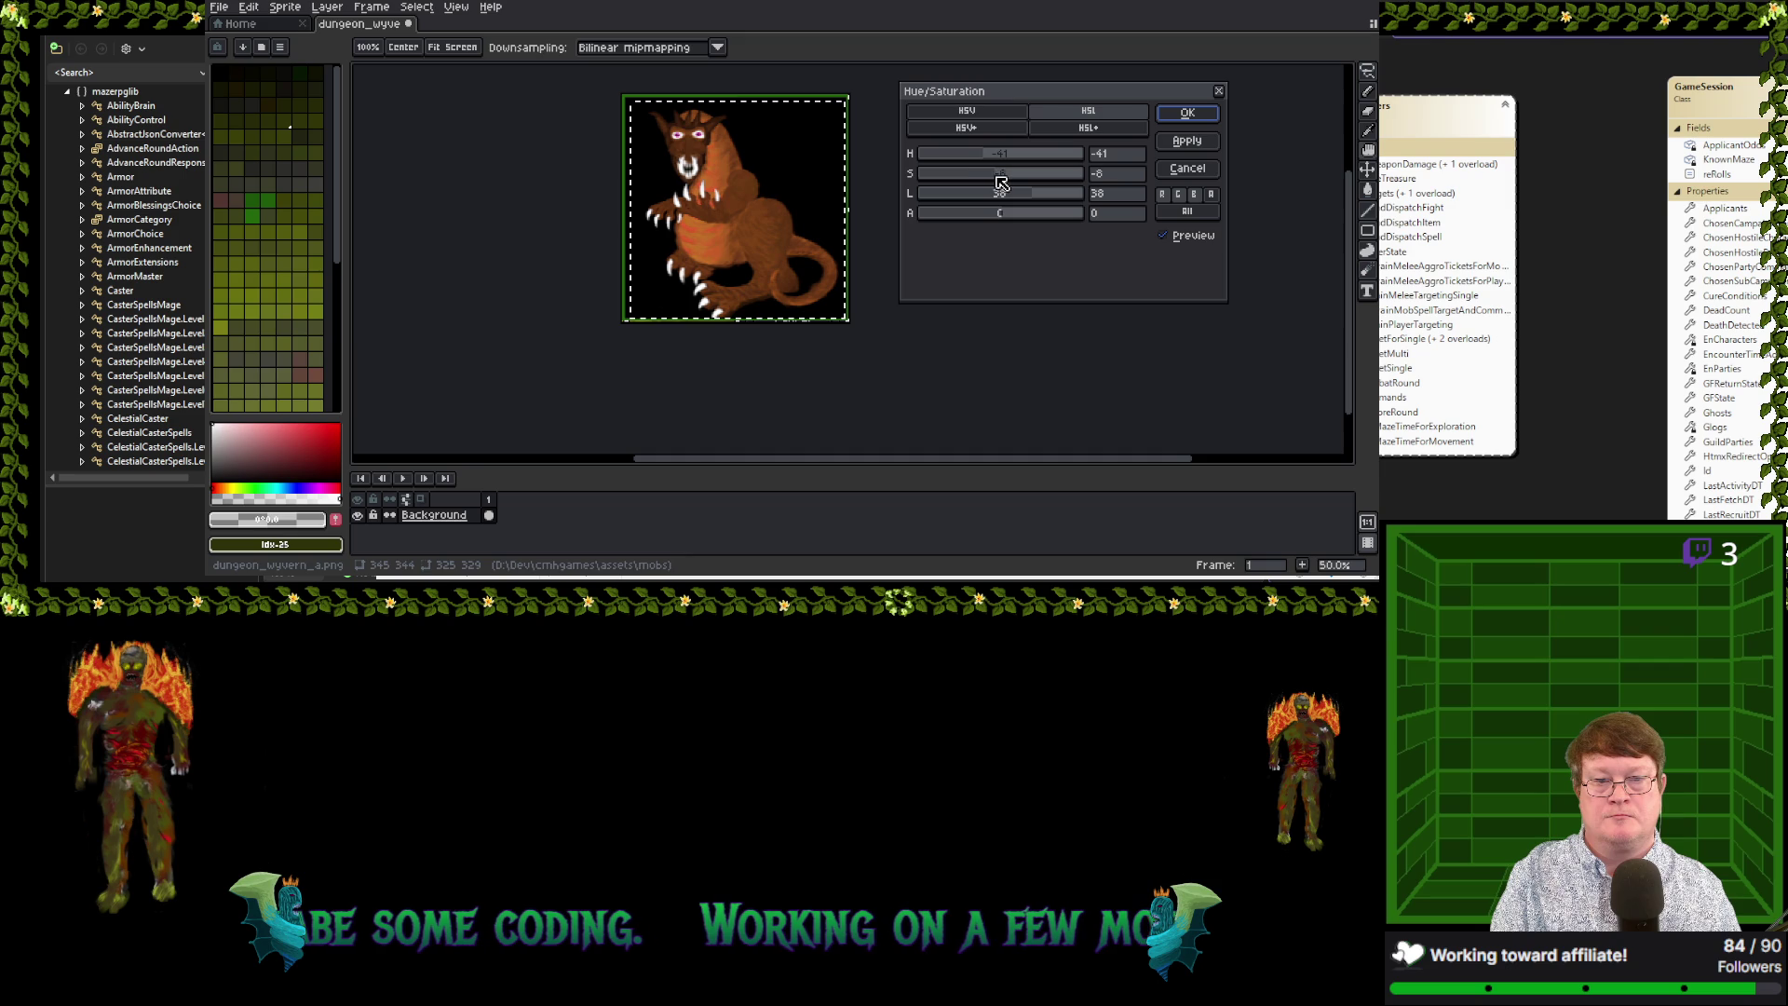
left_click_drag(1036, 198, 1033, 201)
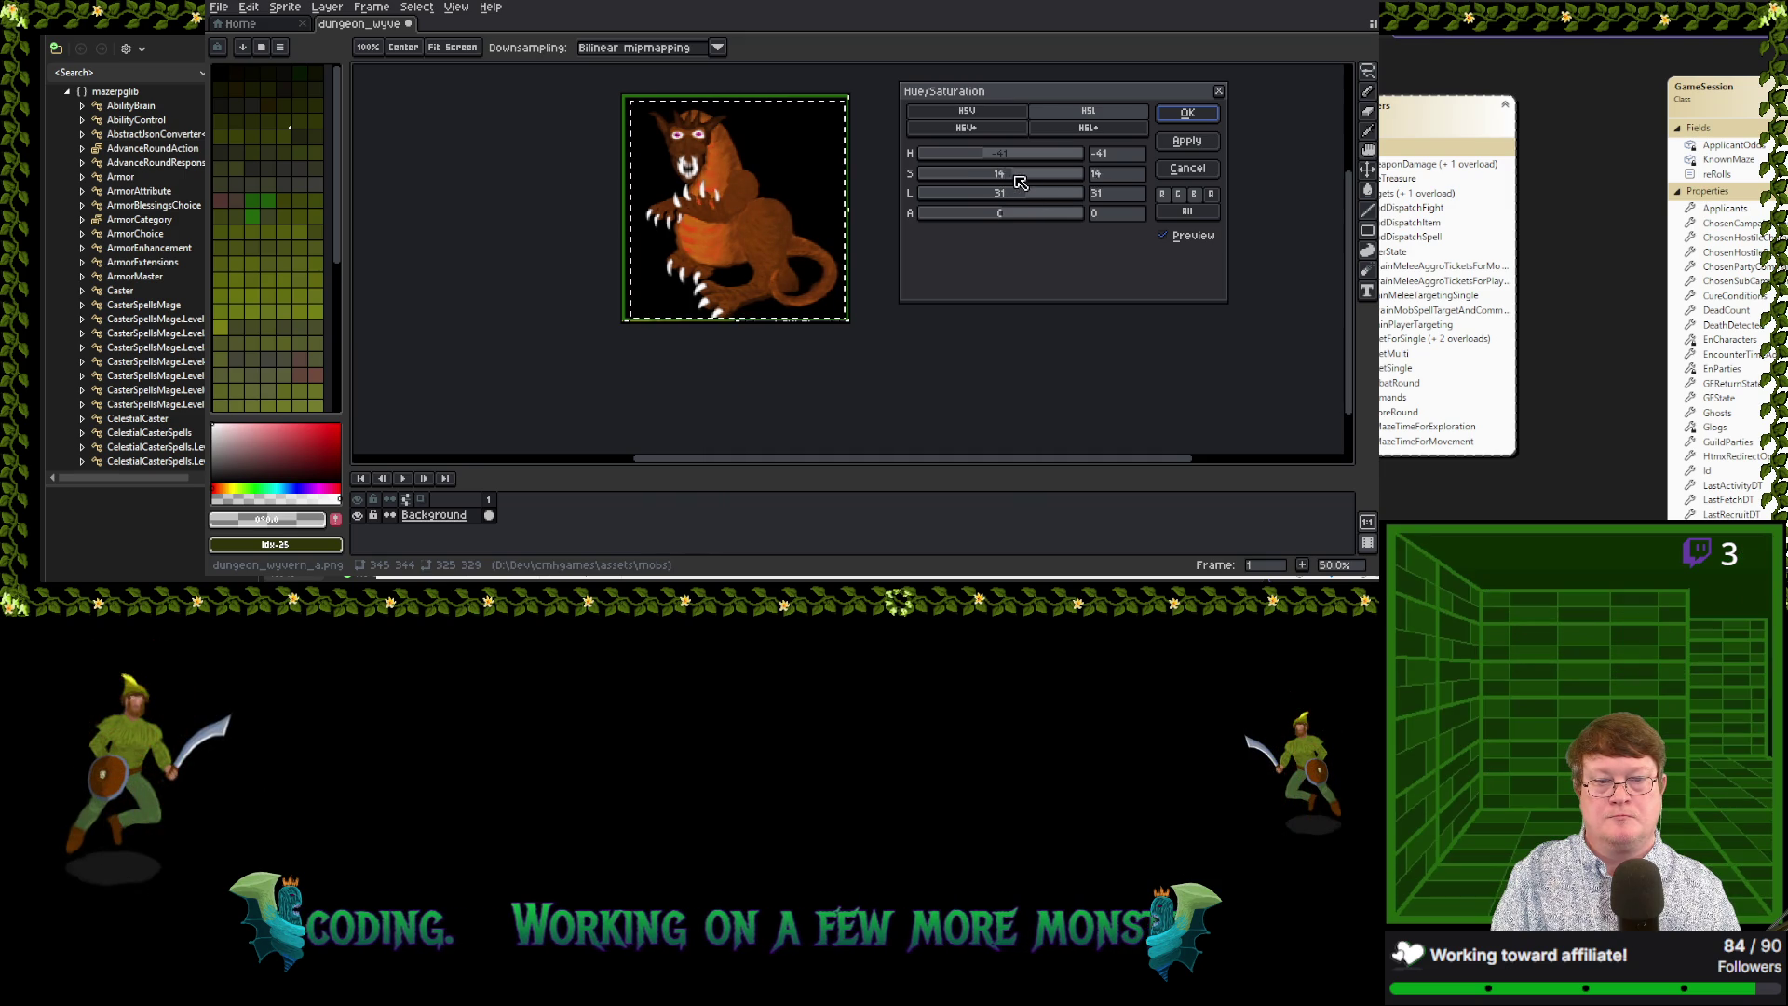
left_click_drag(1043, 182, 1032, 190)
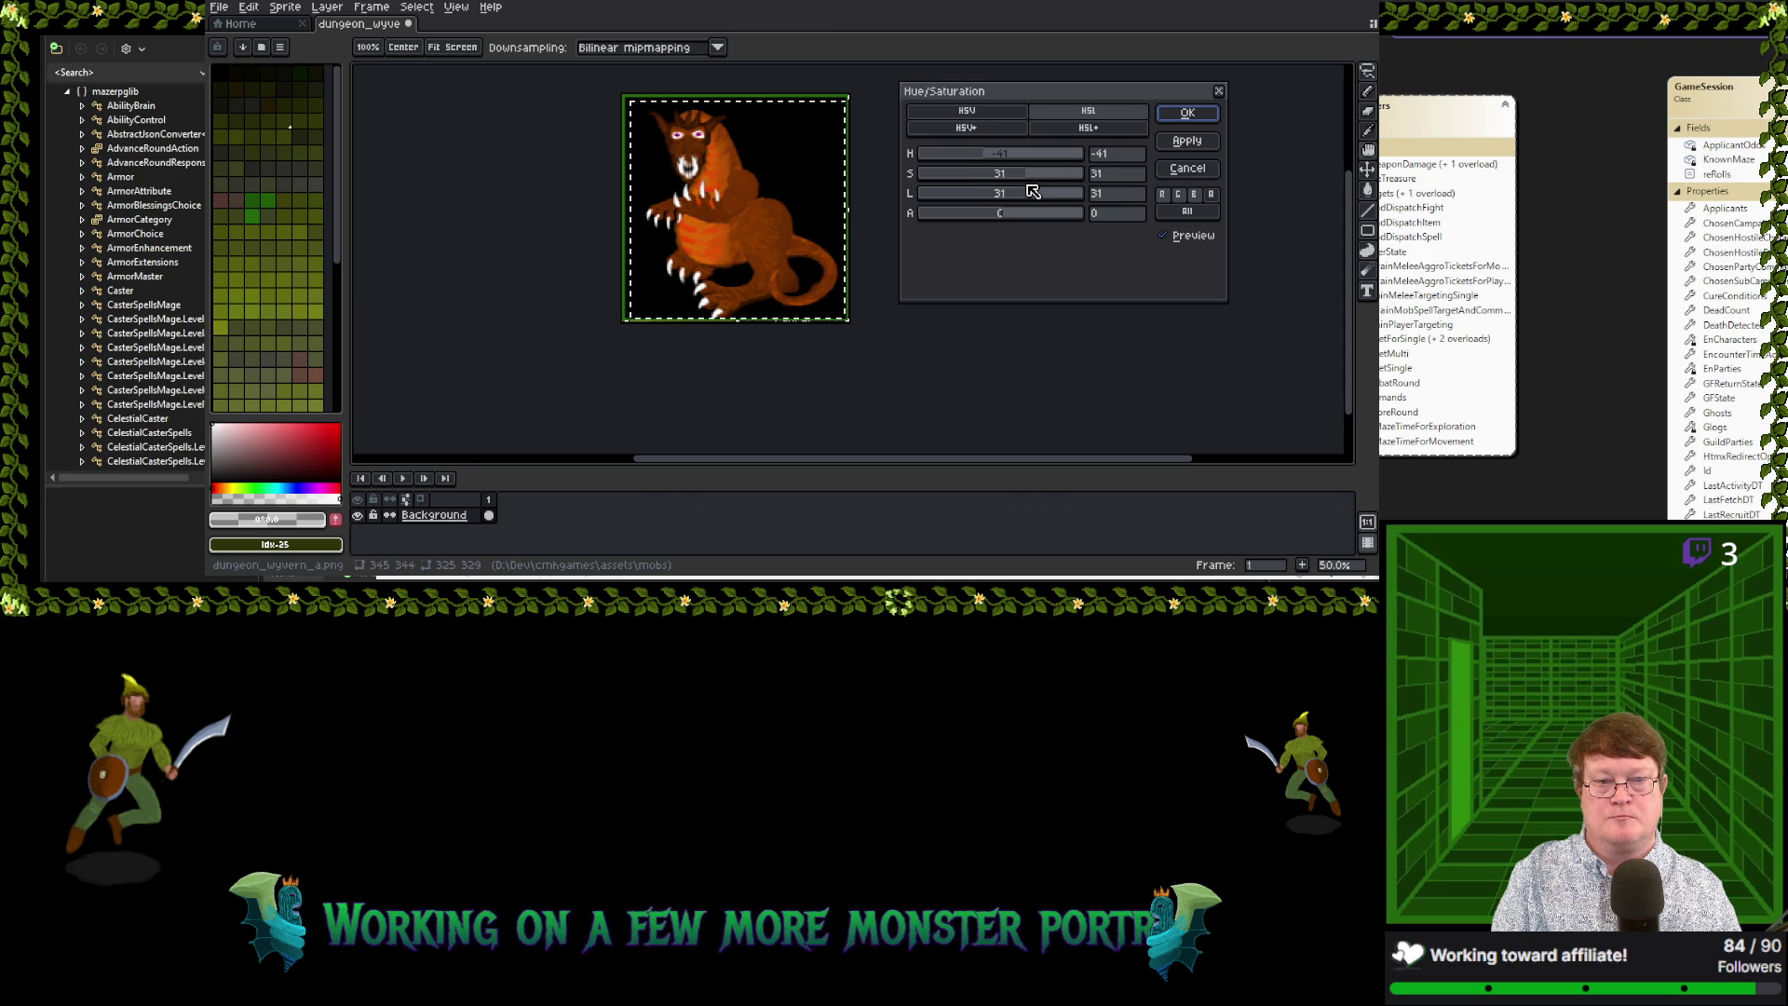
left_click(1184, 112)
left_click(219, 7)
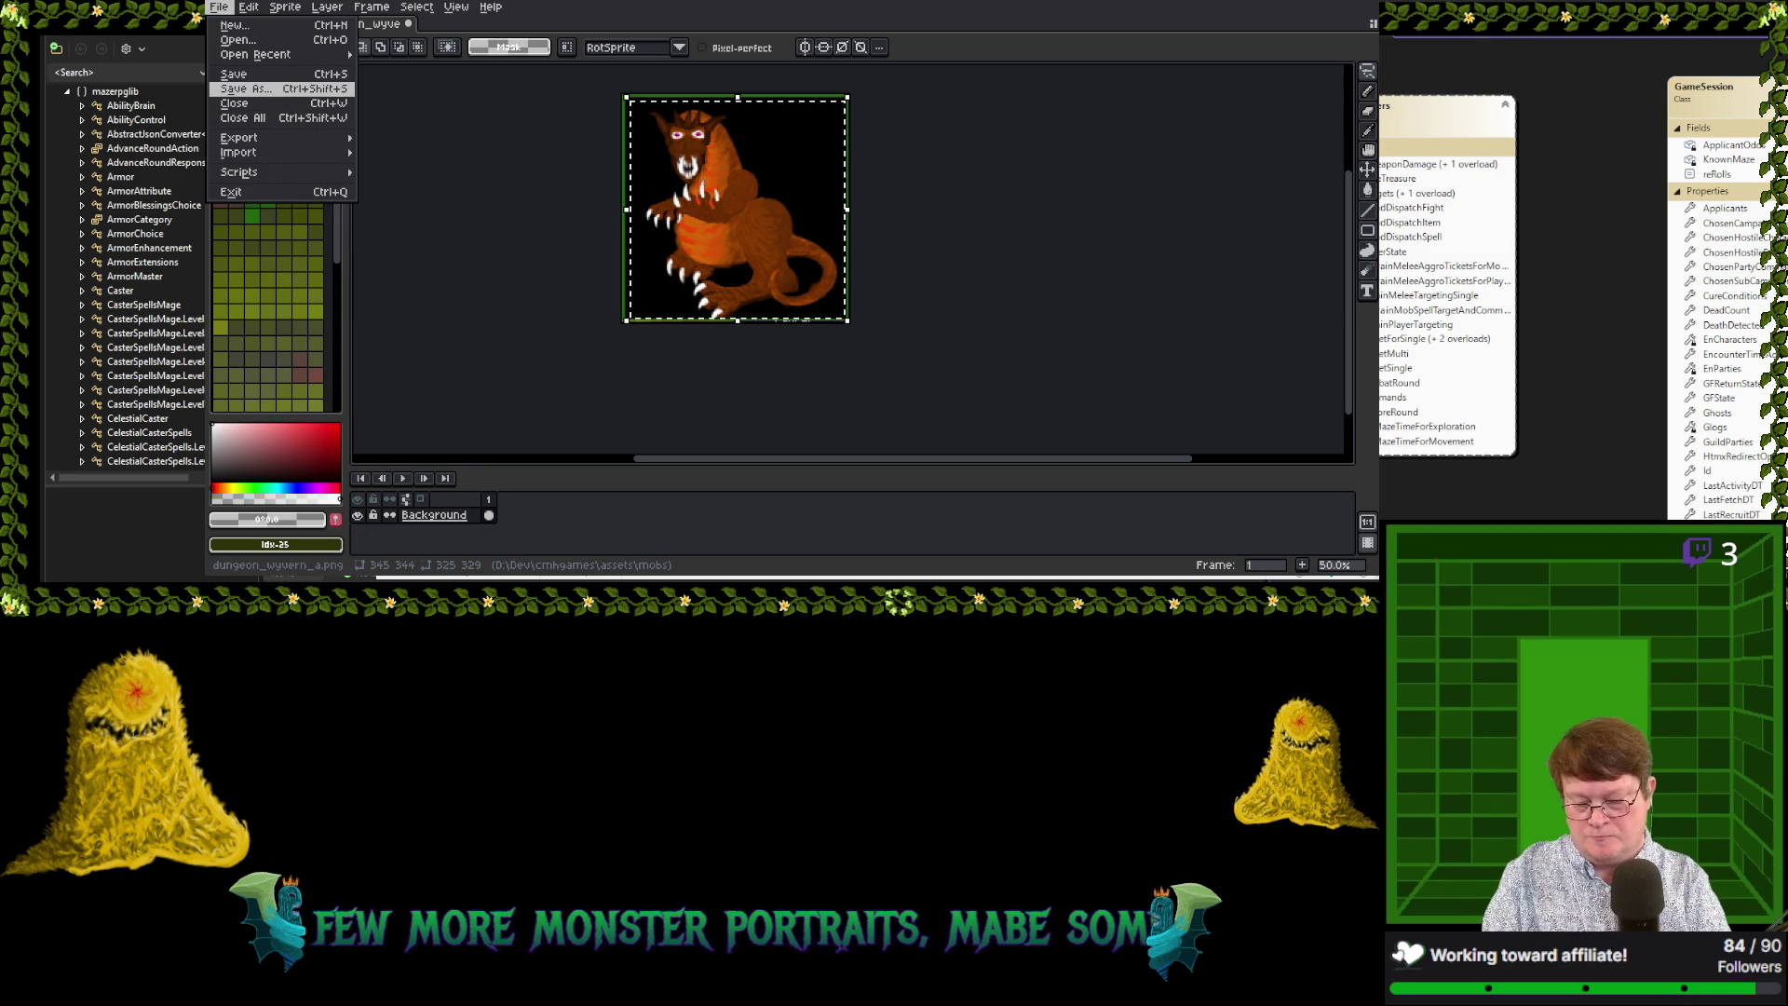
Save the brown version as dungeon_wyvern_b.png, undo its recolour, and cancel a trial Invert Color
left_click(374, 301)
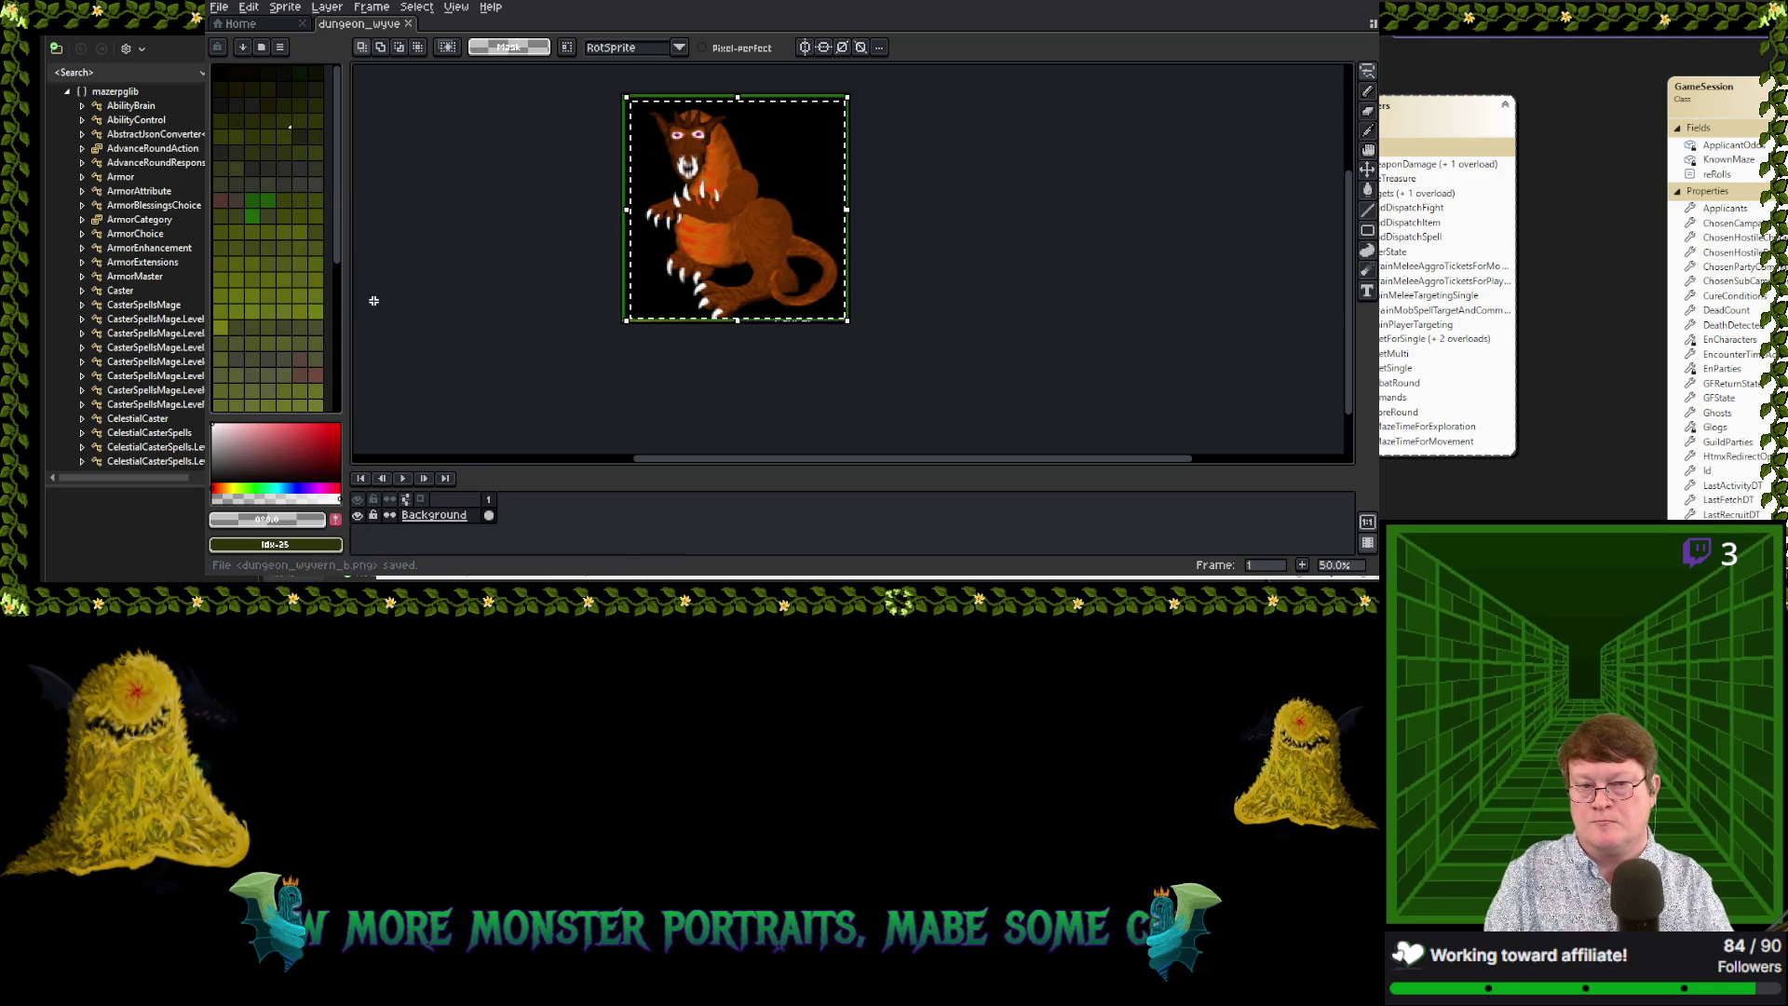
key("ctrl+z")
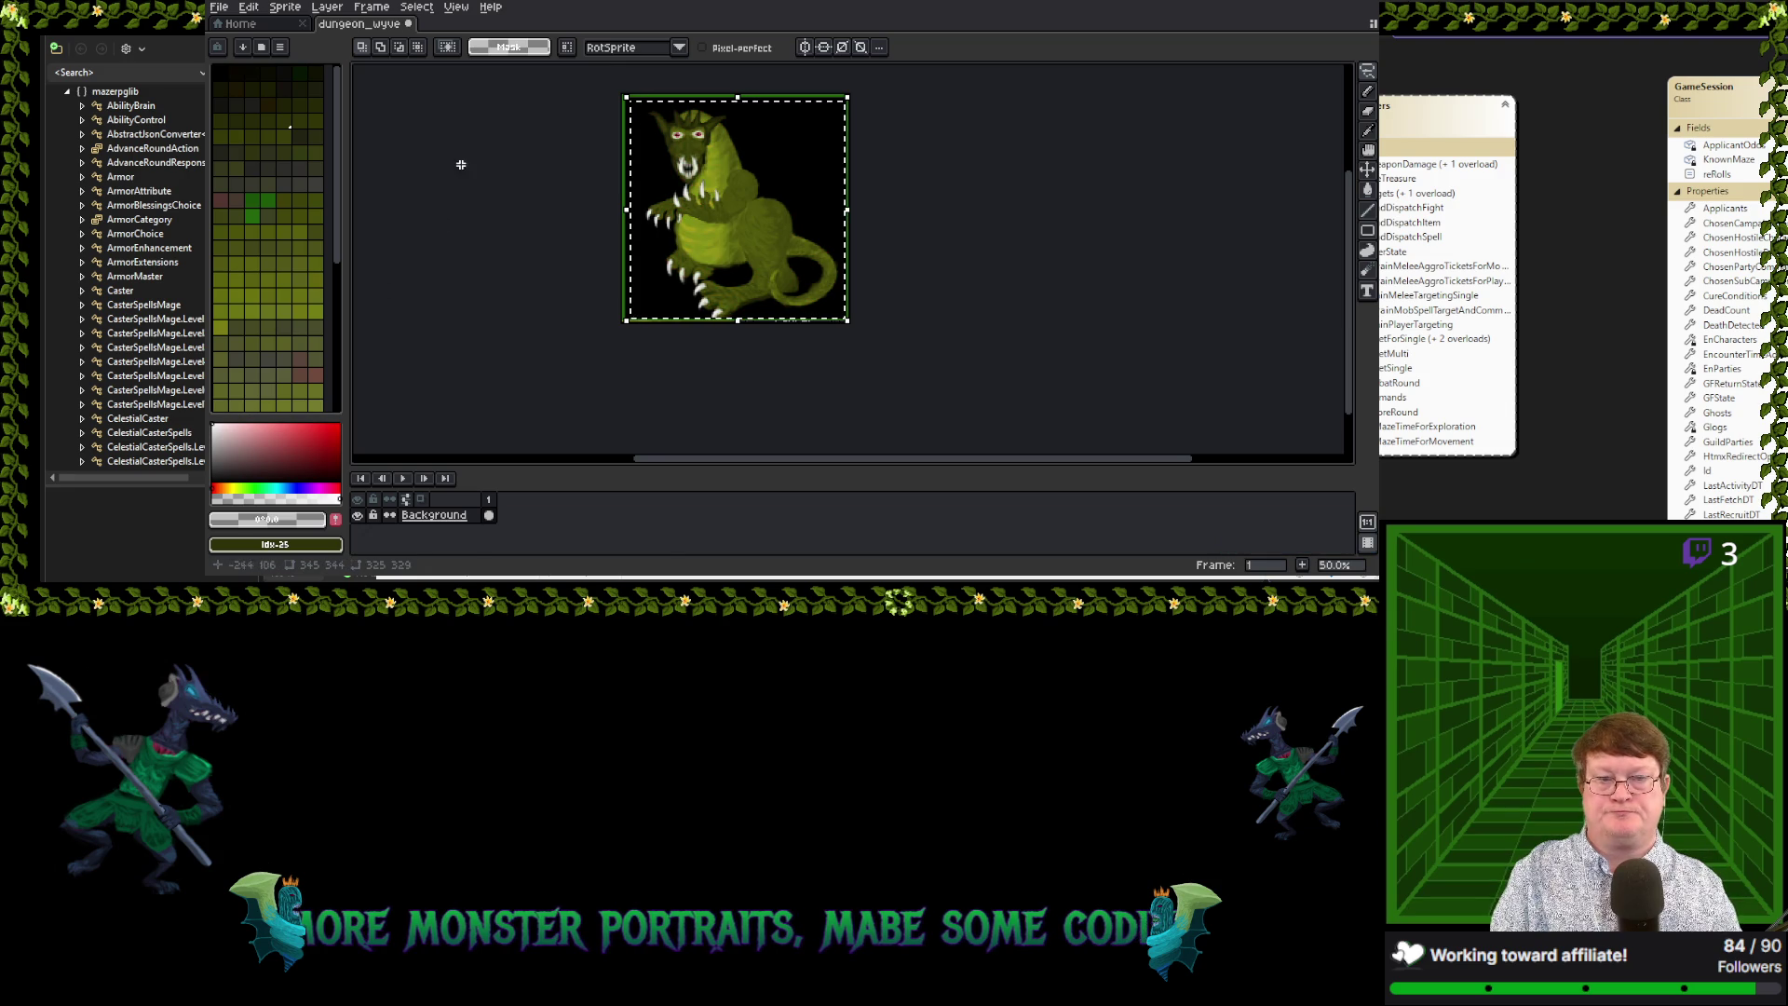
left_click(249, 7)
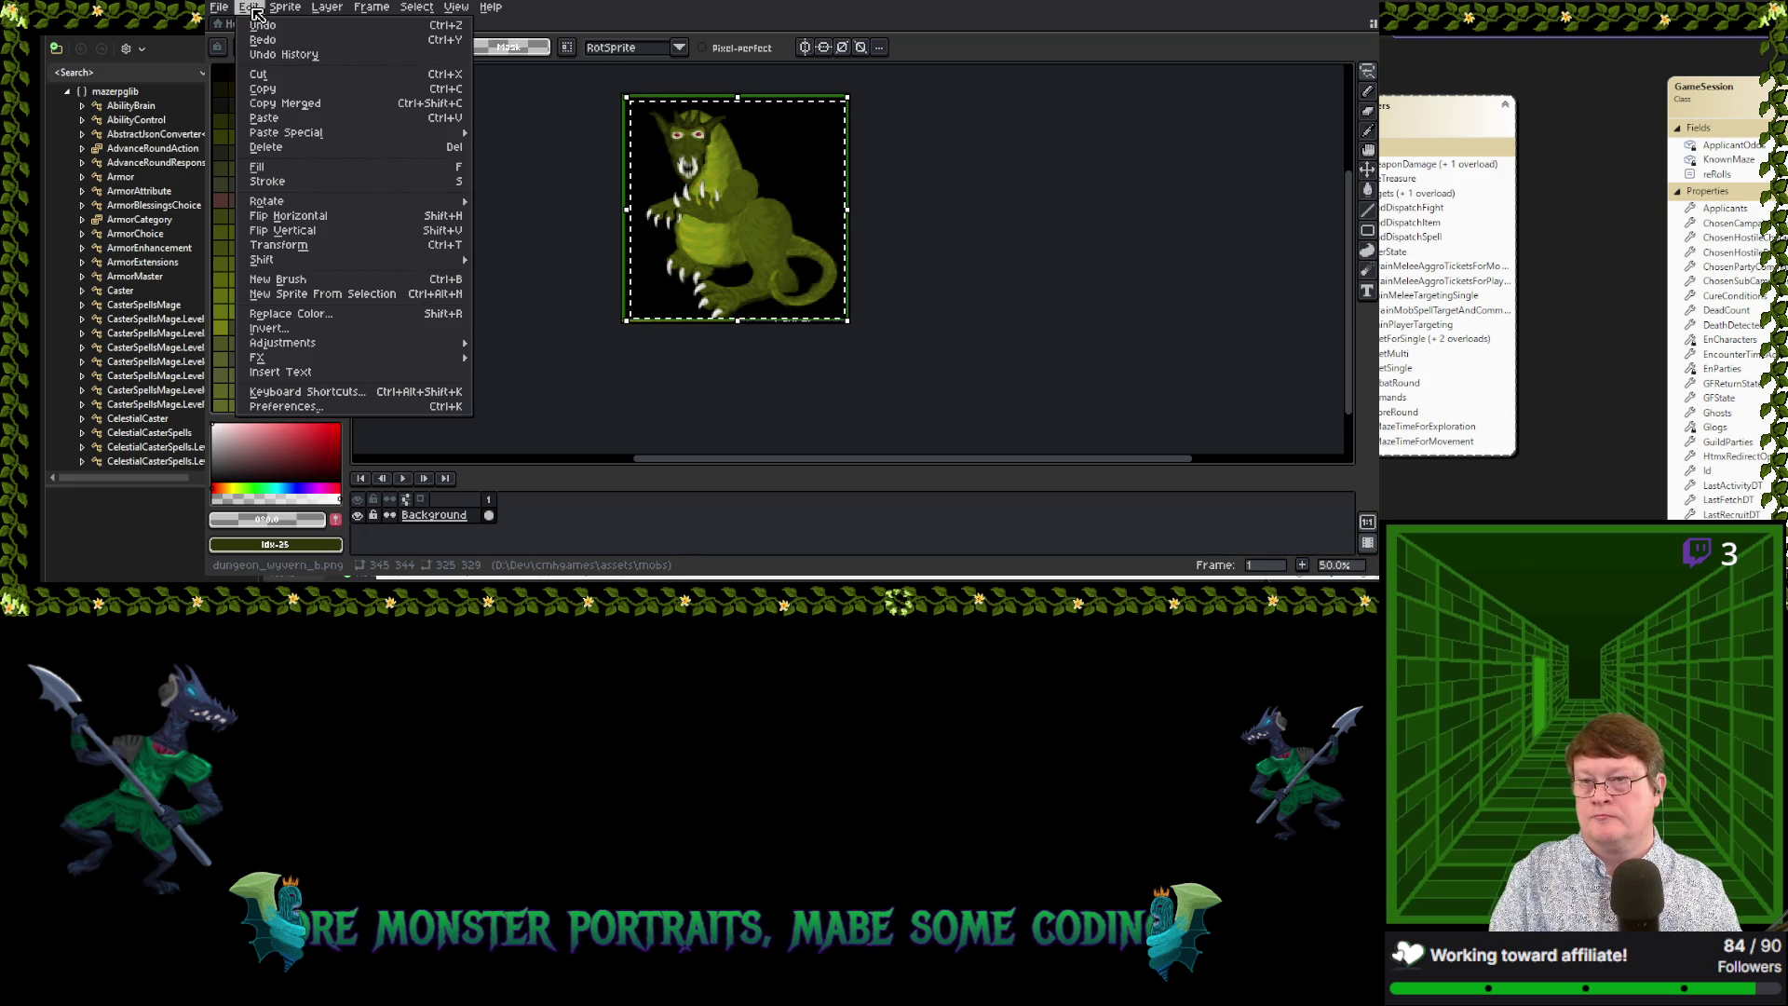
left_click(284, 330)
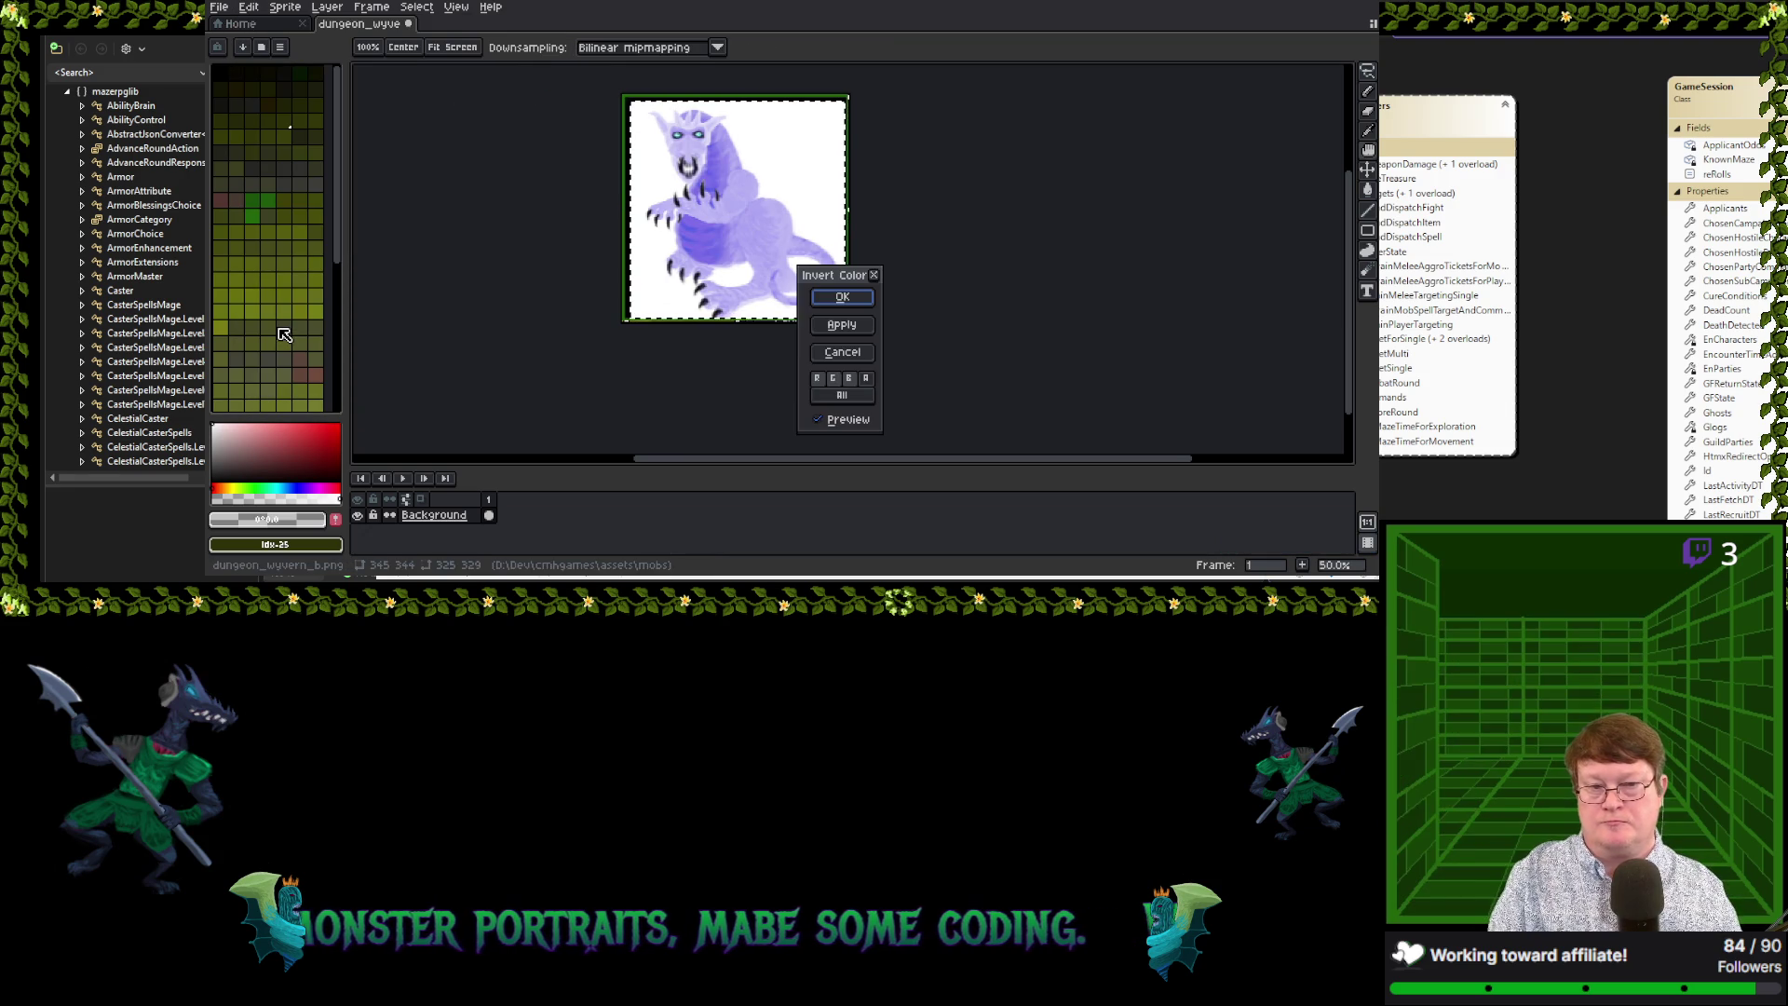
left_click(866, 349)
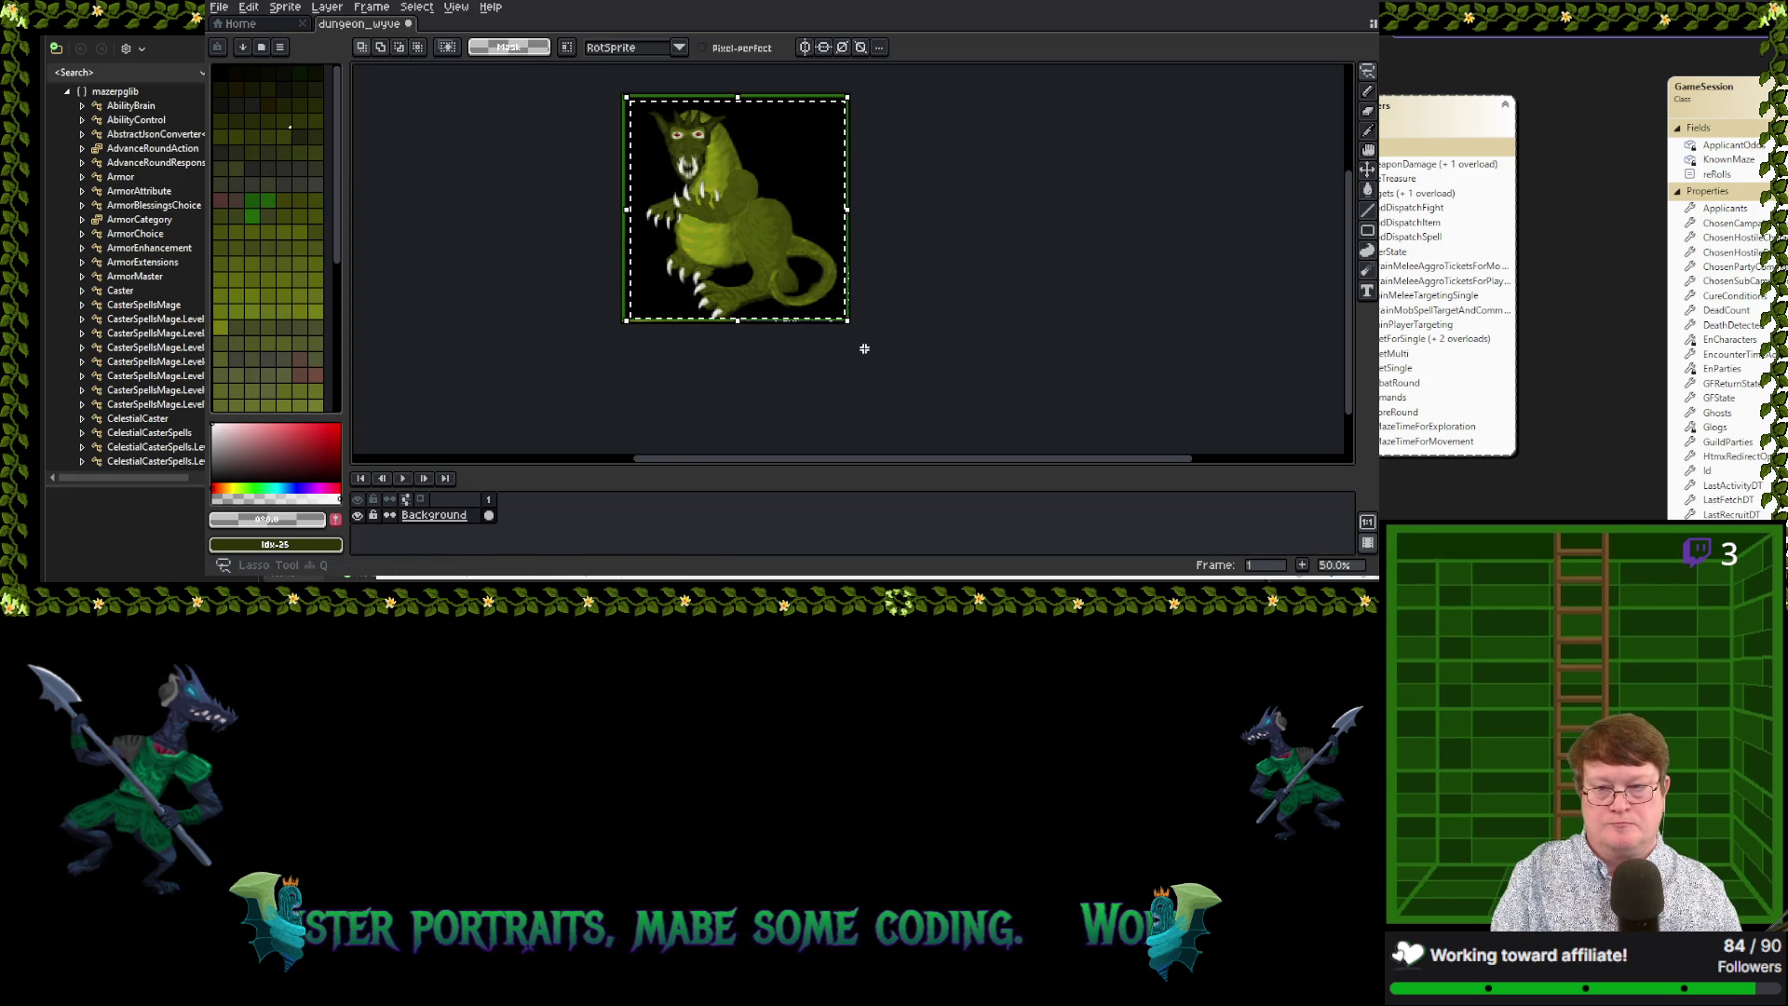
Try a Color Curve adjustment with two added control points, then discard it
left_click(250, 7)
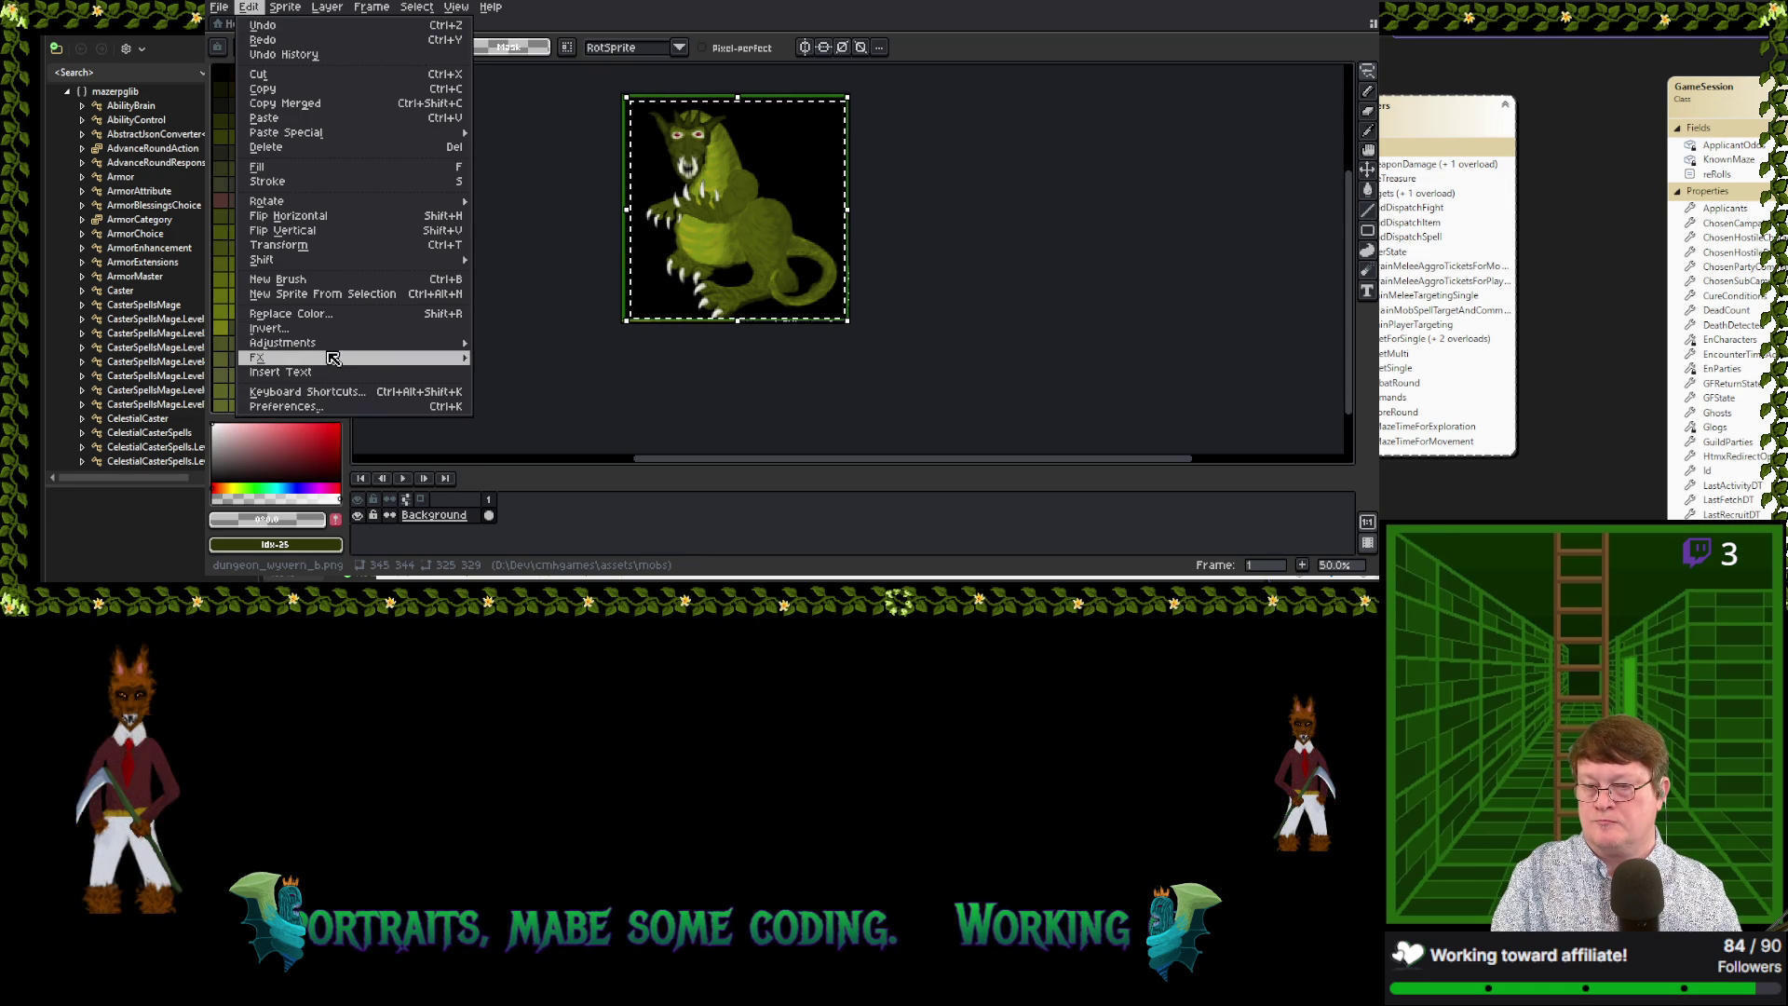
mouse_move(326, 342)
left_click(519, 372)
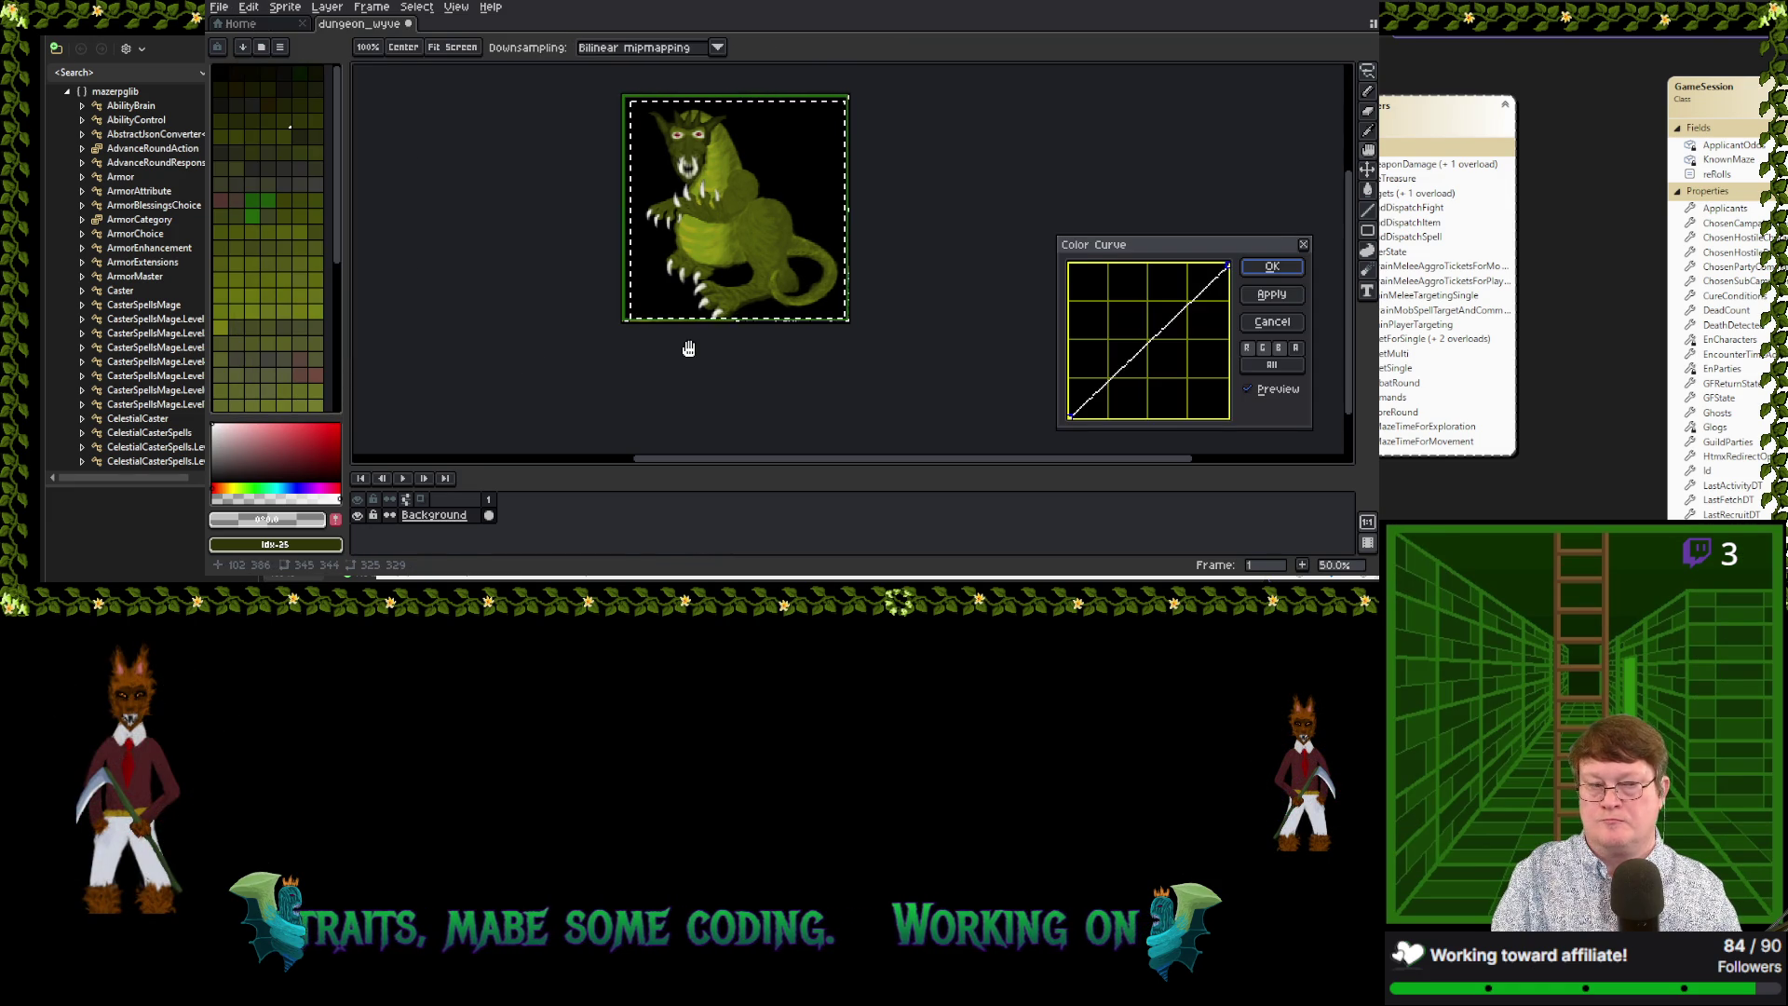
left_click_drag(1147, 261, 1015, 108)
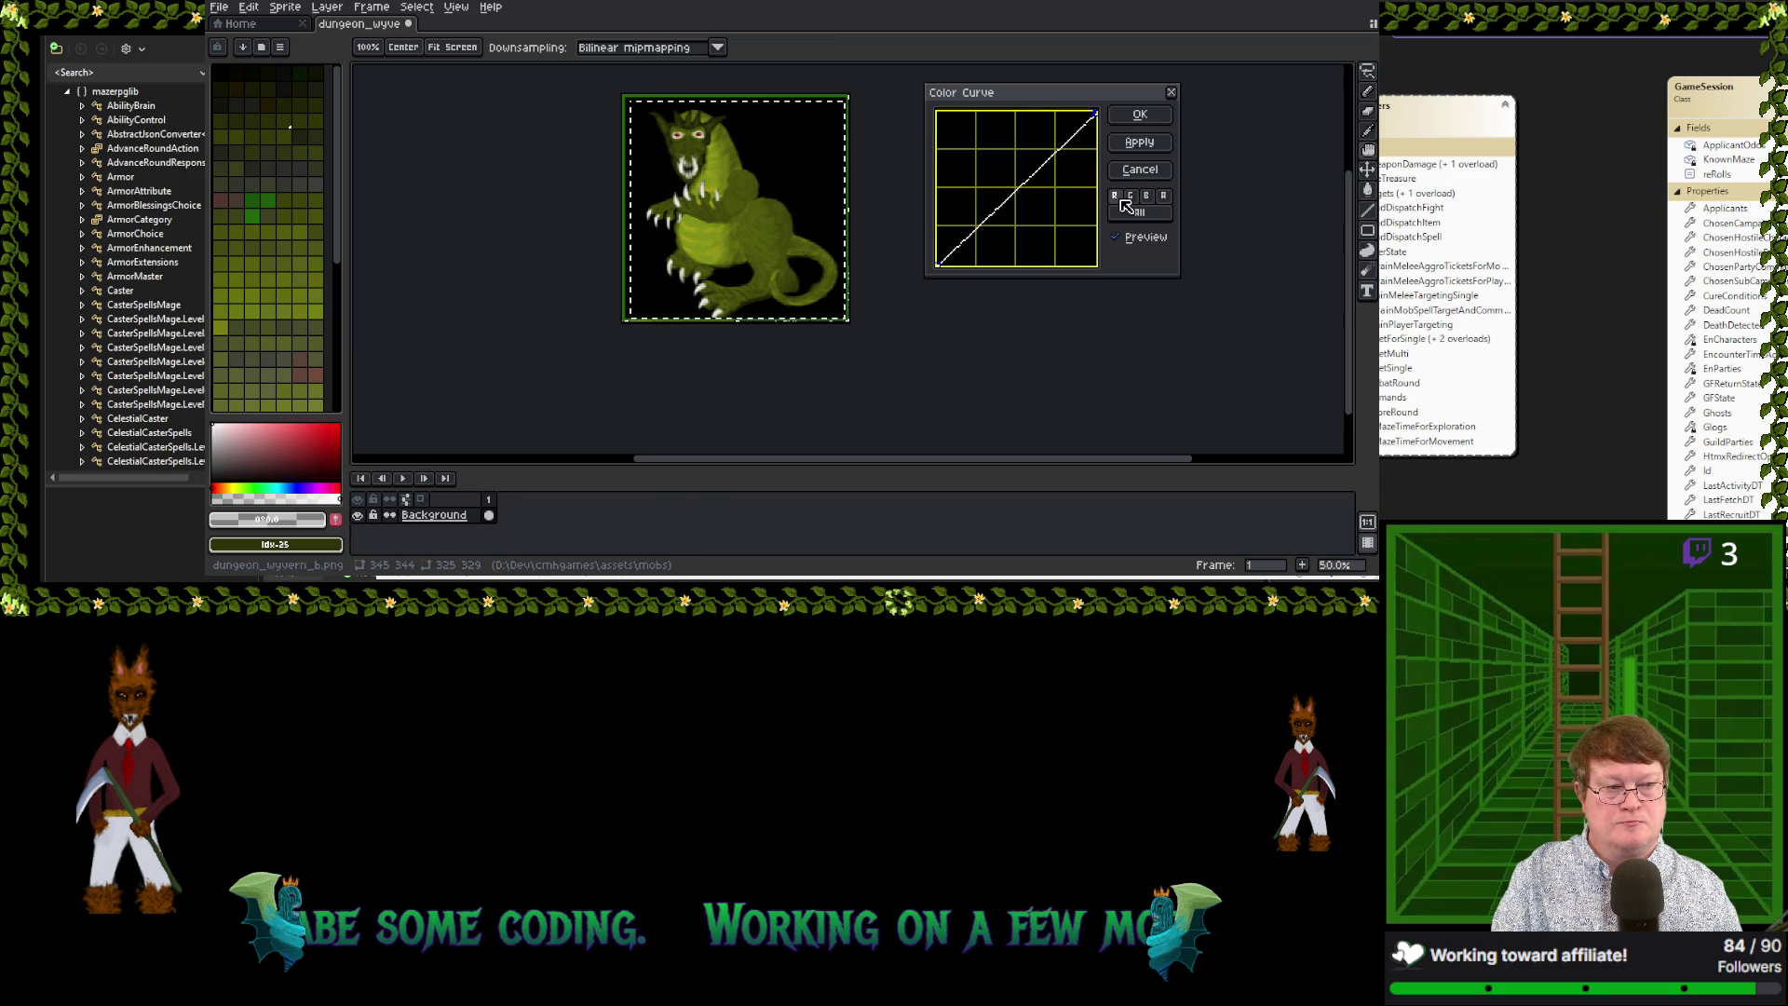
left_click(1083, 126)
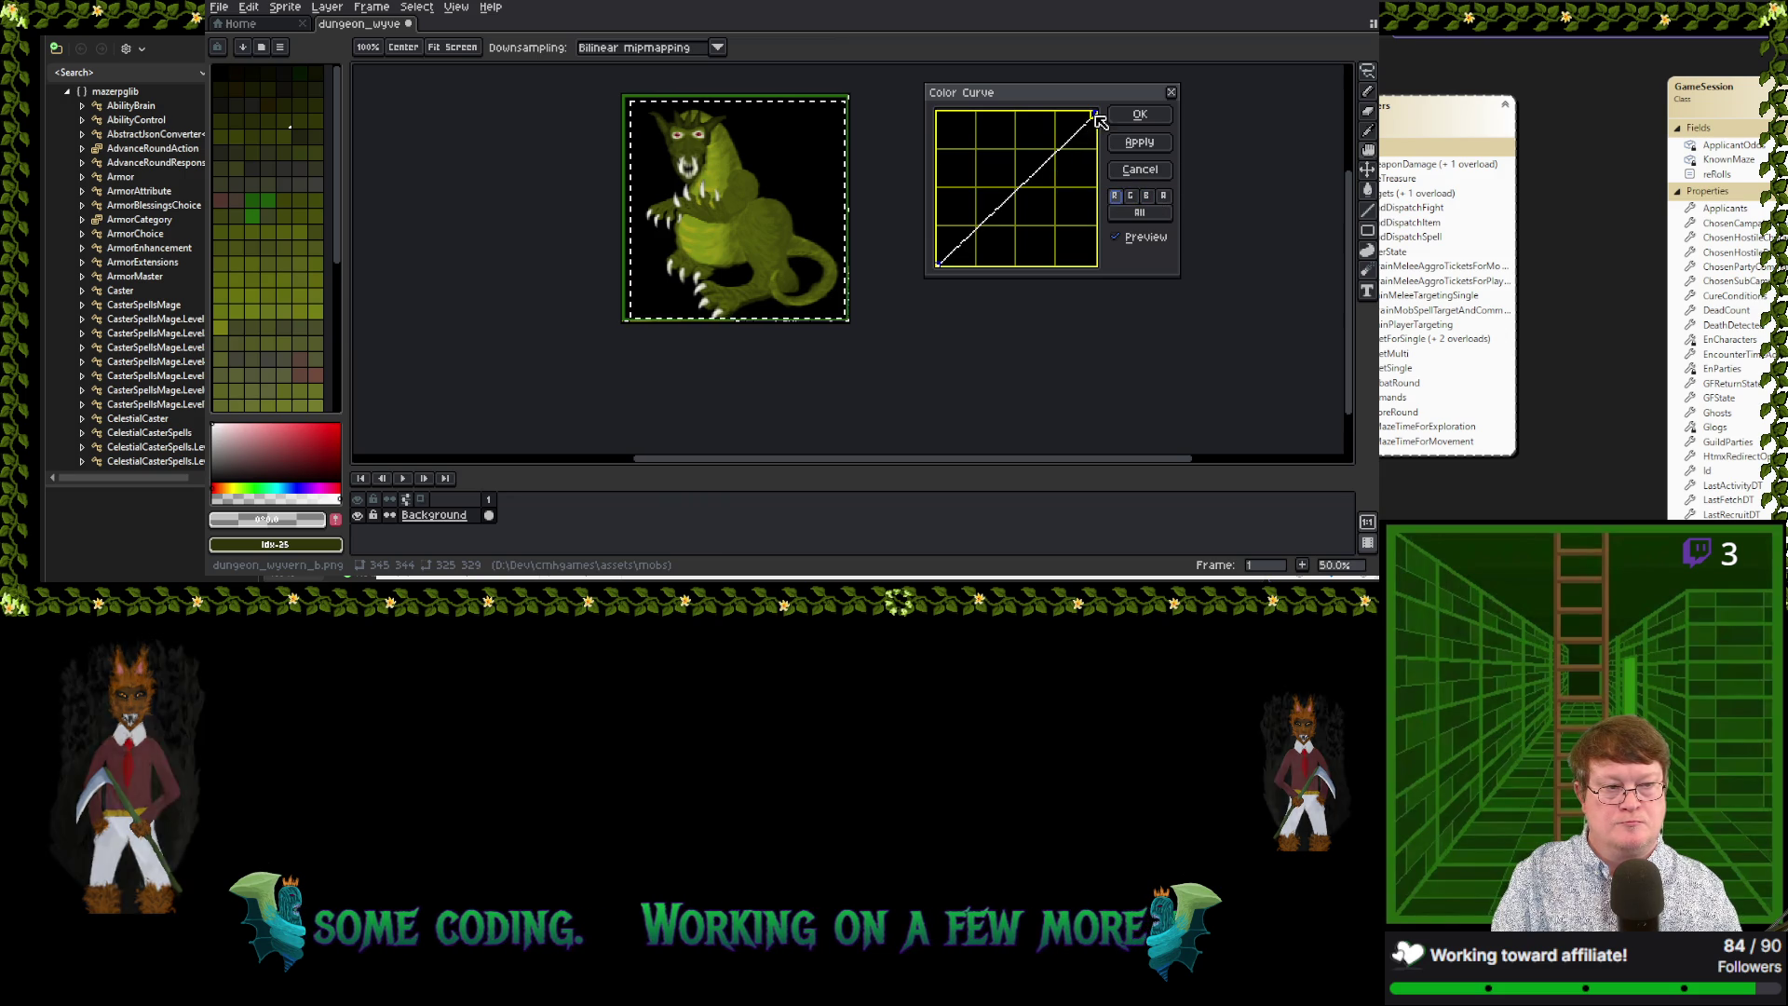
mouse_move(1085, 127)
left_mouse_down()
mouse_move(989, 166)
mouse_move(1043, 196)
left_mouse_up()
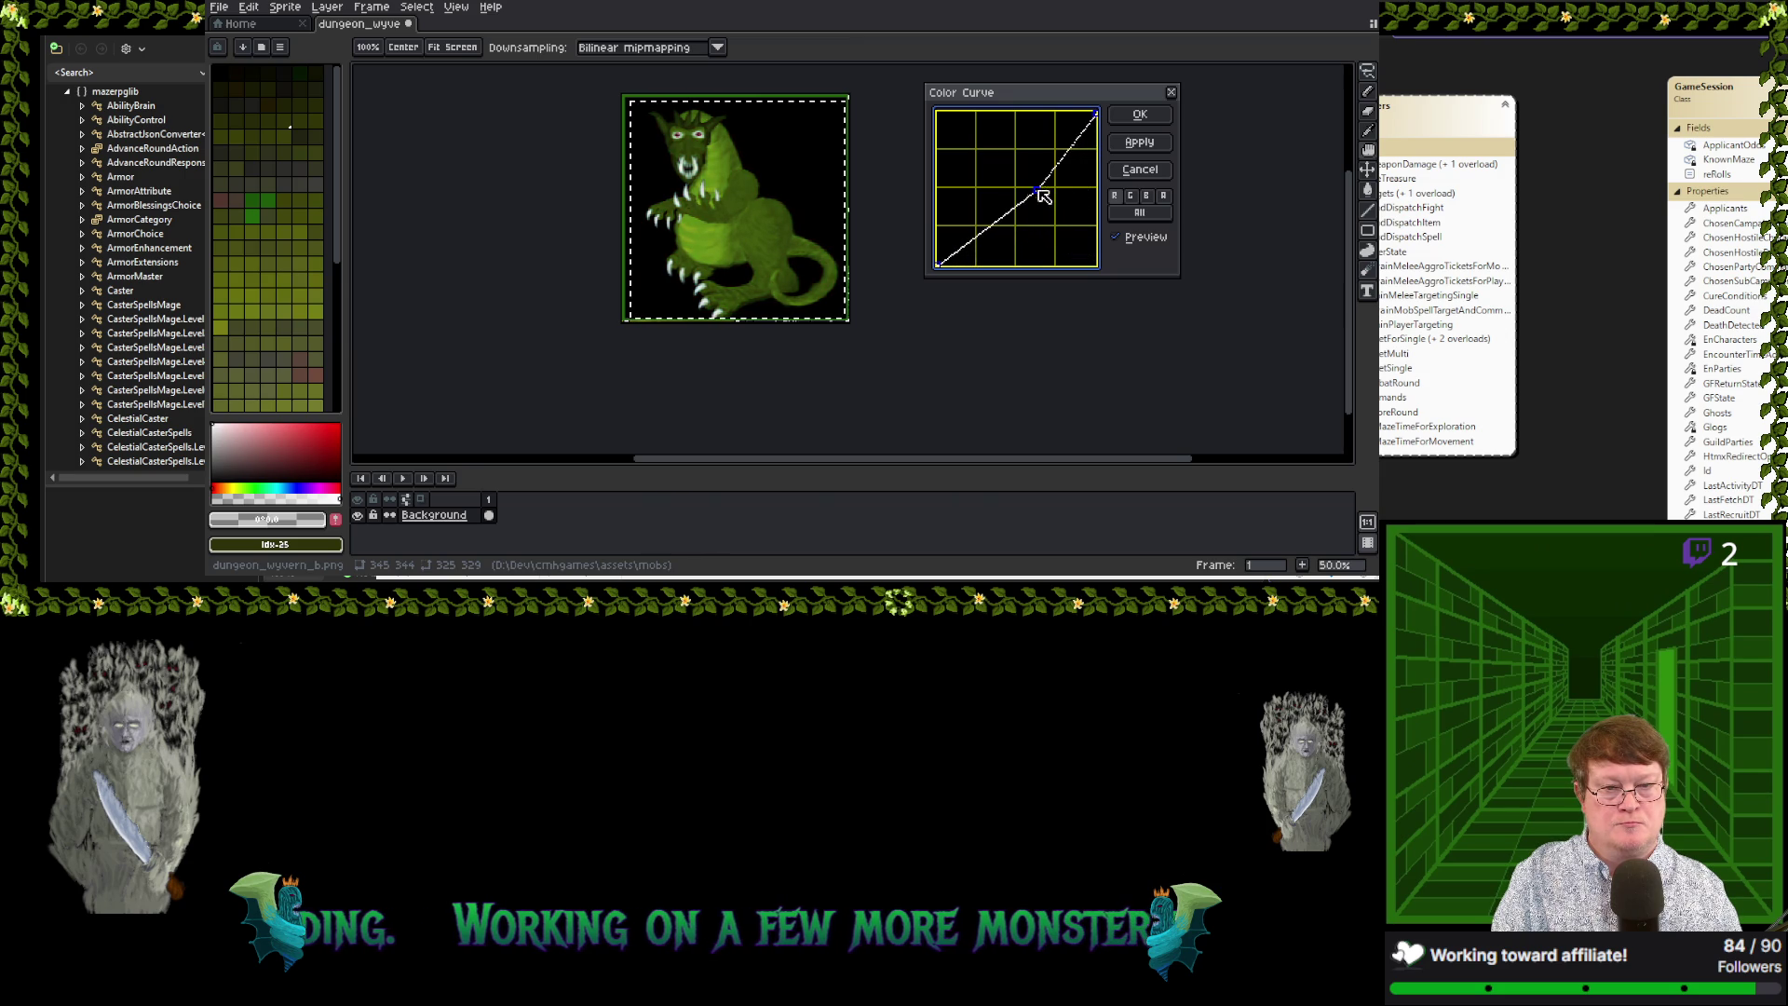
left_click(981, 231)
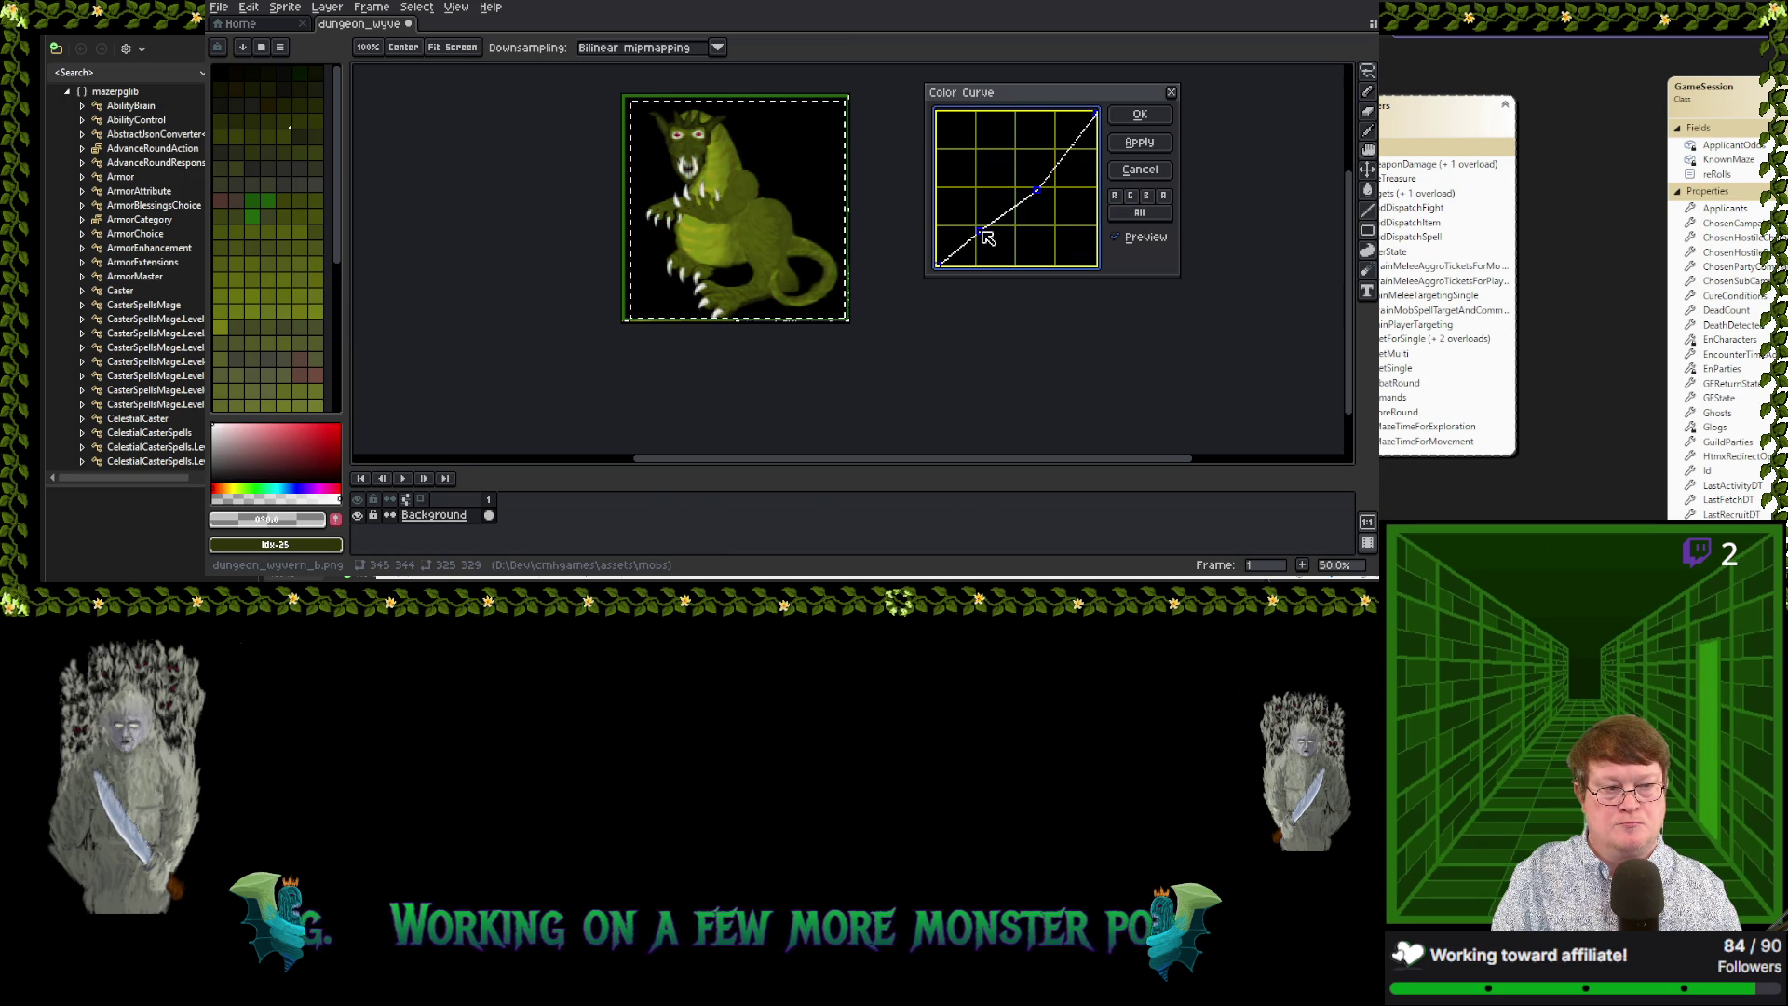
left_click(1136, 213)
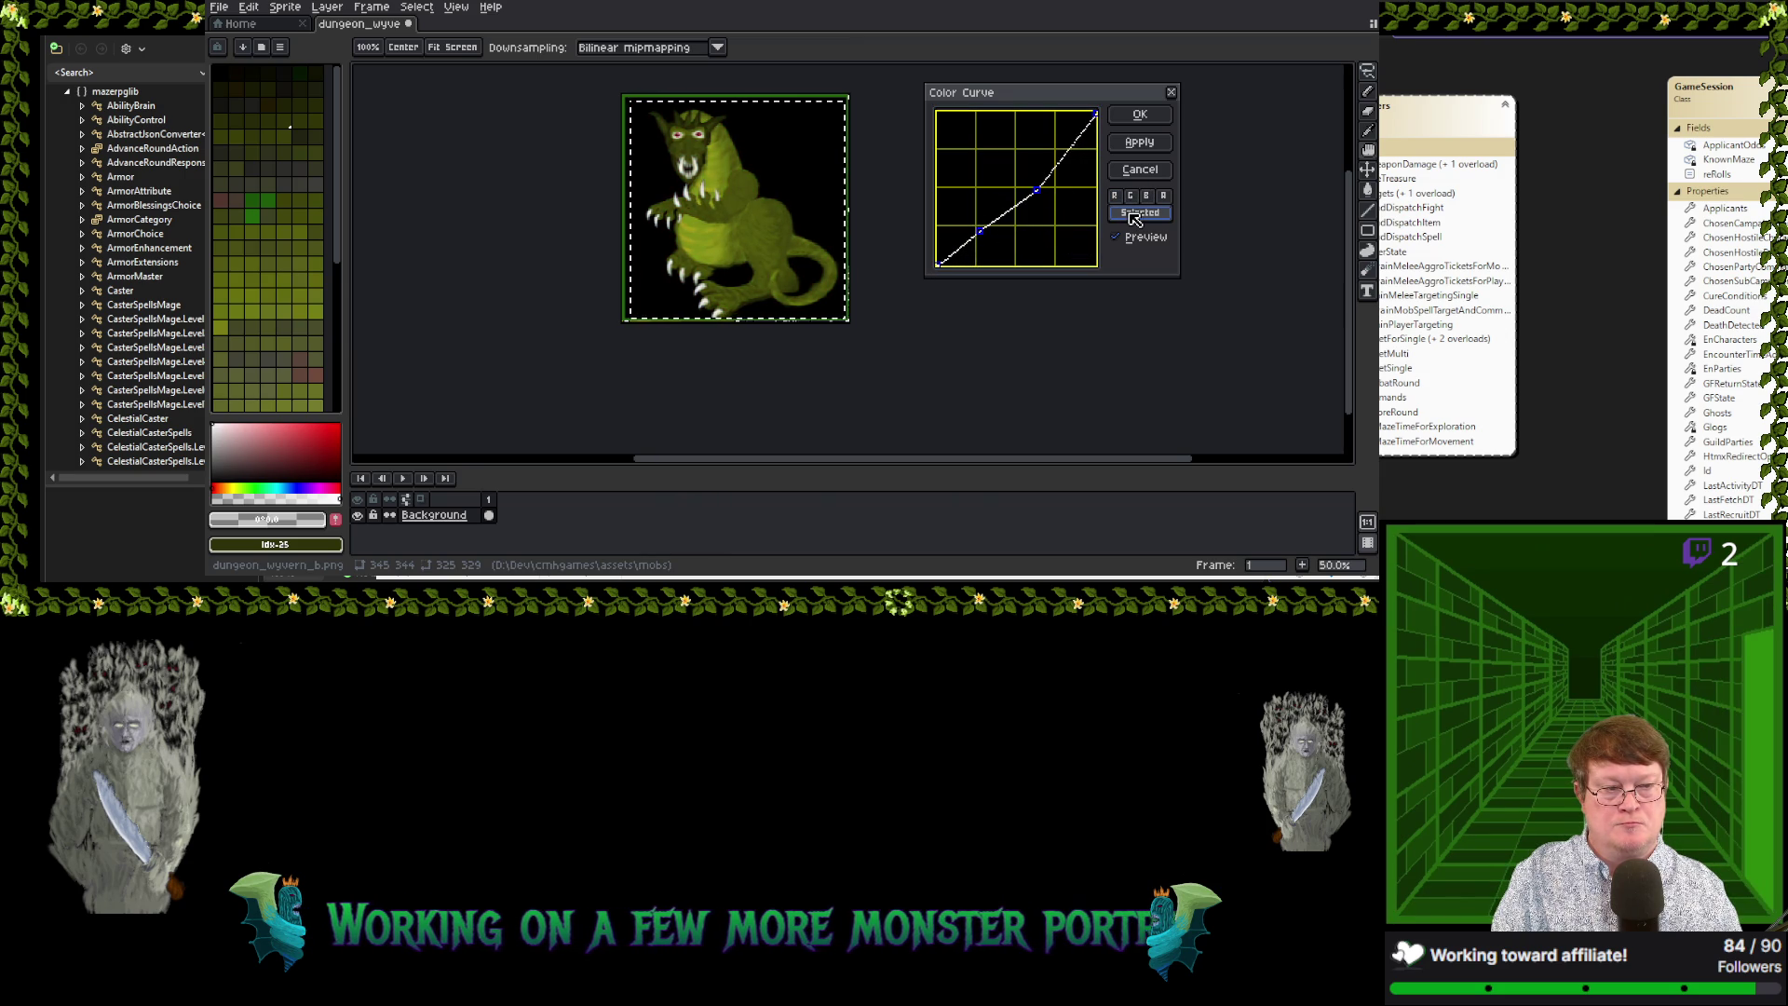
left_click_drag(1037, 190, 1011, 170)
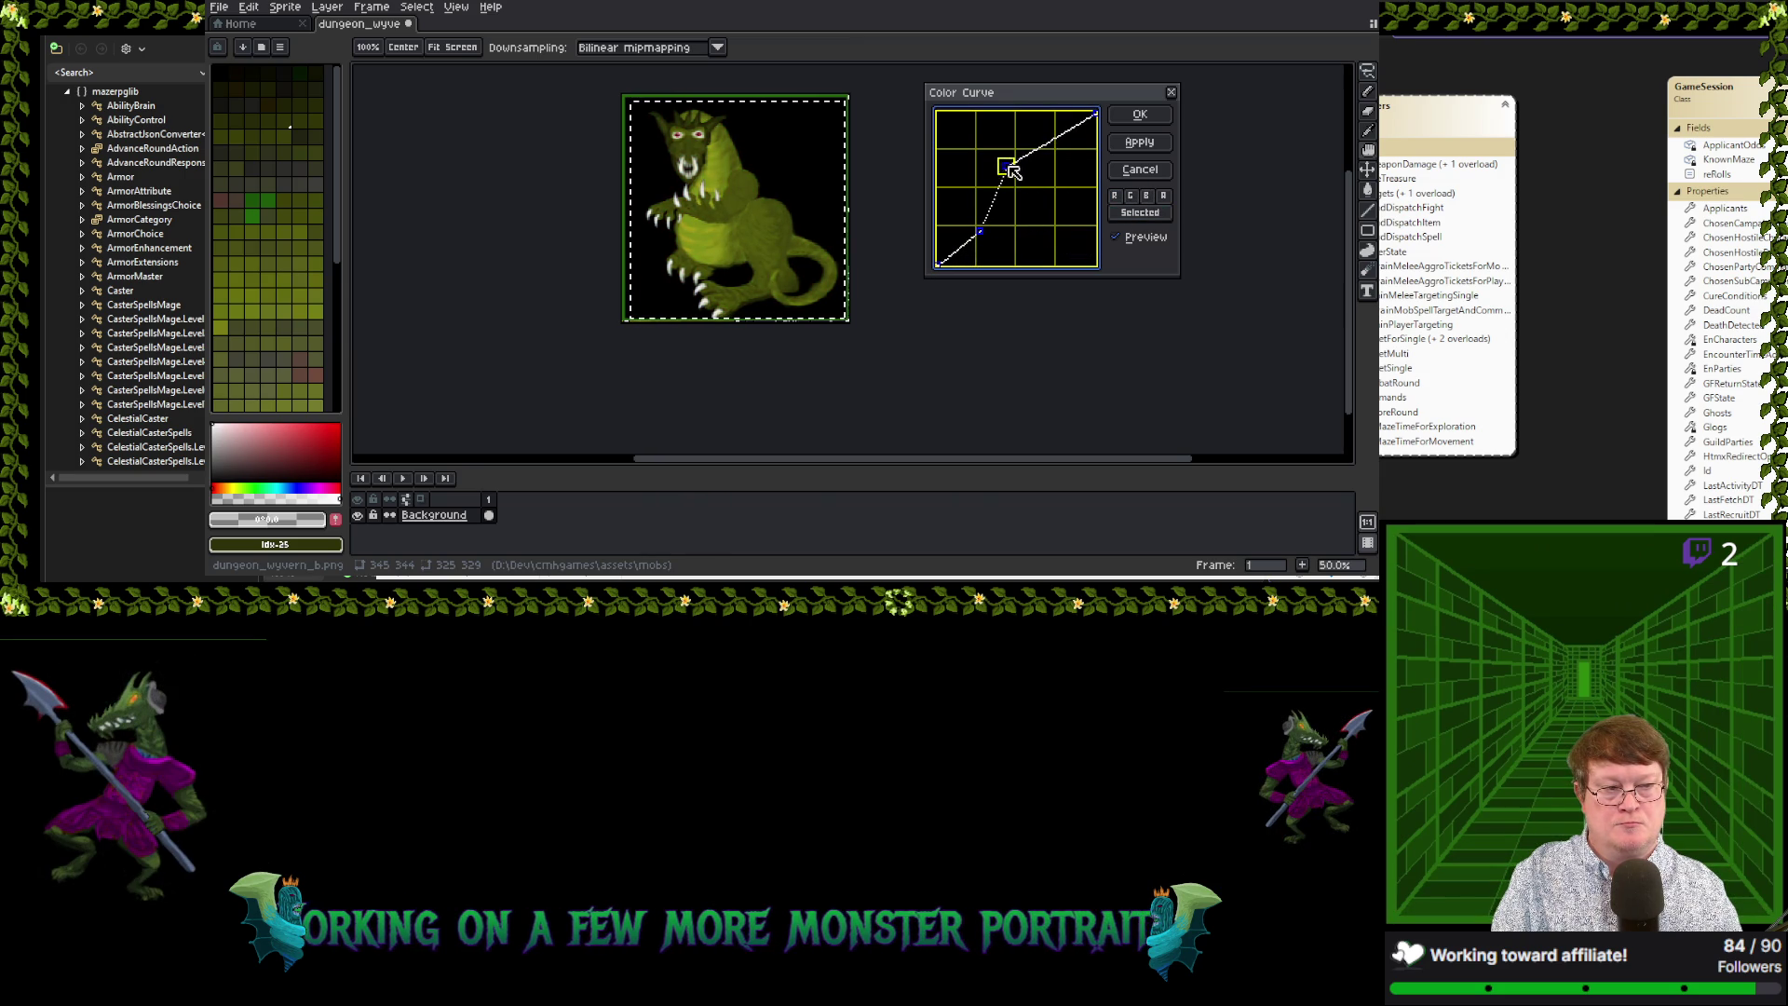
left_click(1146, 169)
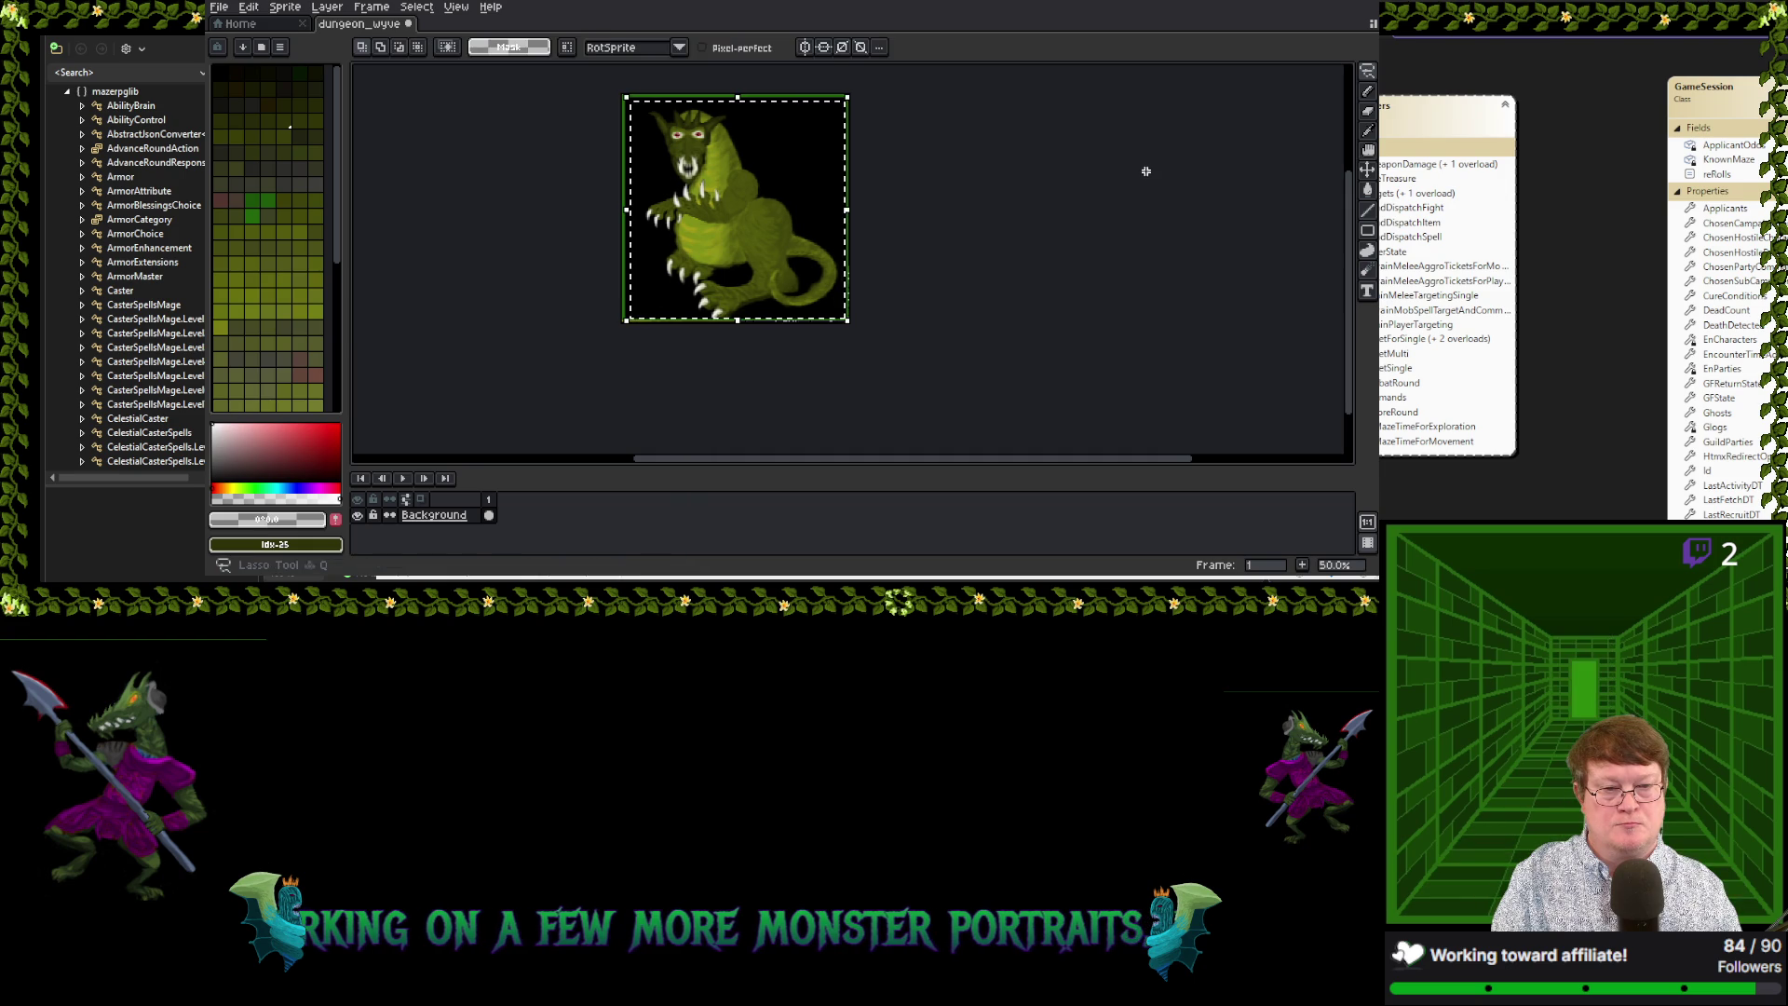
Reopen Color Curve and bend it into a zigzag with two new points and a lowered top endpoint
left_click(248, 7)
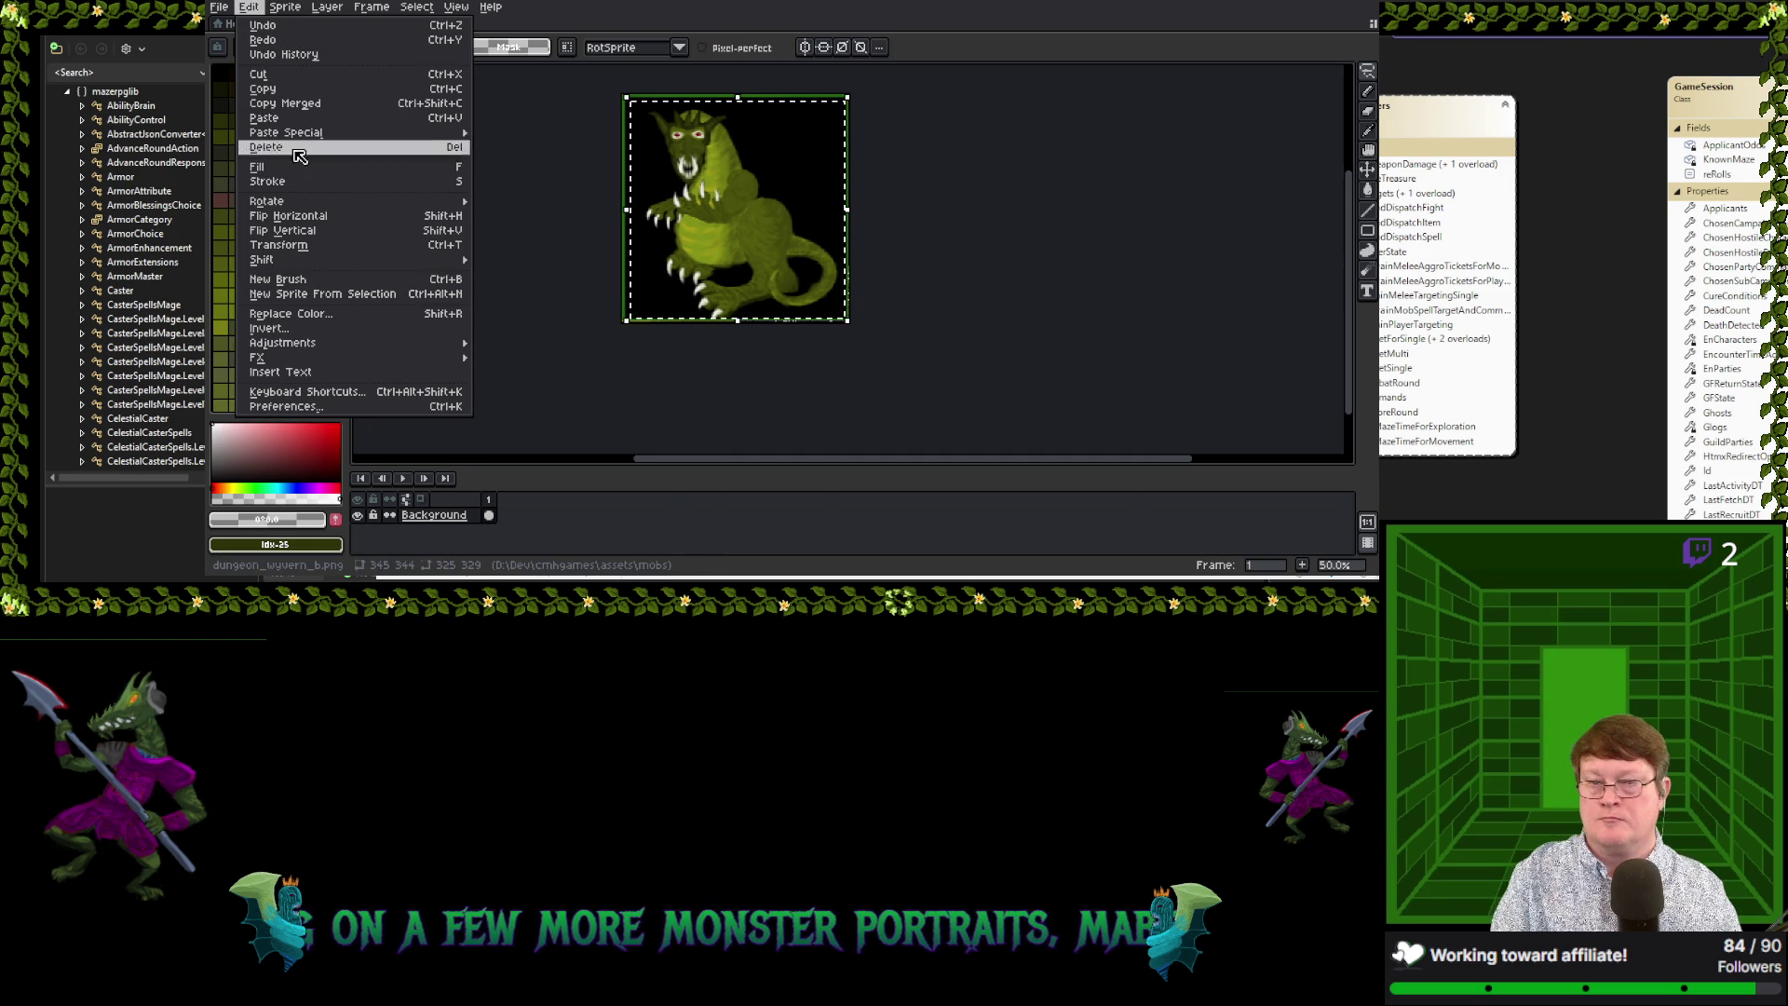
mouse_move(382, 345)
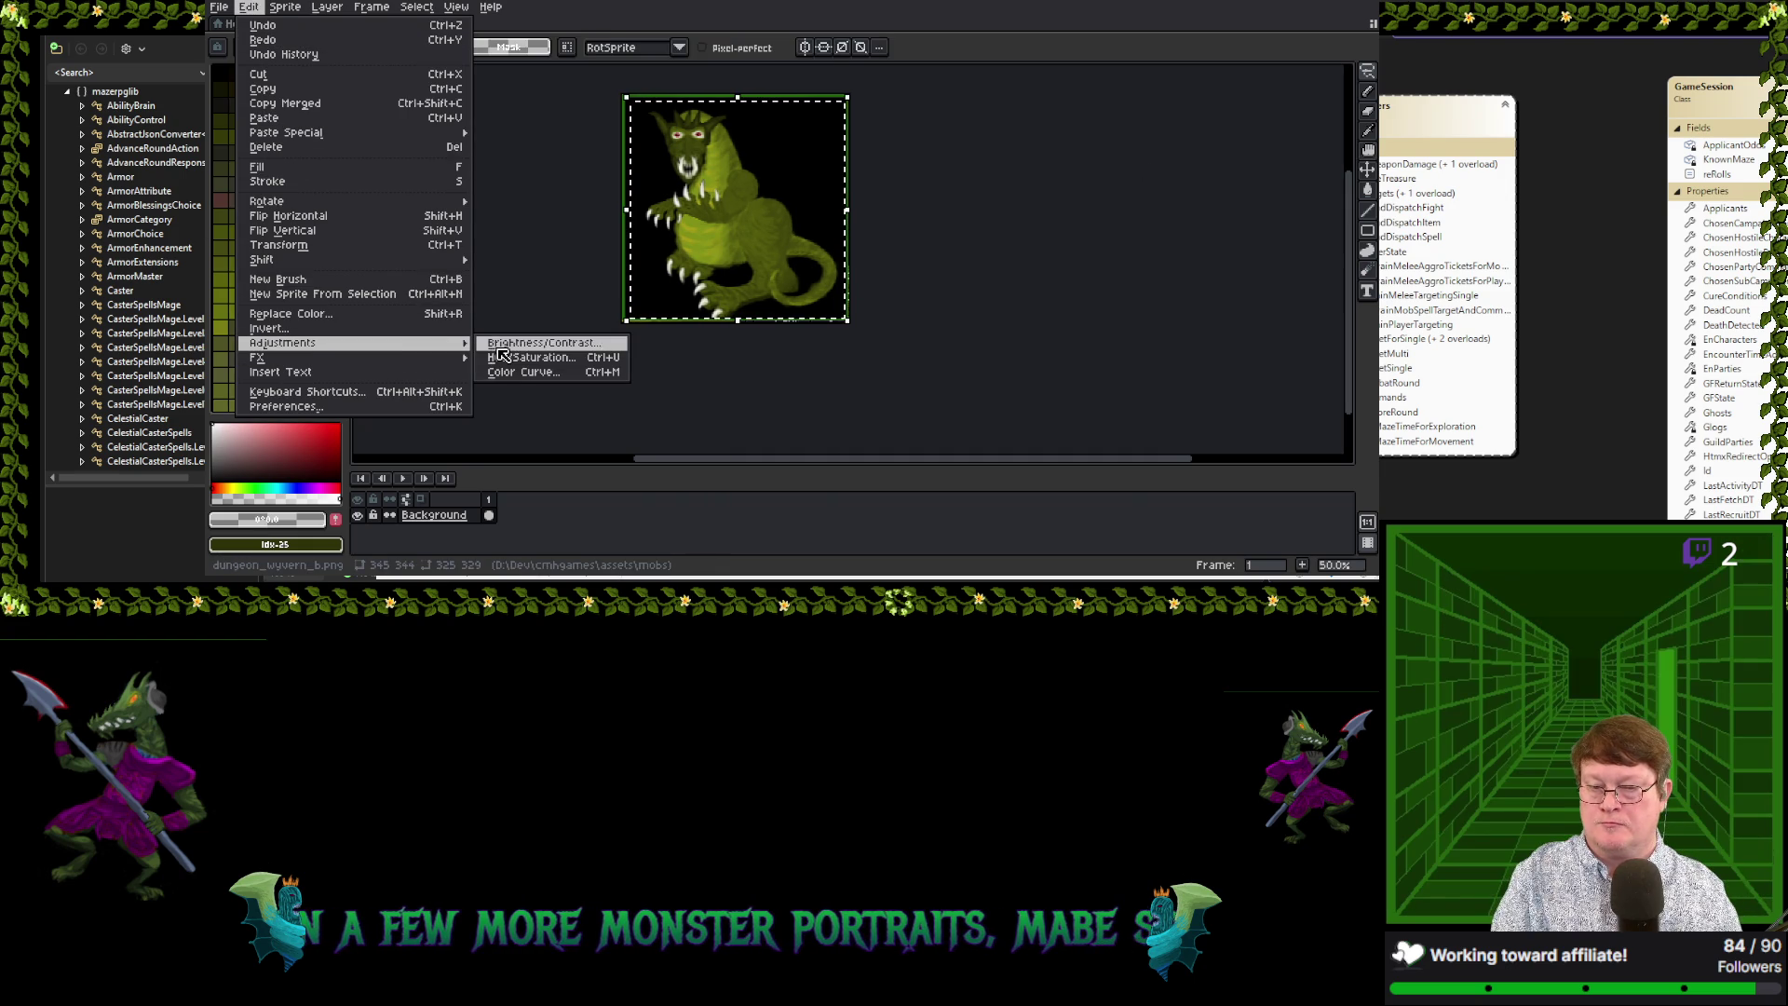
left_click(510, 372)
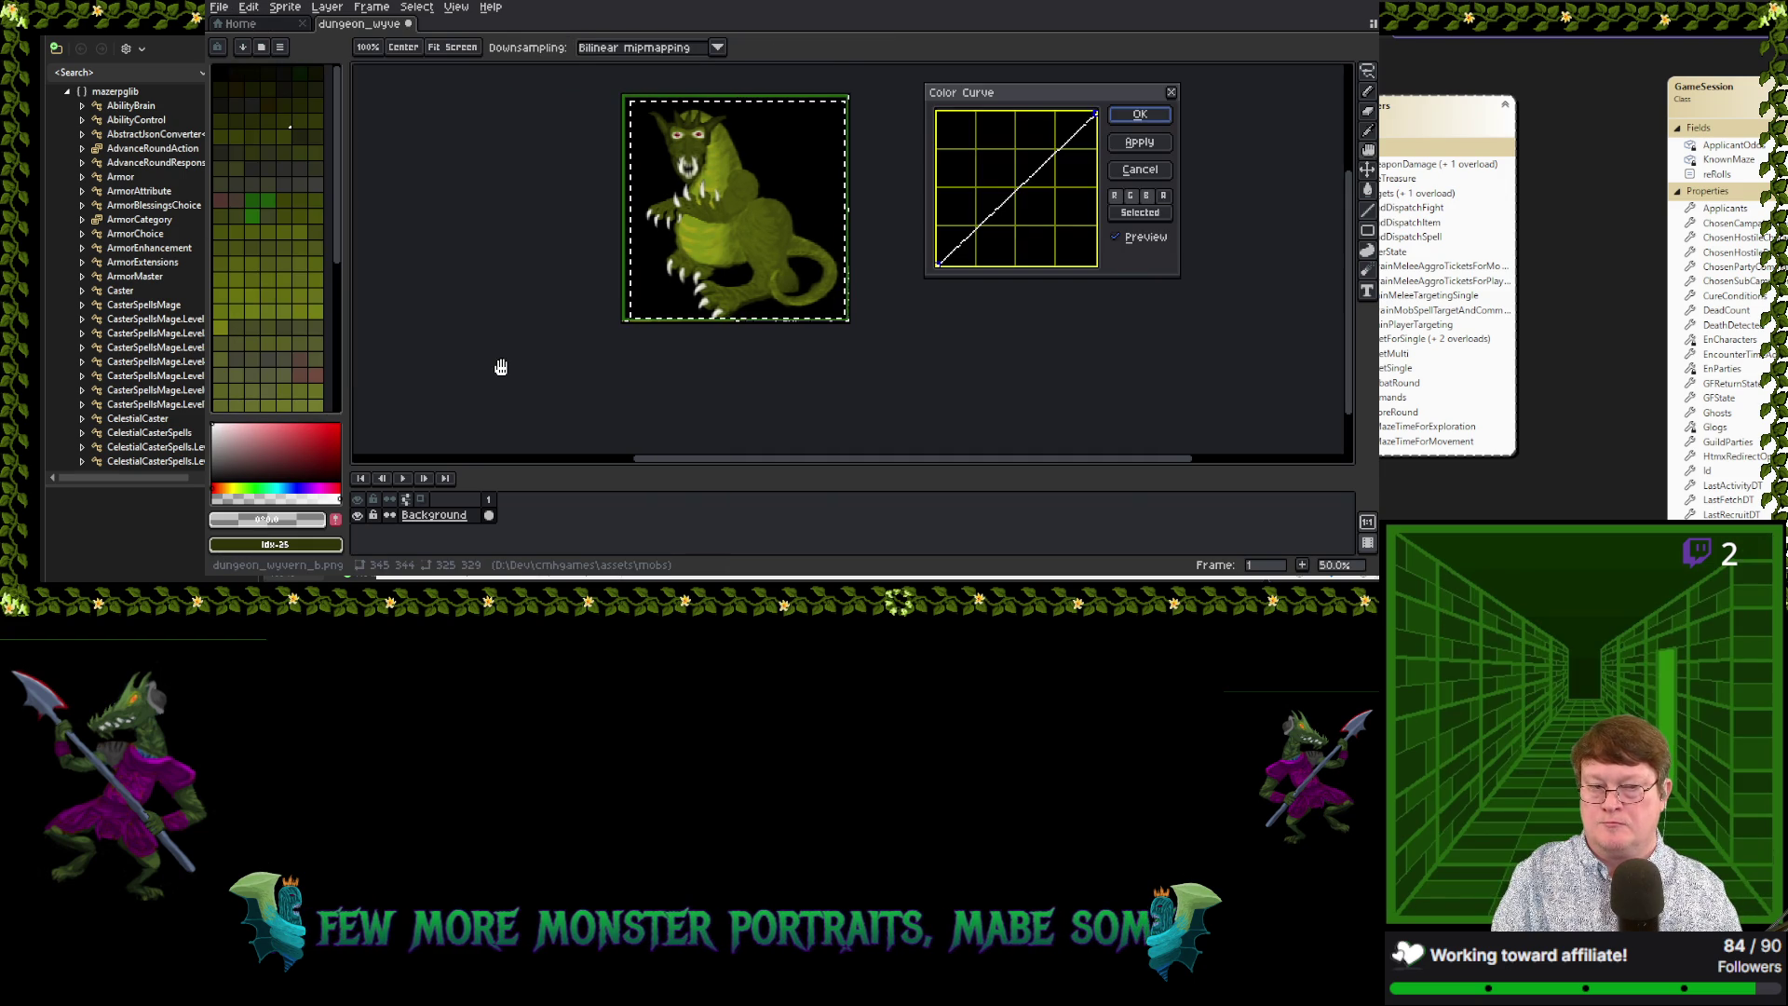
left_click(974, 228)
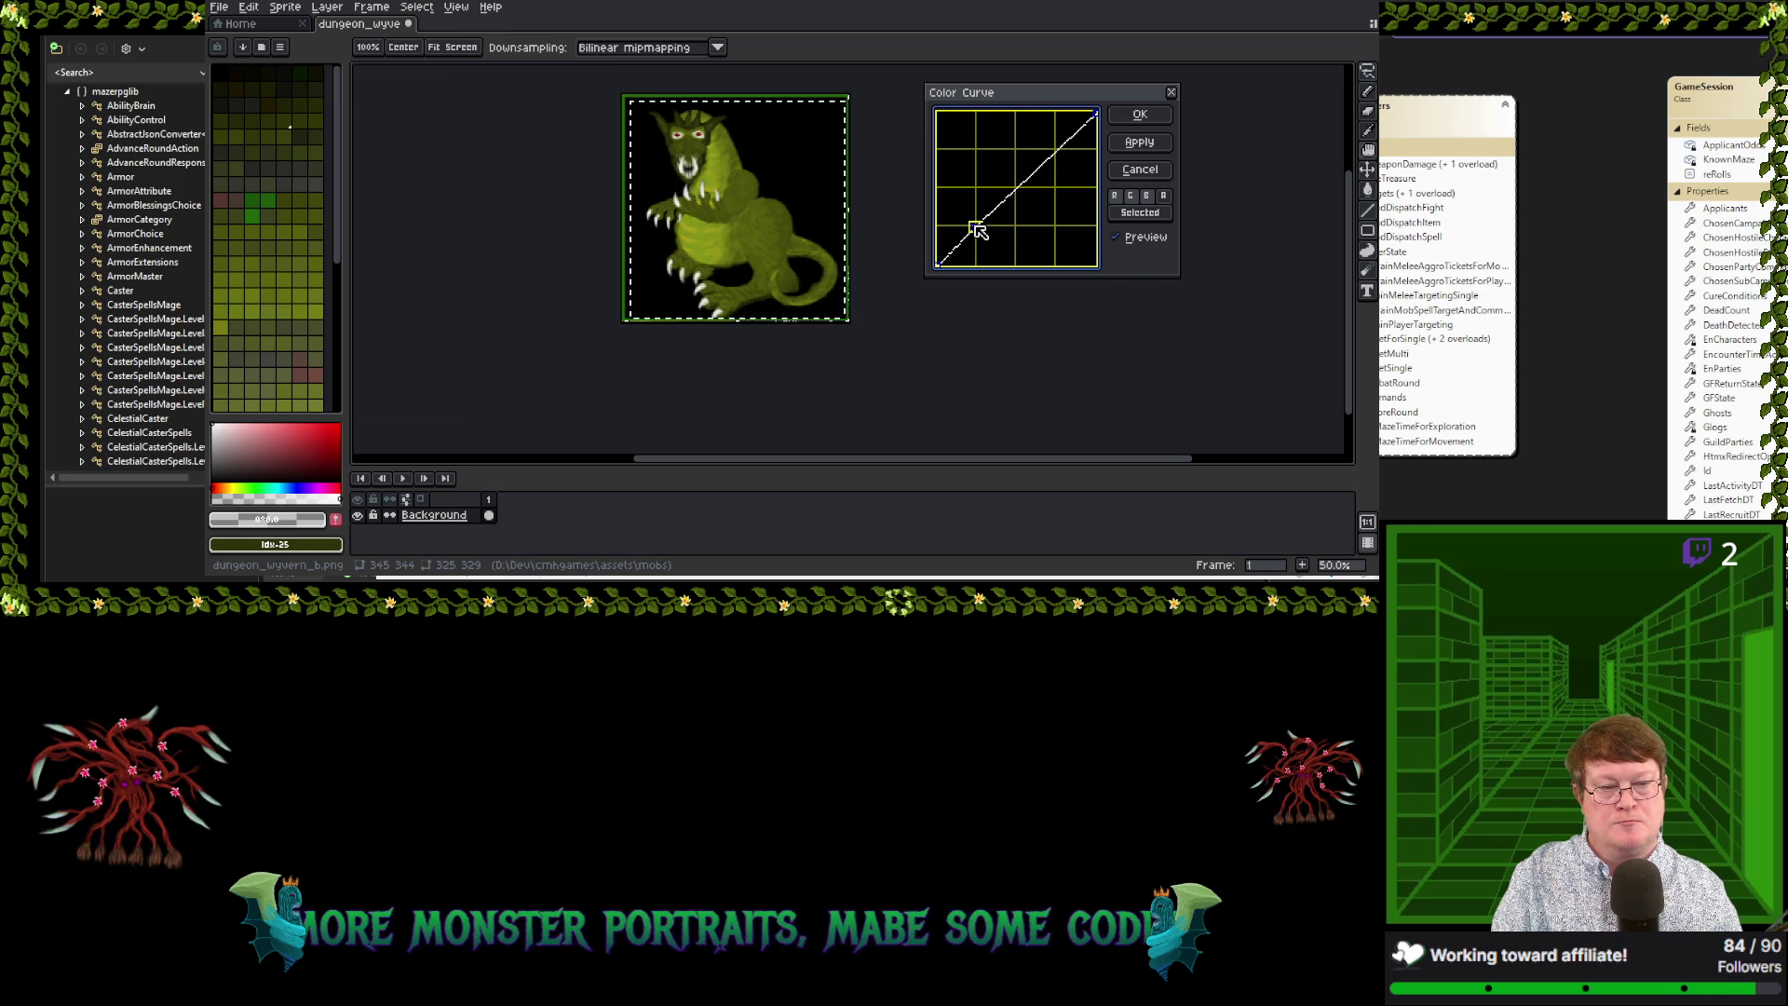
left_click_drag(976, 229, 967, 214)
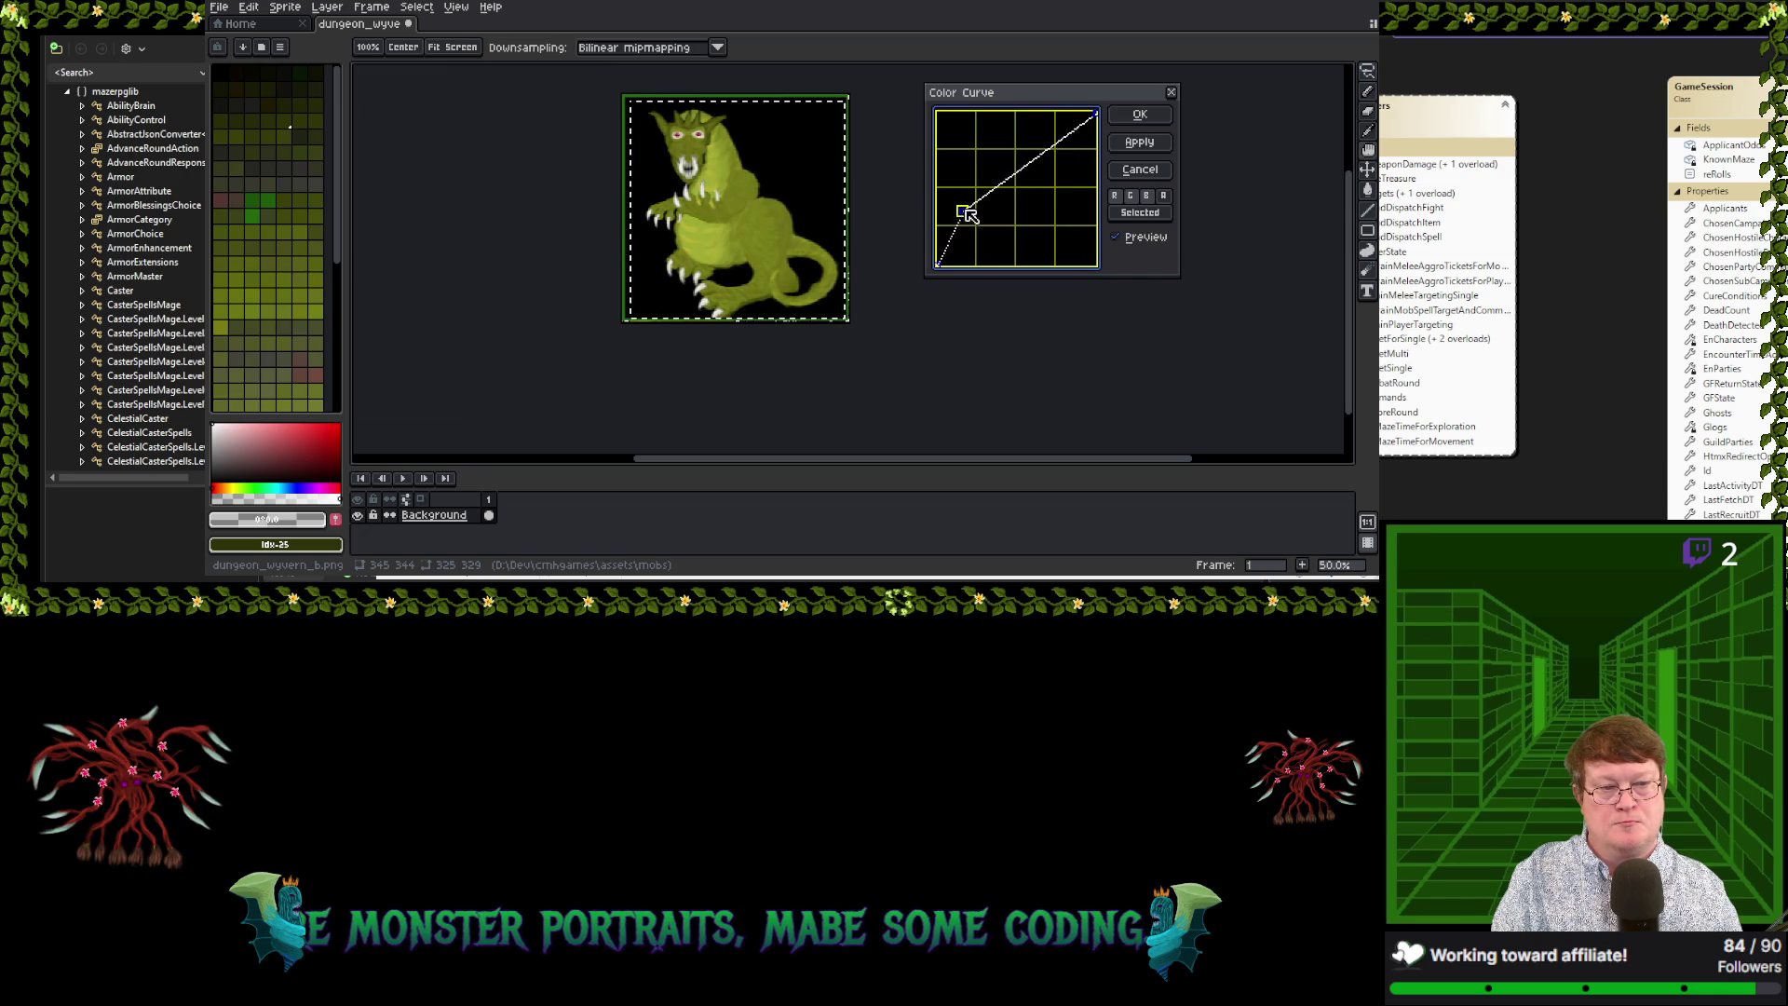
left_click(1022, 173)
mouse_move(1021, 175)
left_mouse_down()
mouse_move(981, 258)
mouse_move(999, 245)
left_mouse_up()
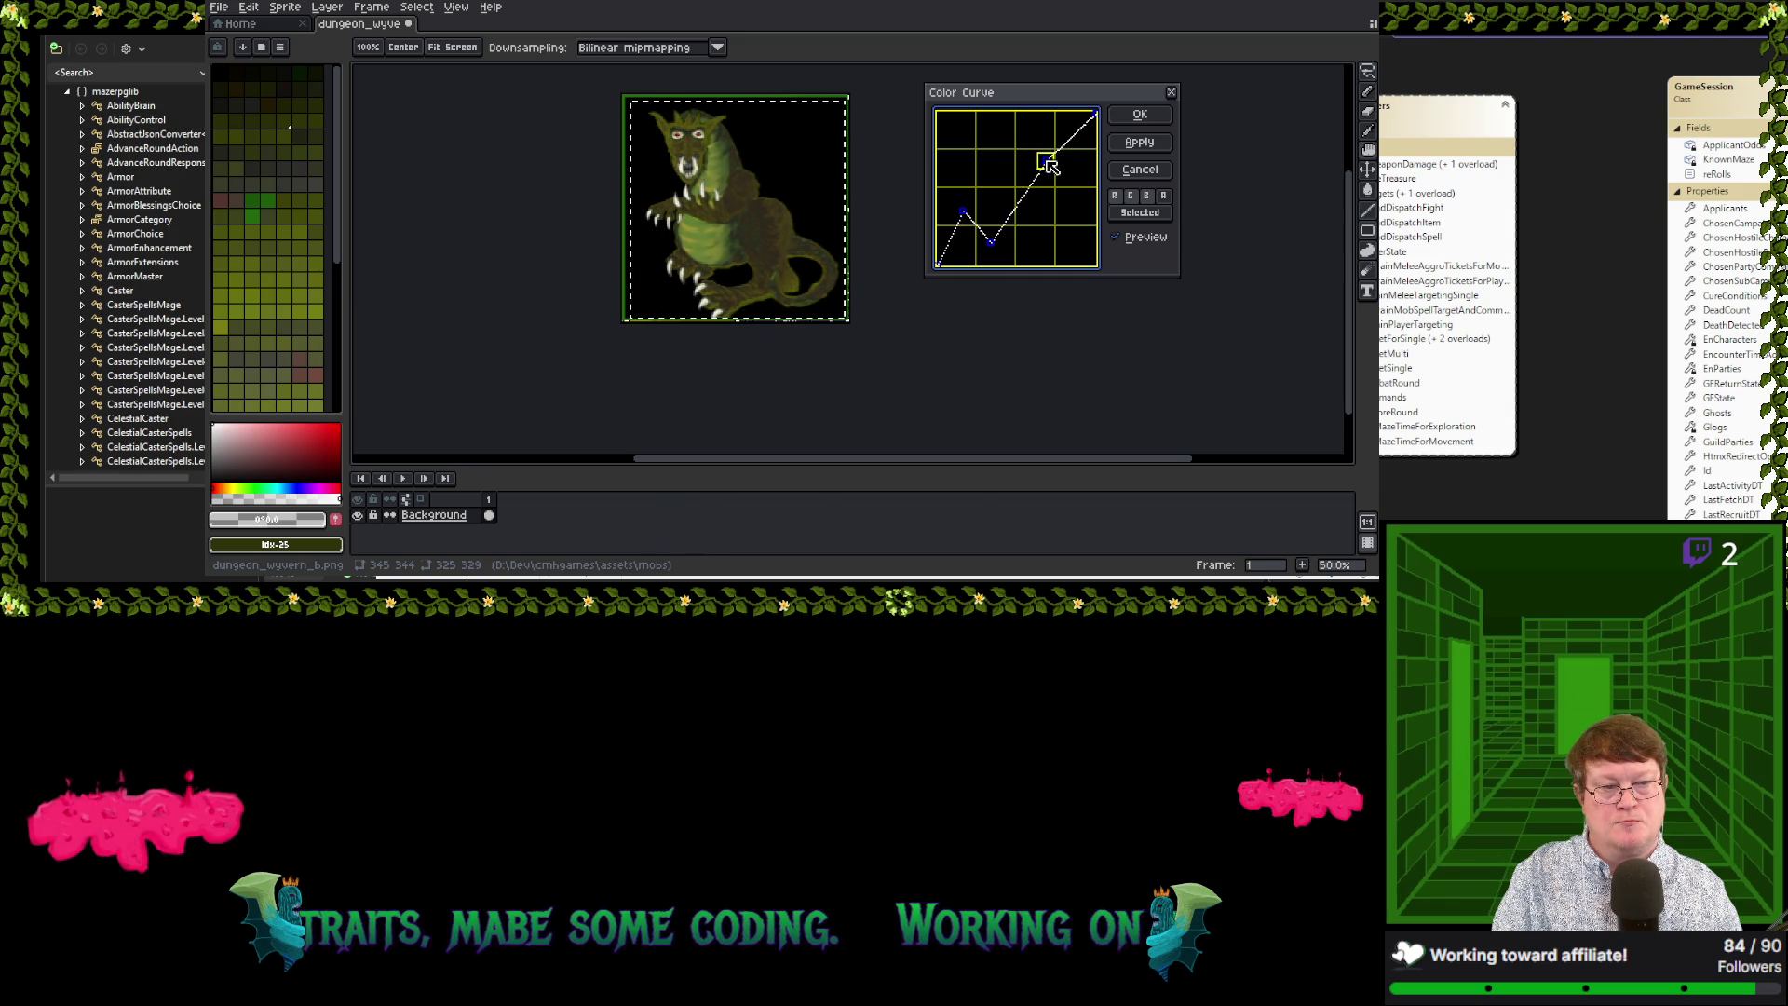
mouse_move(1047, 163)
left_mouse_down()
mouse_move(948, 169)
mouse_move(1046, 175)
mouse_move(1028, 182)
left_mouse_up()
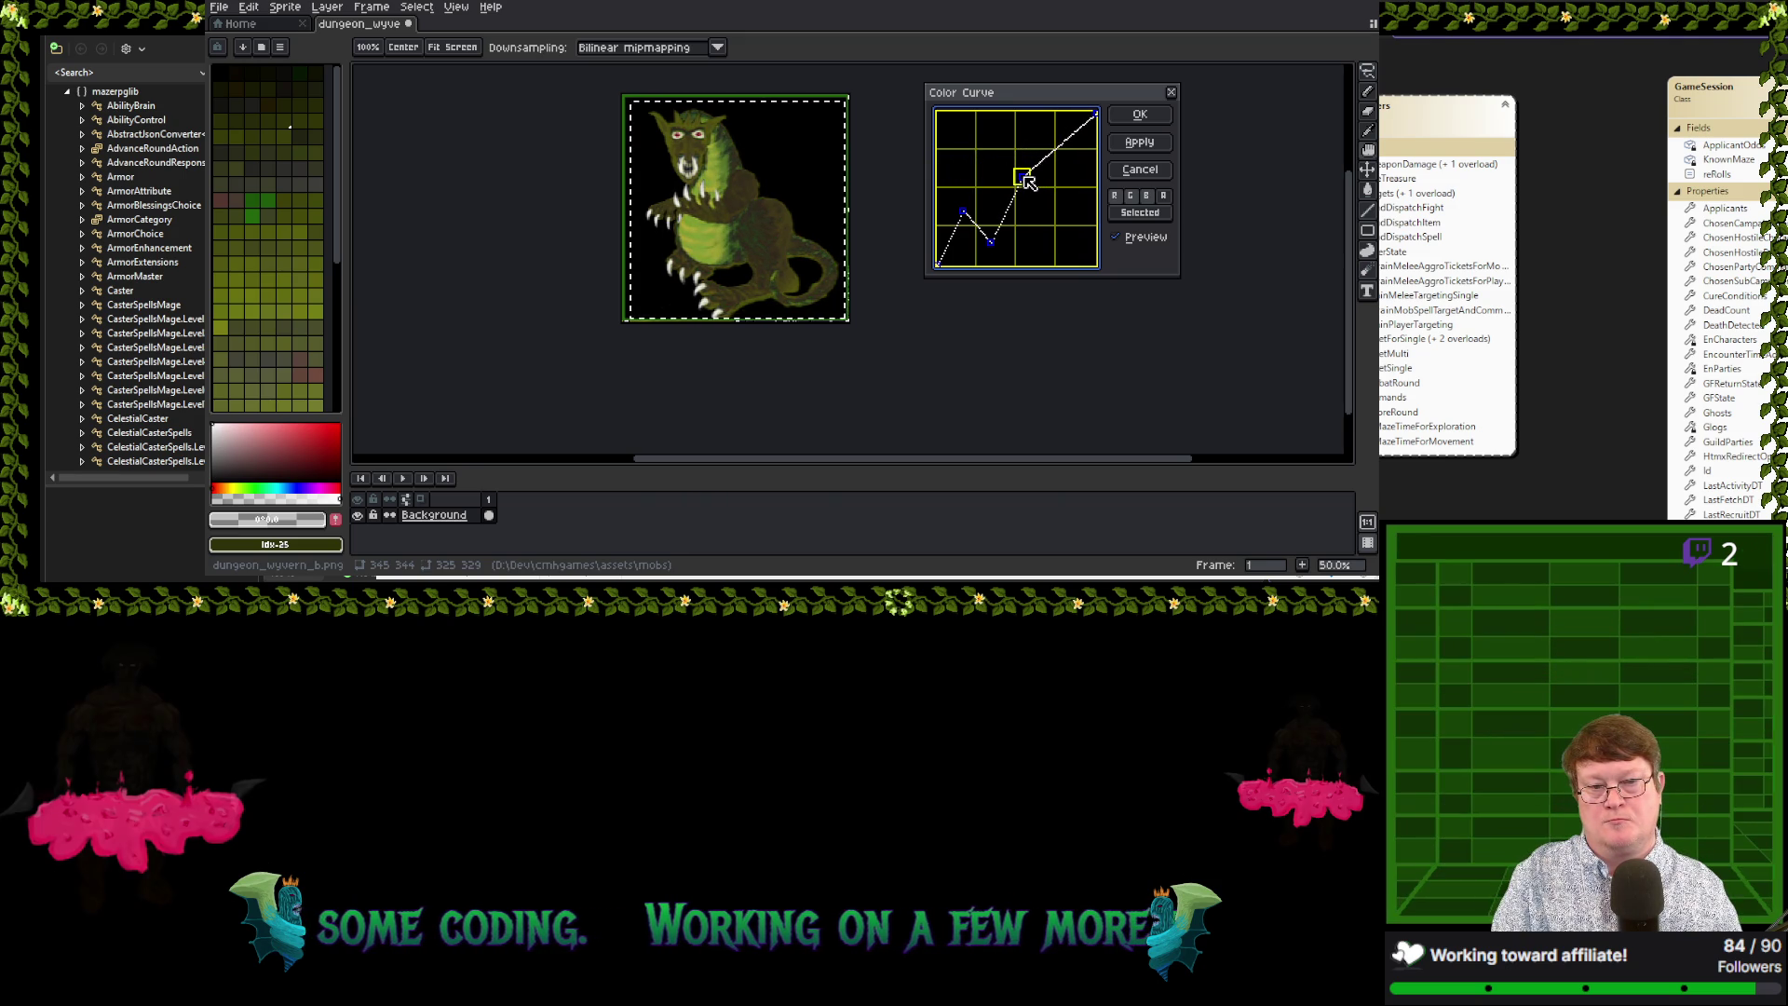
left_click(1095, 116)
mouse_move(1095, 117)
left_mouse_down()
mouse_move(1069, 262)
mouse_move(1088, 179)
mouse_move(1050, 134)
mouse_move(1022, 140)
mouse_move(1041, 142)
left_mouse_up()
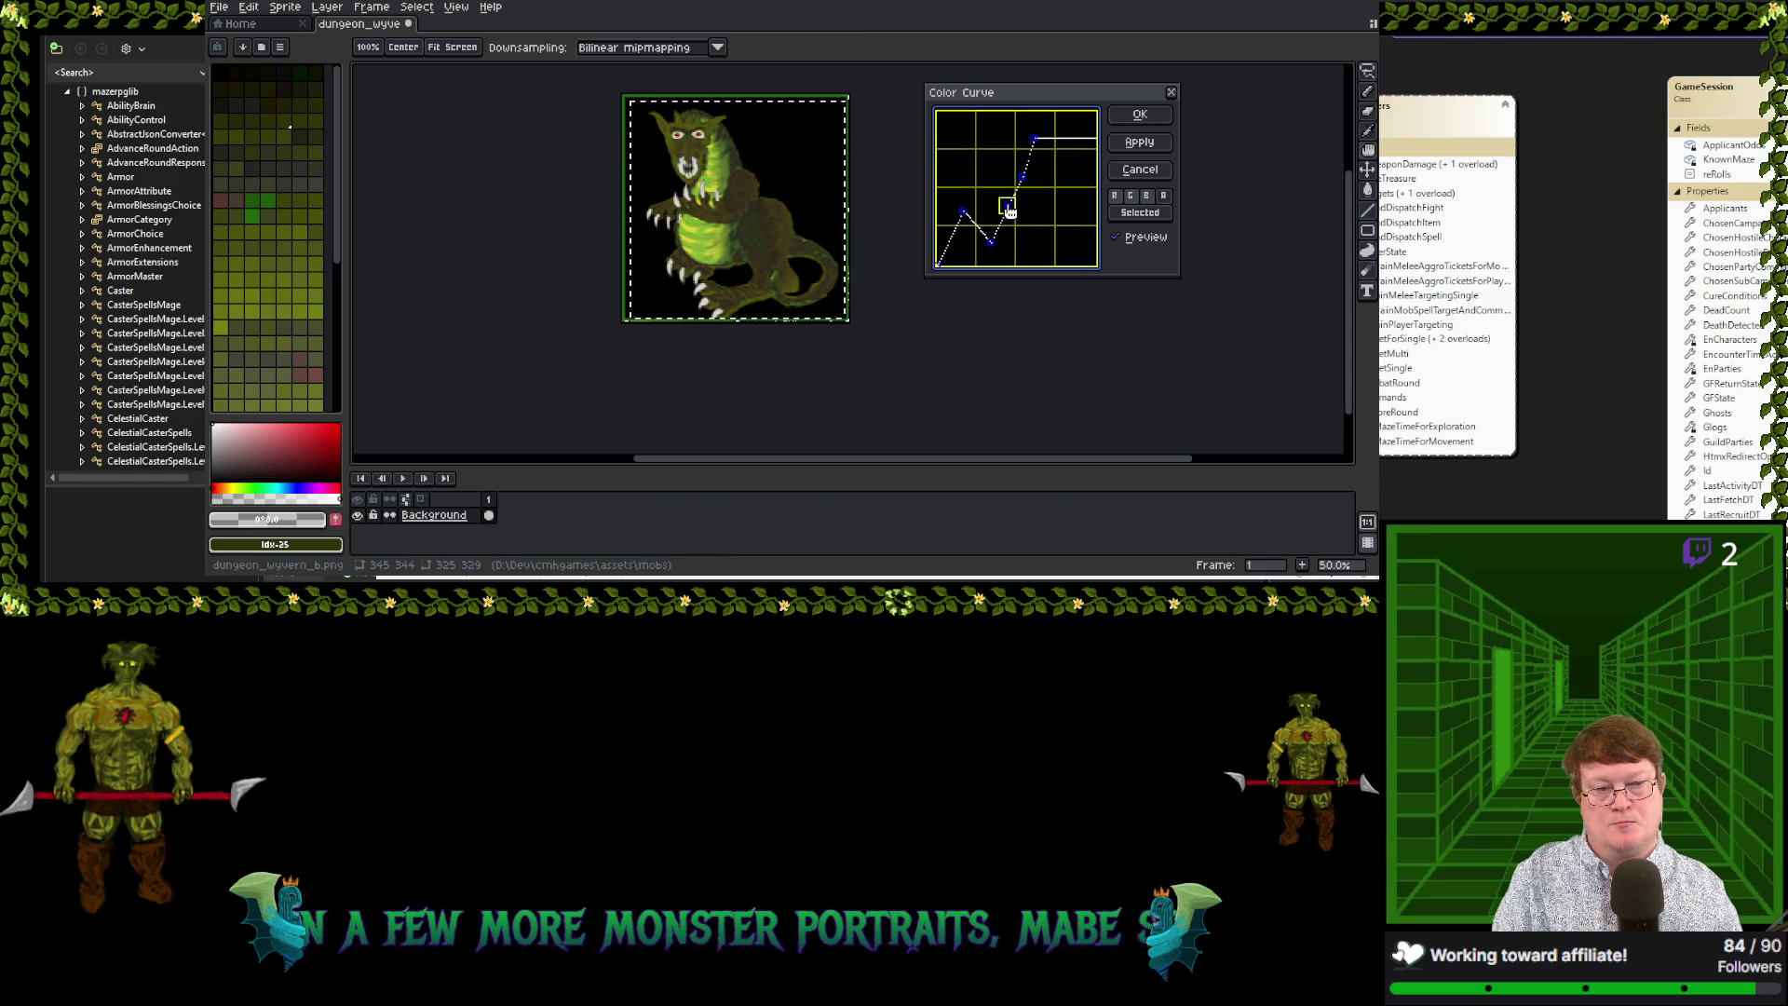
Drag the lower-left and upper curve points into a smoother rising curve for yellow-green tones
mouse_move(1008, 210)
left_mouse_down()
mouse_move(971, 245)
mouse_move(962, 193)
left_mouse_up()
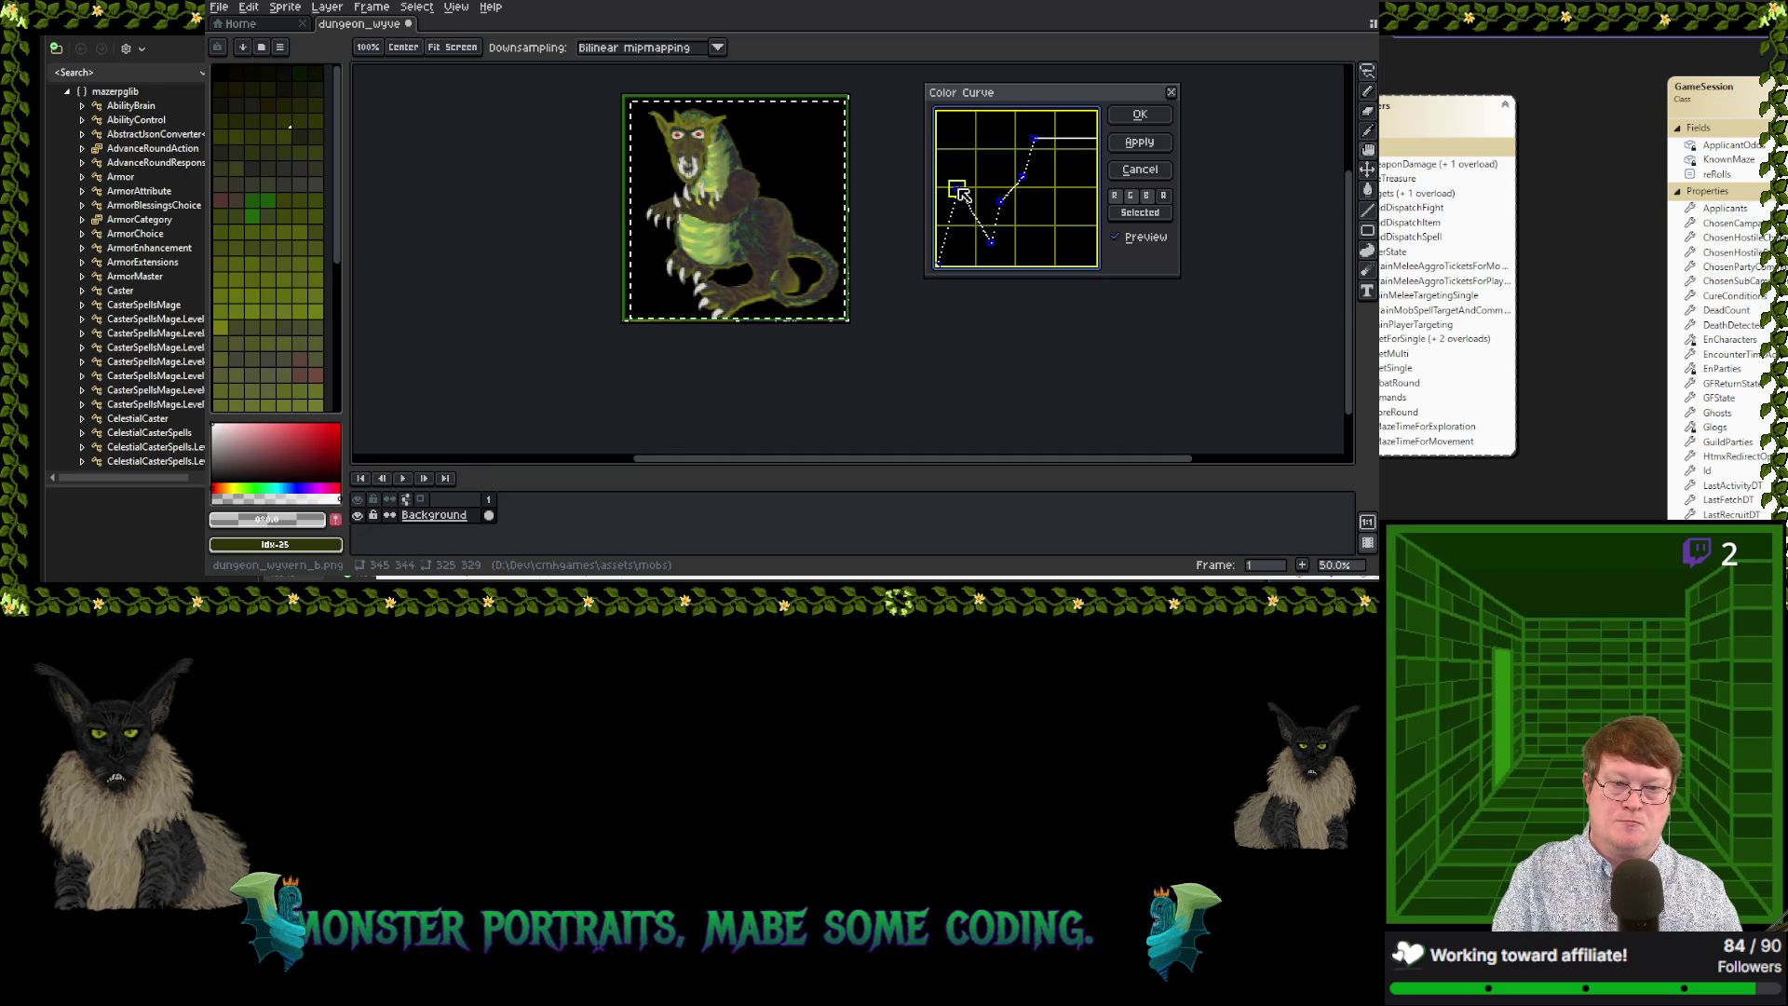
left_click_drag(950, 202, 979, 202)
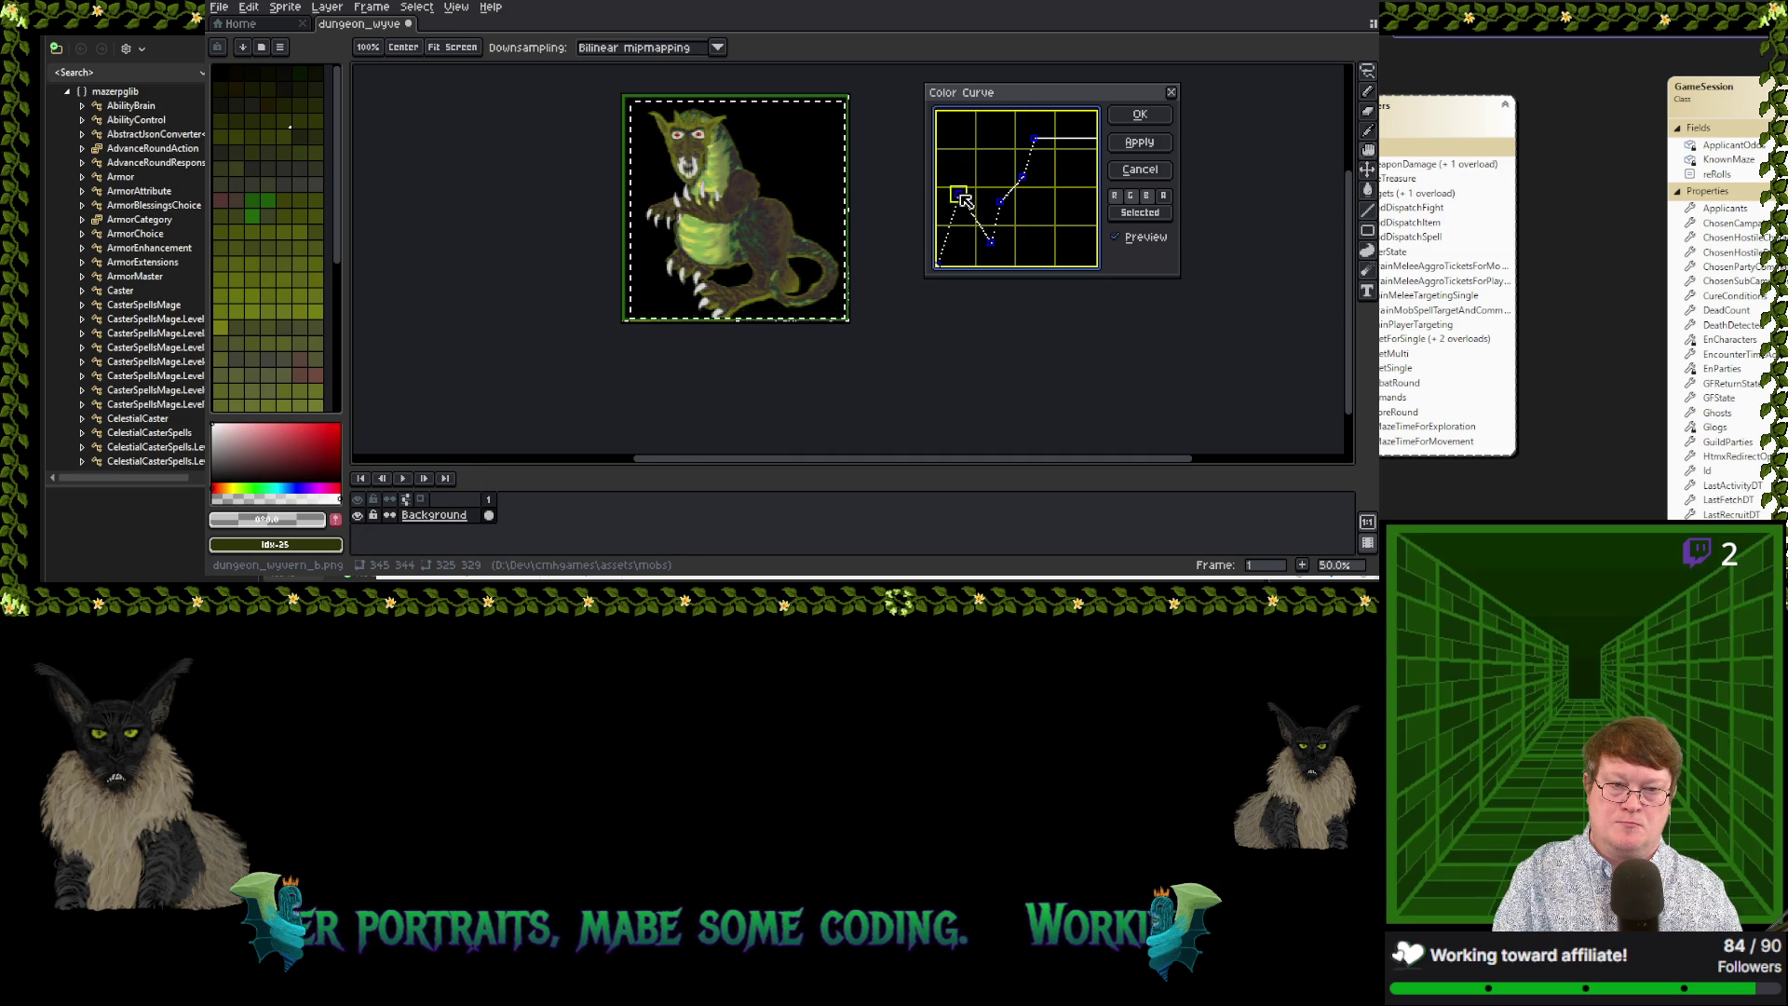
mouse_move(980, 202)
left_mouse_down()
mouse_move(985, 228)
mouse_move(972, 211)
left_mouse_up()
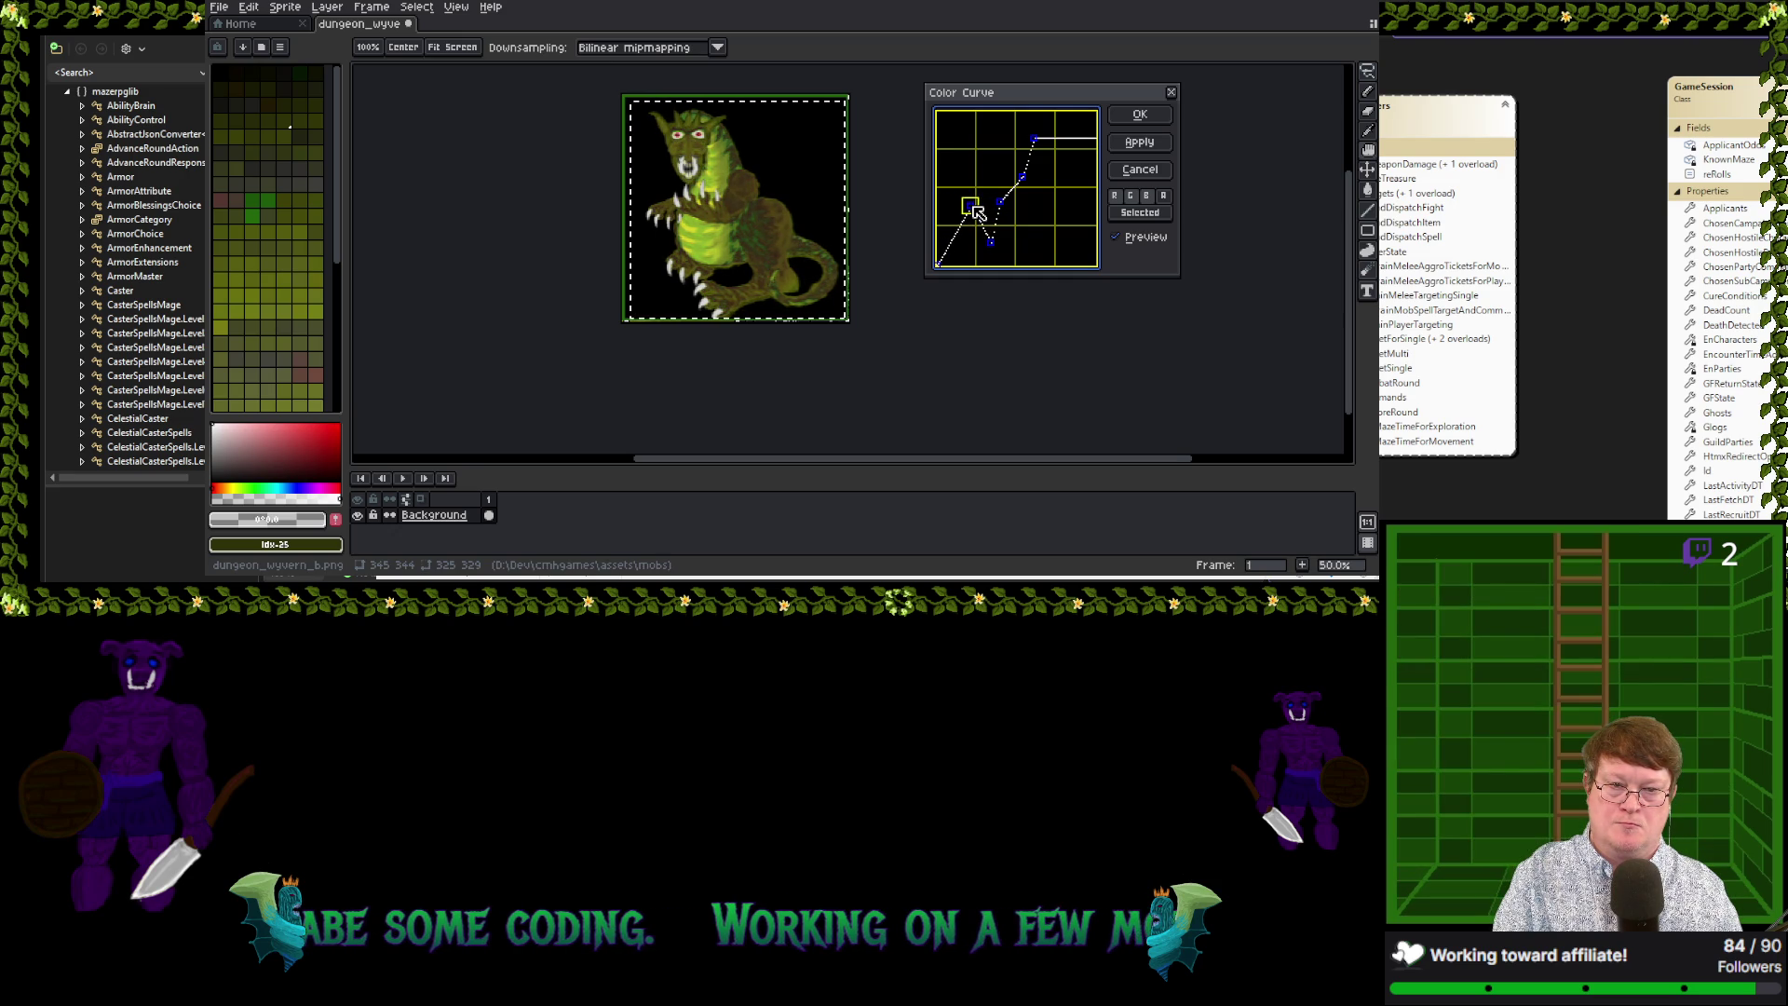
left_click_drag(971, 212, 974, 204)
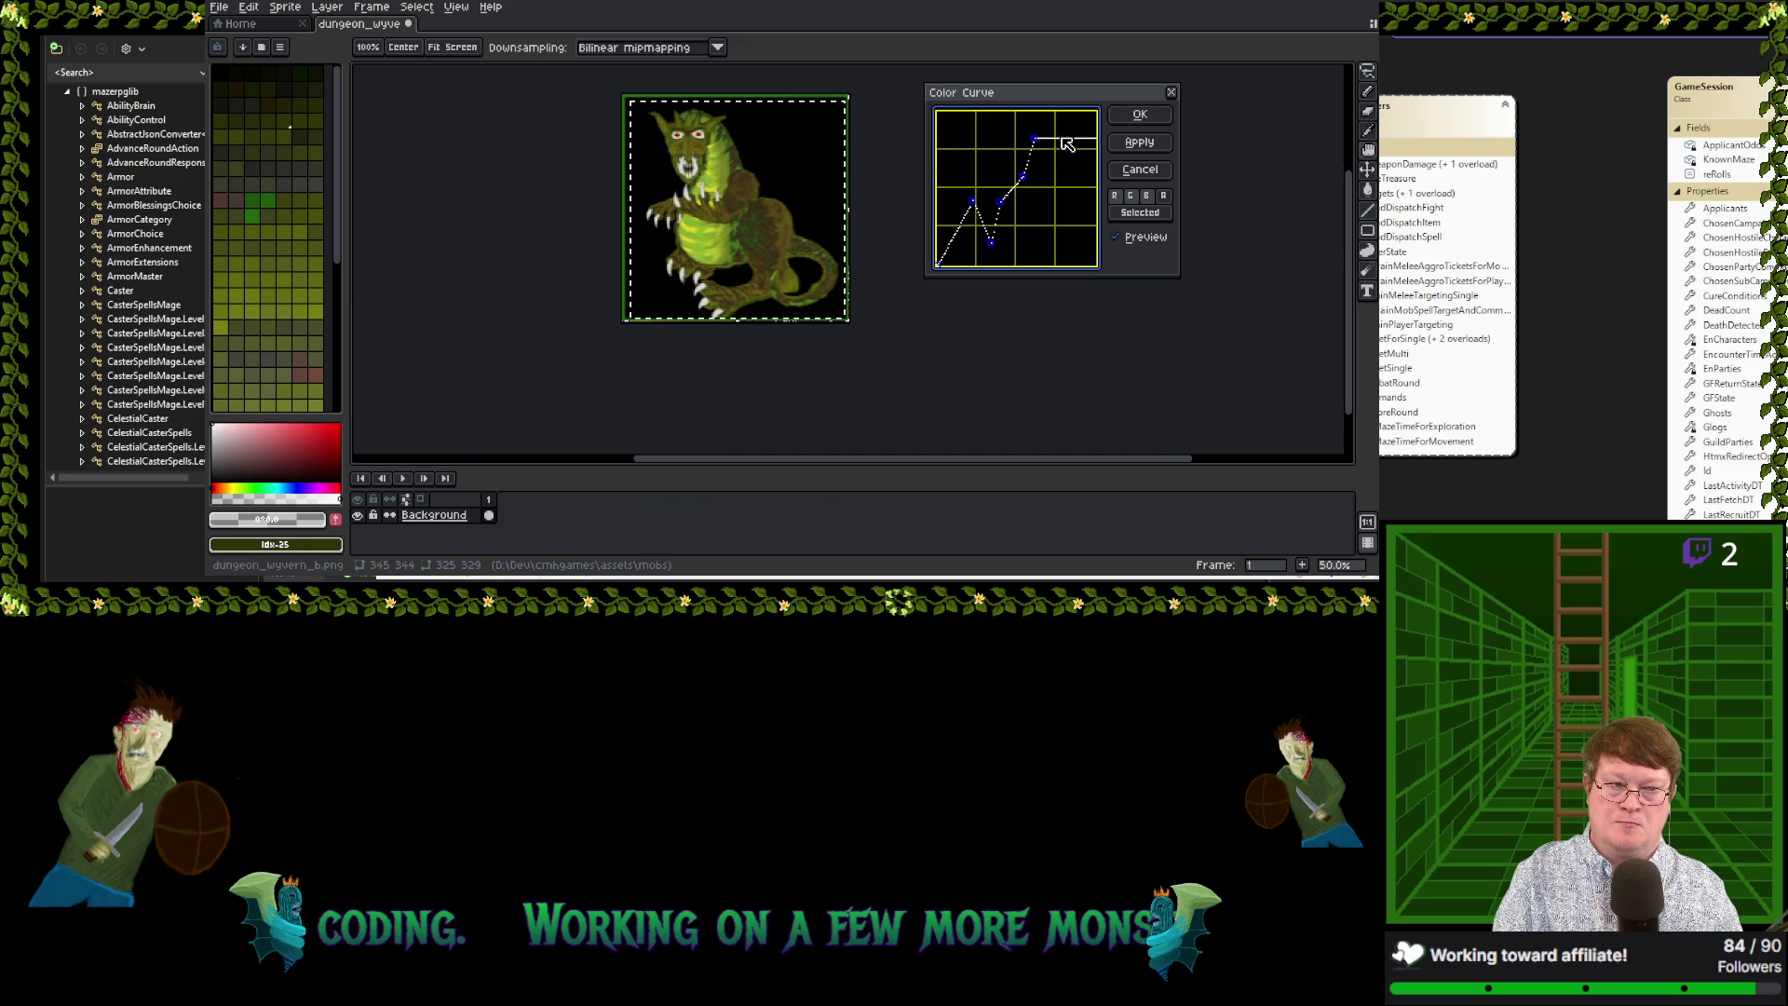
mouse_move(1065, 157)
left_mouse_down()
mouse_move(1076, 197)
mouse_move(1072, 116)
mouse_move(1091, 116)
left_mouse_up()
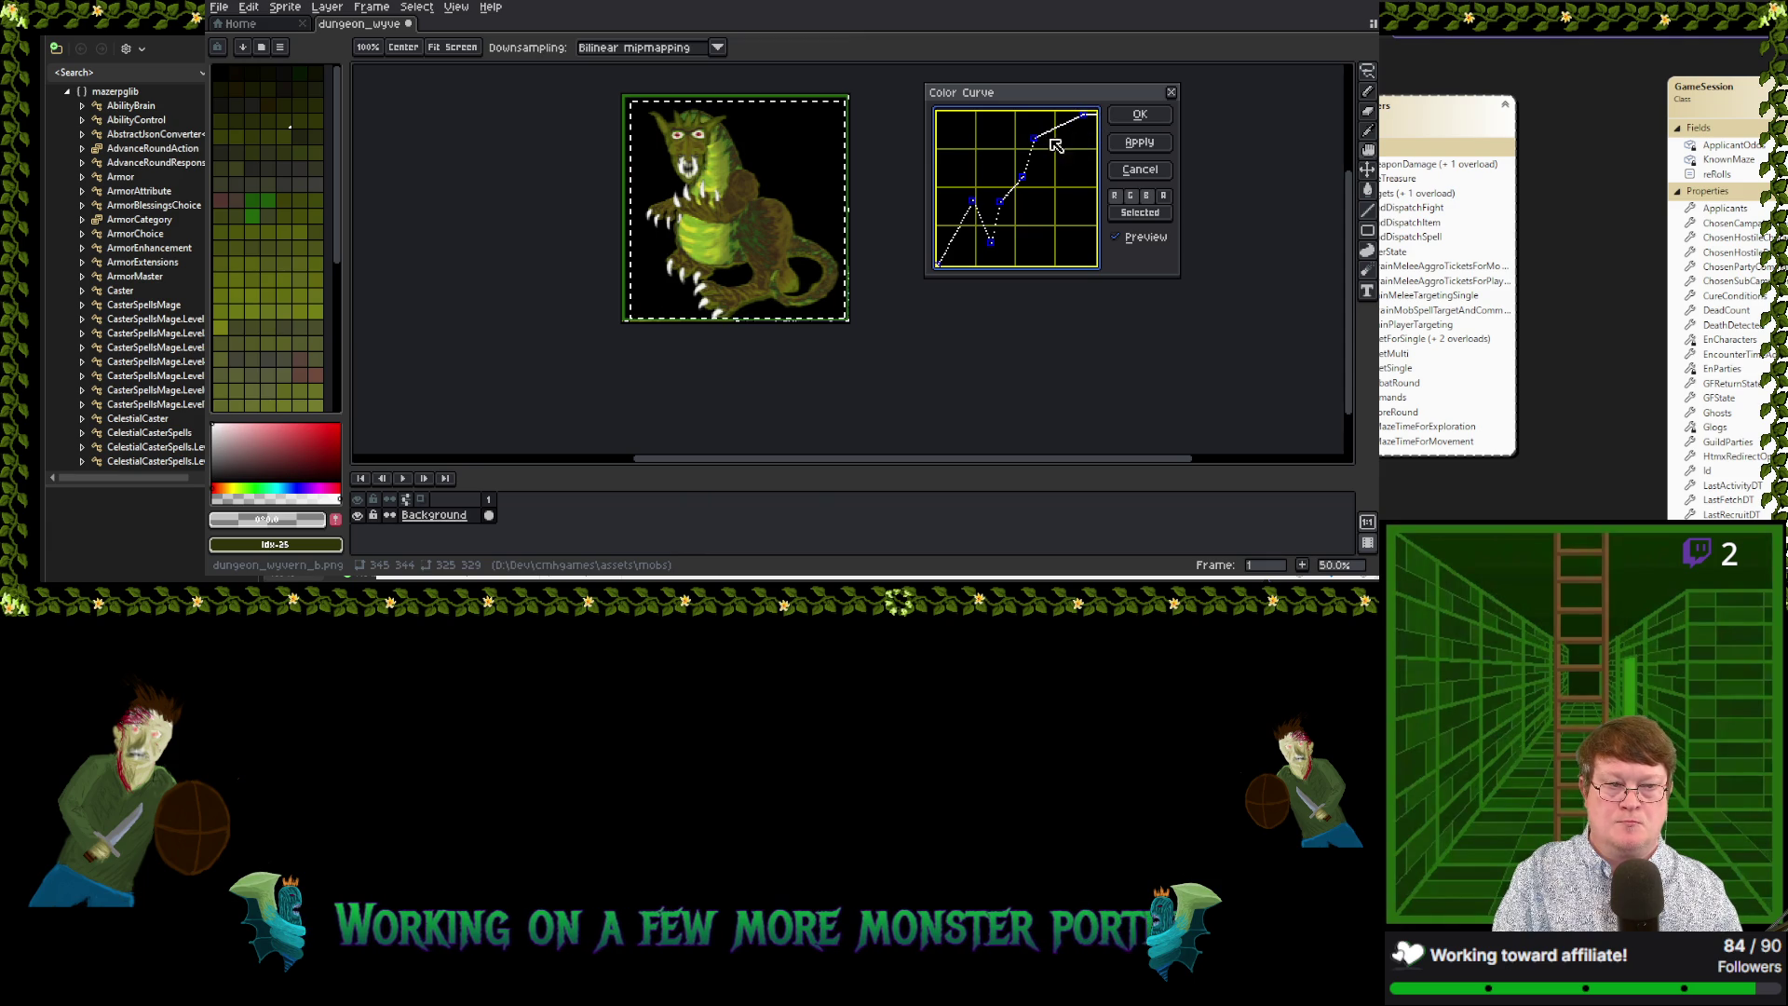
left_click_drag(1046, 138, 1071, 161)
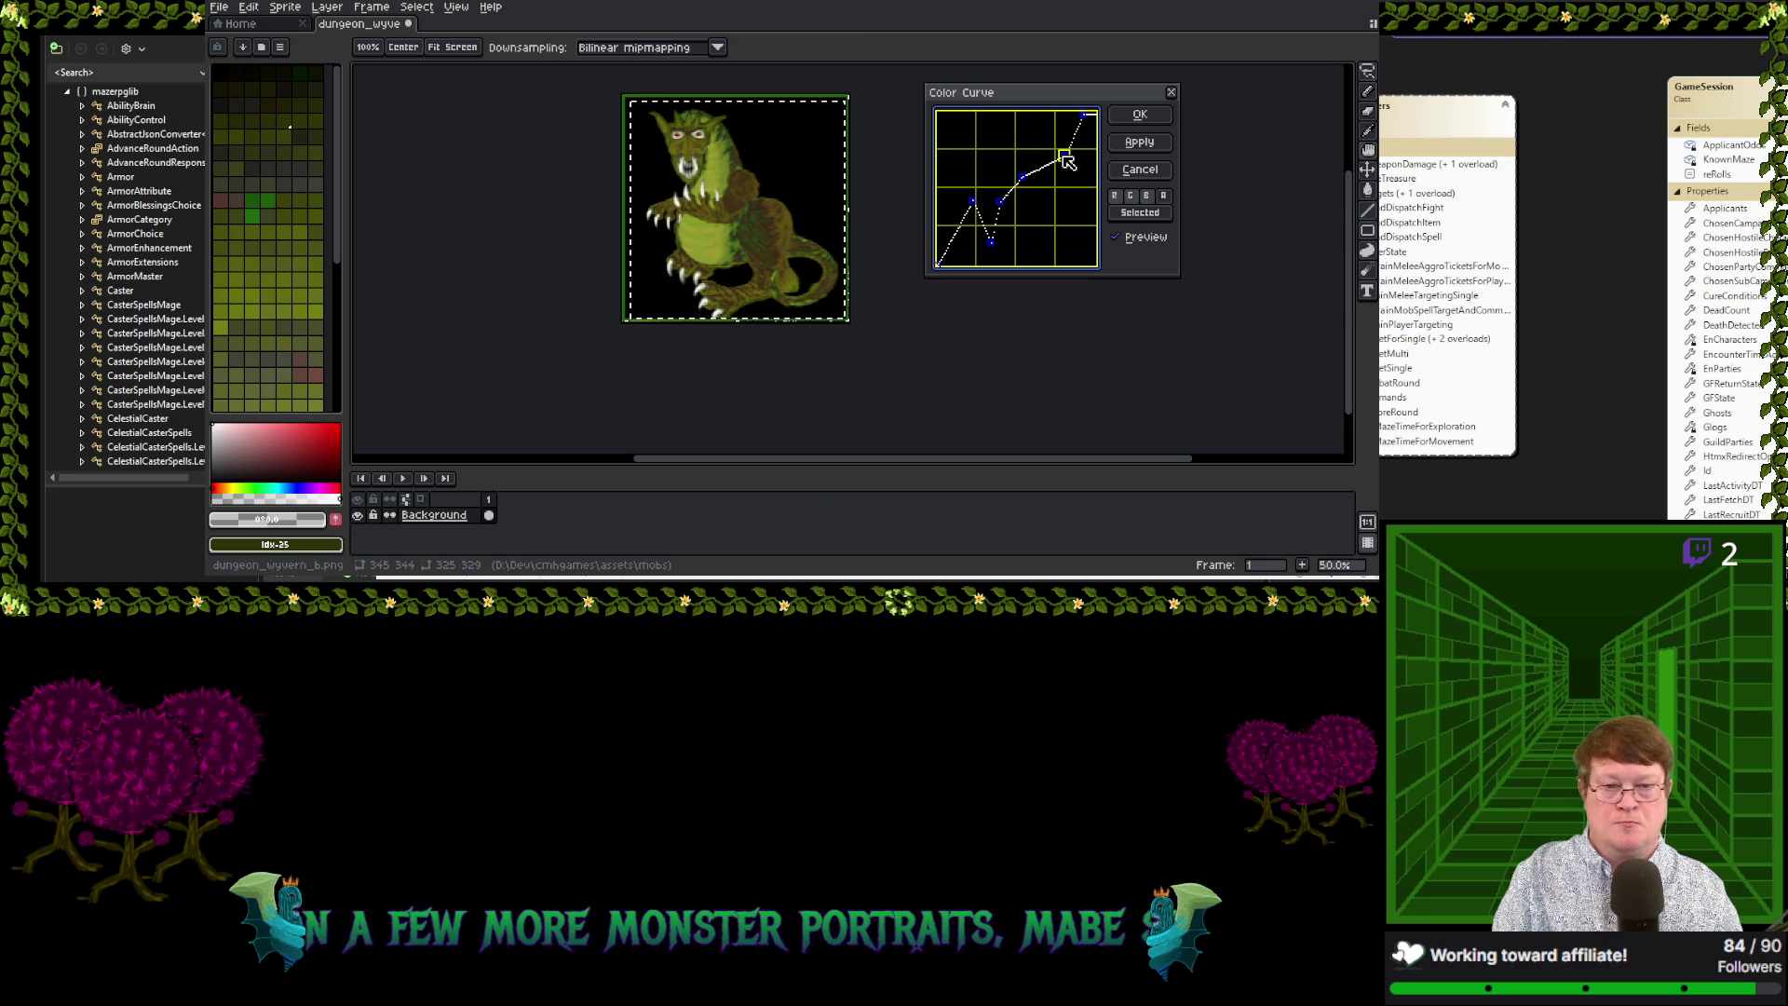
left_click_drag(972, 201, 997, 213)
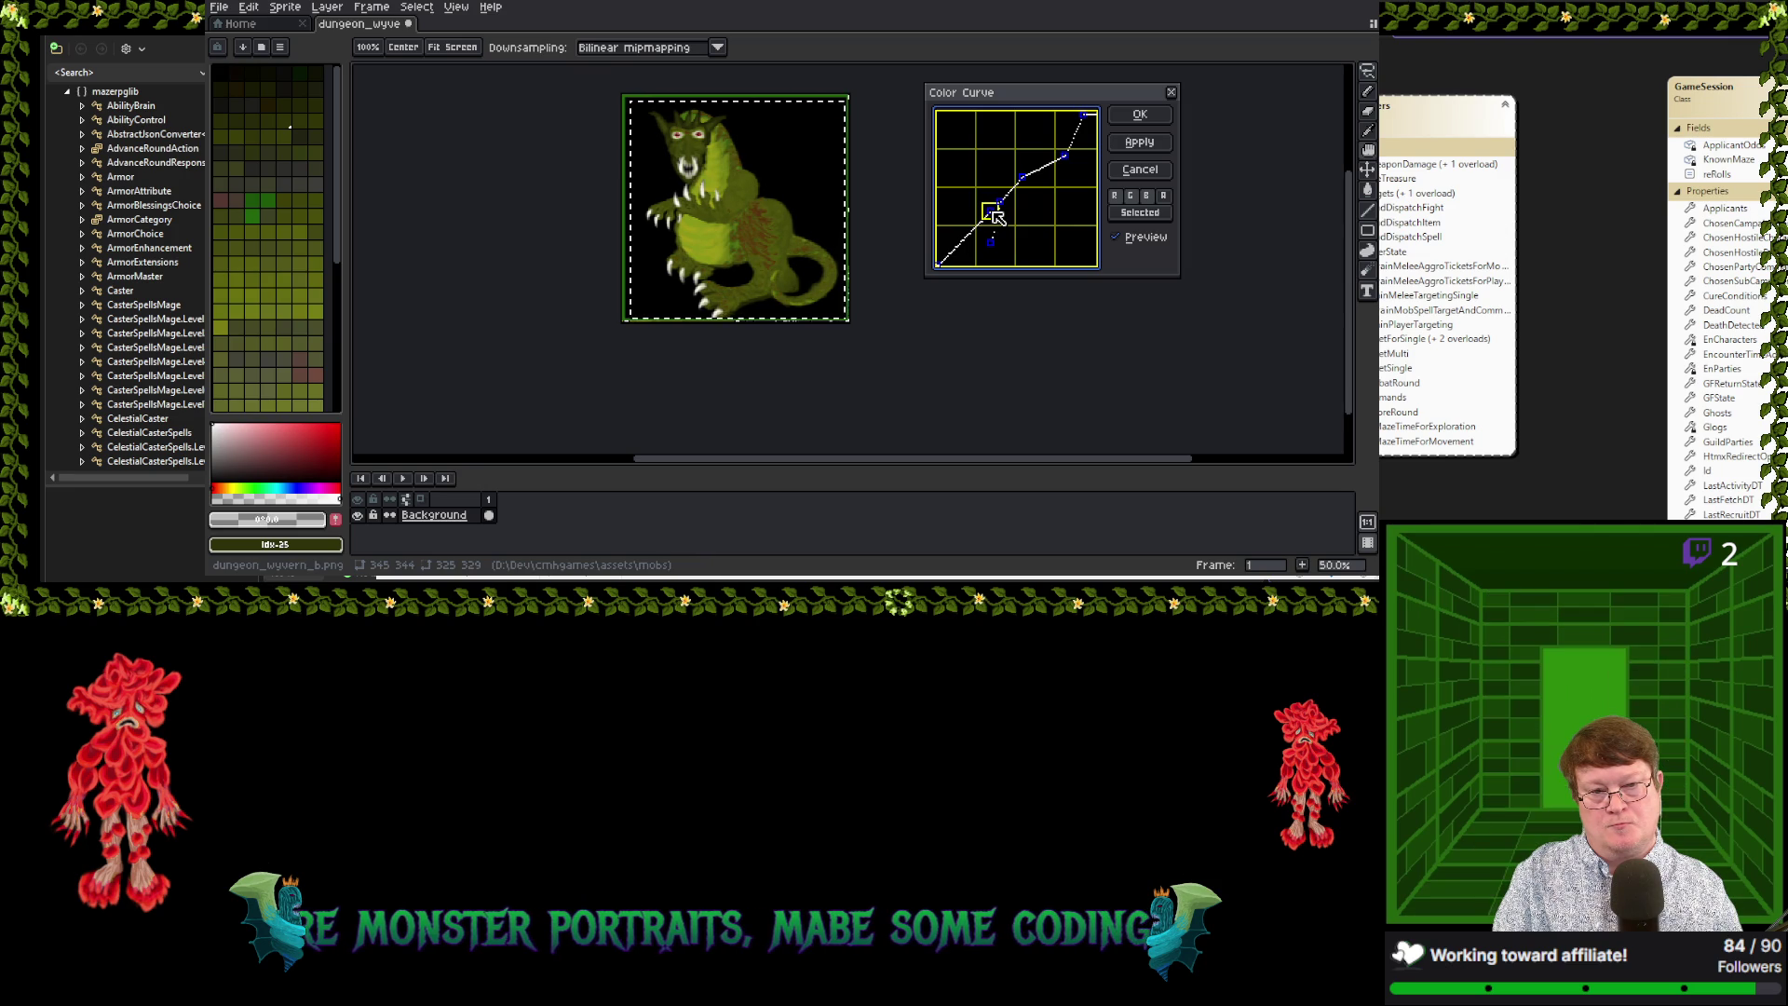
Fine-tune the curve points and add a low point, darkening the body with lime-green stripes
mouse_move(996, 216)
left_mouse_down()
mouse_move(959, 218)
mouse_move(970, 187)
mouse_move(990, 215)
mouse_move(969, 199)
mouse_move(973, 238)
mouse_move(987, 217)
left_mouse_up()
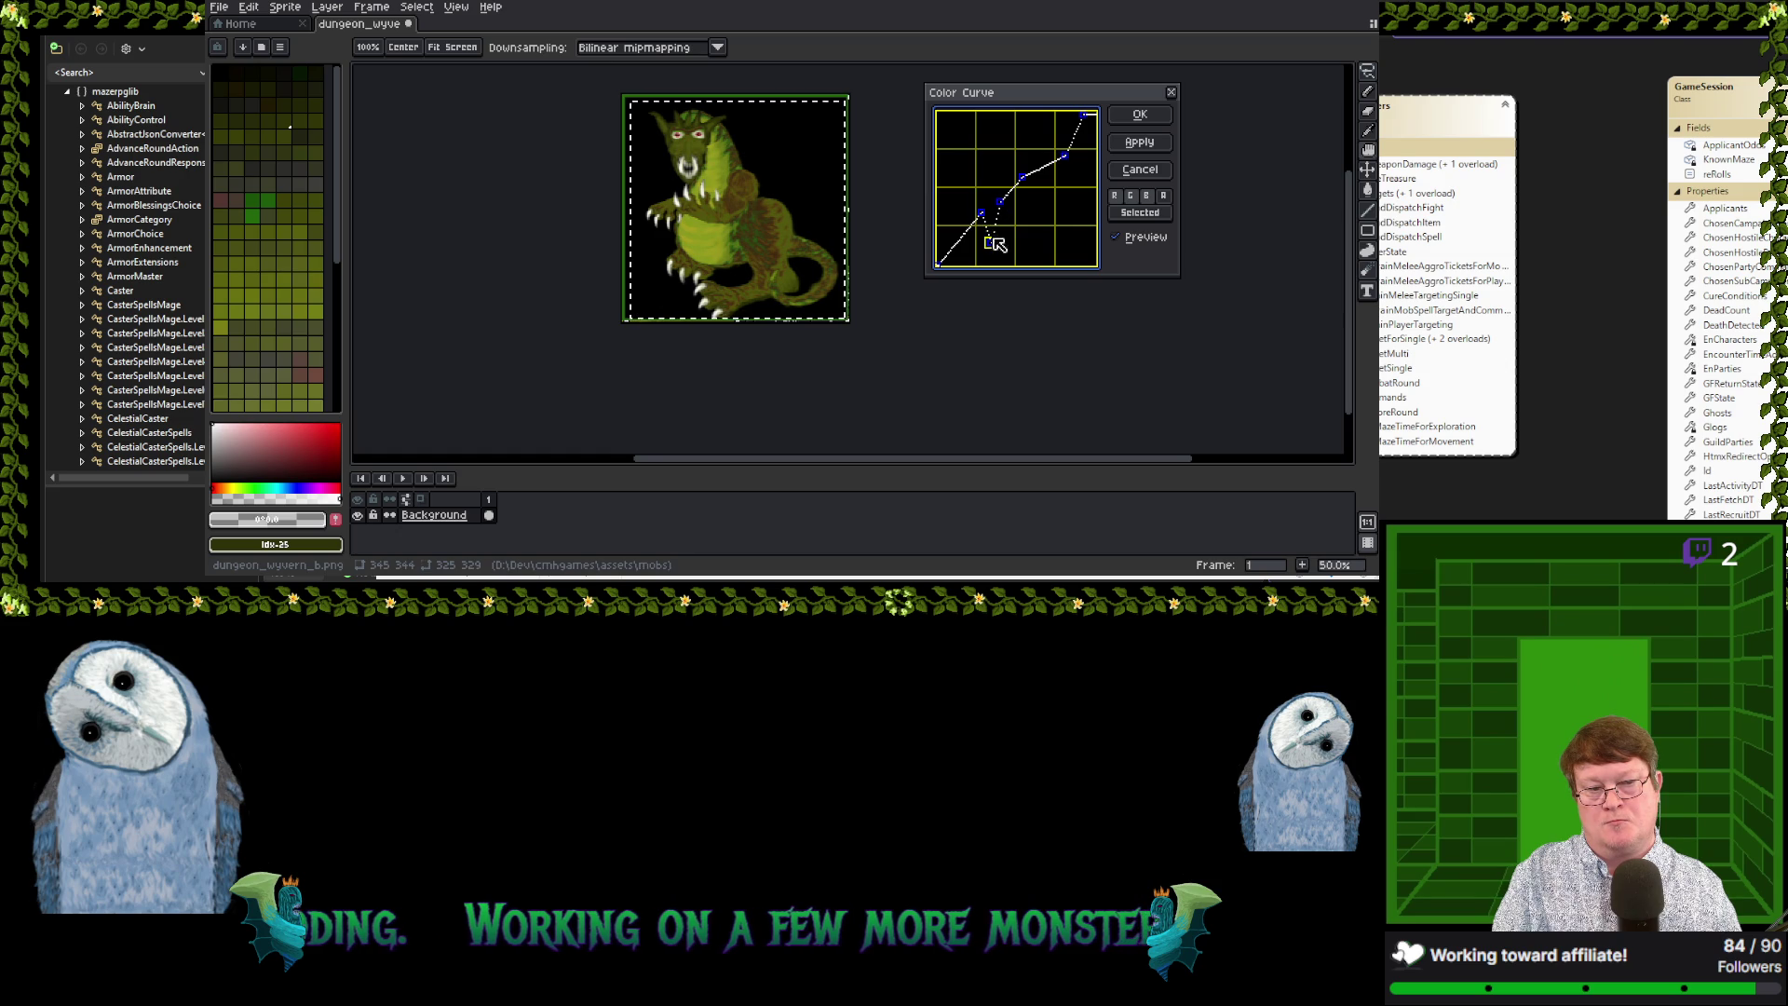
left_click_drag(994, 241, 995, 251)
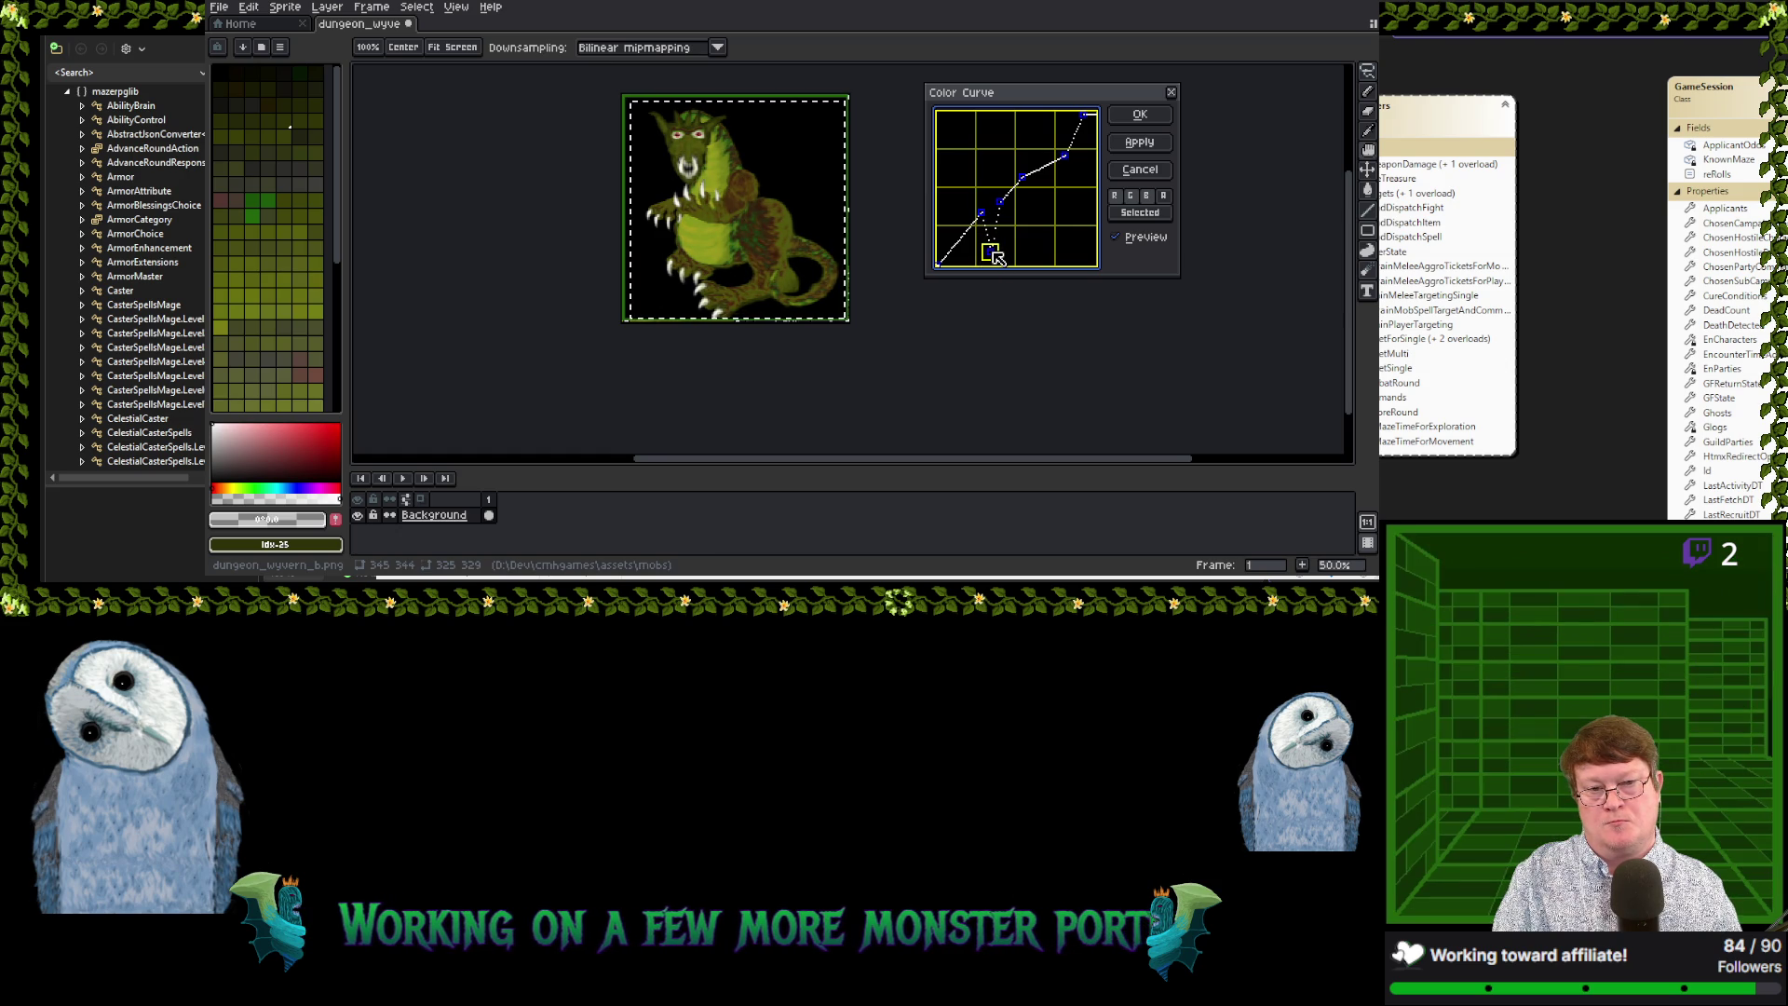
mouse_move(1000, 201)
left_mouse_down()
mouse_move(1034, 213)
mouse_move(1037, 186)
mouse_move(1052, 191)
mouse_move(1029, 185)
left_mouse_up()
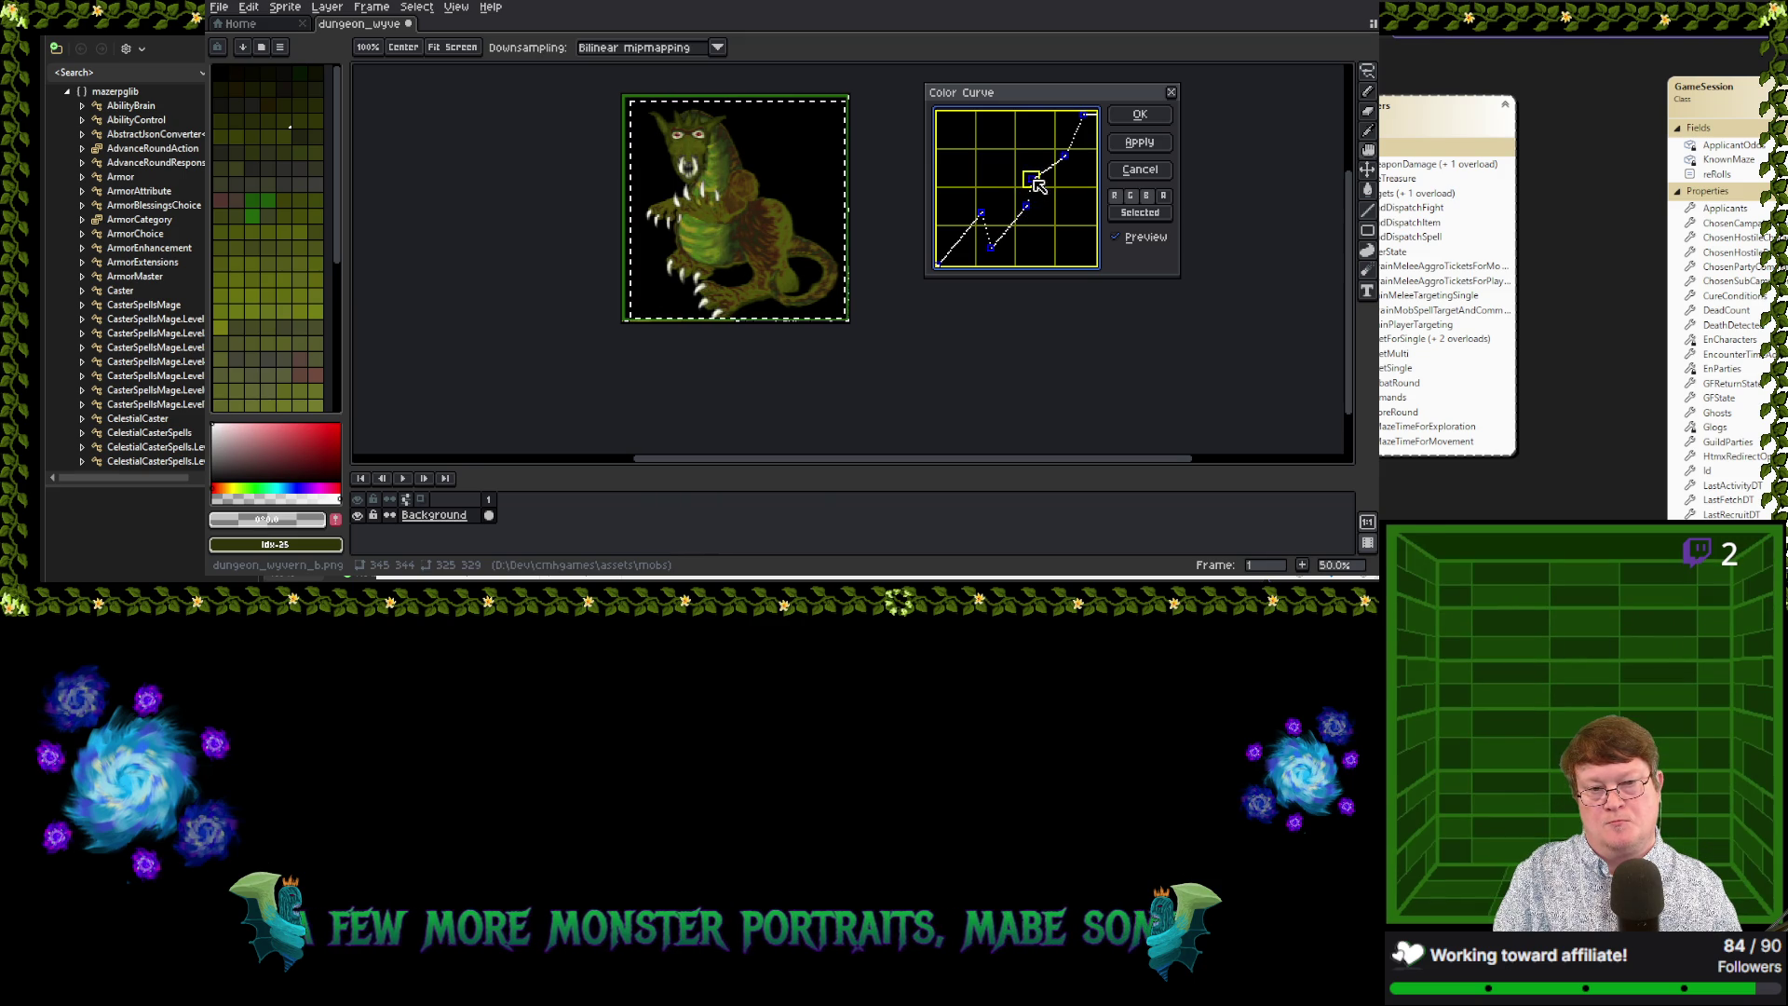
left_click_drag(1036, 184, 1036, 168)
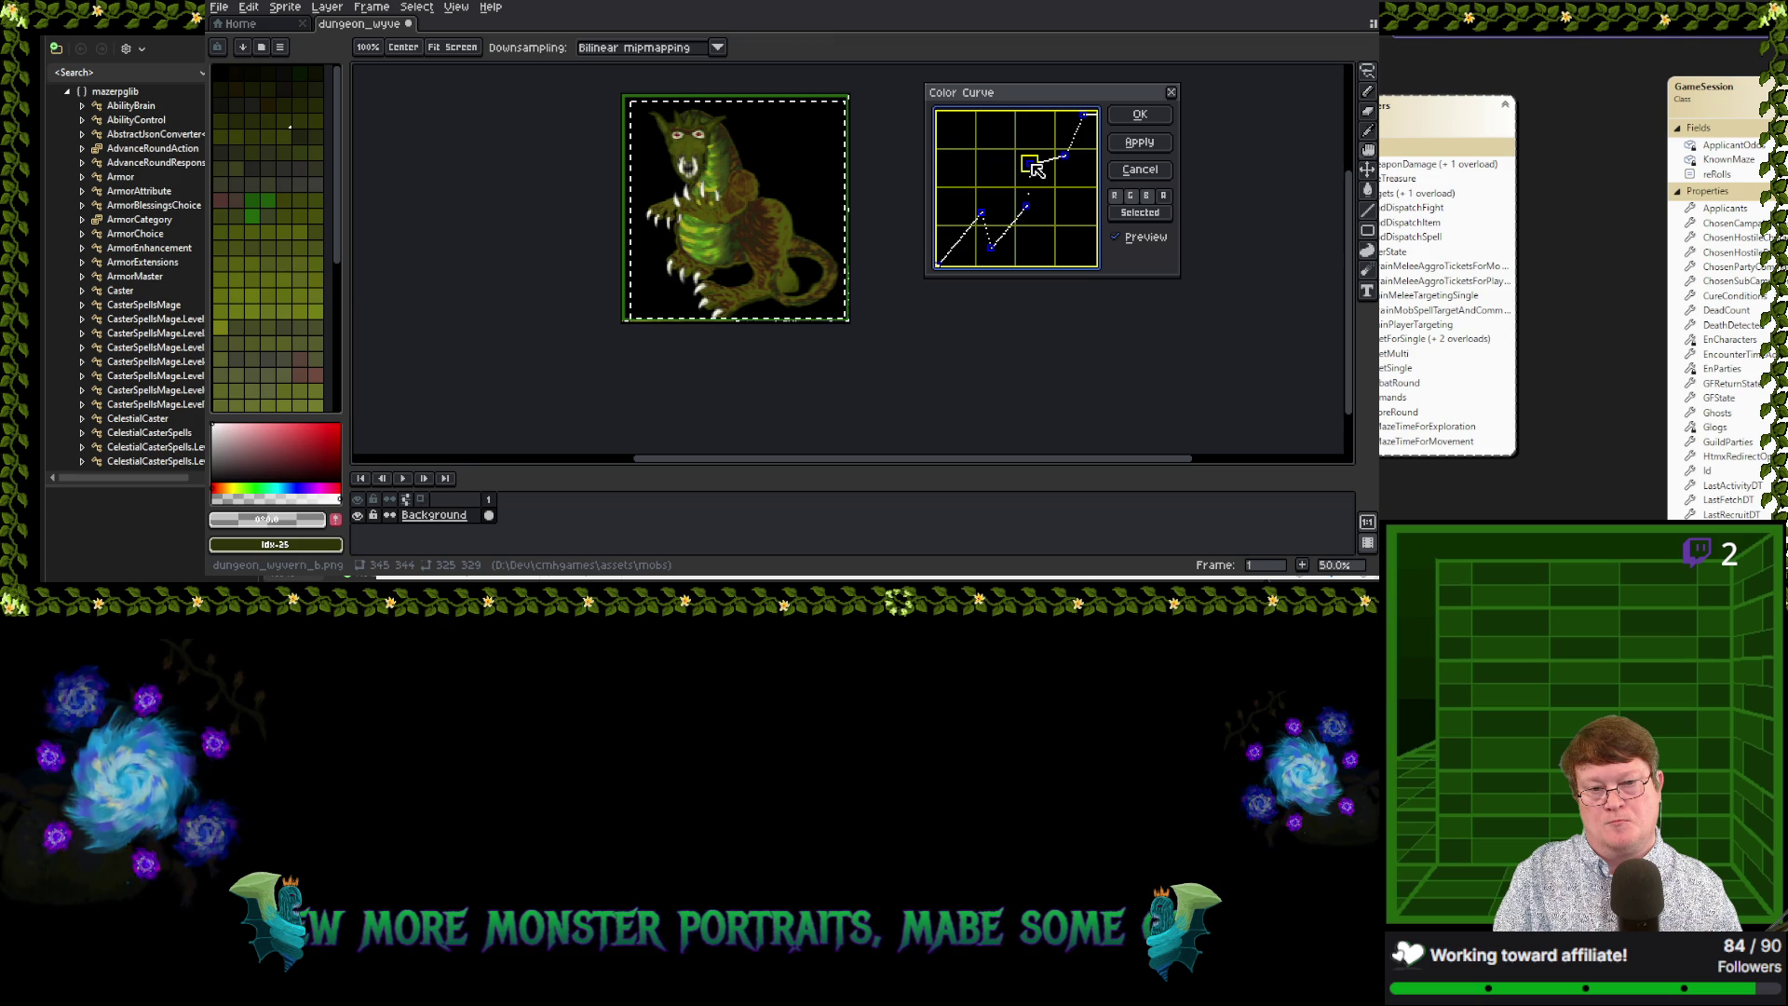
left_click(1062, 160)
left_click_drag(1062, 161, 1055, 152)
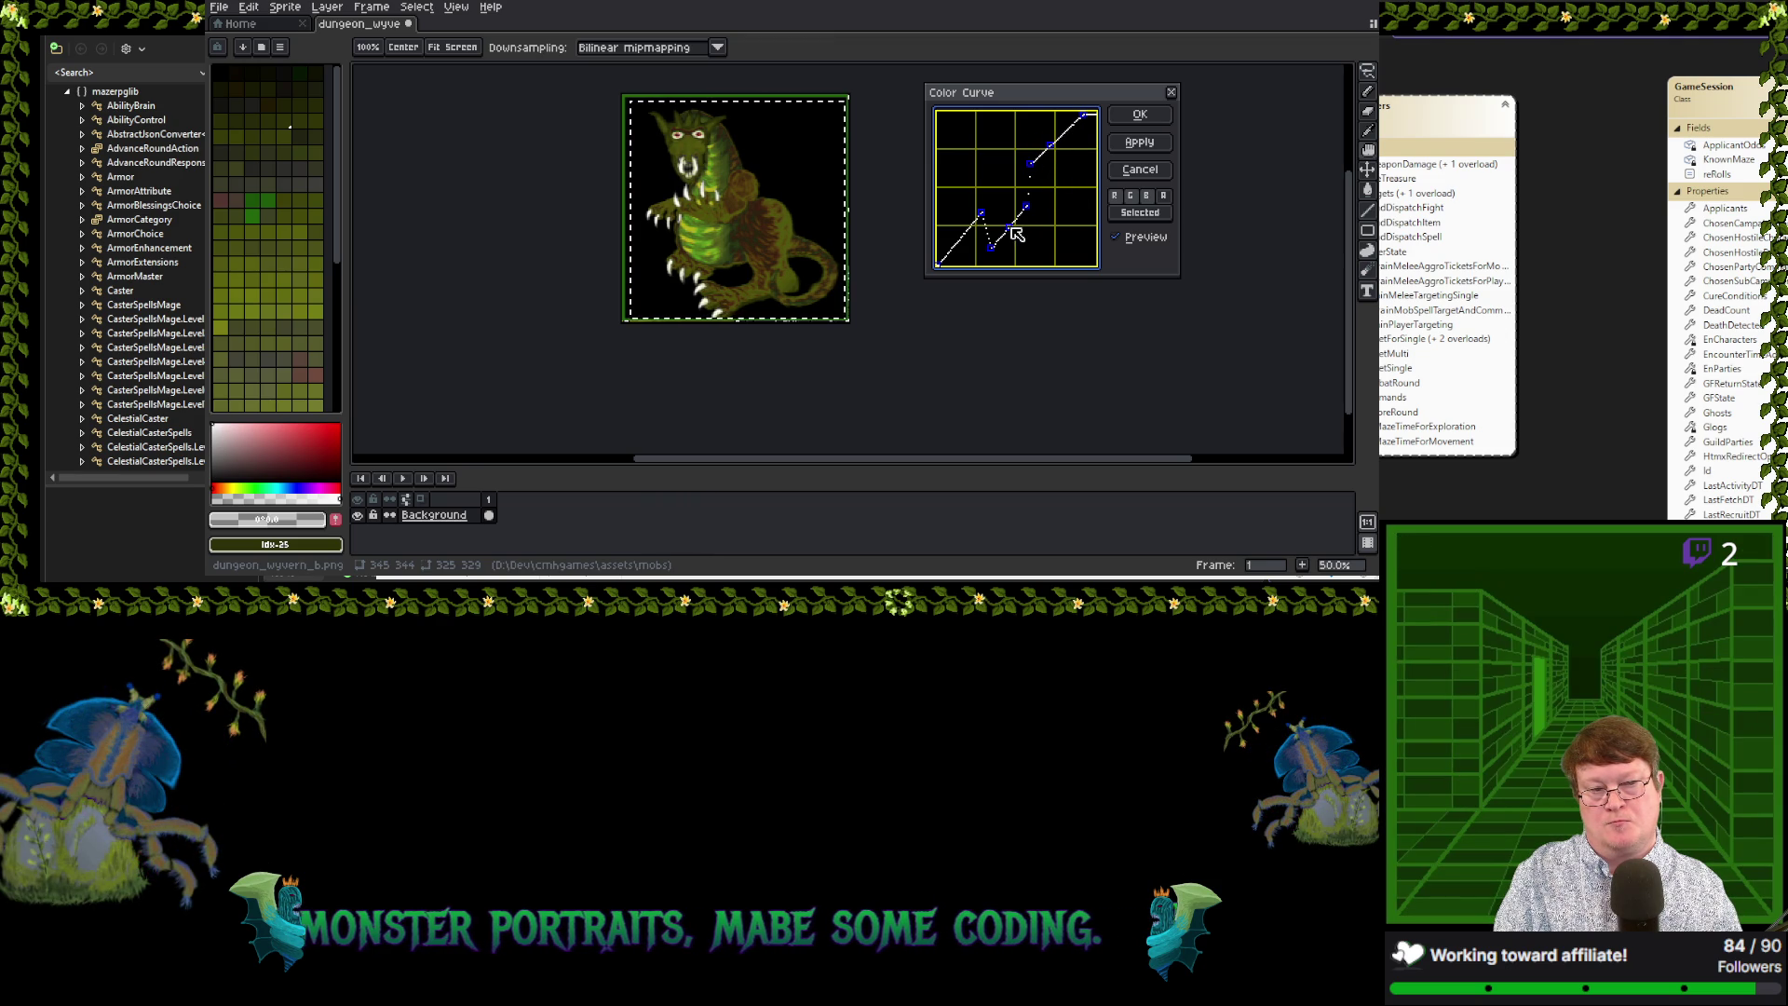
left_click(1010, 227)
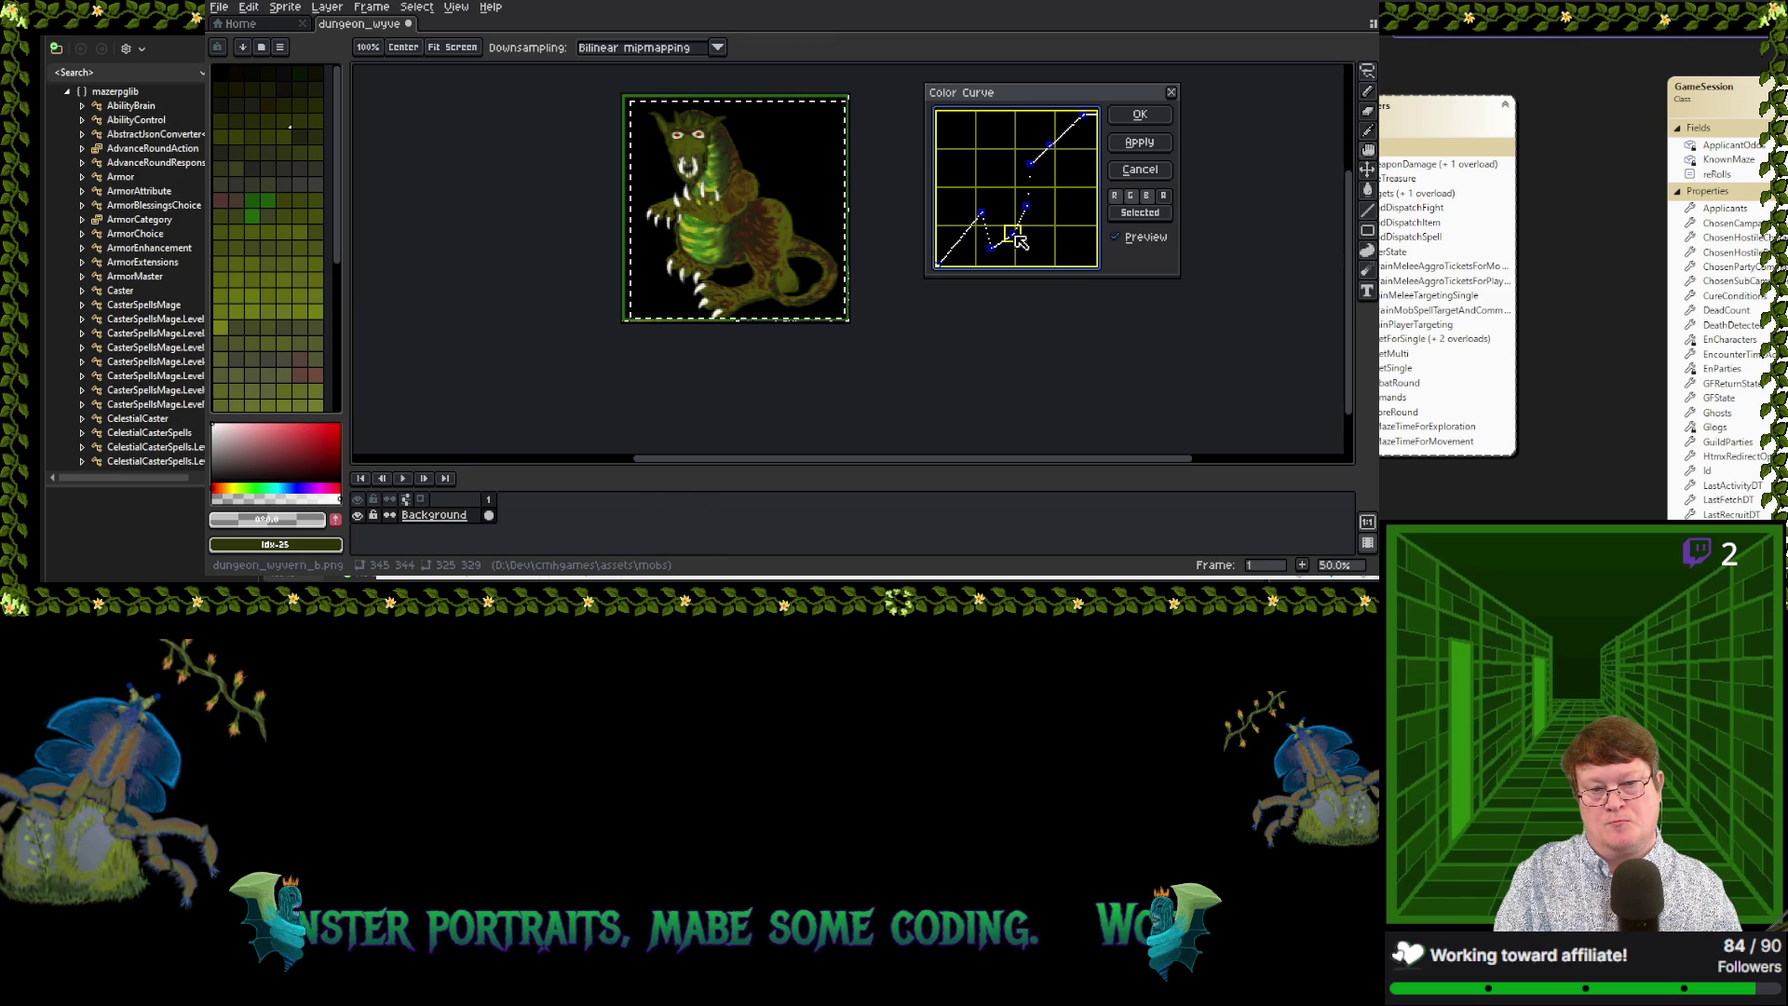
left_click_drag(1013, 233, 998, 226)
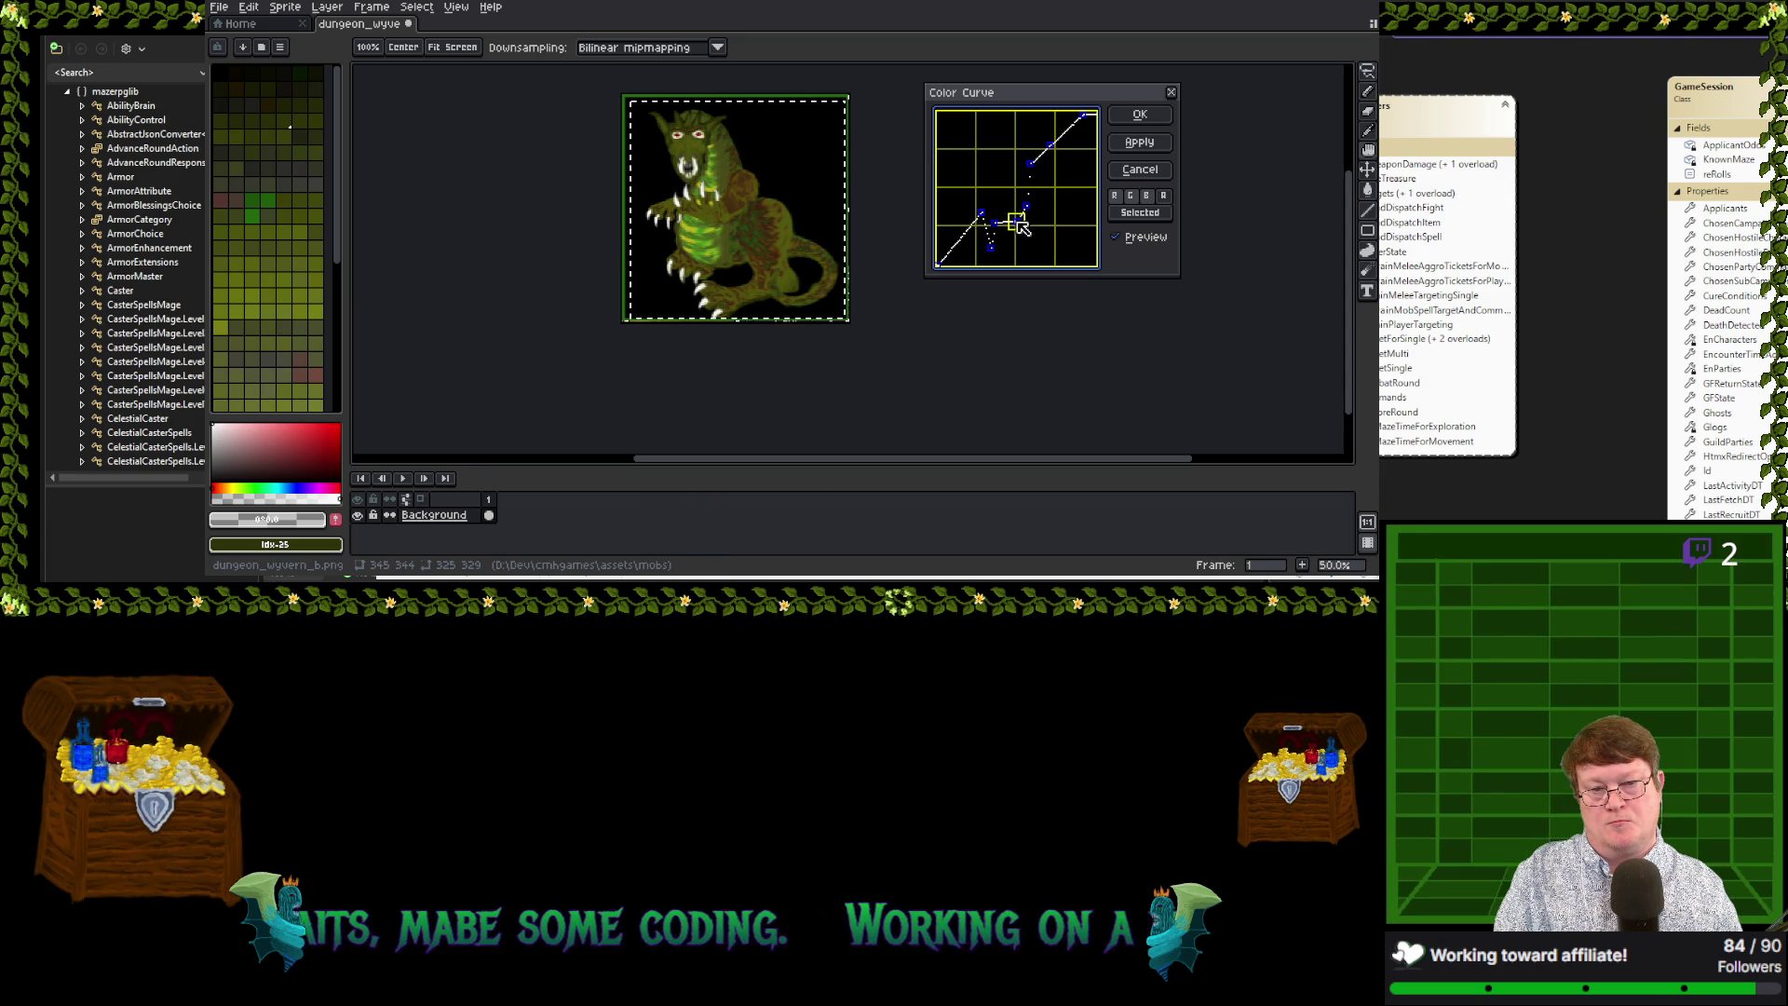
left_click_drag(1015, 221, 1022, 226)
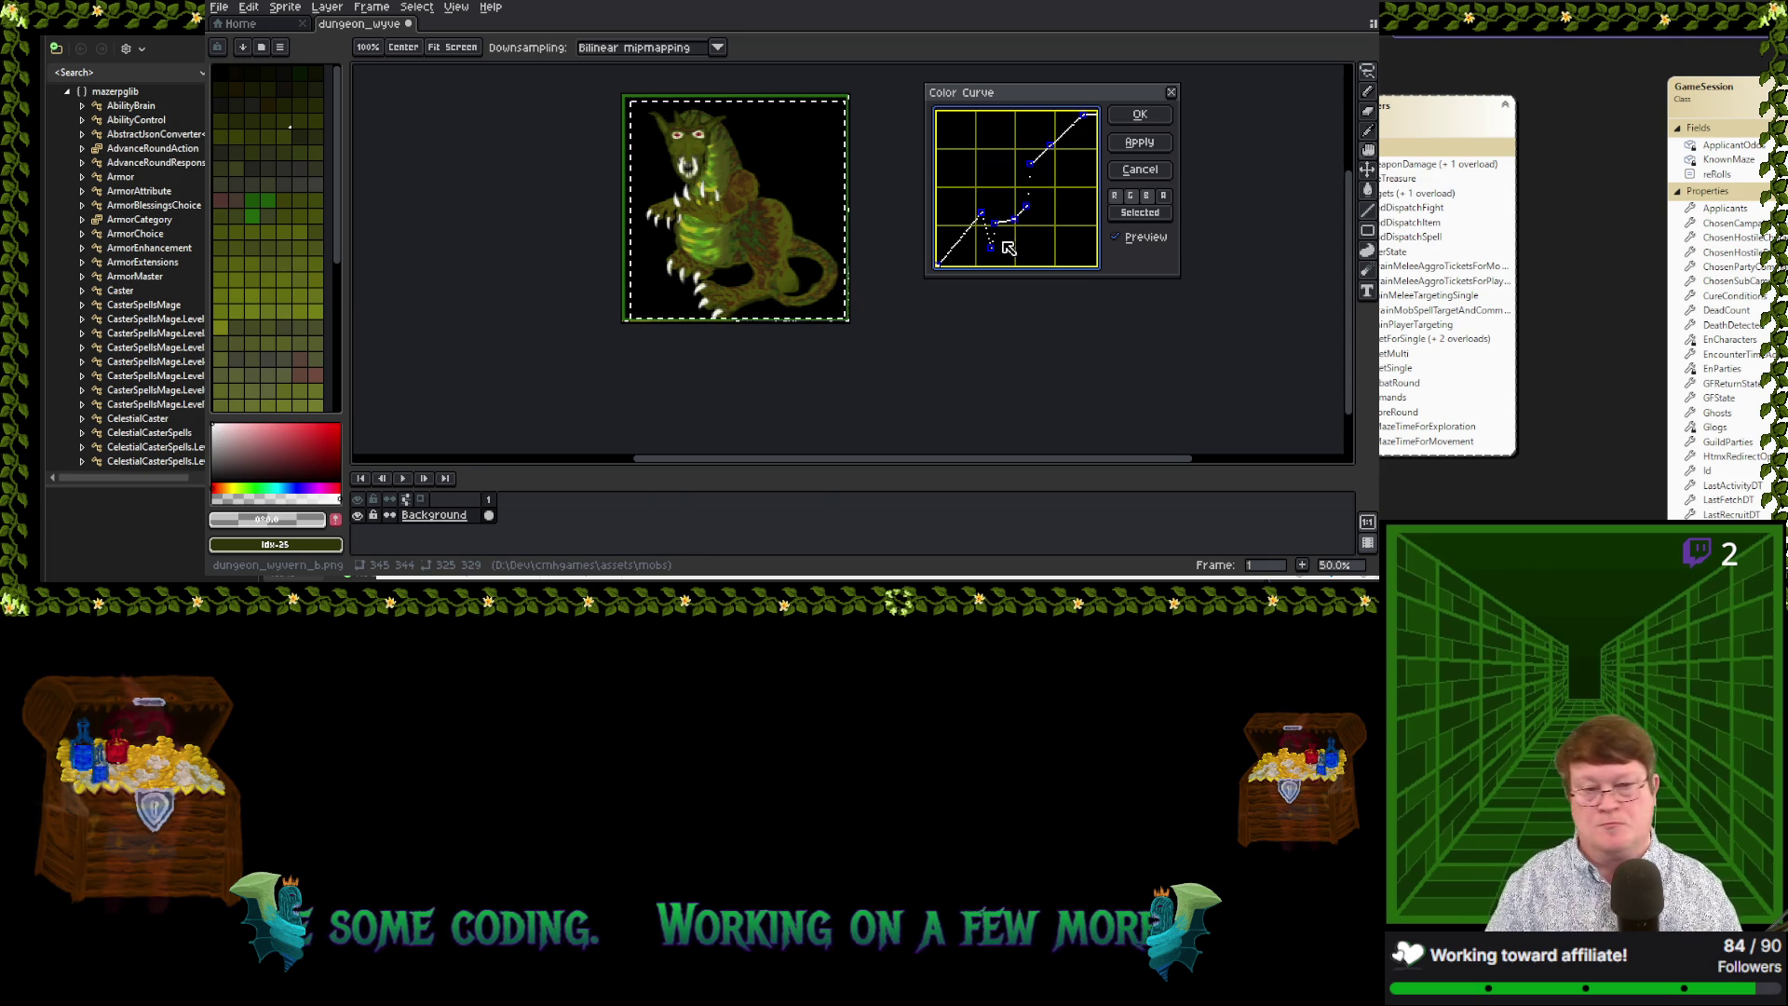
mouse_move(961, 240)
left_mouse_down()
mouse_move(947, 228)
mouse_move(969, 249)
left_mouse_up()
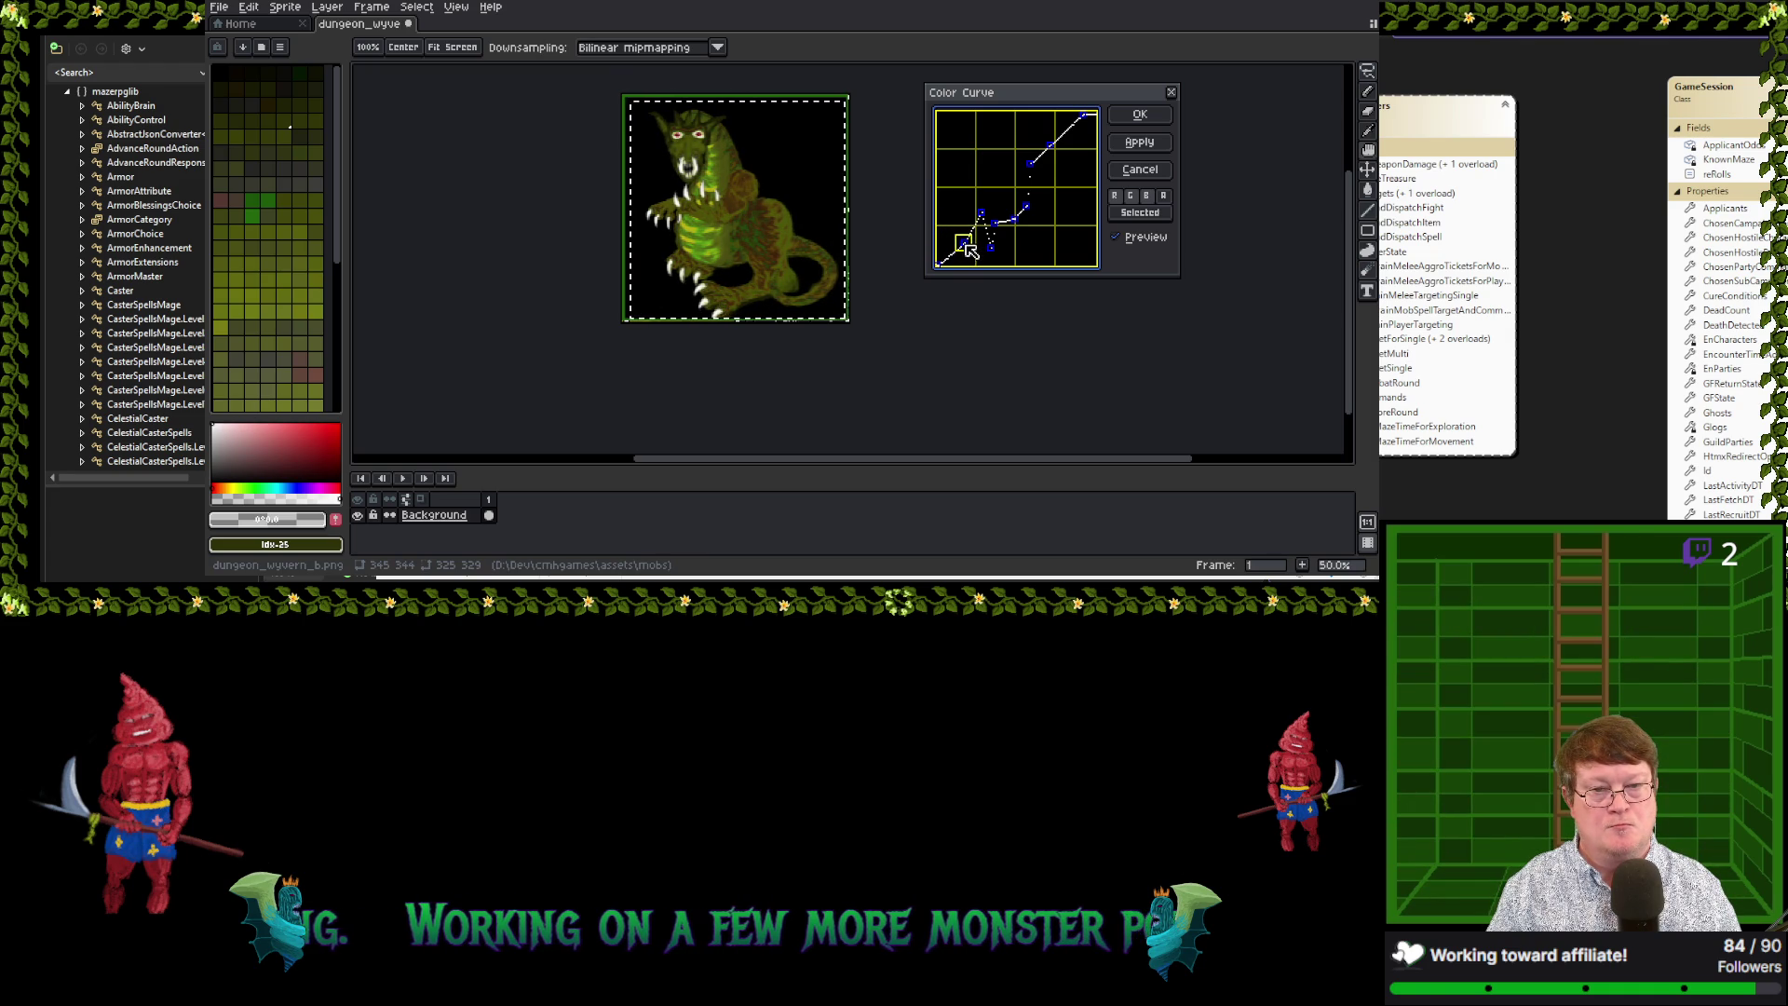
Apply the curve, shift the hue to -29, and save as dungeon_wyvern_c.png
left_click(1138, 116)
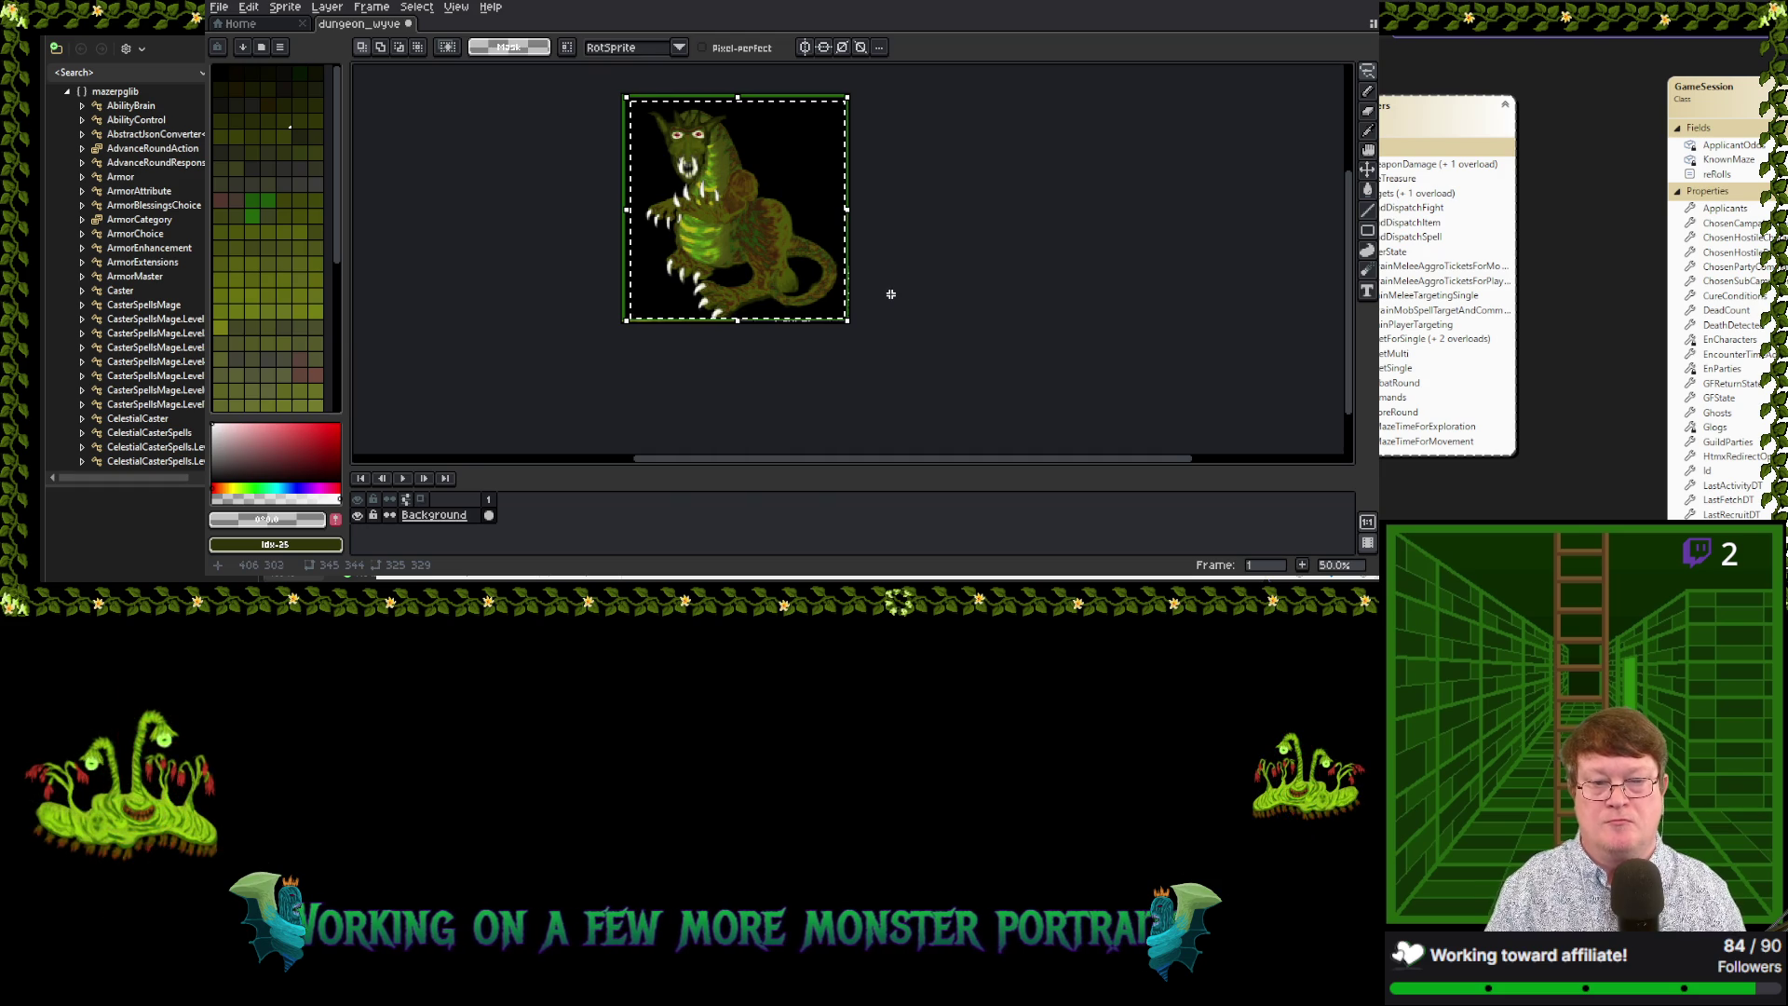
left_click(221, 9)
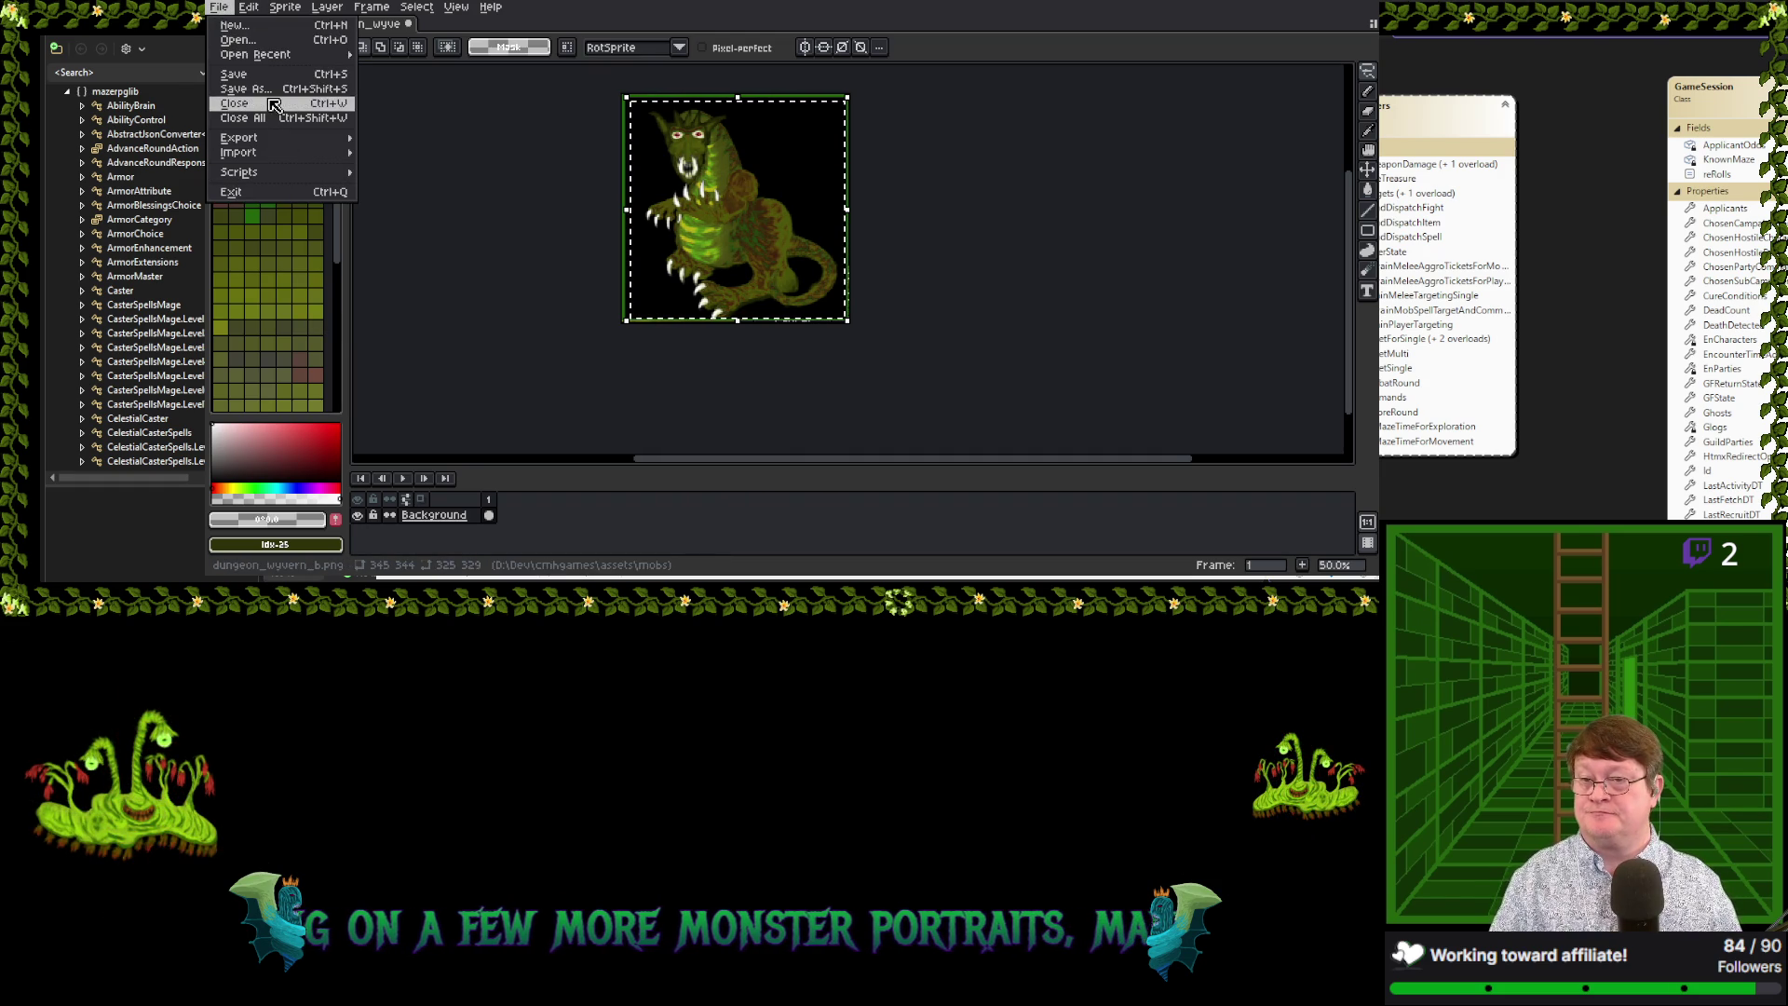
mouse_move(259, 8)
mouse_move(333, 347)
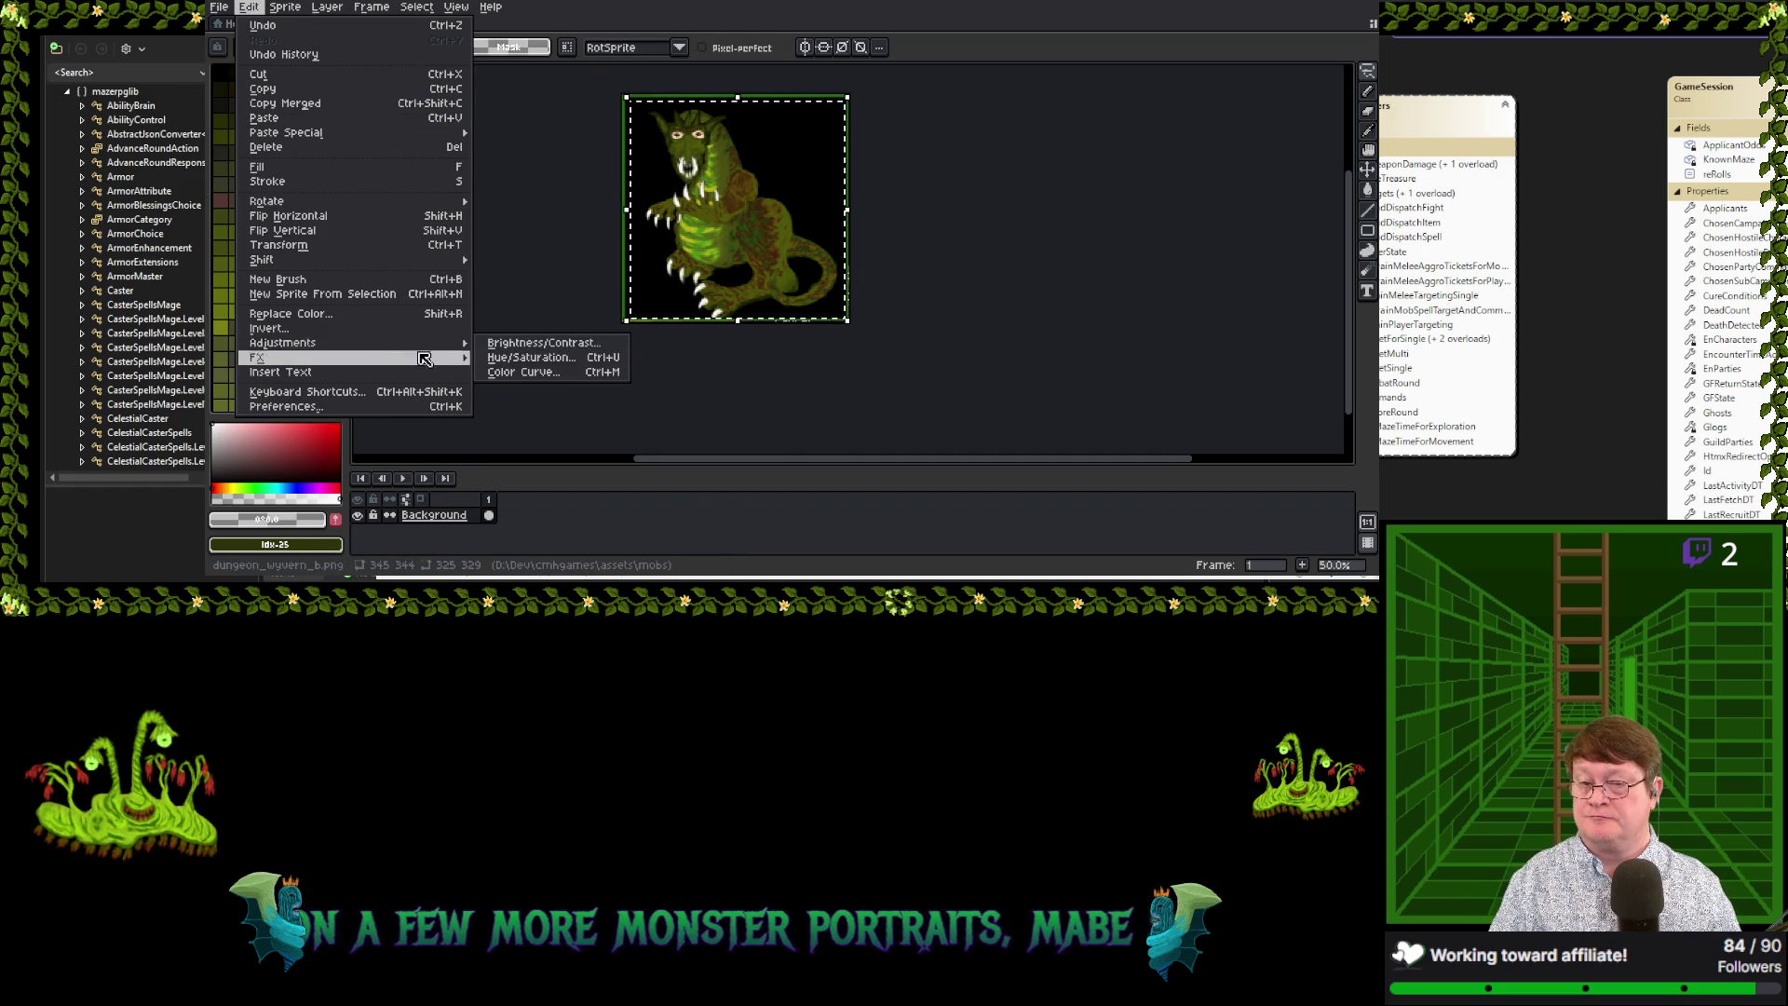
left_click(528, 357)
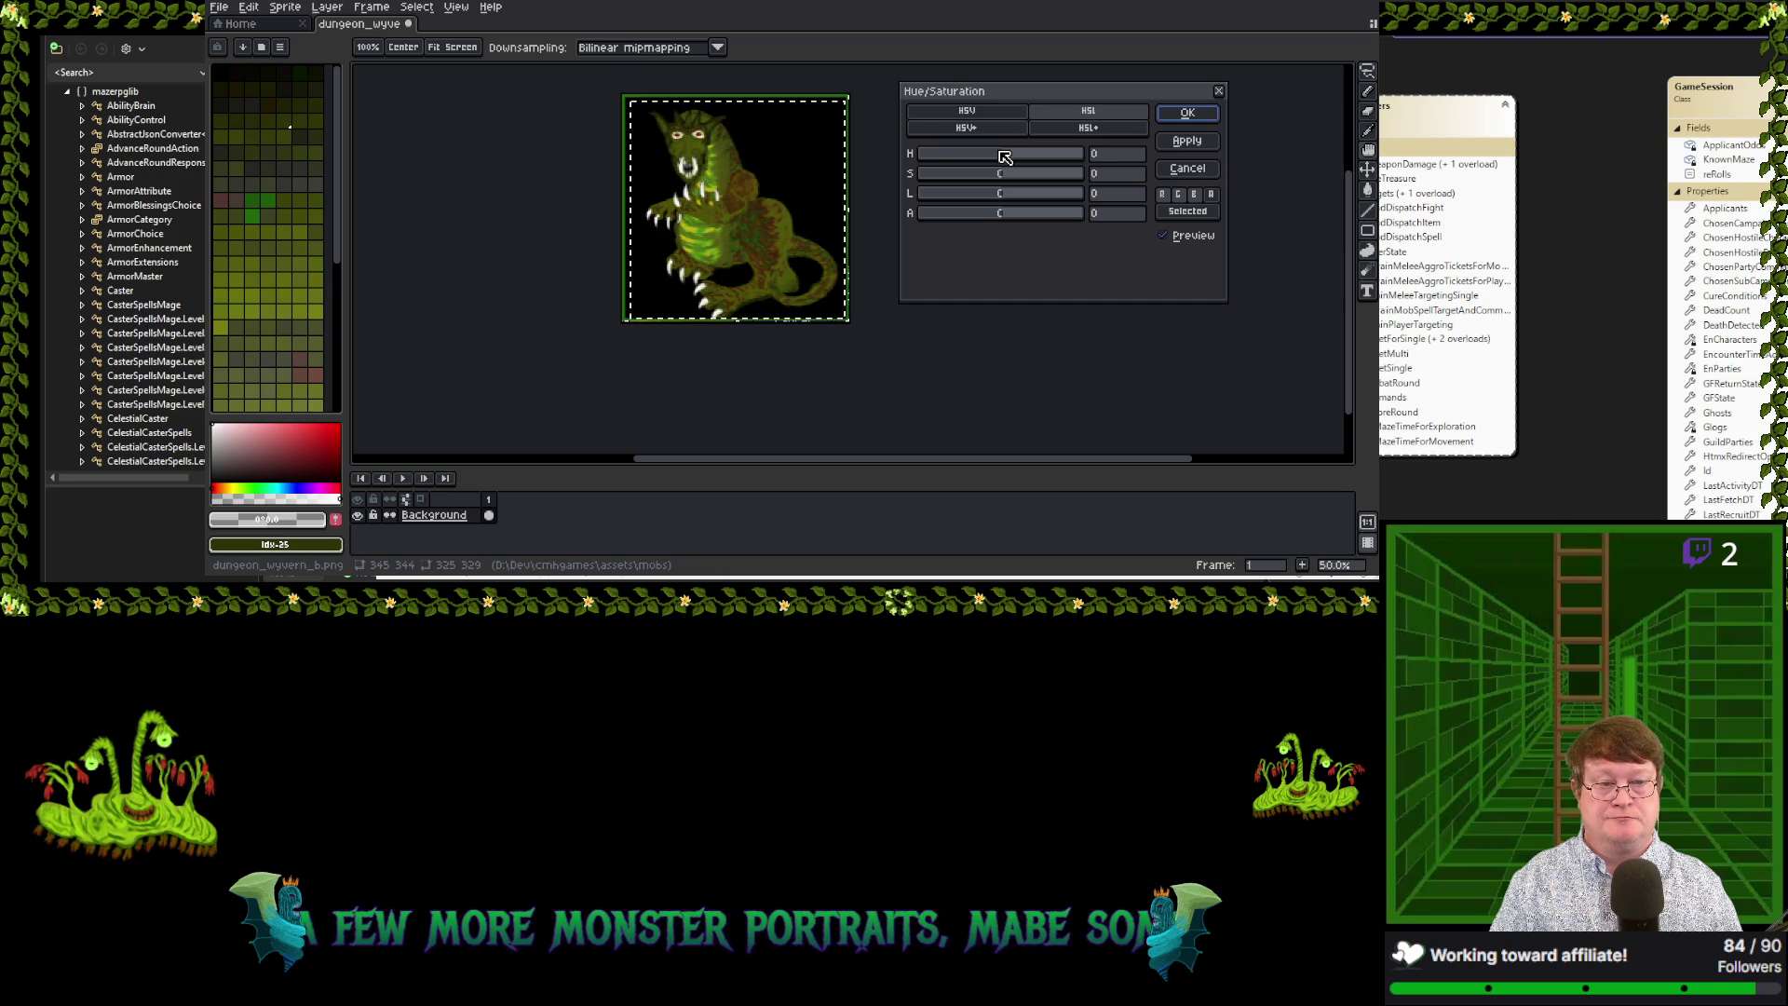
mouse_move(1002, 152)
left_mouse_down()
mouse_move(1020, 155)
mouse_move(994, 160)
left_mouse_up()
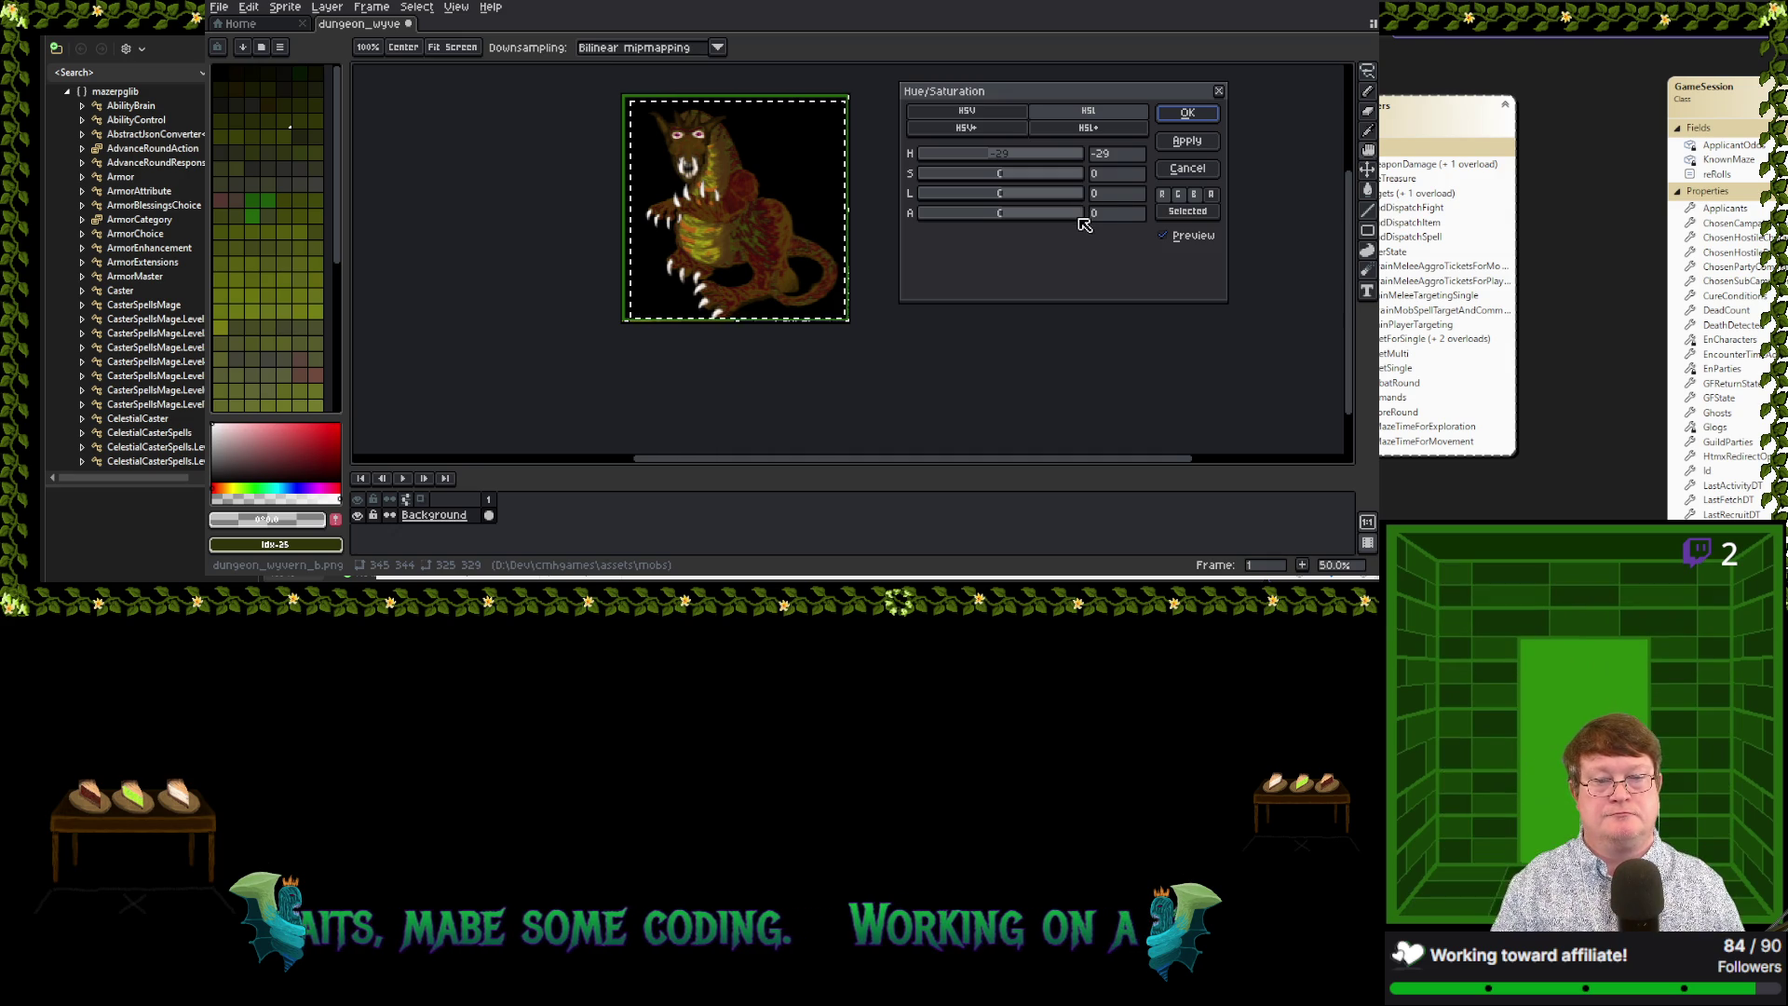
left_click(1200, 112)
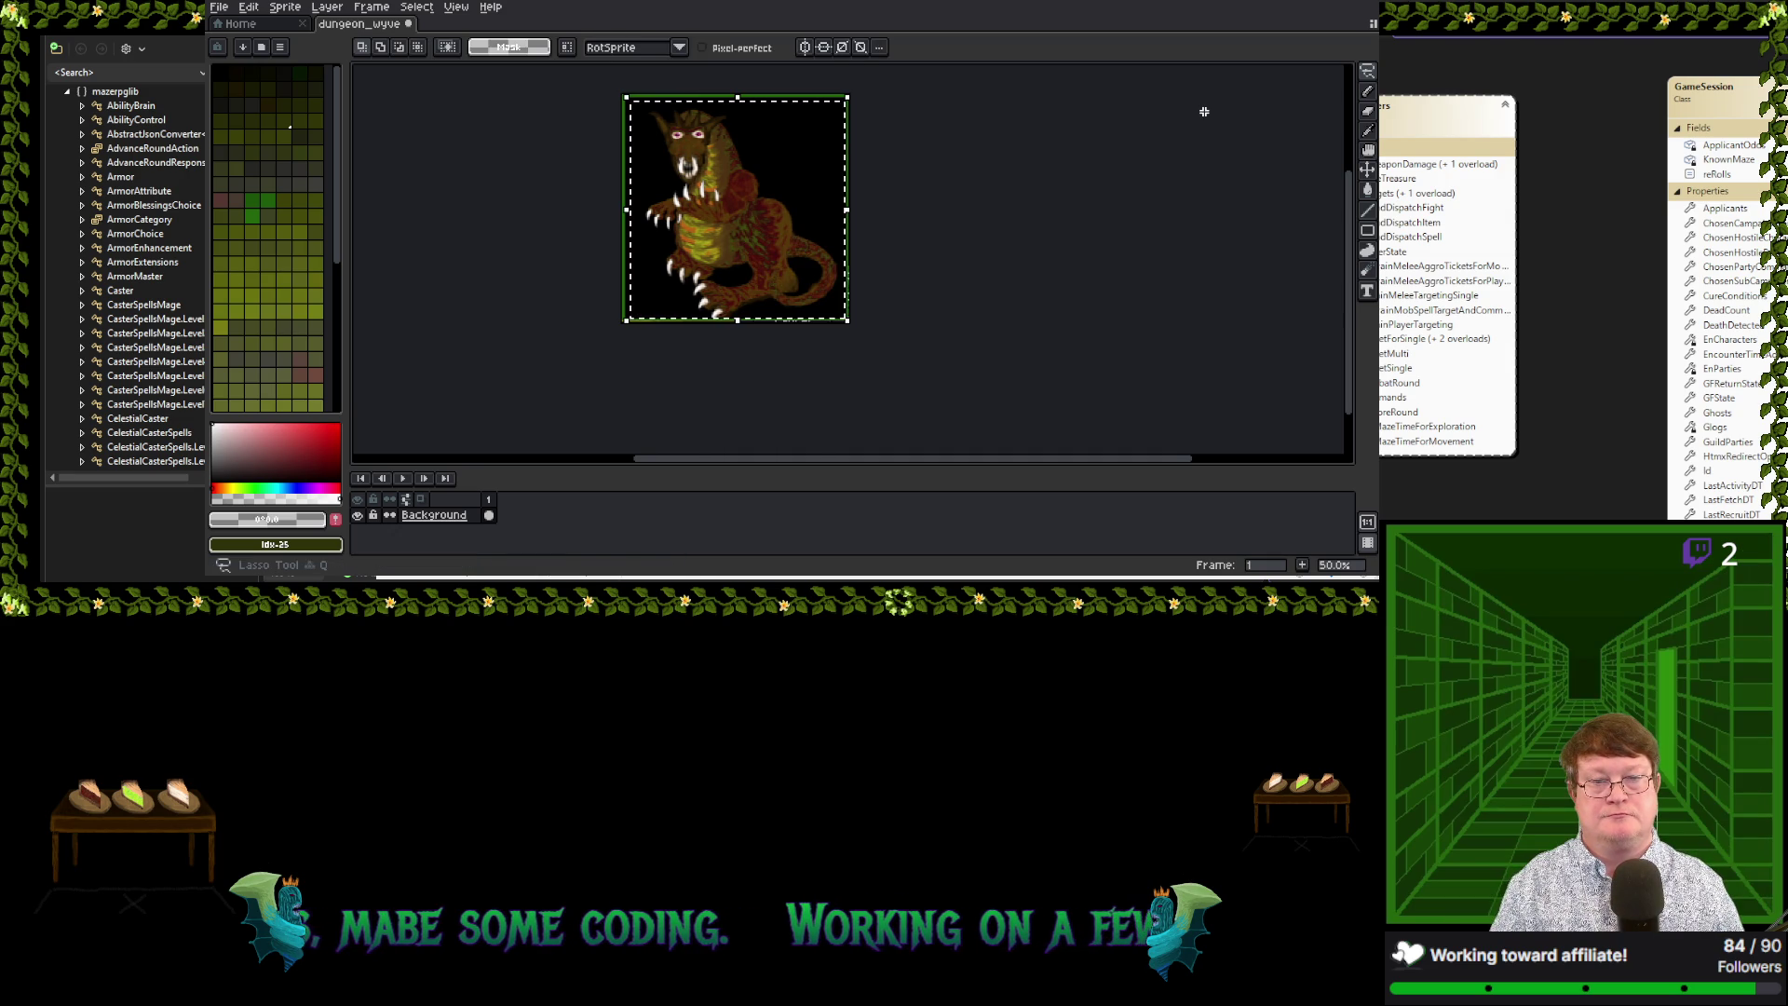
left_click(220, 8)
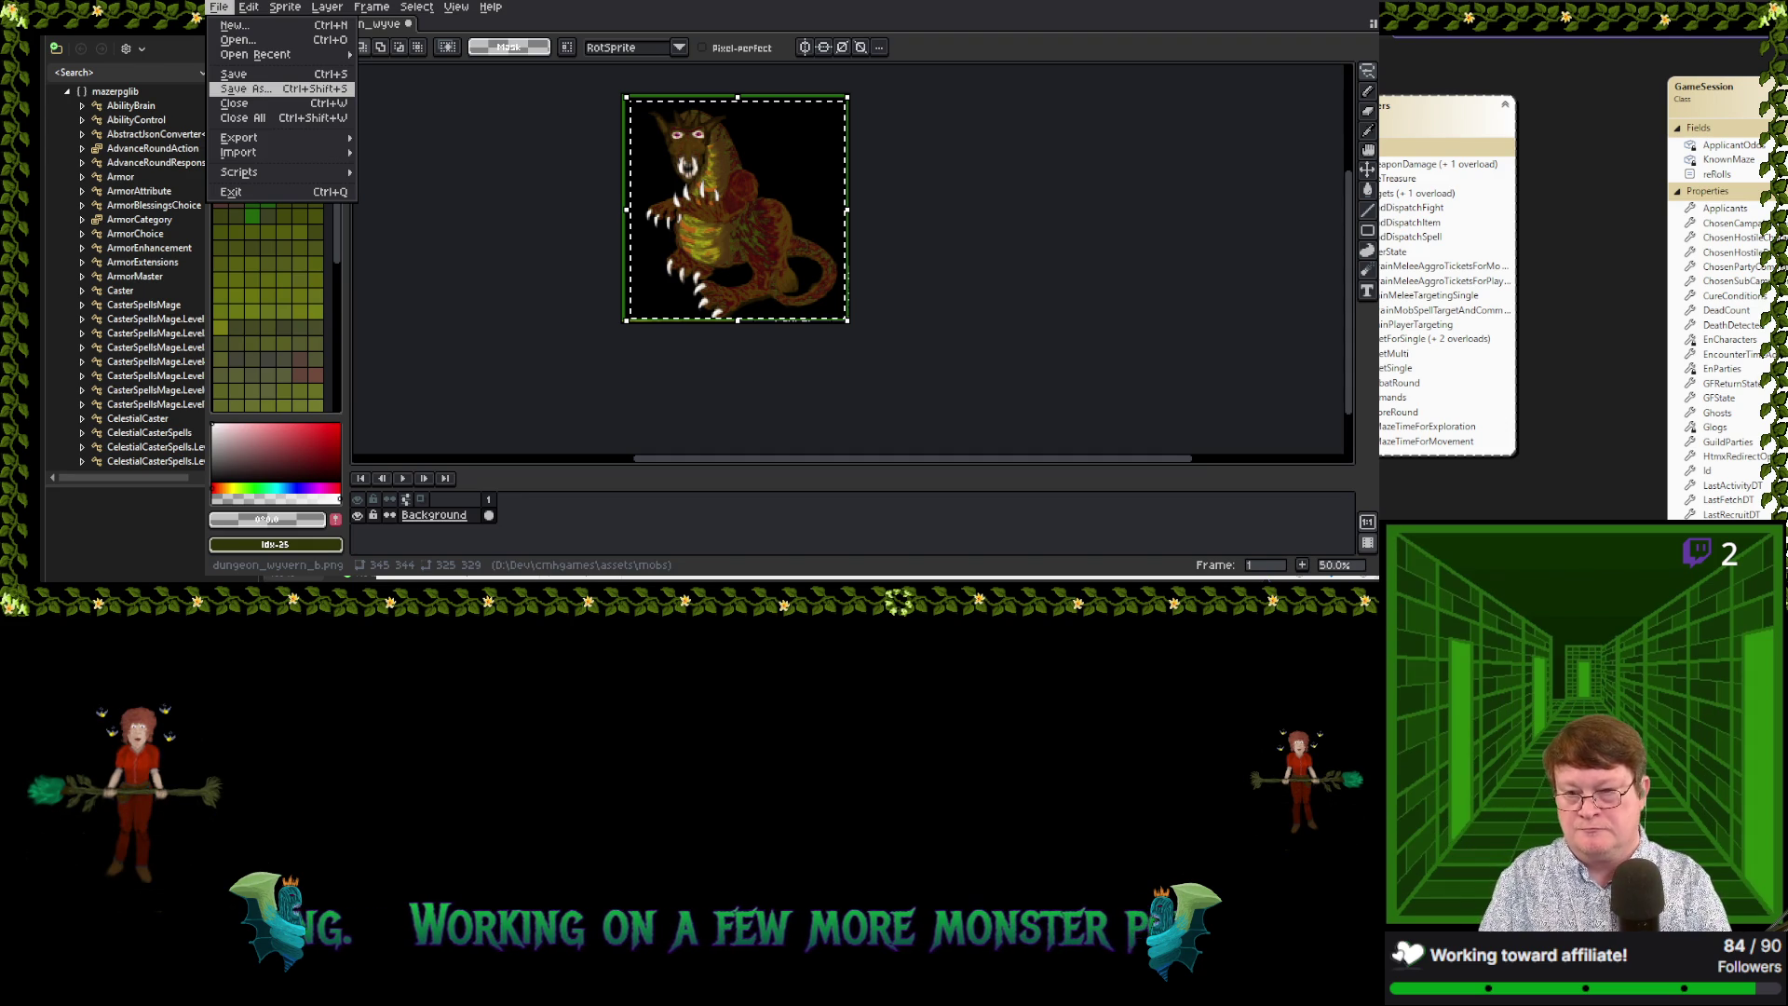
key("Return")
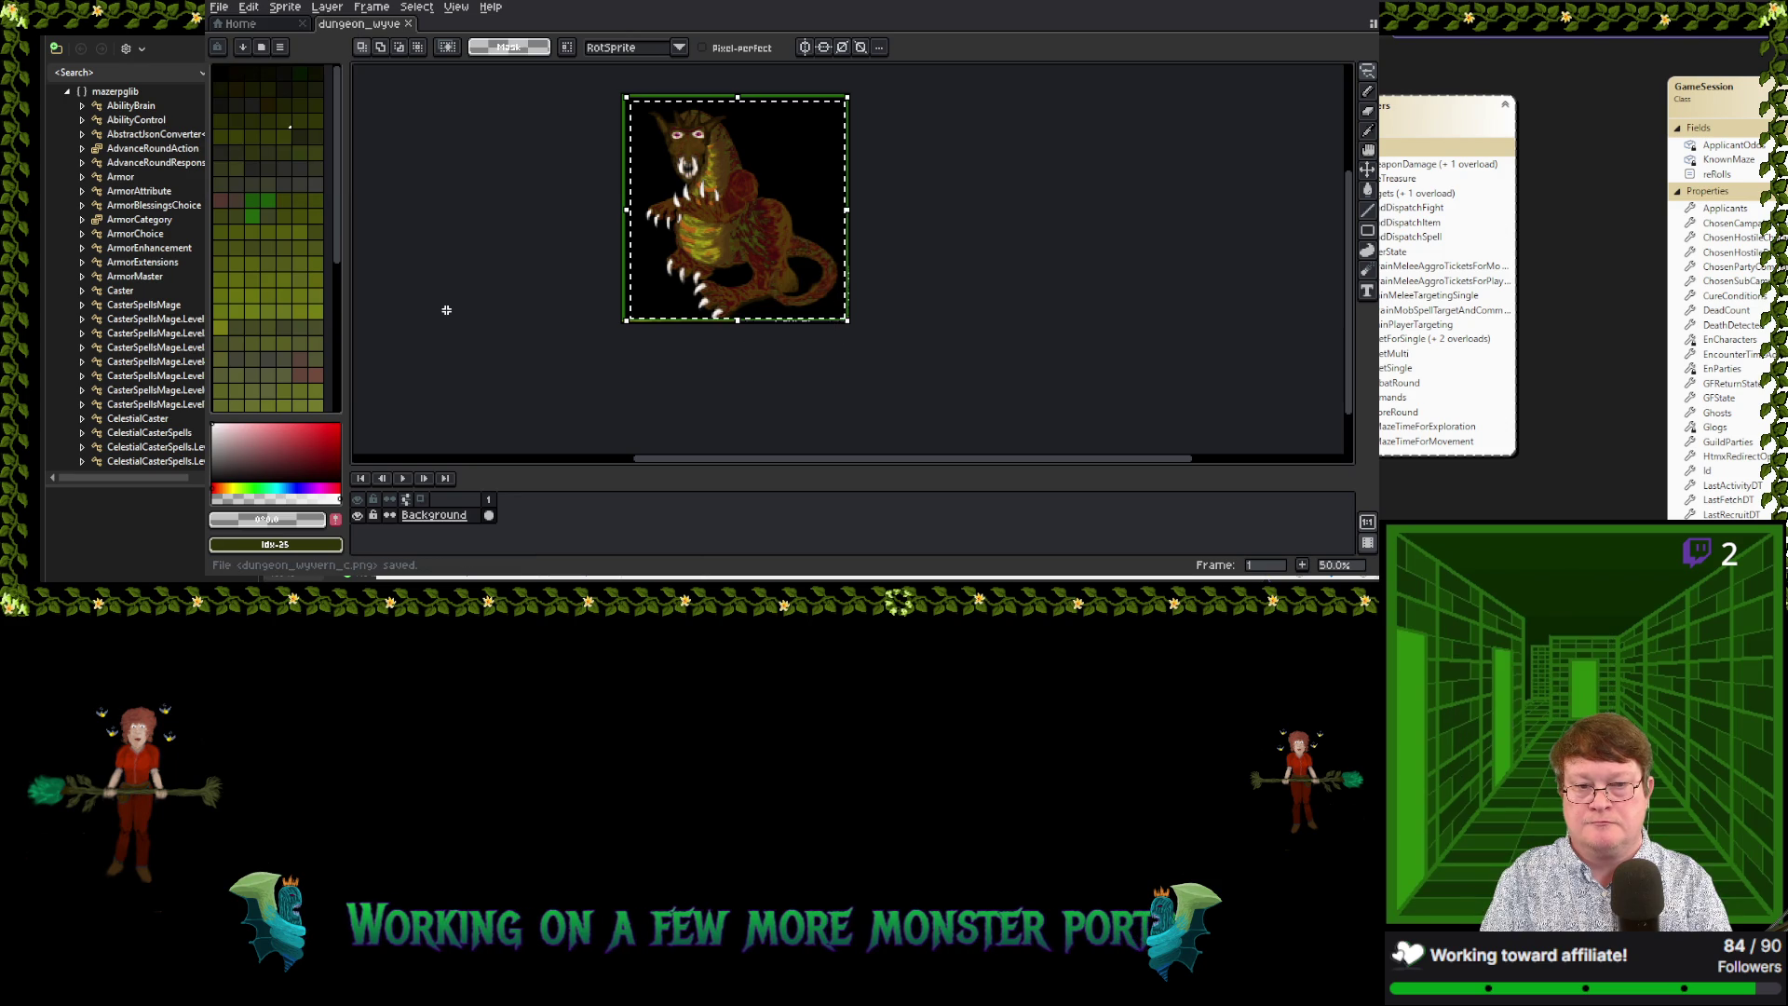
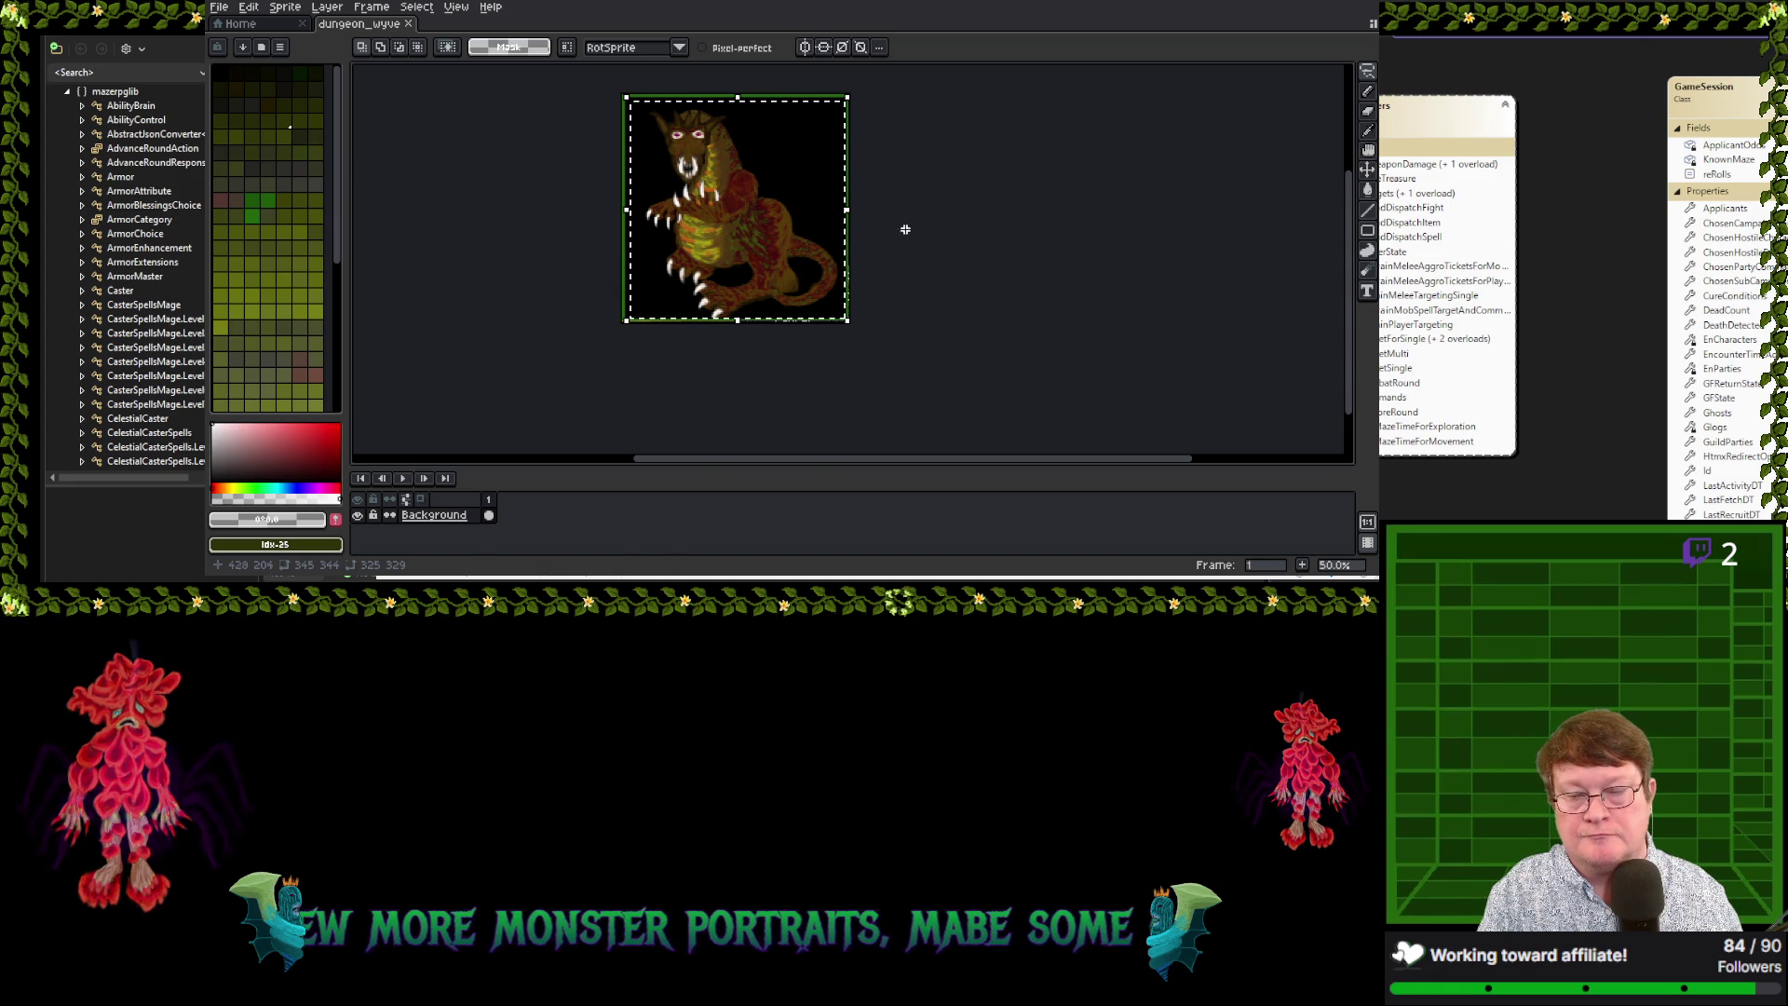
Open the Color Curve adjustment from Edit > Adjustments
left_click(222, 7)
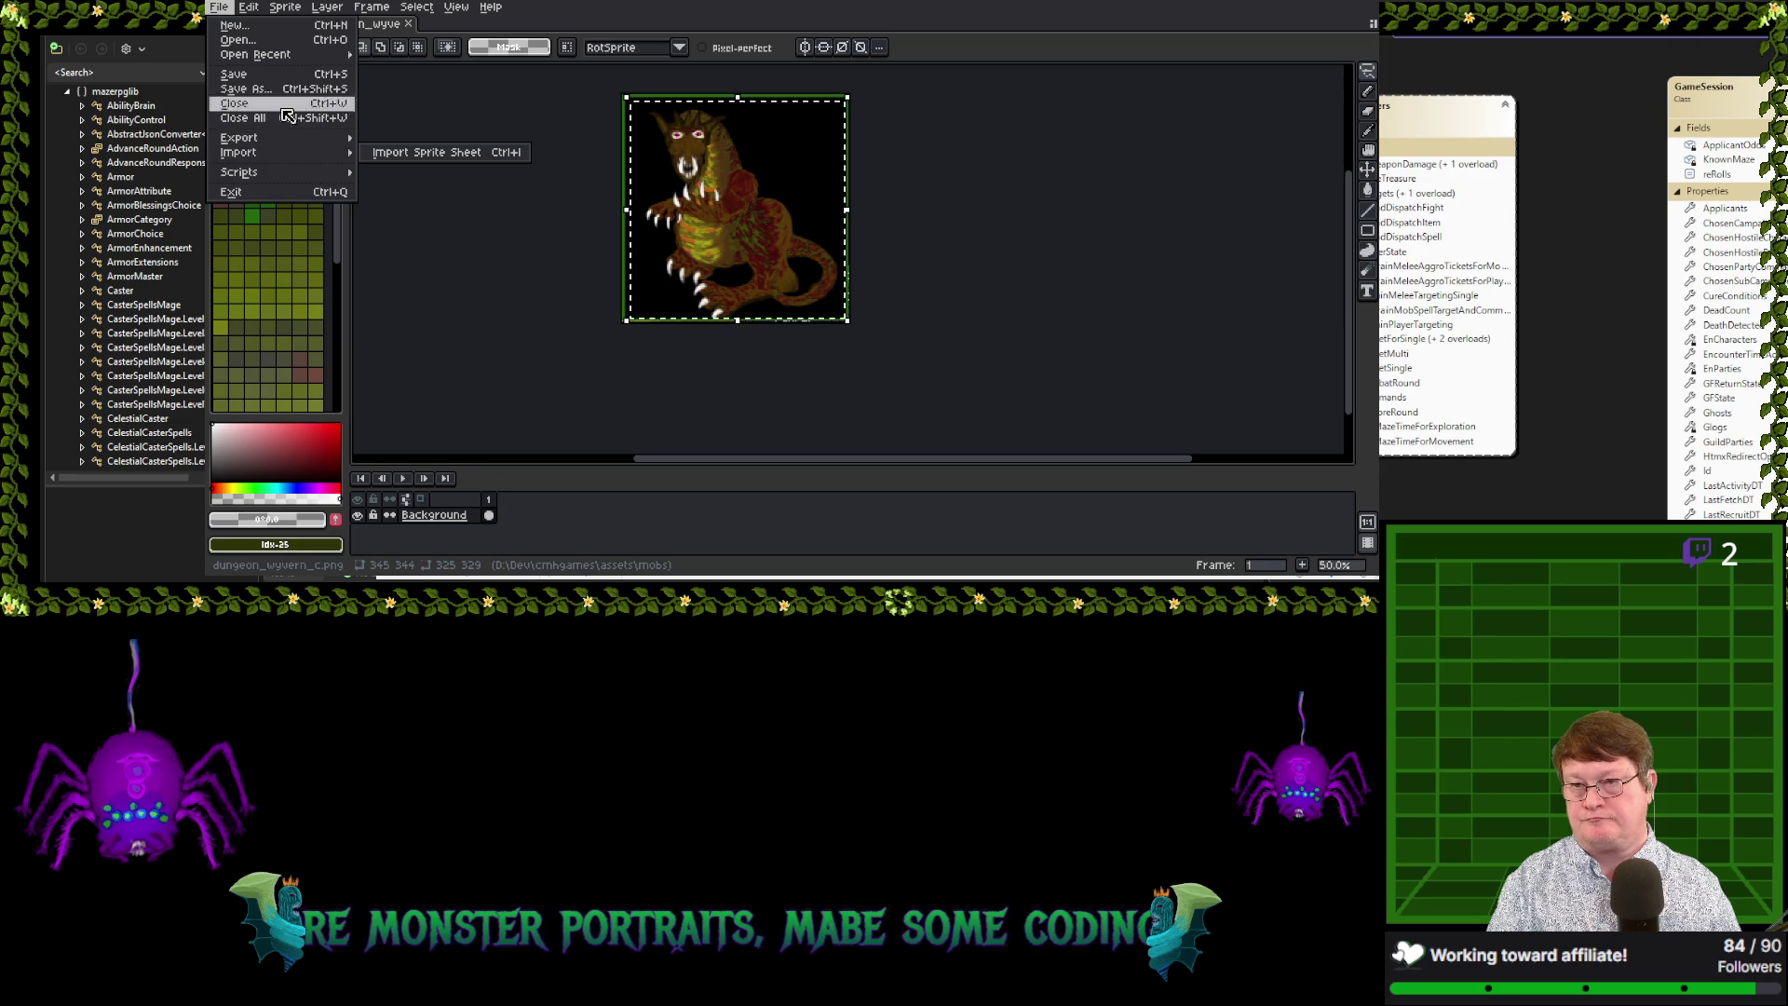
left_click(248, 7)
mouse_move(386, 345)
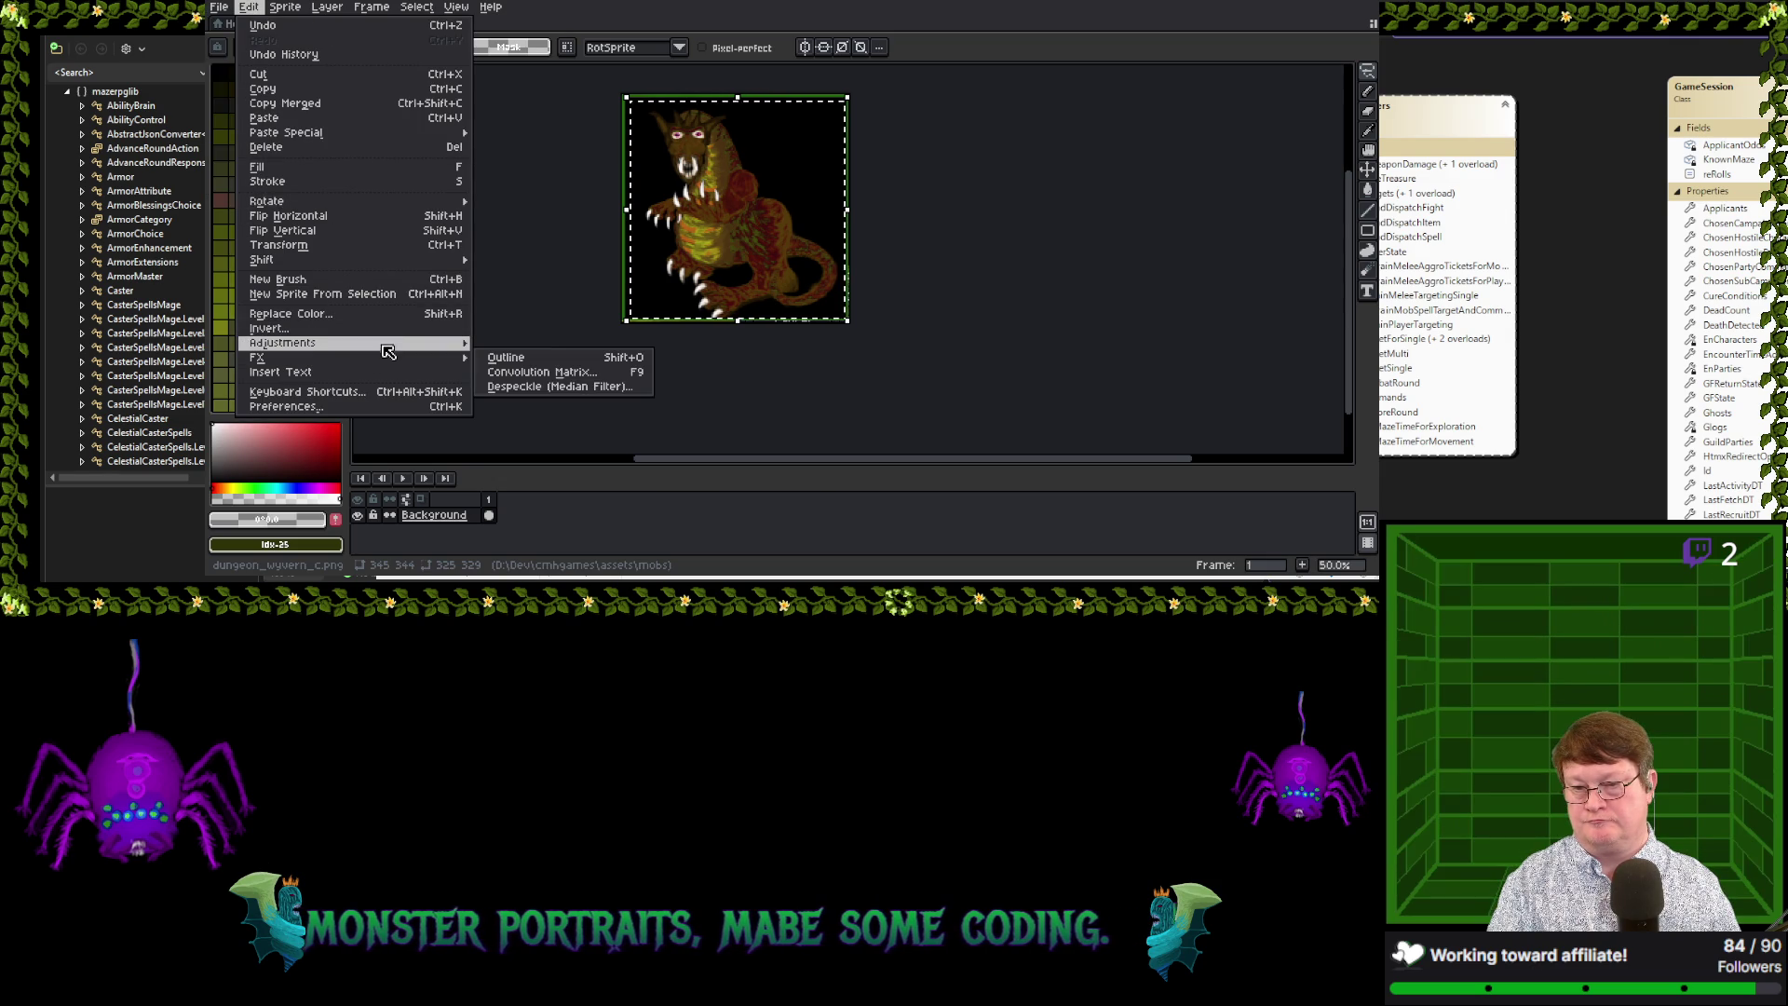
left_click(533, 373)
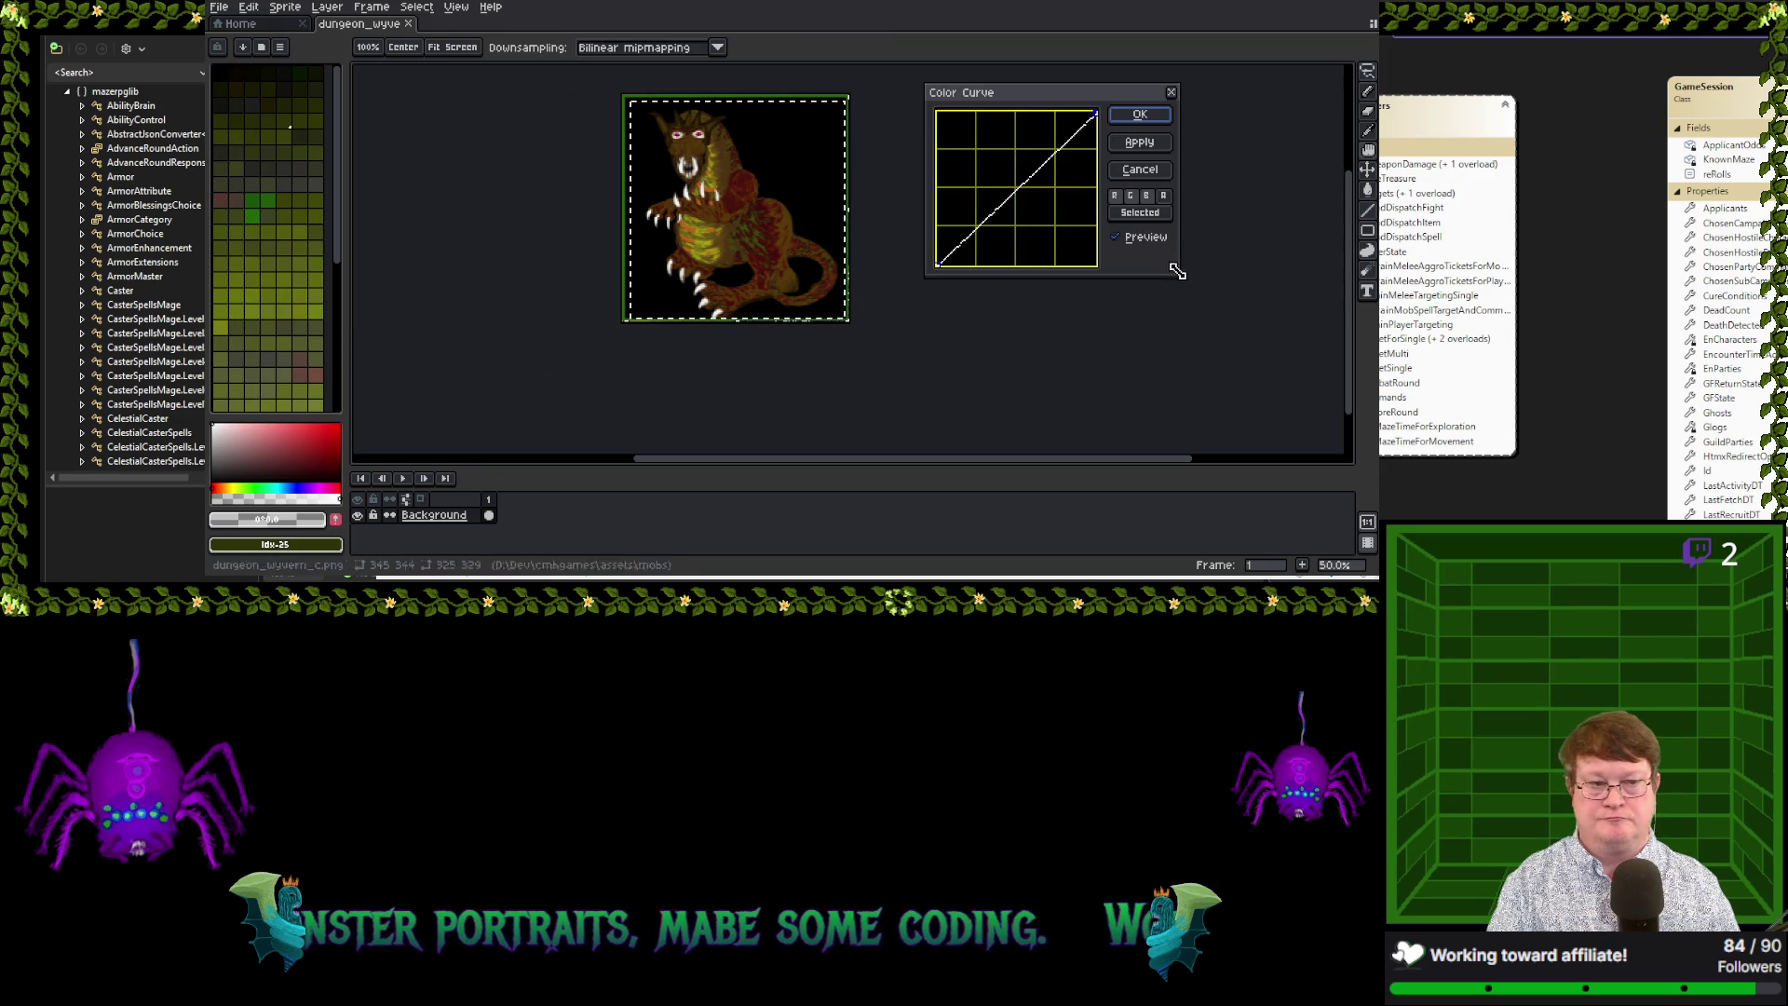
Add two curve points and bend the curve into a V, previewing the wyvern in orange, yellow and red
left_click(962, 241)
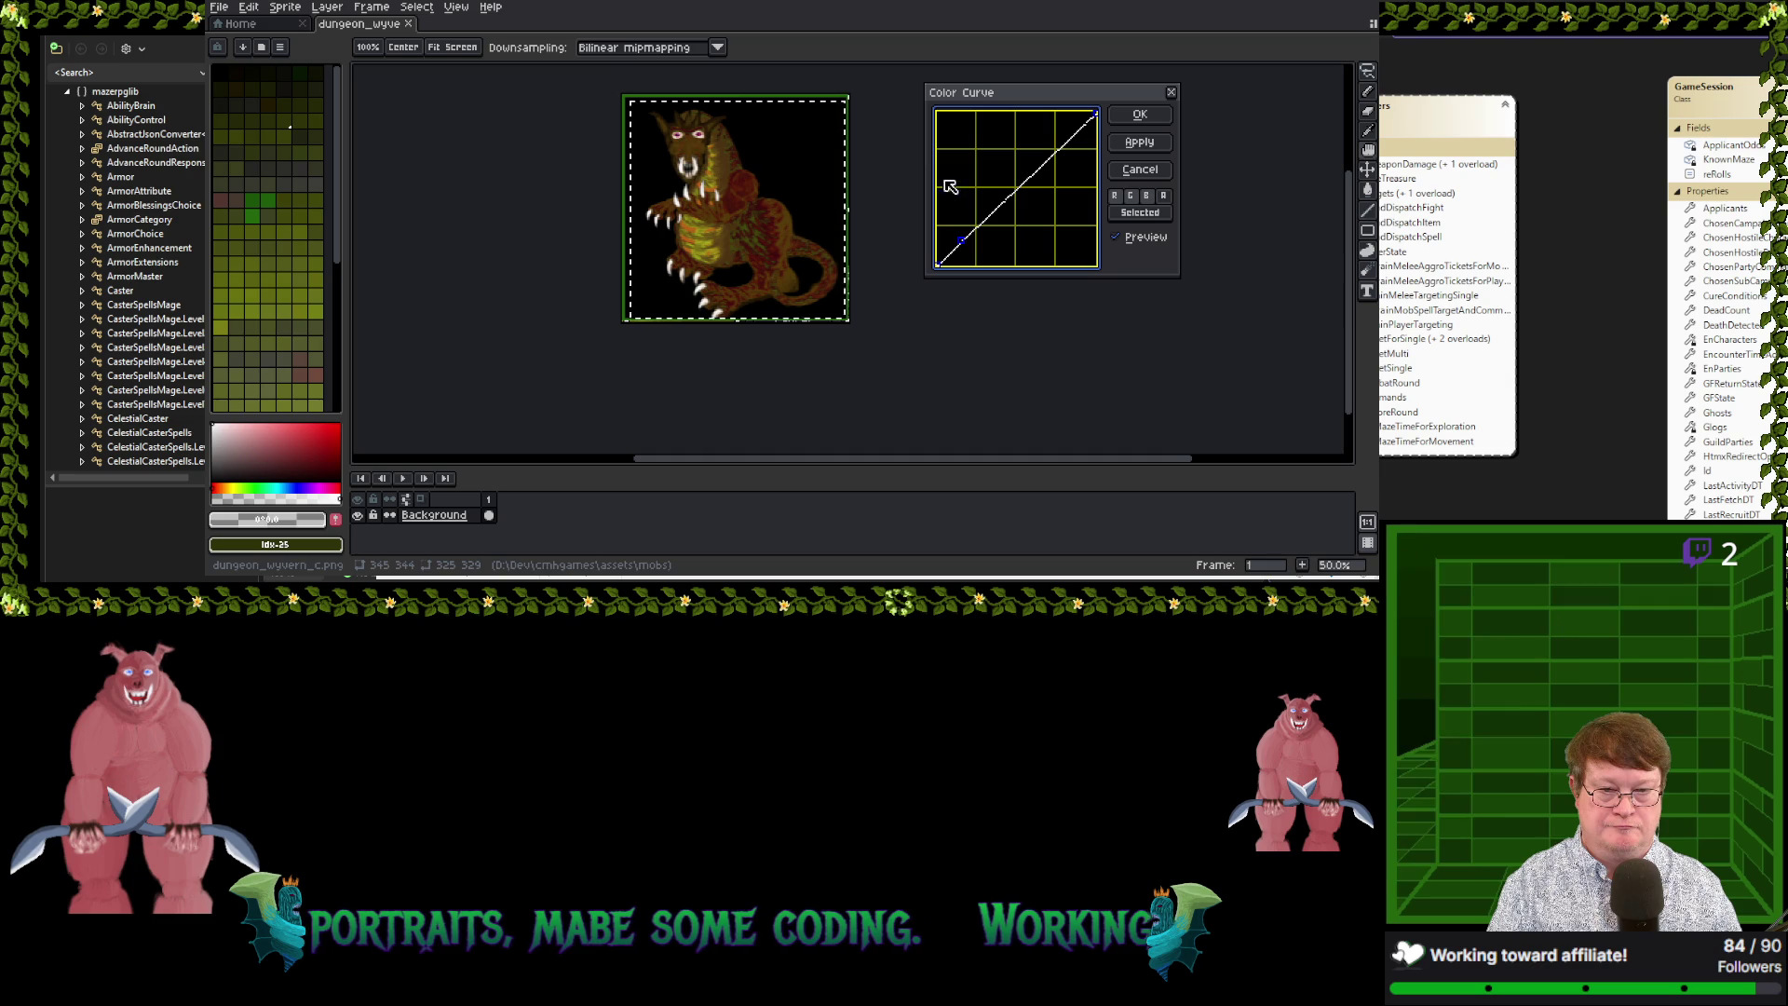
mouse_move(968, 245)
left_mouse_down()
mouse_move(965, 206)
mouse_move(970, 226)
left_mouse_up()
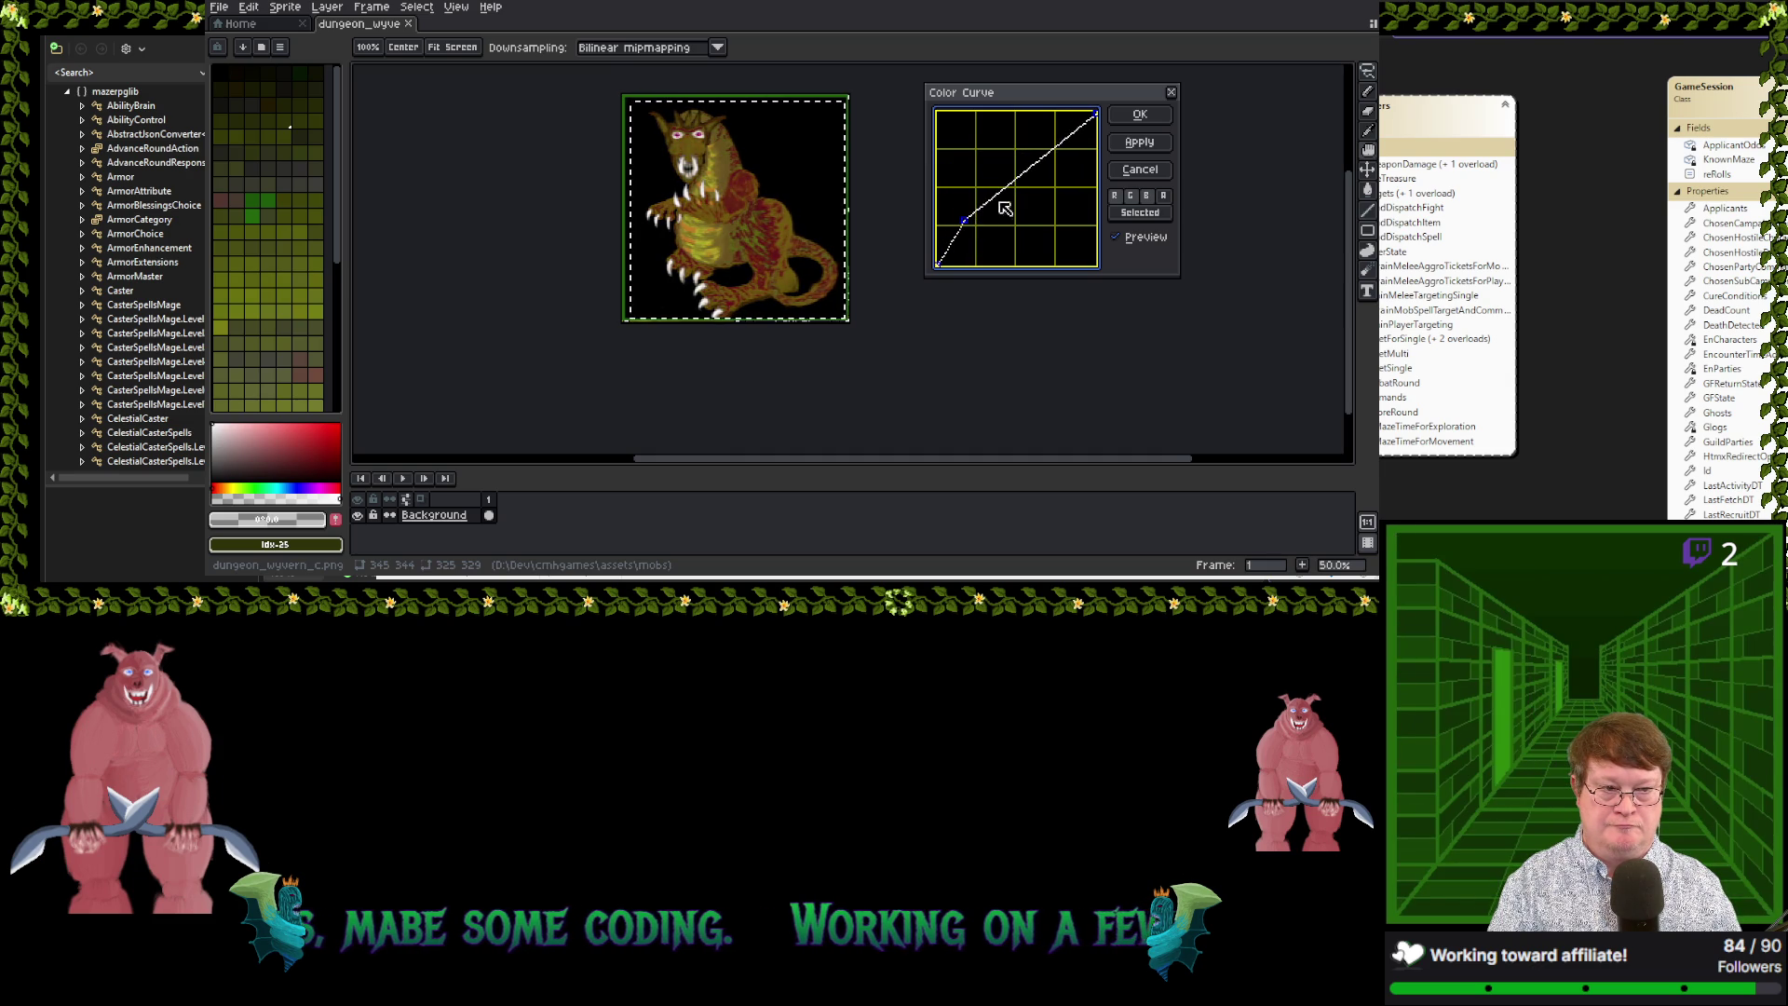
left_click(1012, 176)
mouse_move(1013, 182)
left_mouse_down()
mouse_move(1073, 205)
mouse_move(975, 144)
mouse_move(1001, 128)
left_mouse_up()
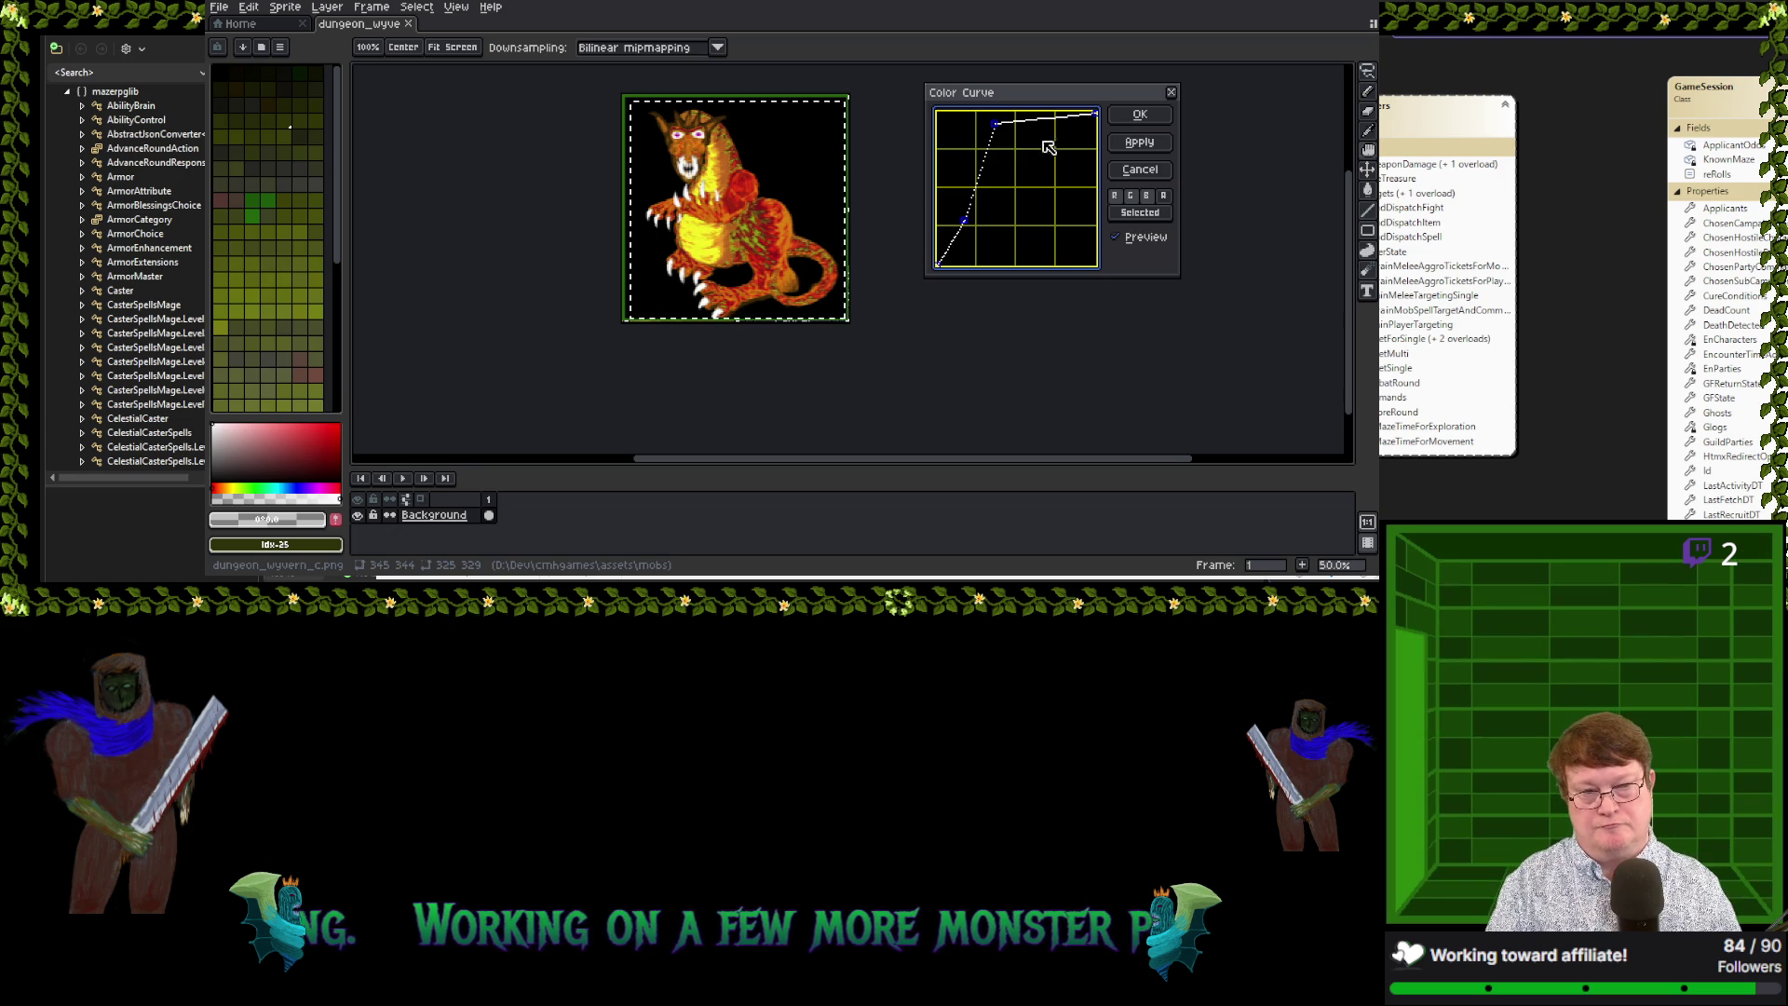
mouse_move(1050, 132)
left_mouse_down()
mouse_move(1048, 179)
mouse_move(1048, 146)
mouse_move(975, 161)
mouse_move(1066, 165)
mouse_move(957, 166)
mouse_move(1011, 165)
mouse_move(982, 200)
mouse_move(1018, 153)
mouse_move(1043, 191)
left_mouse_up()
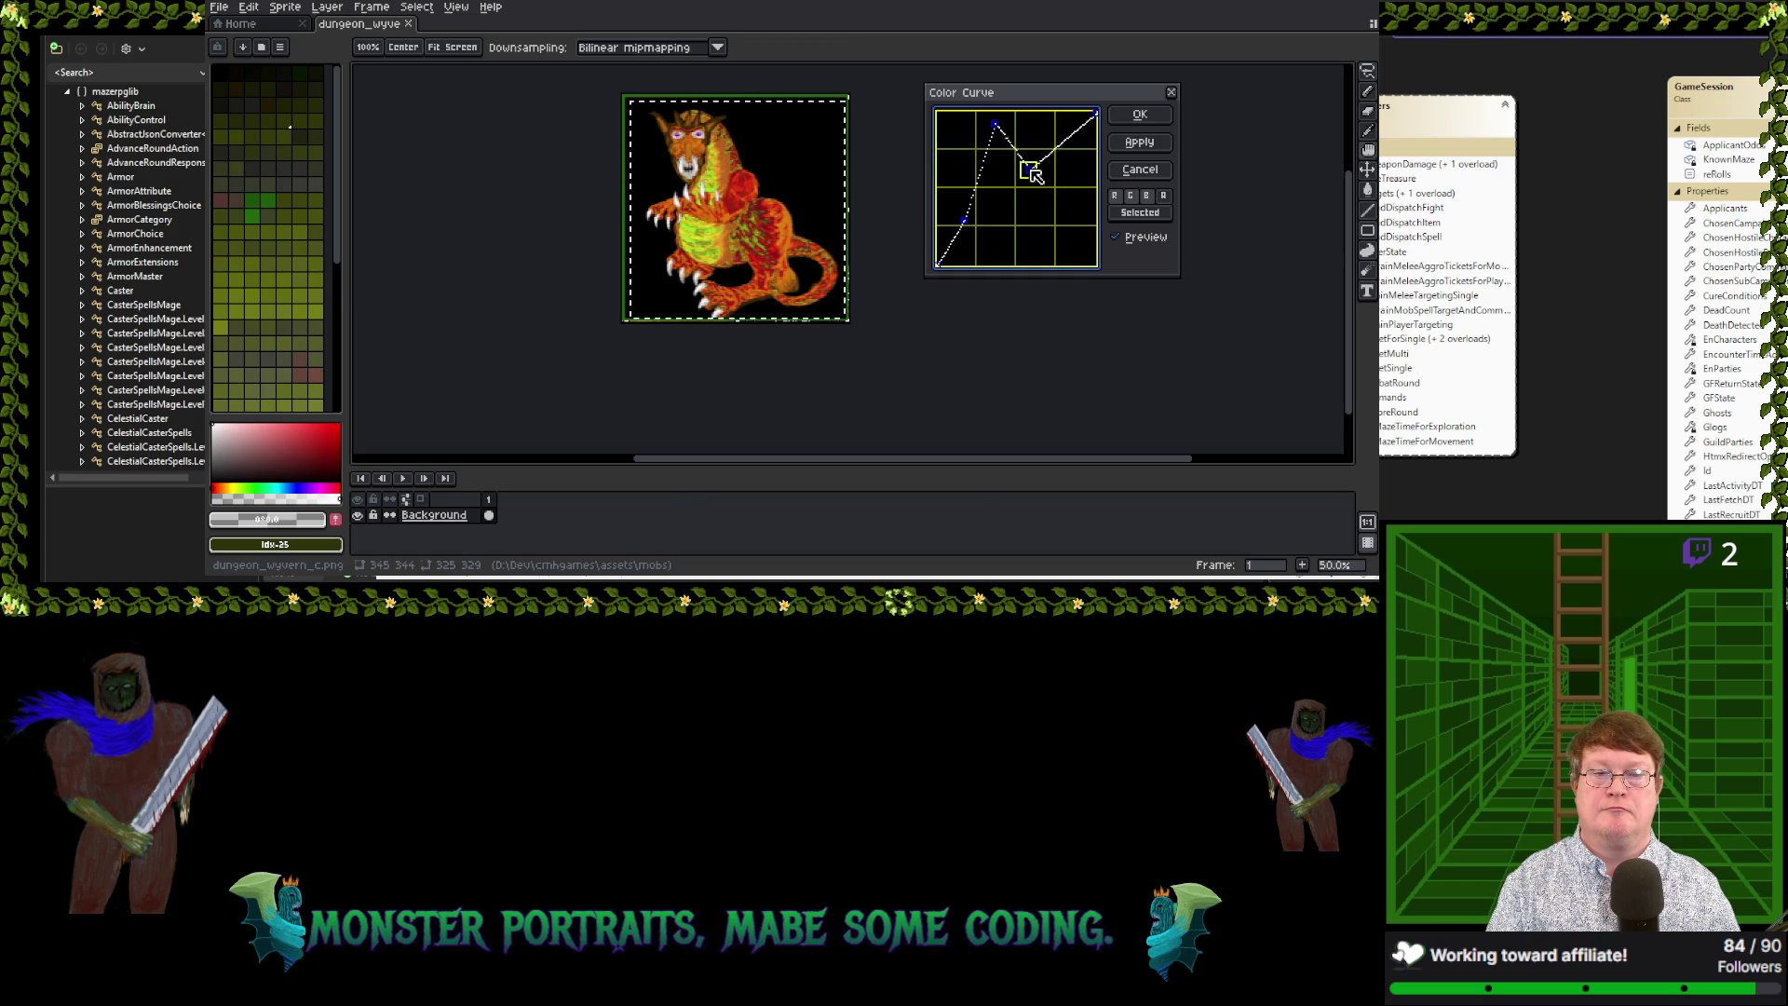
mouse_move(1055, 194)
left_mouse_down()
mouse_move(1059, 167)
mouse_move(1015, 196)
mouse_move(959, 187)
mouse_move(977, 190)
left_mouse_up()
Add a lower curve point, slide the lowest point right for redder tones, and apply the curve
left_click(976, 181)
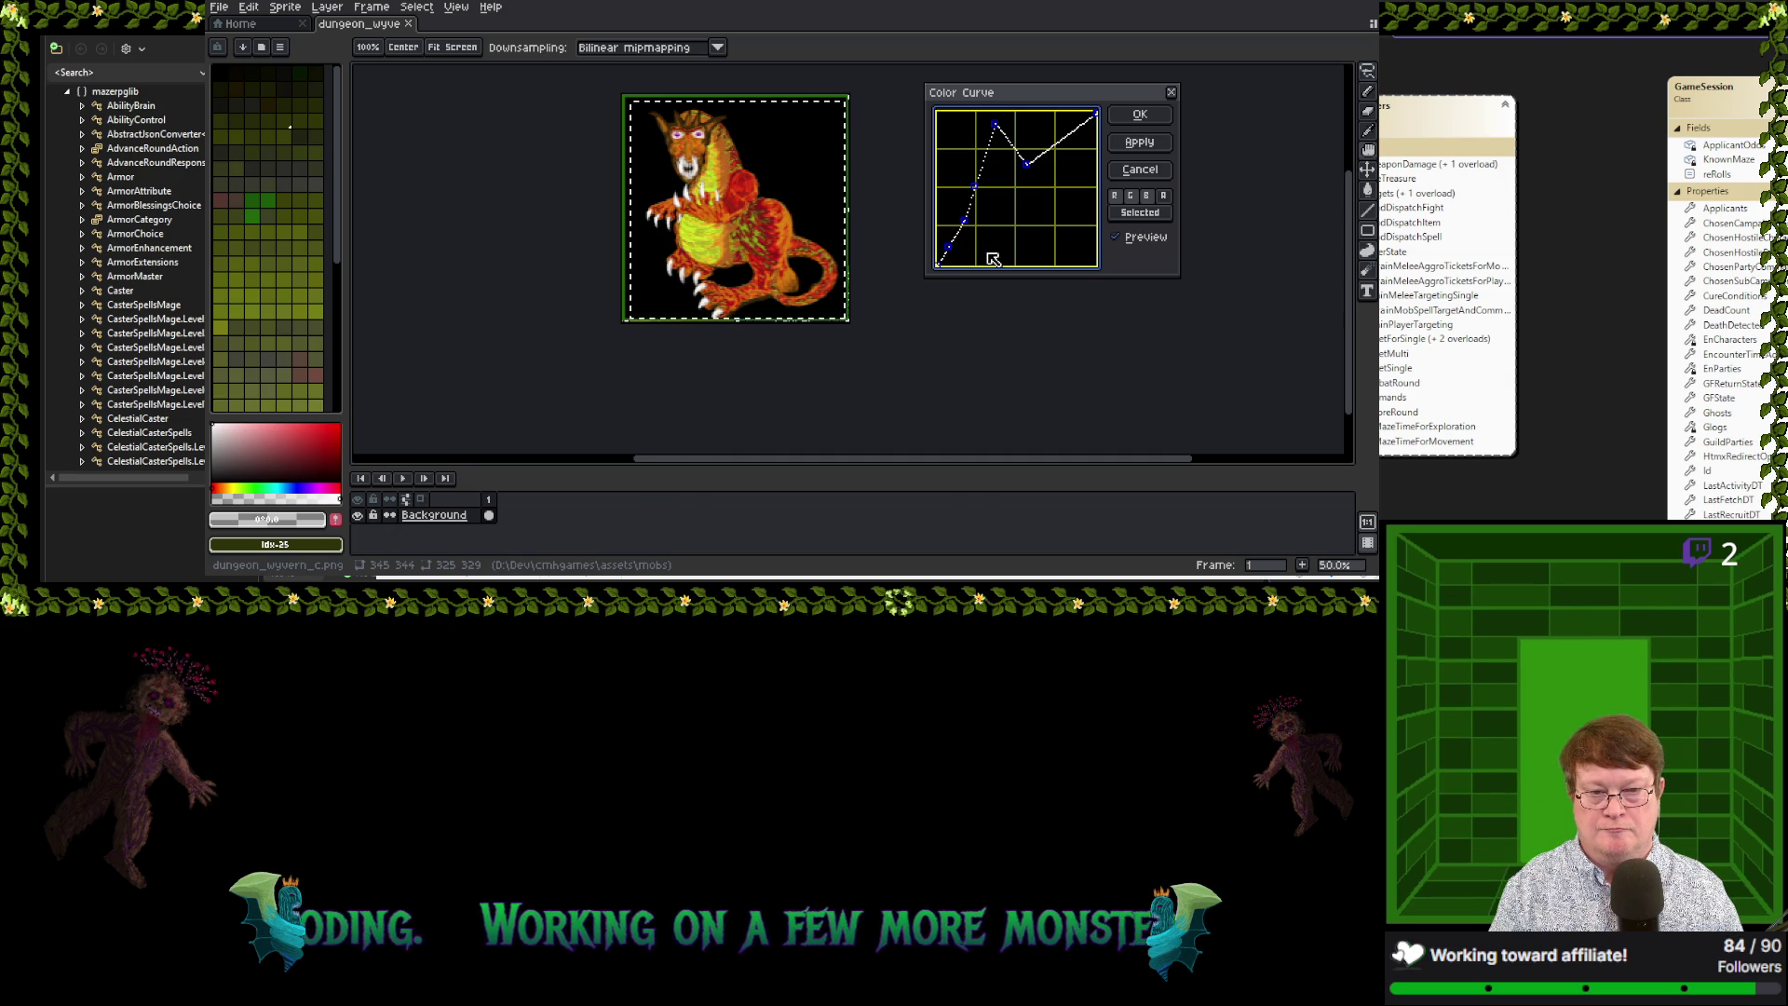
mouse_move(954, 246)
left_mouse_down()
mouse_move(994, 257)
mouse_move(945, 257)
mouse_move(964, 261)
mouse_move(950, 251)
mouse_move(976, 244)
mouse_move(954, 244)
mouse_move(982, 228)
mouse_move(957, 237)
left_mouse_up()
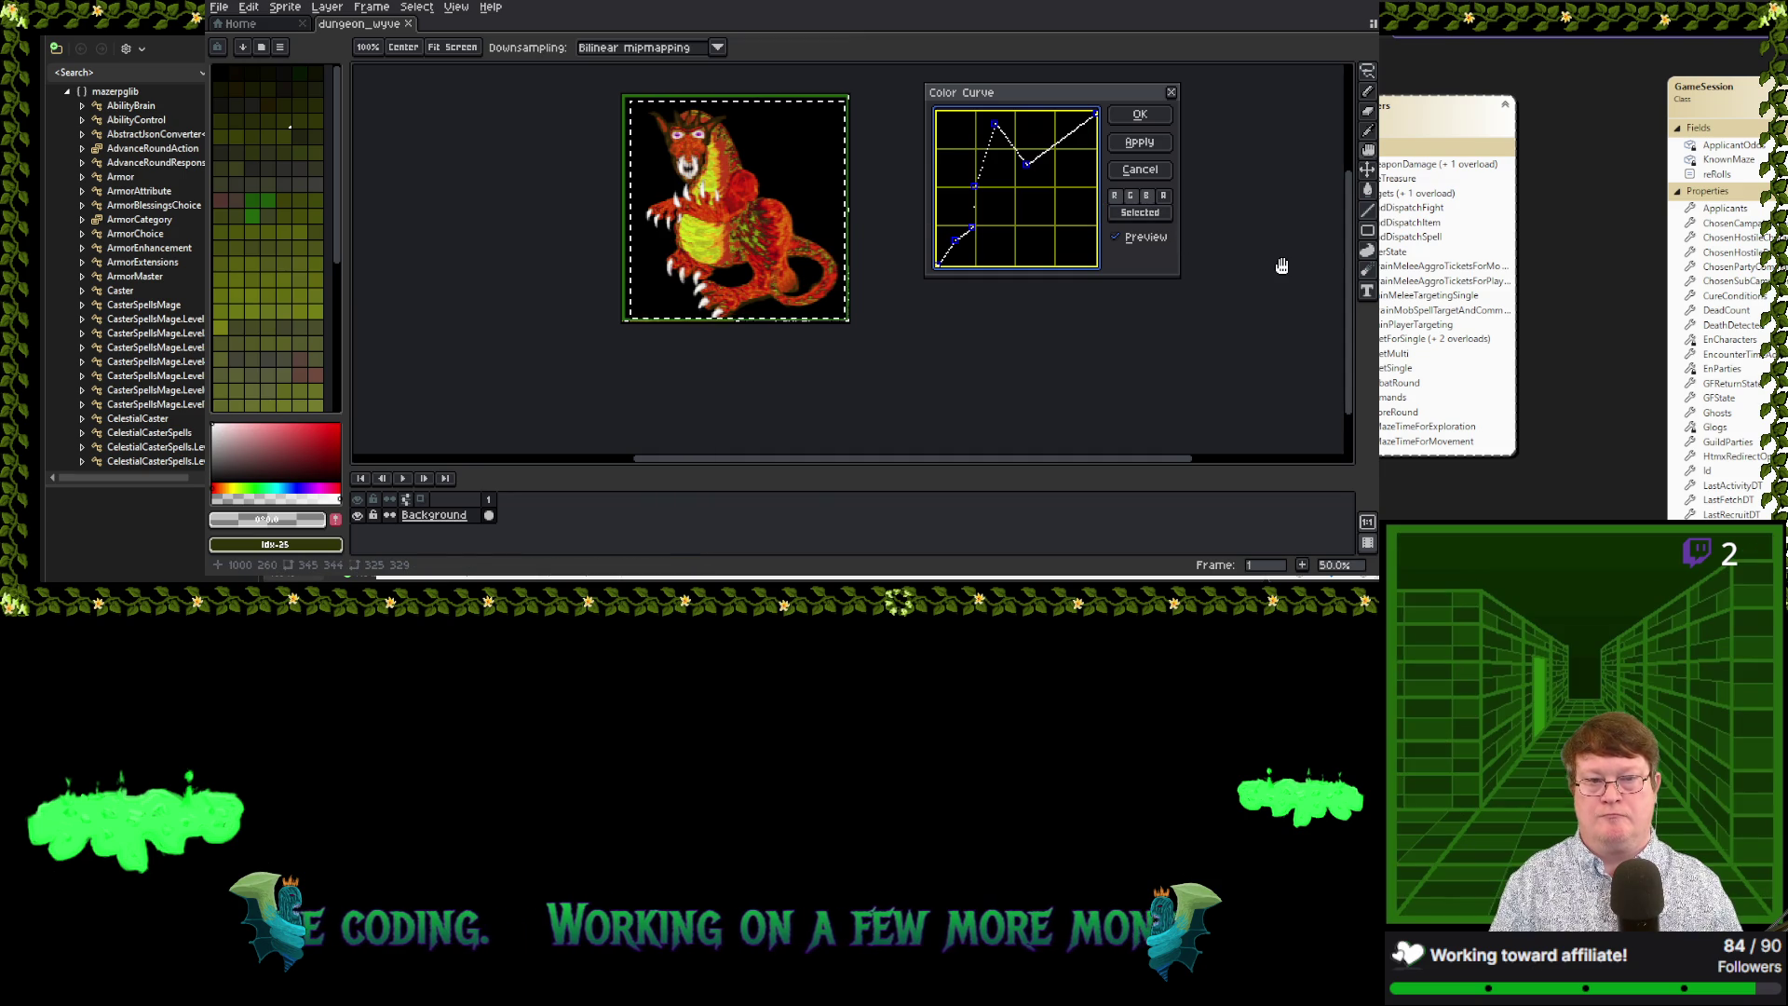
left_click(1140, 113)
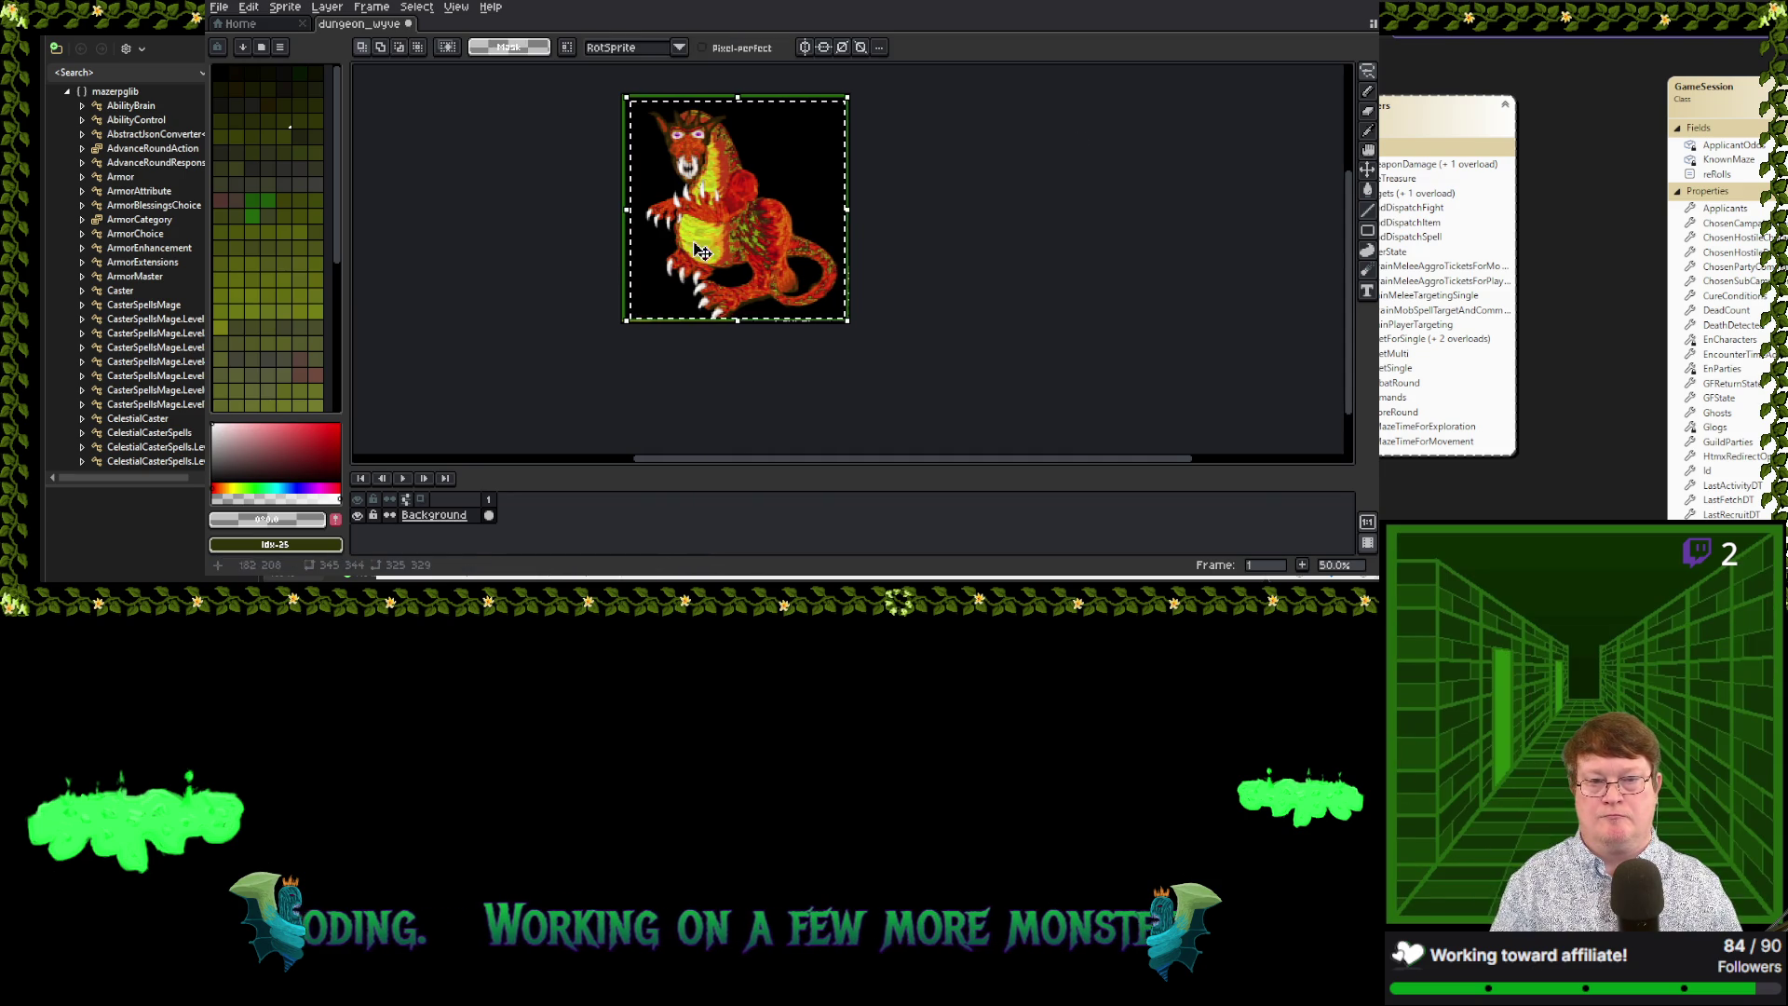
Save the red-orange wyvern as a new file, dungeon_wyvern_d.png
left_click(220, 8)
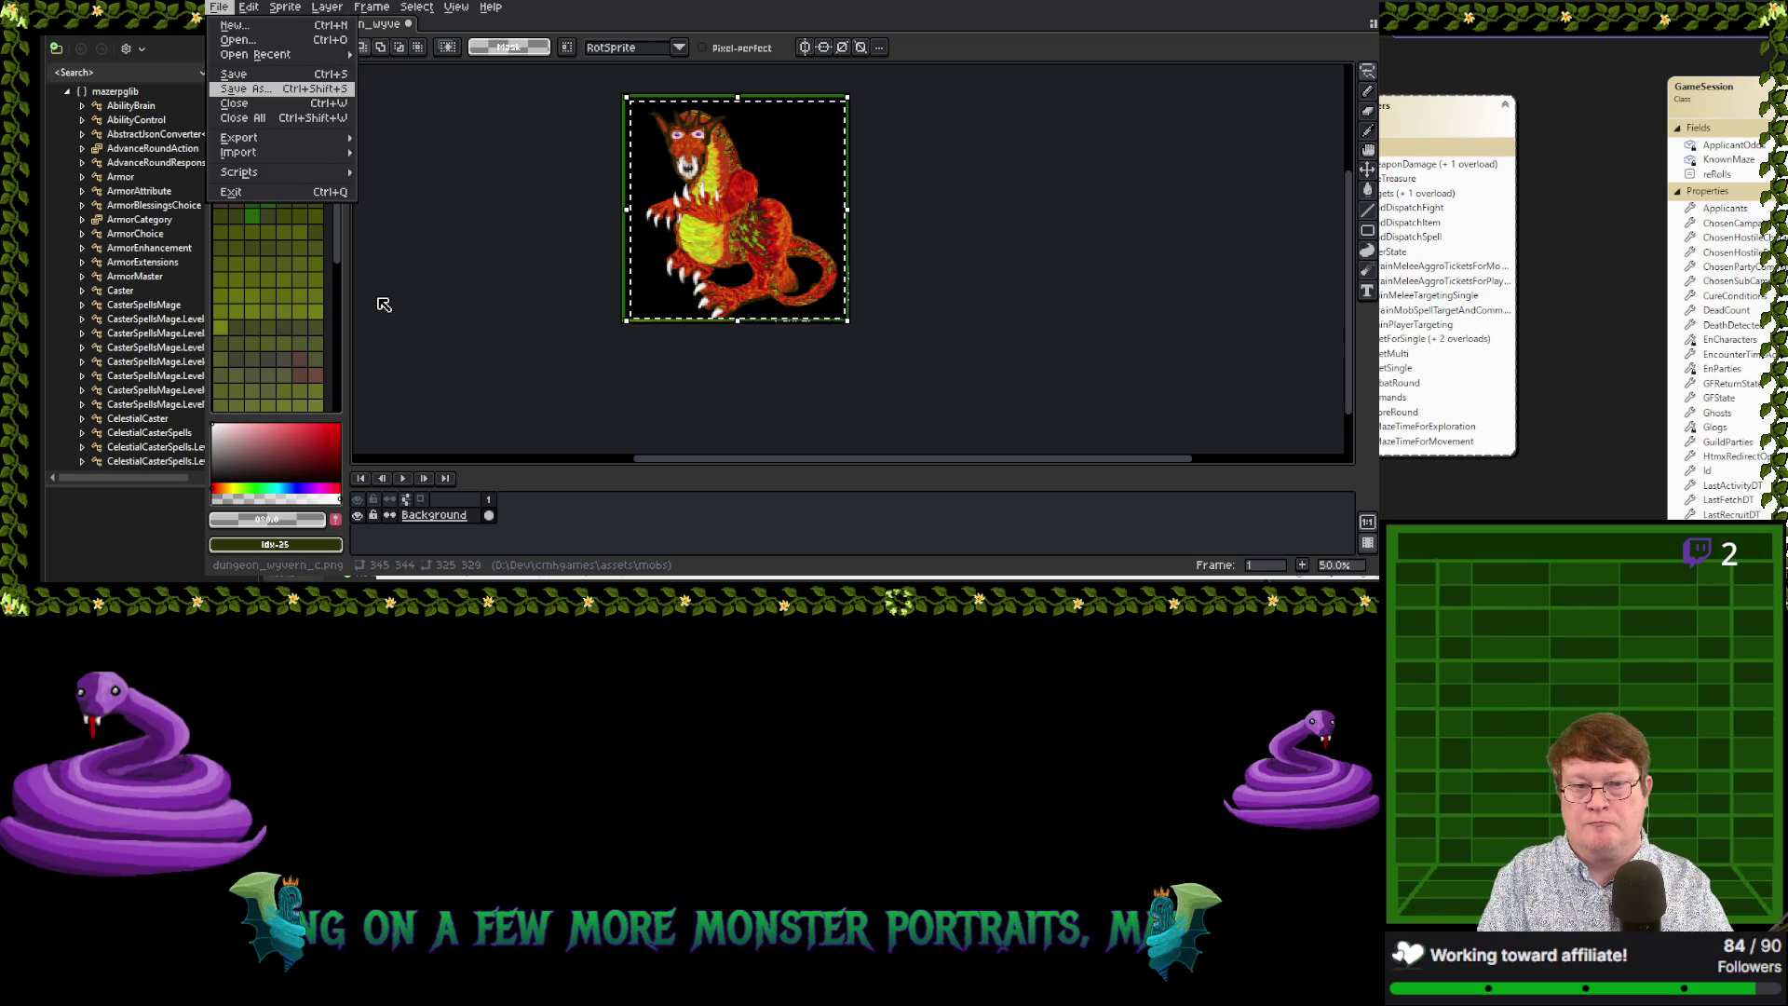
key("Return")
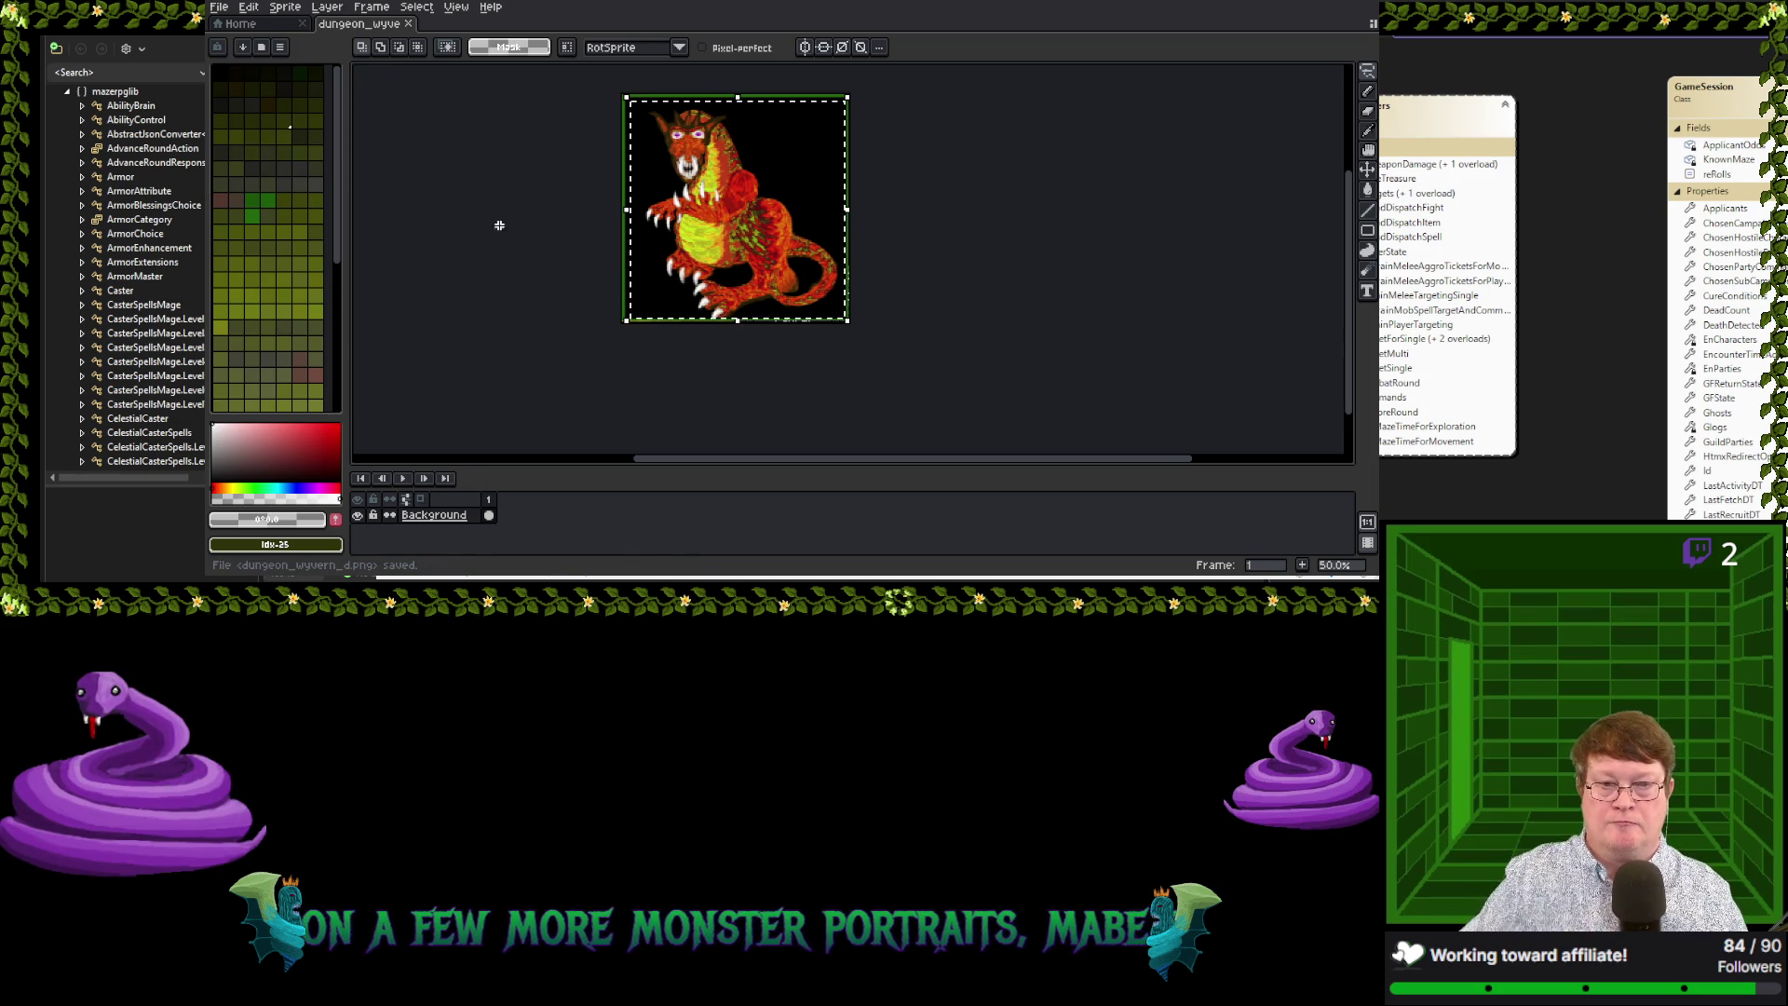
Undo the three colour adjustments with Ctrl+Z, then redo the lasso step to restore the eyes
key("ctrl+z")
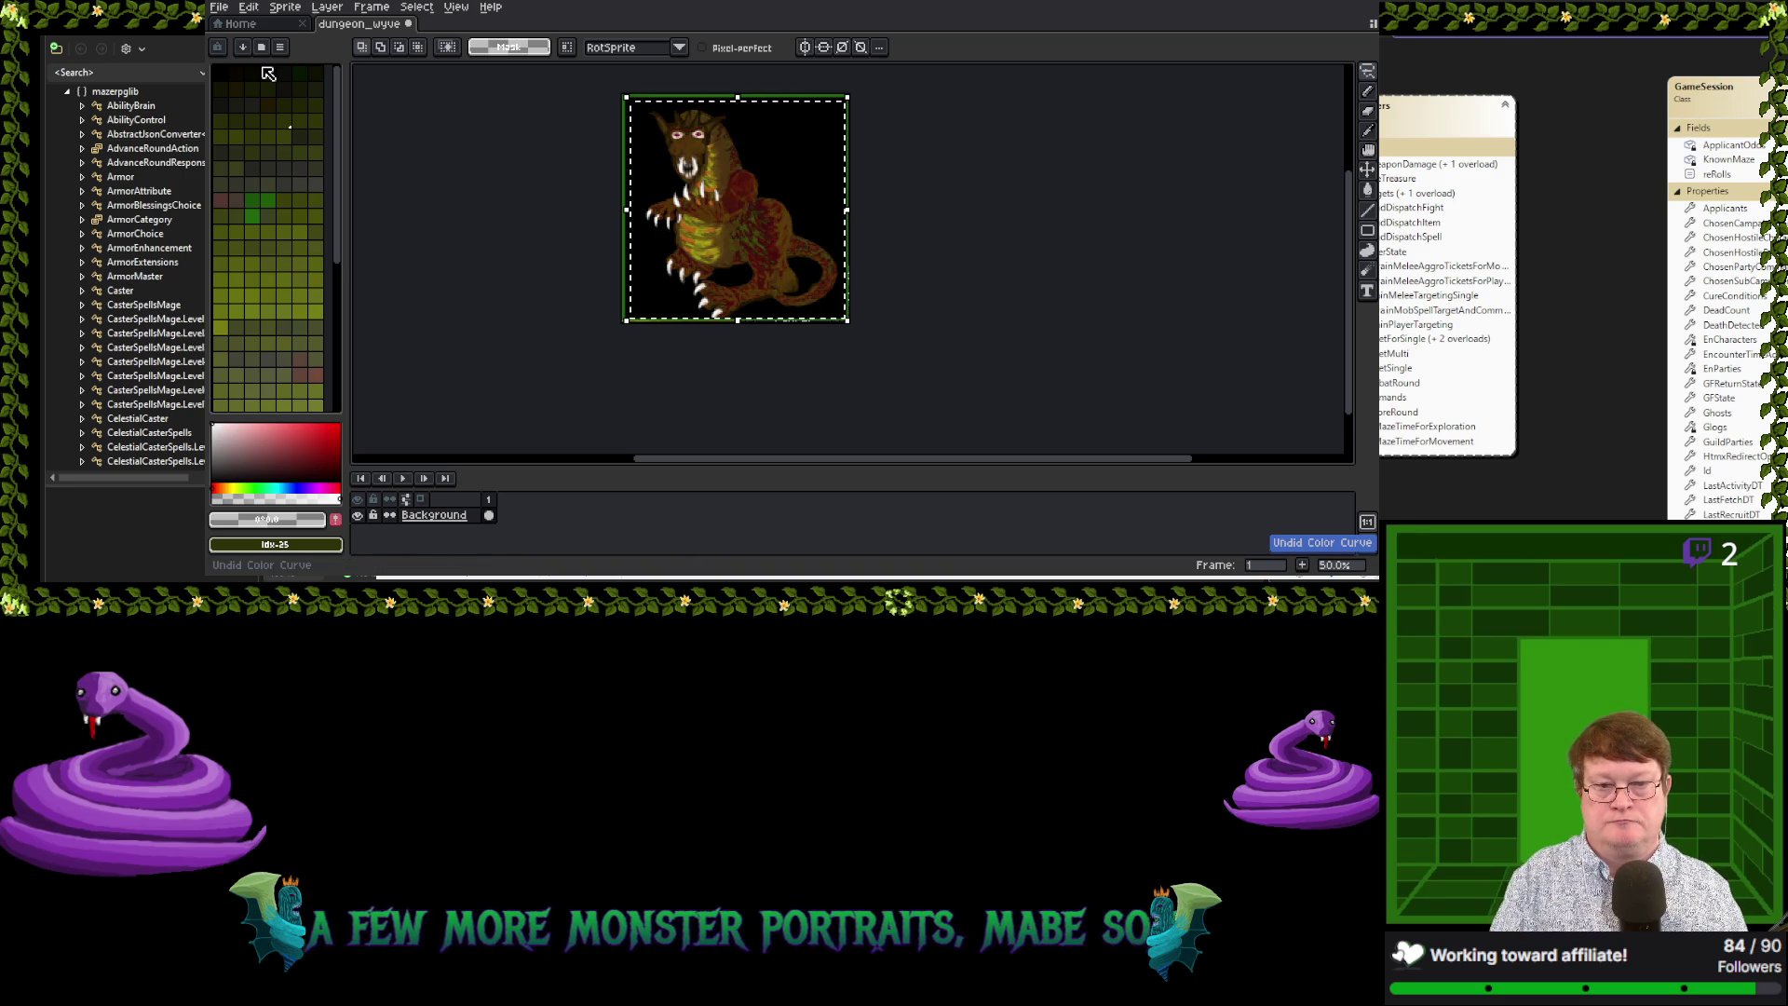
key("ctrl+z")
key("ctrl+z")
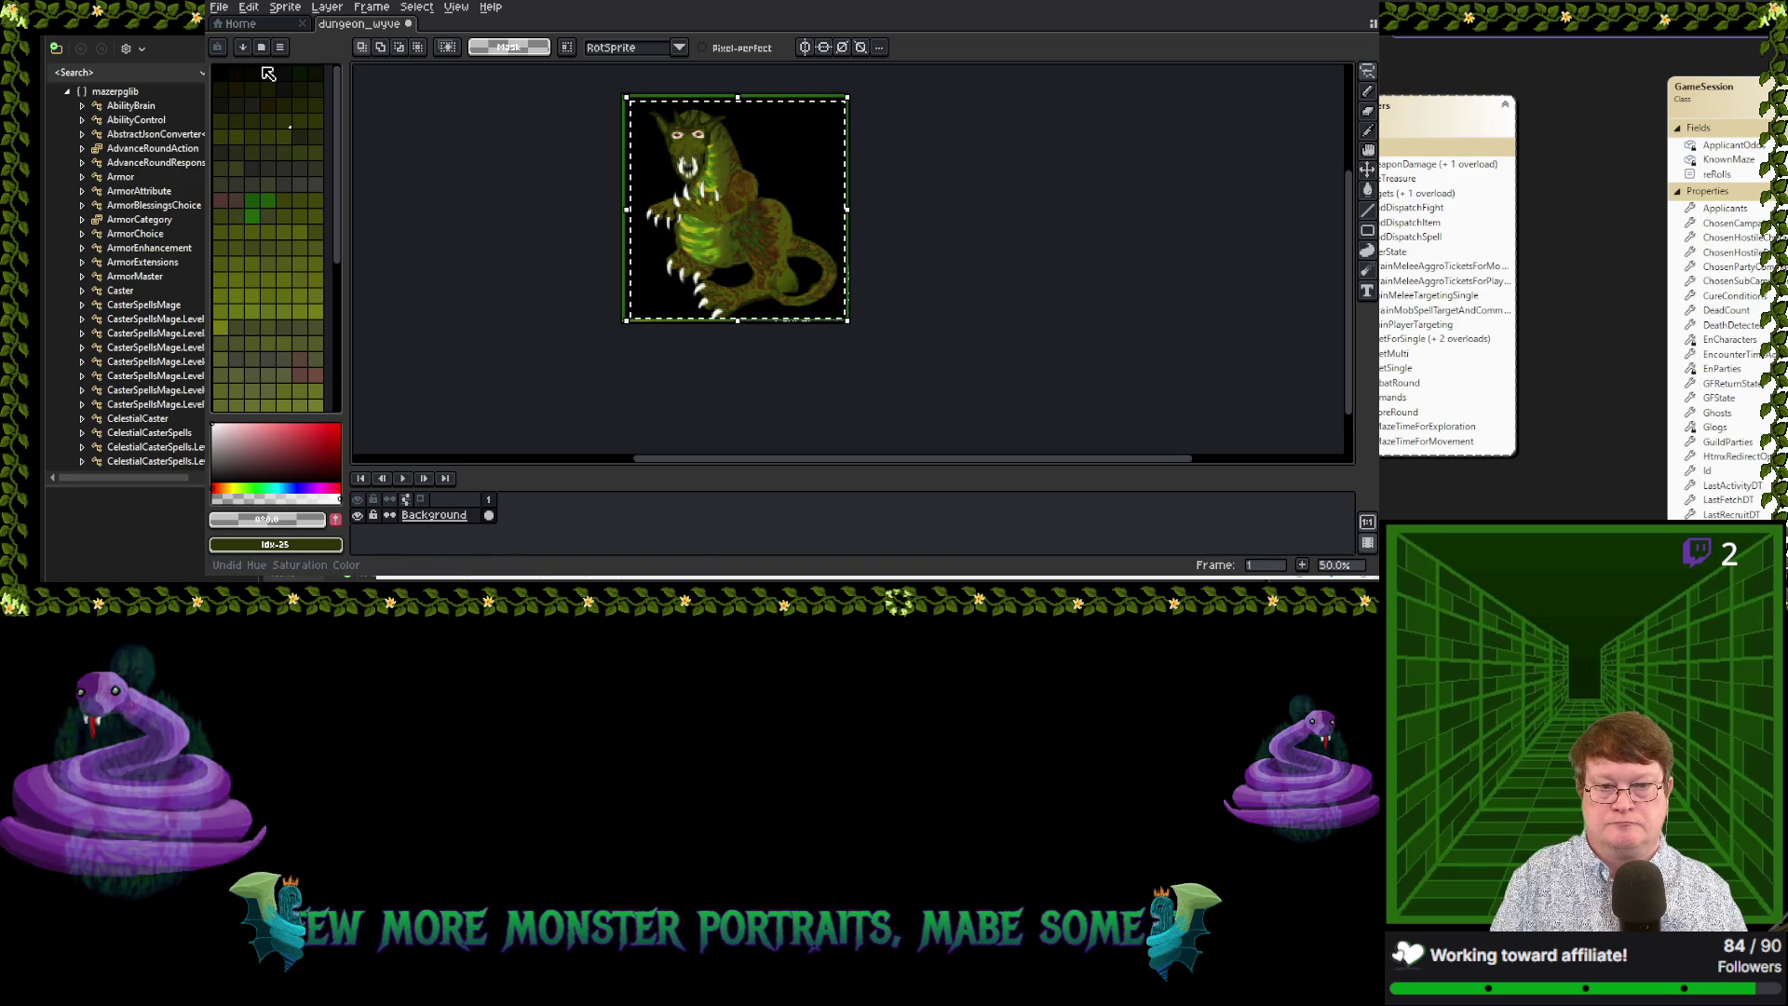
key("ctrl+z")
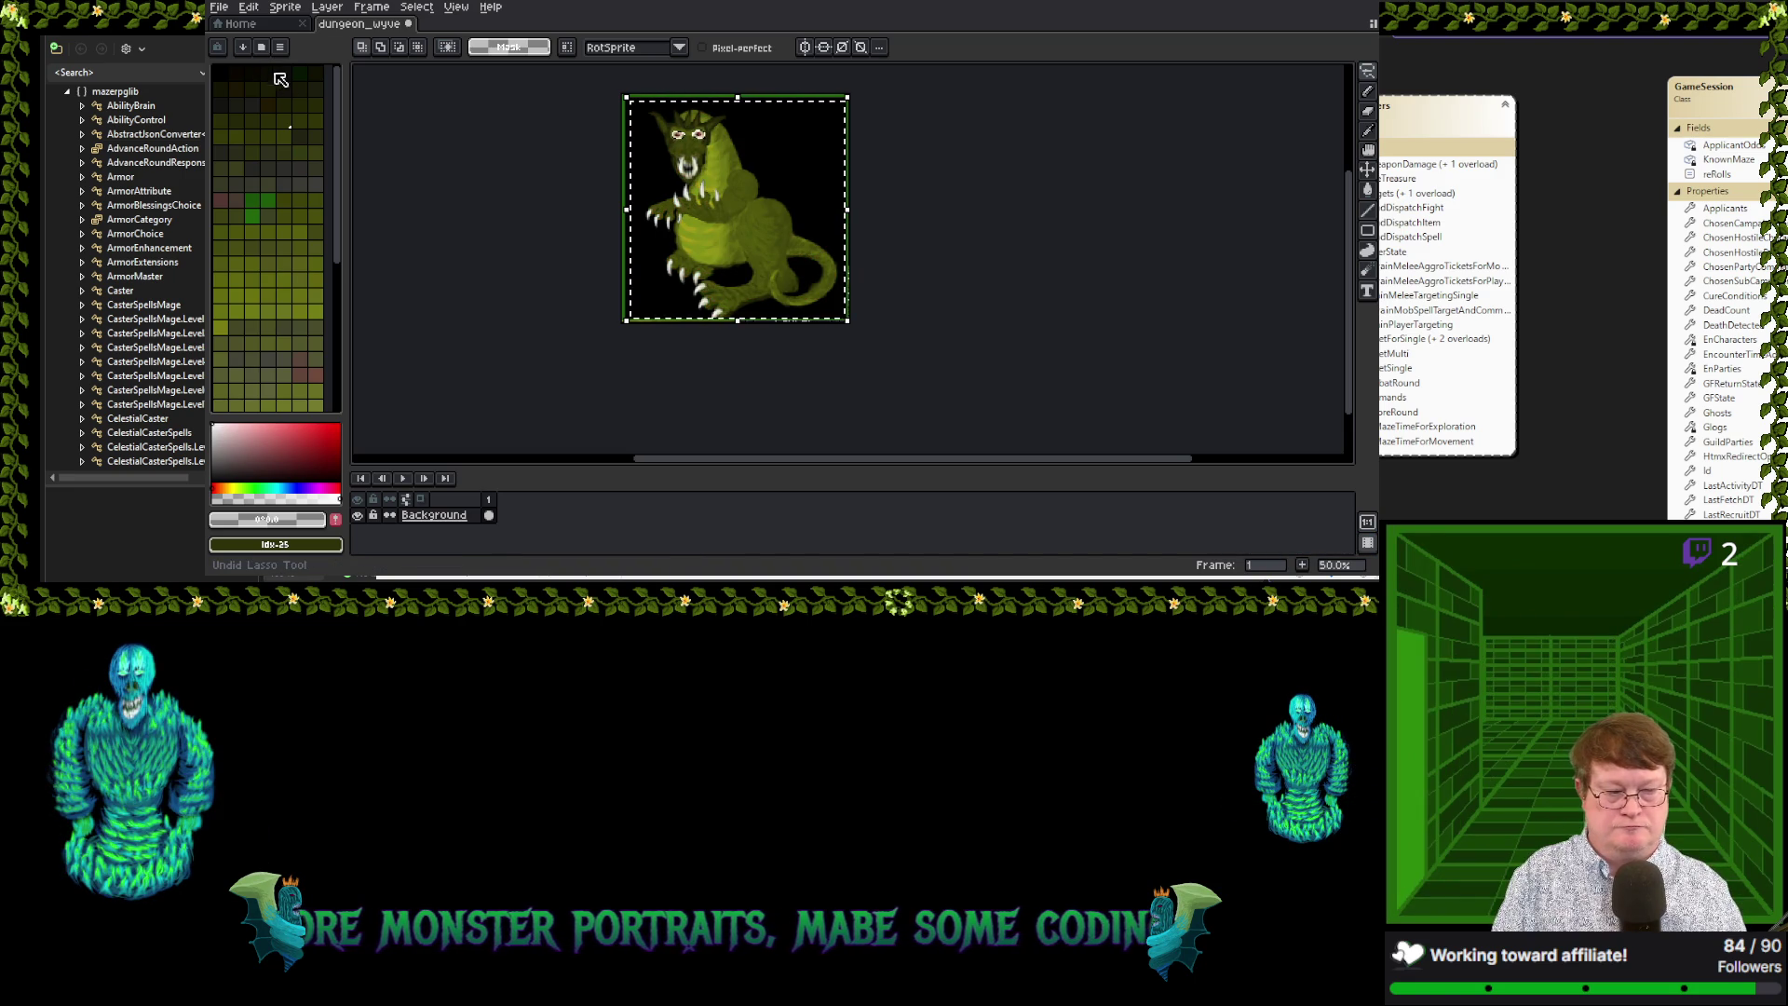
left_click(248, 6)
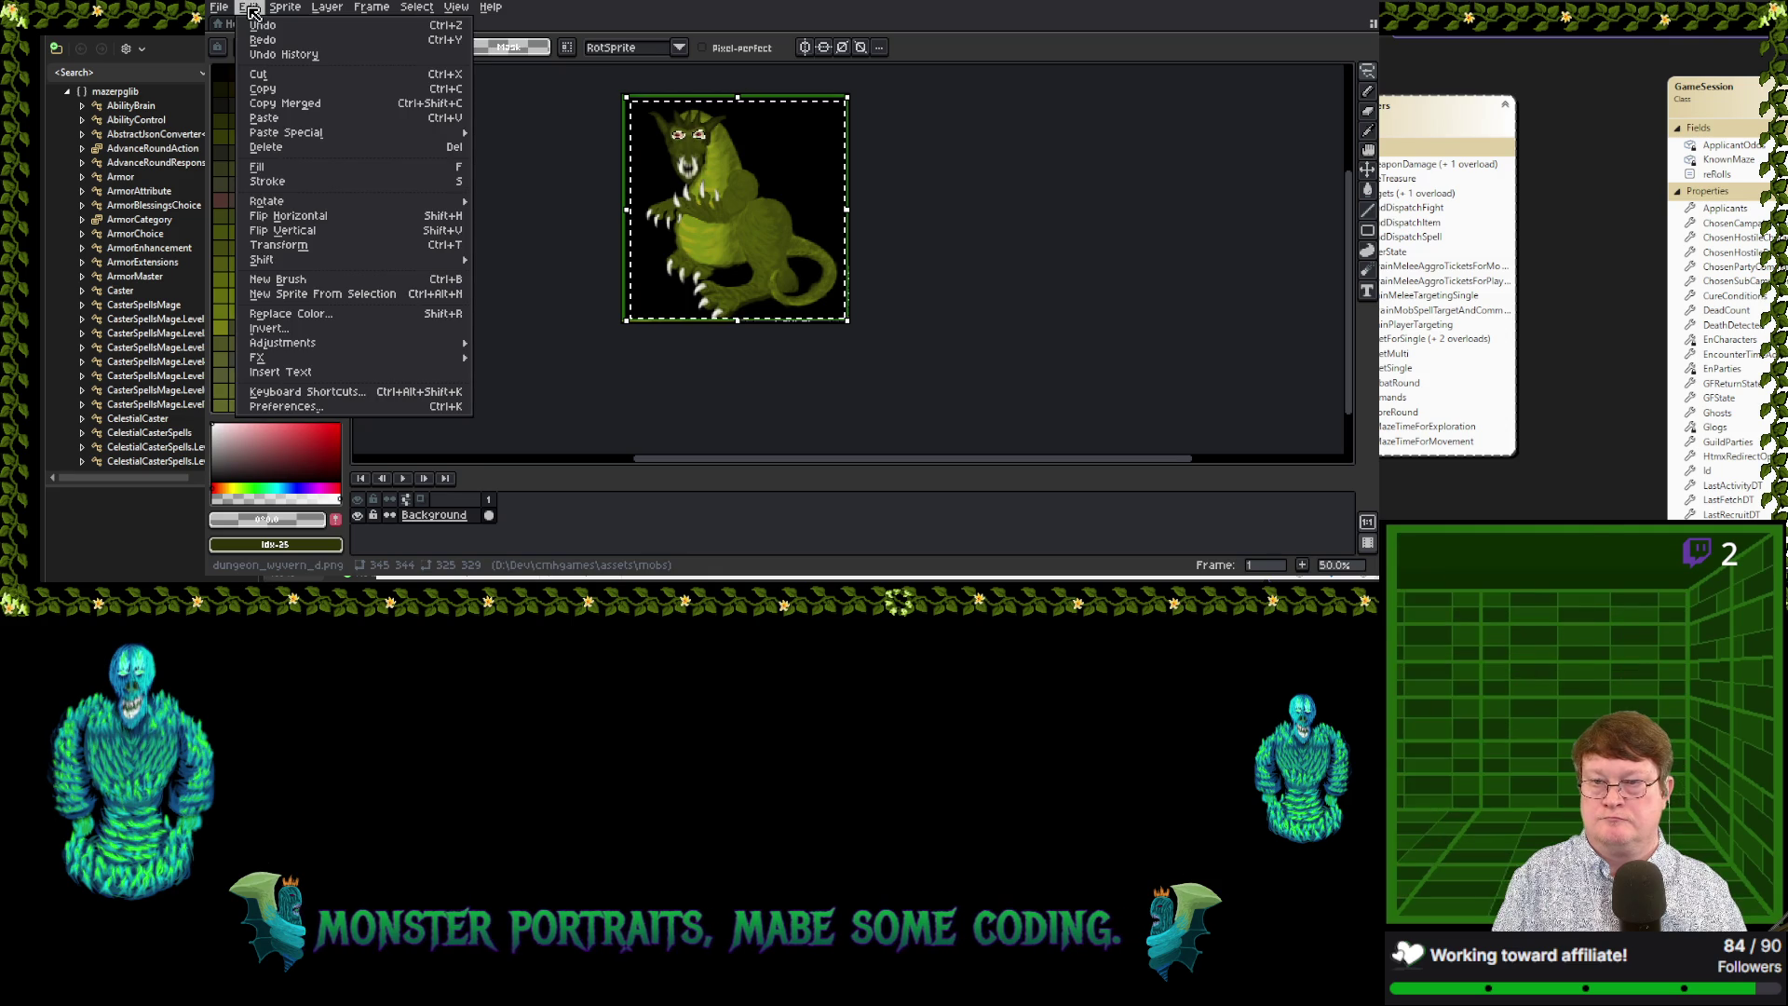
left_click(263, 49)
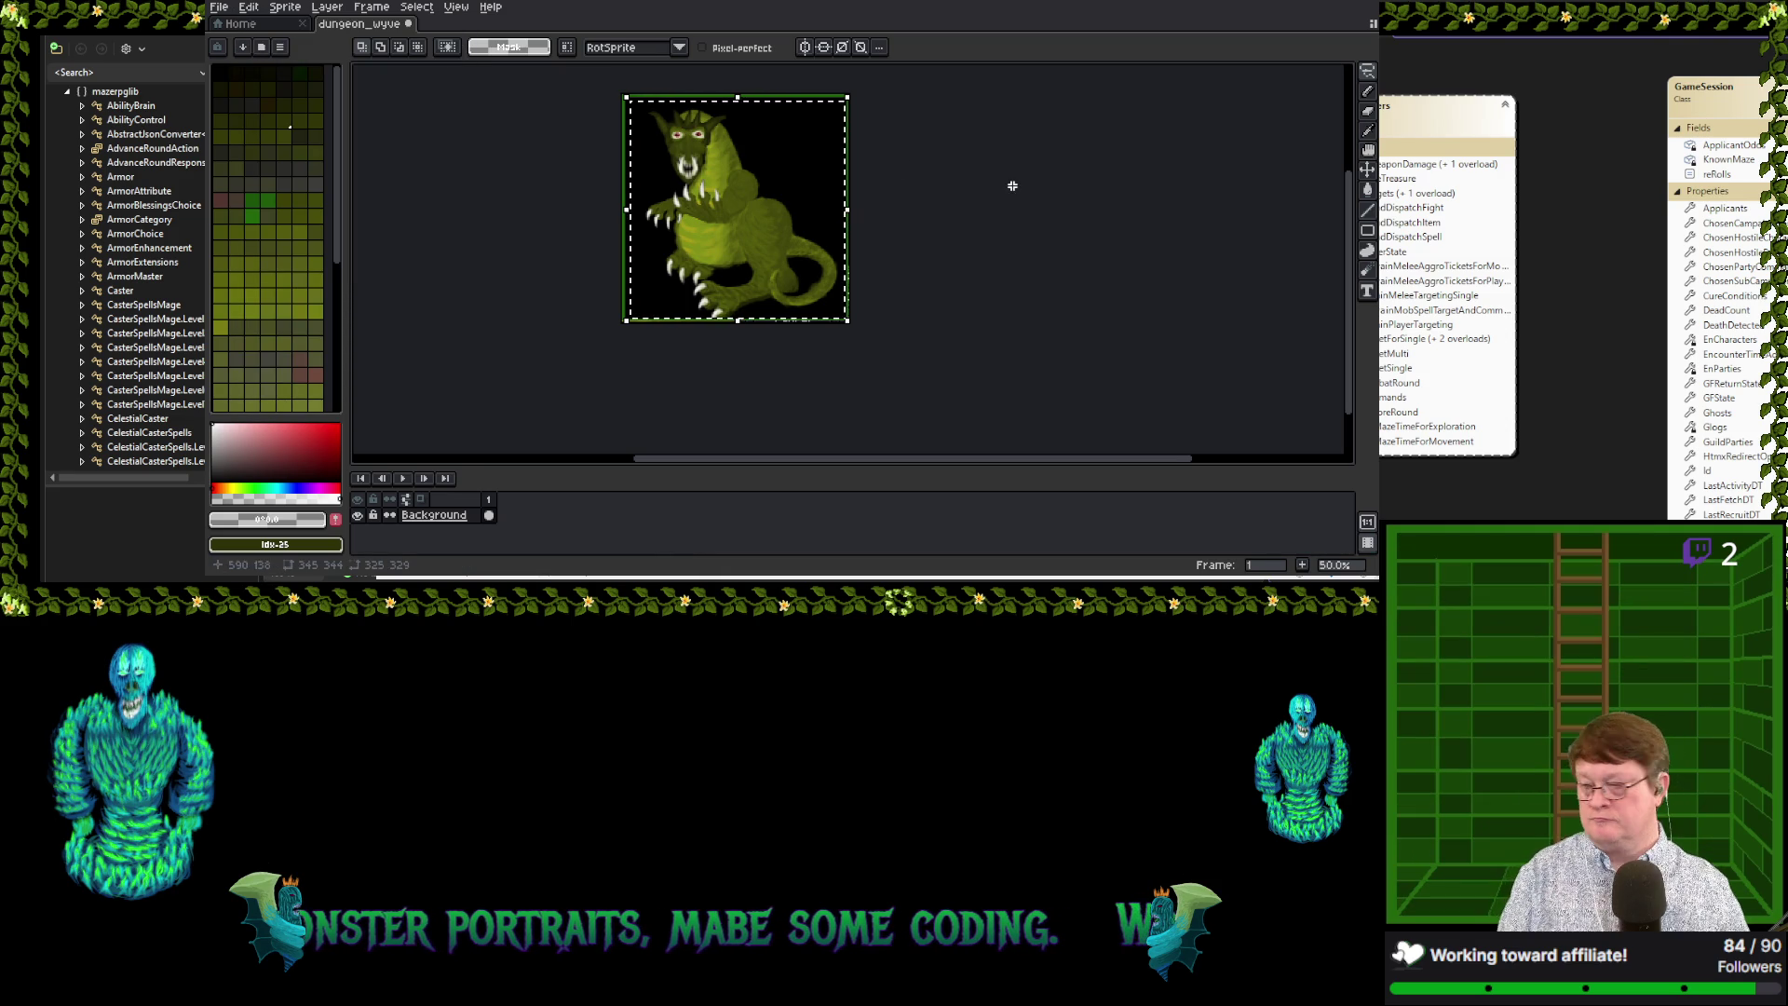
Move from the File menu to the Edit menu to reach the adjustment commands
left_click(219, 6)
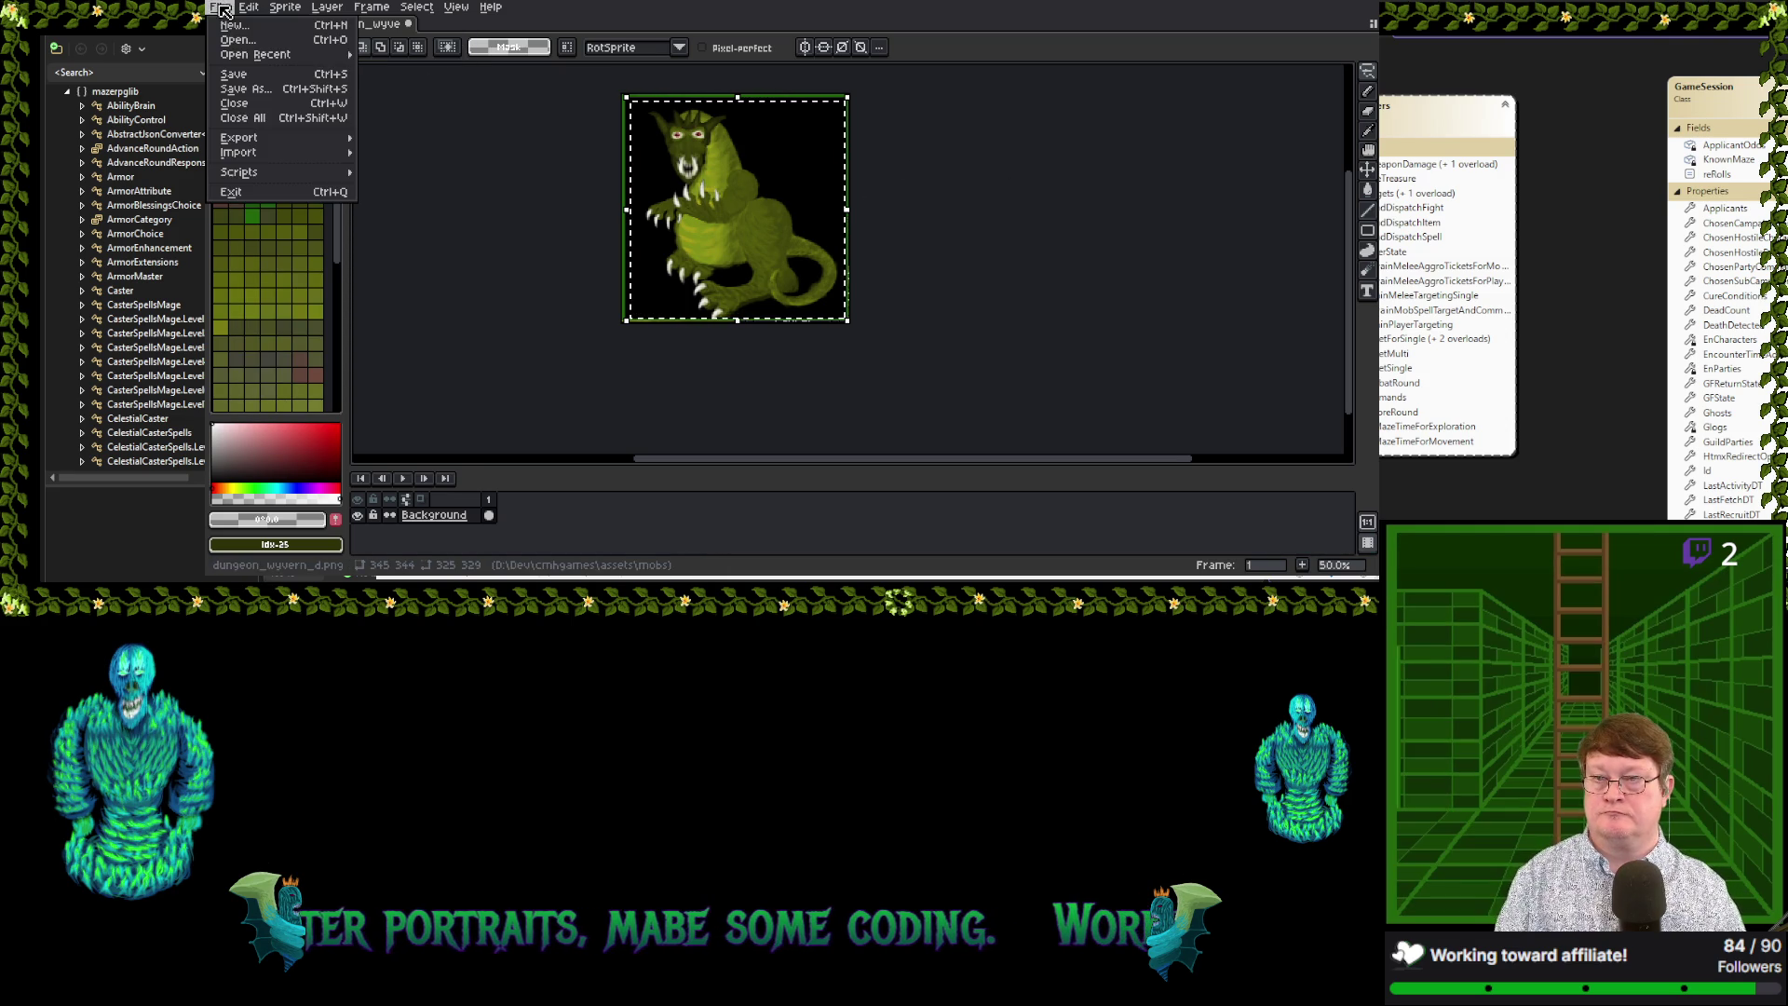
mouse_move(283, 154)
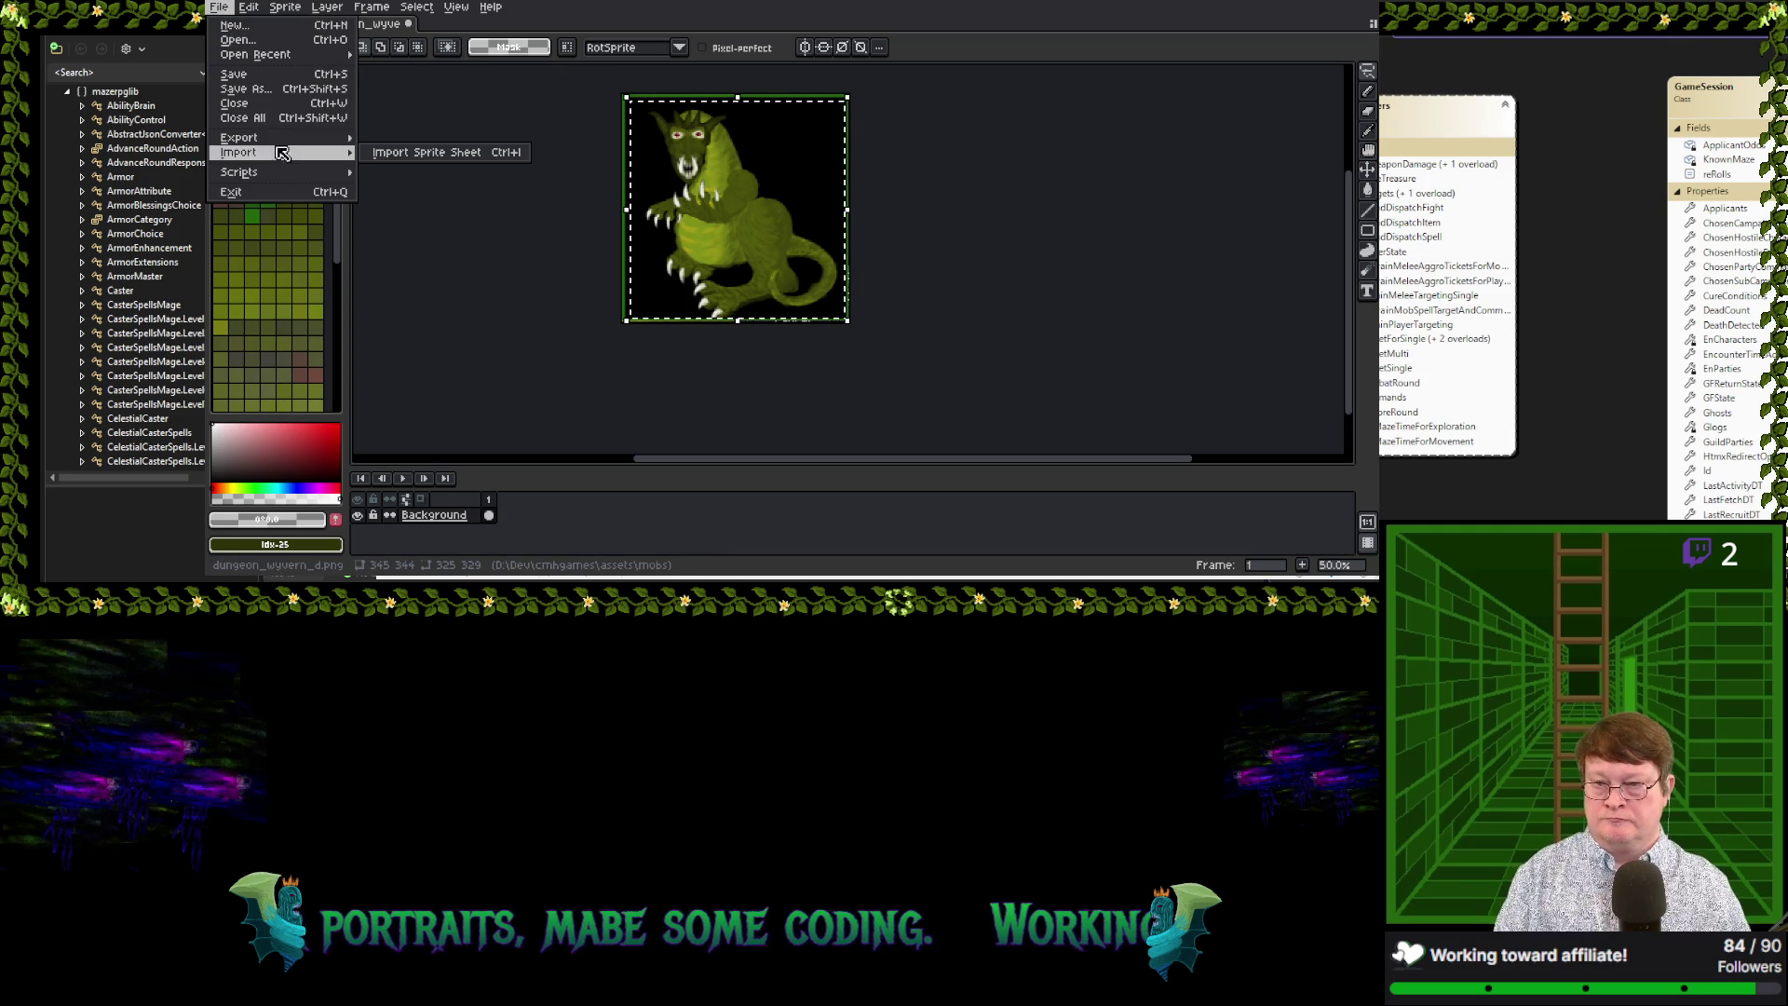
left_click(260, 9)
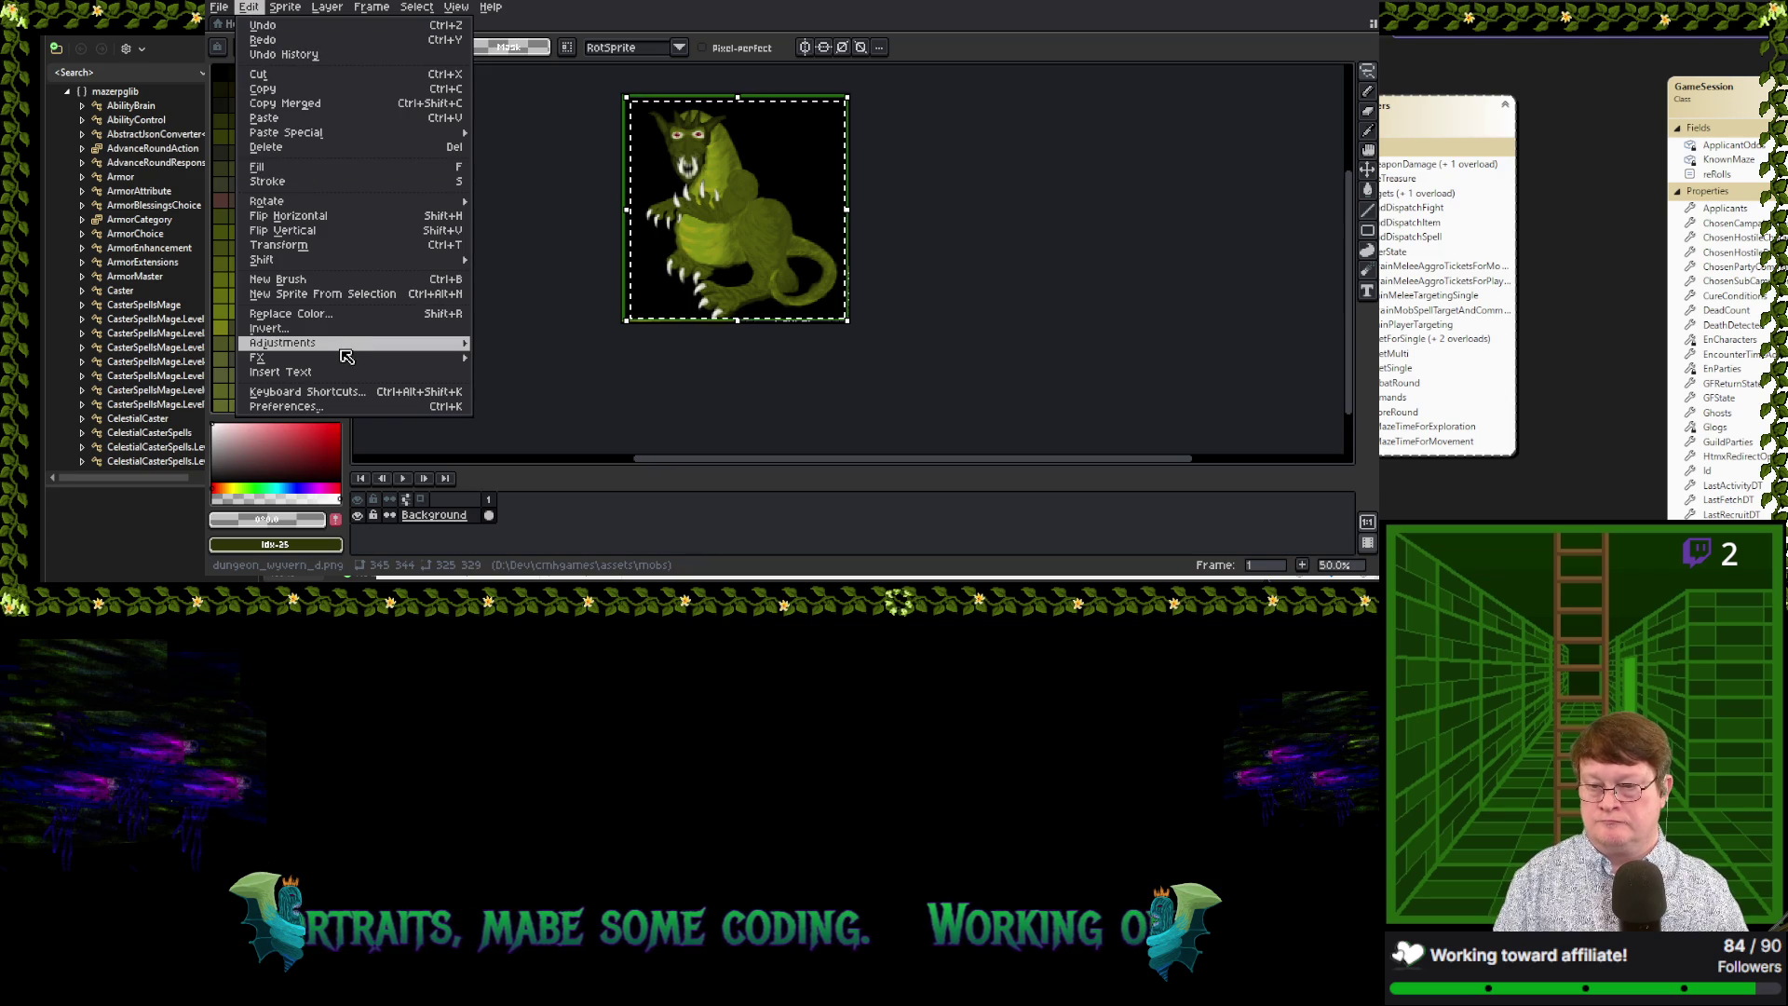
Open Color Curve for the green variant and enlarge the curve graph
mouse_move(345, 344)
left_click(523, 371)
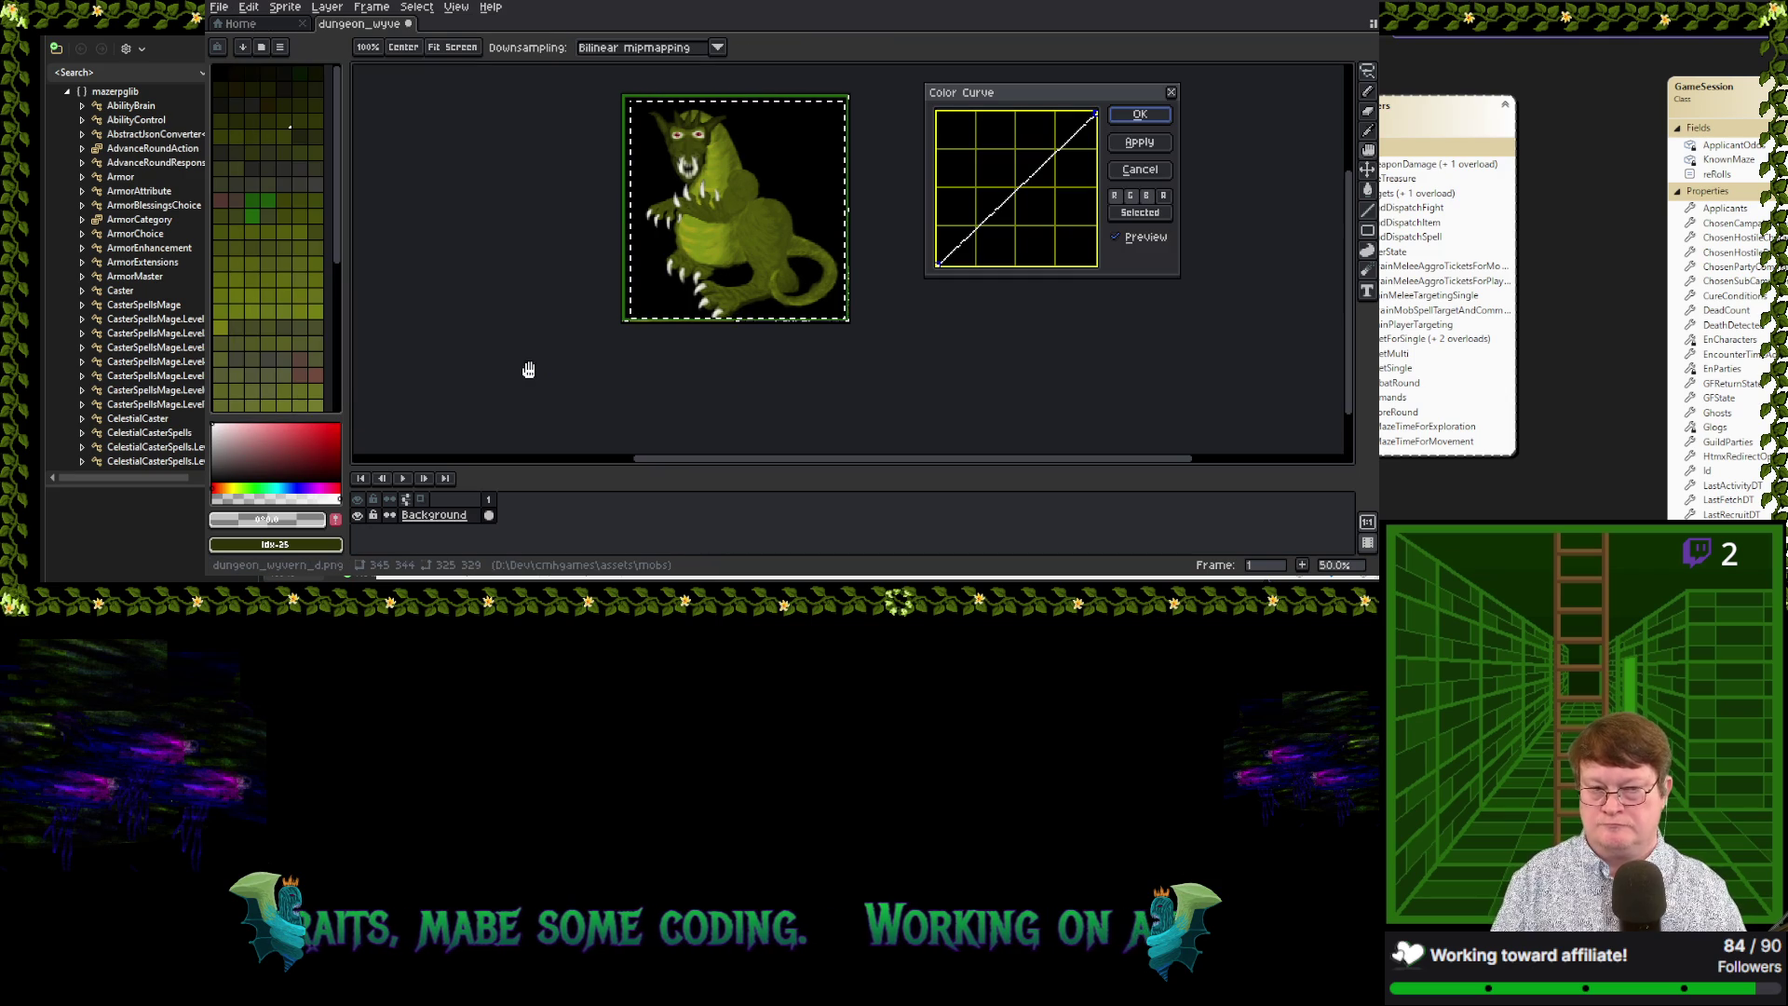
left_click_drag(1180, 280, 1277, 360)
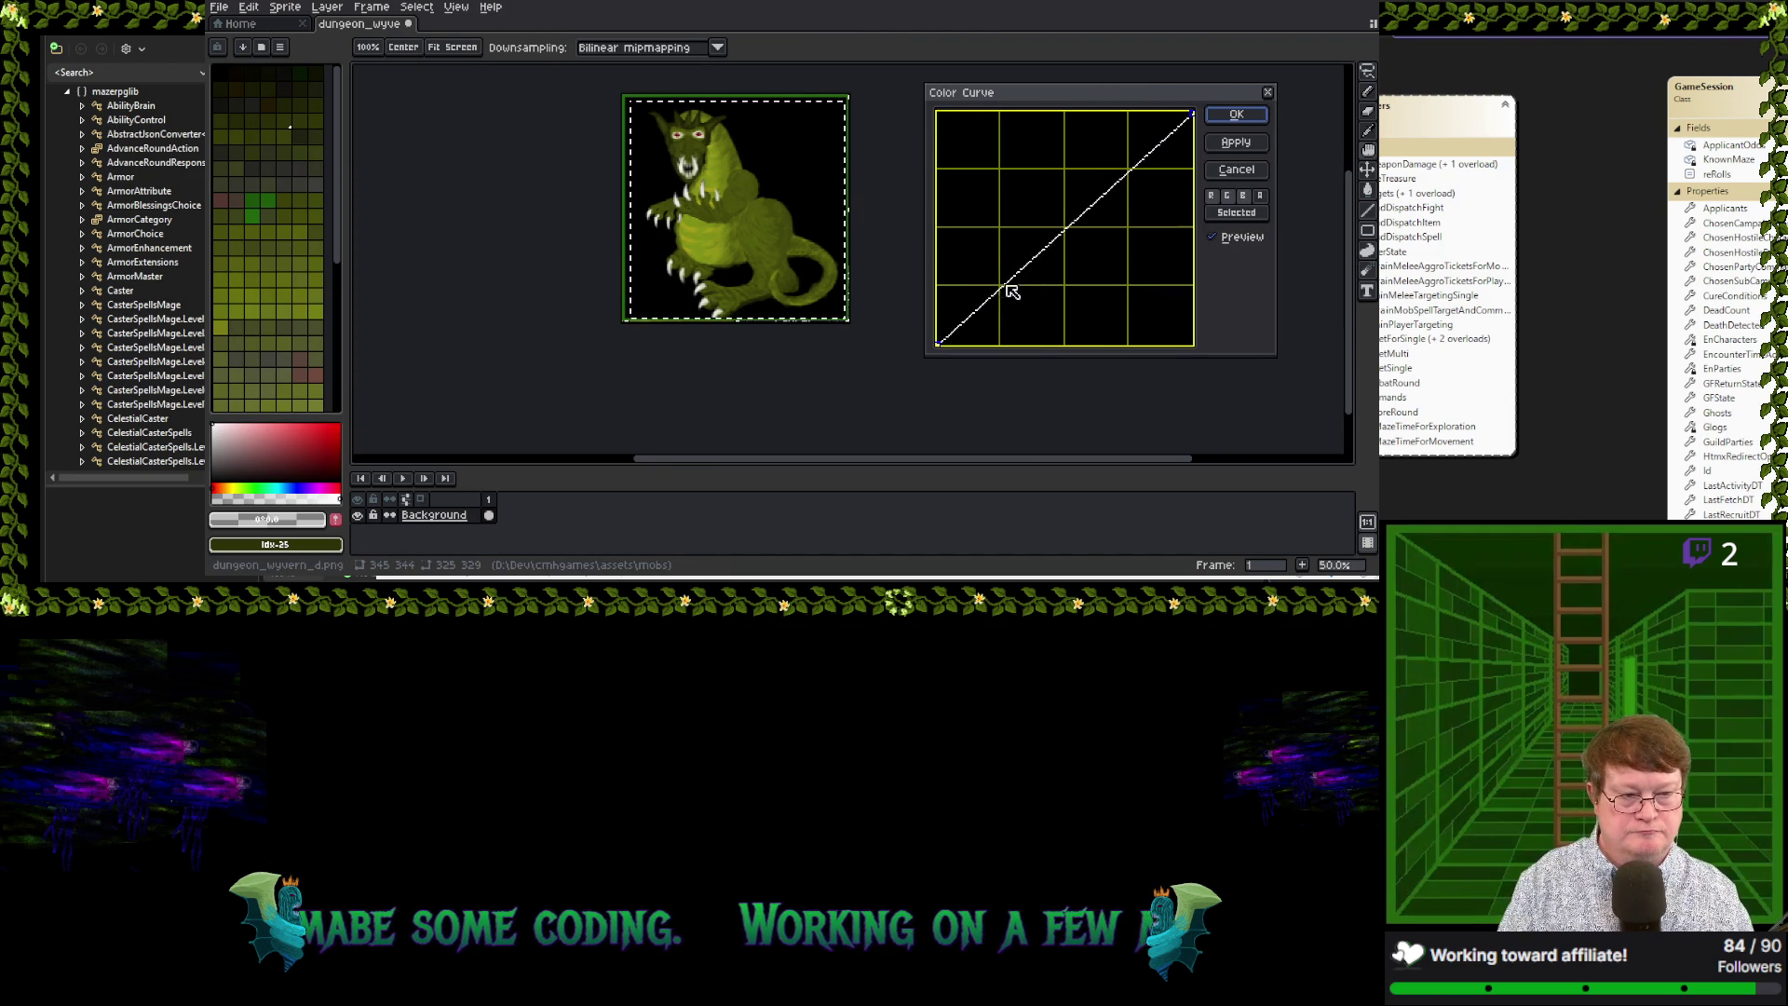
Add a curve point and bend the curve to darken the wyvern and soften highlights
left_click(1018, 271)
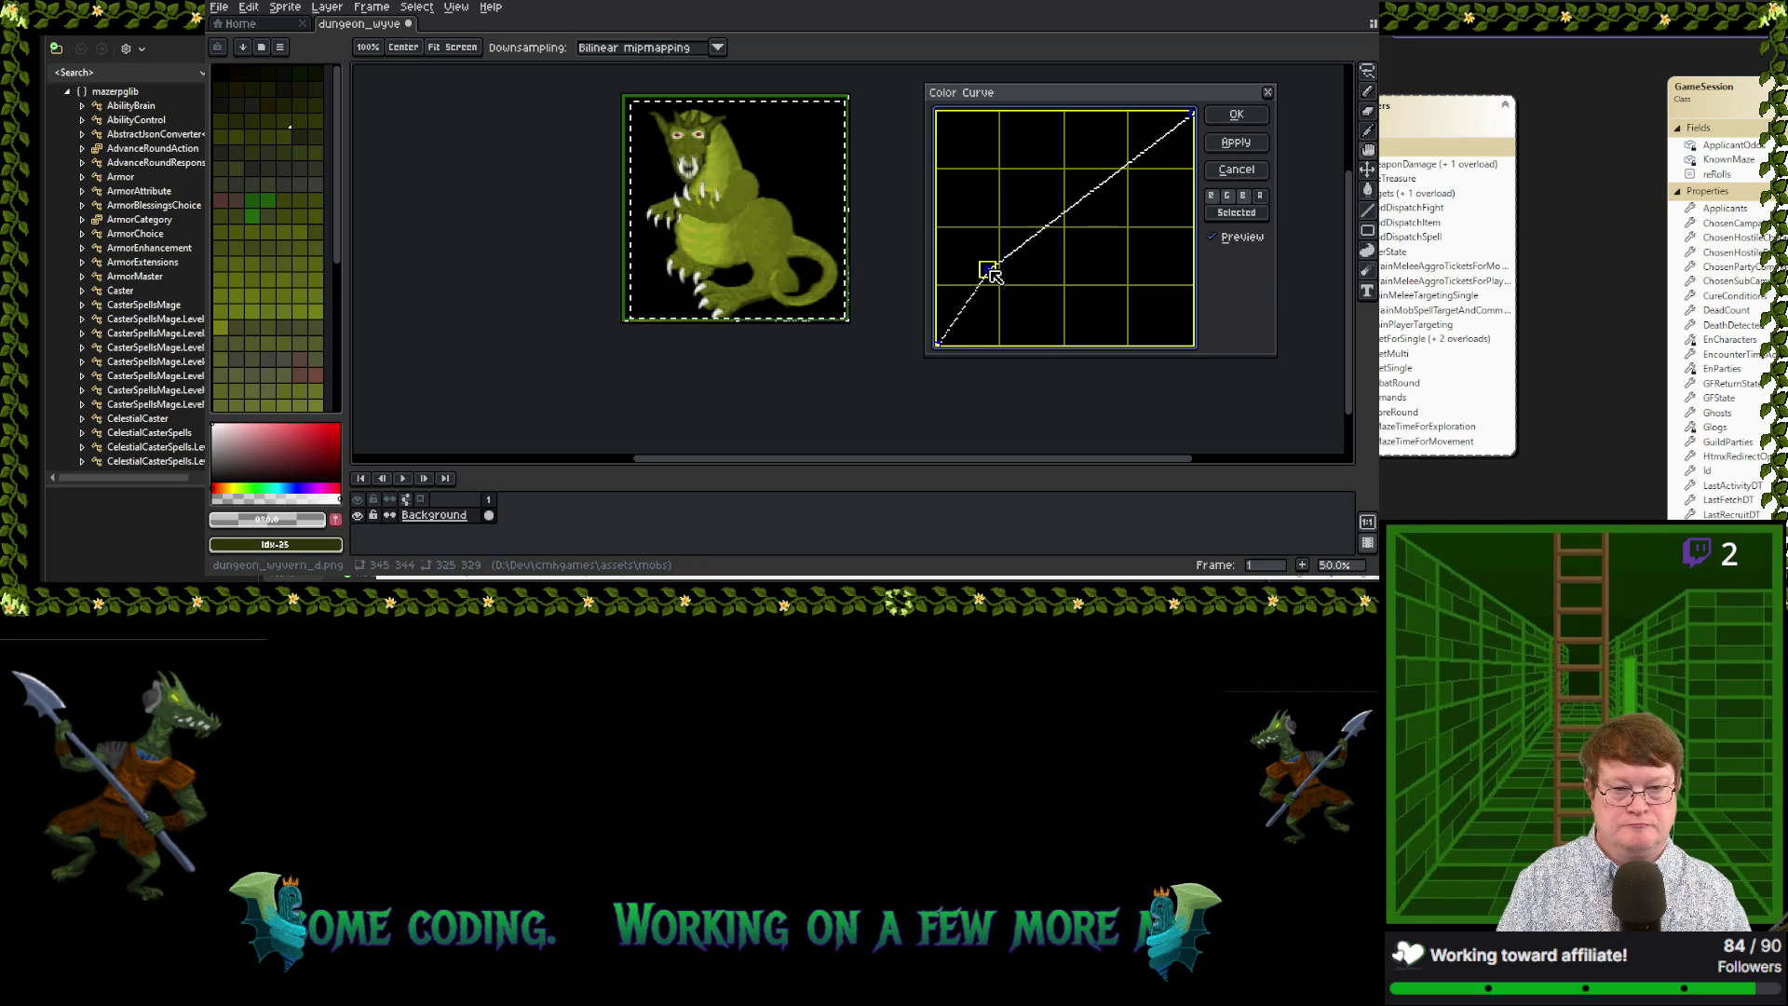
mouse_move(1018, 270)
left_mouse_down()
mouse_move(978, 241)
mouse_move(992, 258)
left_mouse_up()
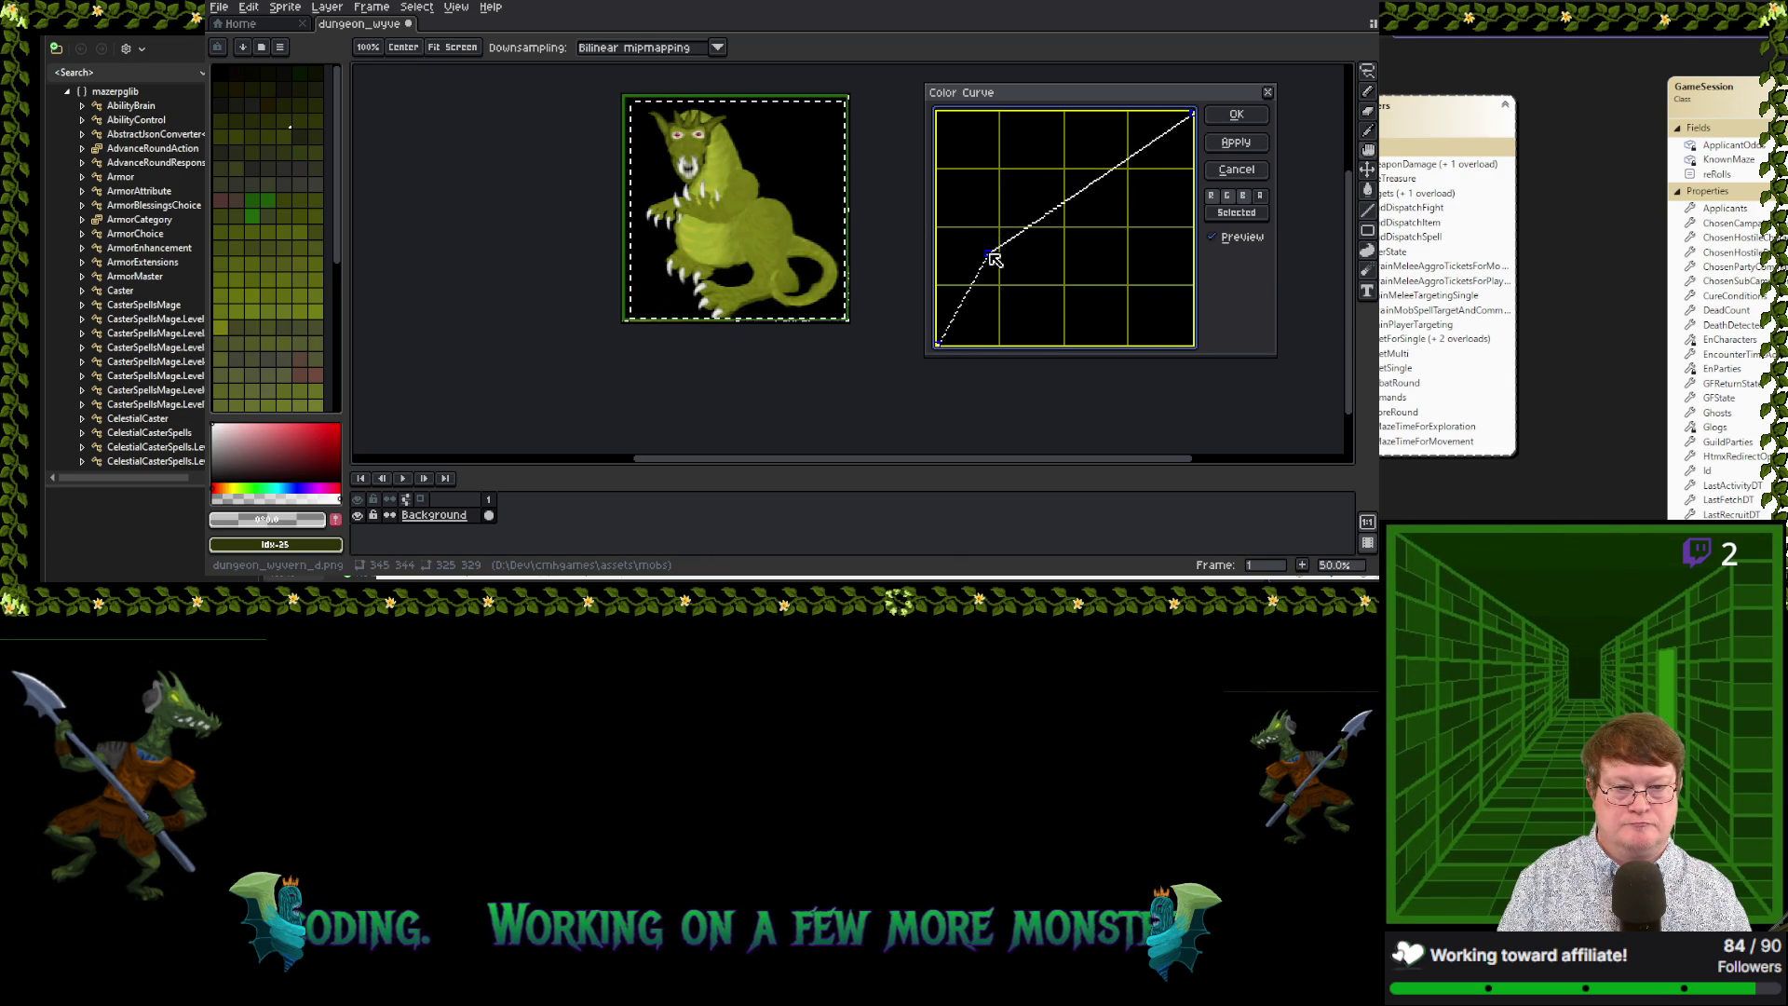
mouse_move(1077, 200)
left_mouse_down()
mouse_move(1154, 210)
mouse_move(1102, 216)
mouse_move(1060, 187)
left_mouse_up()
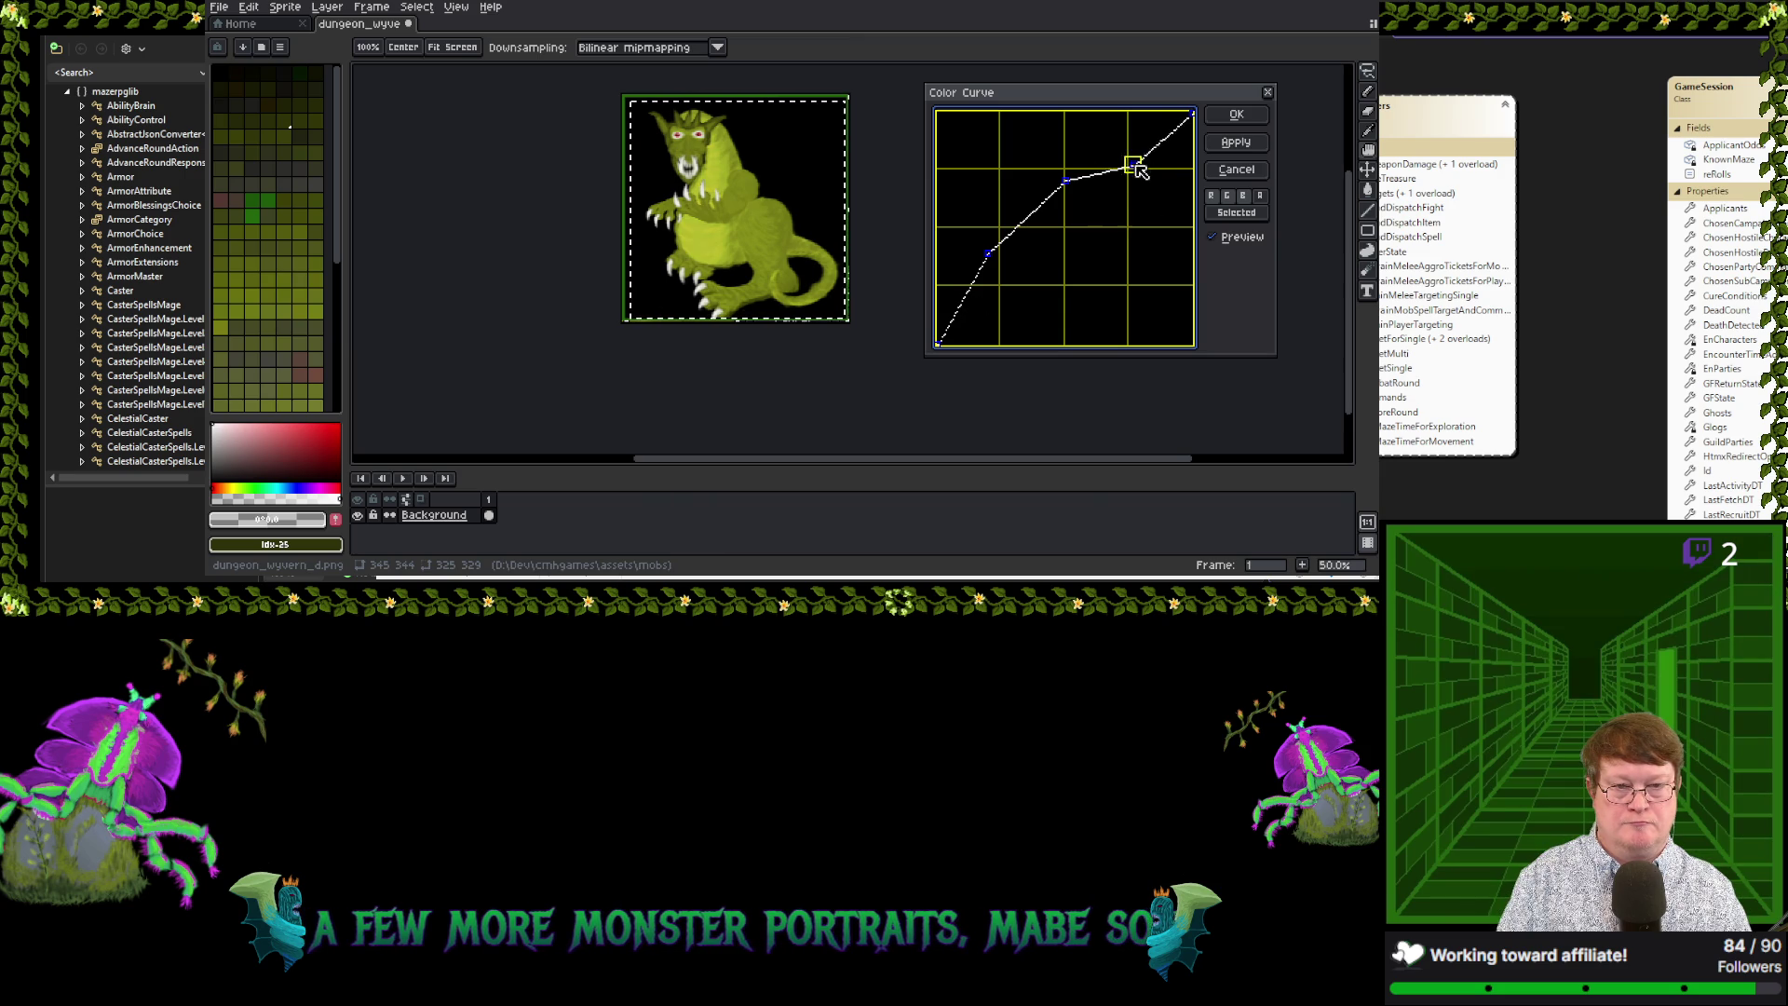
mouse_move(1138, 167)
left_mouse_down()
mouse_move(1092, 203)
mouse_move(1153, 151)
mouse_move(1130, 129)
left_mouse_up()
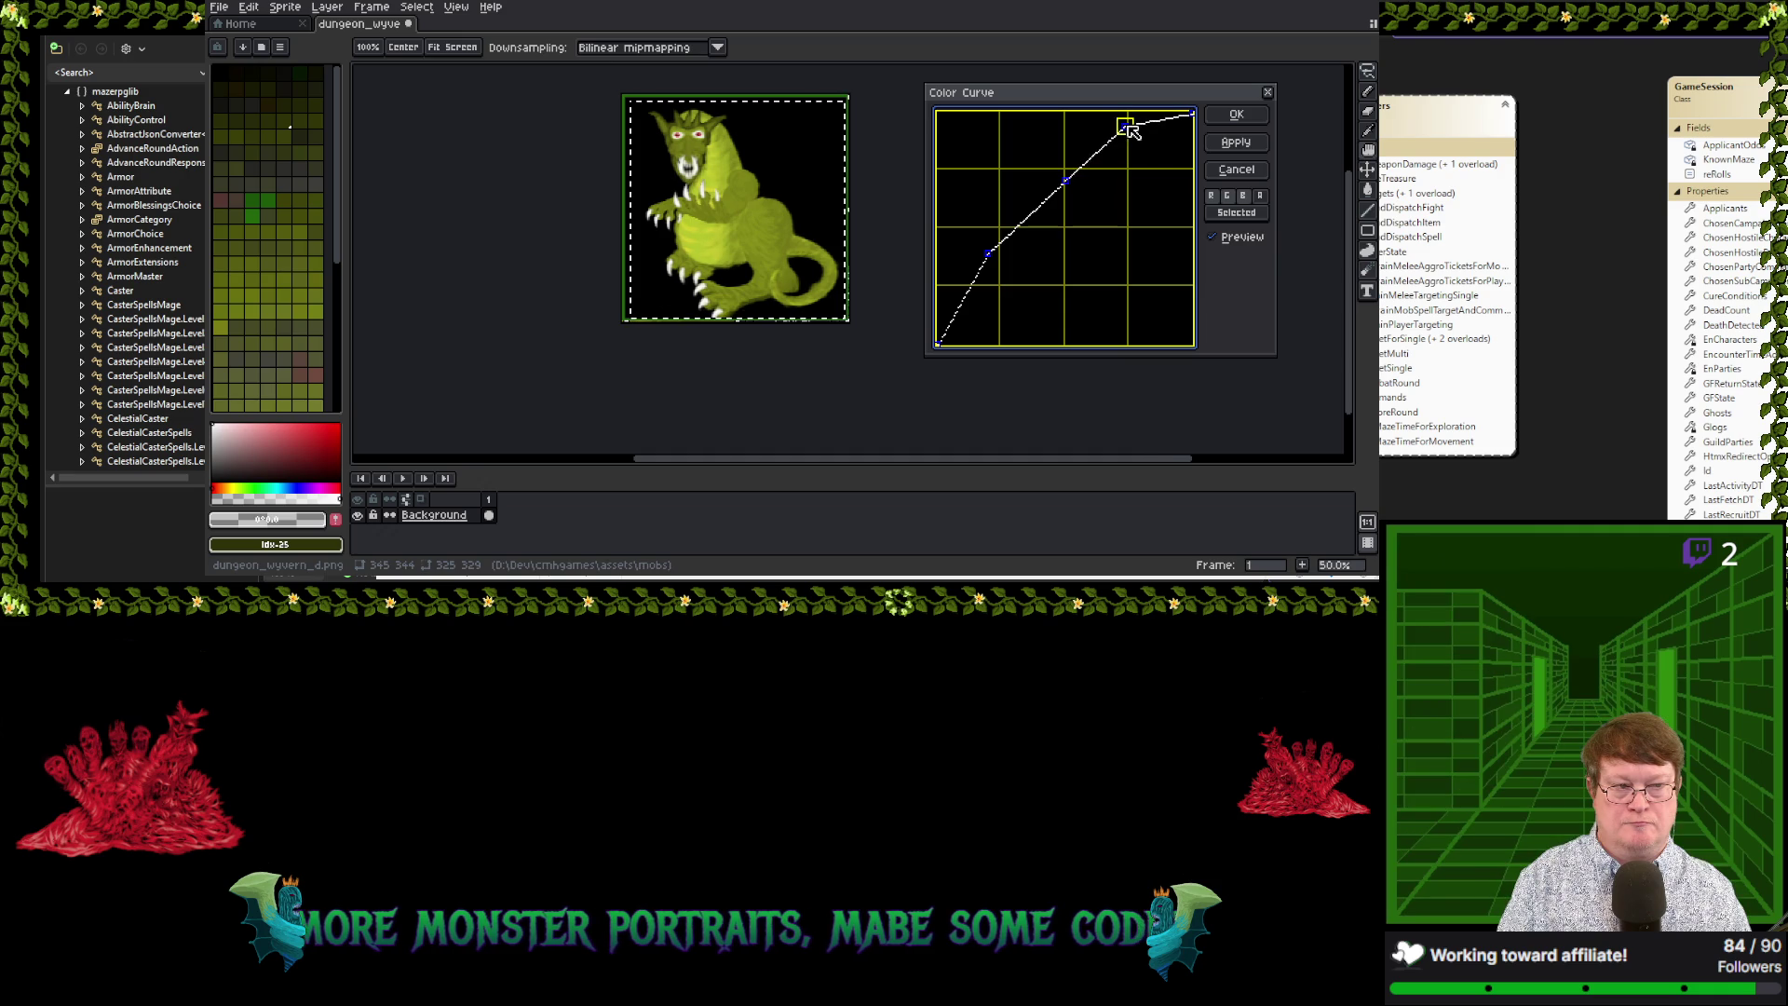
Enable the B channel and reshape the lower curve for muted olive with a yellow-green belly
left_click(1248, 197)
left_click_drag(990, 256, 1004, 267)
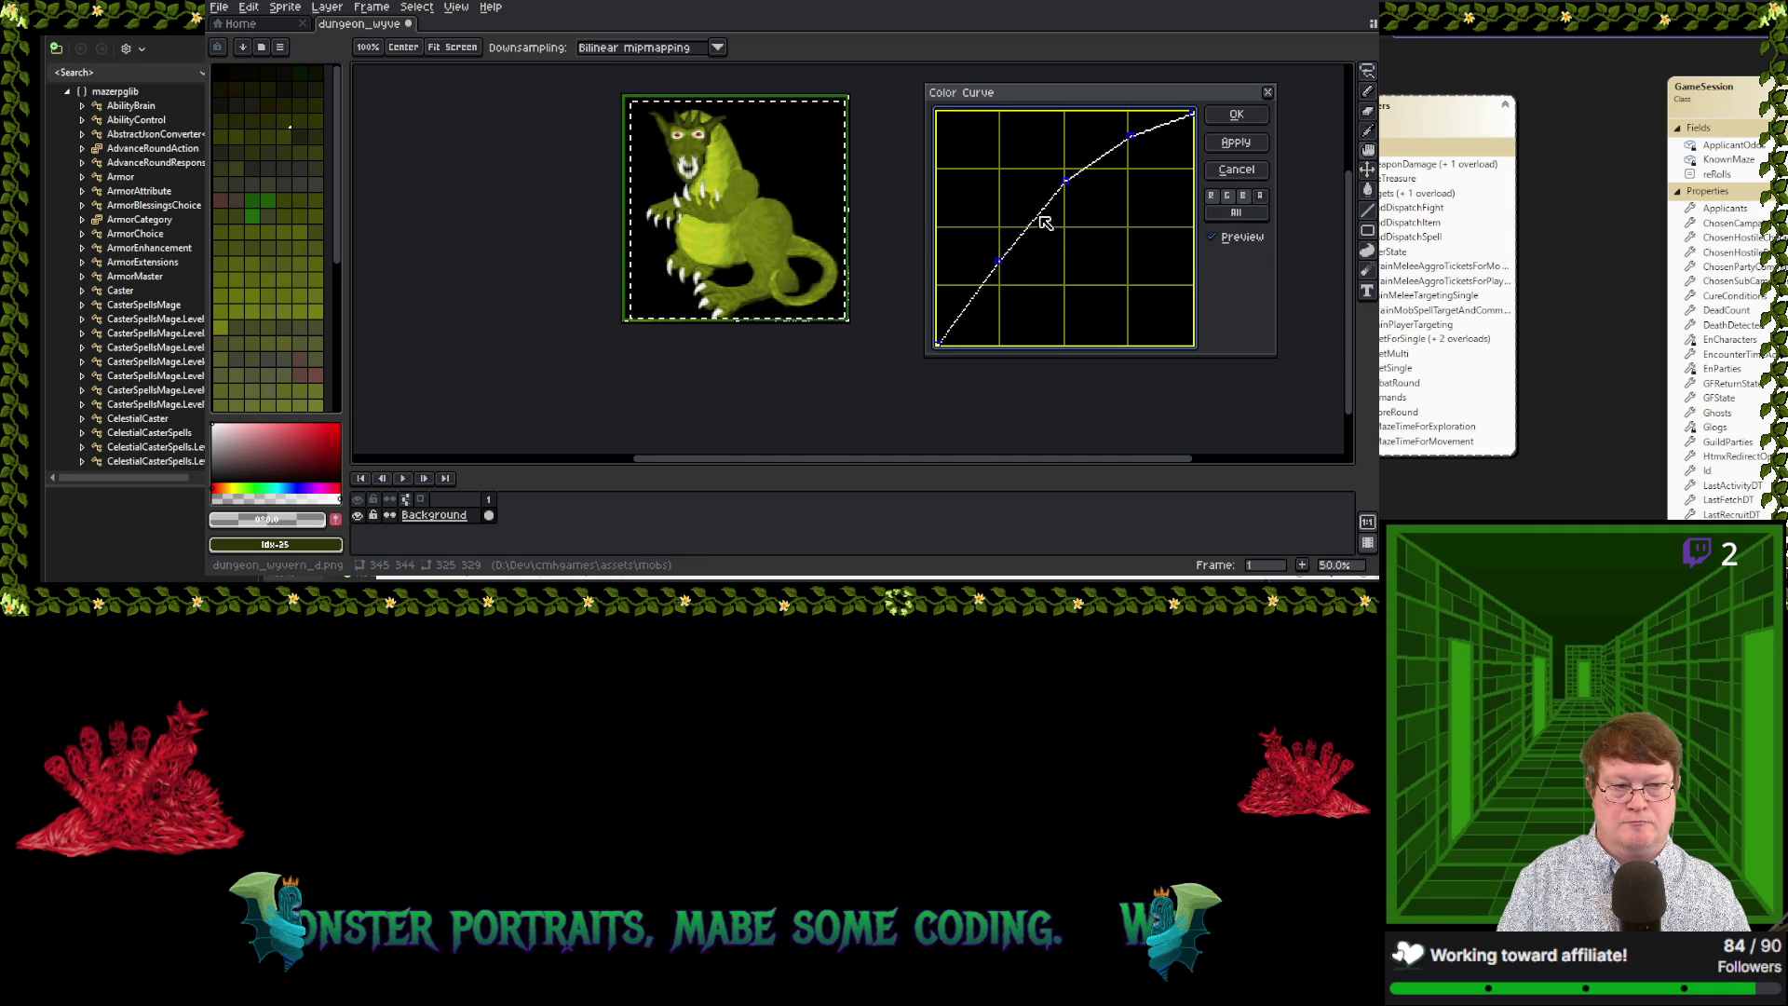
mouse_move(1037, 216)
left_mouse_down()
mouse_move(1088, 291)
mouse_move(1047, 315)
left_mouse_up()
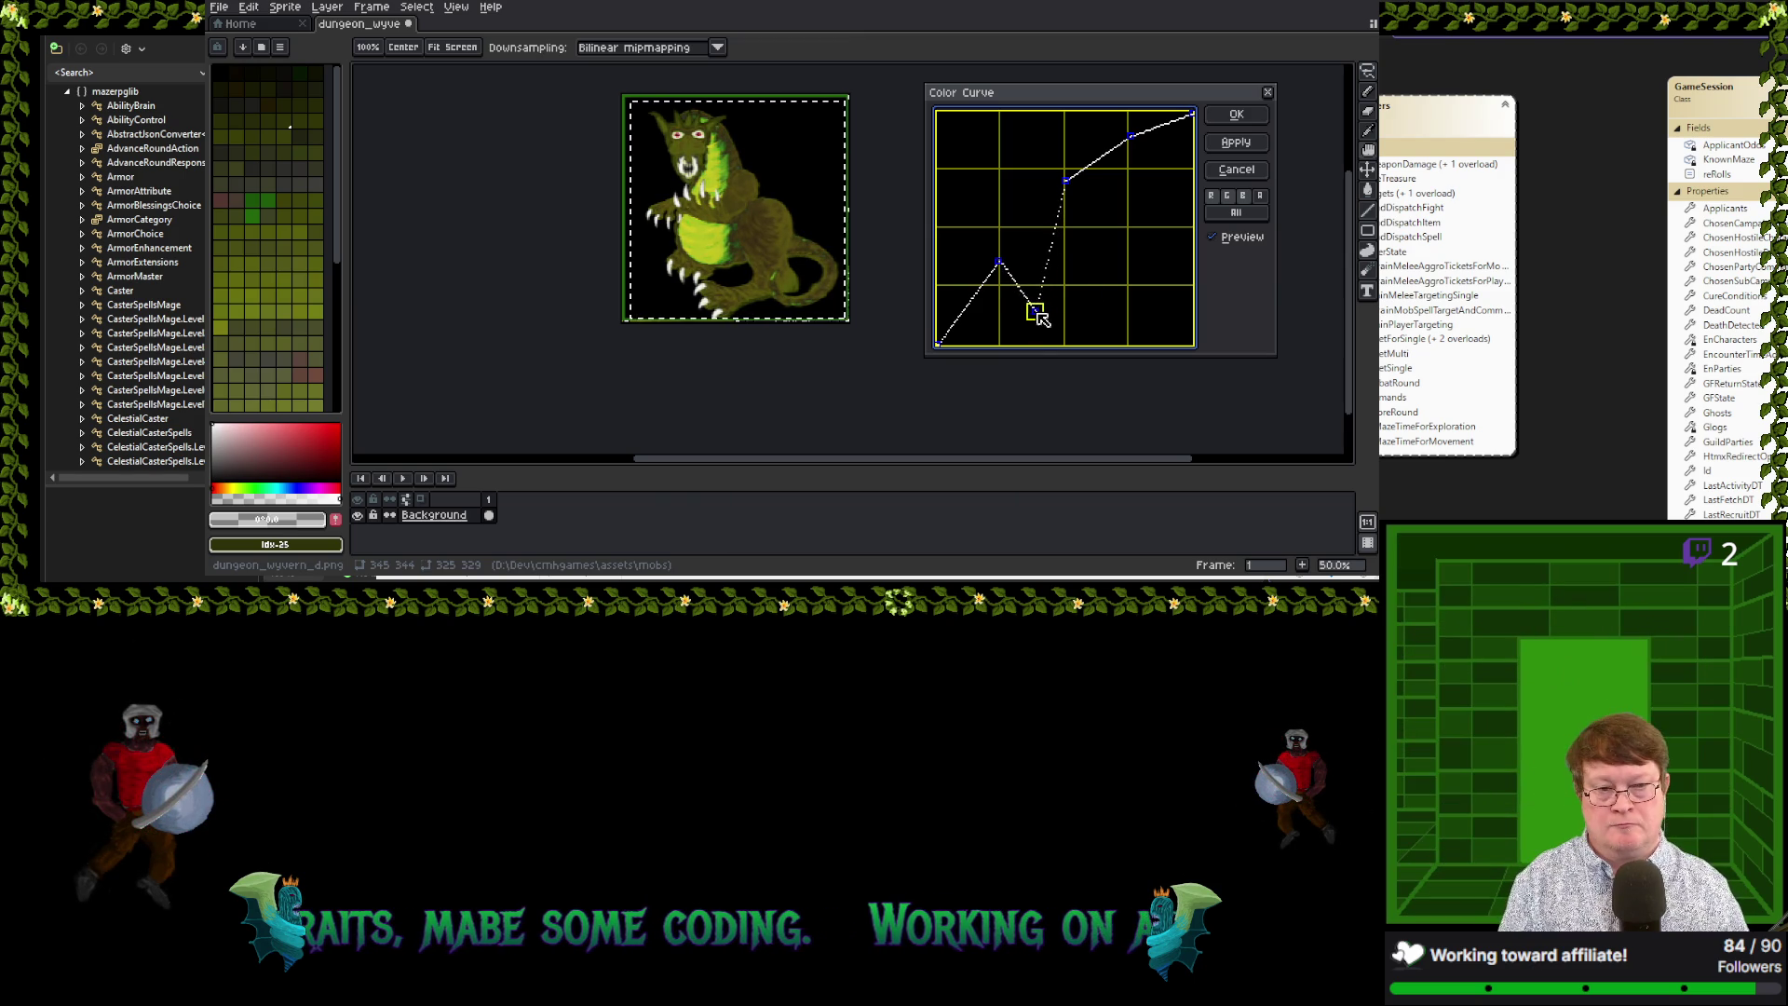
mouse_move(1044, 313)
left_mouse_down()
mouse_move(1091, 320)
mouse_move(1054, 310)
mouse_move(1148, 274)
mouse_move(1037, 264)
mouse_move(1061, 270)
left_mouse_up()
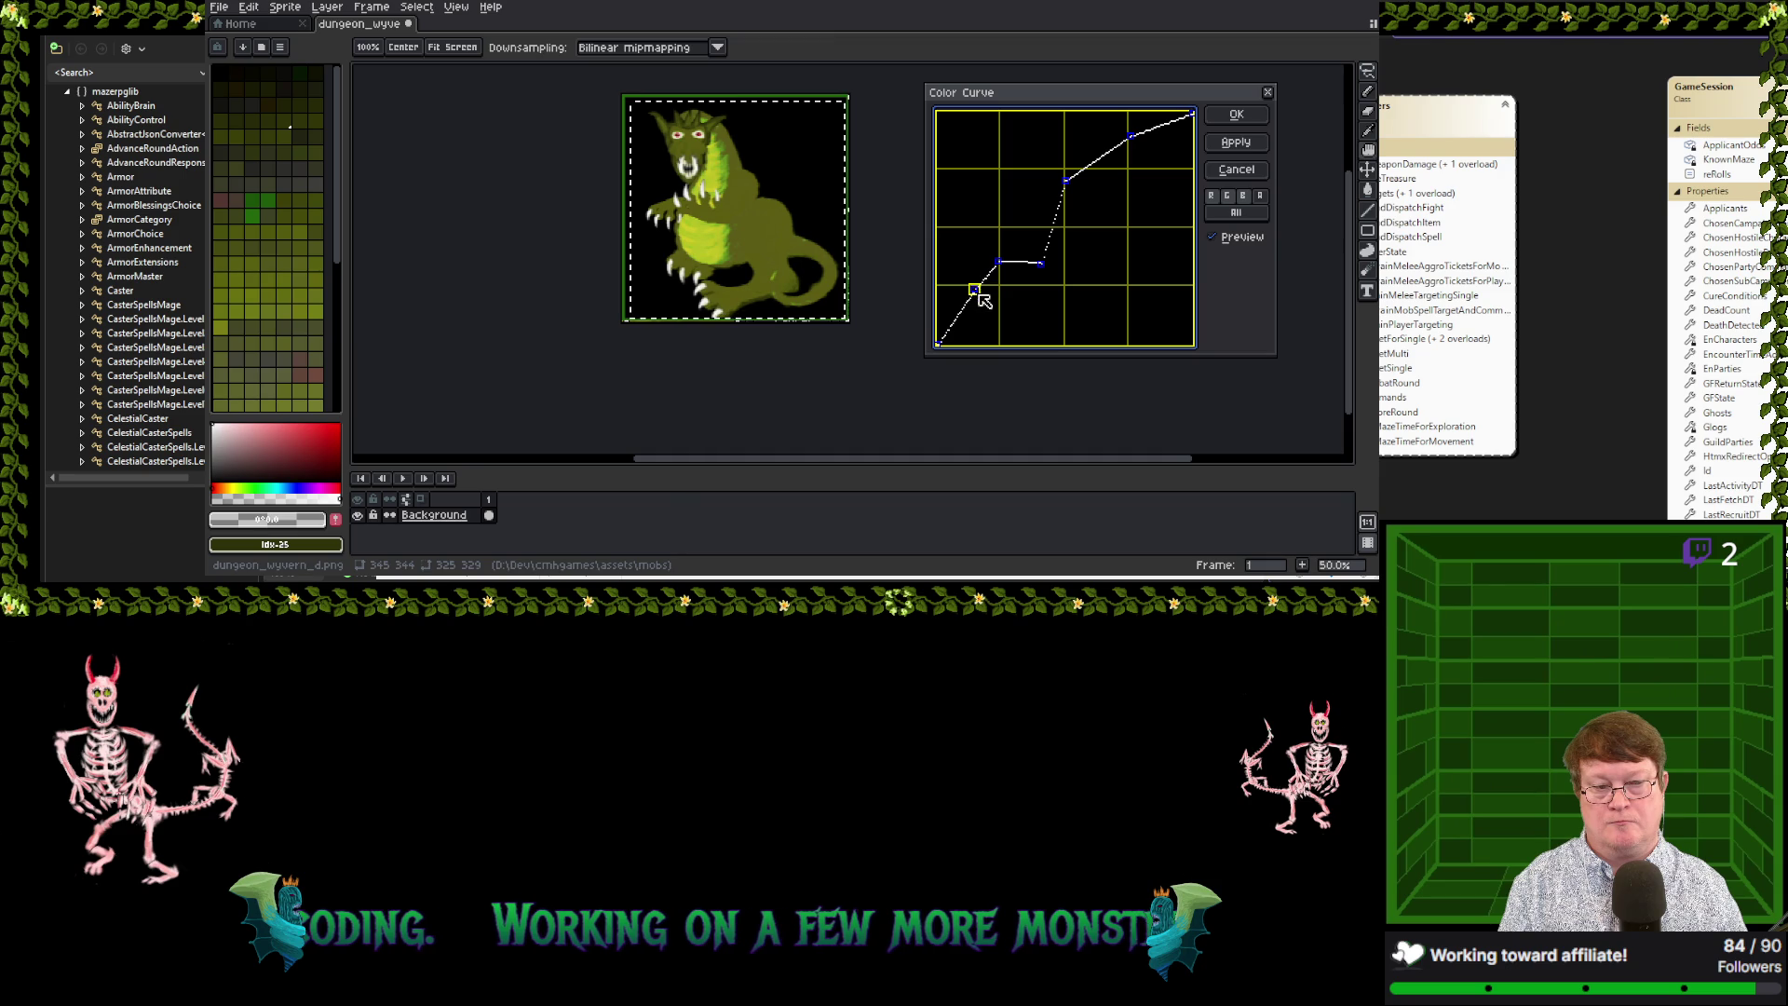
mouse_move(981, 296)
left_mouse_down()
mouse_move(1020, 314)
mouse_move(975, 307)
left_mouse_up()
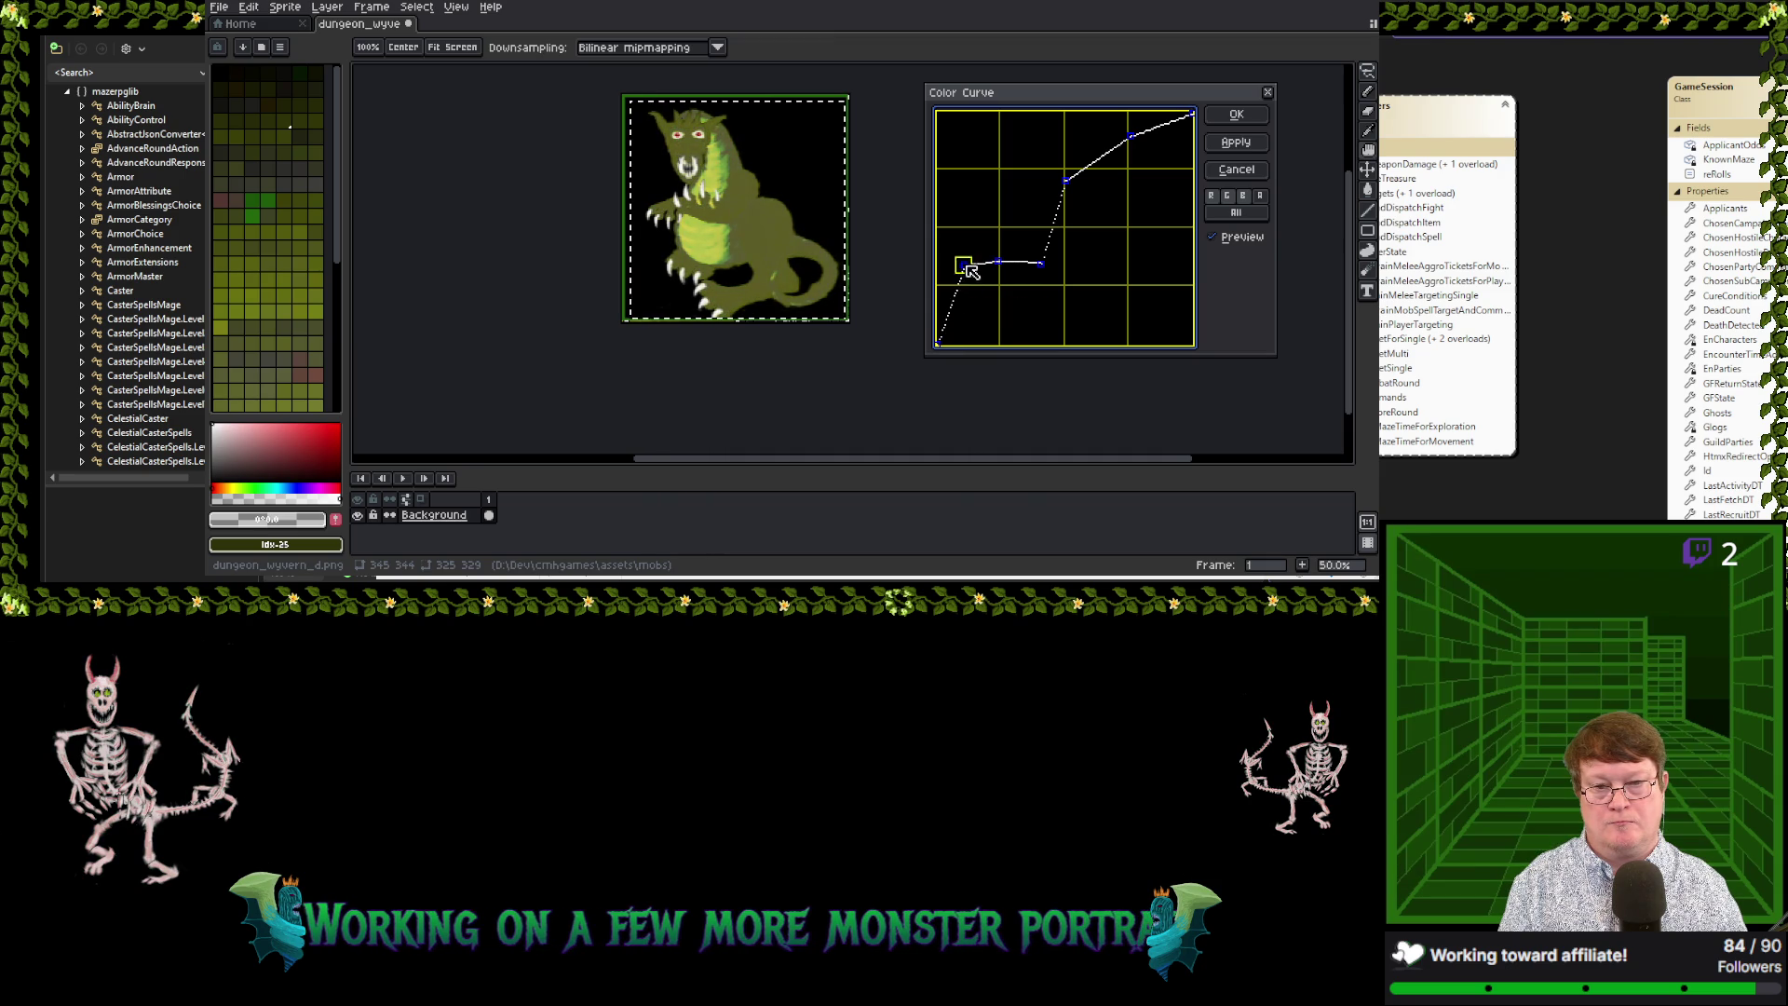
Rework the low curve points until the wyvern previews near-black with a glowing green belly
mouse_move(976, 307)
left_mouse_down()
mouse_move(1006, 320)
mouse_move(951, 163)
mouse_move(954, 114)
mouse_move(973, 182)
left_mouse_up()
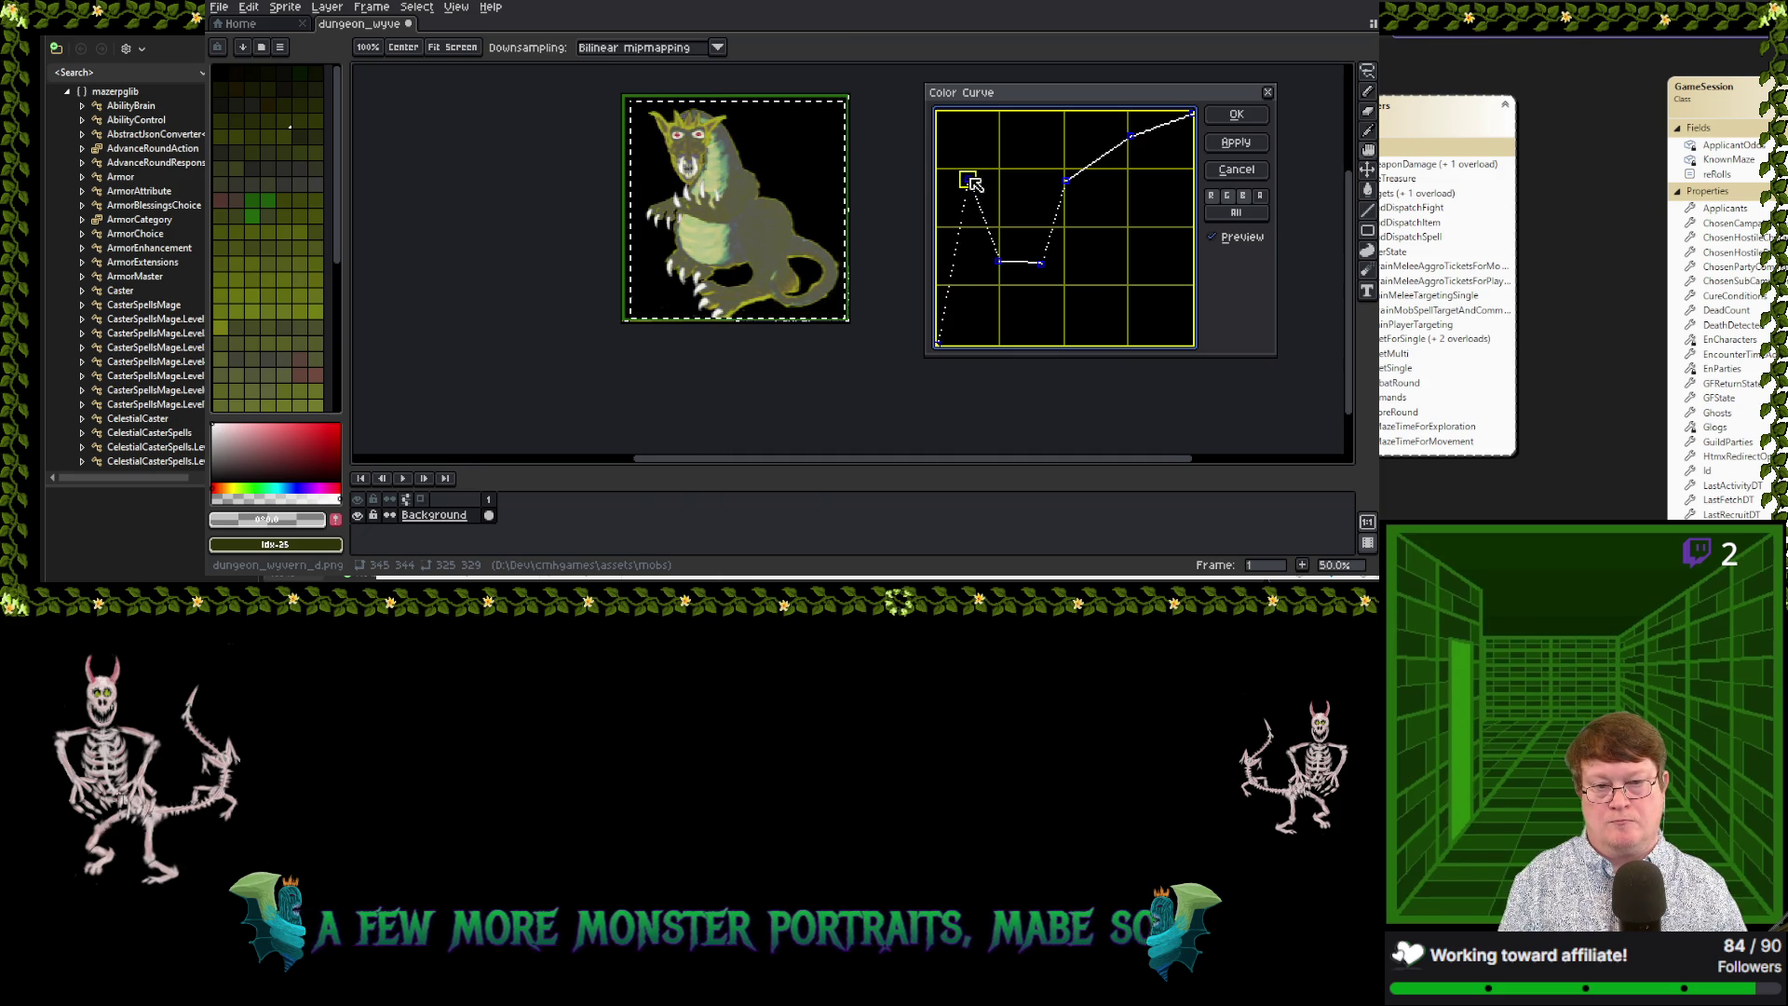
mouse_move(999, 267)
left_mouse_down()
mouse_move(1045, 250)
mouse_move(1077, 299)
left_mouse_up()
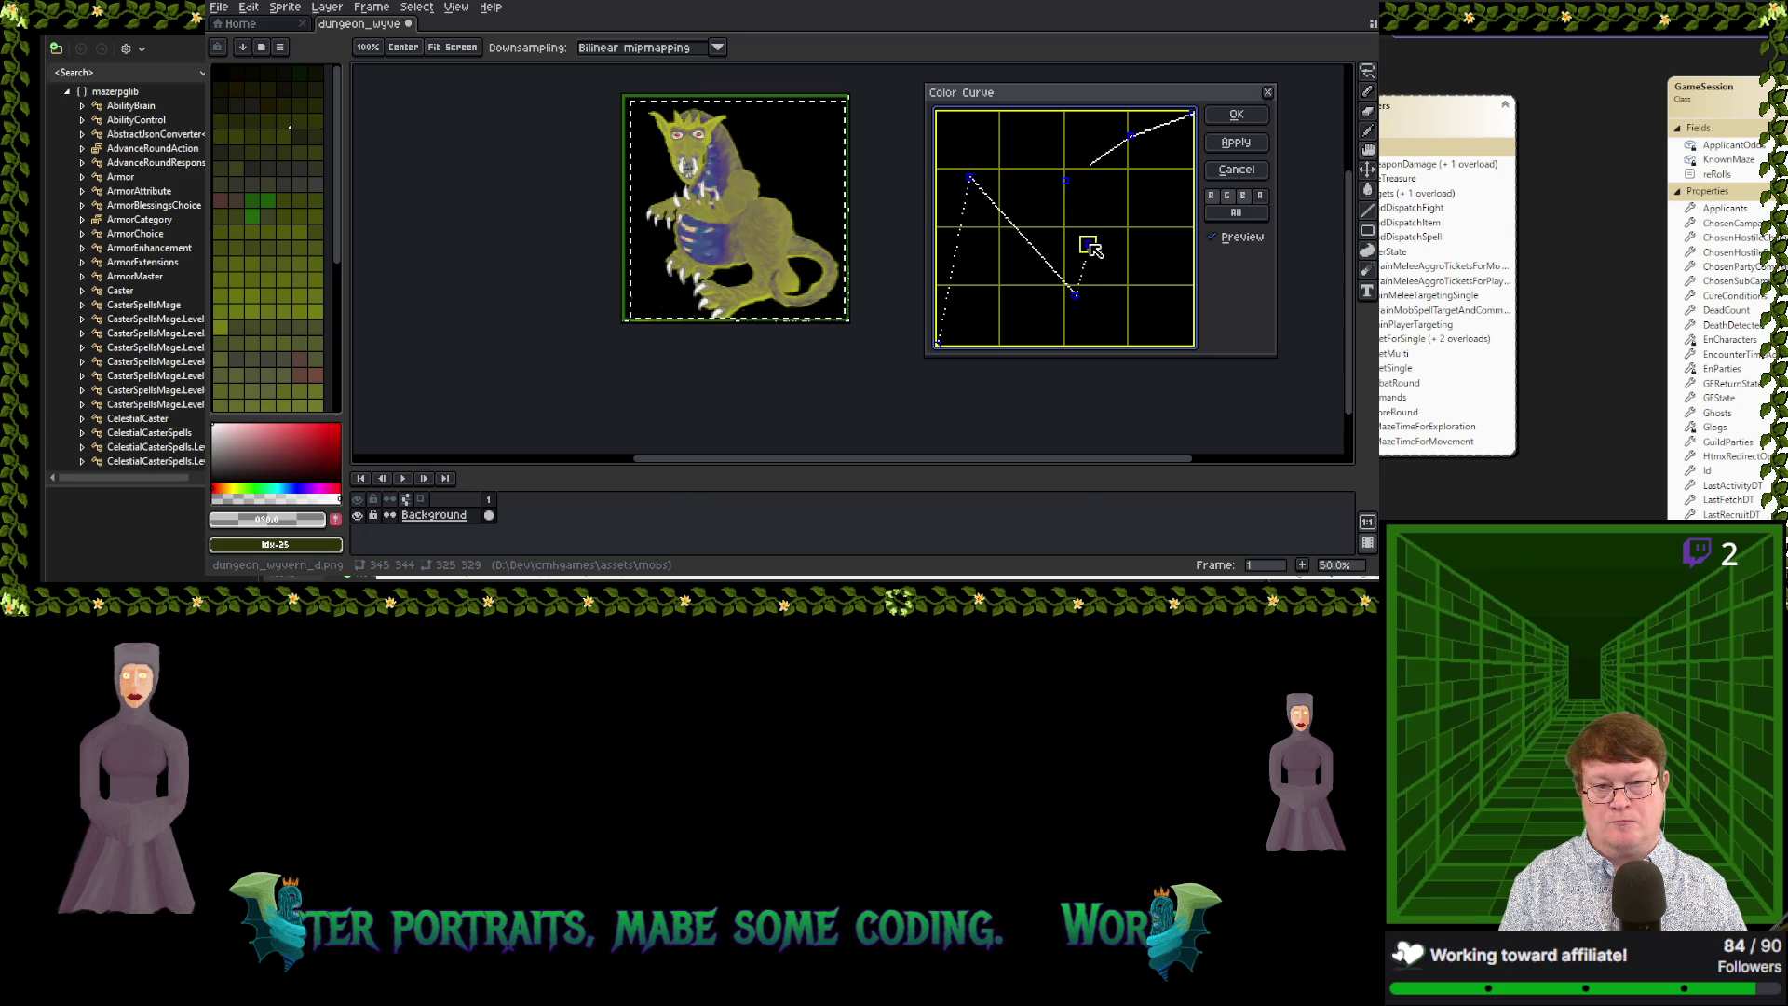
mouse_move(1110, 247)
left_mouse_down()
mouse_move(1160, 280)
mouse_move(1086, 257)
left_mouse_up()
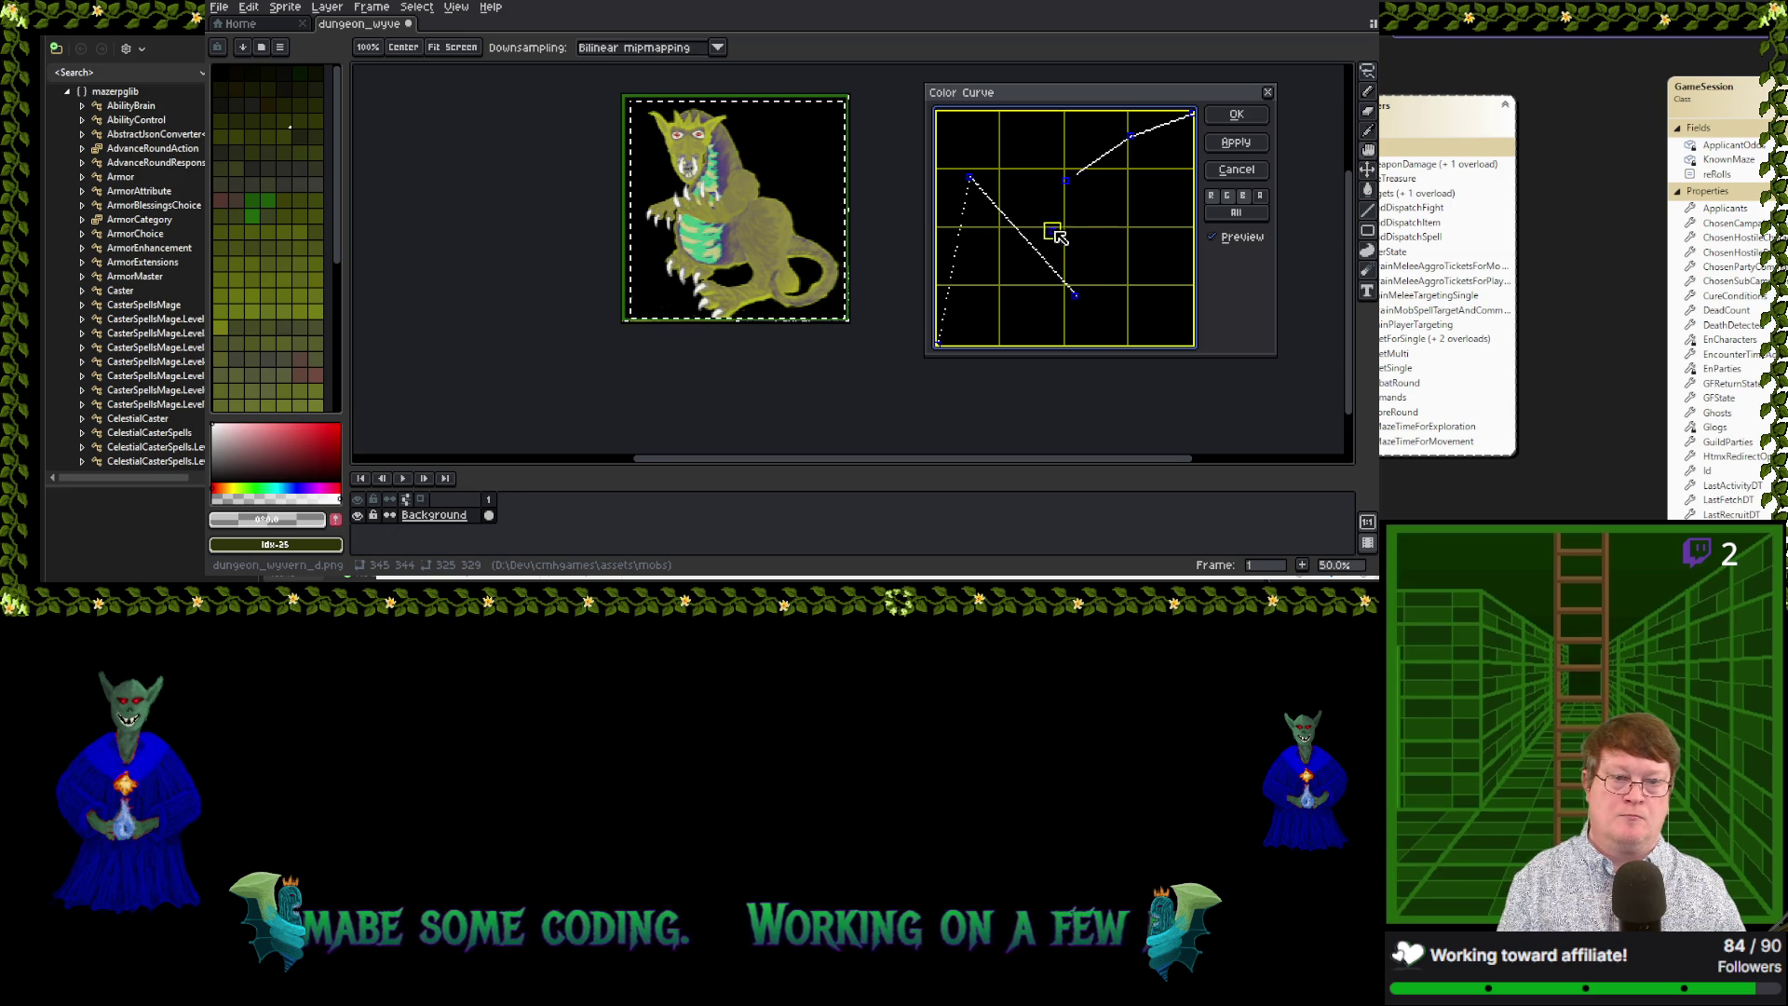
mouse_move(1074, 237)
left_mouse_down()
mouse_move(1118, 195)
mouse_move(1021, 181)
left_mouse_up()
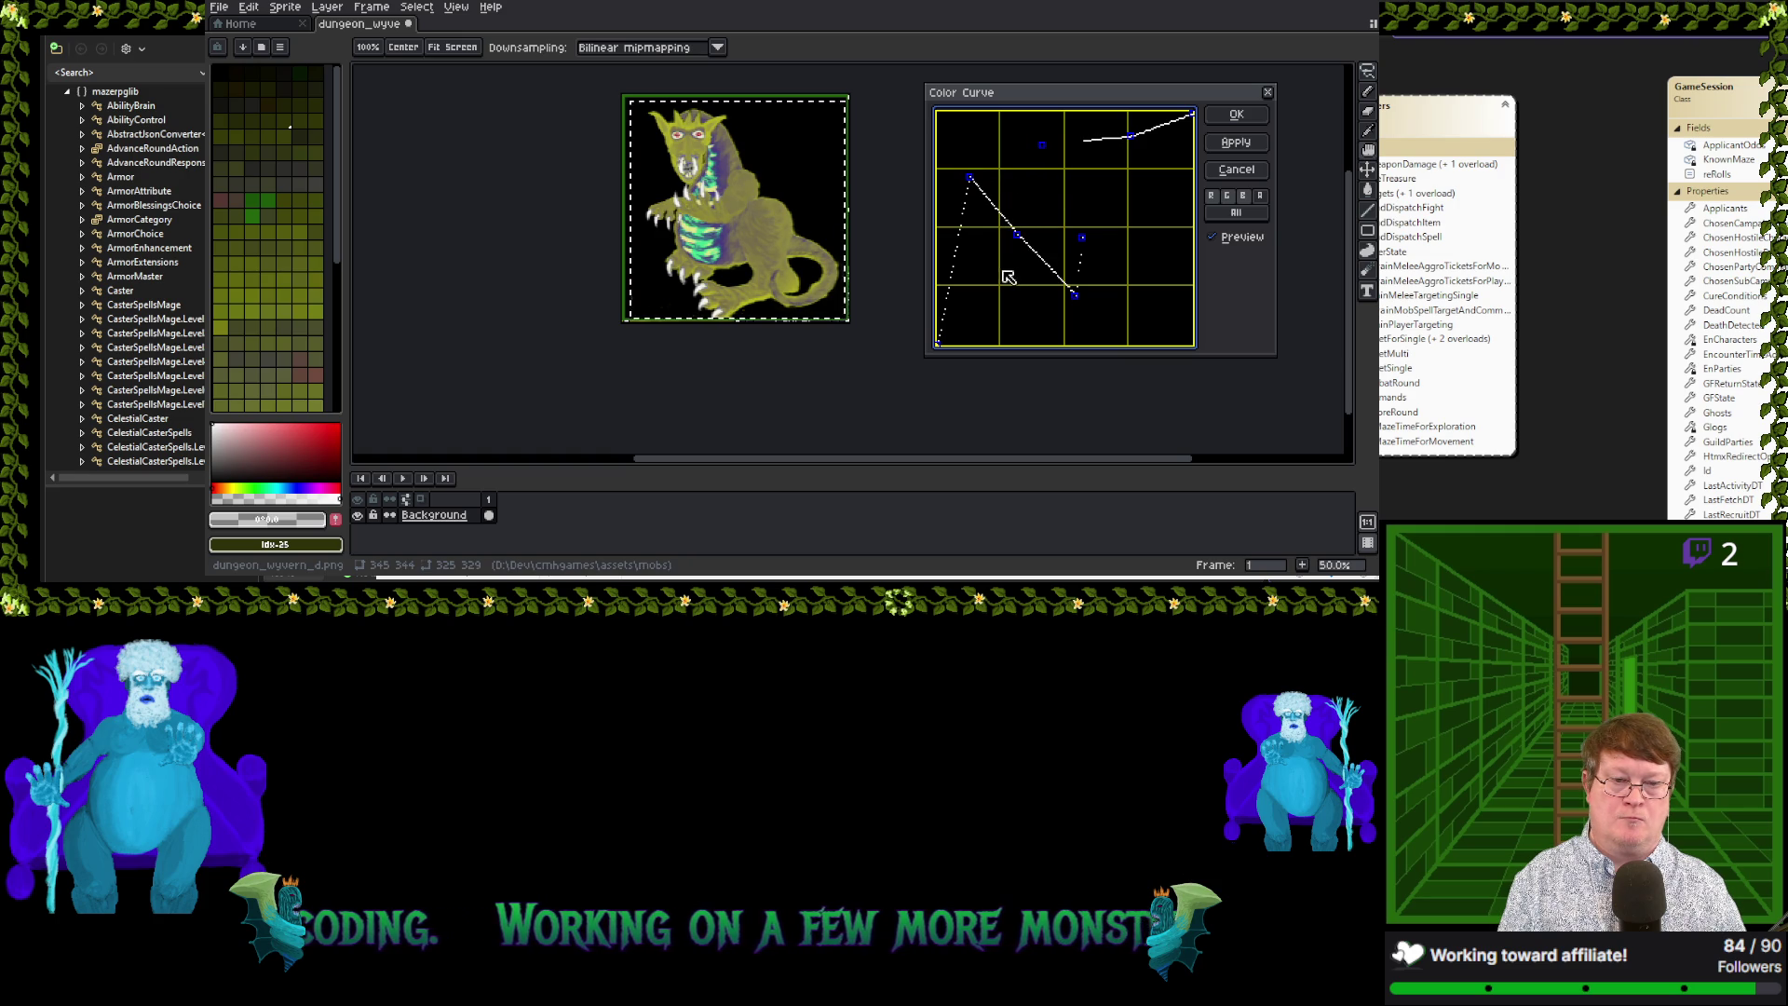
mouse_move(1018, 241)
left_mouse_down()
mouse_move(1124, 211)
mouse_move(999, 321)
mouse_move(1048, 270)
left_mouse_up()
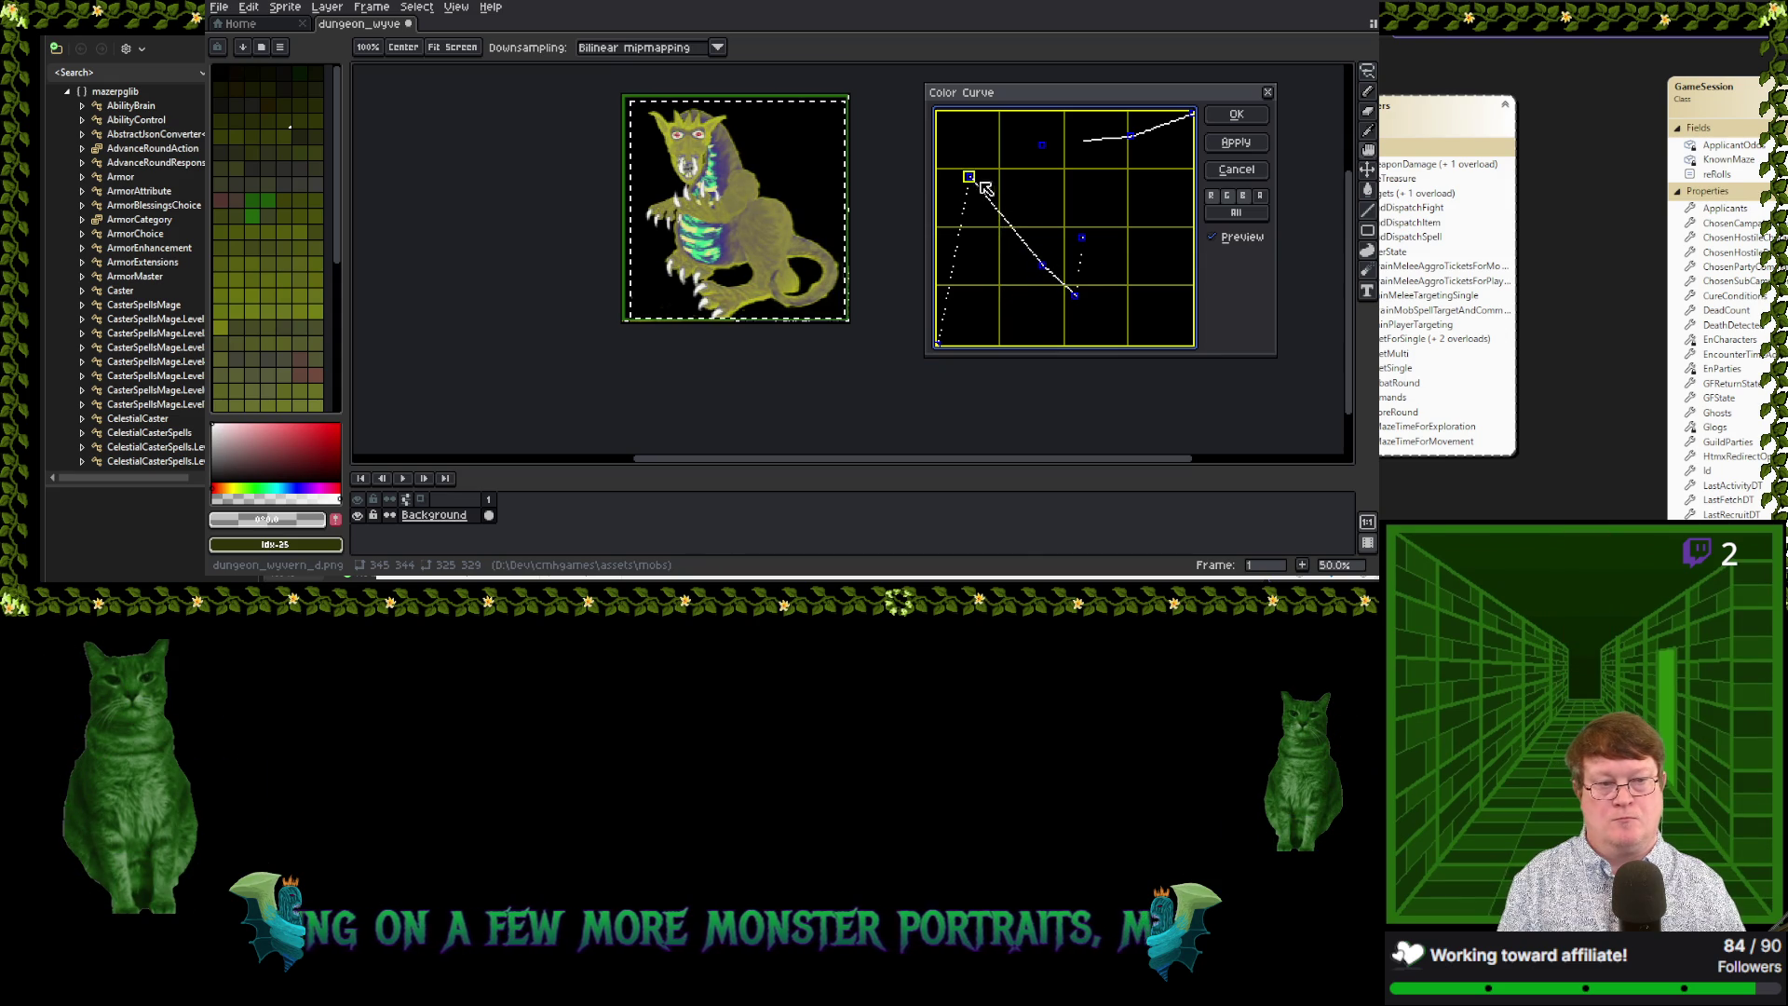
mouse_move(983, 195)
left_mouse_down()
mouse_move(1004, 311)
mouse_move(930, 309)
mouse_move(1045, 290)
mouse_move(987, 268)
left_mouse_up()
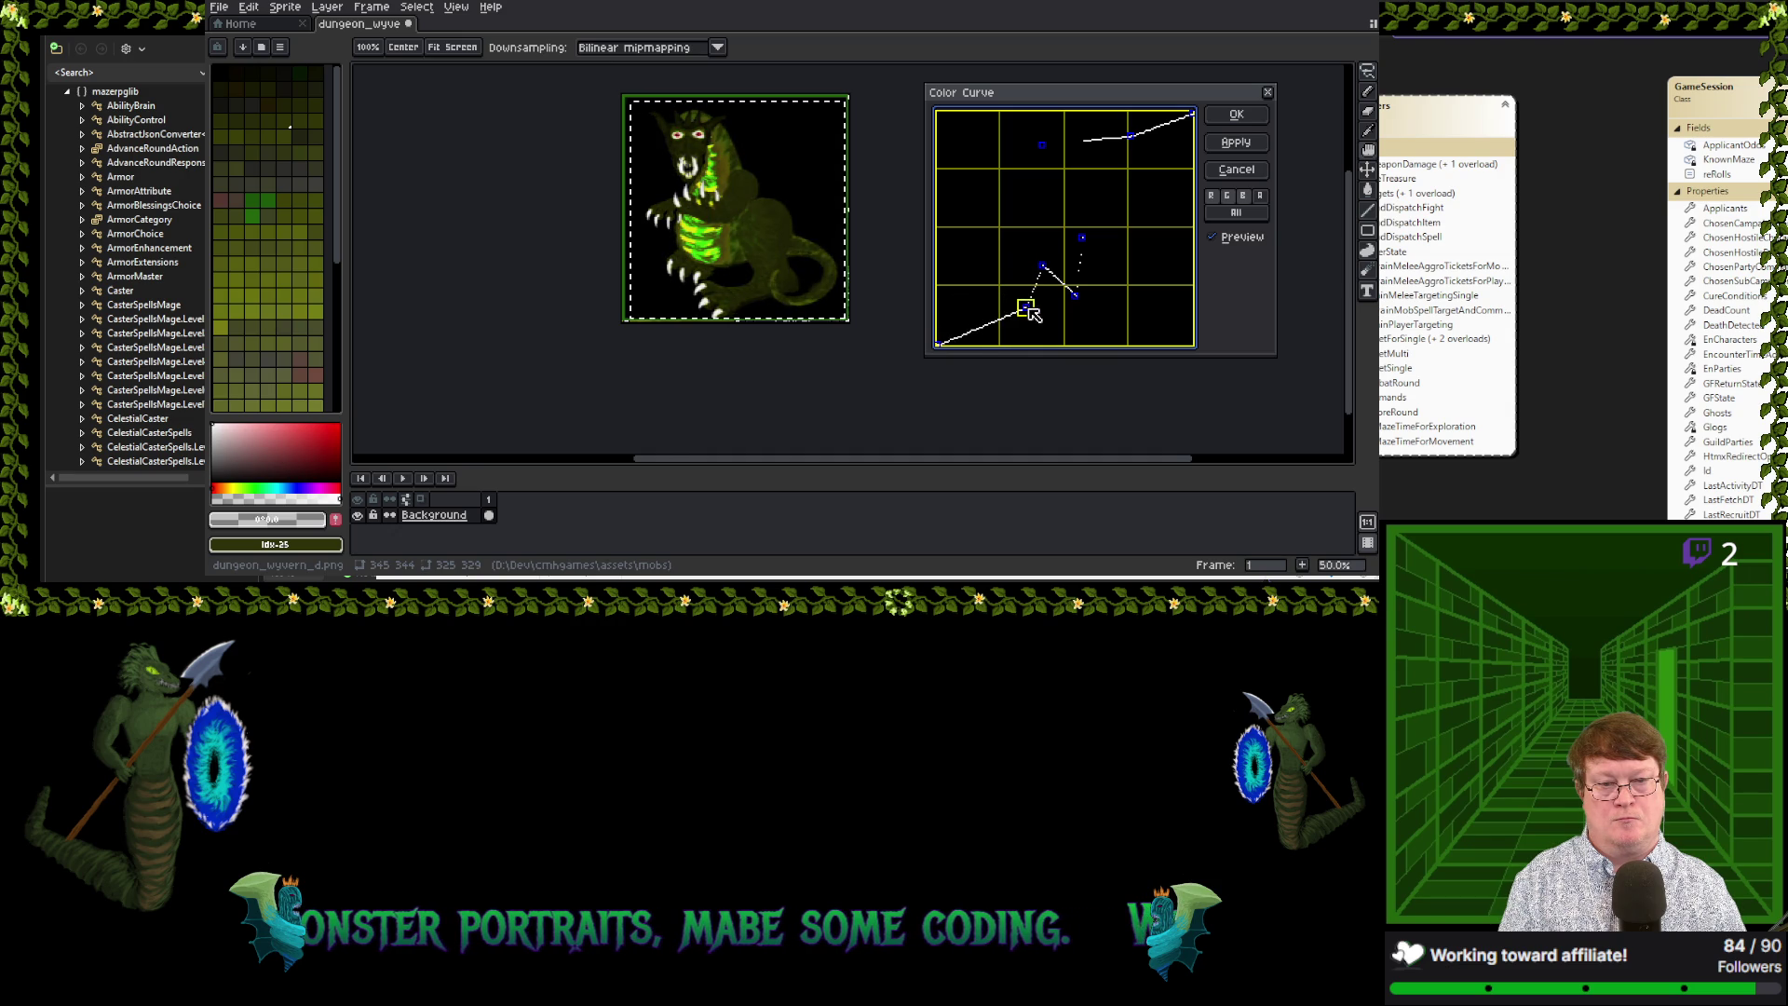
Reposition the upper curve points and flatten the top at full brightness to lighten the wyvern
left_click_drag(978, 263, 1010, 297)
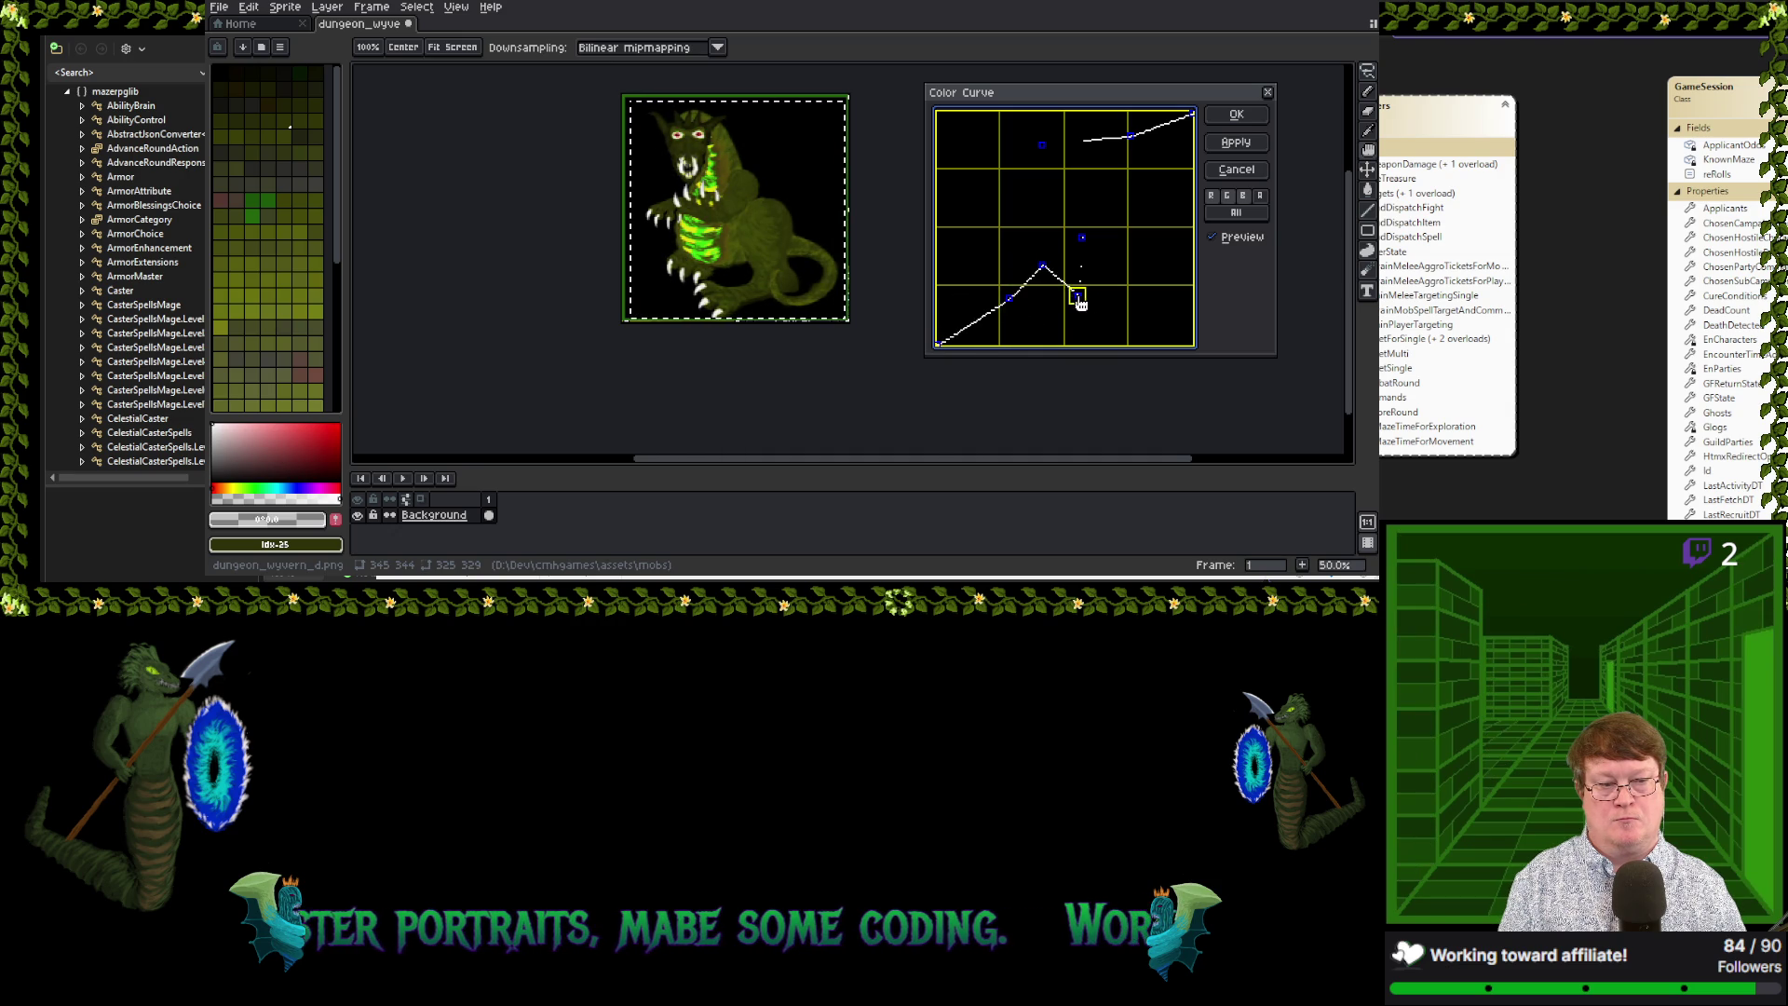
mouse_move(1117, 291)
left_mouse_down()
mouse_move(1093, 296)
mouse_move(1088, 245)
mouse_move(1071, 284)
mouse_move(1088, 242)
left_mouse_up()
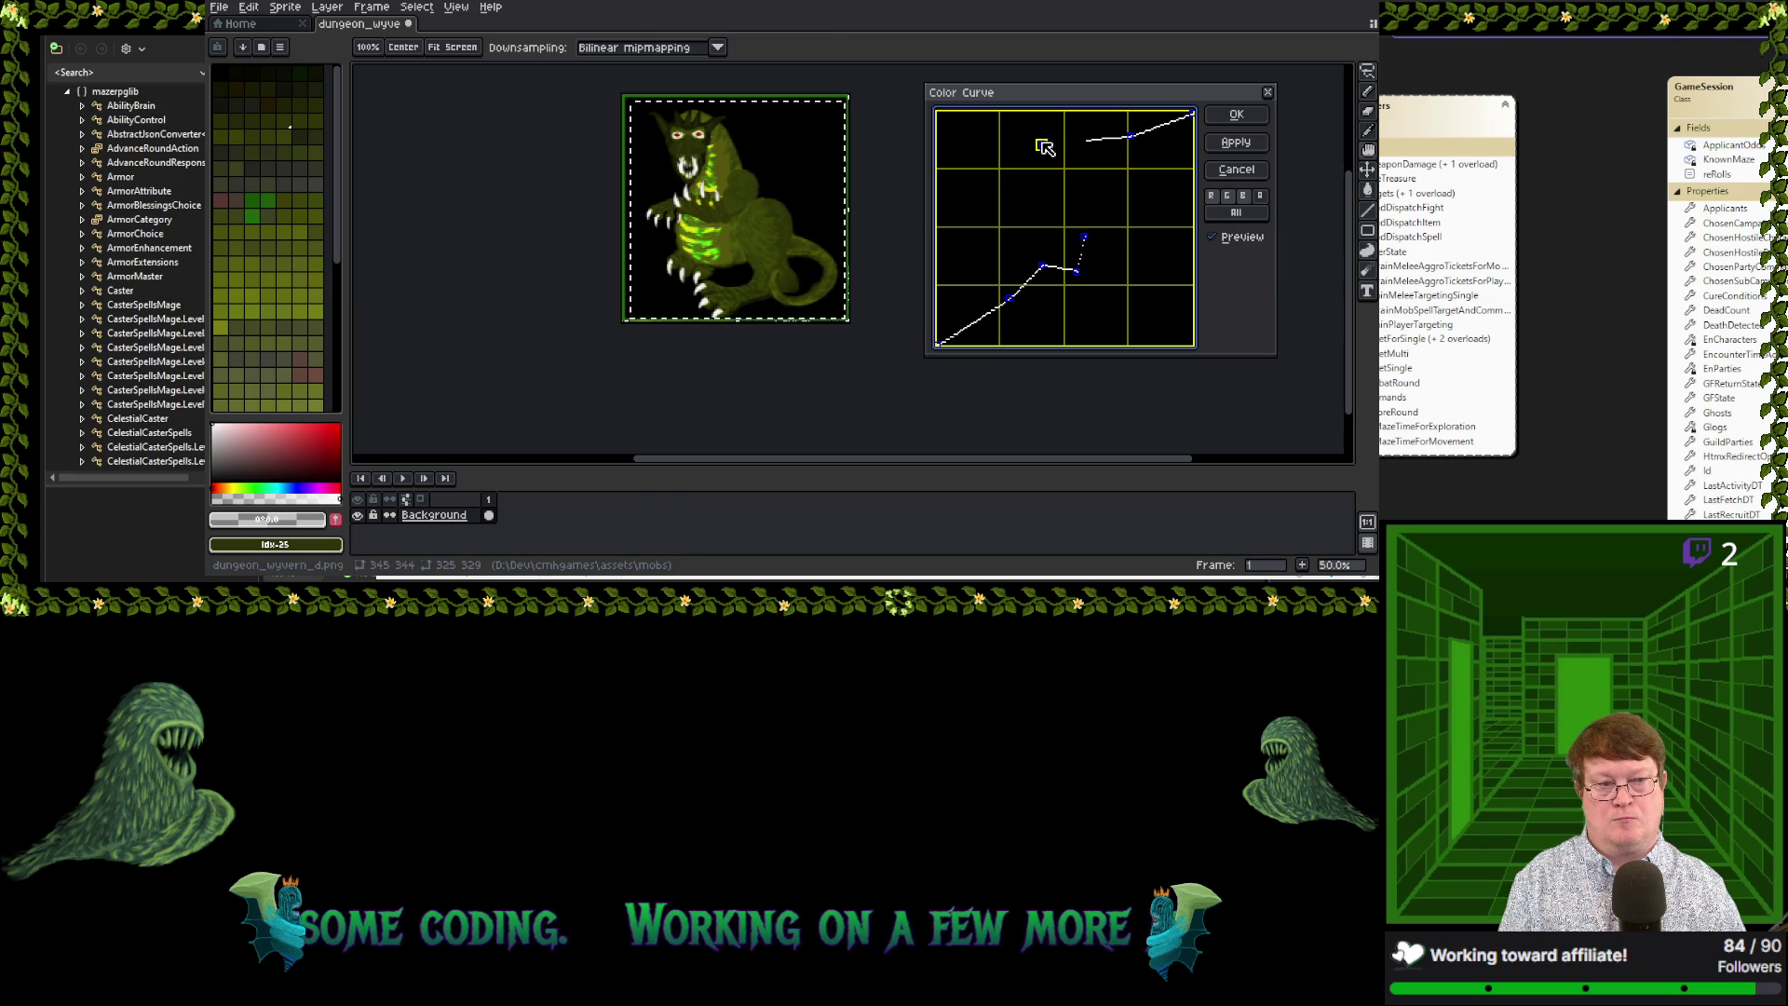
left_click_drag(1045, 147, 1179, 200)
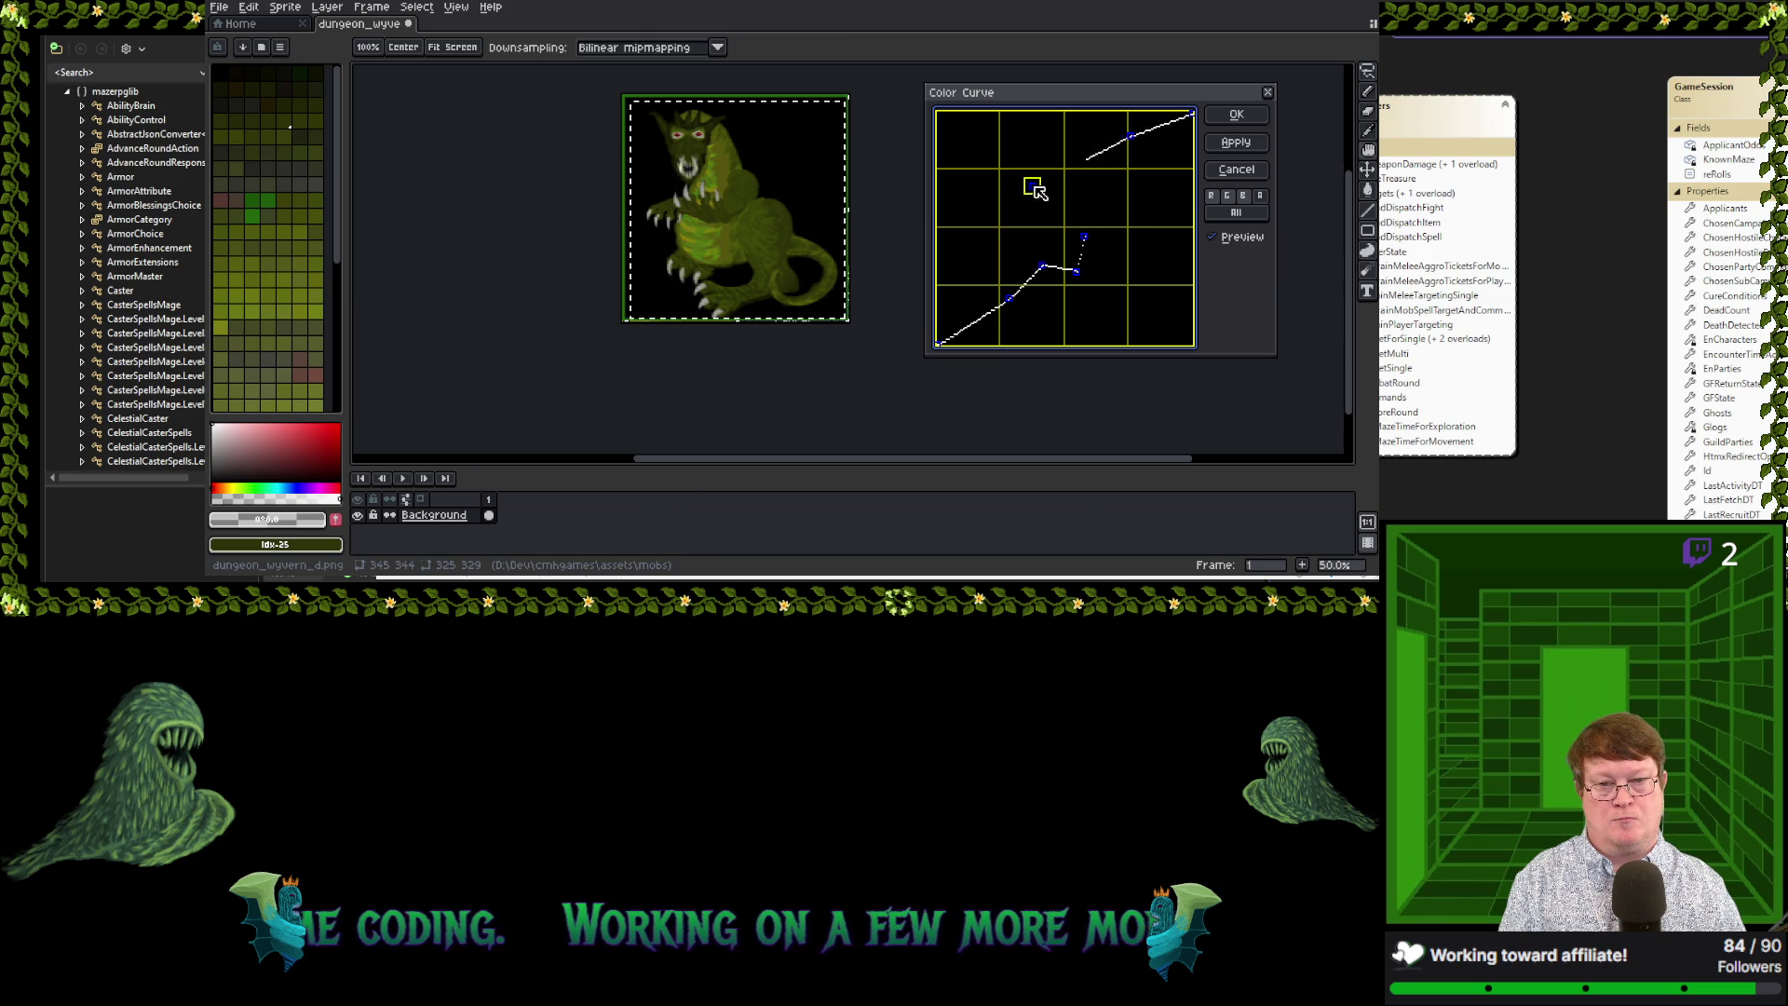
left_click_drag(1035, 187, 950, 190)
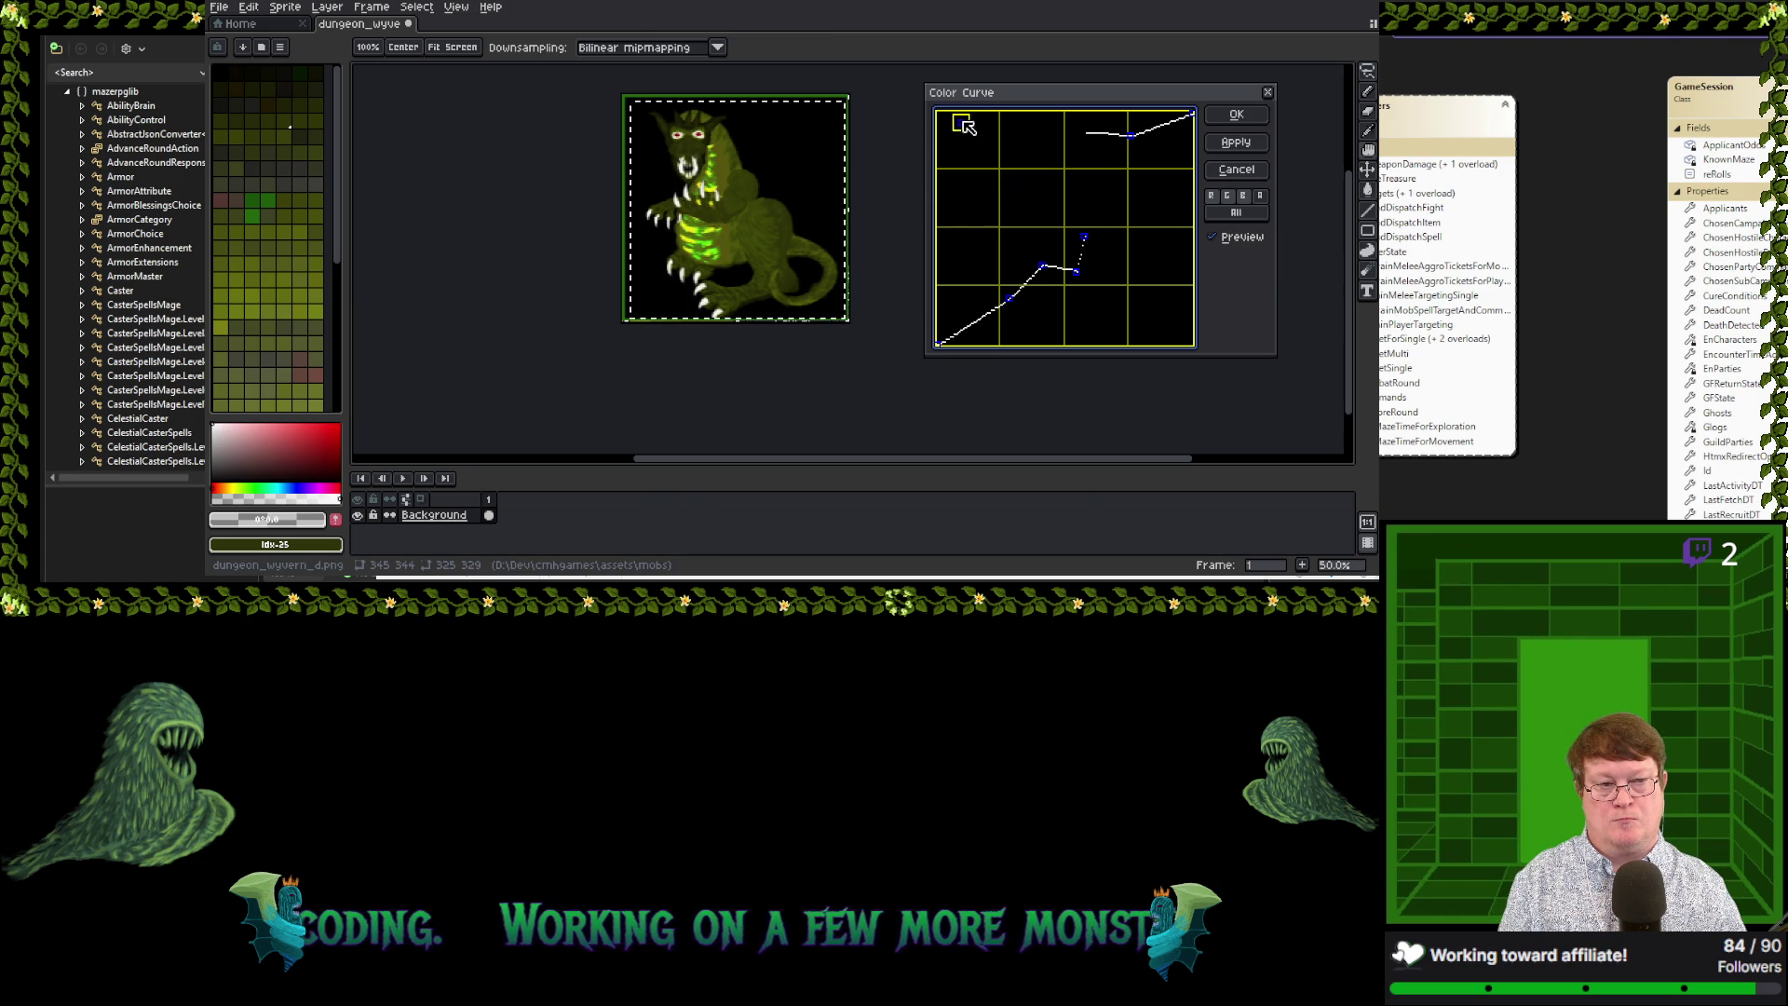
mouse_move(1132, 140)
left_mouse_down()
mouse_move(1149, 229)
mouse_move(1146, 112)
mouse_move(1190, 124)
left_mouse_up()
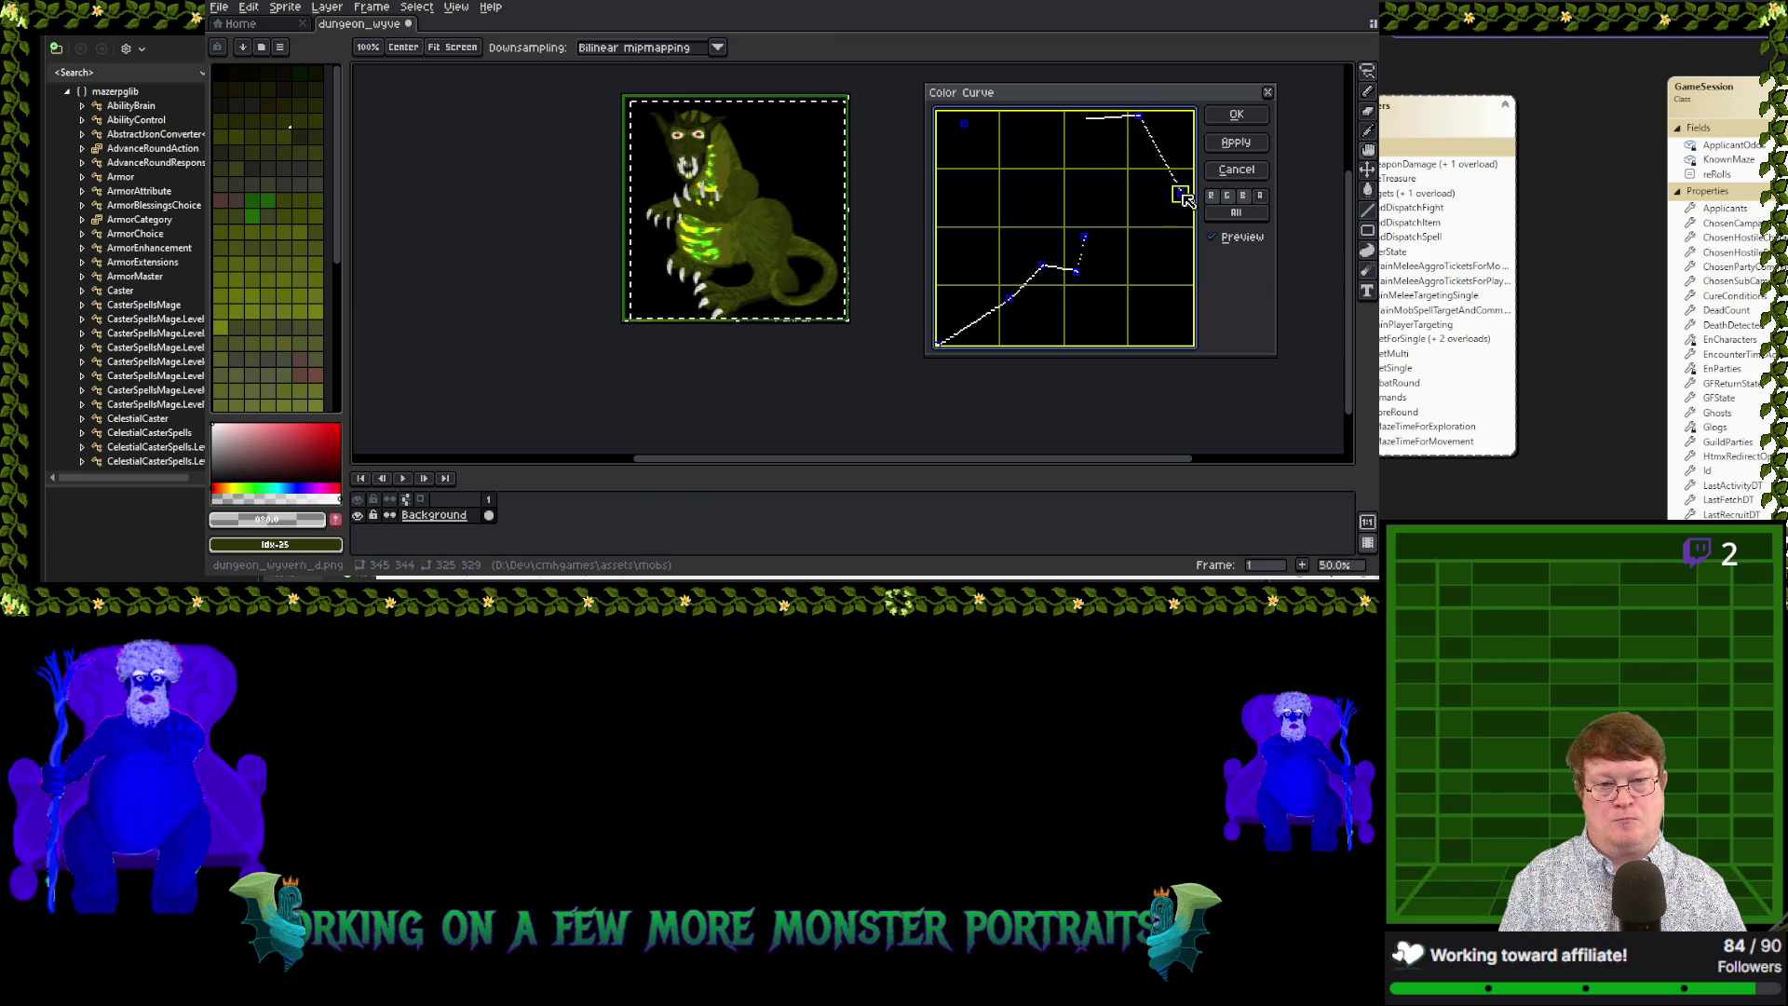
left_click_drag(1178, 275, 1127, 315)
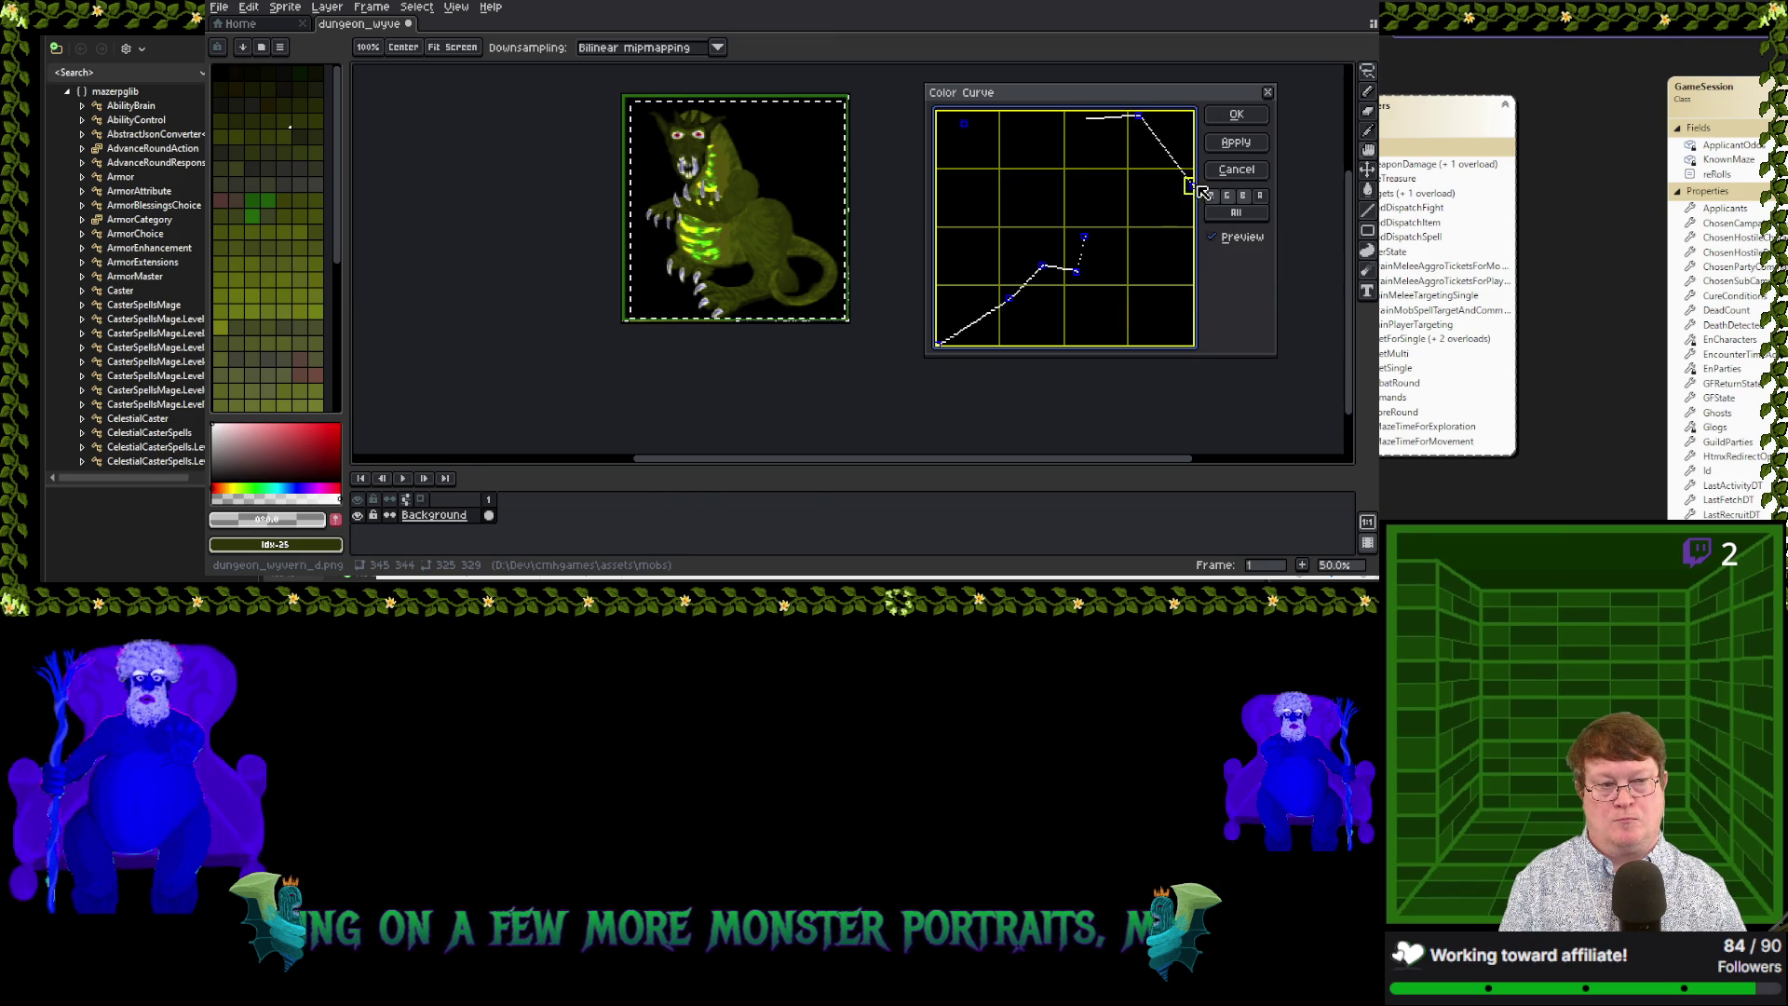
left_click_drag(1199, 187, 1199, 119)
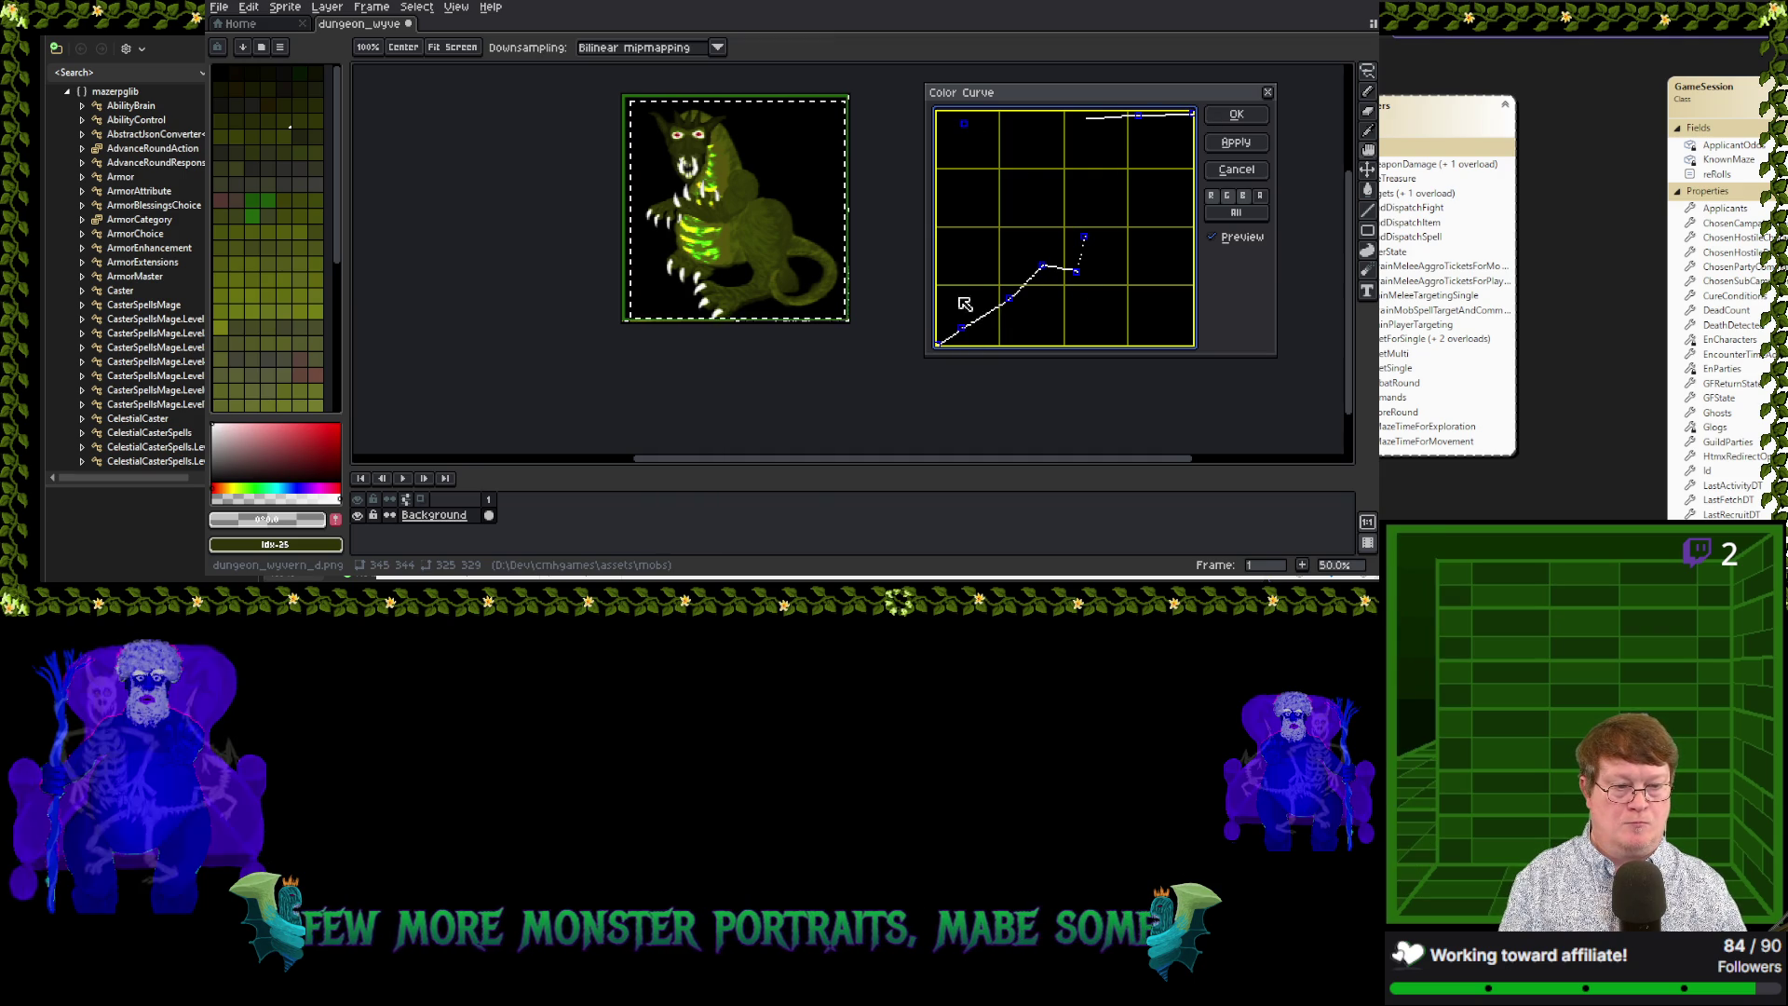
Reshape the shadow-end points and add a low dip, dulling the belly to brownish olive
mouse_move(972, 293)
left_mouse_down()
mouse_move(1003, 256)
mouse_move(1043, 292)
mouse_move(1025, 277)
left_mouse_up()
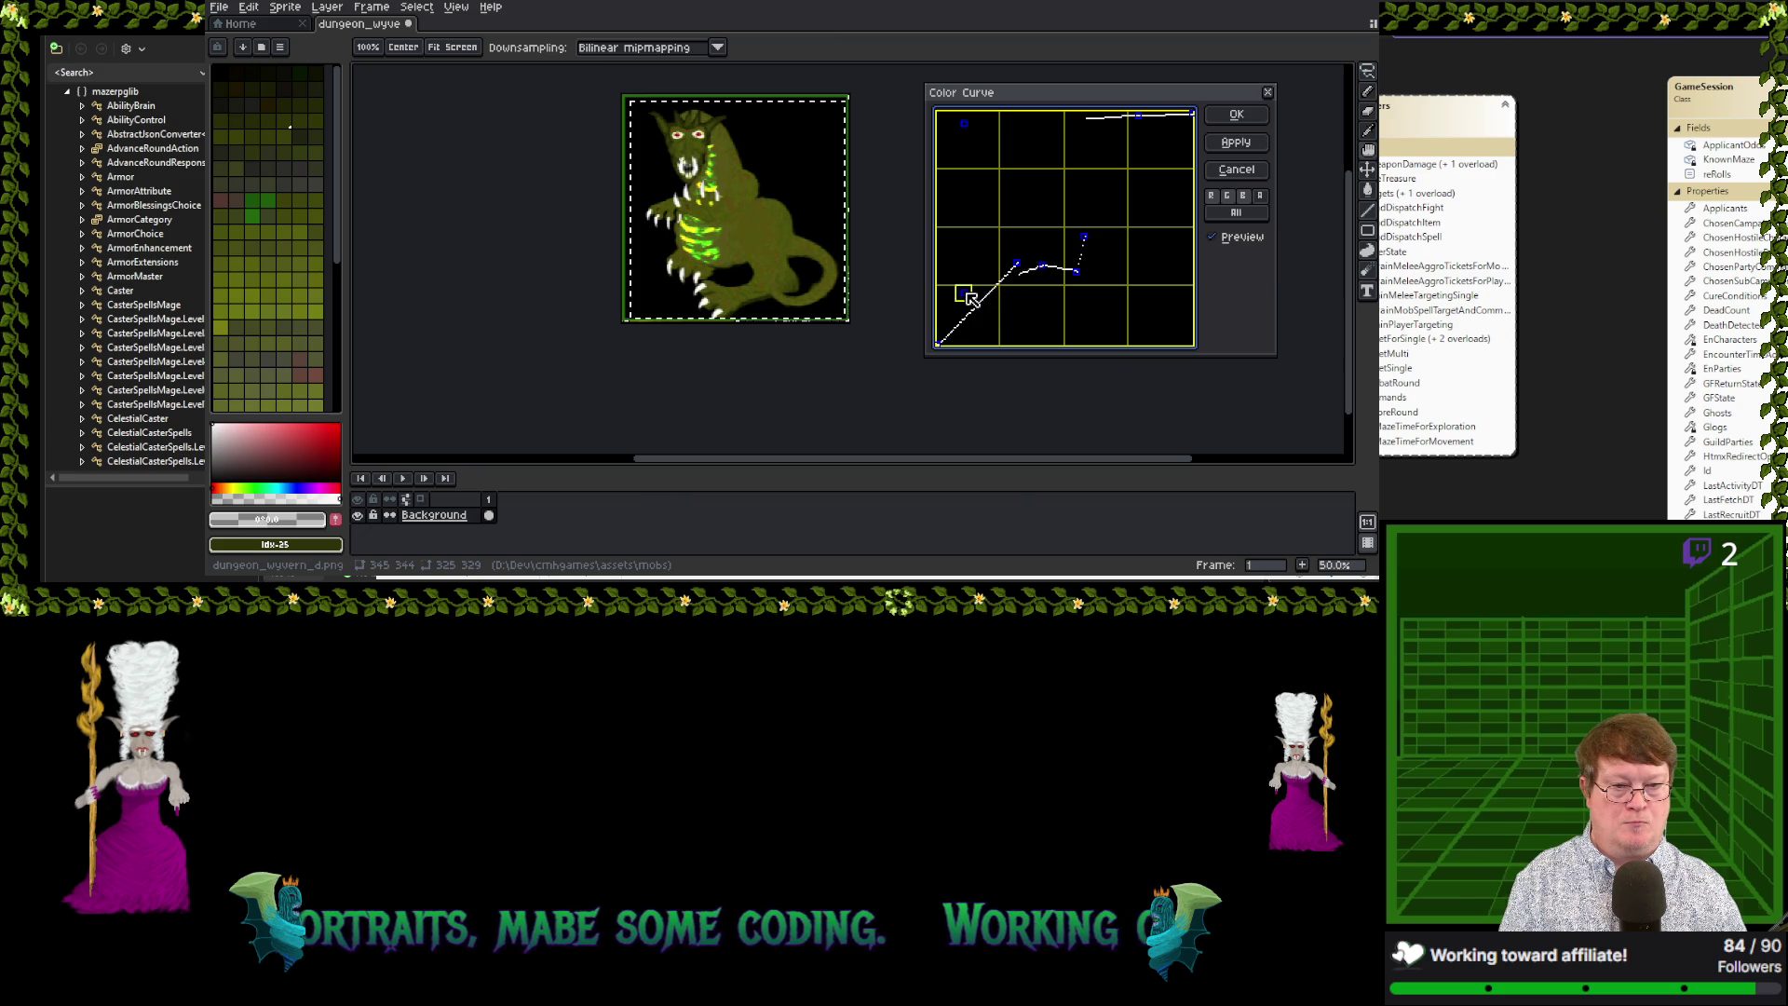
left_click_drag(1018, 263, 1030, 222)
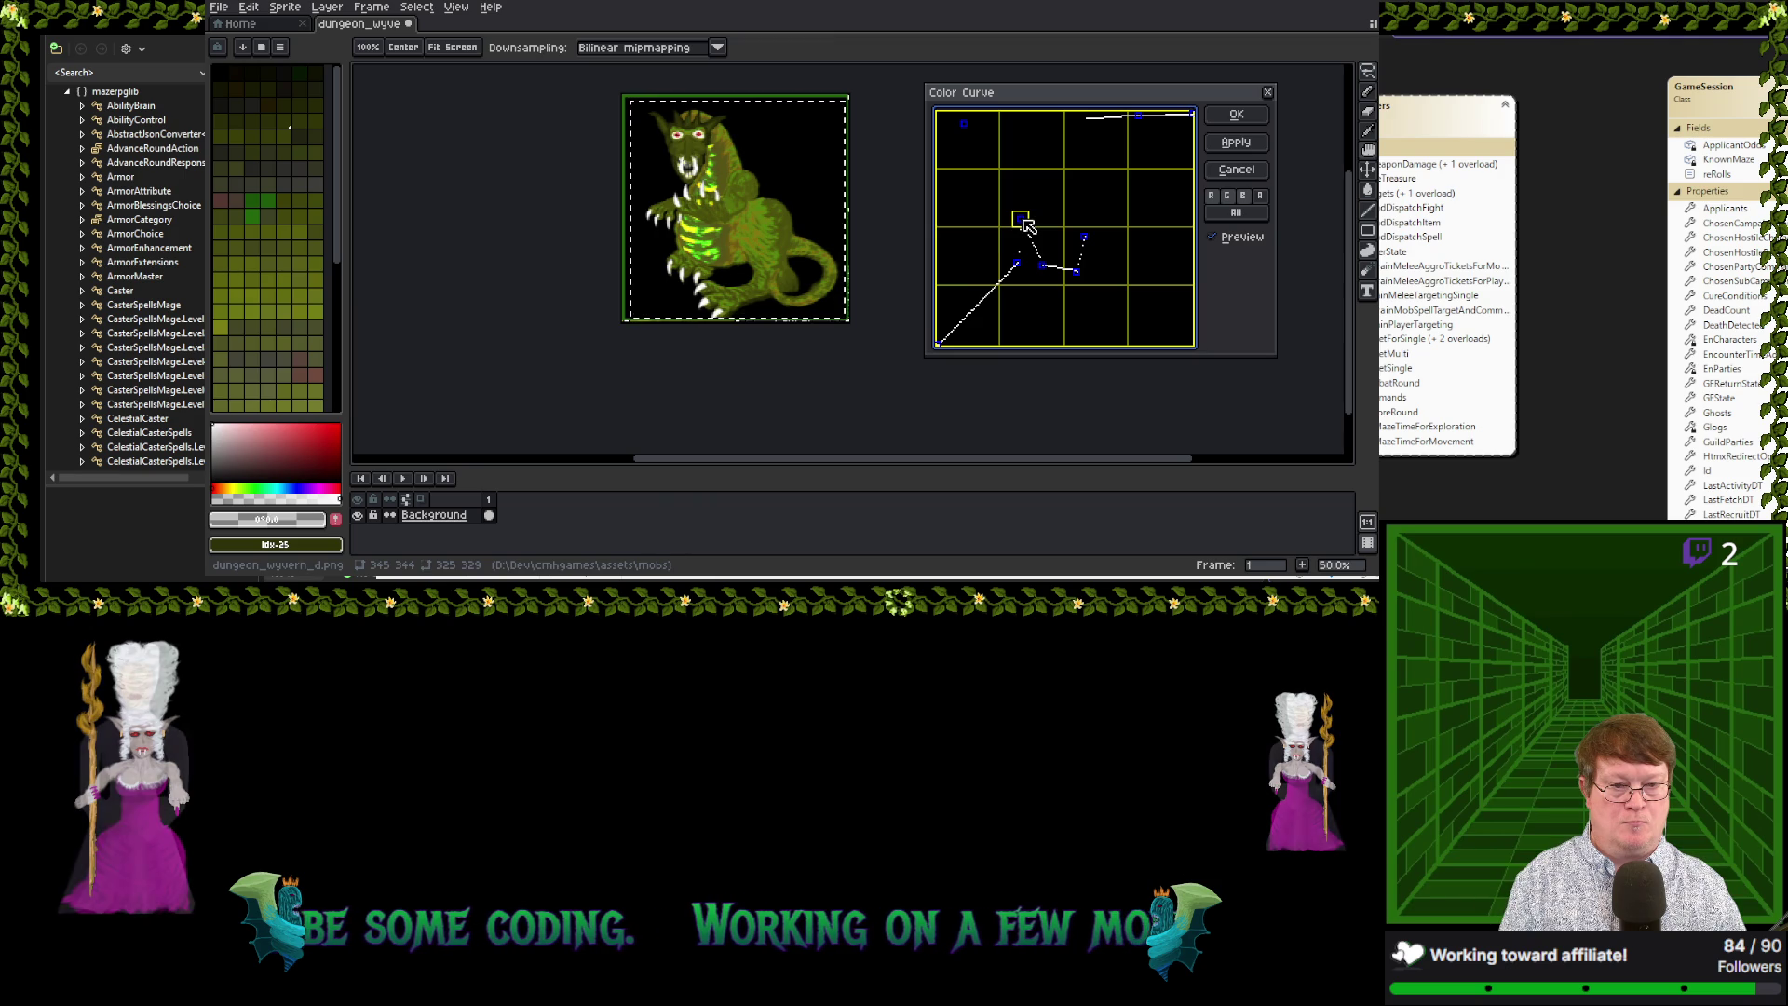
left_click(1043, 266)
left_click_drag(1046, 269, 1067, 260)
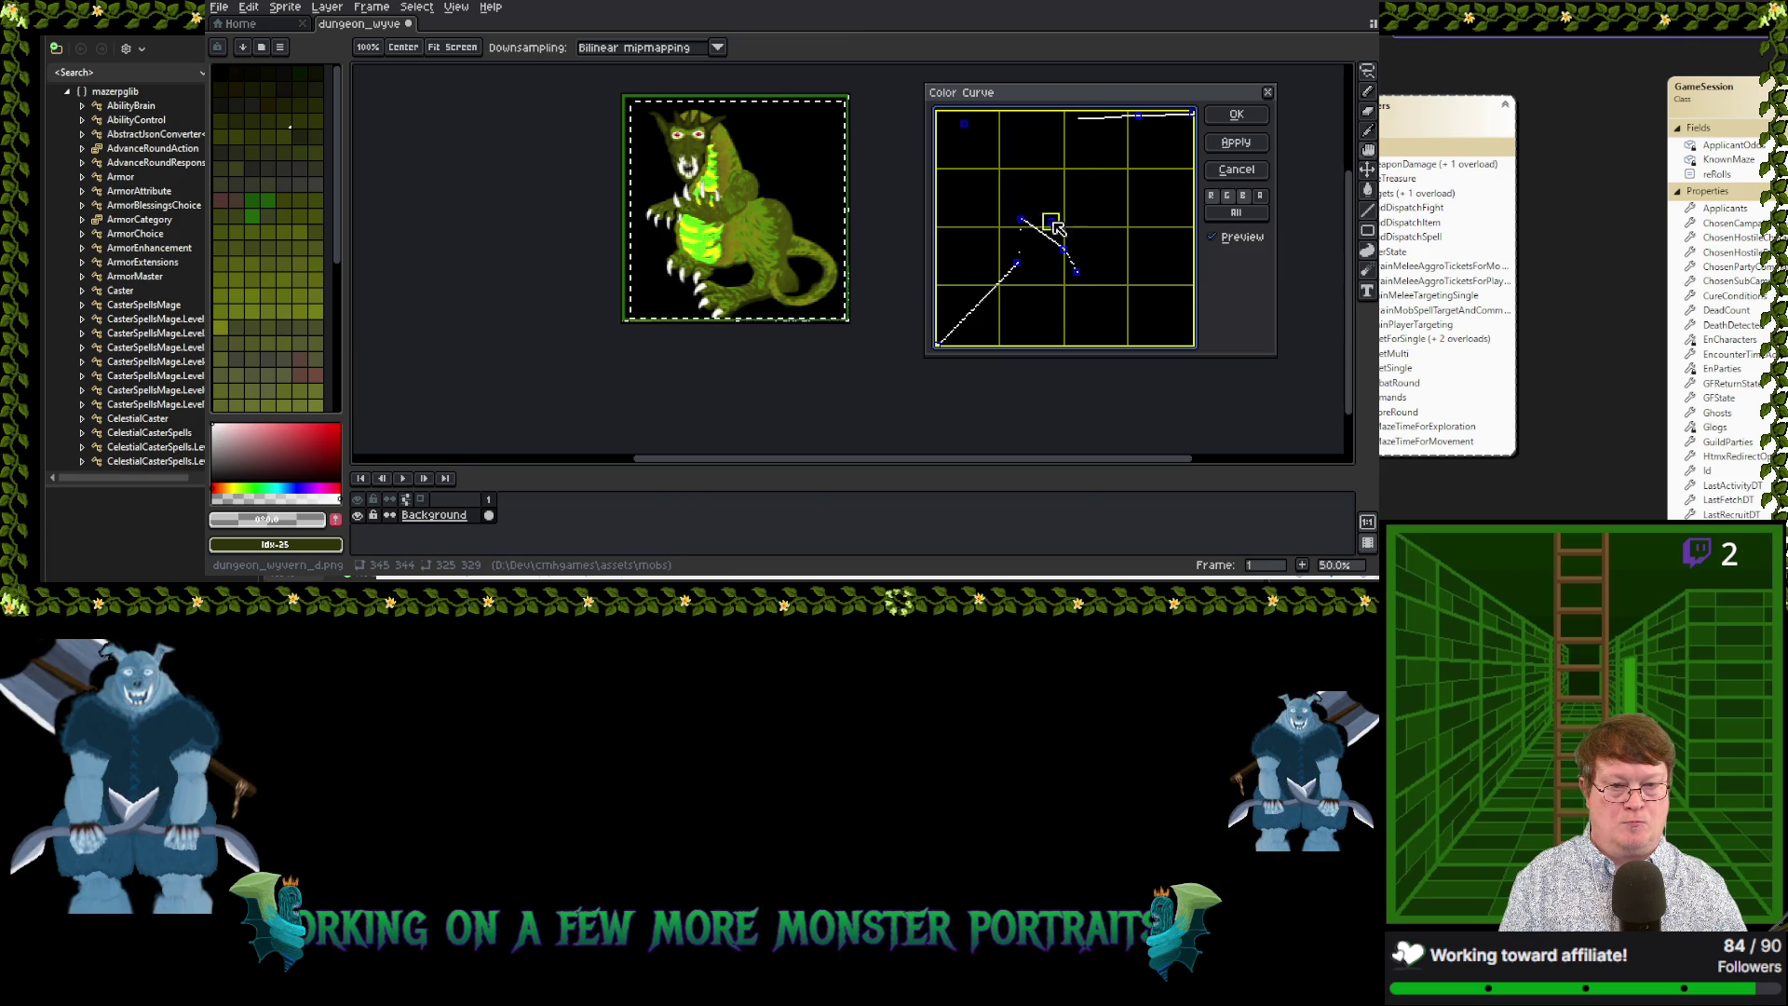
left_click_drag(1077, 271, 1110, 267)
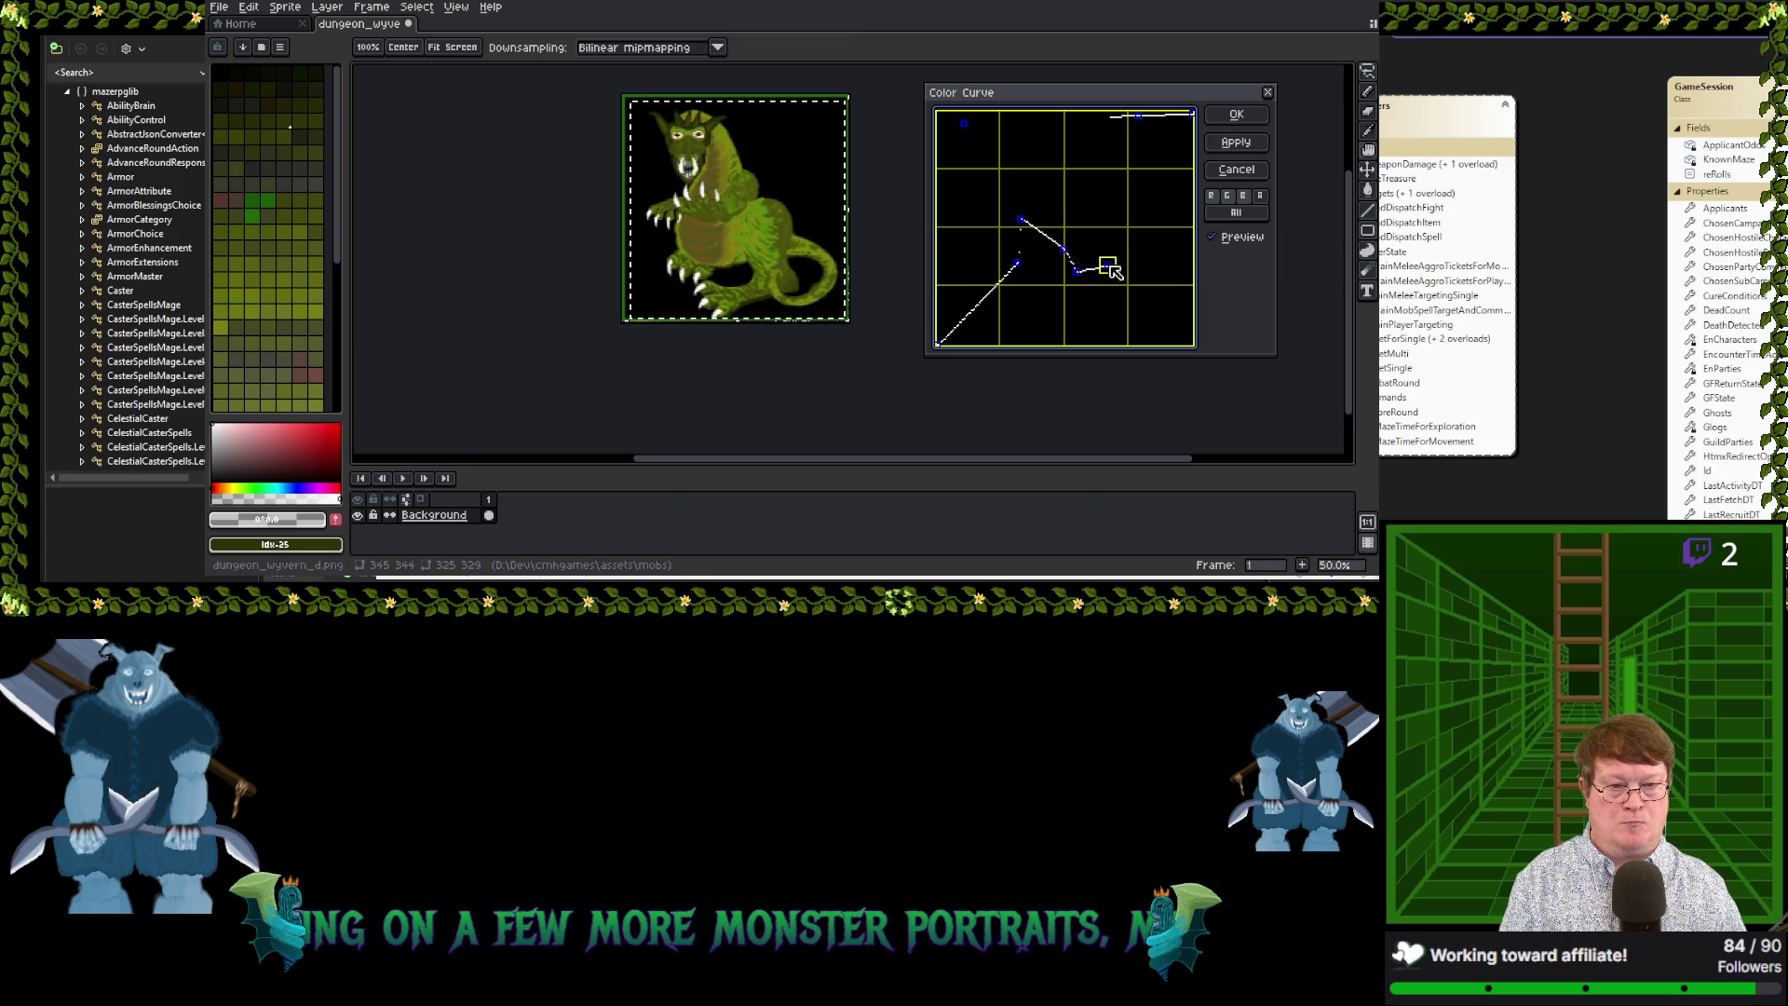